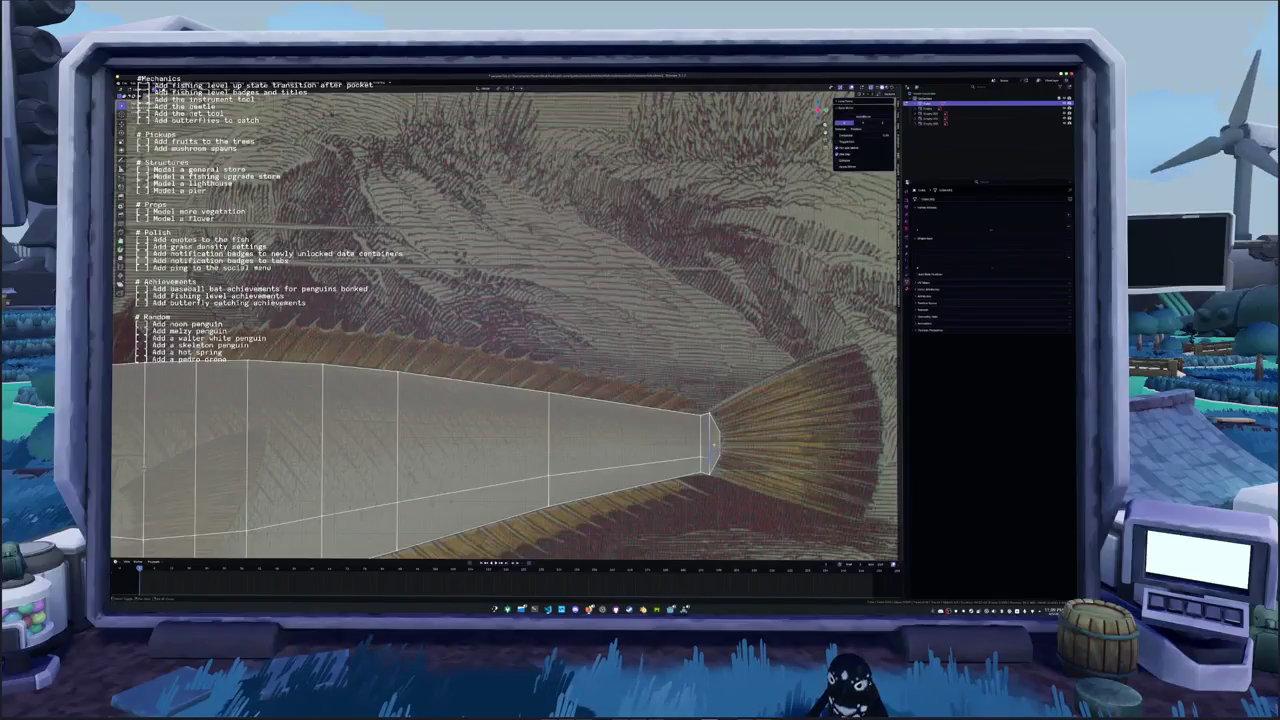
Move the tail vertices and a body edge loop vertically to follow the reference outline
key(g)
key(z)
click(692, 453)
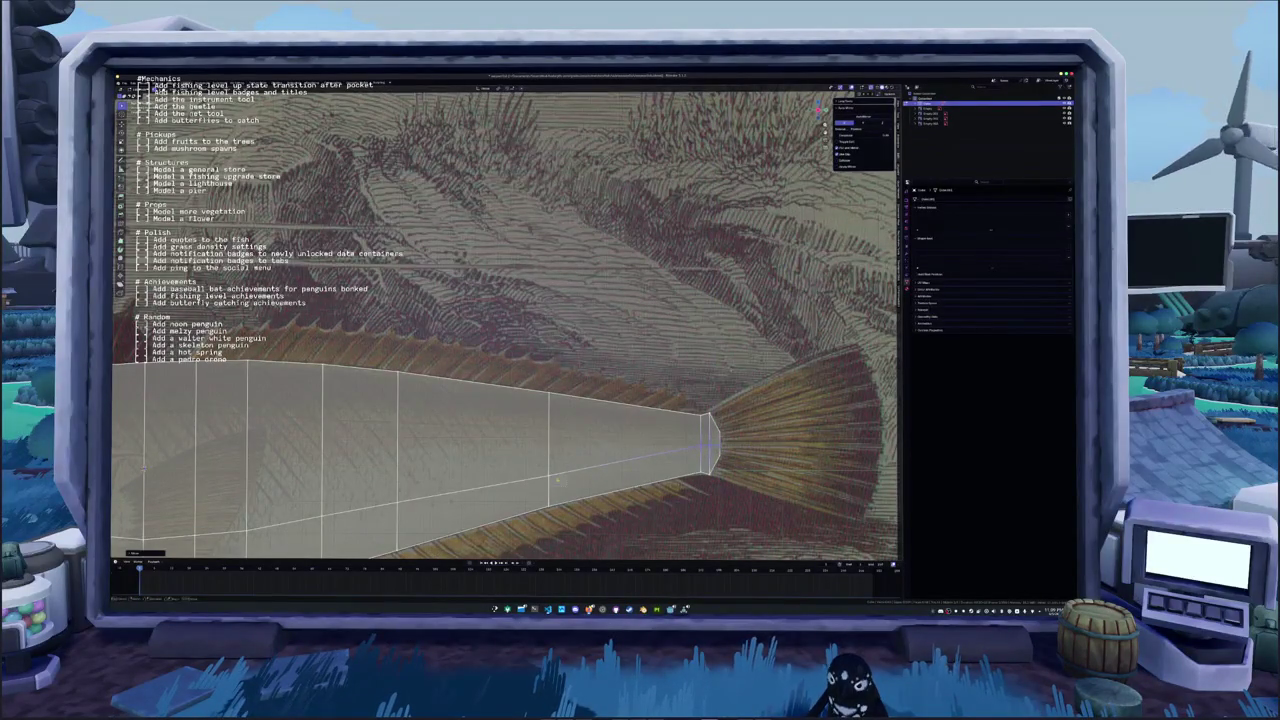
alt+click(550, 478)
key(g)
key(z)
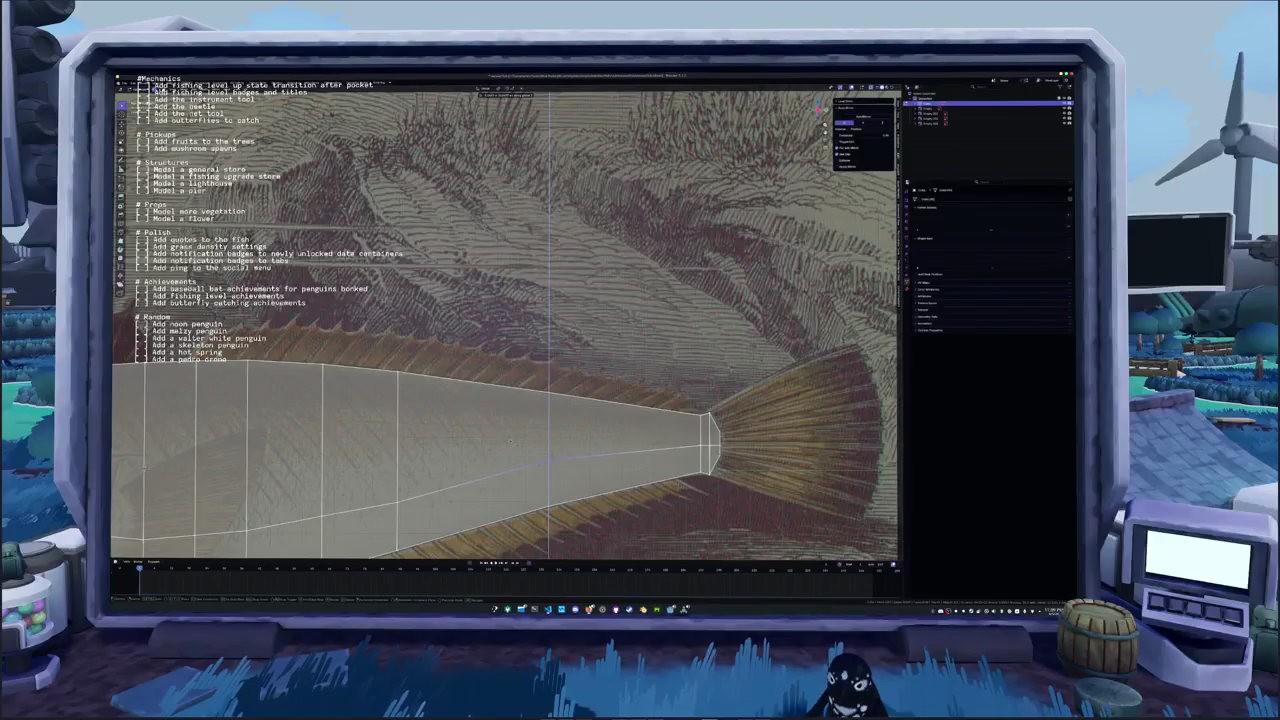
click(510, 441)
Bring the fish's front into view, select the front edge and extrude it toward the head
scroll(635, 434, down, 3)
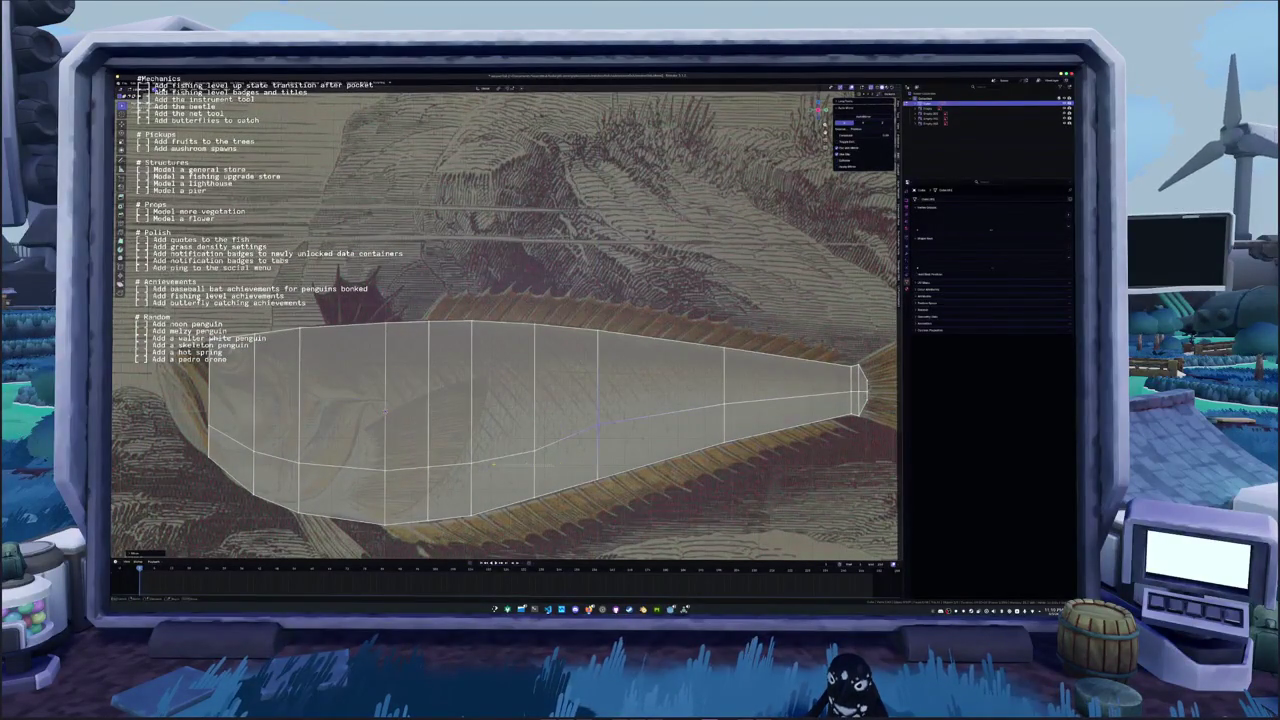
shift+middle_drag(500, 440, 602, 430)
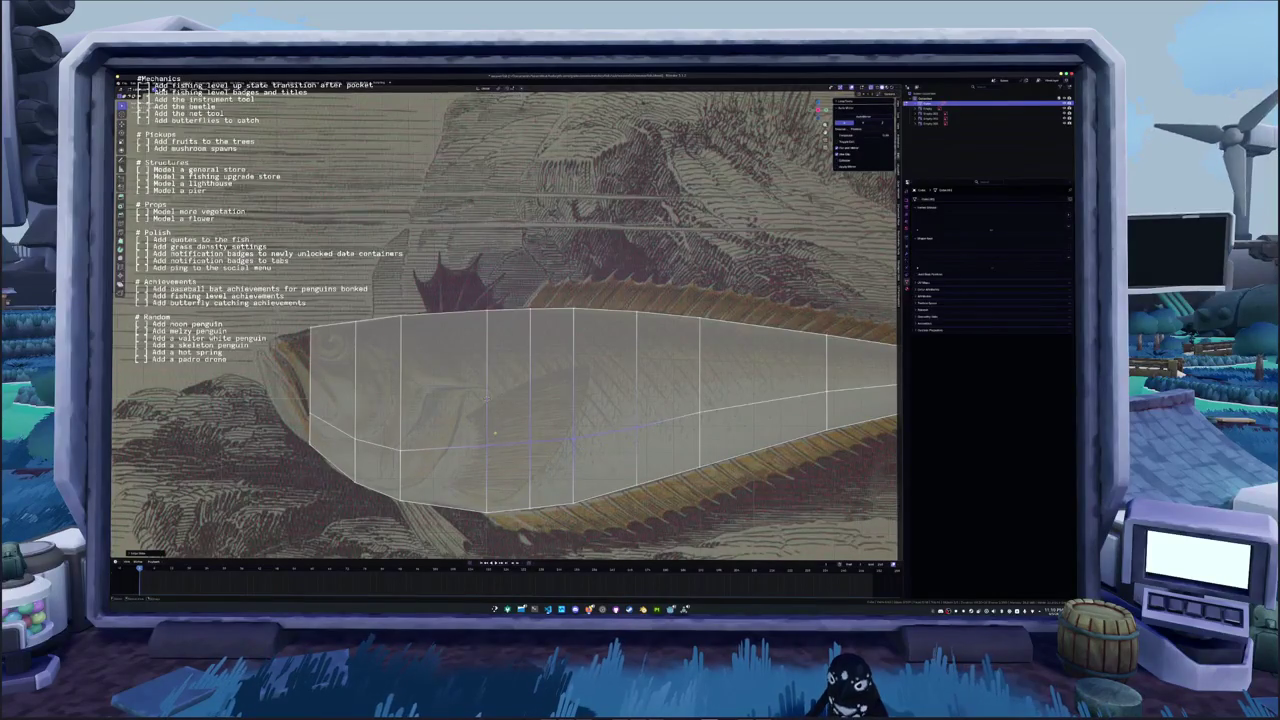
shift+middle_drag(494, 432, 582, 424)
click(478, 432)
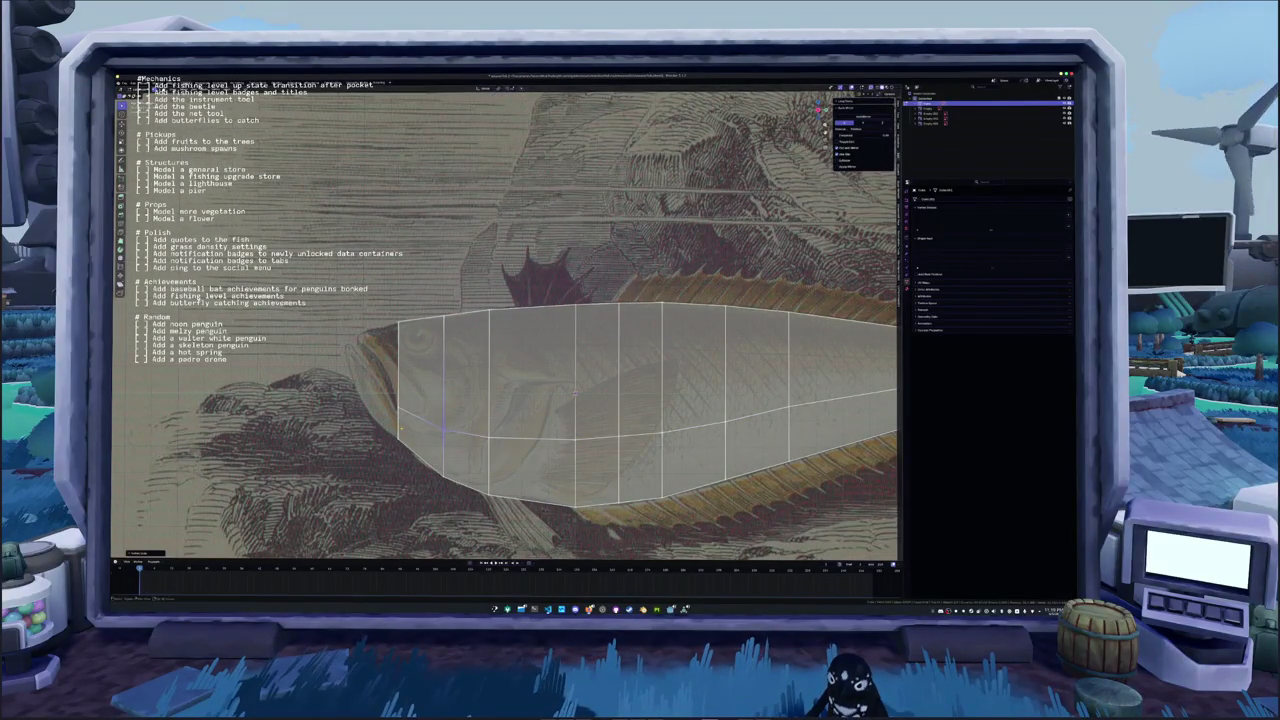
shift+middle_drag(490, 438, 517, 478)
key(e)
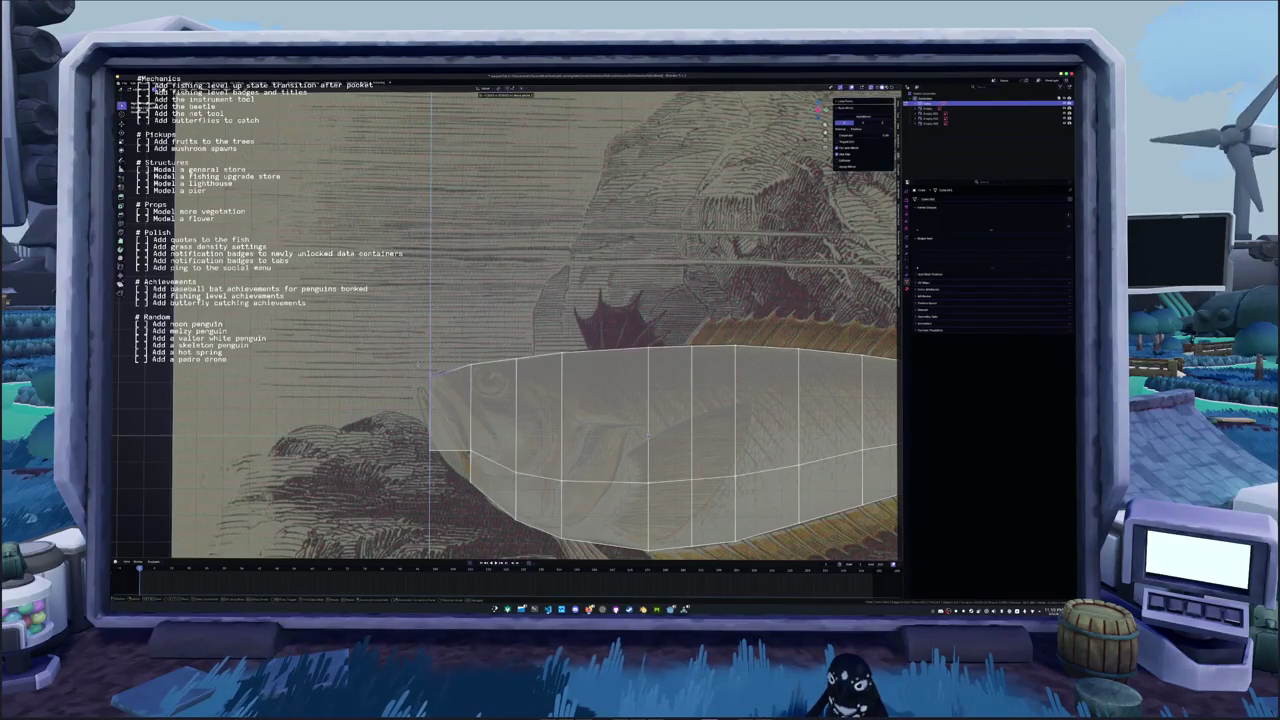
Confirm the extruded front section and scale its edge vertically to shorten it
key(Return)
key(s)
key(z)
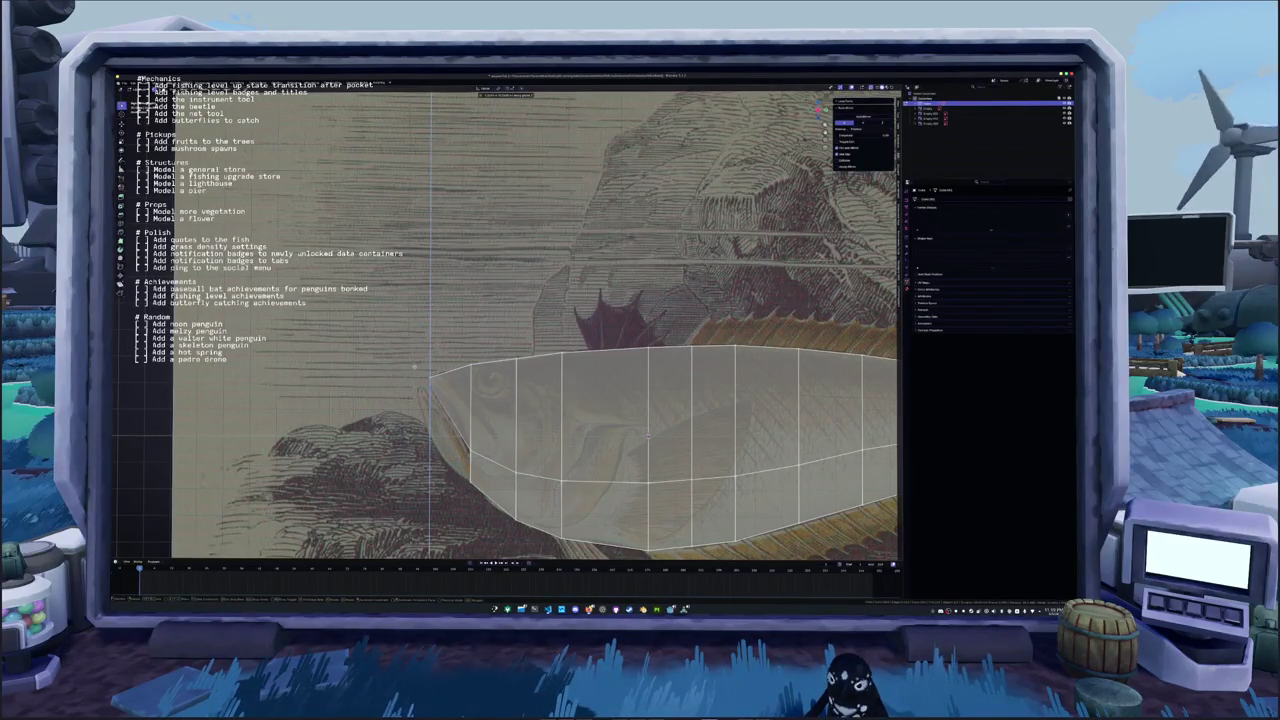
key(Return)
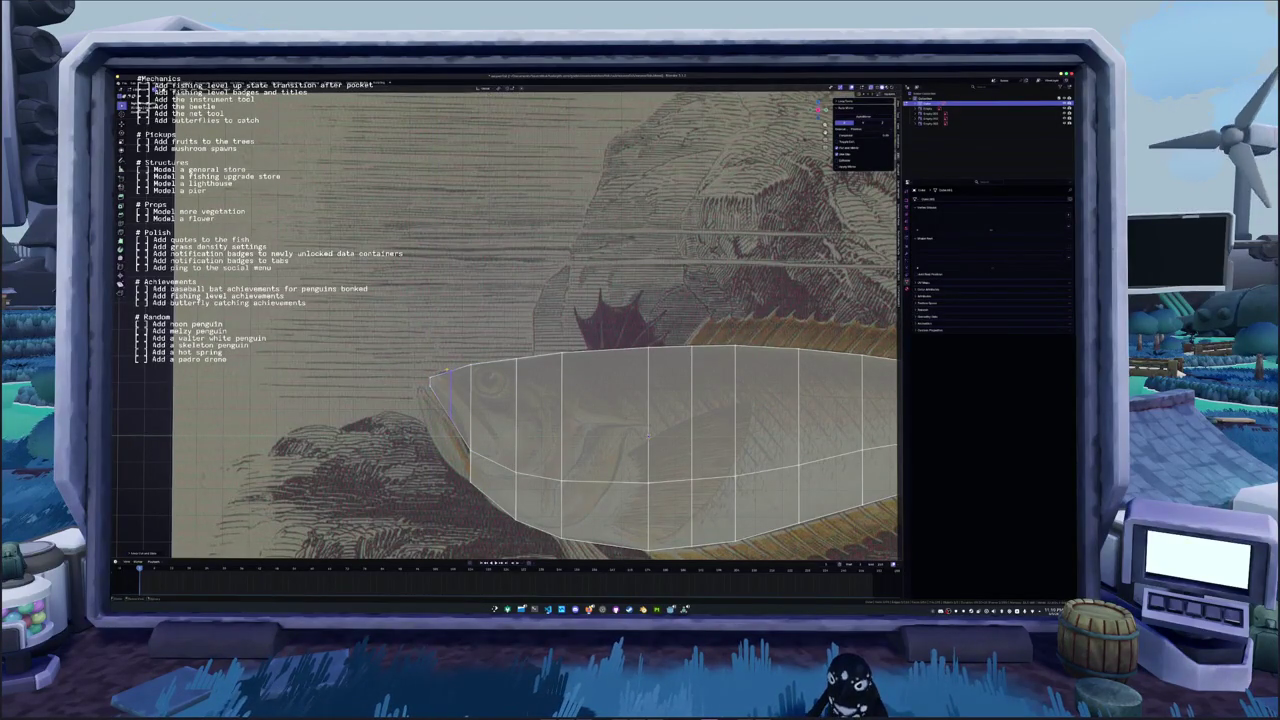
Move the nose vertices vertically to start tapering the snout toward the reference head
key(g)
key(z)
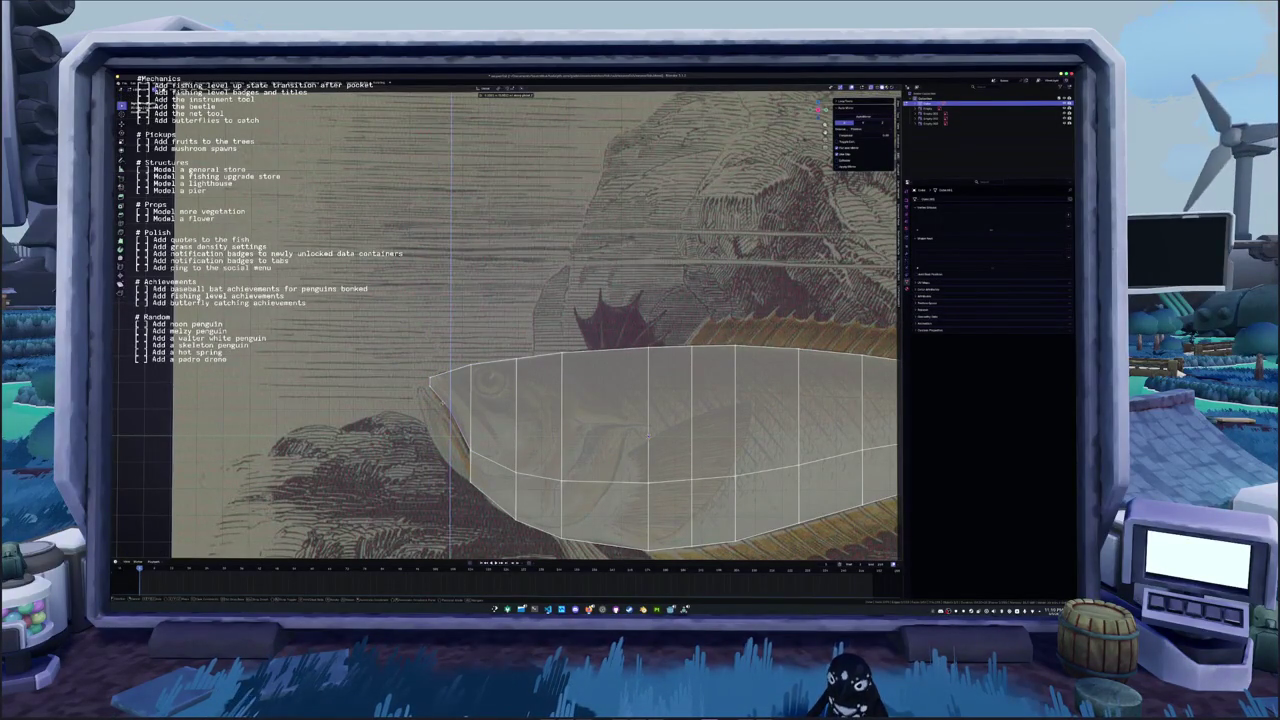
key(Return)
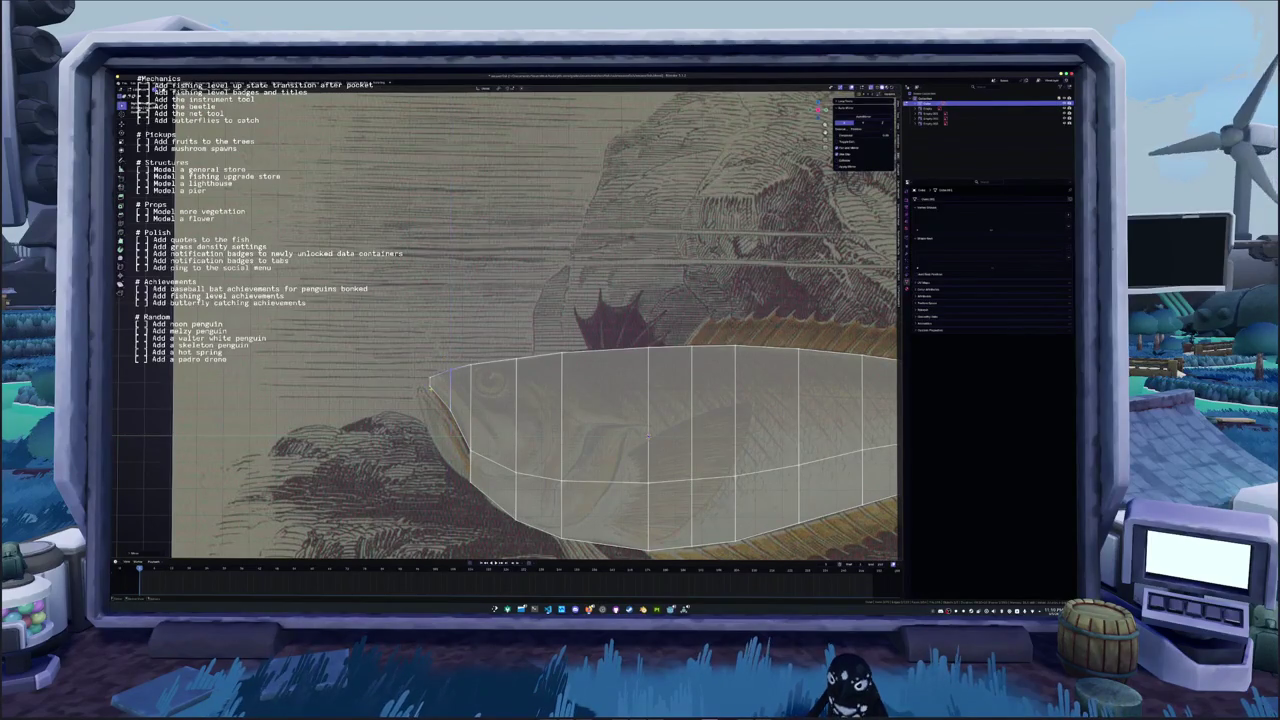
shift+middle_drag(620, 440, 656, 427)
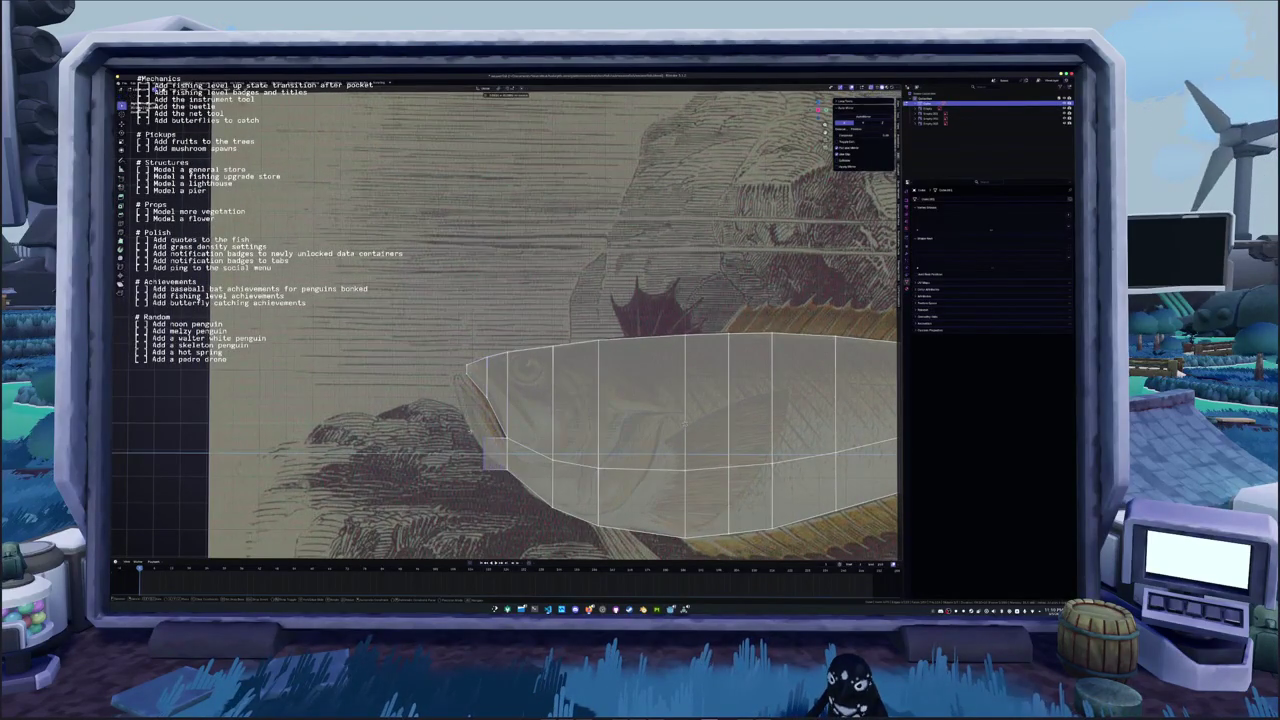
key(g)
key(z)
key(Return)
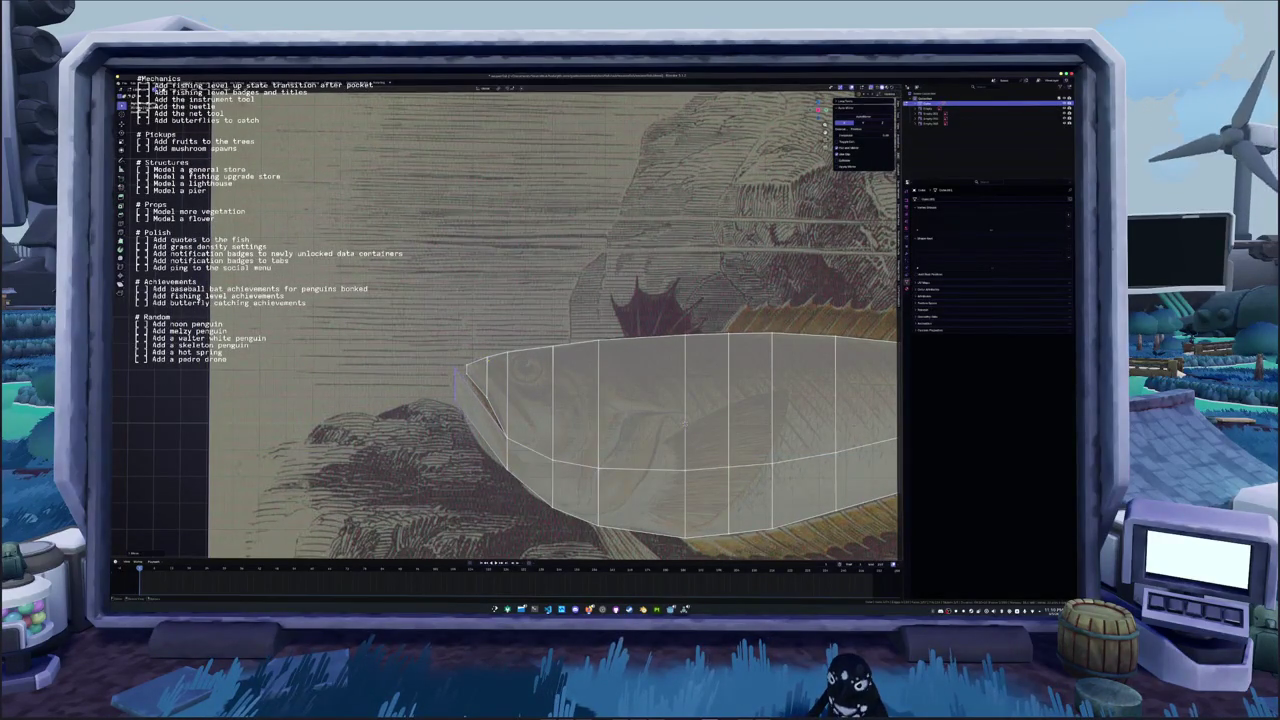
key(g)
key(z)
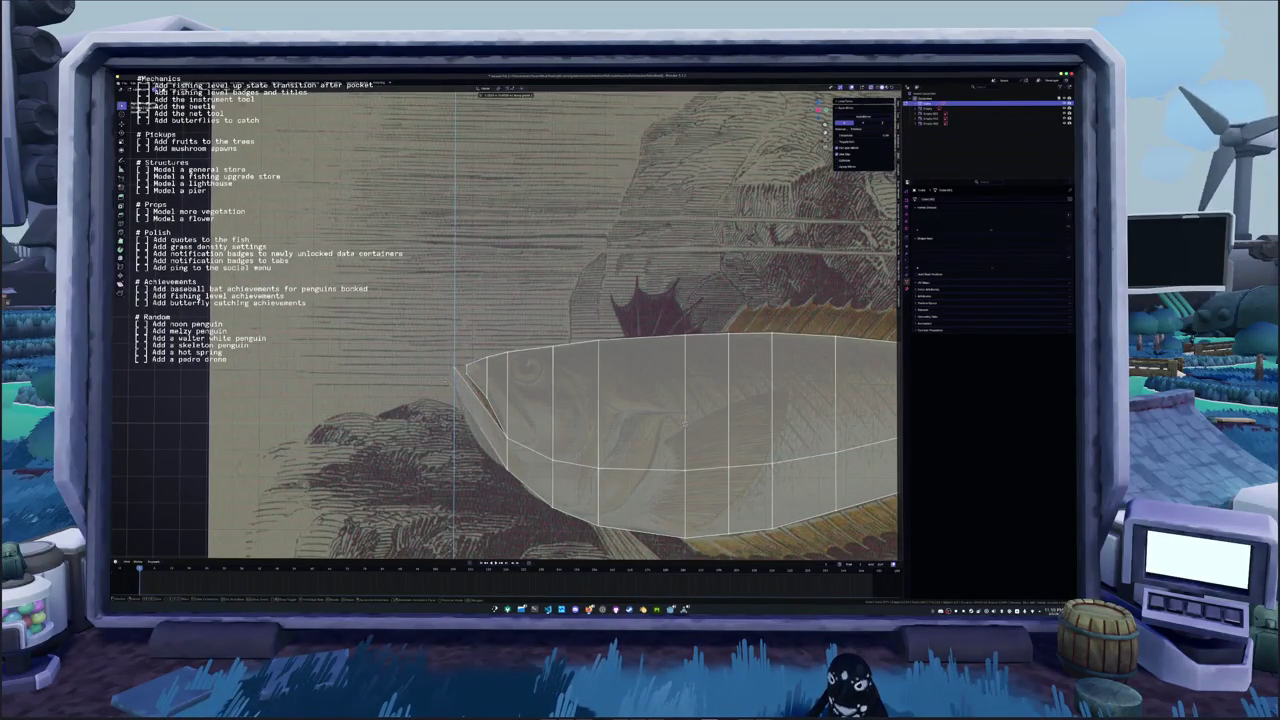
key(Return)
key(g)
key(z)
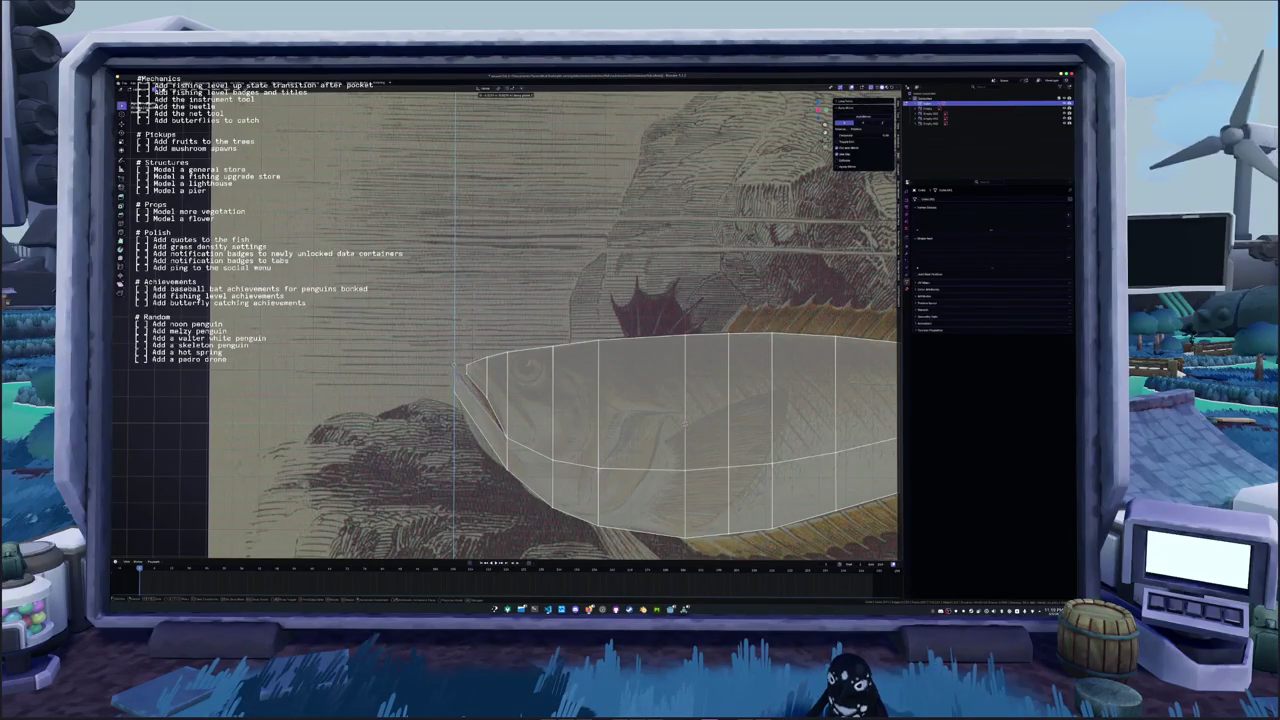
key(Return)
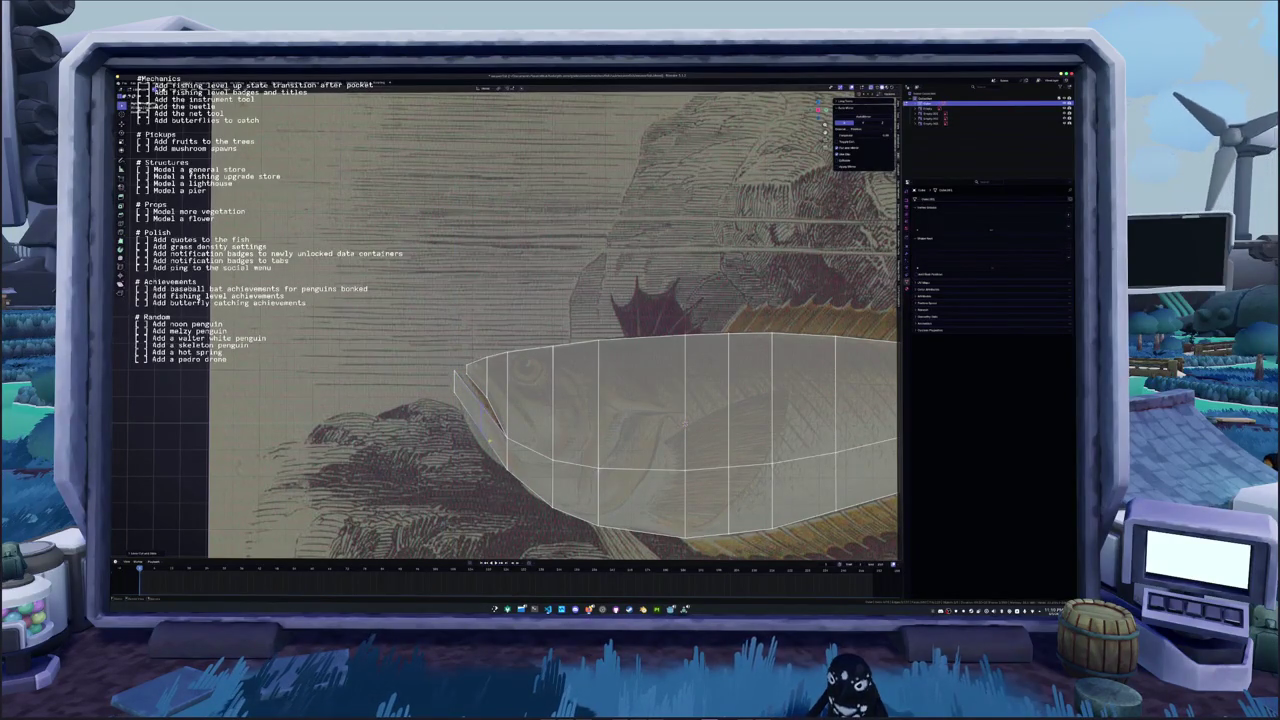
Refine the snout vertices into a pointed tip matching the reference
key(g)
key(z)
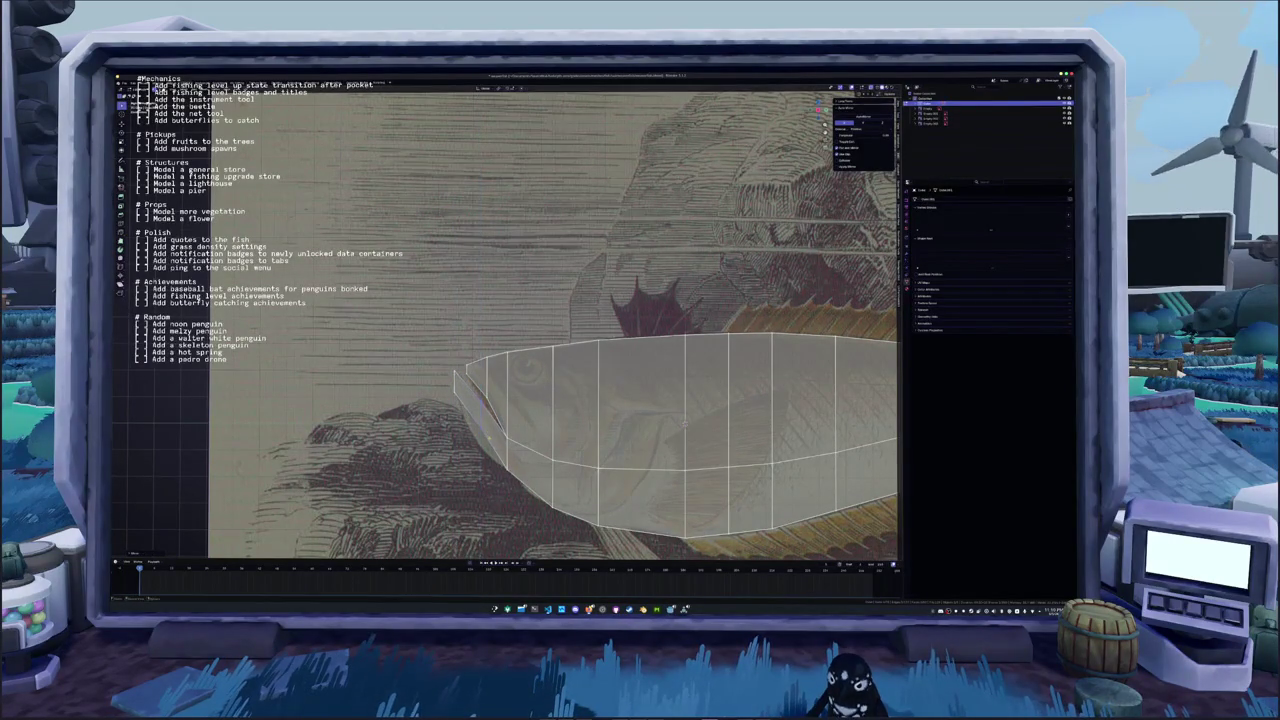
key(Return)
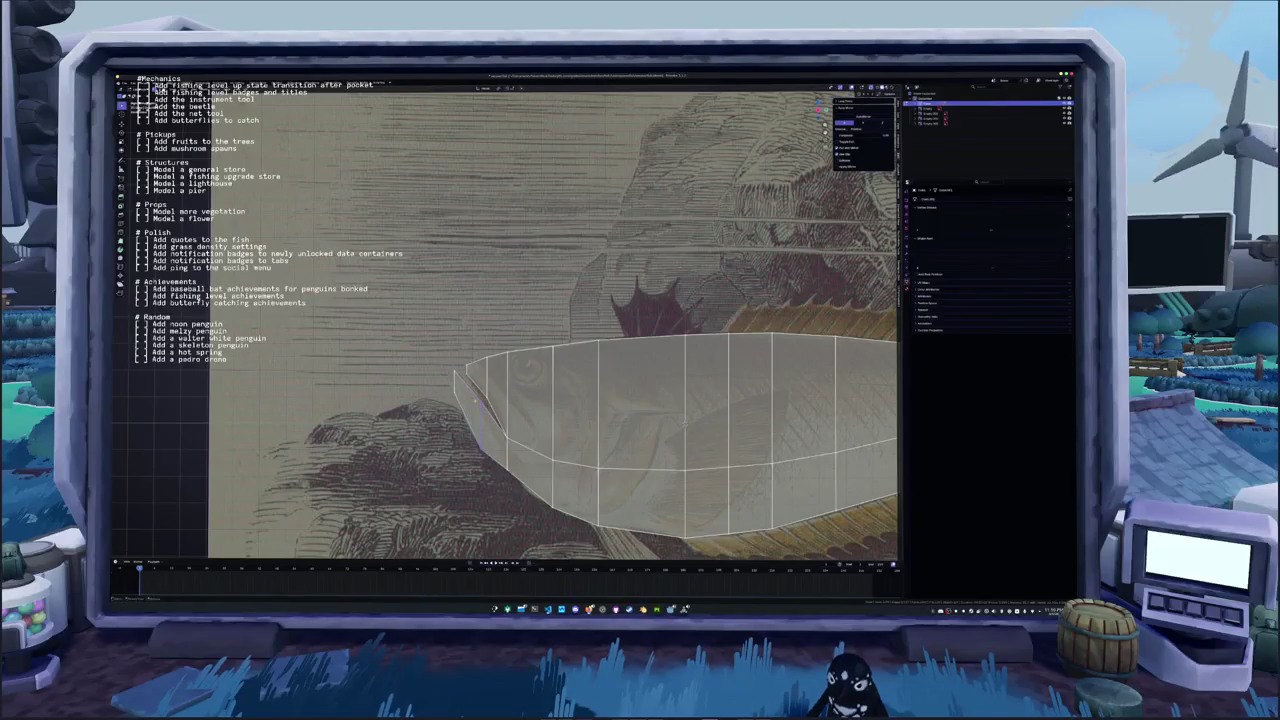
key(g)
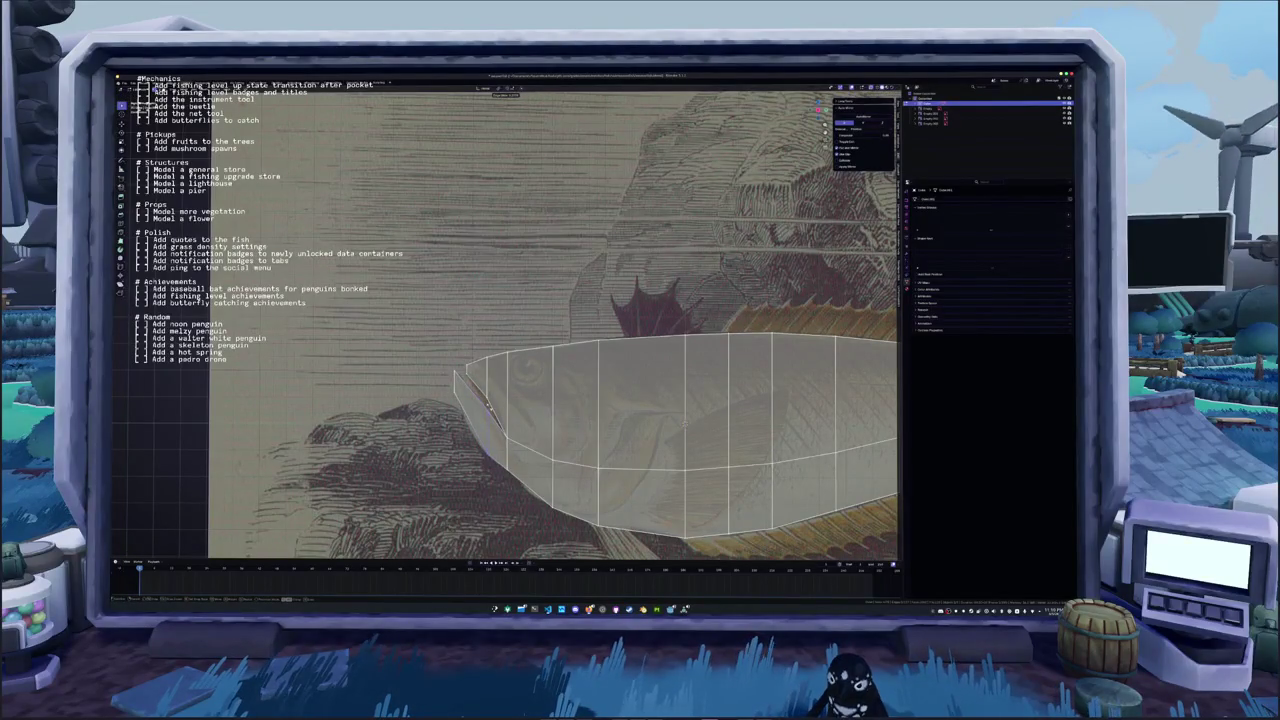
key(Return)
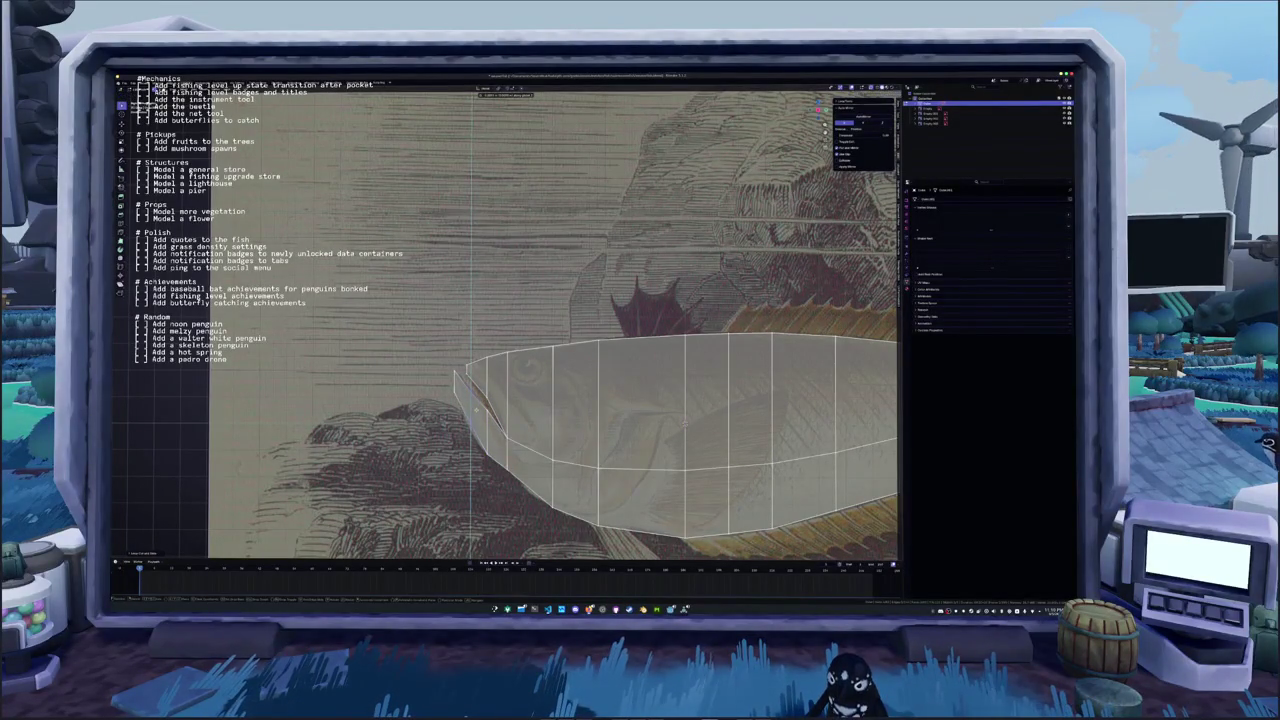
key(g)
key(z)
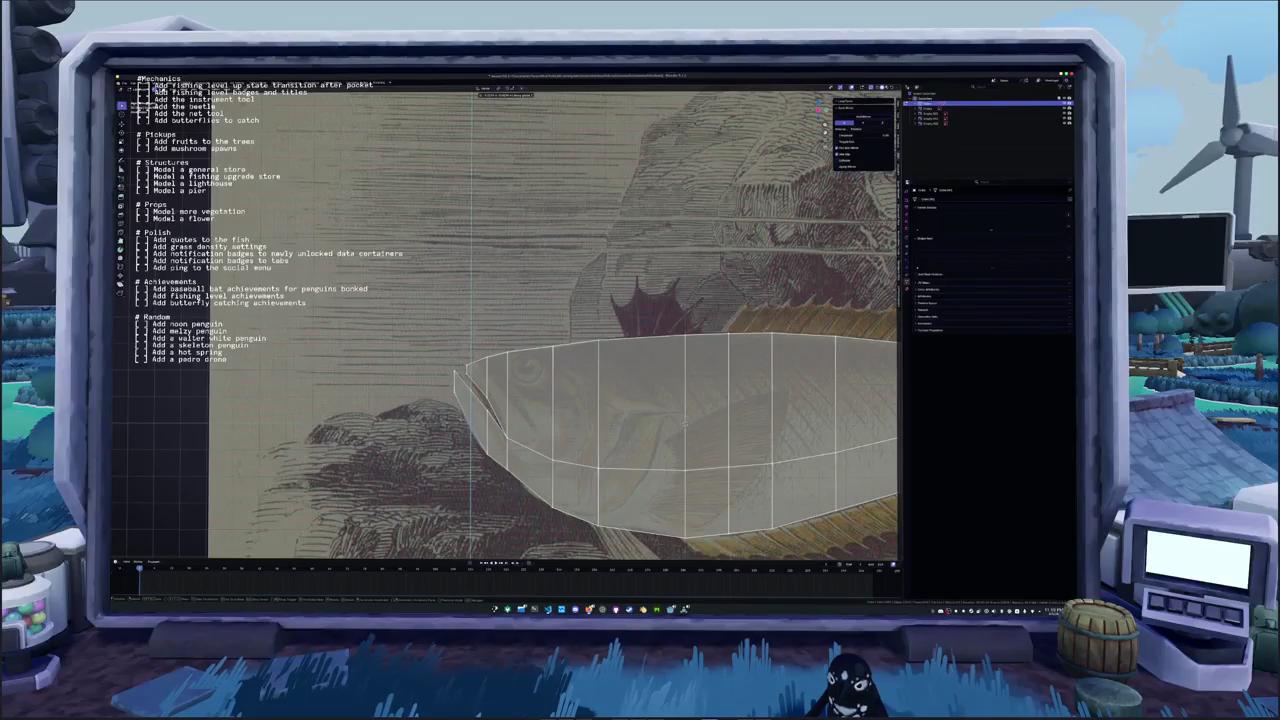
key(Return)
Zoom out and recentre the view to frame the whole fish
scroll(560, 325, up, 2)
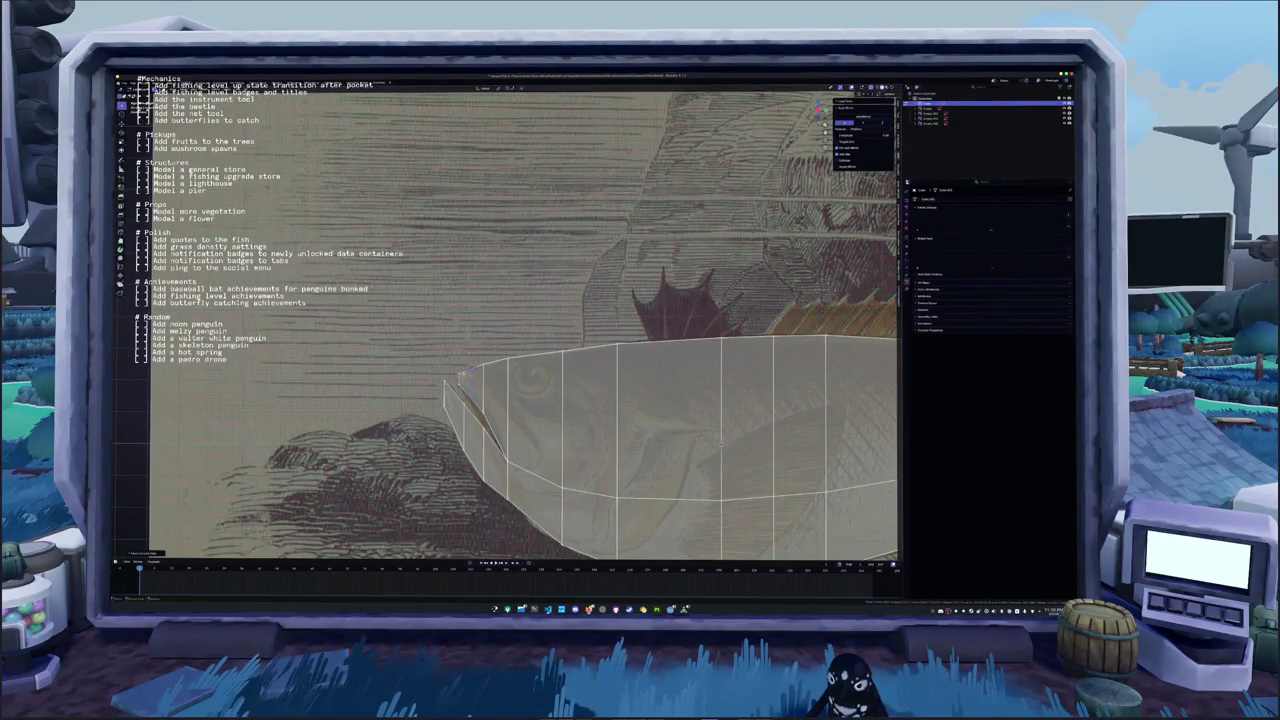
scroll(560, 380, down, 5)
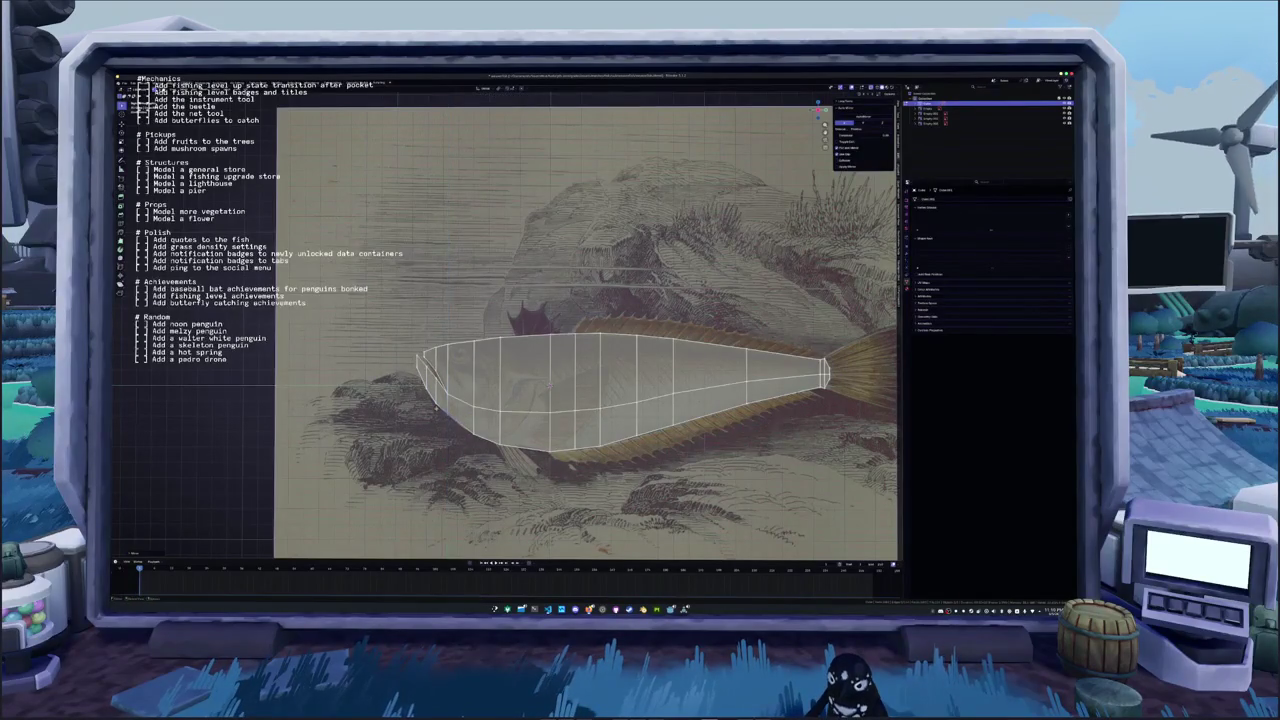
scroll(600, 380, down, 1)
mouse_move(478, 404)
shift+middle_down()
mouse_move(454, 426)
mouse_move(641, 405)
shift+middle_up()
In top view, enter Edit Mode and collapse the strip's top edge to a point with scale 0
key(KP_7)
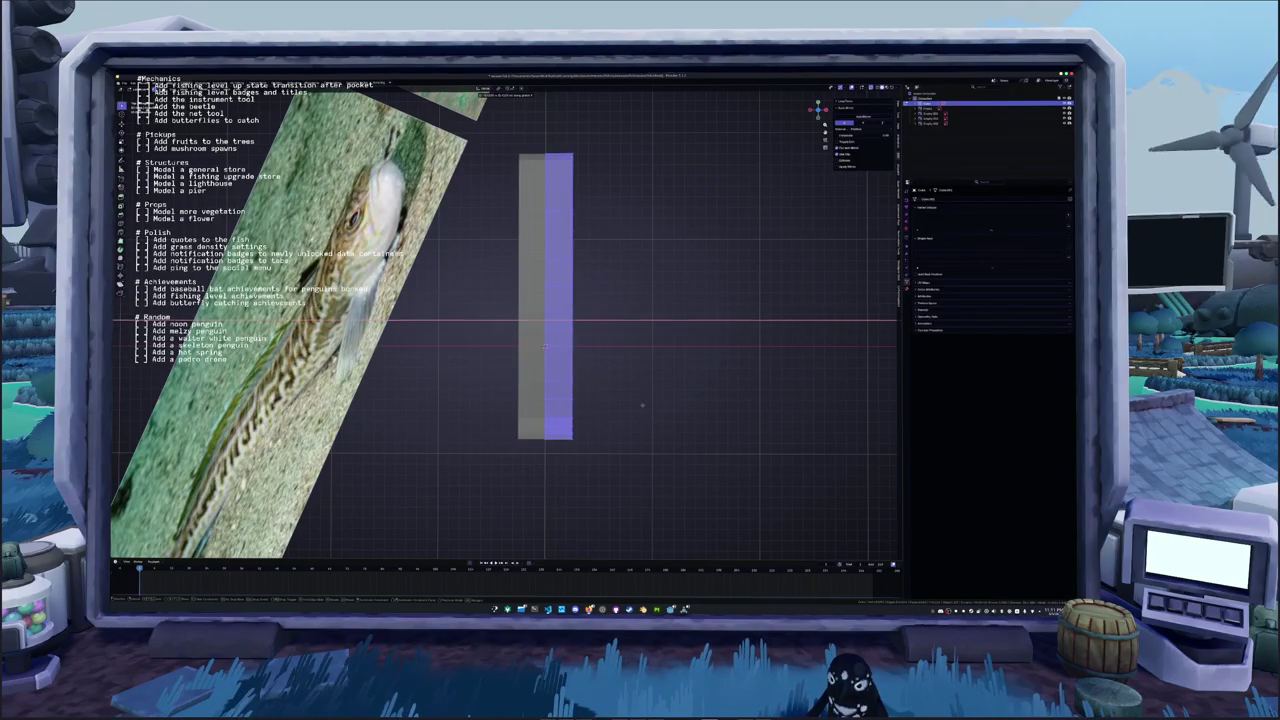
shift+middle_drag(641, 405, 566, 424)
key(Tab)
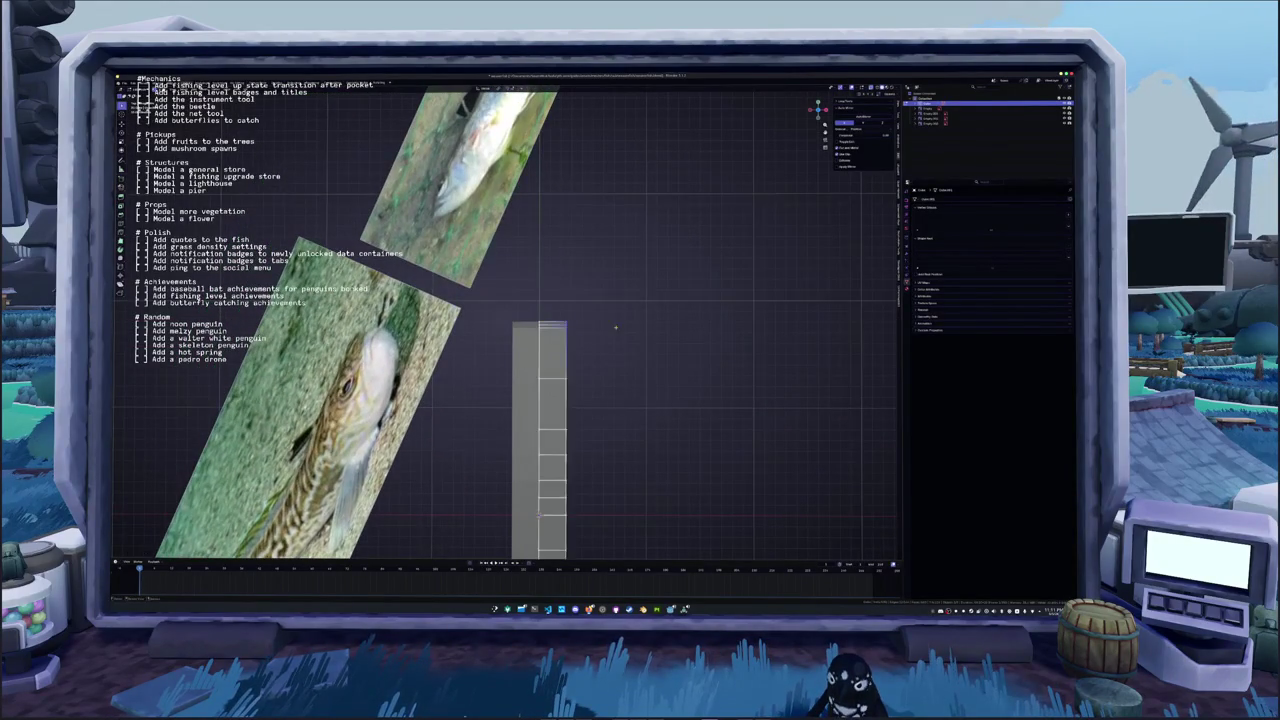
middle_drag(590, 330, 630, 334)
text(0)
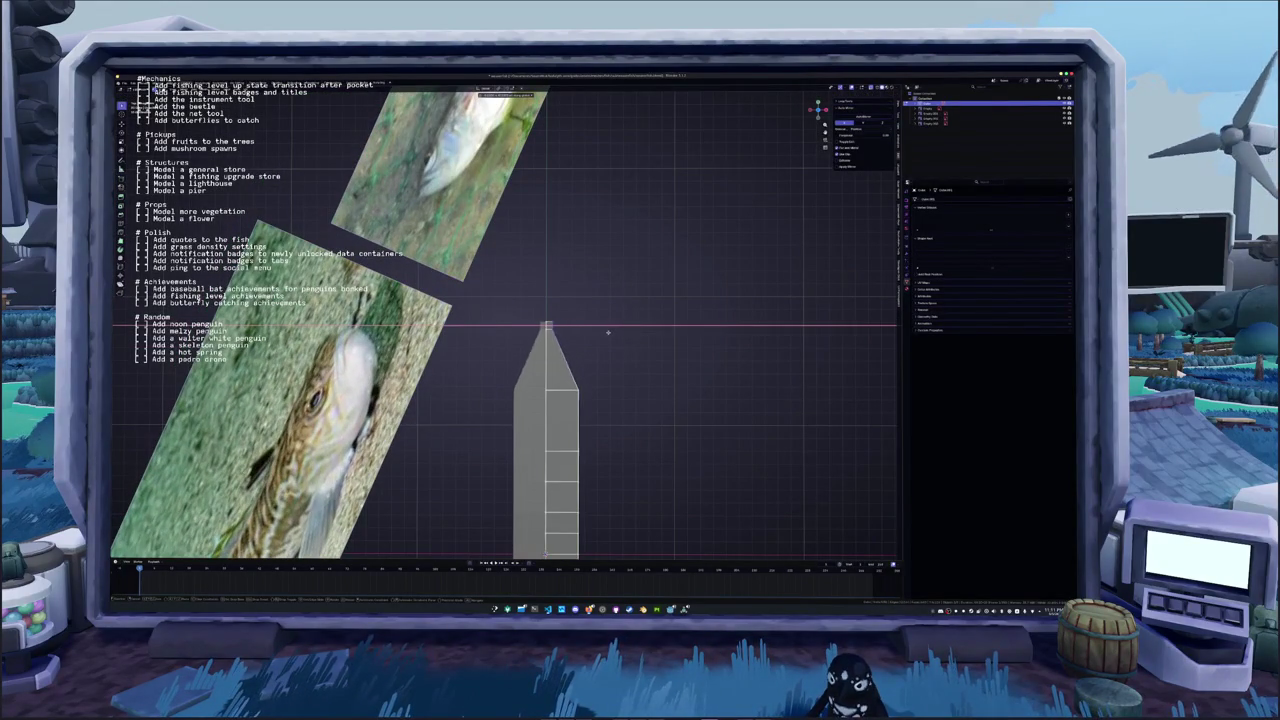
key(Return)
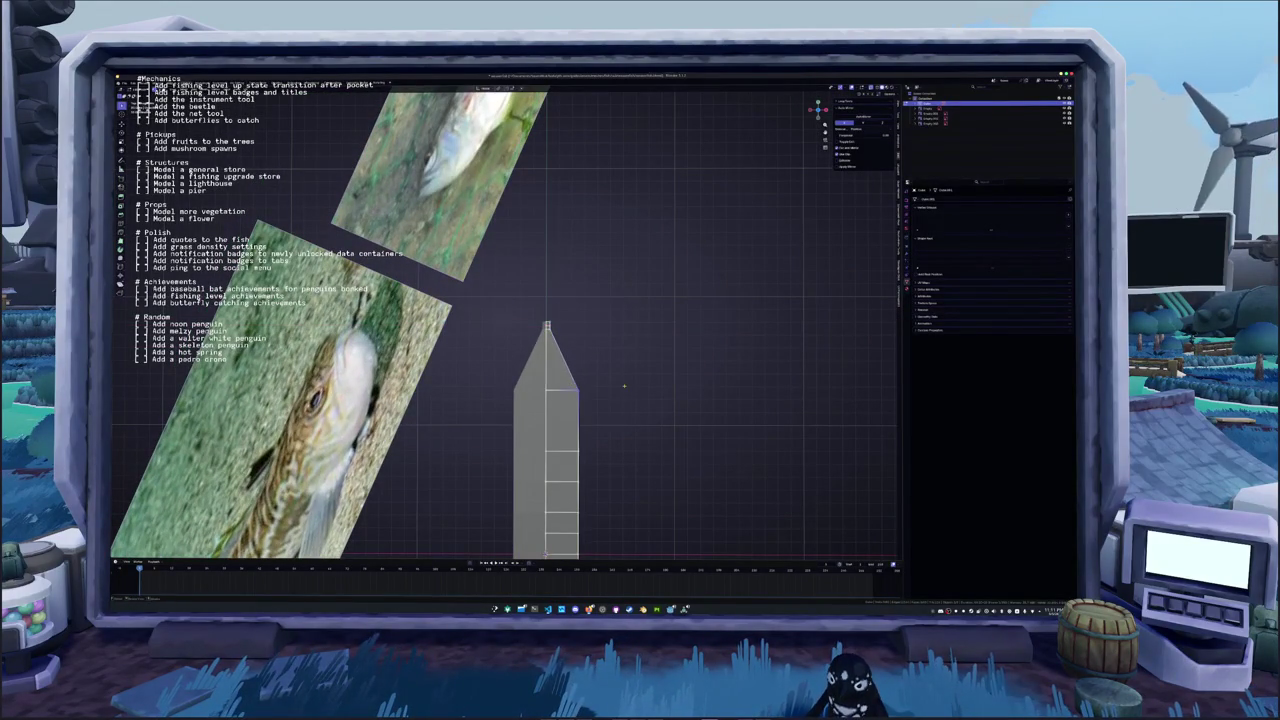
Scale the next two rows along X to shape the narrow upper section
key(s)
key(x)
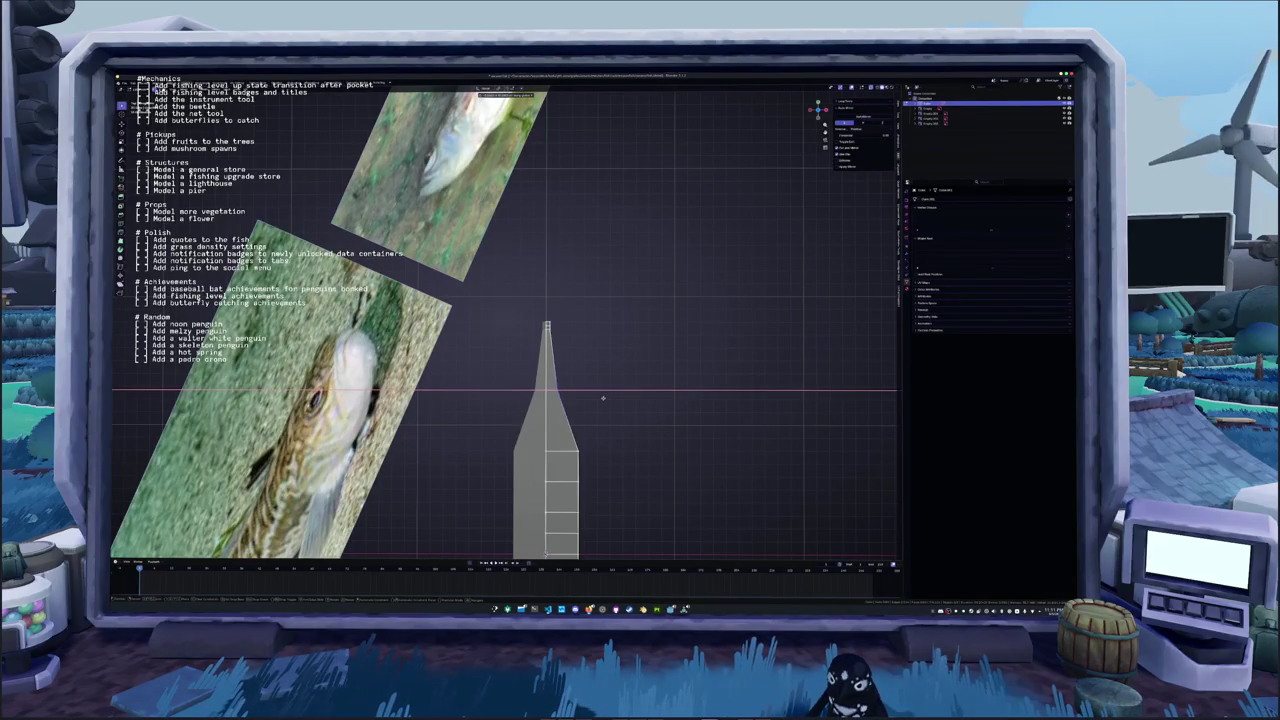
click(603, 396)
shift+middle_drag(603, 396, 589, 311)
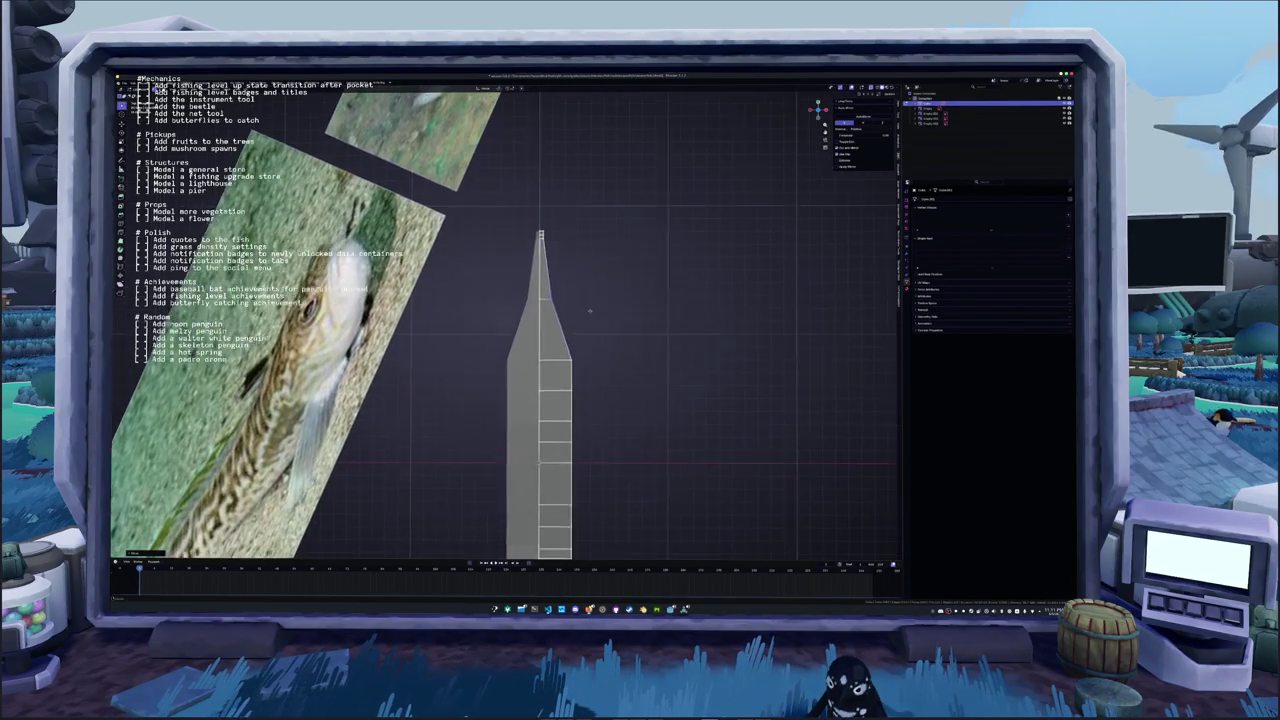
key(s)
key(x)
click(600, 370)
shift+middle_drag(600, 370, 606, 338)
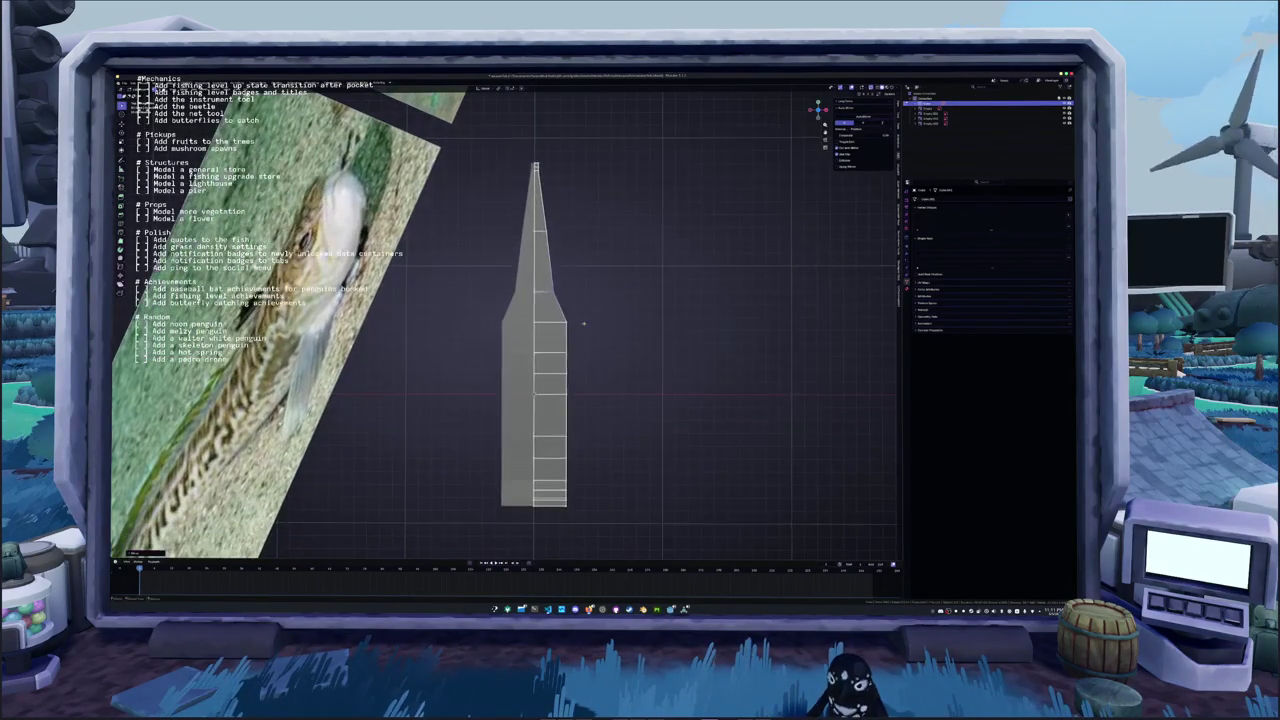
Widen the lower edge loops along X so the body tapers gradually toward its base
key(s)
key(x)
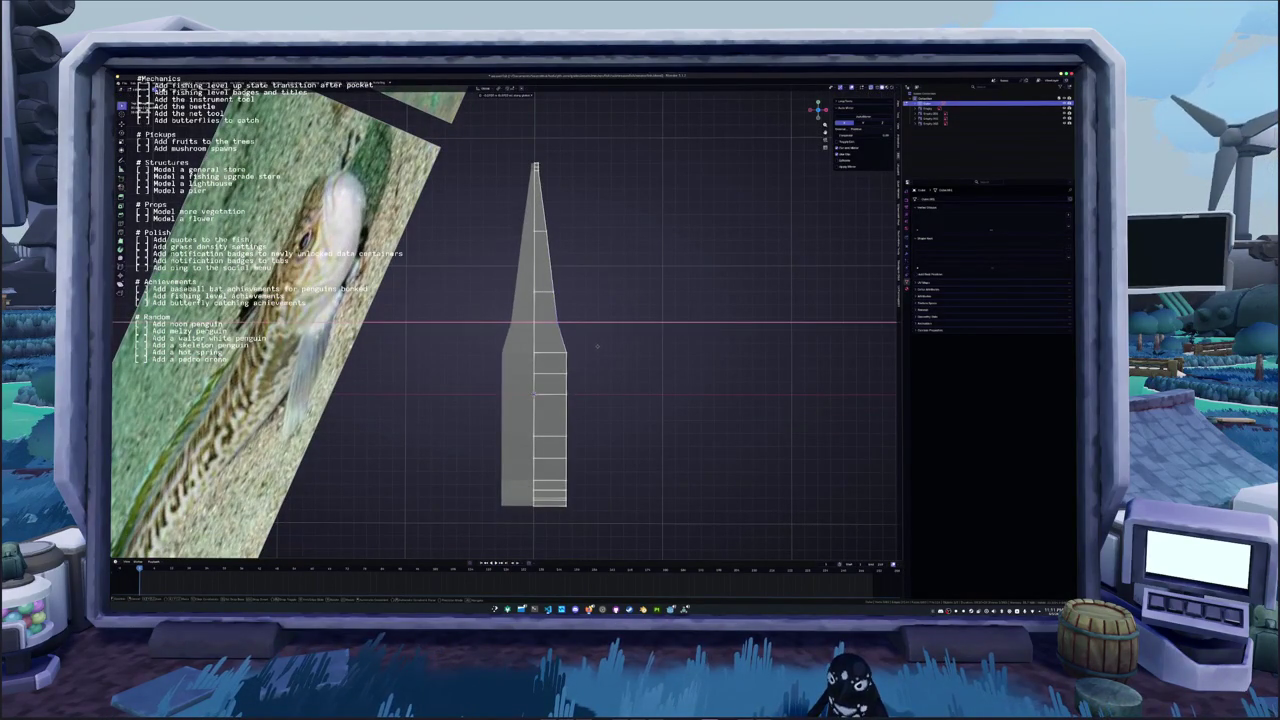
click(597, 346)
alt+click(557, 346)
key(s)
key(x)
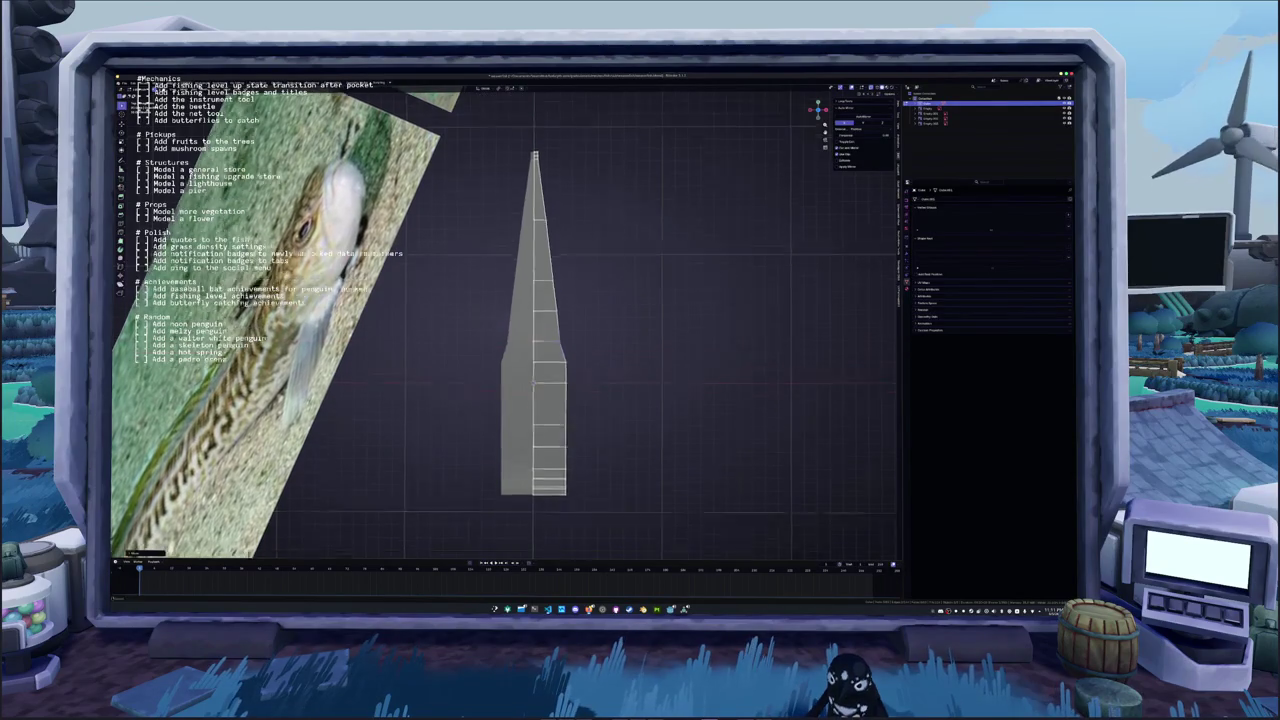
shift+middle_drag(550, 356, 532, 360)
click(550, 342)
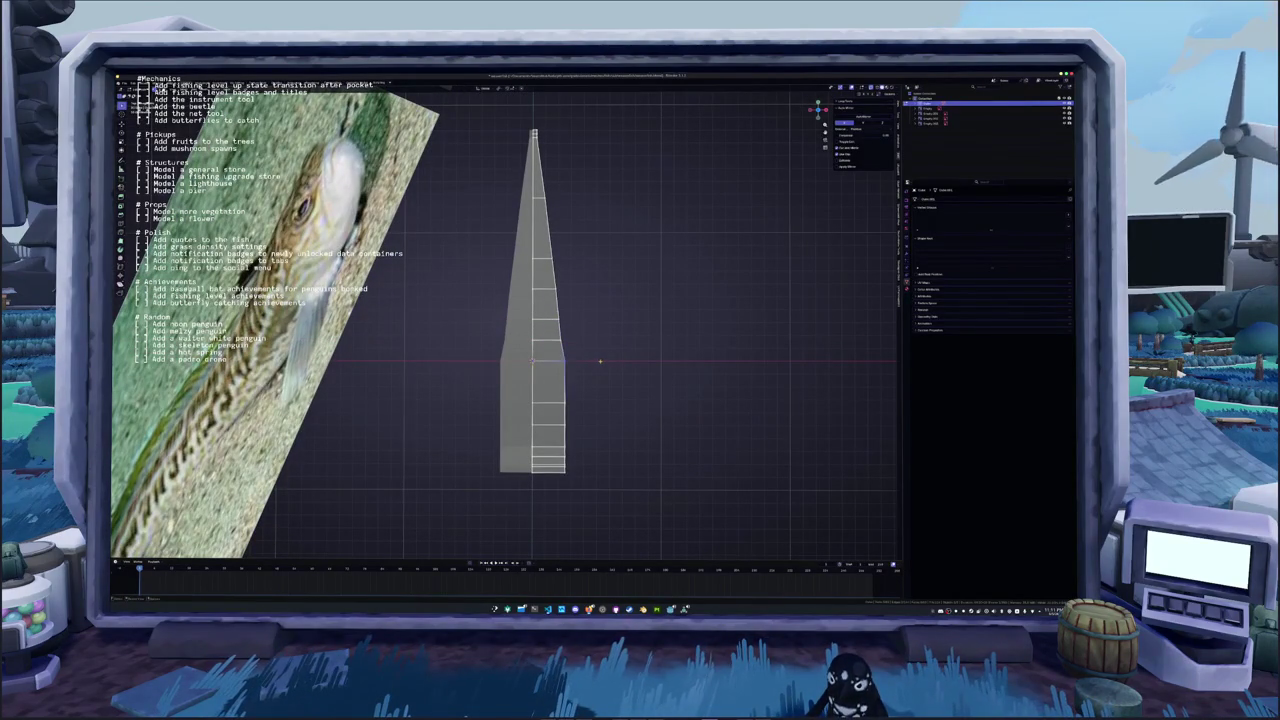
key(s)
key(x)
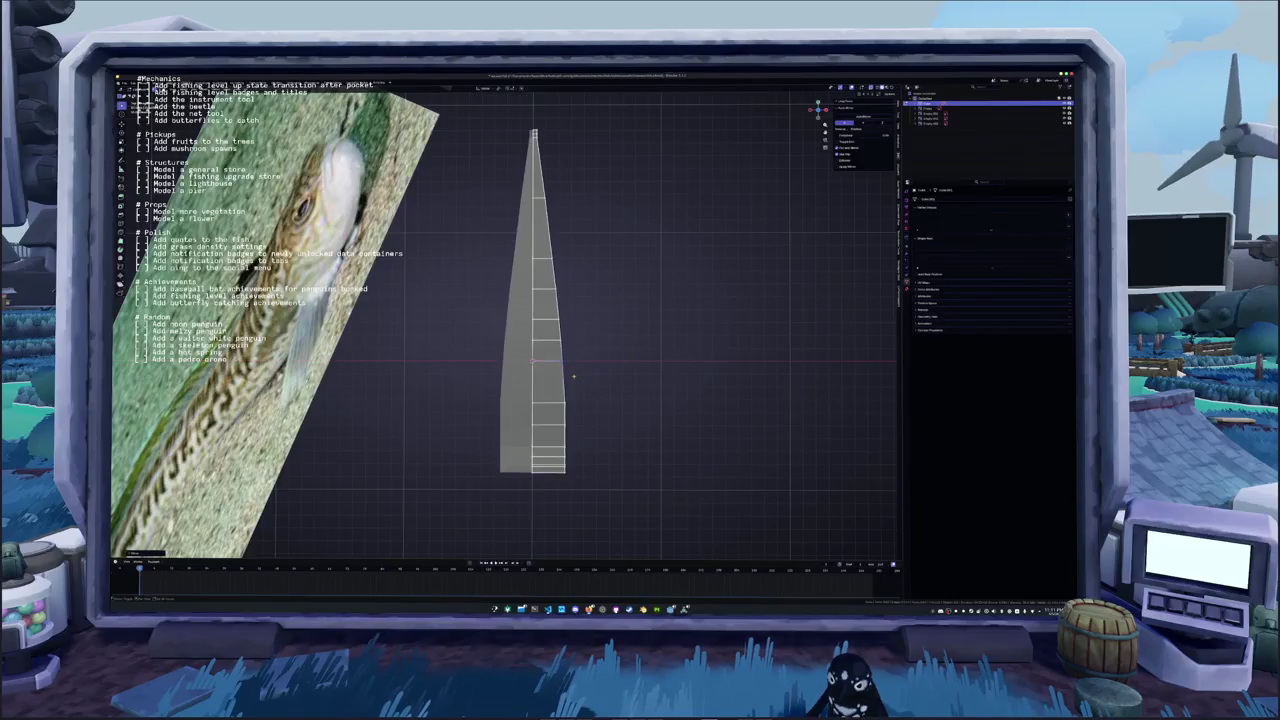
shift+middle_drag(573, 376, 559, 352)
click(559, 352)
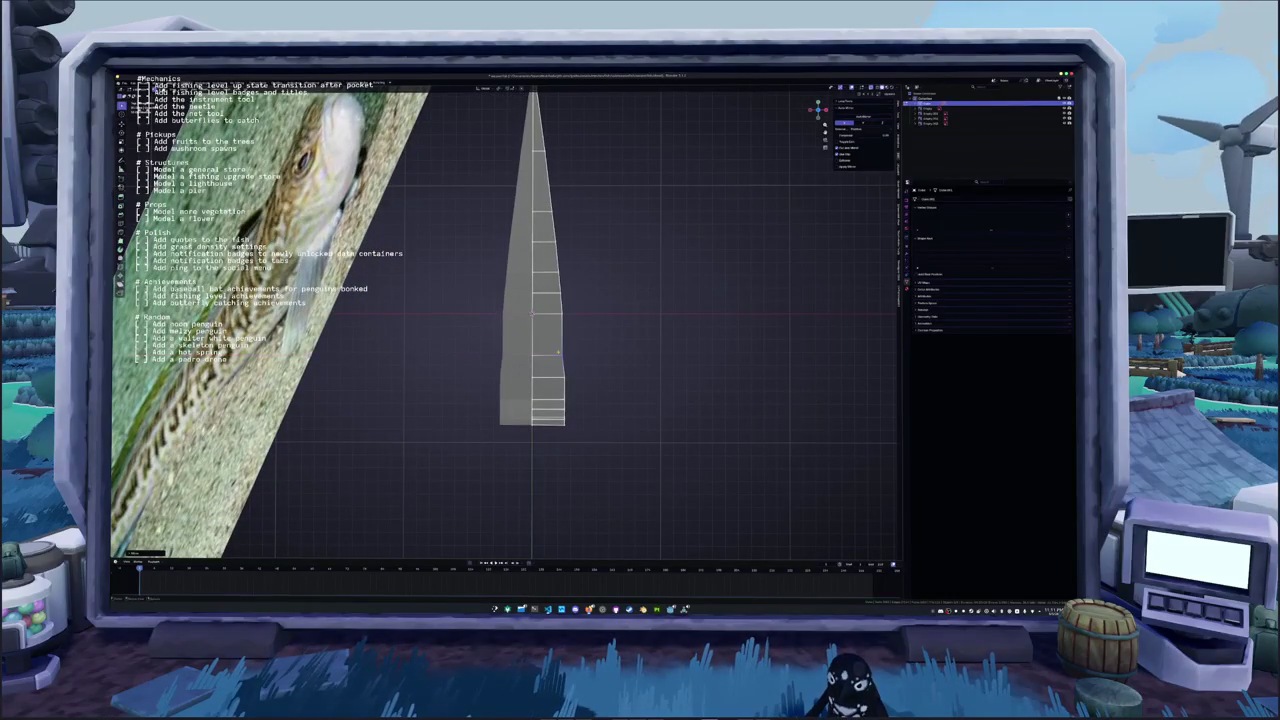
Scale one more edge loop along X, then zoom in on the base
key(s)
key(x)
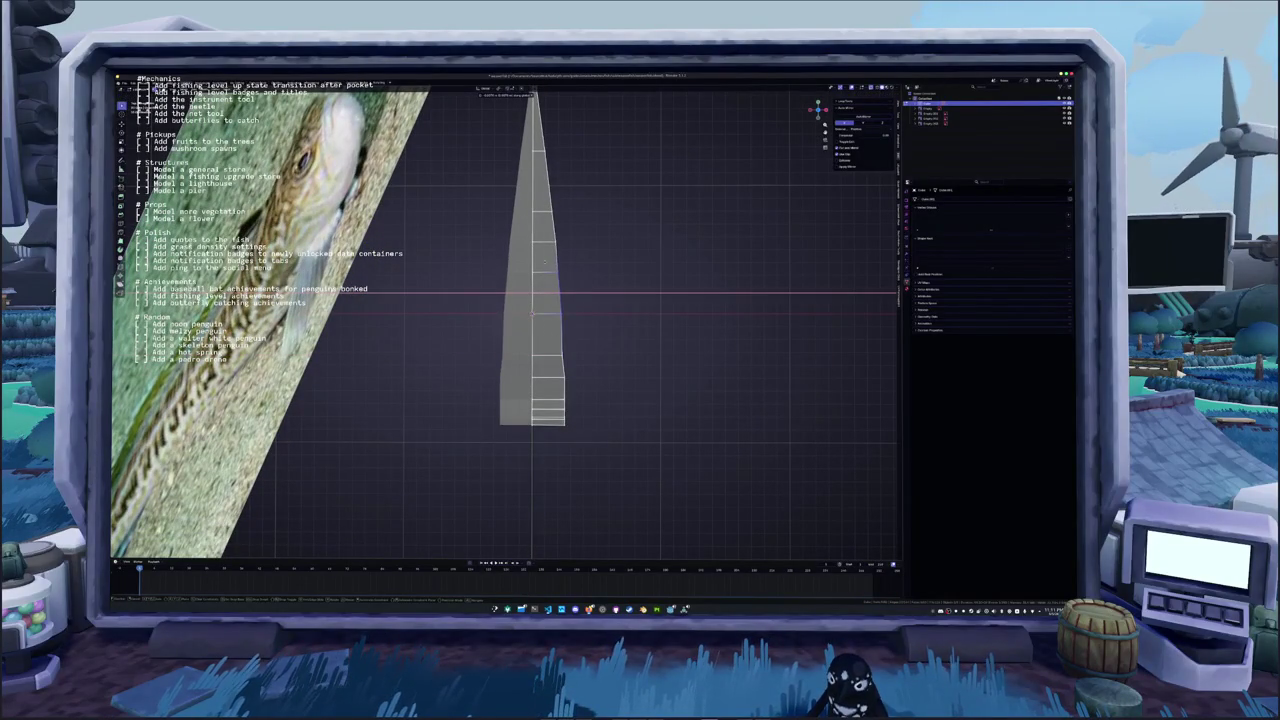
scroll(560, 300, up, 3)
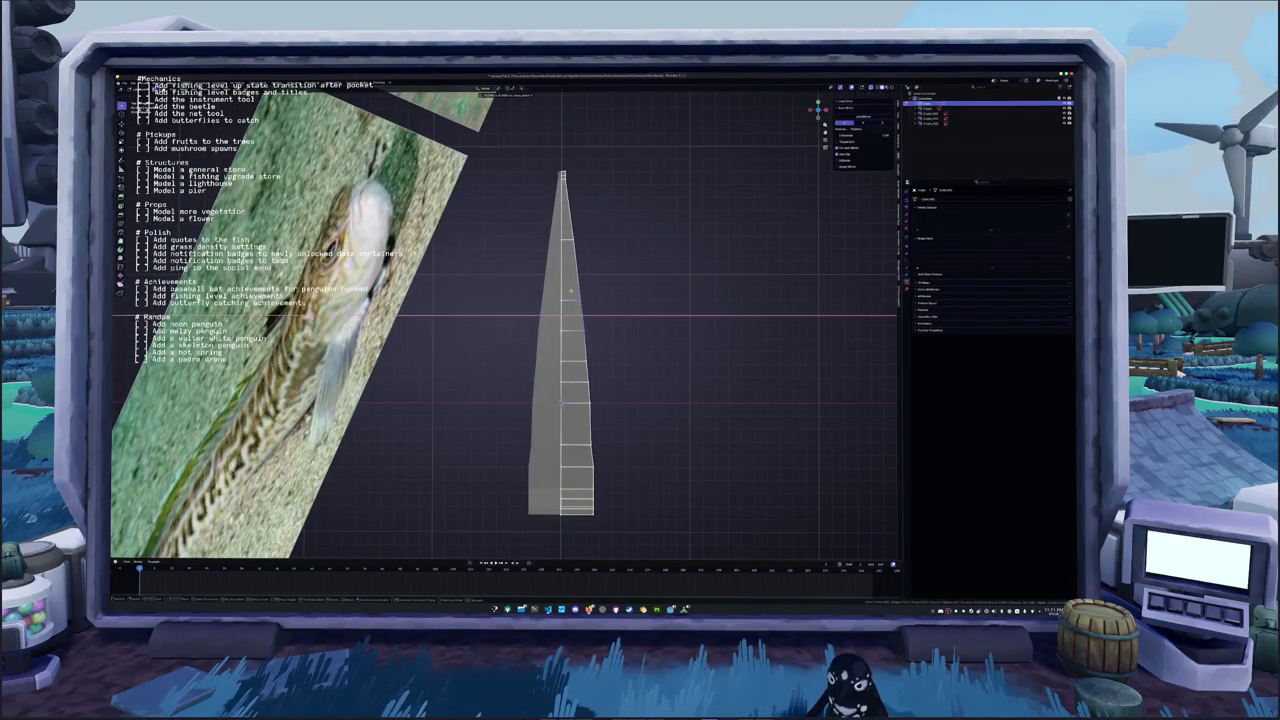
click(562, 292)
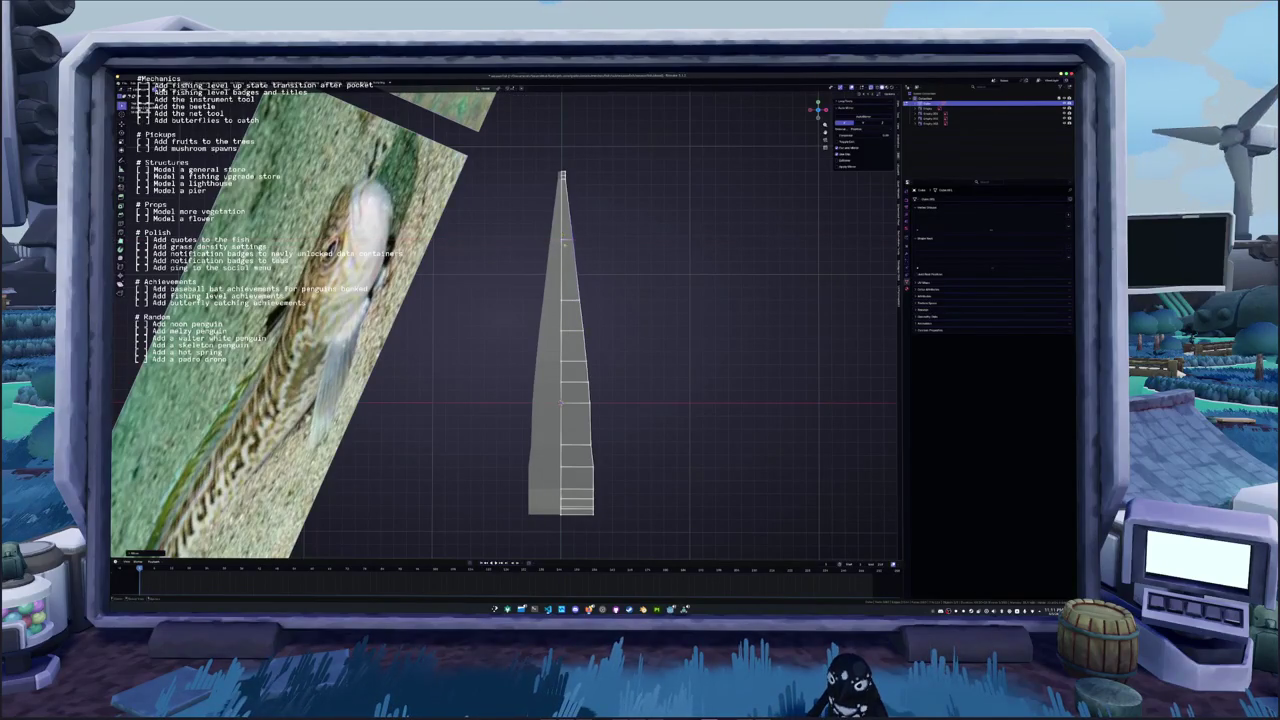
scroll(568, 250, up, 2)
scroll(580, 274, up, 2)
scroll(600, 370, up, 2)
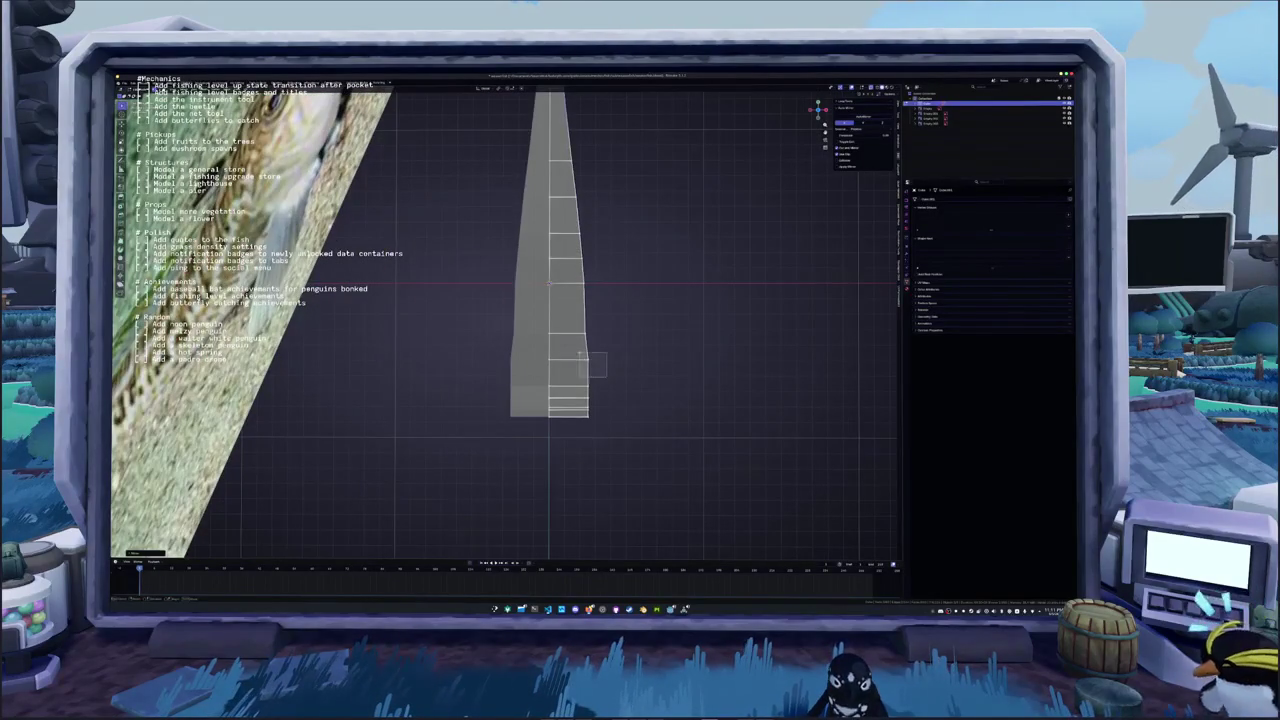
shift+scroll(594, 362, down, 1)
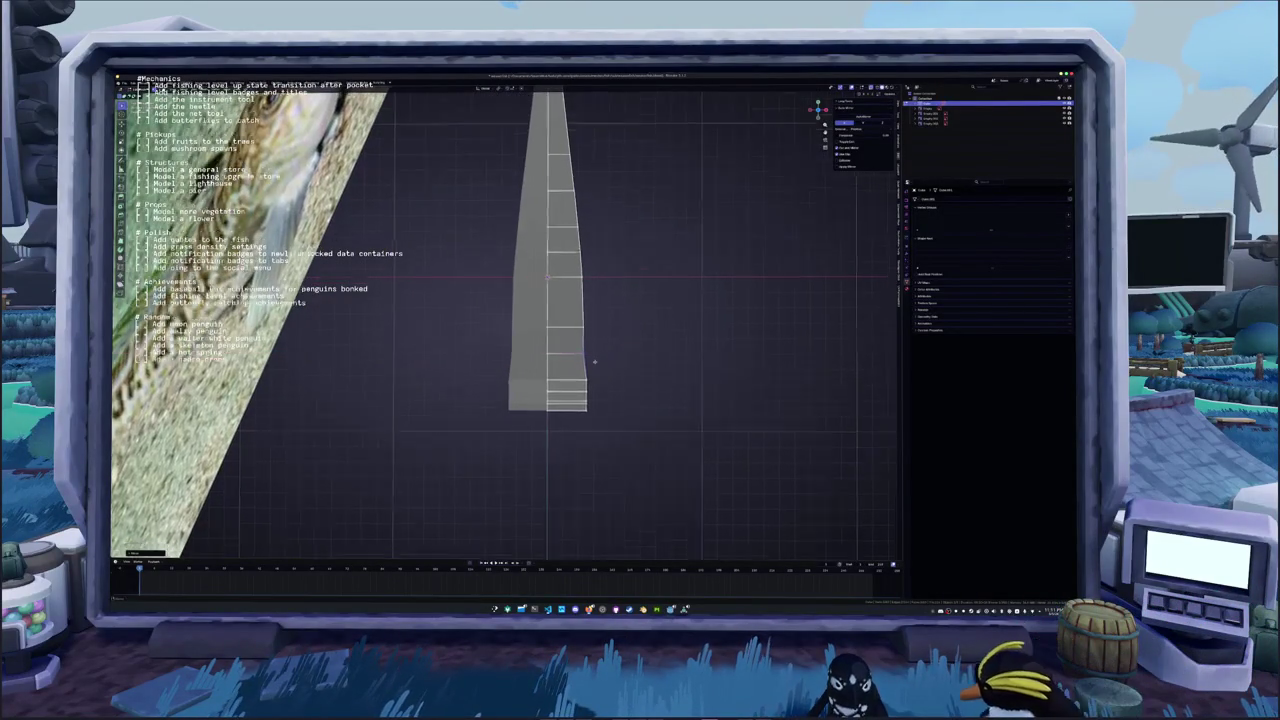
shift+scroll(594, 362, down, 3)
Pull the bottom base vertices inward along X
key(g)
key(x)
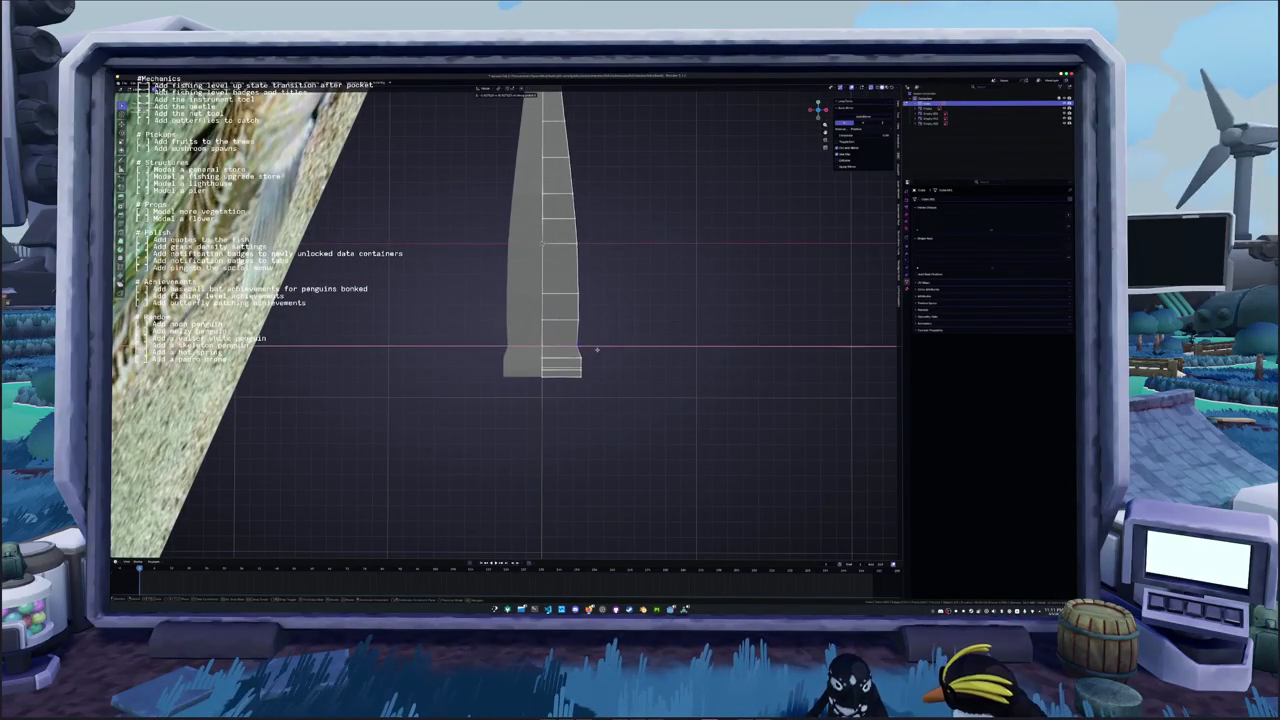
click(597, 349)
key(g)
key(x)
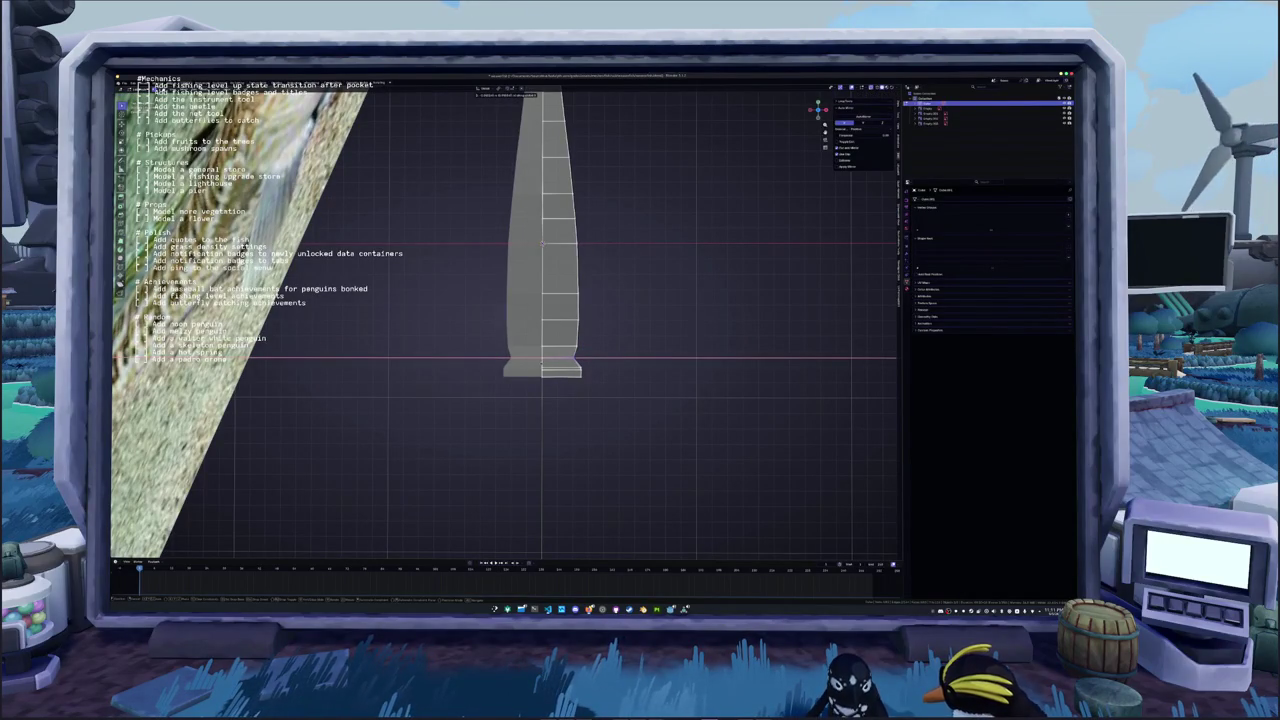
key(Return)
scroll(558, 300, up, 2)
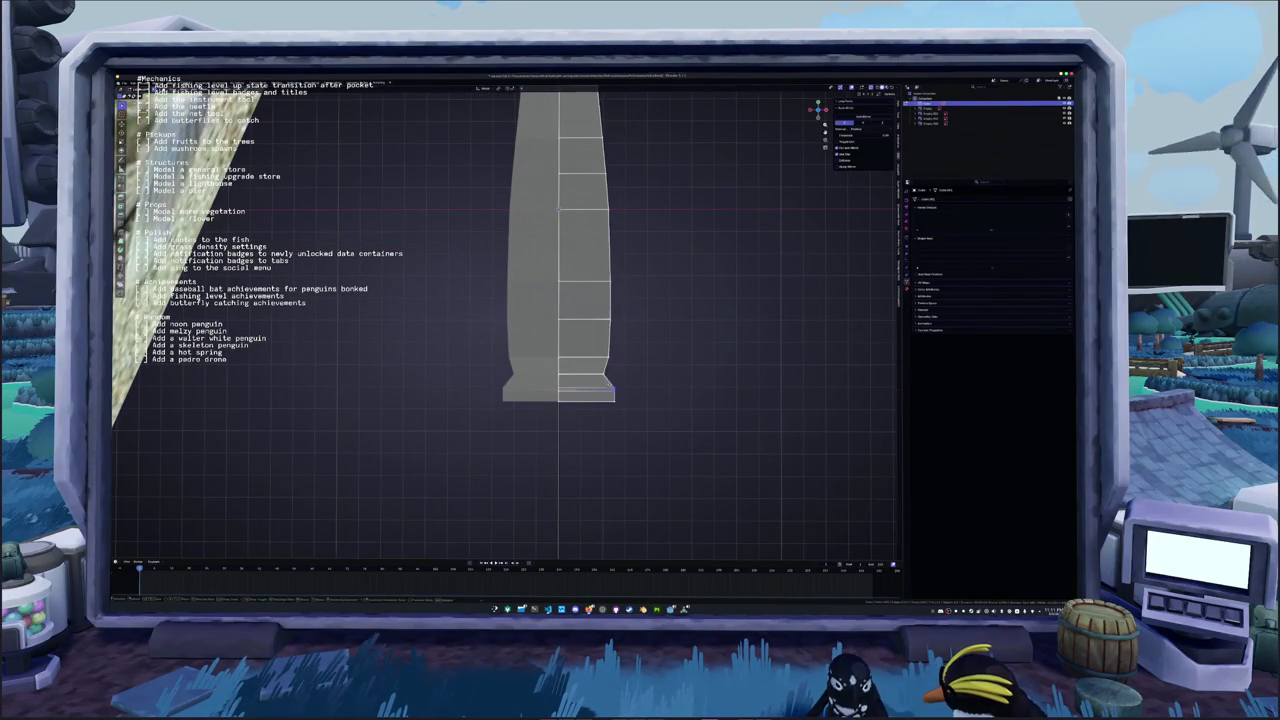
key(g)
key(x)
key(Return)
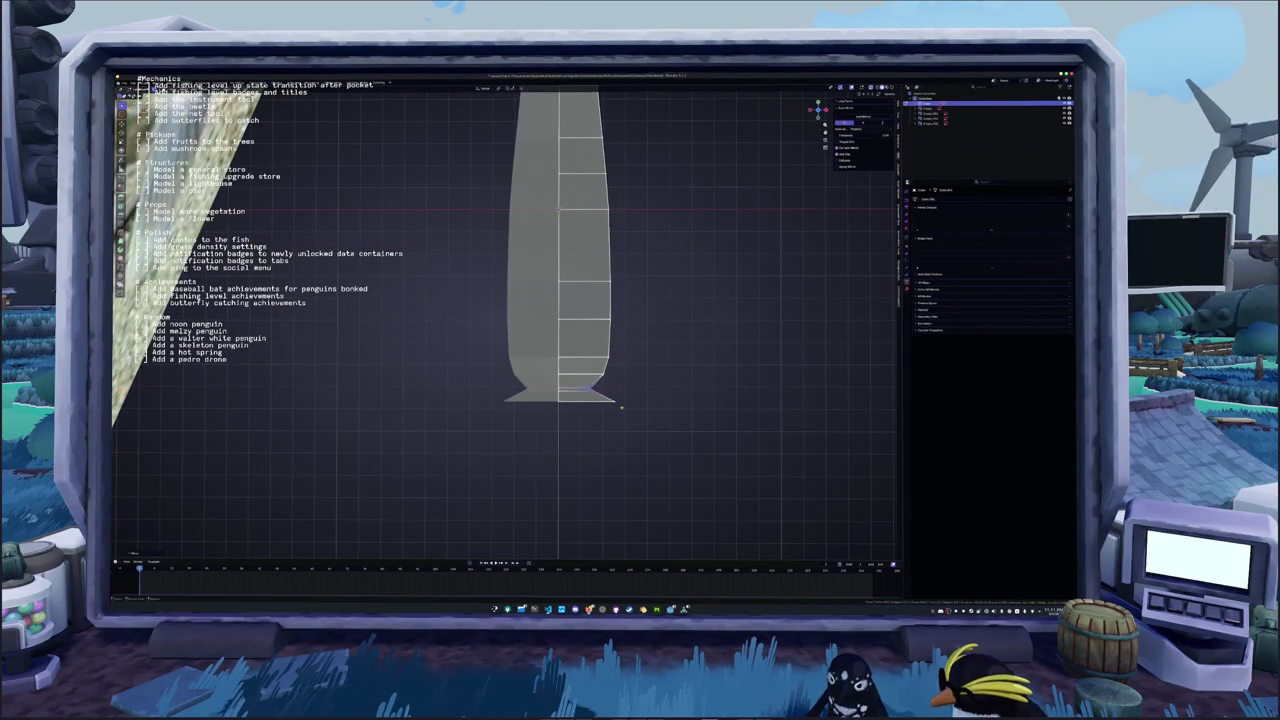
Slide the lowest base vertices inward along X to round off the teardrop end
click(598, 399)
key(g)
key(x)
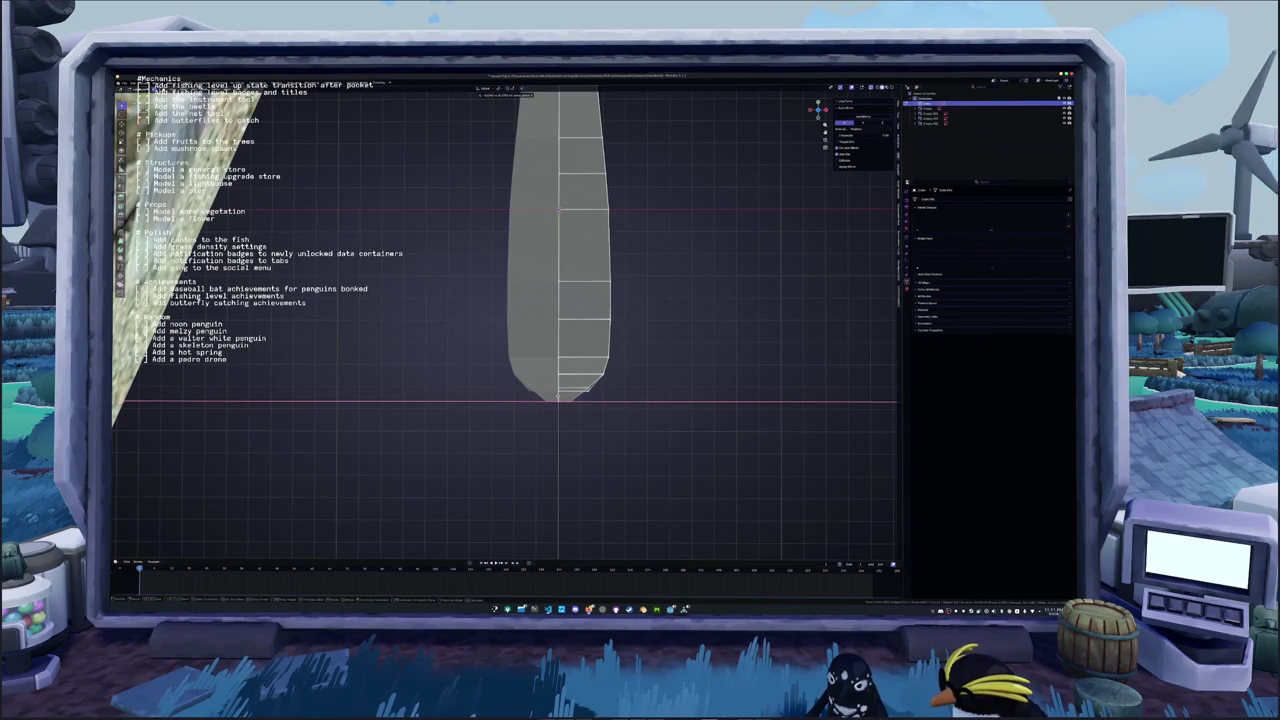
key(Return)
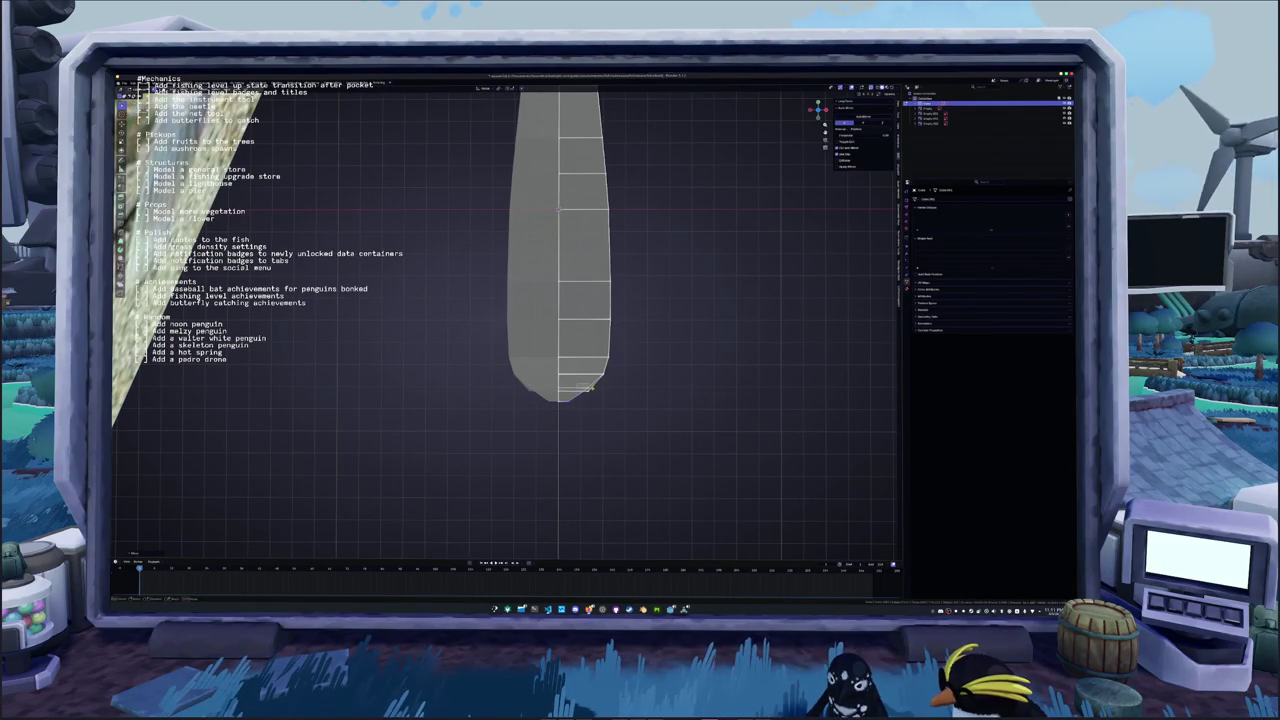
key(g)
key(x)
key(Return)
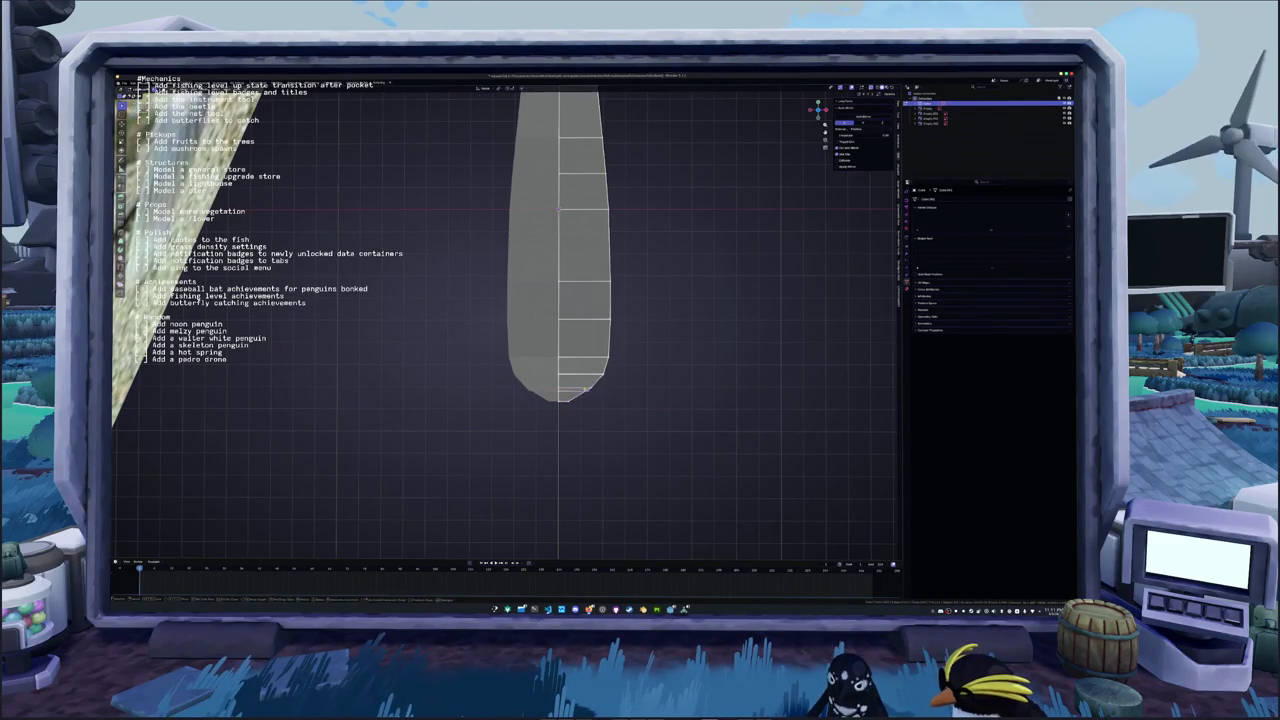
key(g)
key(x)
key(Return)
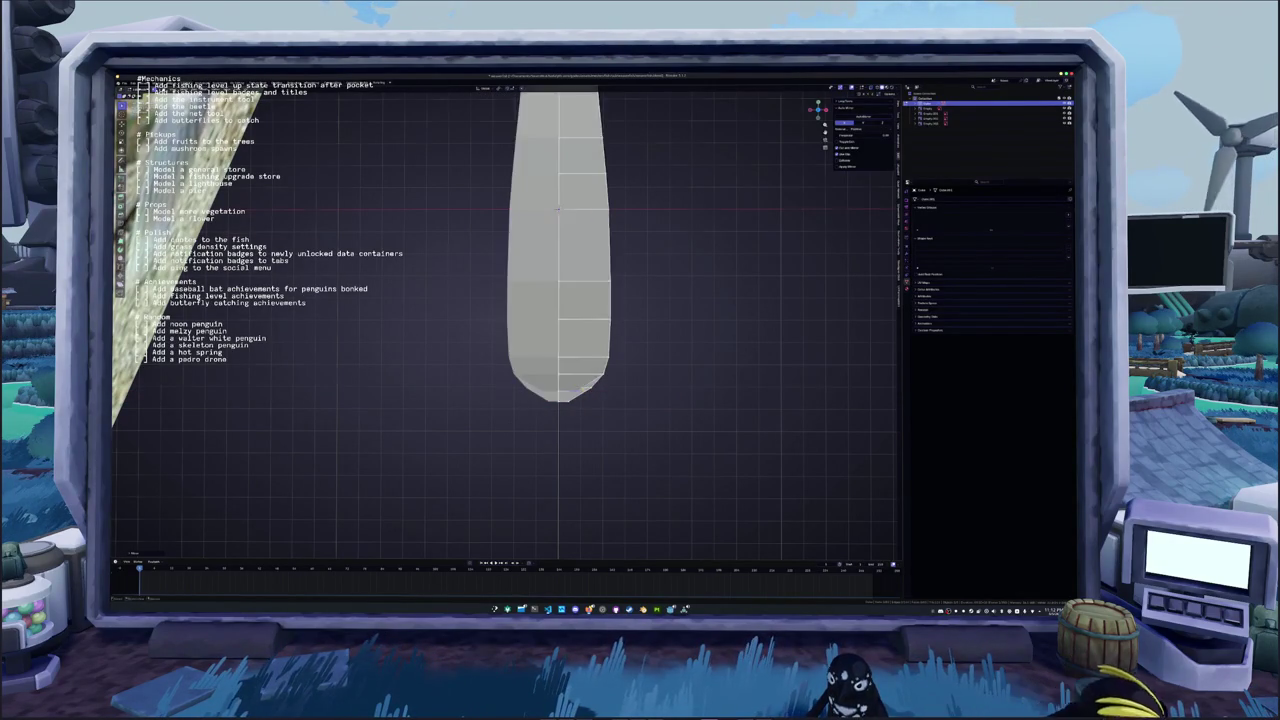
mouse_move(560, 390)
middle_down()
mouse_move(620, 340)
mouse_move(710, 320)
mouse_move(670, 330)
middle_up()
Finish nudging the selection along X and orbit round to the fish's front
key(g)
key(x)
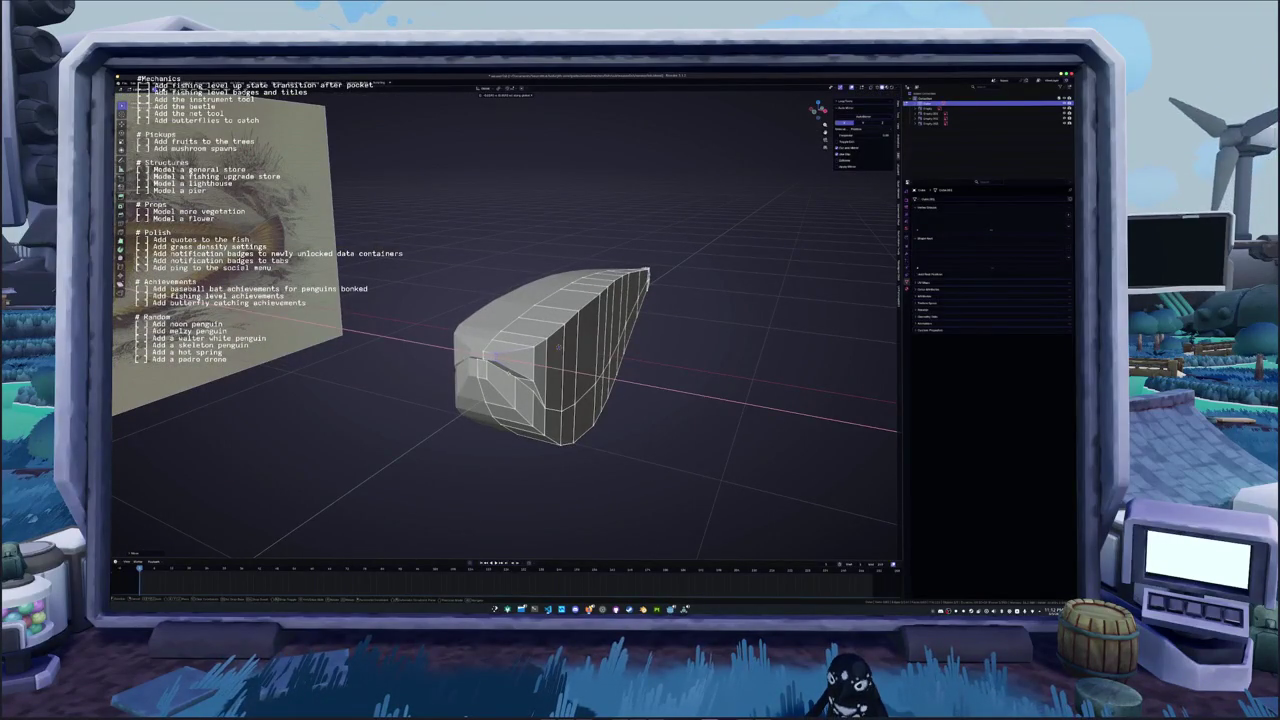
key(Return)
mouse_move(550, 340)
middle_down()
mouse_move(600, 300)
mouse_move(500, 325)
mouse_move(540, 300)
middle_up()
scroll(560, 400, up, 2)
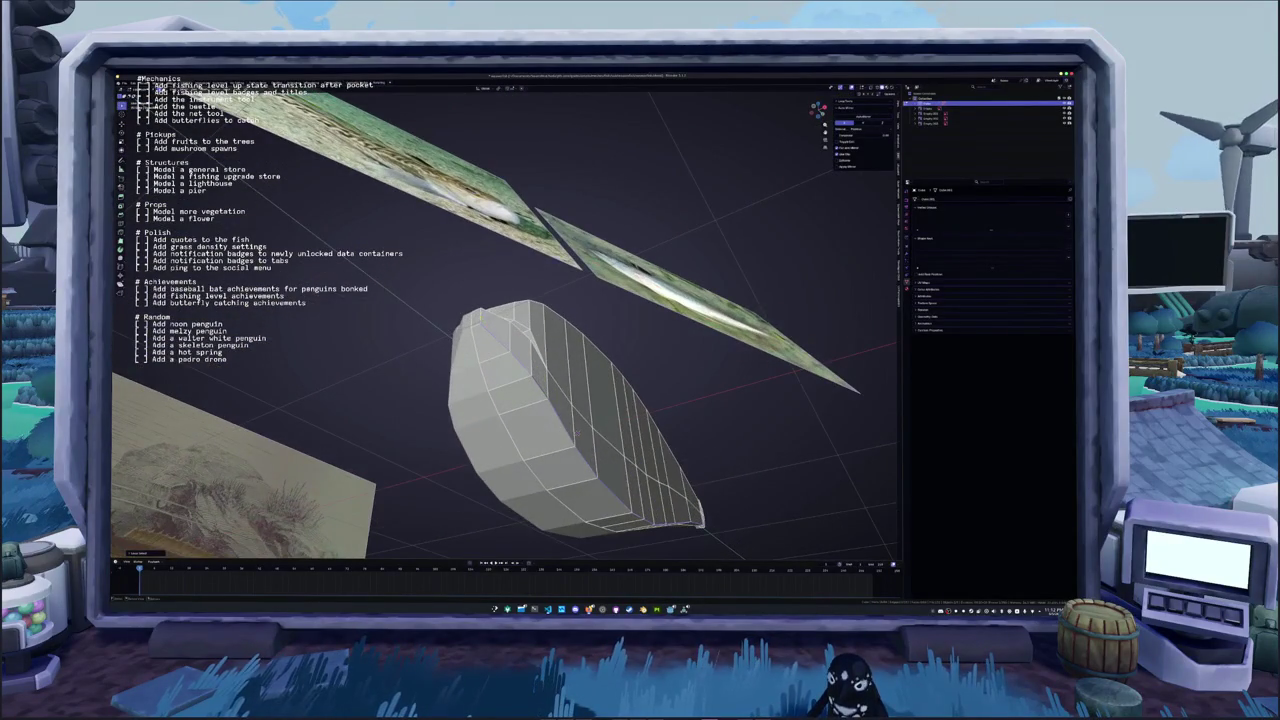
middle_drag(575, 430, 573, 393)
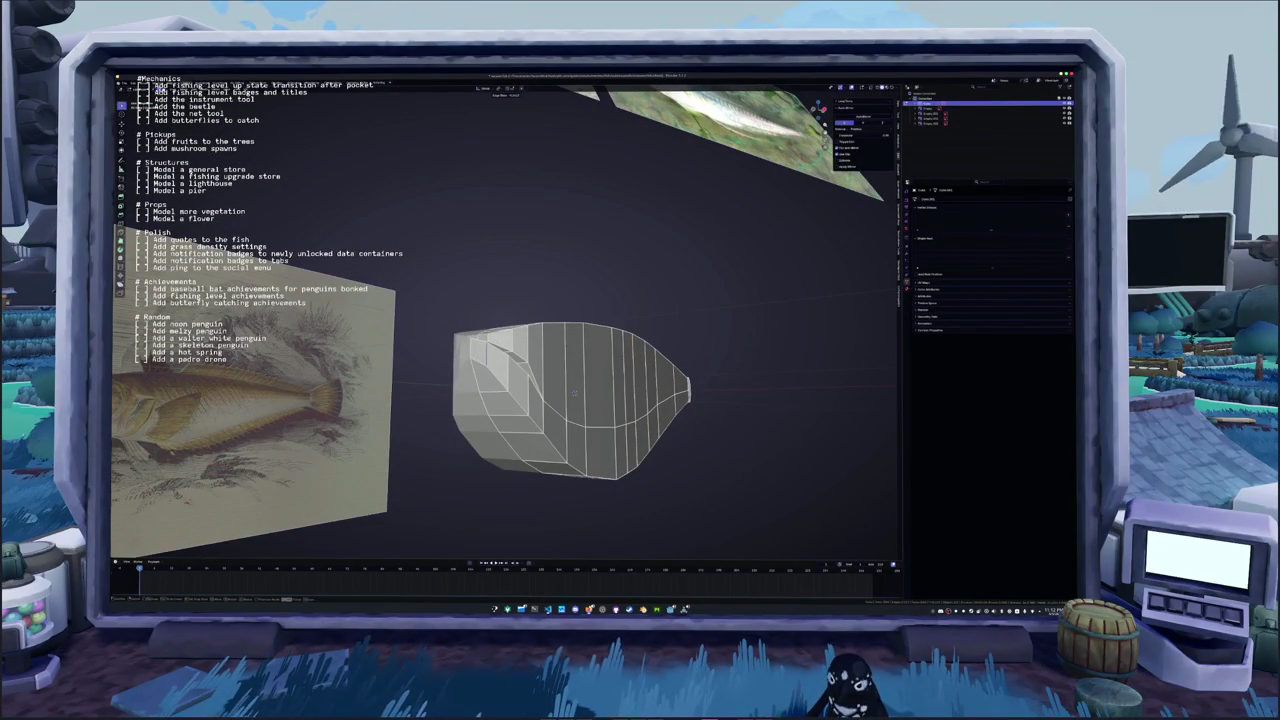
Smooth the stepped inset mouth faces twice into a sloped lip, checking in front view
alt+click(500, 380)
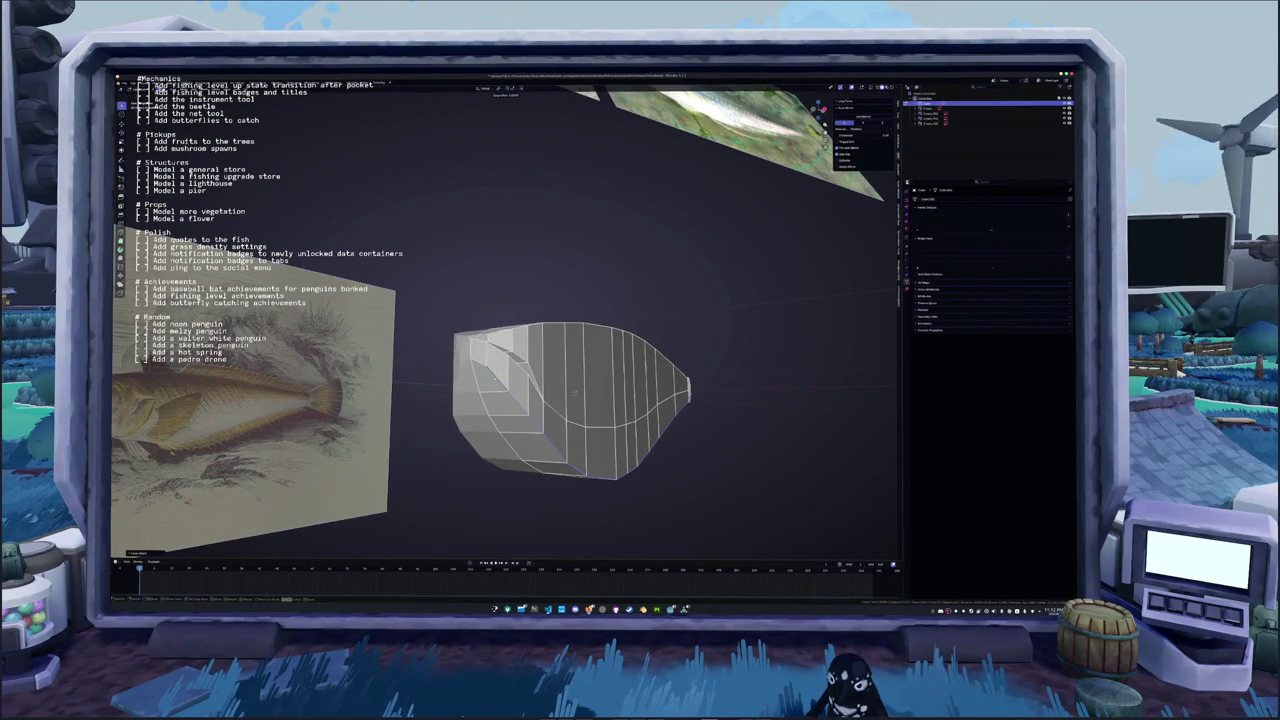
key(ctrl+z)
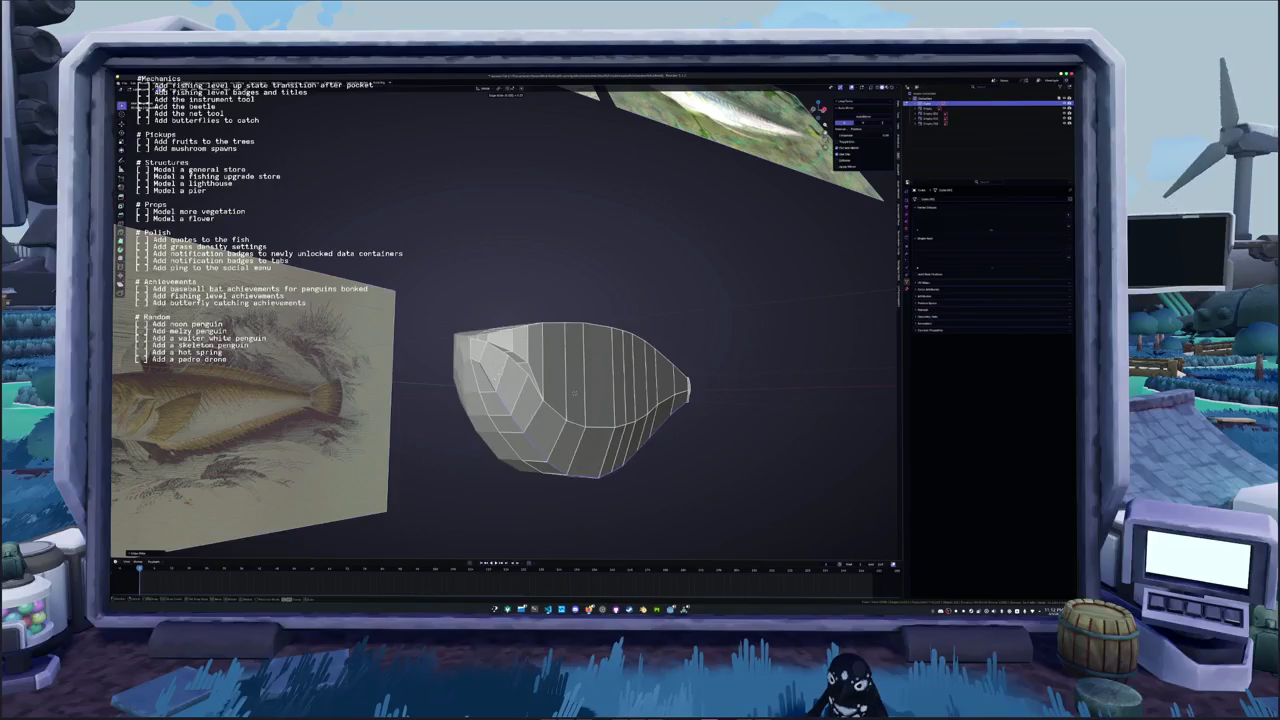
mouse_move(575, 393)
middle_down()
mouse_move(608, 345)
mouse_move(640, 330)
middle_up()
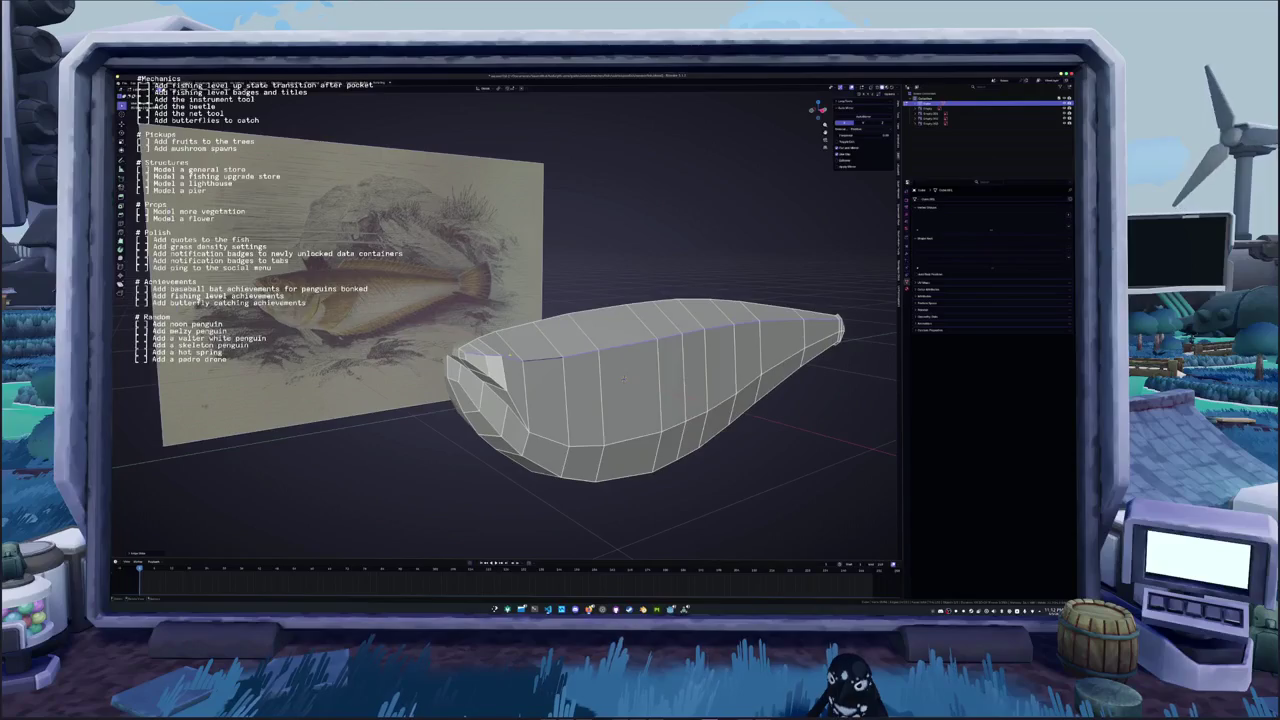
middle_drag(605, 372, 655, 392)
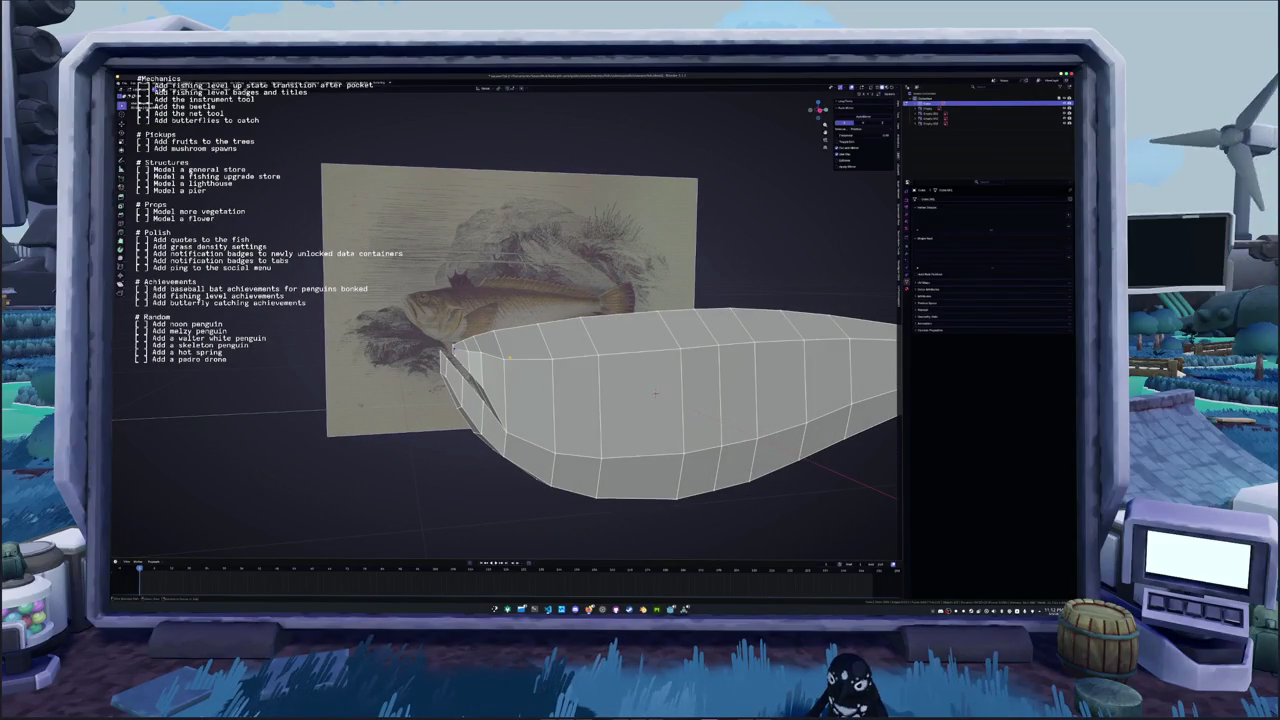
mouse_move(598, 354)
middle_down()
mouse_move(607, 345)
mouse_move(501, 377)
mouse_move(606, 351)
middle_up()
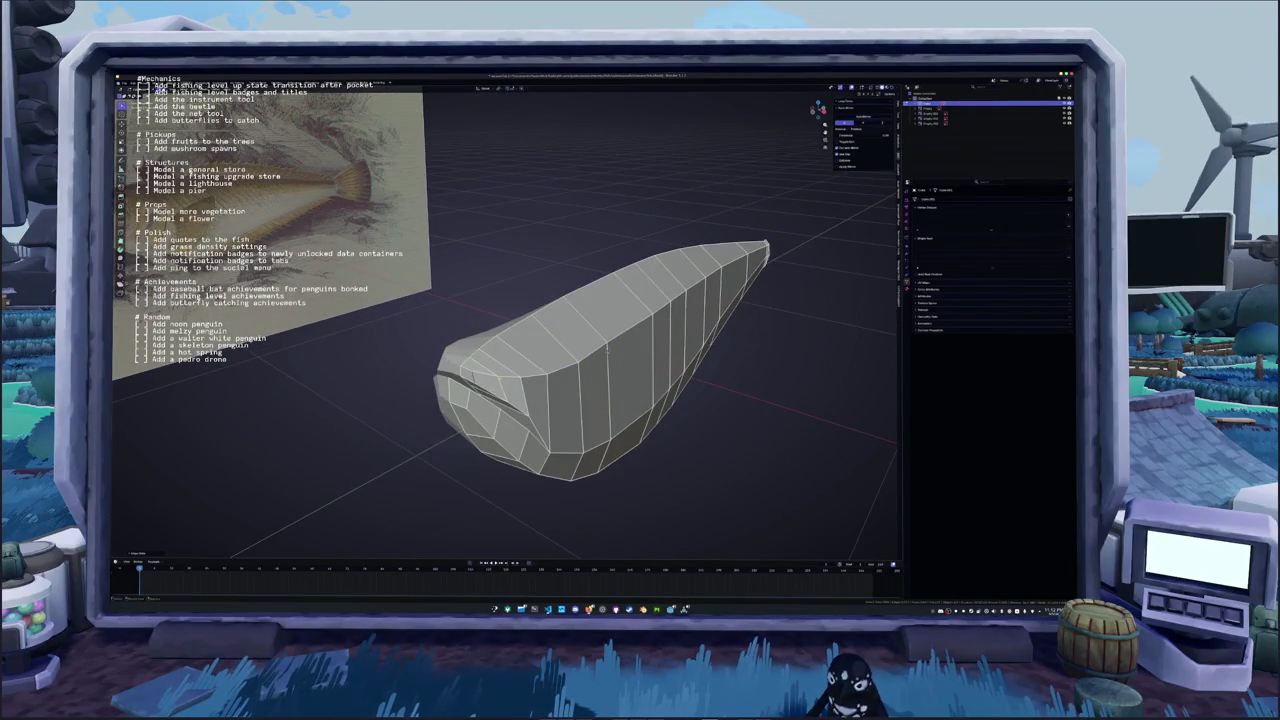
key(KP_1)
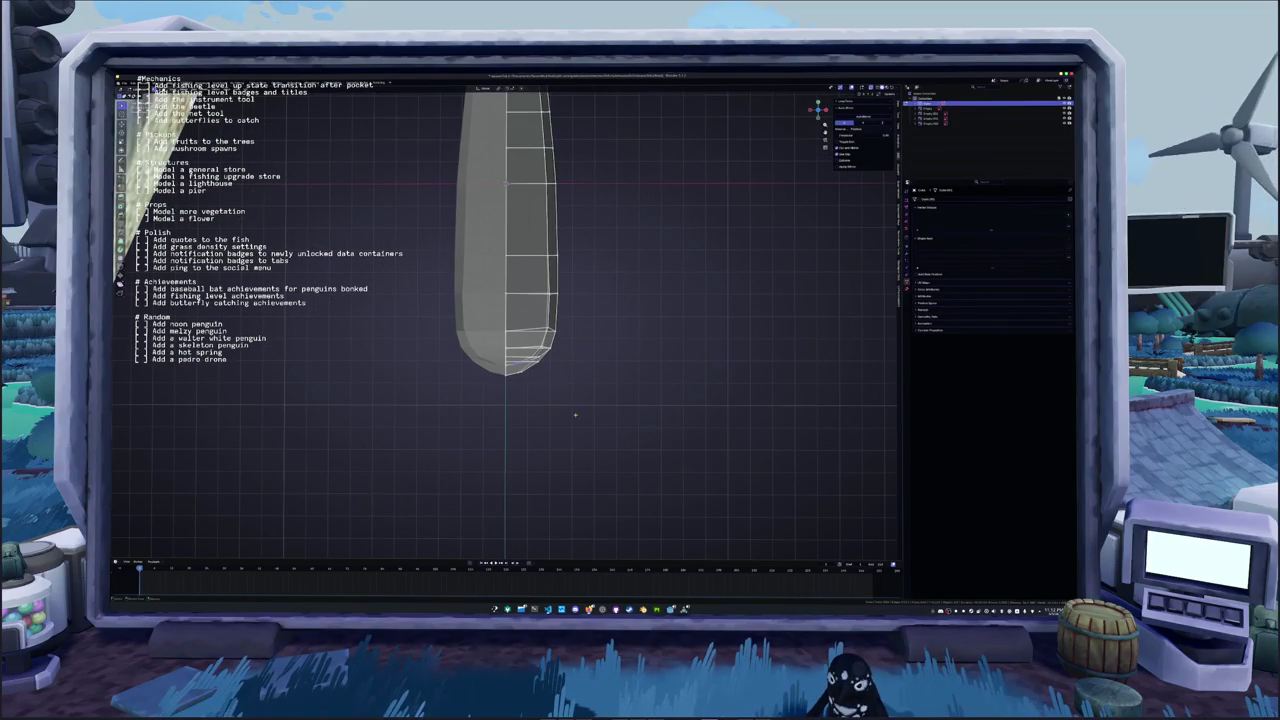
Box-select the right-side body faces, scale them slightly narrower along X and Z, and exit Edit Mode
drag(580, 424, 510, 218)
key(s)
key(x)
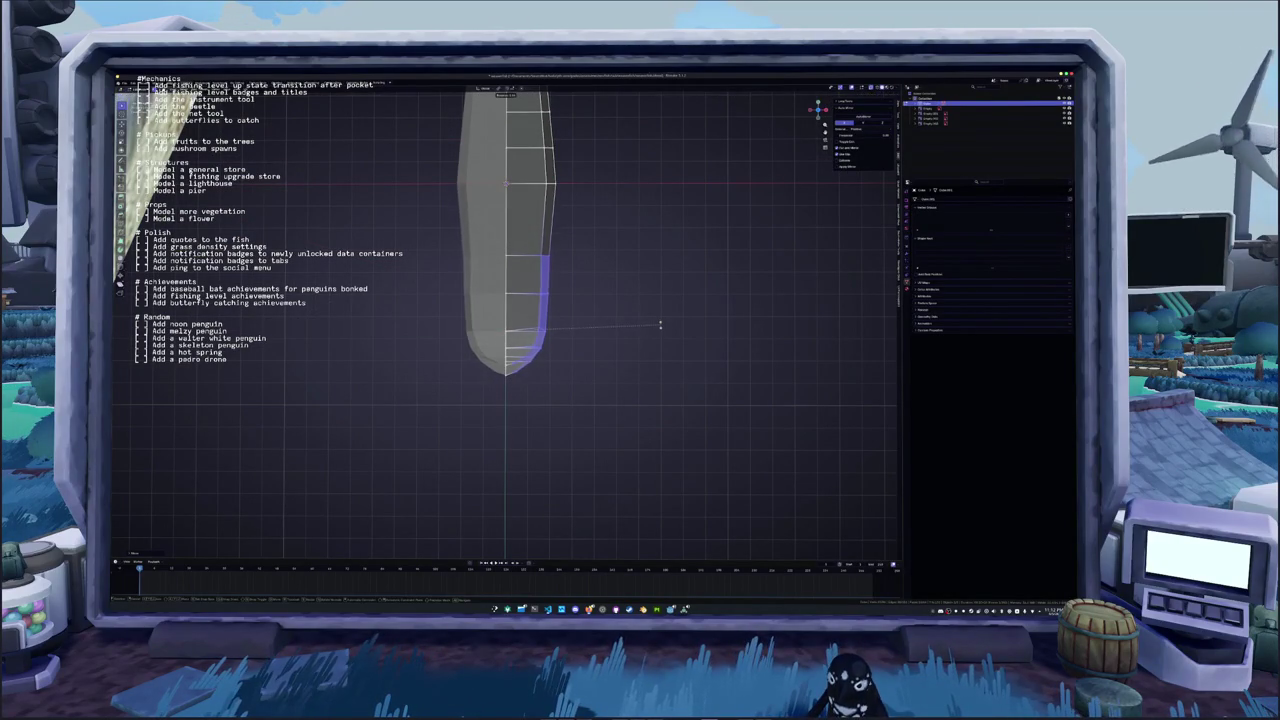
key(x)
key(x)
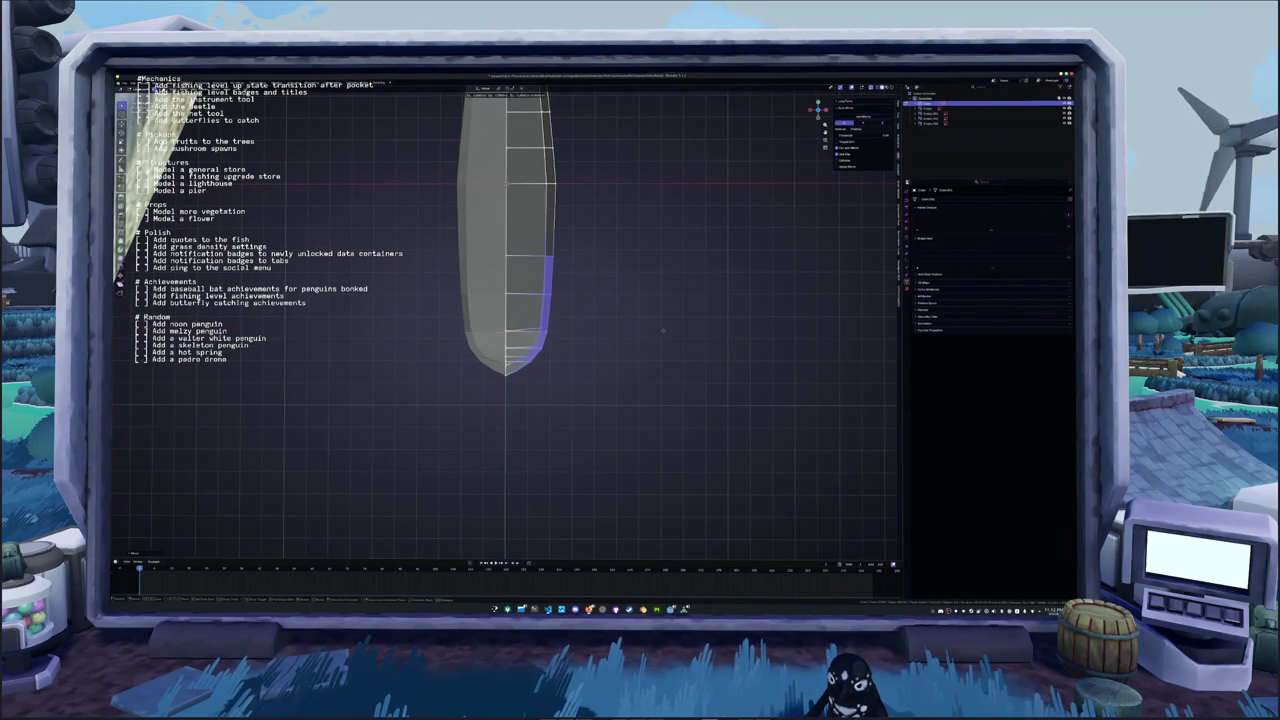
key(z)
click(662, 332)
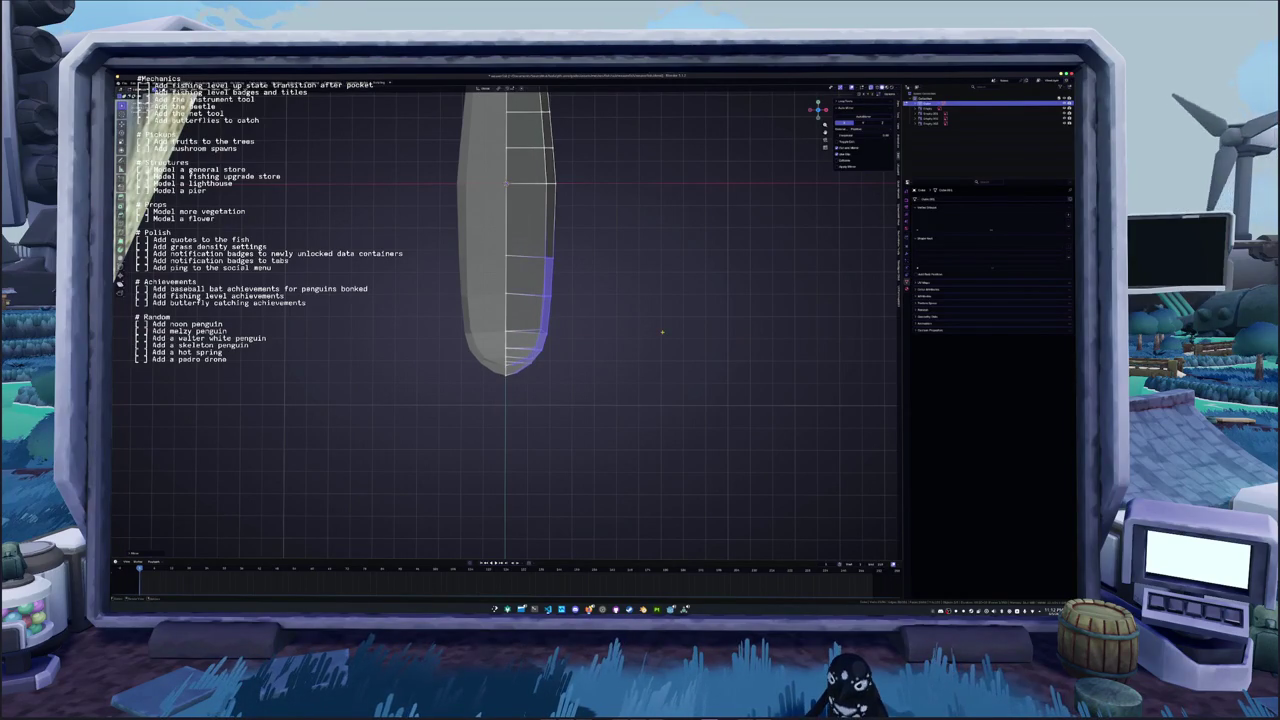
key(s)
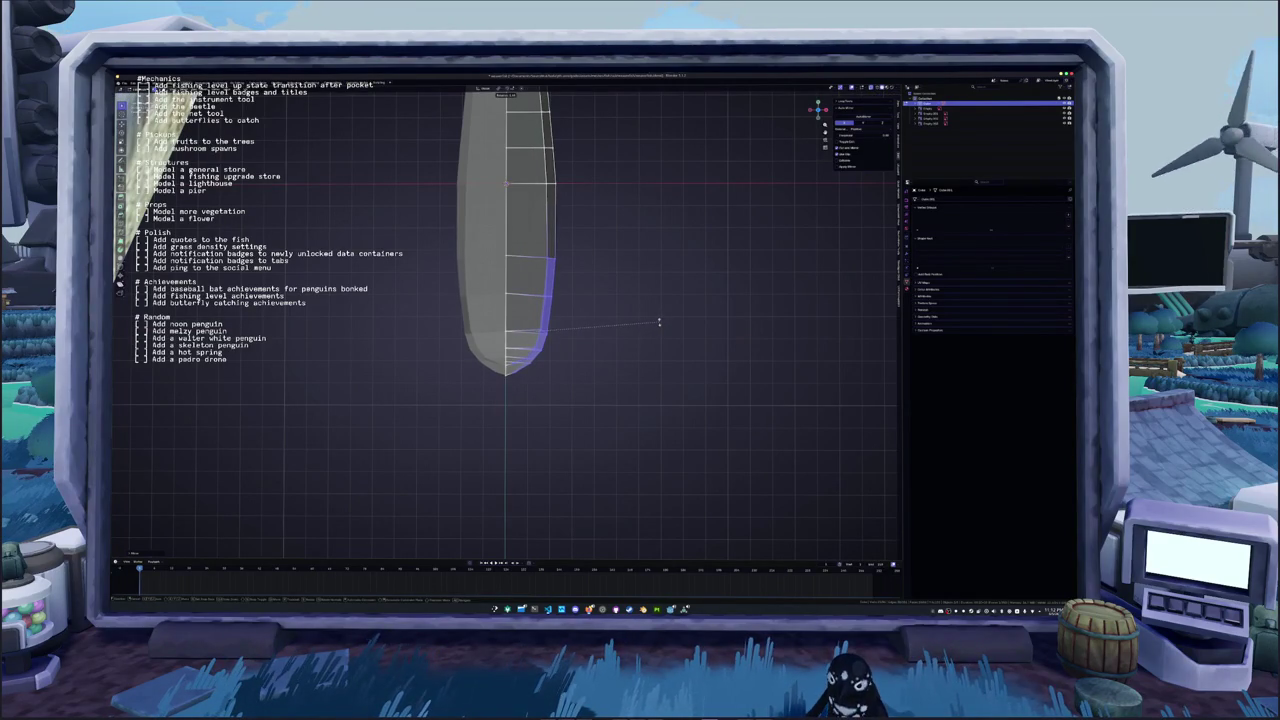
key(x)
mouse_move(659, 322)
middle_down()
mouse_move(700, 300)
mouse_move(600, 330)
middle_up()
key(Tab)
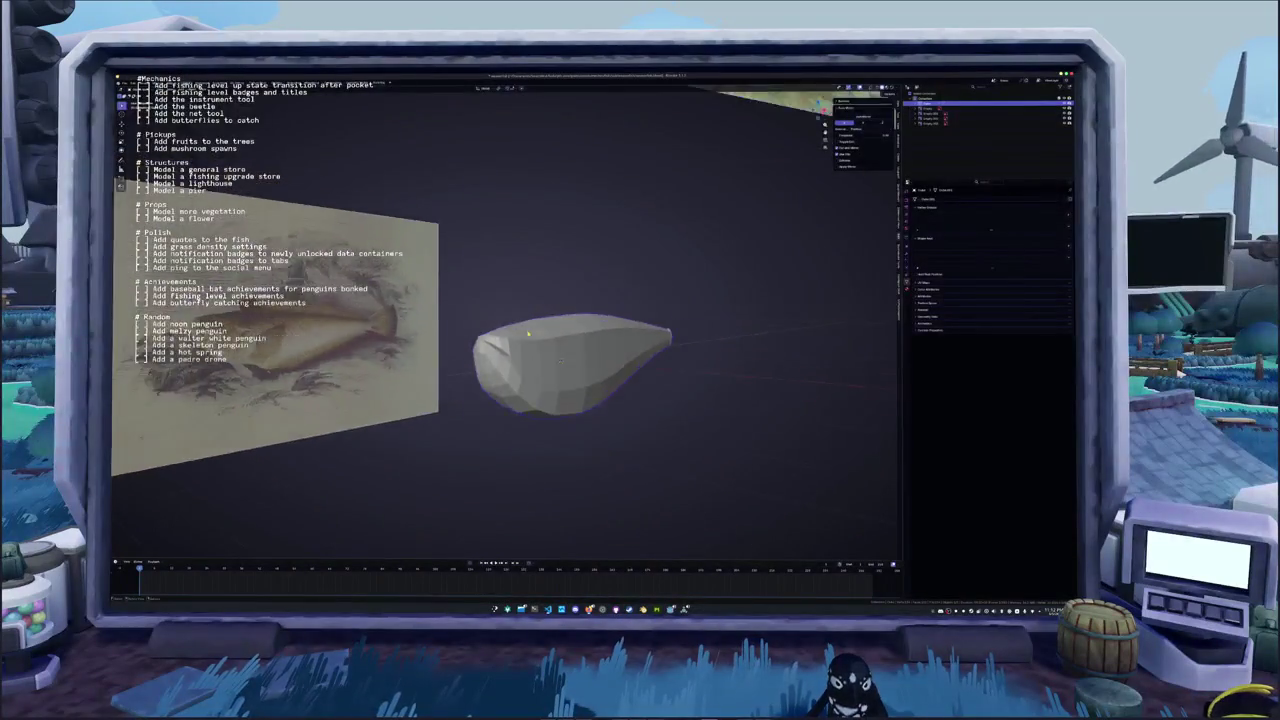
Return to Edit Mode on the fish mesh and clear the face selection
scroll(560, 340, down, 5)
scroll(533, 327, up, 5)
key(Tab)
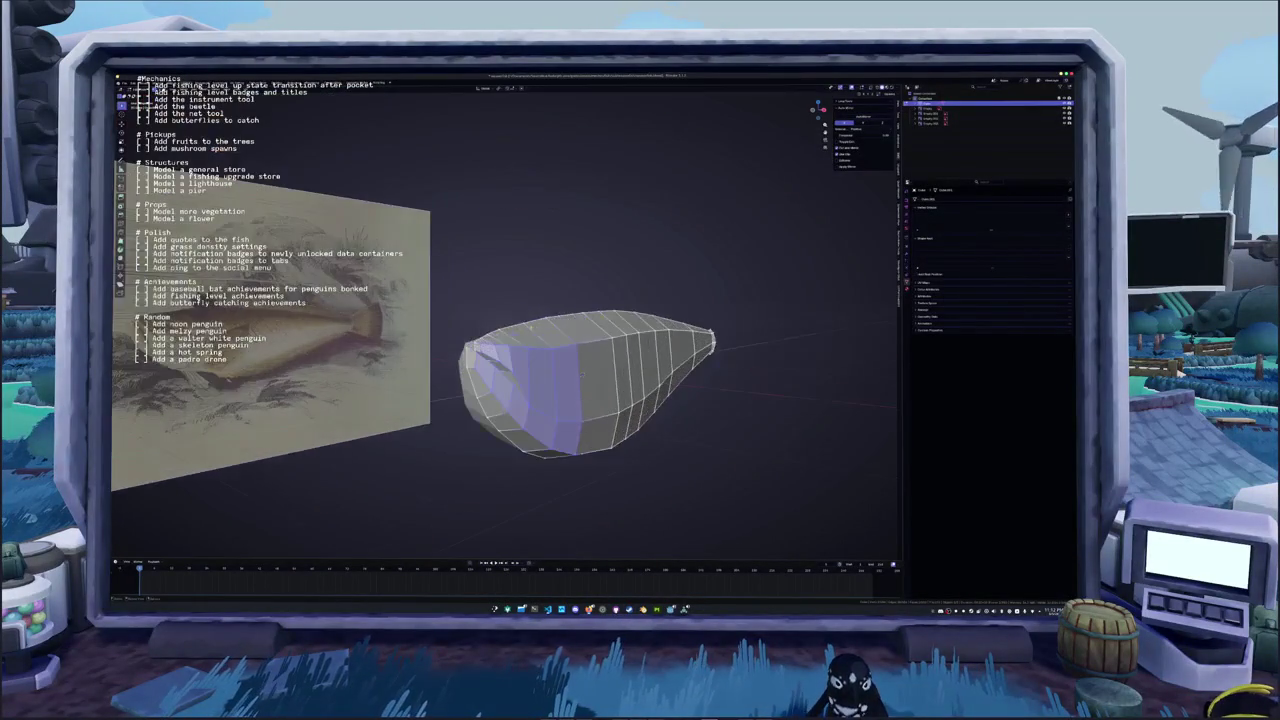
key(alt+a)
key(k)
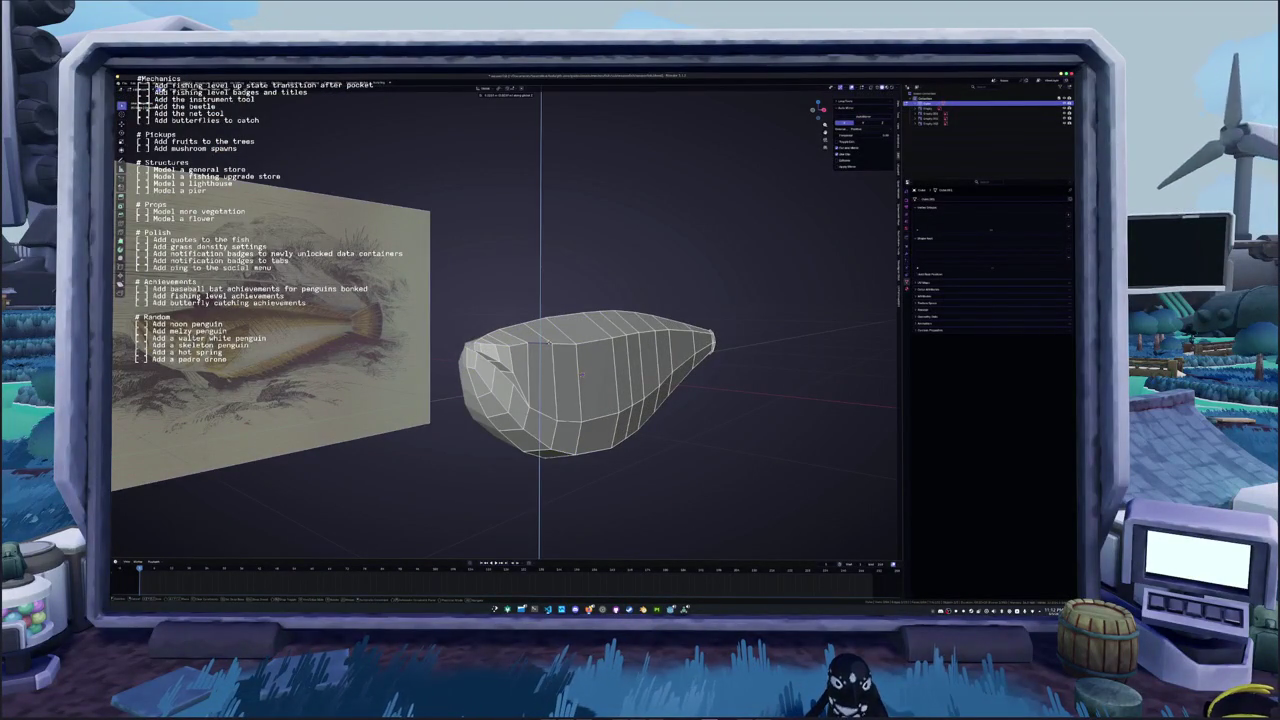
Orbit around the fish comparing its profile with the reference, and select its top edge loop
middle_drag(580, 374, 607, 366)
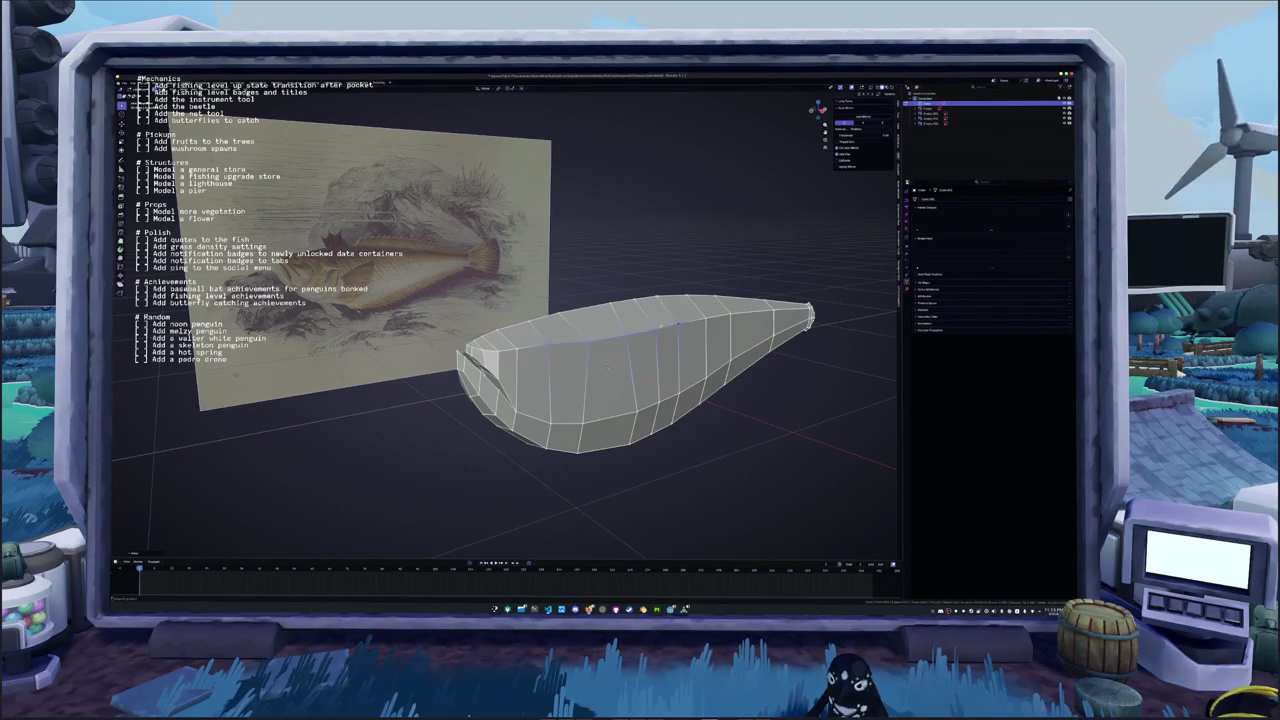
middle_drag(607, 366, 637, 380)
scroll(637, 380, up, 2)
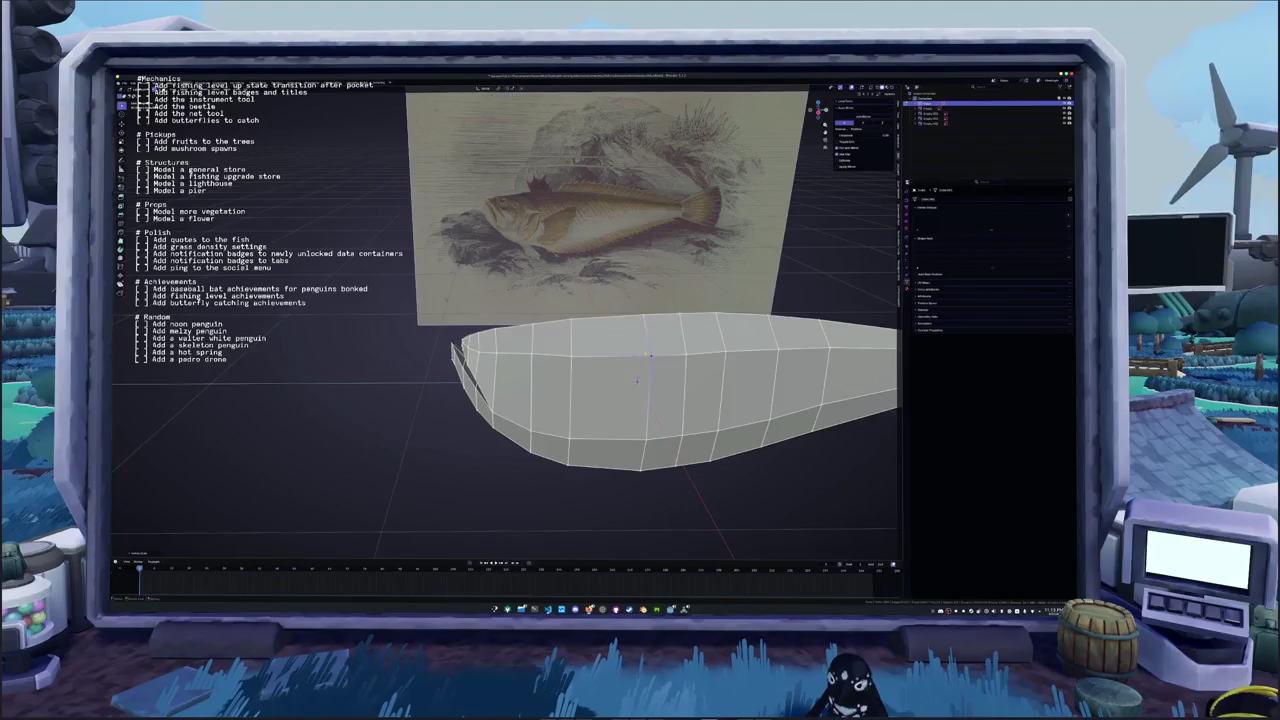
mouse_move(637, 380)
middle_down()
mouse_move(594, 353)
mouse_move(600, 343)
mouse_move(603, 354)
mouse_move(557, 348)
mouse_move(594, 345)
middle_up()
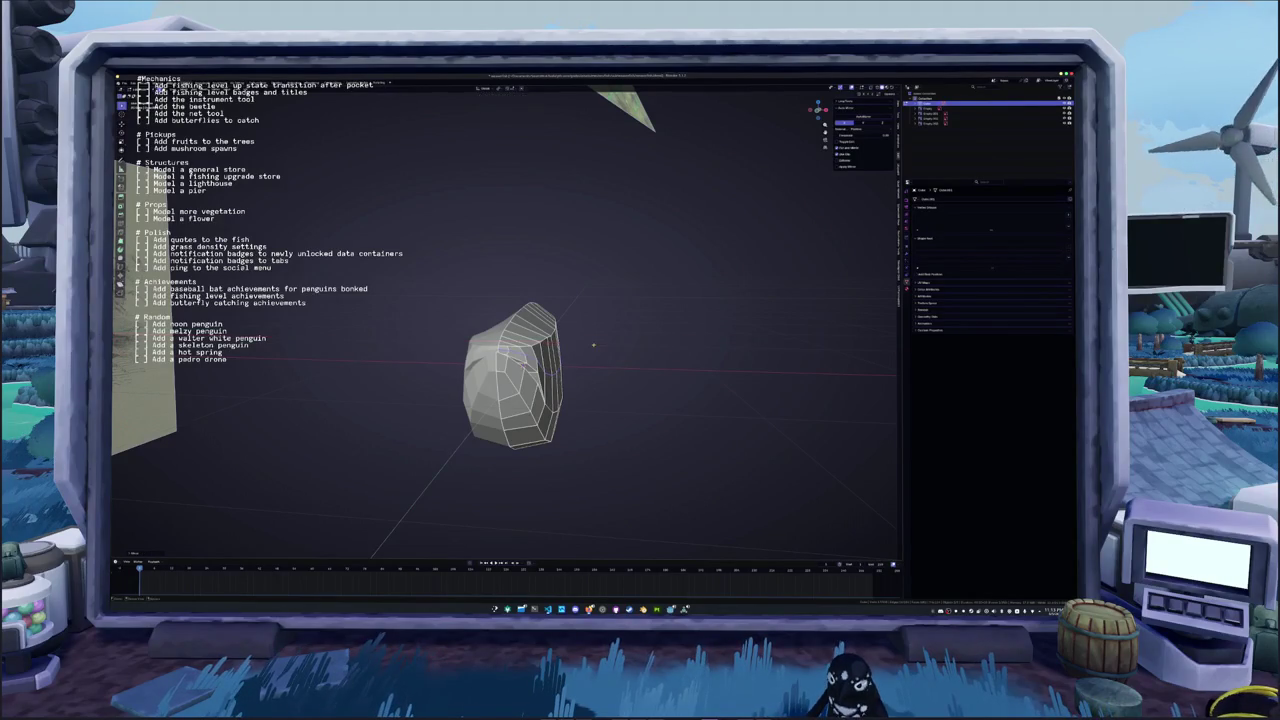
scroll(594, 345, down, 3)
middle_drag(594, 345, 574, 345)
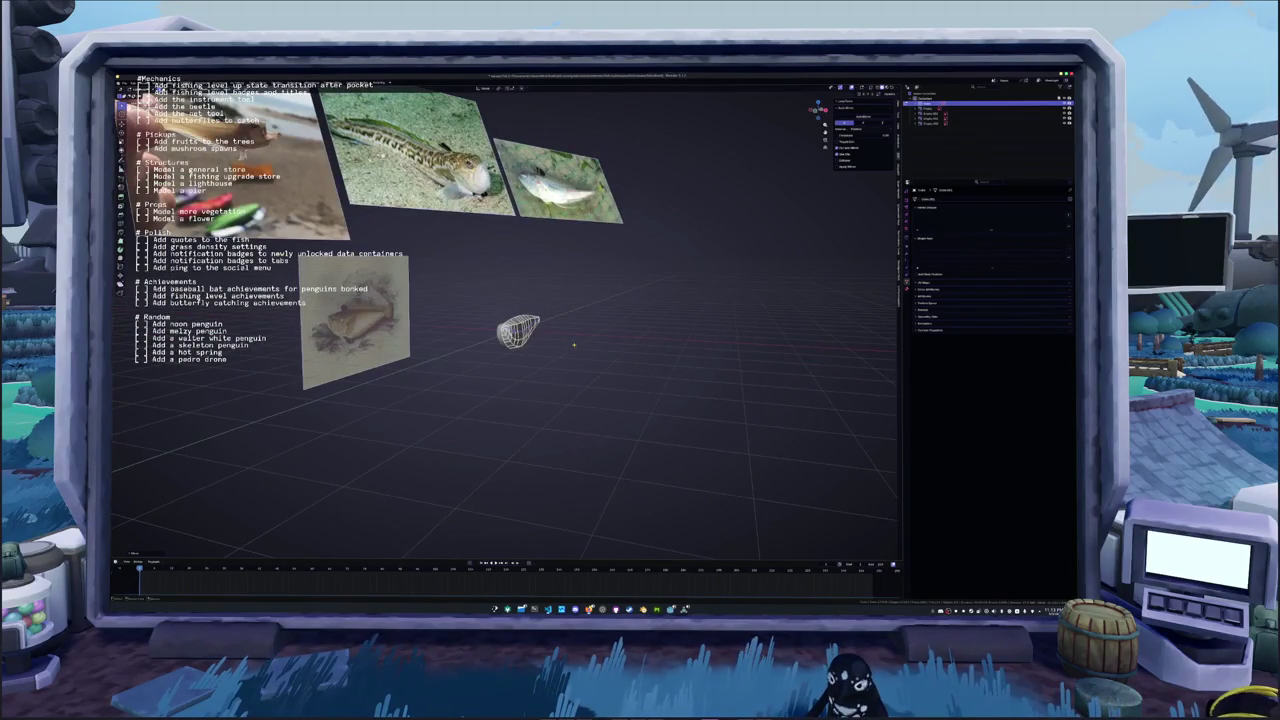
scroll(574, 345, up, 6)
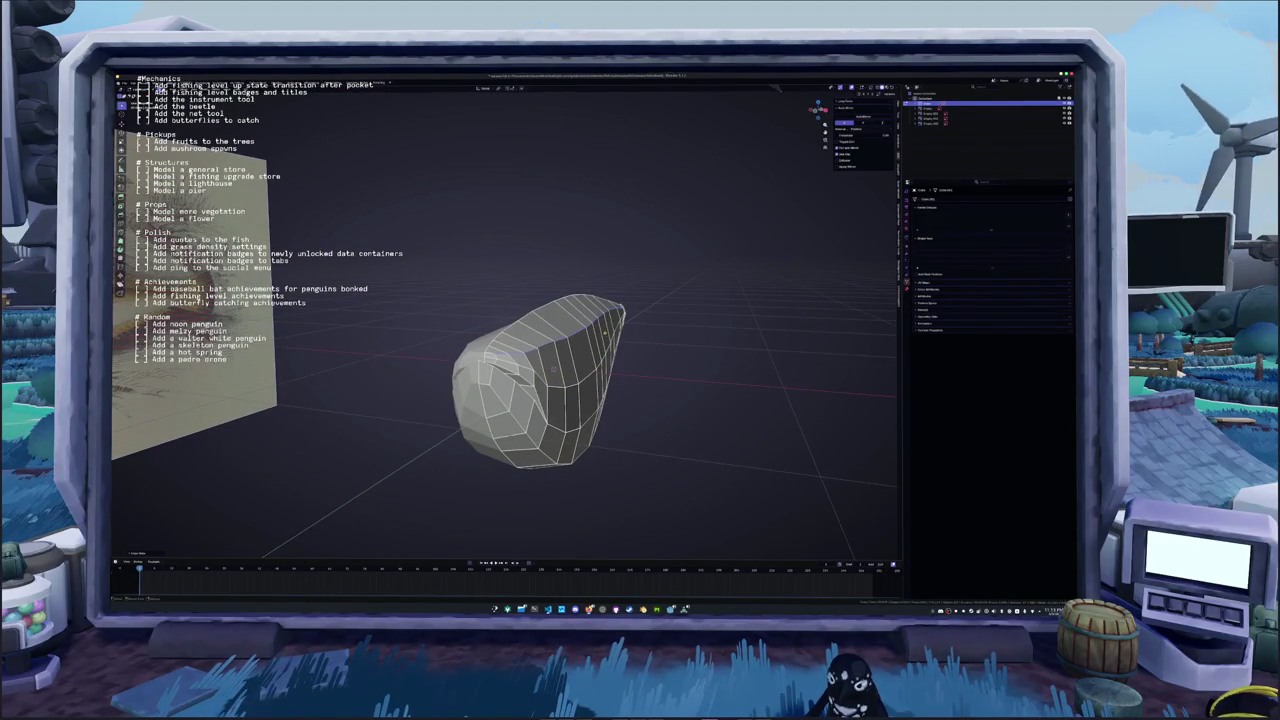
middle_drag(574, 345, 640, 350)
alt+click(552, 350)
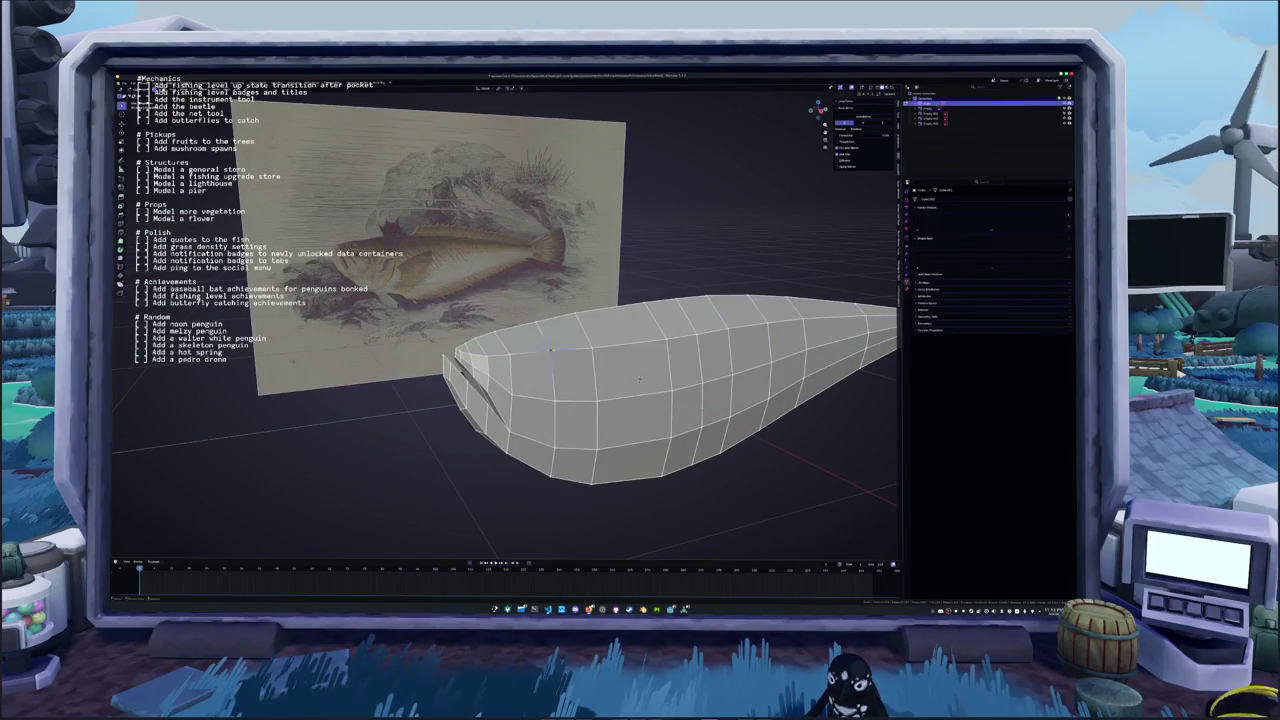
middle_drag(552, 351, 575, 370)
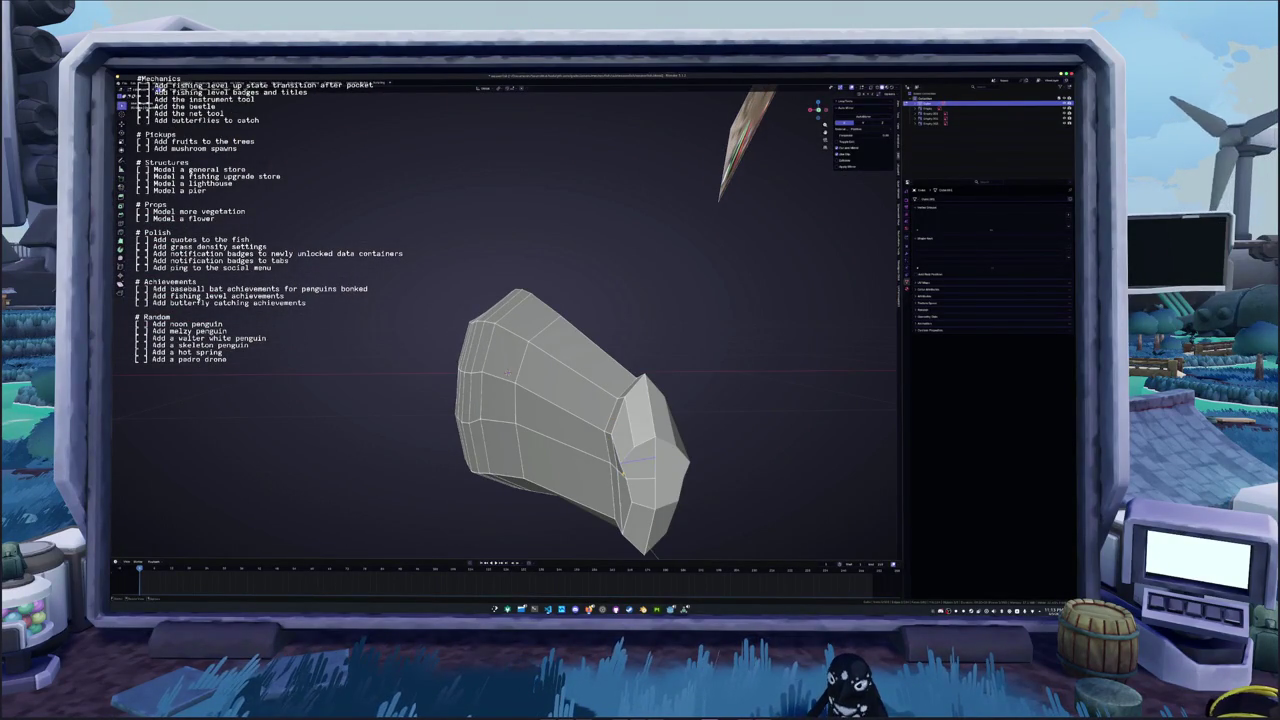
Scale the front end-cap narrower along X twice and view it beside the reference
key(s)
key(x)
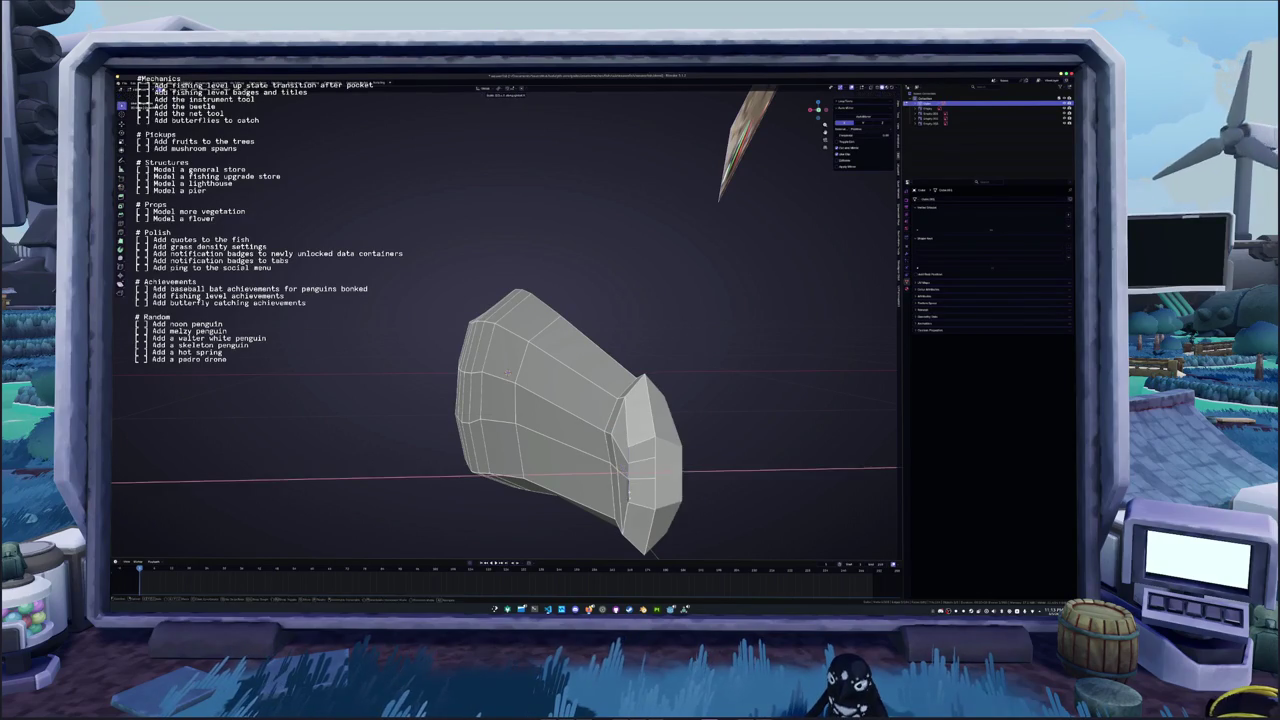
key(Return)
key(s)
key(x)
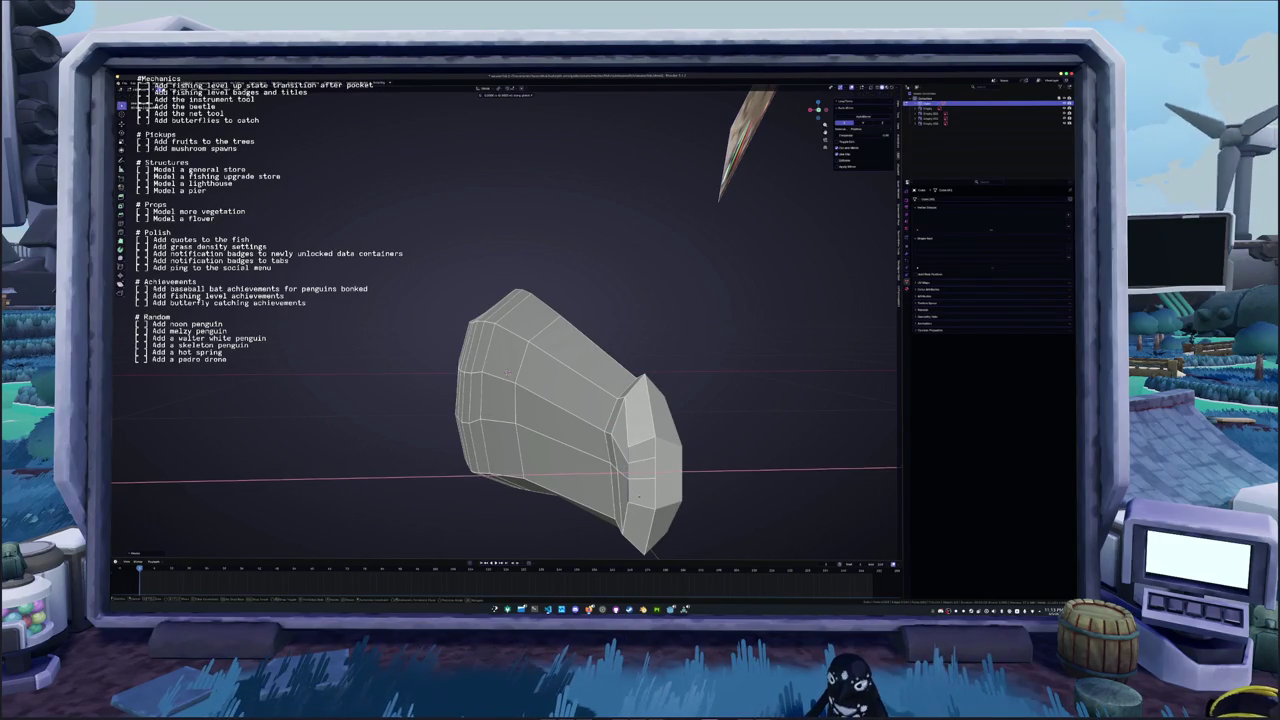
key(Return)
middle_drag(508, 374, 400, 320)
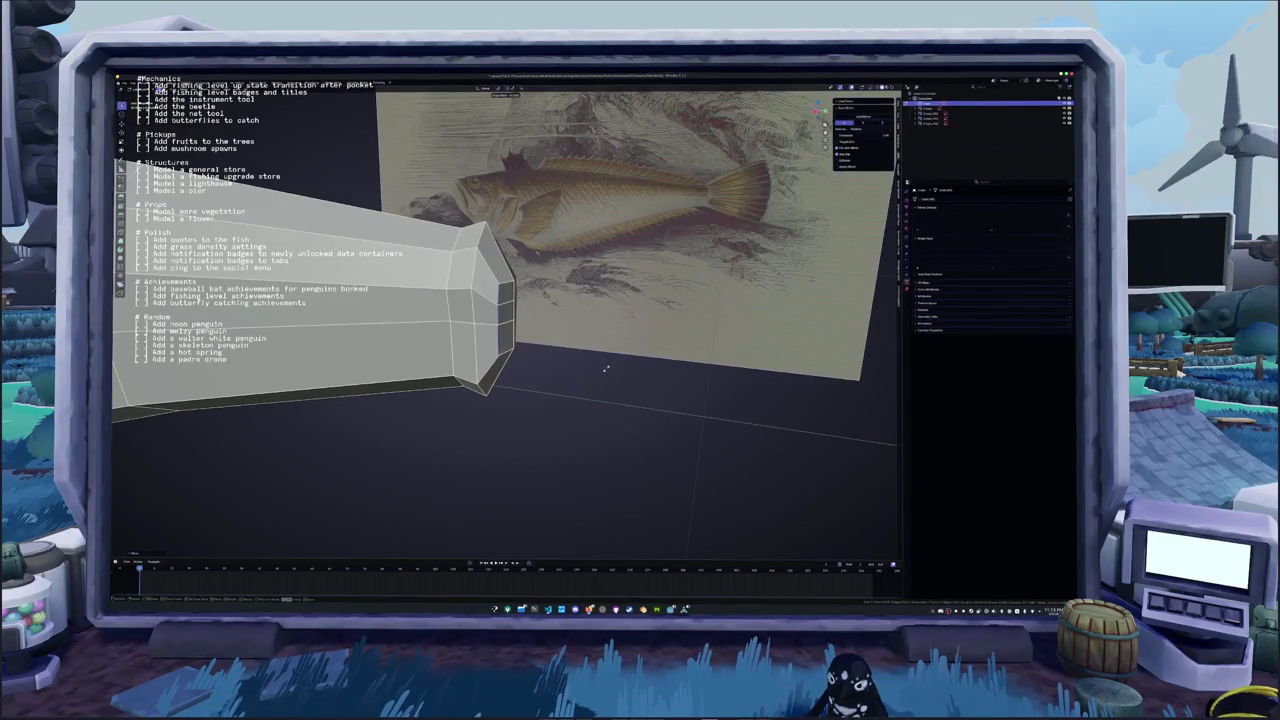
middle_drag(614, 368, 559, 366)
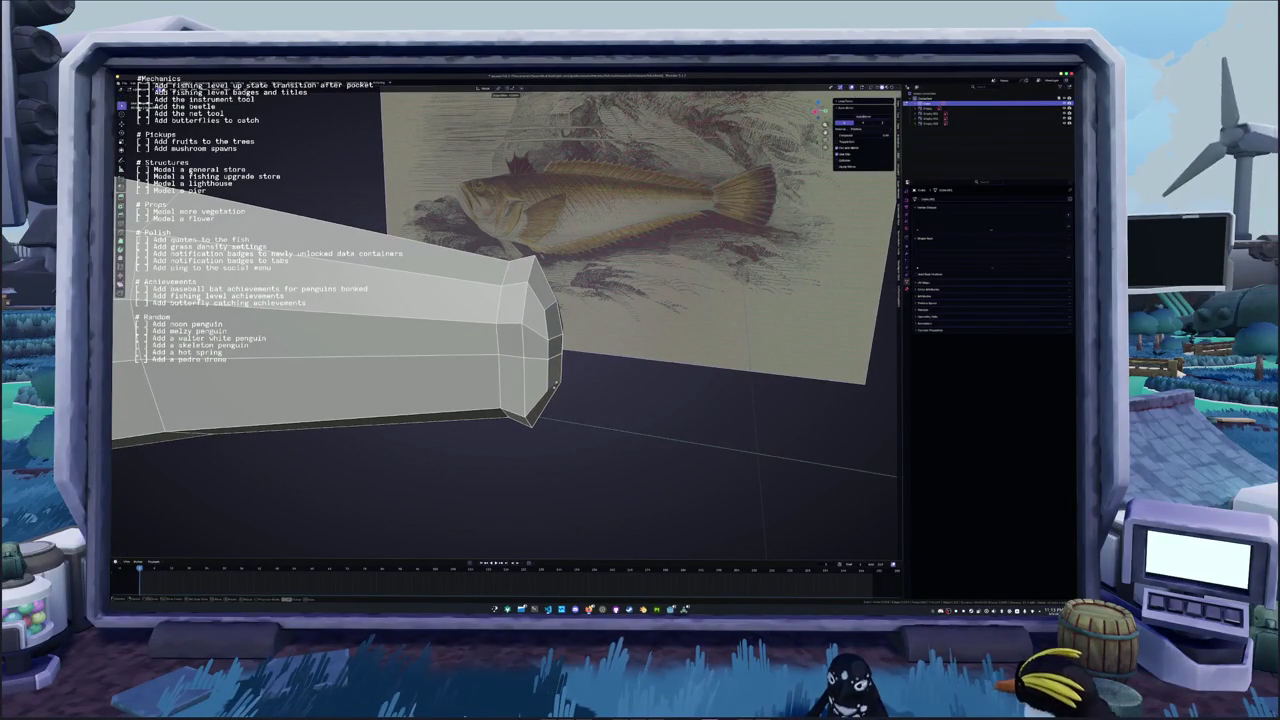
mouse_move(555, 384)
middle_down()
mouse_move(483, 382)
mouse_move(501, 368)
middle_up()
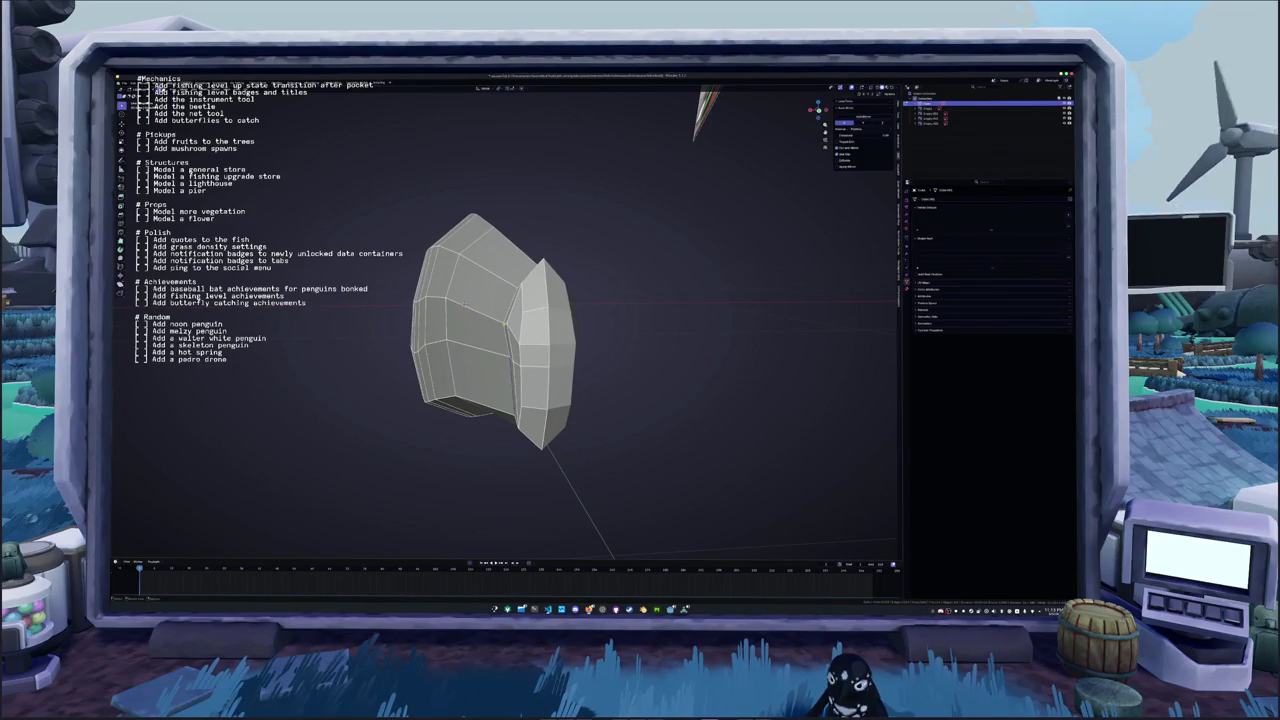
Move the tip vertex along X and check the tapered head from new angles
key(g)
key(x)
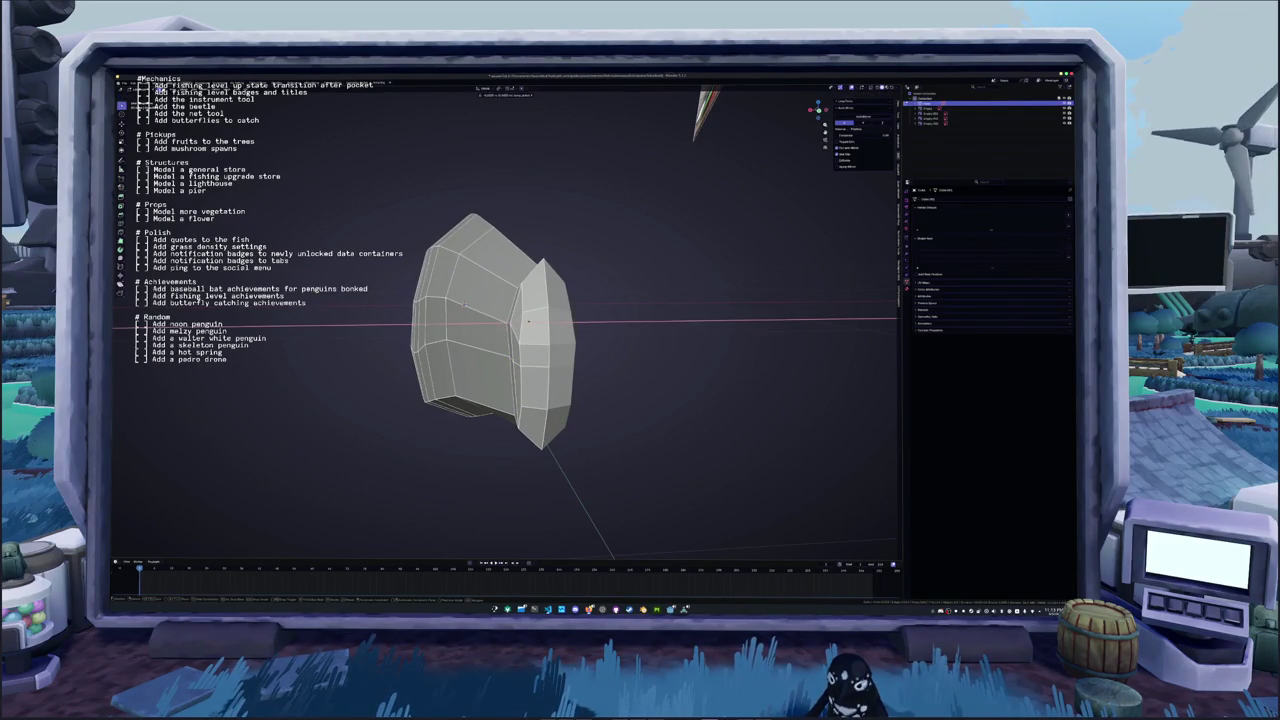
key(Return)
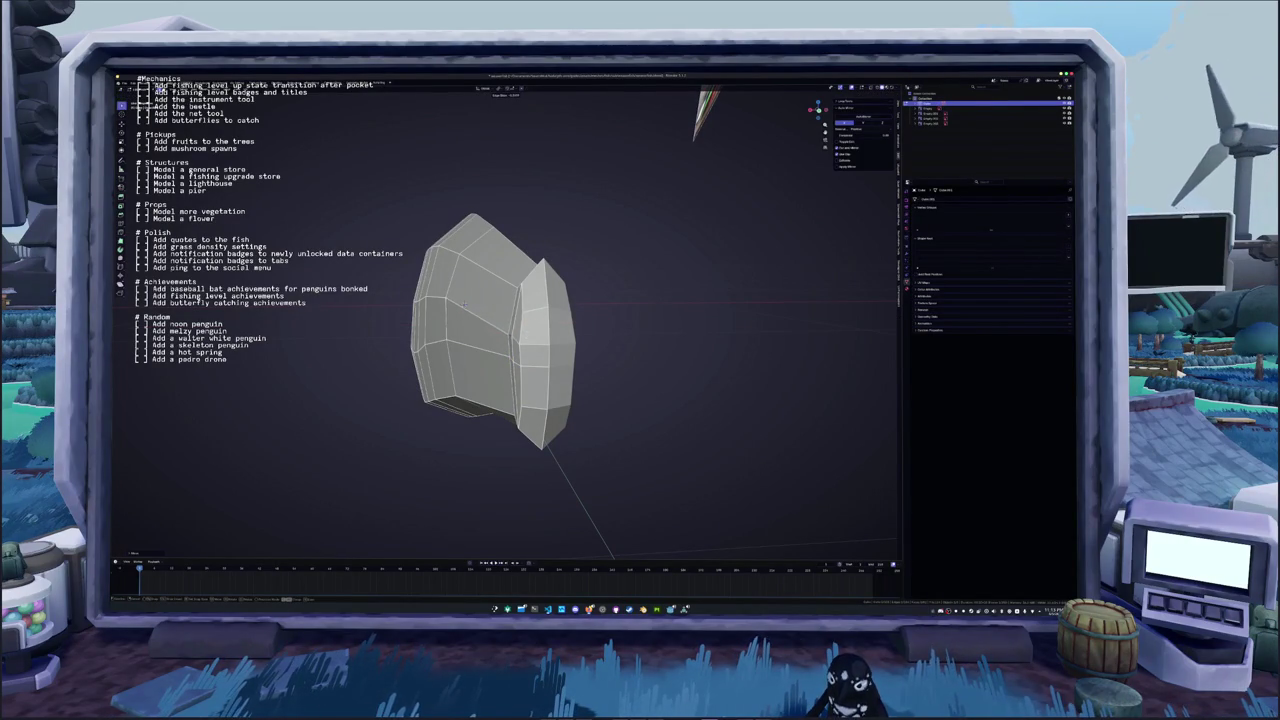
middle_drag(463, 305, 430, 300)
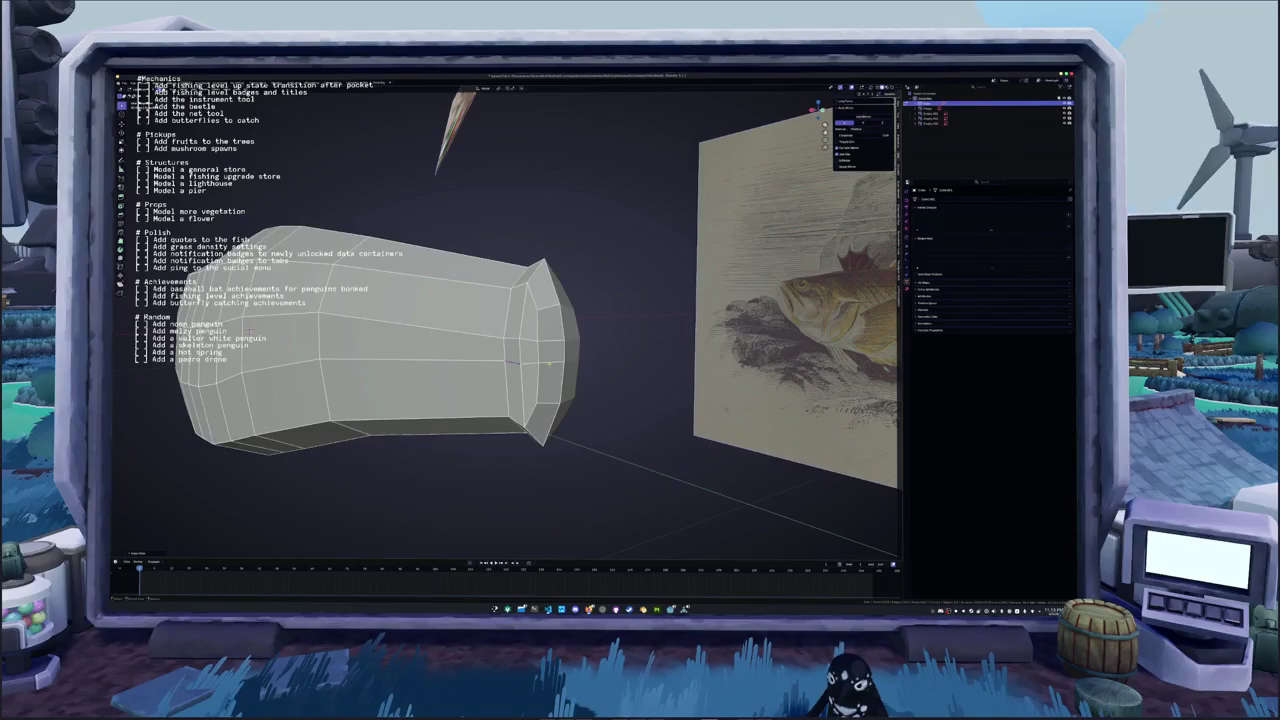
mouse_move(548, 364)
middle_down()
mouse_move(333, 339)
mouse_move(768, 92)
mouse_move(640, 200)
middle_up()
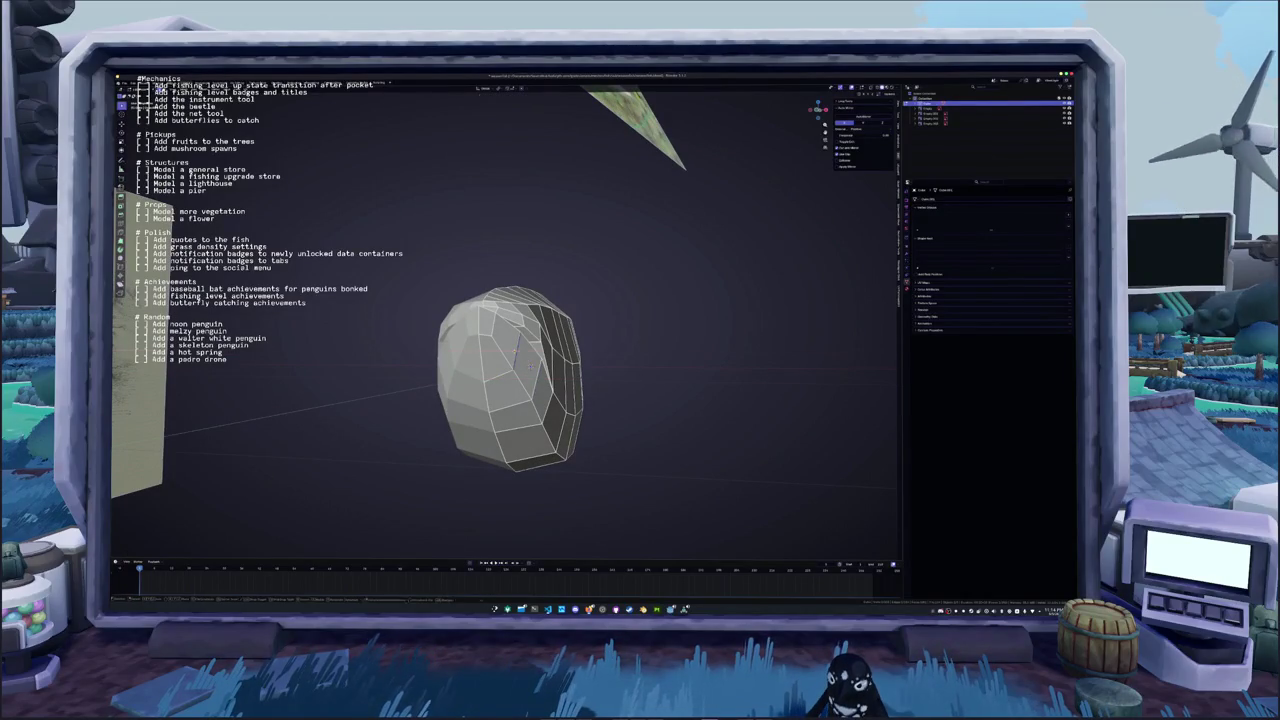
Shift the front of the mesh along X and compare it to the reference in X-ray
key(g)
key(x)
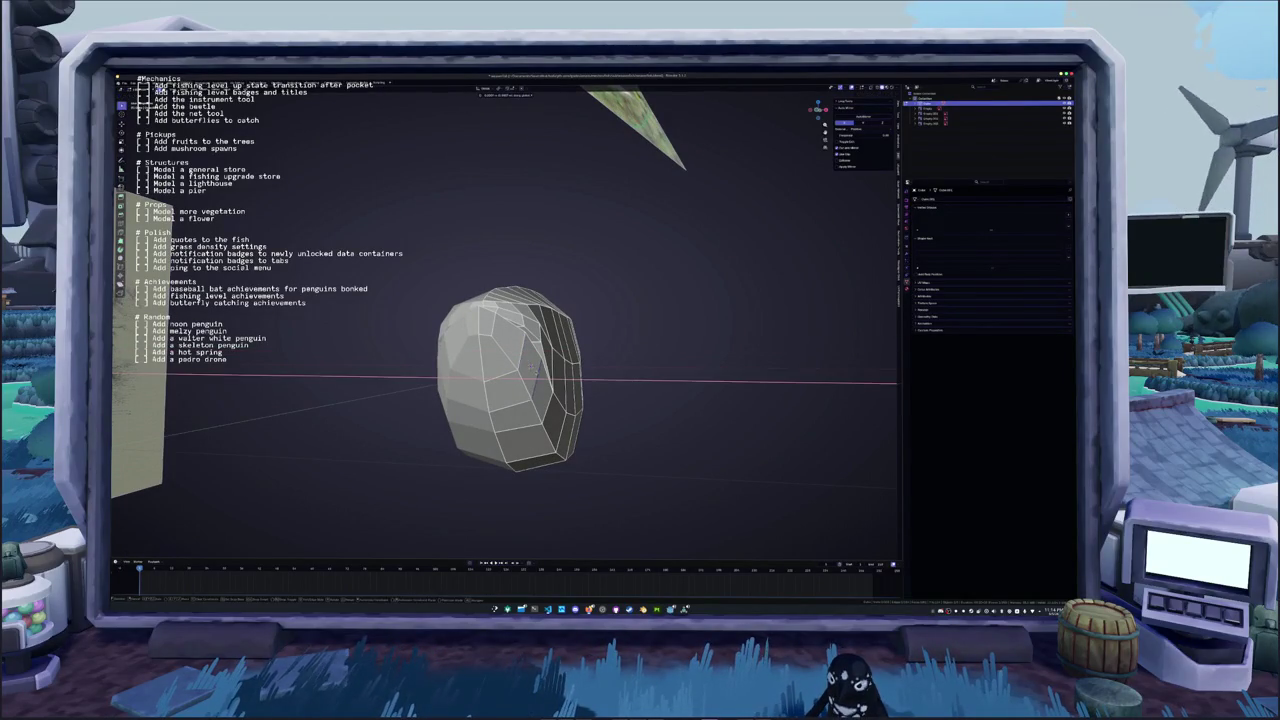
key(Return)
middle_drag(500, 350, 560, 330)
middle_drag(523, 379, 633, 355)
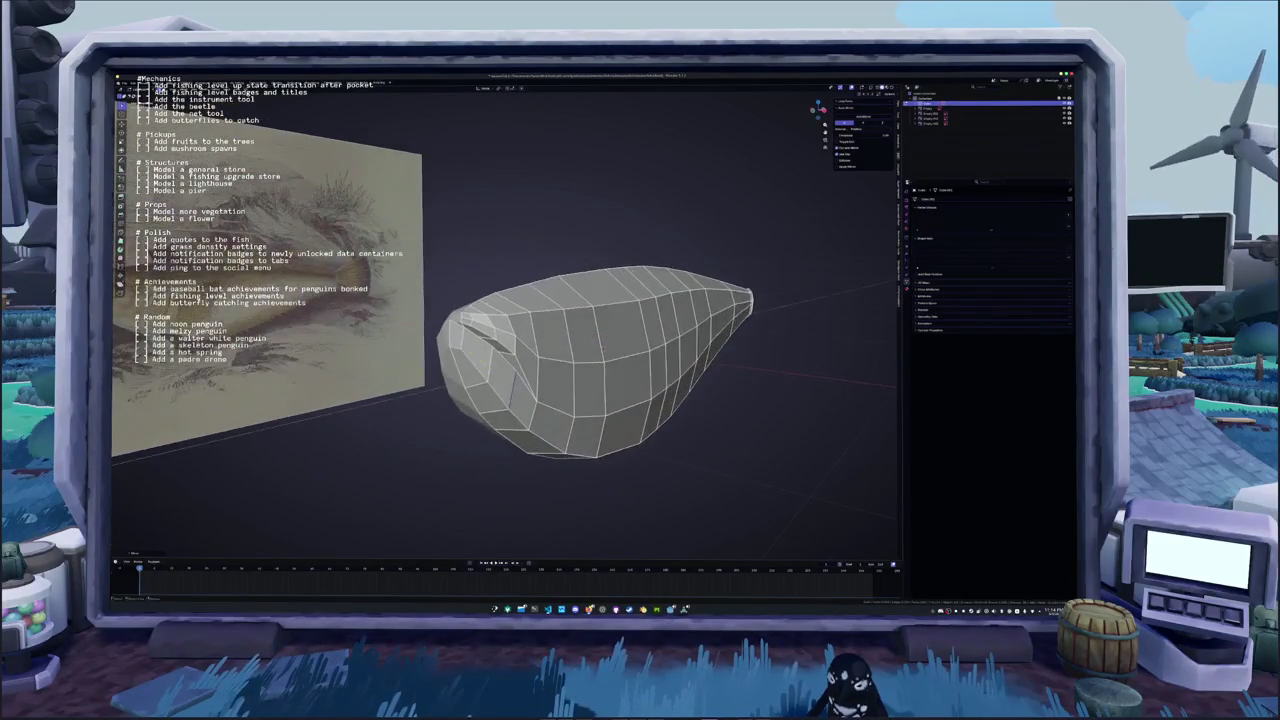
scroll(633, 355, up, 3)
scroll(633, 355, up, 3)
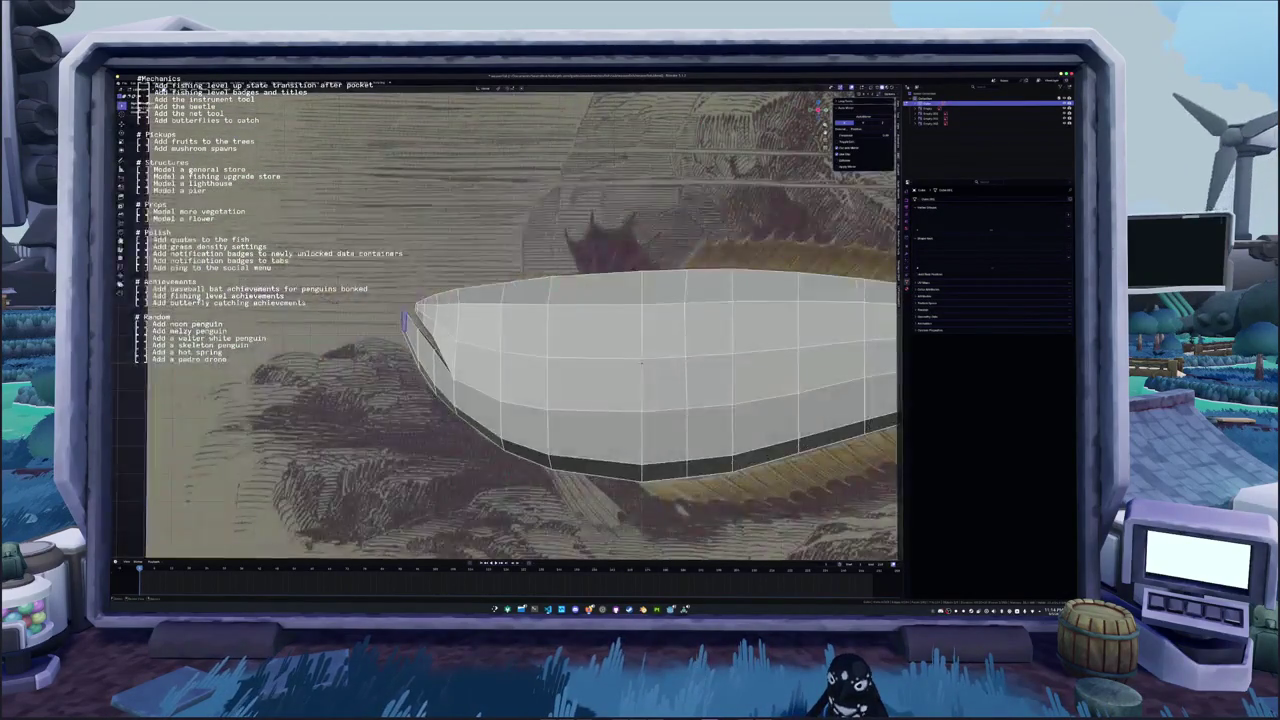
key(alt+z)
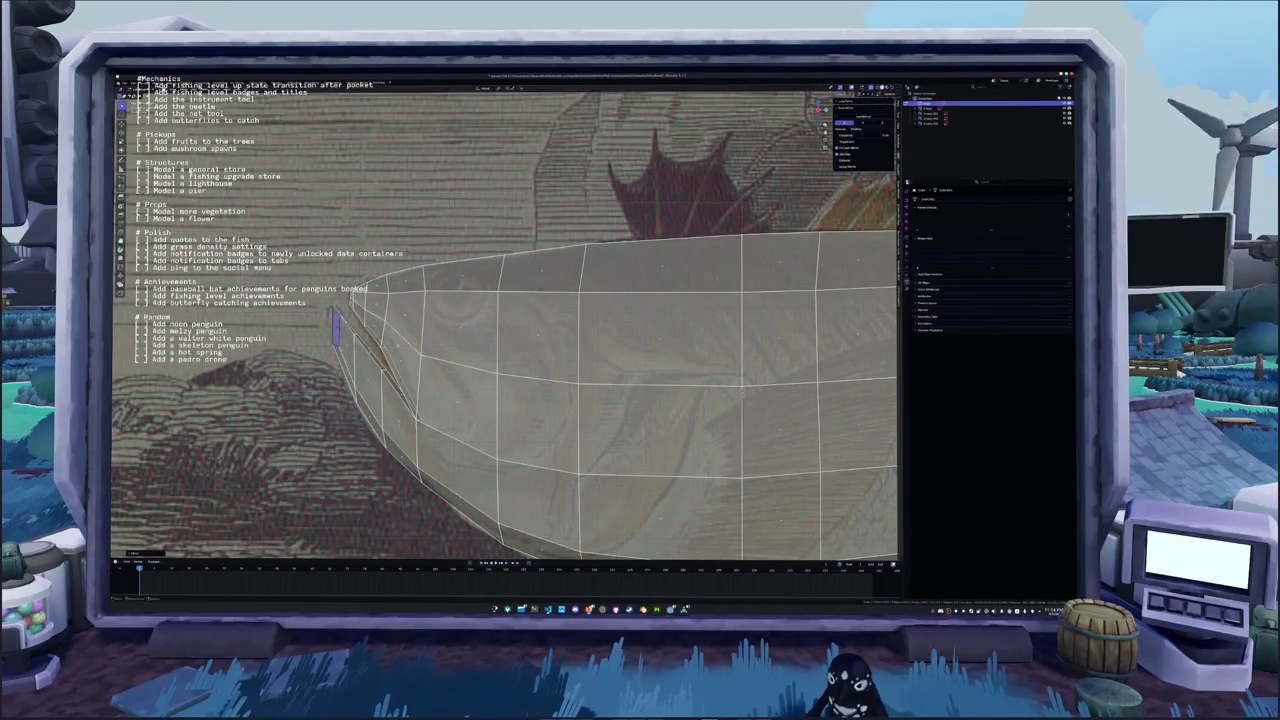
key(alt+z)
scroll(633, 355, down, 3)
mouse_move(633, 355)
middle_down()
mouse_move(600, 370)
mouse_move(648, 363)
middle_up()
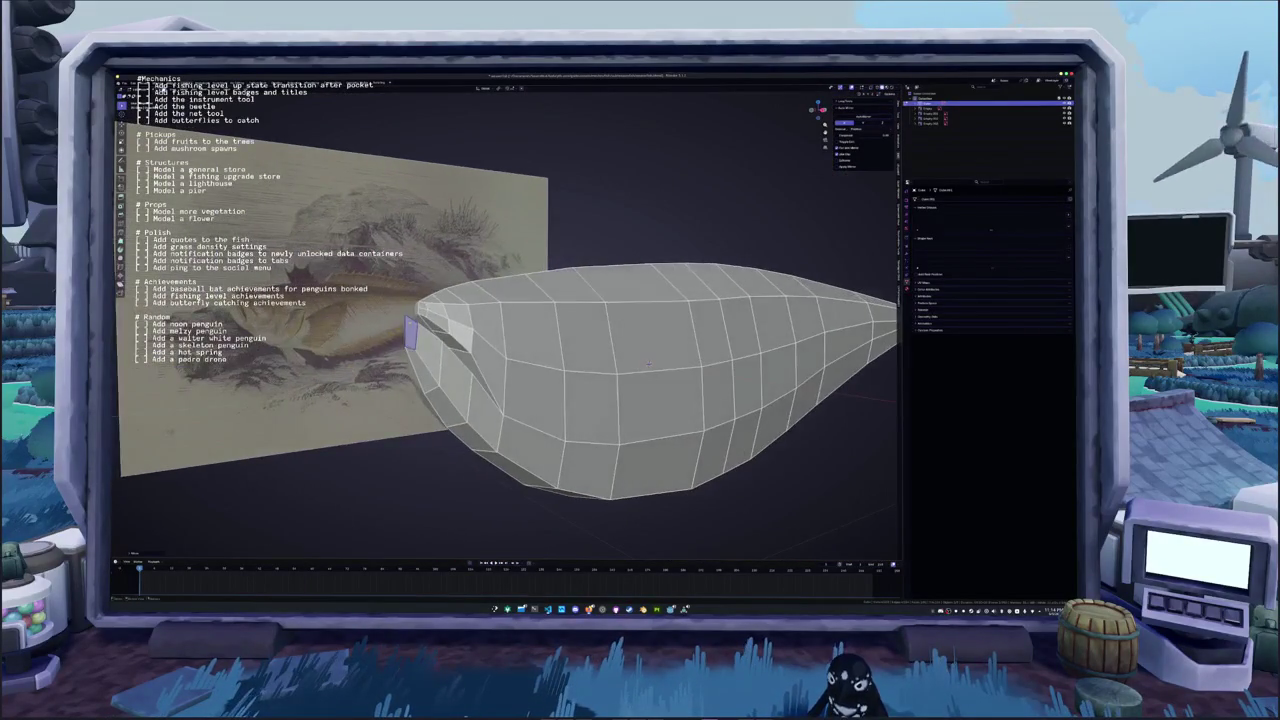
Move the mouth tip vertex in numpad 1 X-ray view, then check the whole mesh in Object Mode
key(KP_1)
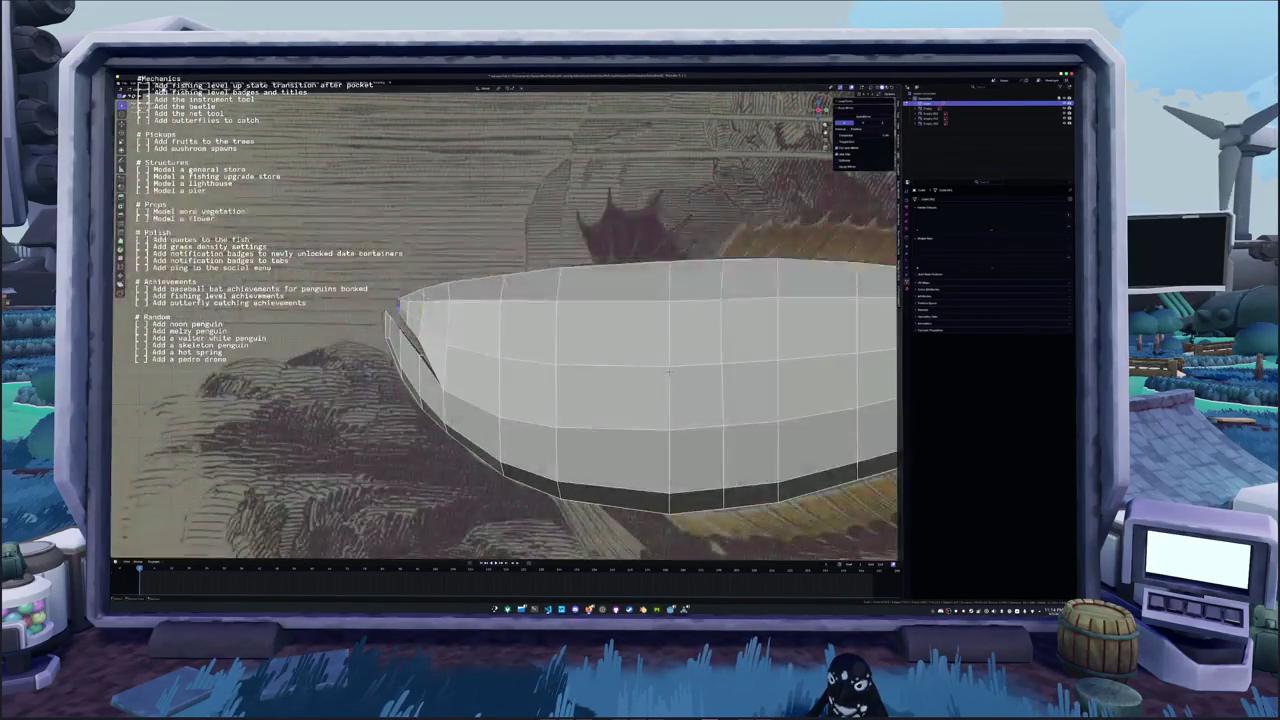
key(alt+z)
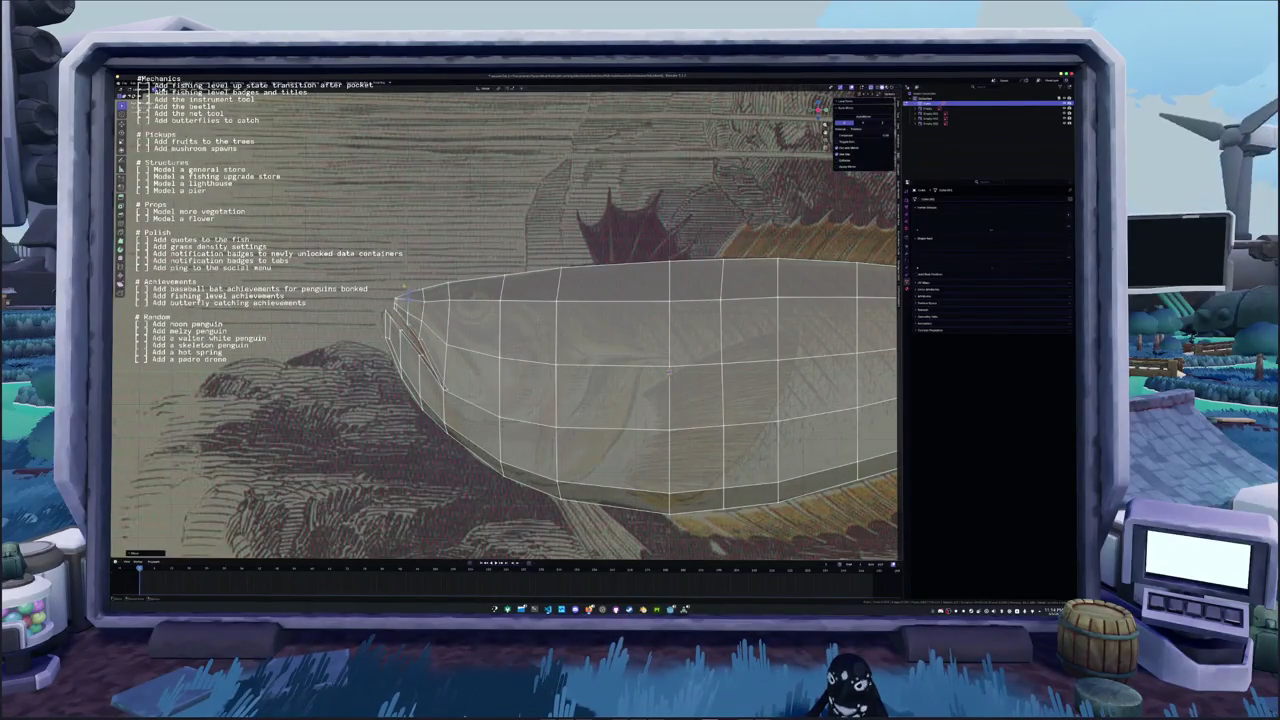
key(g)
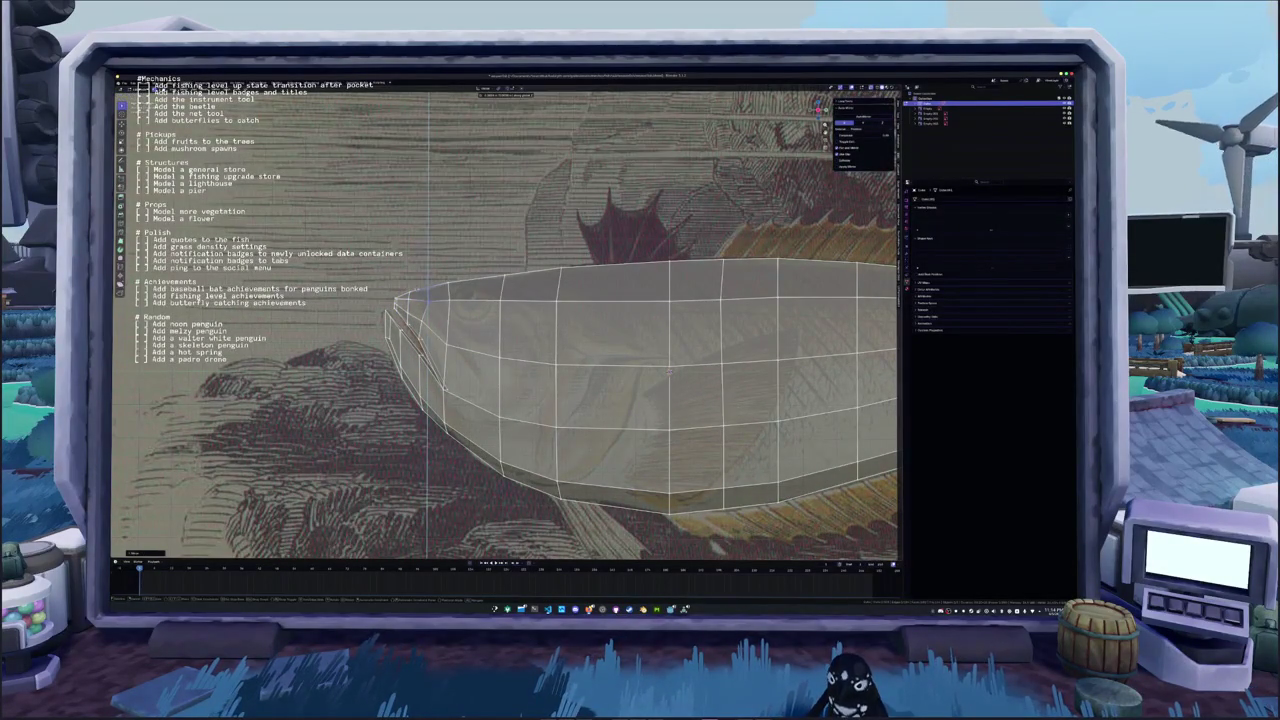
key(Return)
key(Tab)
middle_drag(620, 380, 750, 315)
mouse_move(620, 320)
middle_down()
mouse_move(580, 300)
mouse_move(630, 335)
mouse_move(640, 300)
middle_up()
key(Tab)
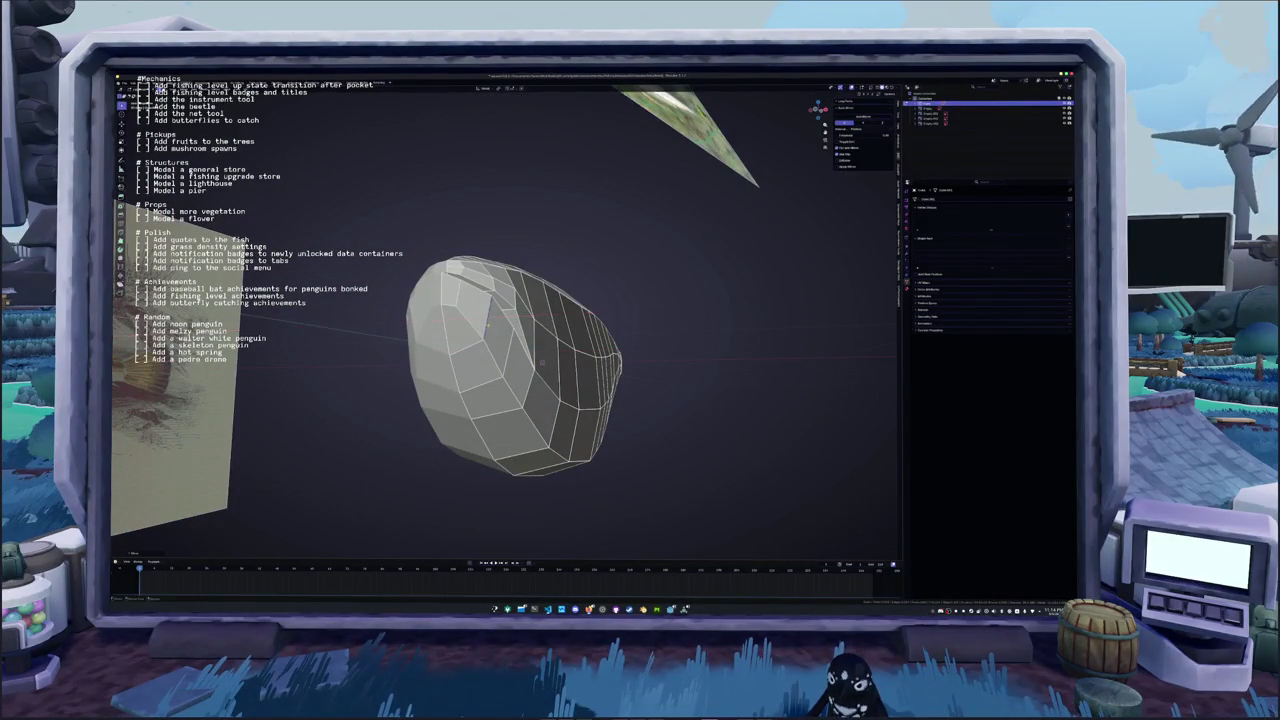
Centre and orbit around the fish mesh, and expand the Adjust Last Operation panel
scroll(490, 325, down, 8)
mouse_move(486, 325)
middle_down()
mouse_move(581, 322)
mouse_move(475, 314)
mouse_move(408, 327)
middle_up()
scroll(500, 322, up, 2)
scroll(510, 322, up, 3)
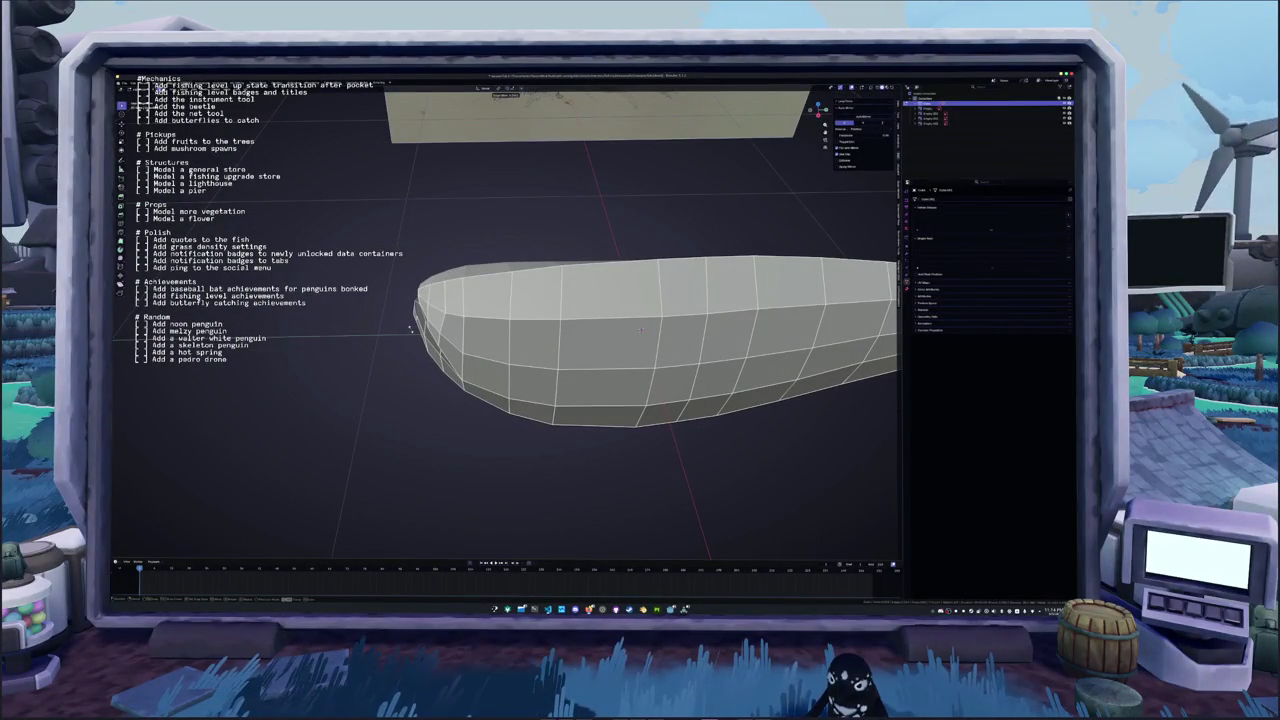
middle_drag(409, 327, 451, 357)
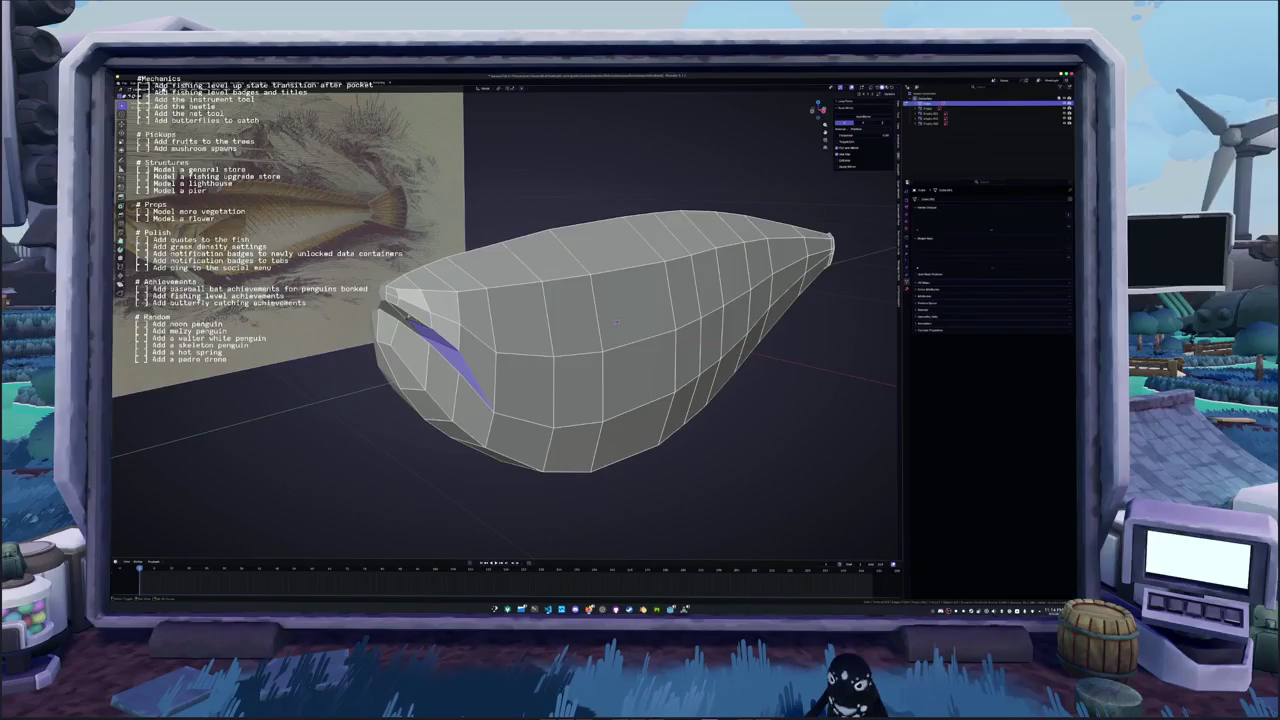
mouse_move(616, 322)
middle_down()
mouse_move(642, 308)
mouse_move(625, 292)
middle_up()
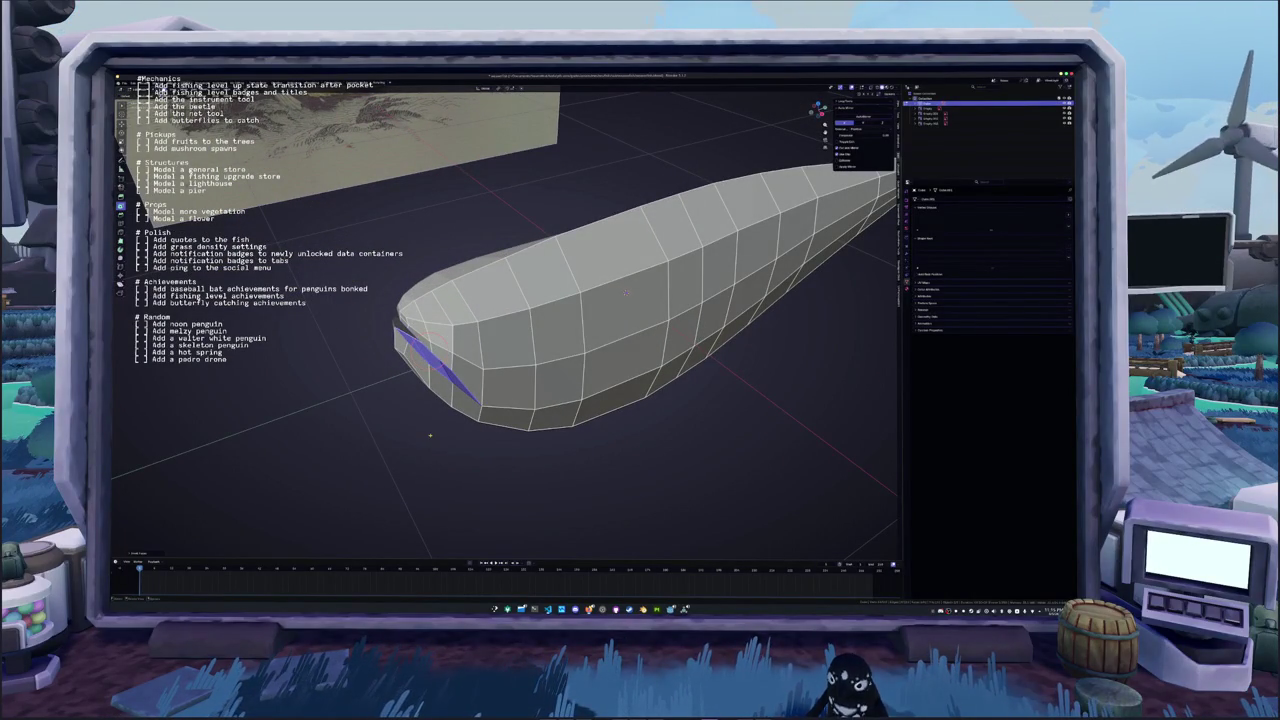
click(152, 554)
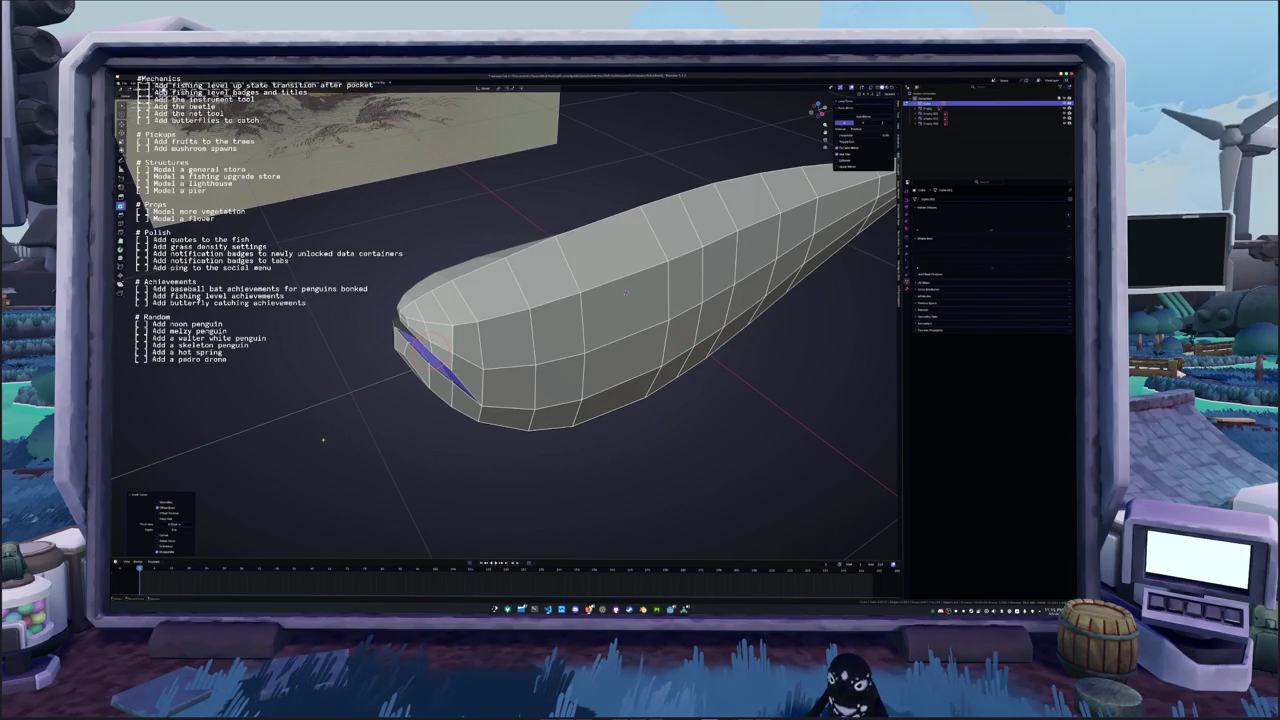
mouse_move(626, 293)
middle_down()
mouse_move(600, 300)
mouse_move(610, 285)
middle_up()
Switch to the numpad 1 view in X-ray and circle-select the vertices at the mouth cut
key(KP_1)
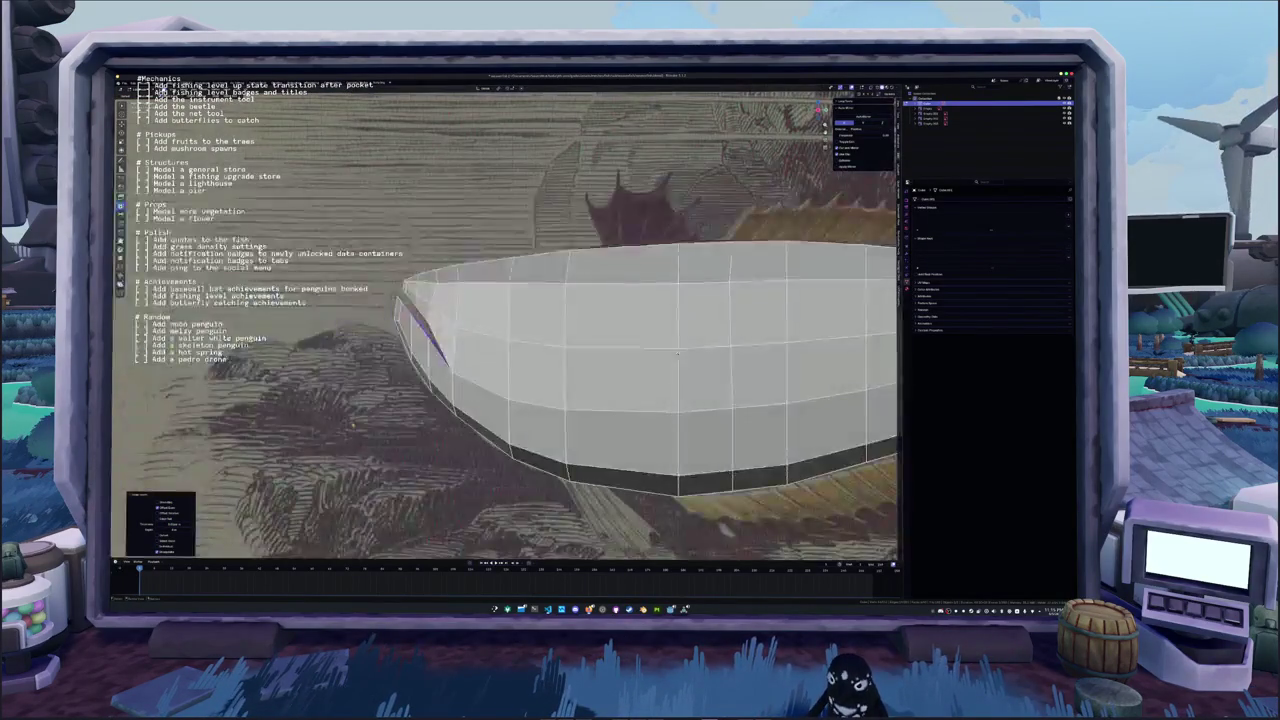
key(alt+z)
key(g)
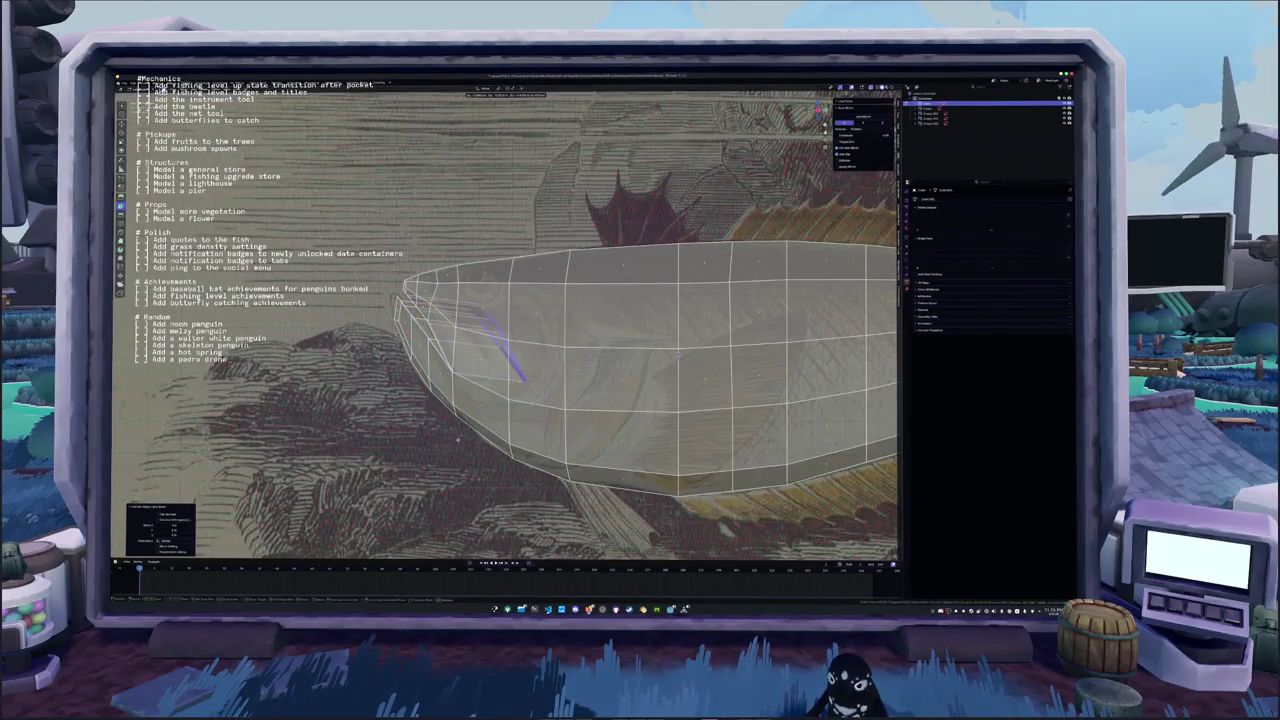
scroll(508, 344, up, 3)
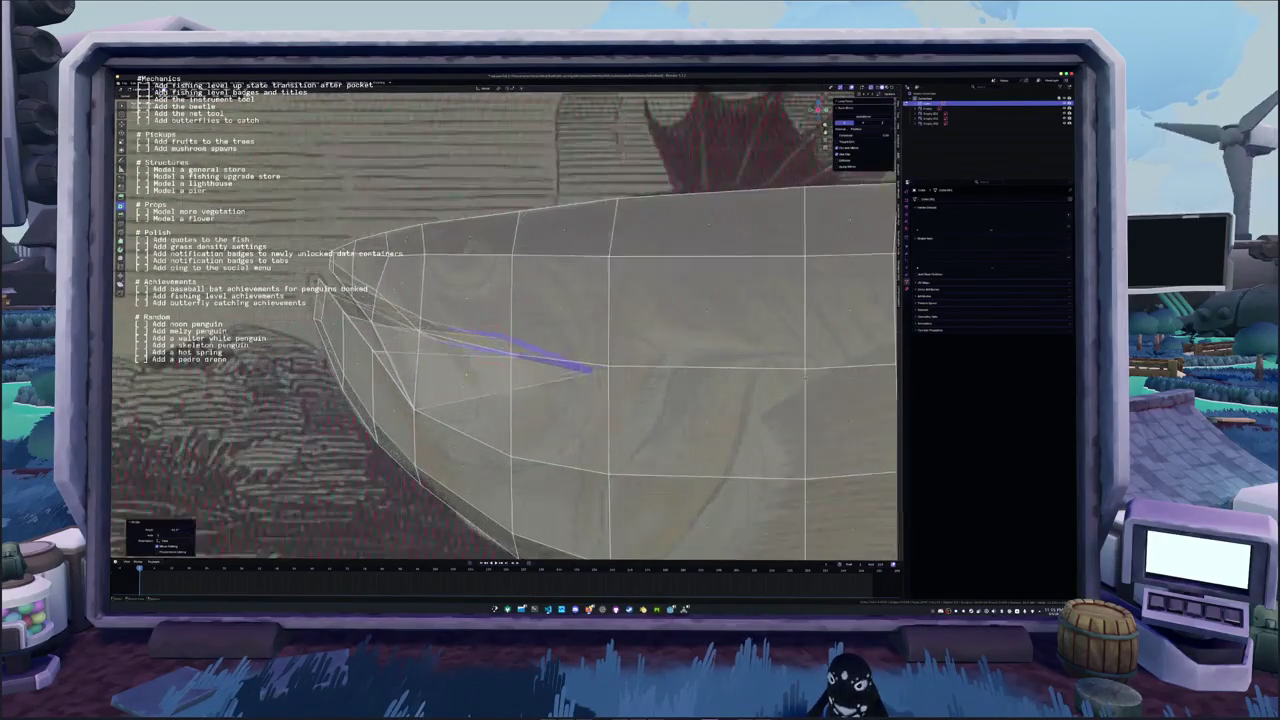
click(445, 348)
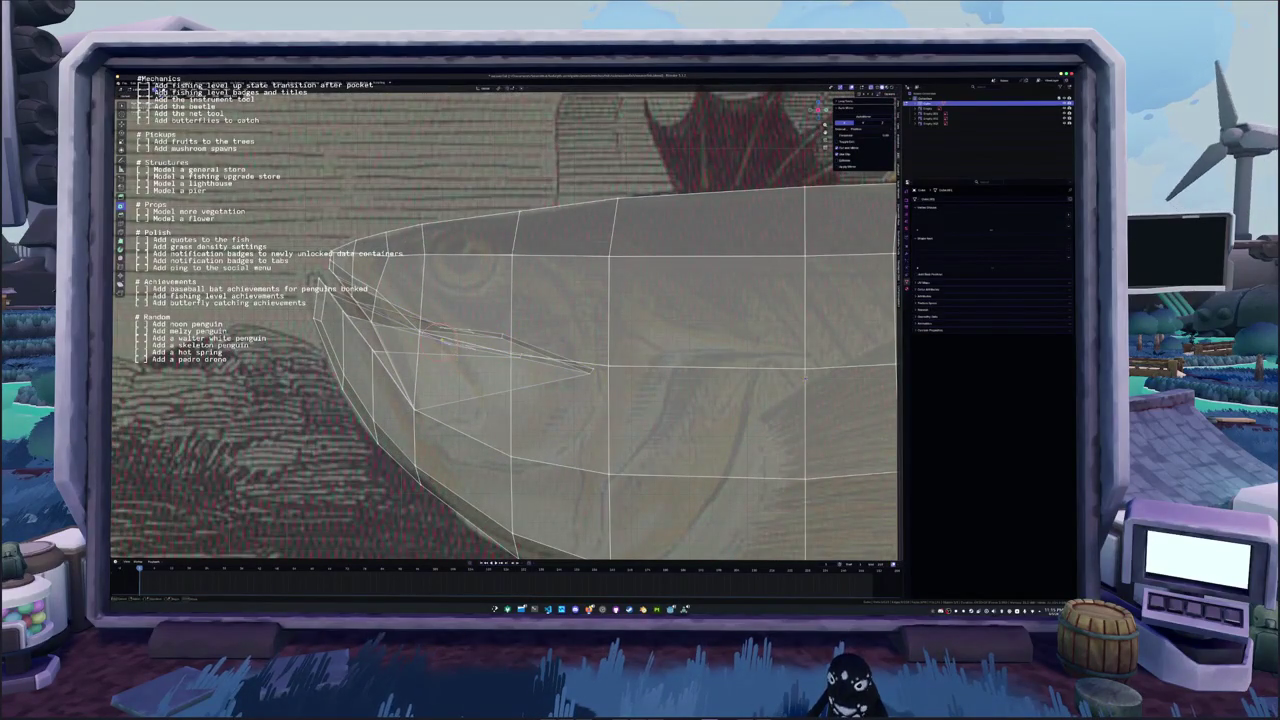
key(c)
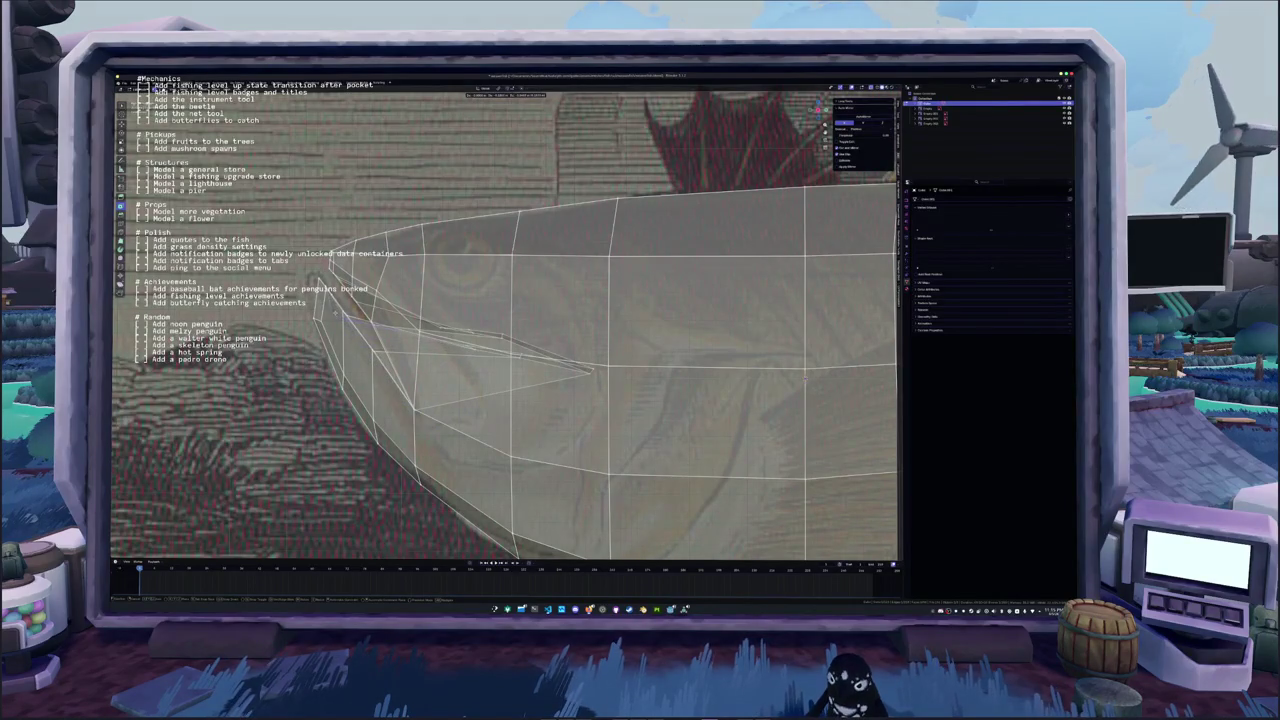
click(343, 312)
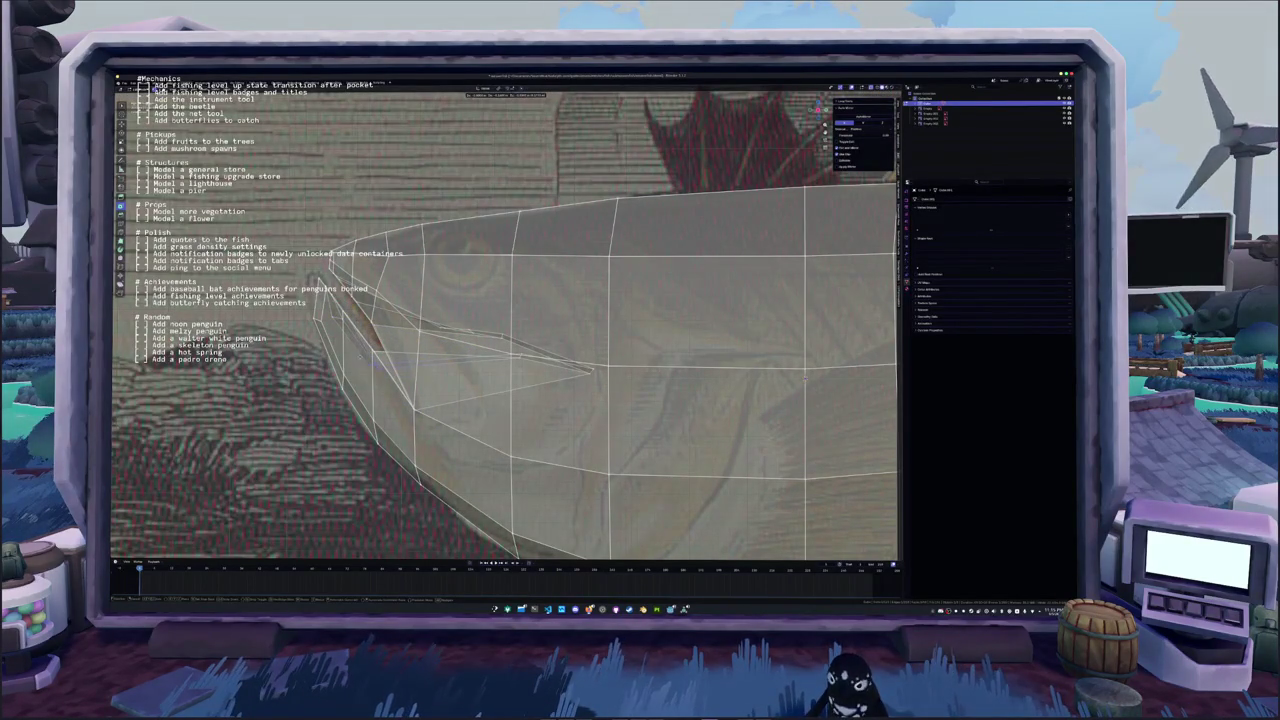
key(Escape)
Move the mouth vertices one by one onto the reference's mouth line and corner
key(g)
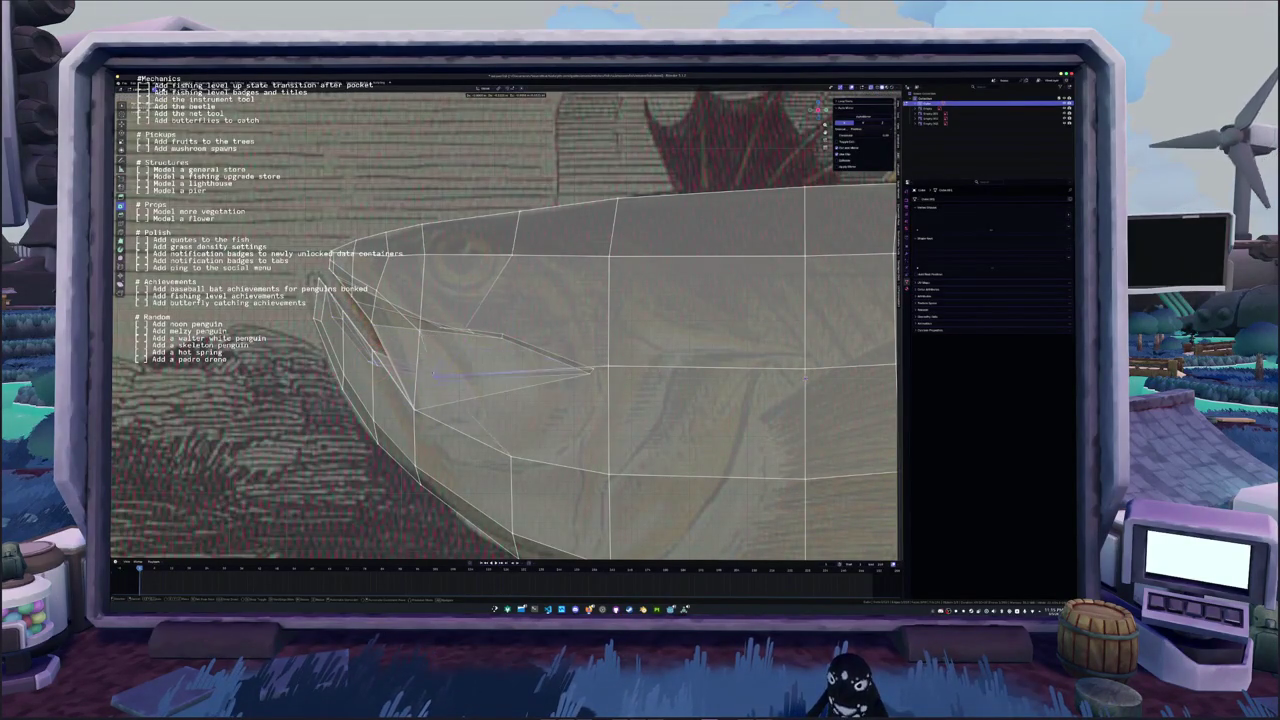
click(422, 424)
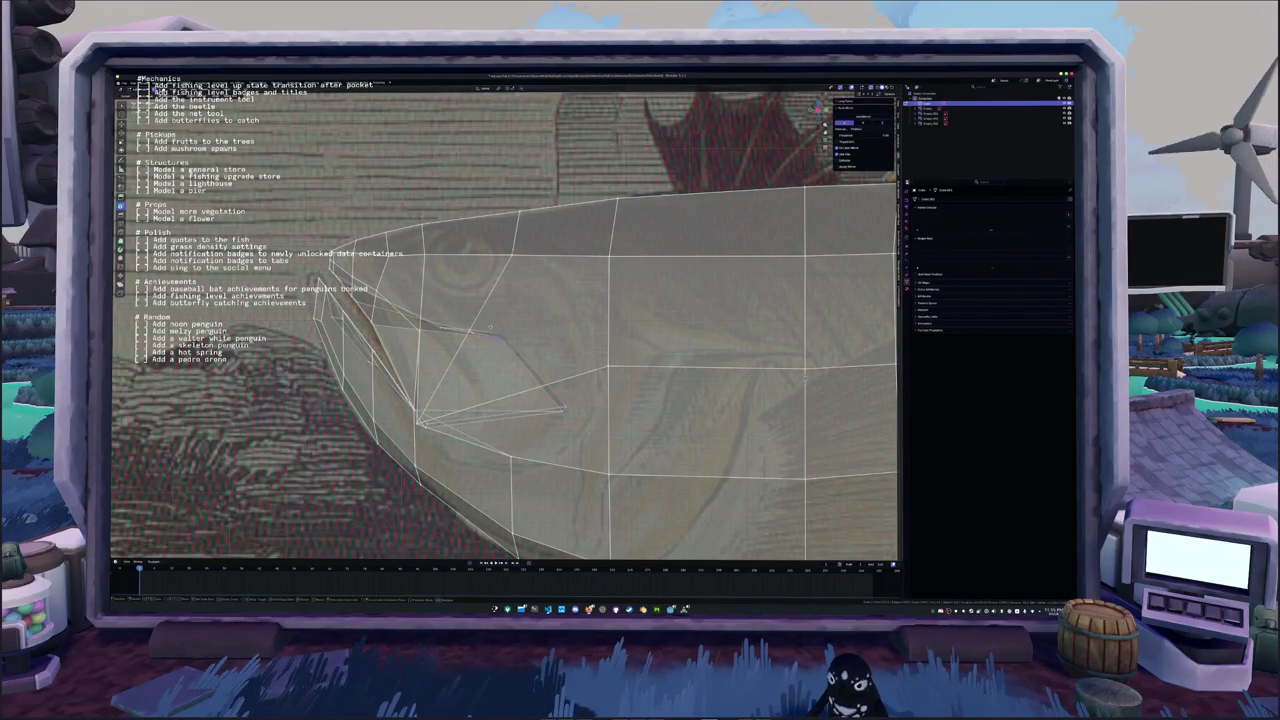
key(g)
click(547, 342)
key(g)
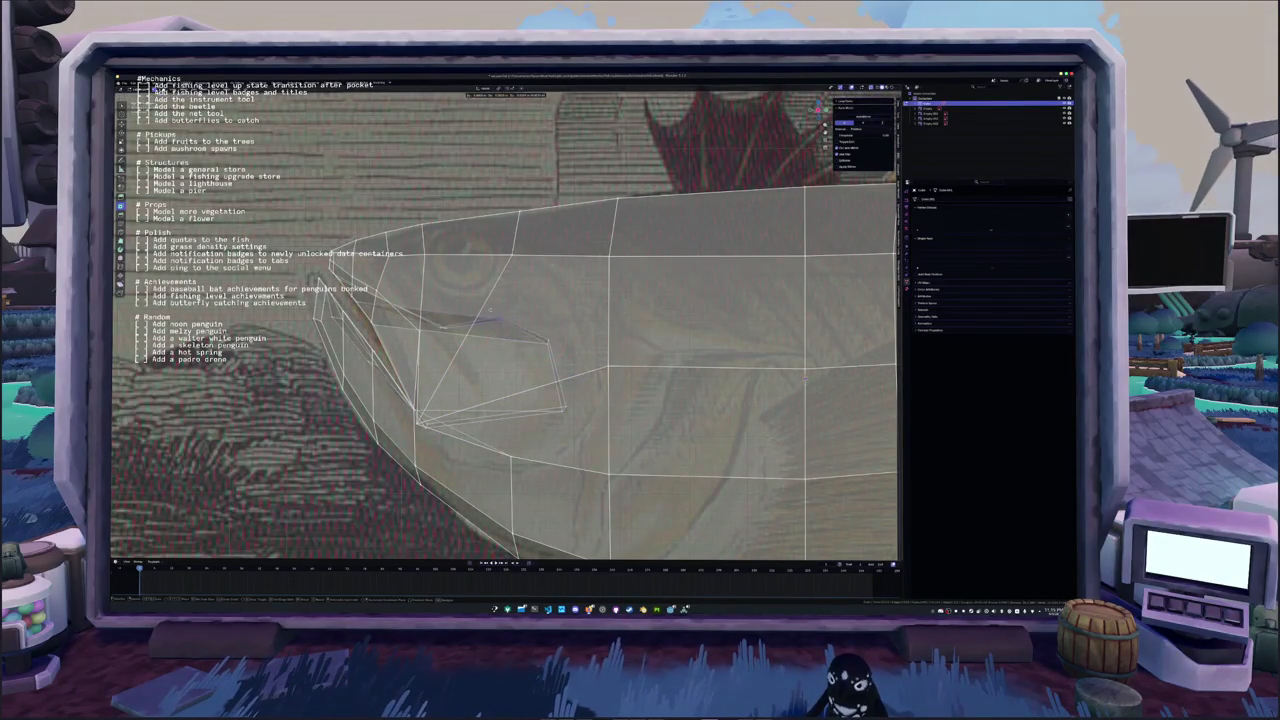
click(500, 317)
key(g)
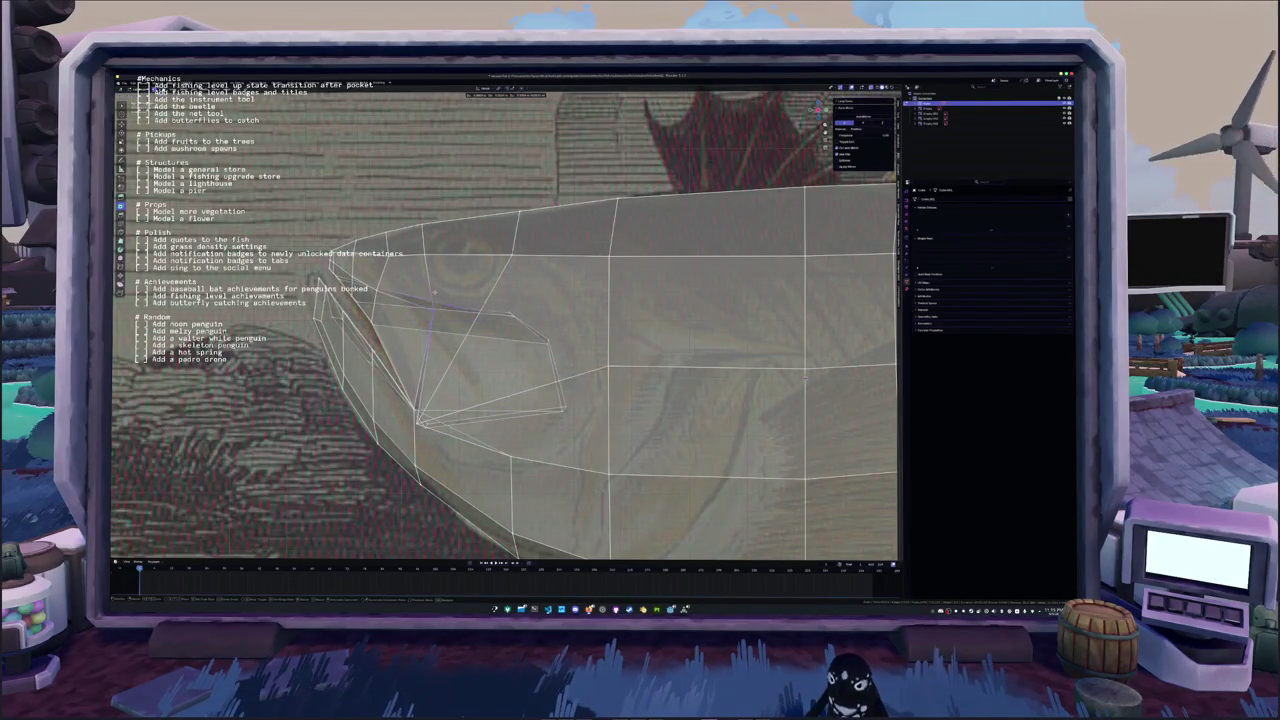
click(436, 320)
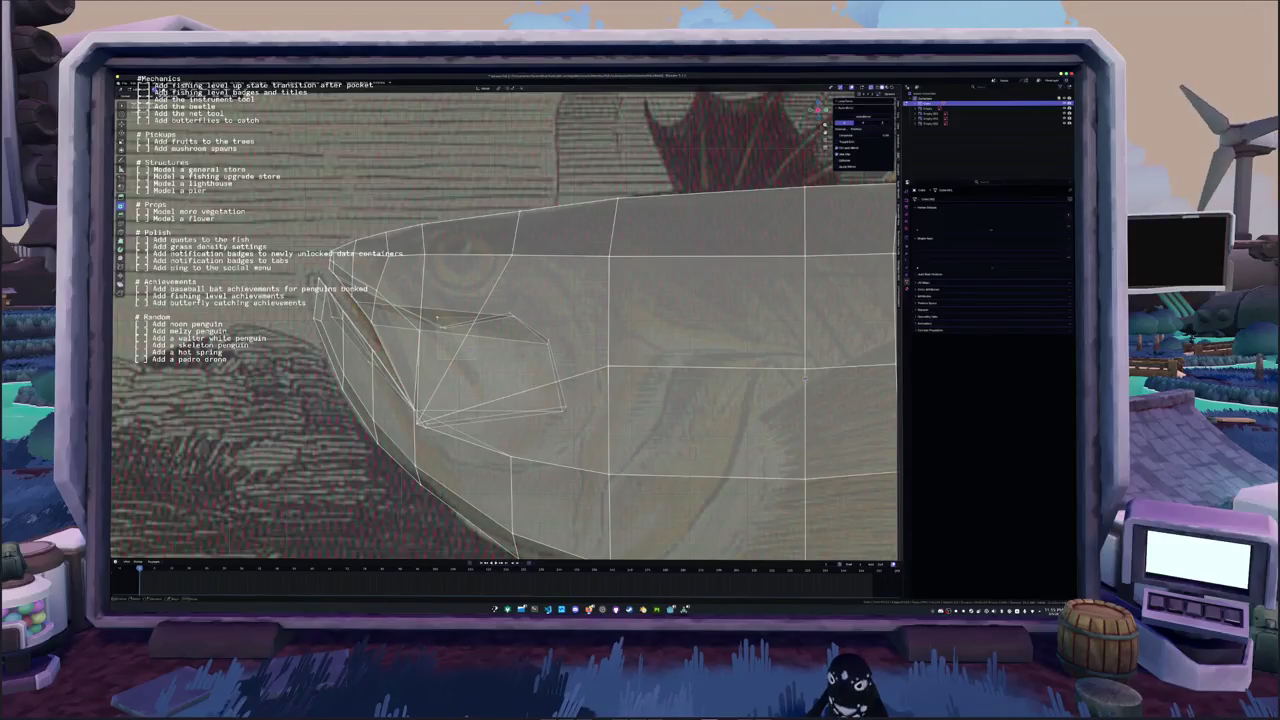
key(g)
click(438, 283)
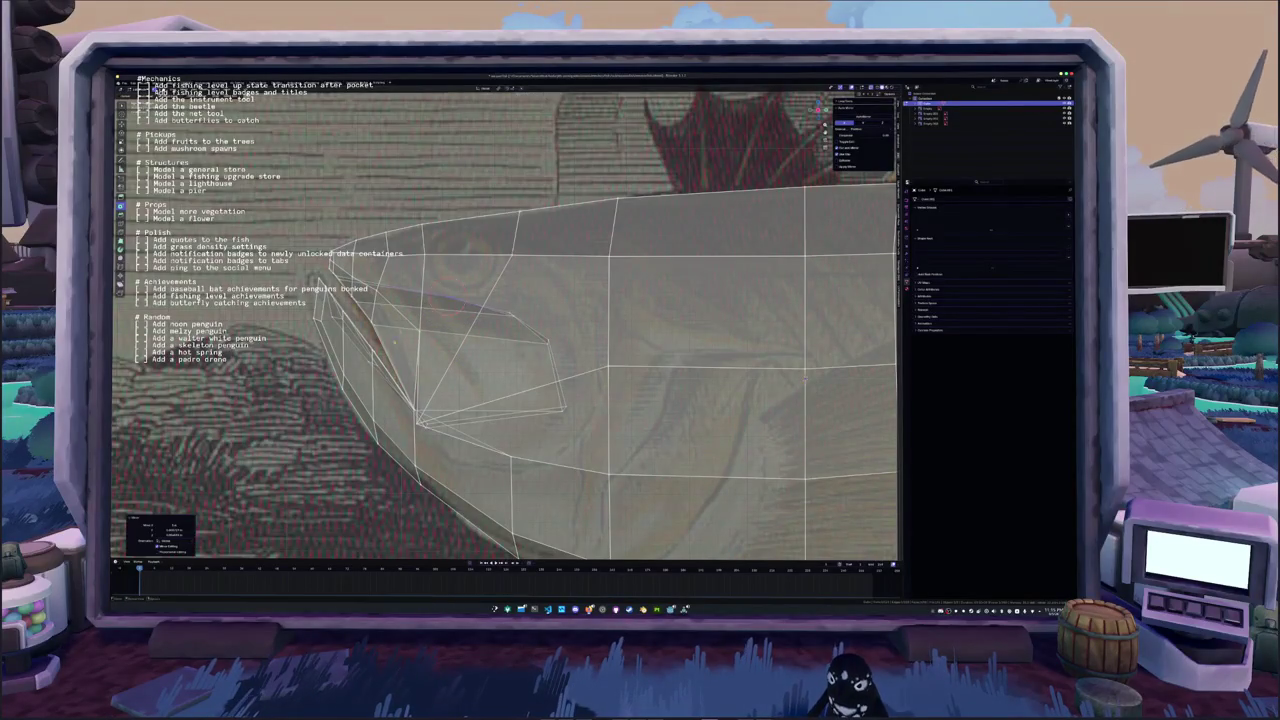
scroll(438, 283, down, 5)
mouse_move(438, 283)
middle_down()
mouse_move(468, 281)
mouse_move(399, 289)
middle_up()
scroll(469, 280, up, 3)
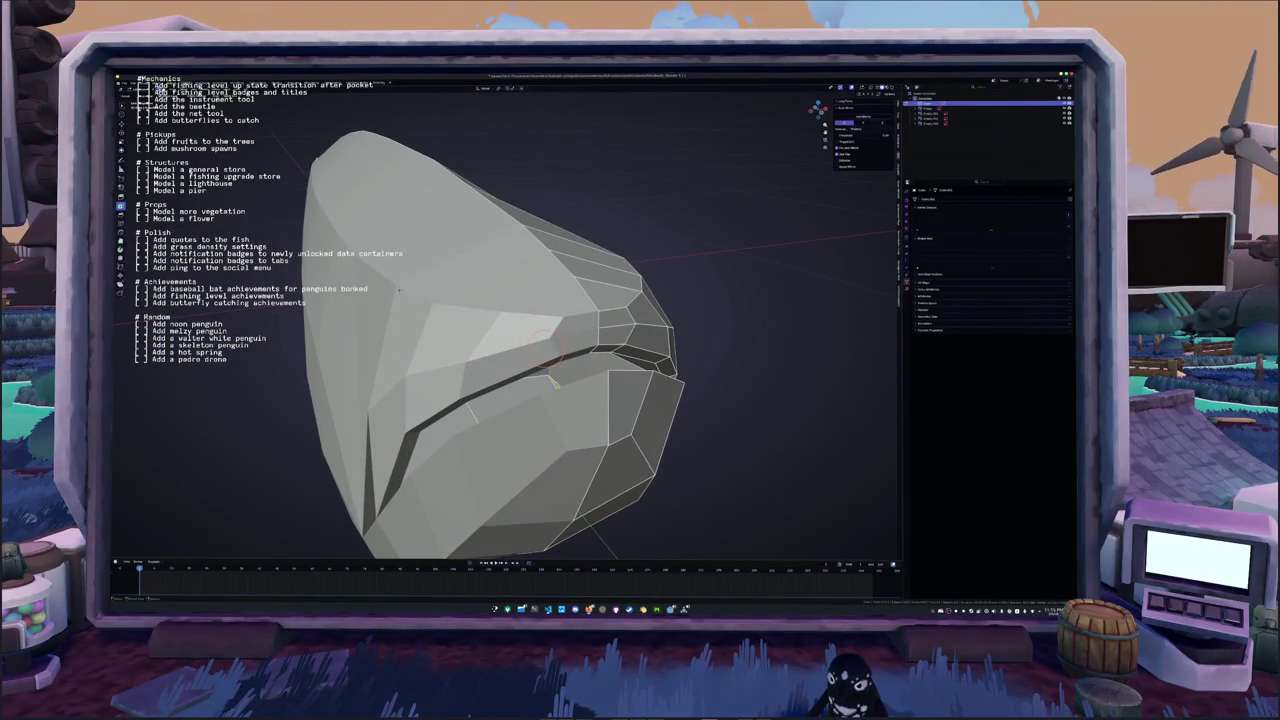
Zoom in close on the faces beside the mouth and clear the edge selection
scroll(399, 289, up, 3)
scroll(399, 289, up, 3)
mouse_move(399, 289)
middle_down()
mouse_move(317, 295)
mouse_move(318, 365)
middle_up()
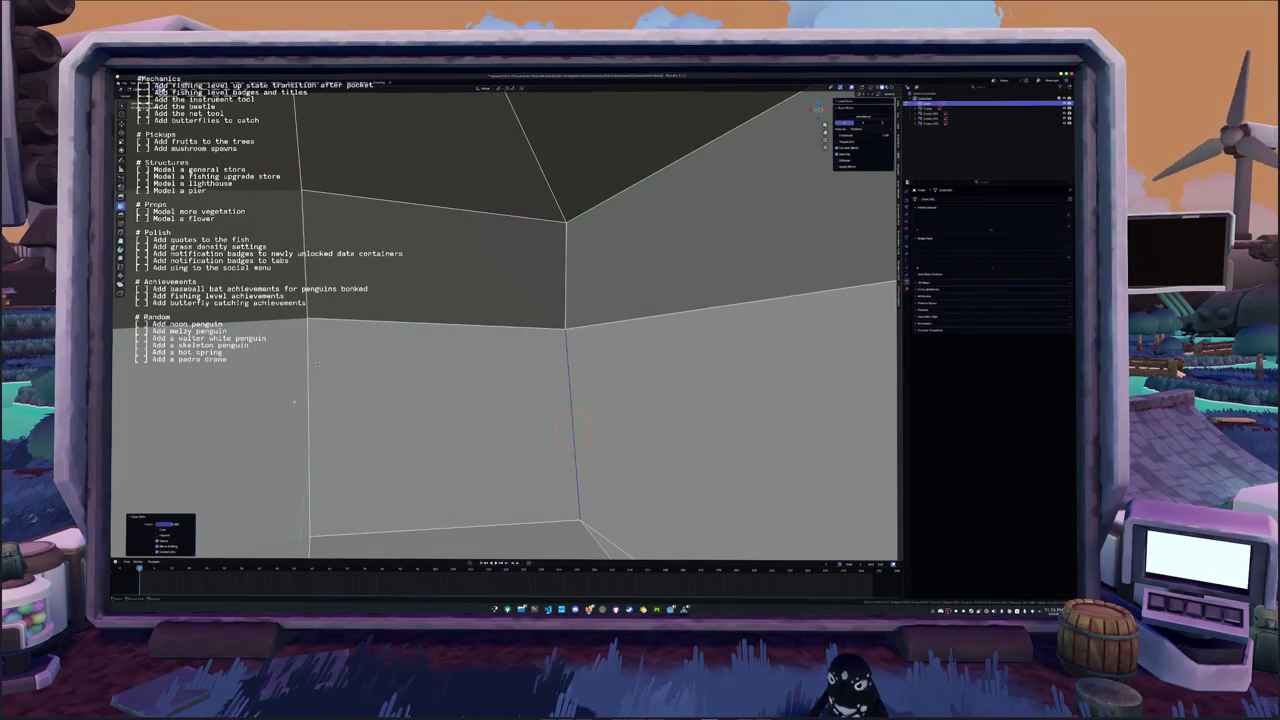
click(564, 222)
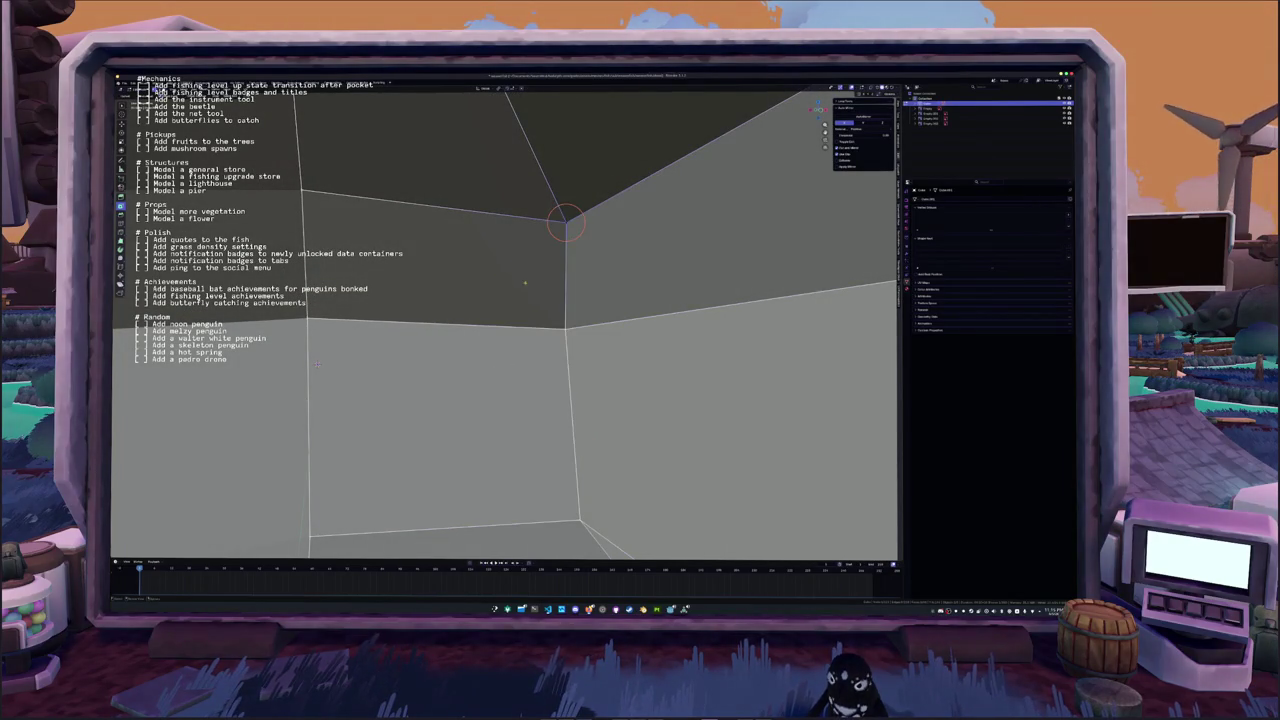
middle_drag(317, 365, 355, 358)
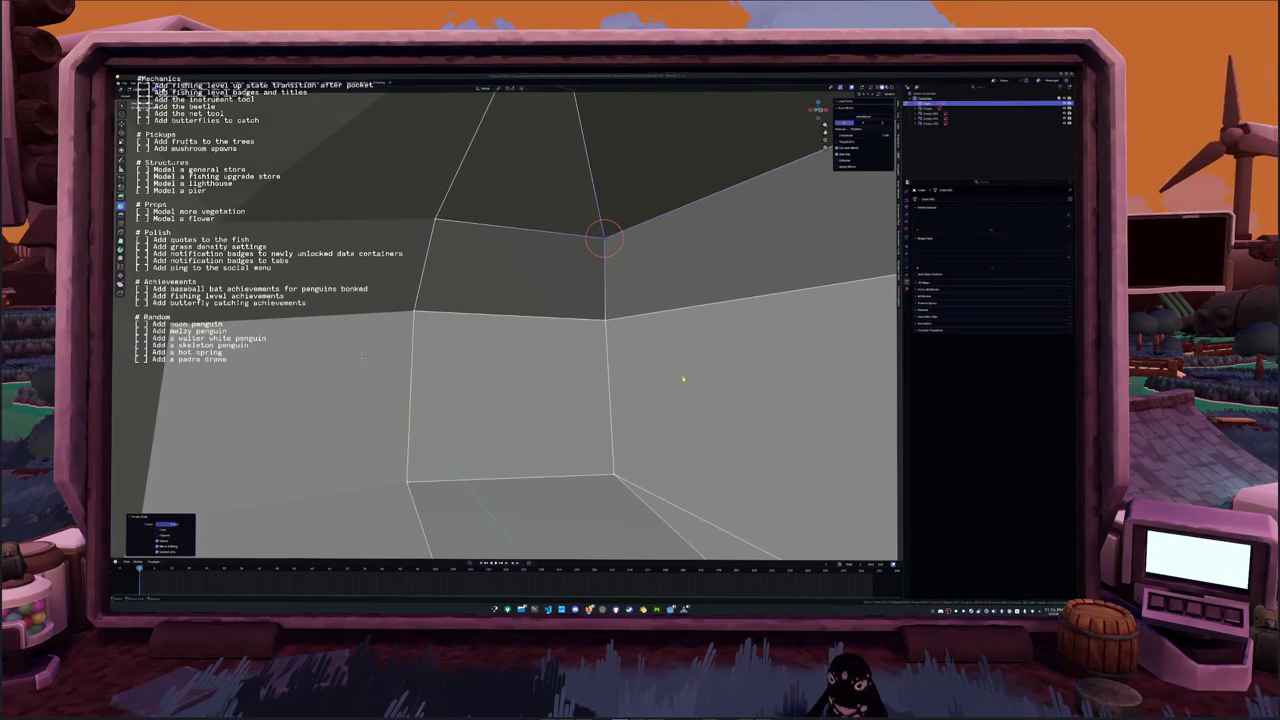
middle_drag(354, 358, 422, 407)
middle_drag(593, 298, 520, 146)
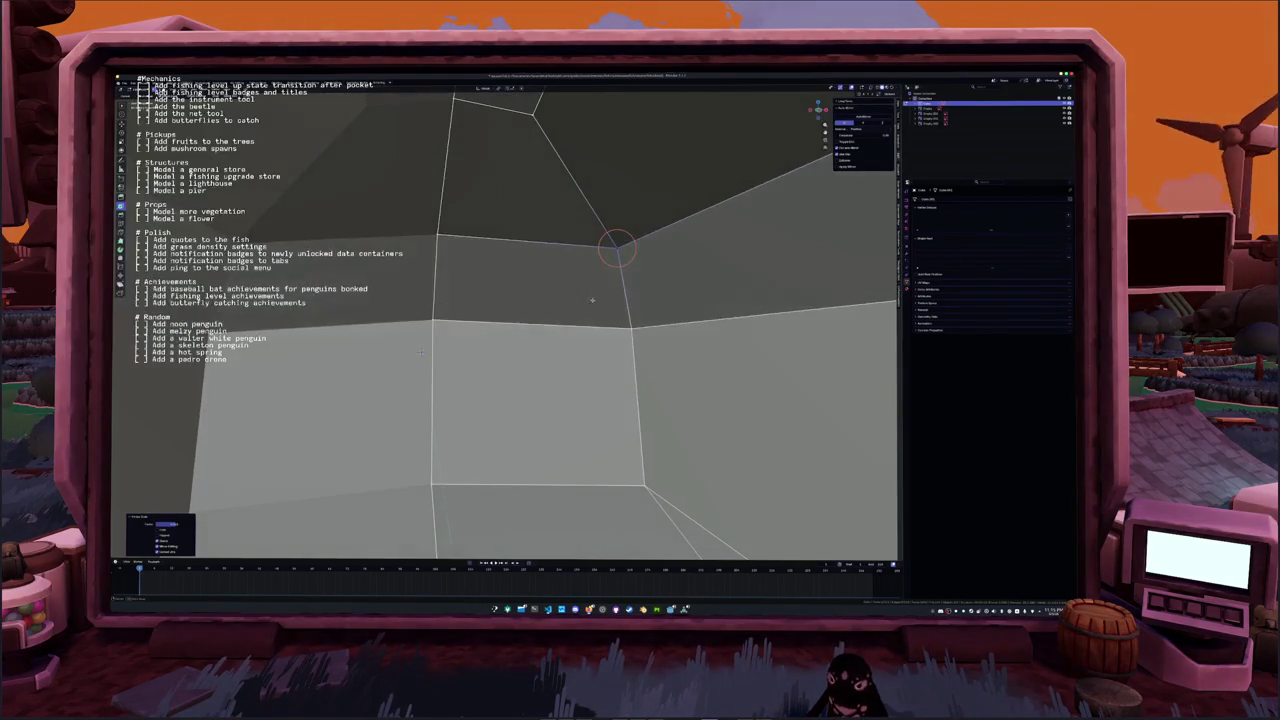
Slide the vertical edge leftward and the bottom edge downward along their faces
click(503, 137)
click(638, 410)
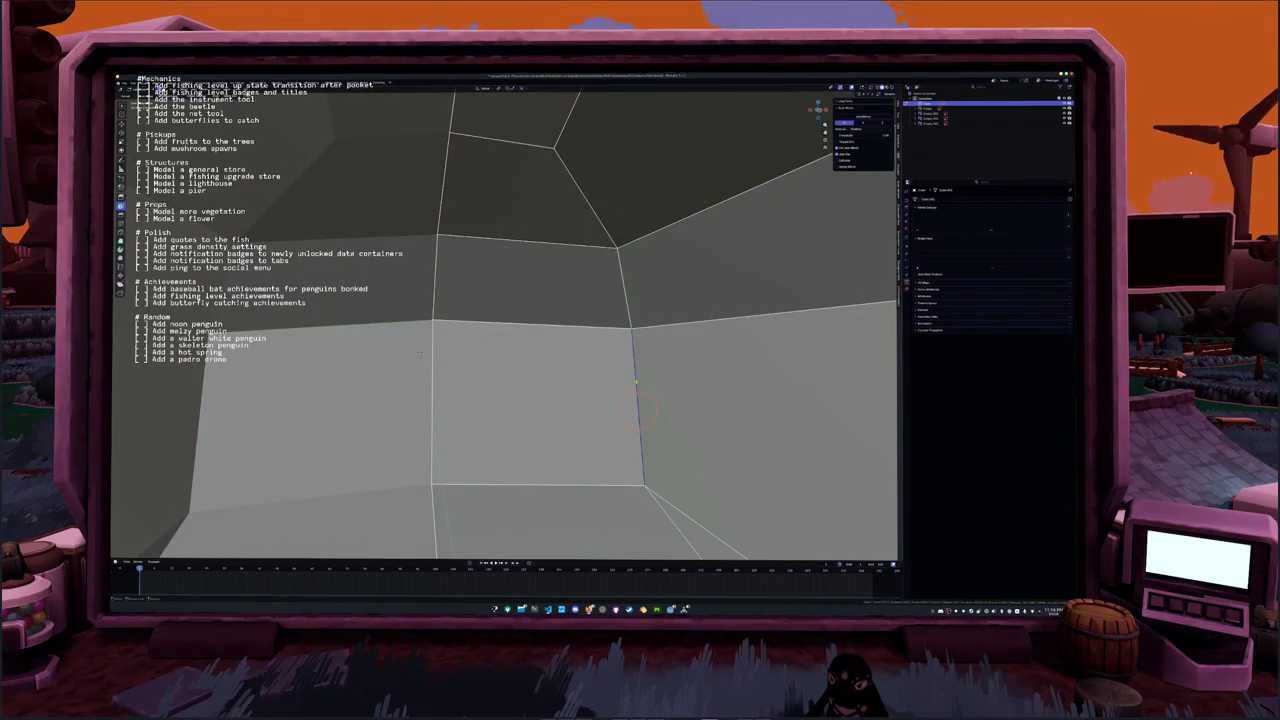
key(g)
key(g)
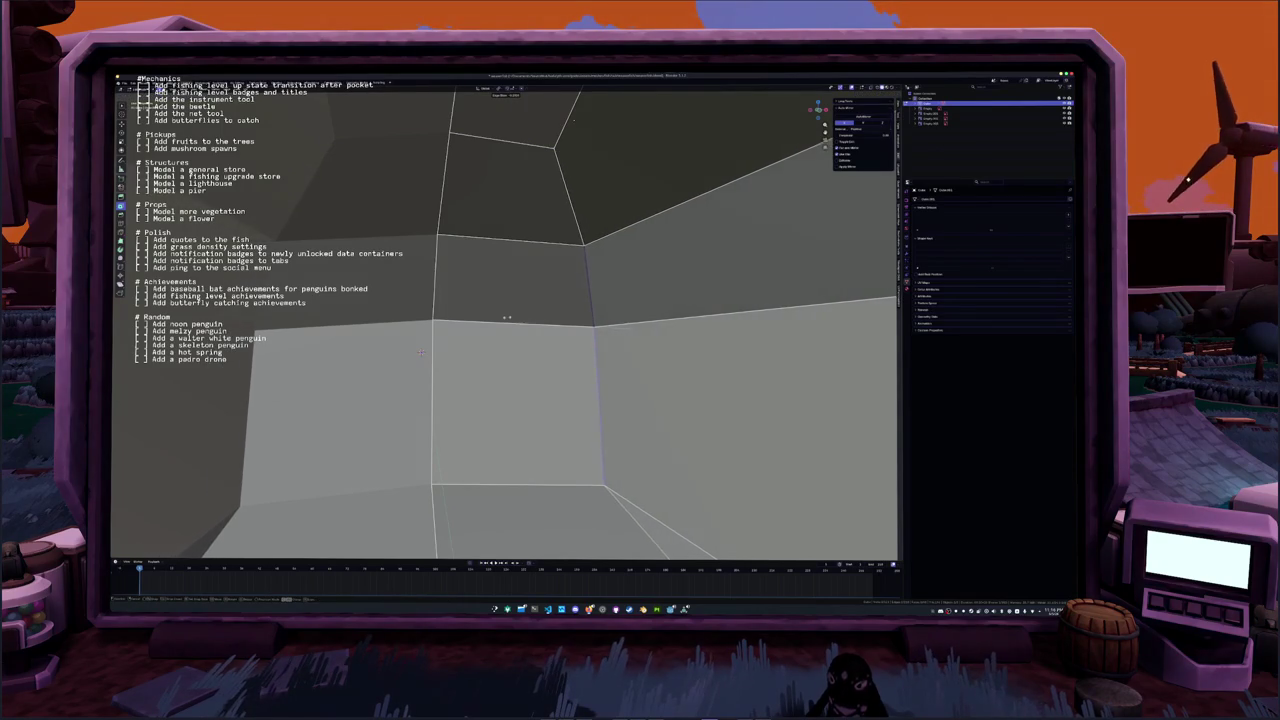
click(600, 360)
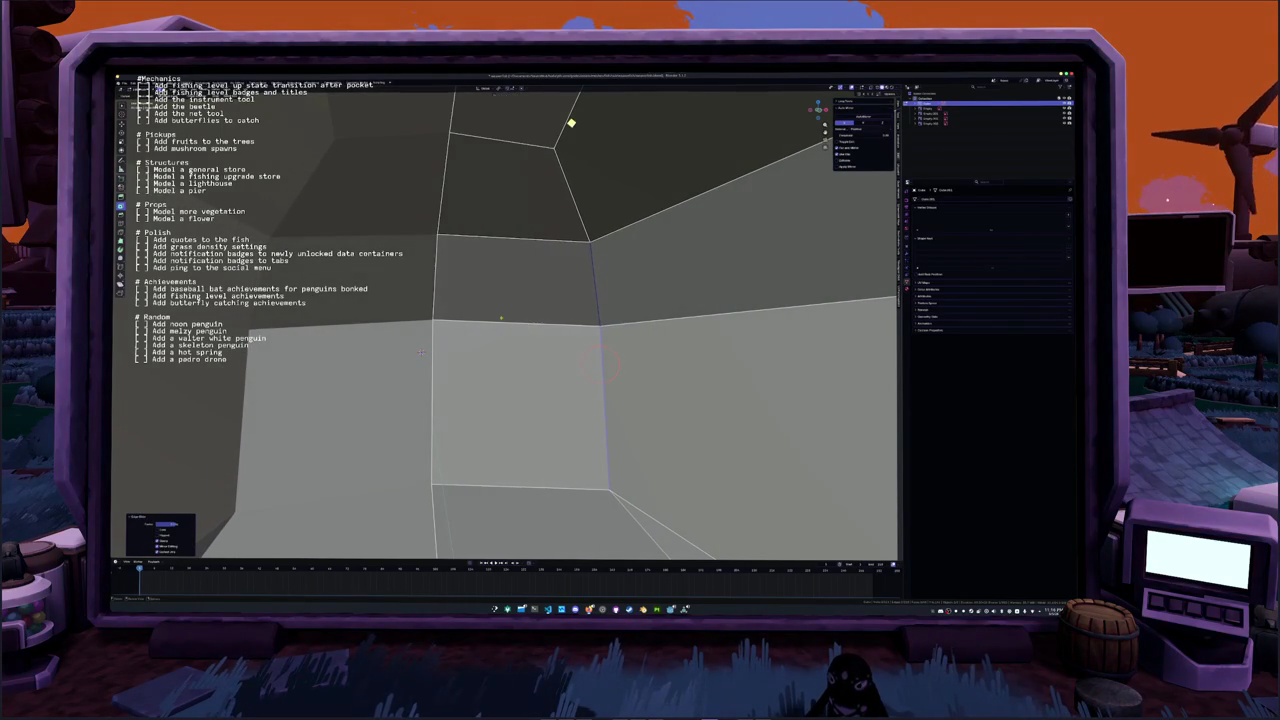
click(520, 487)
key(g)
key(g)
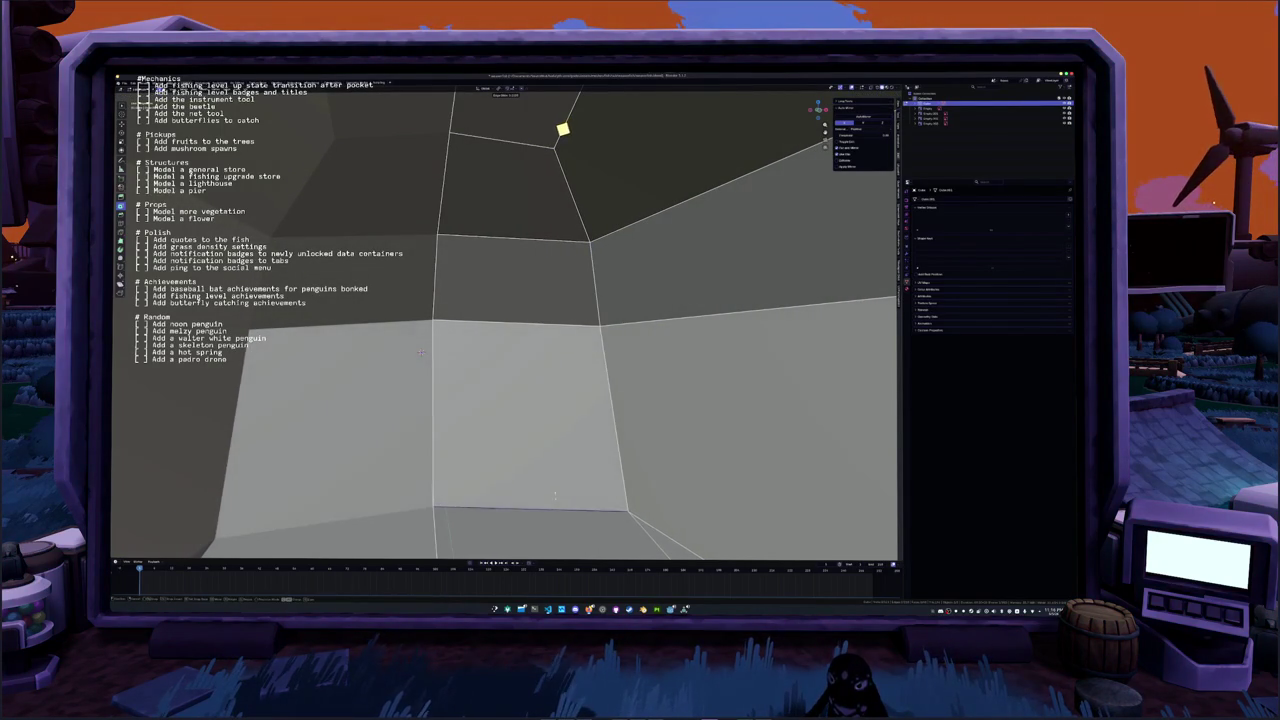
click(555, 495)
scroll(545, 420, down, 5)
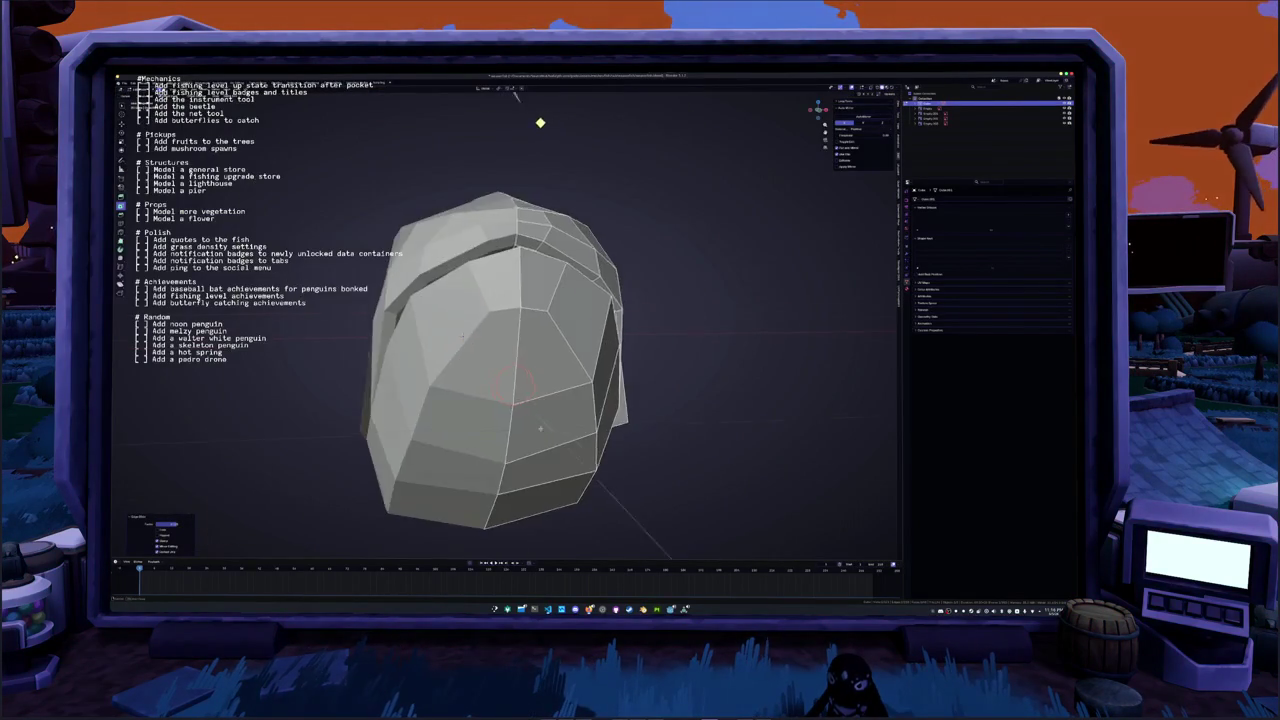
Move the stray vertex back onto the mouth tip, working in X-ray, then return to solid
mouse_move(545, 400)
middle_down()
mouse_move(540, 370)
mouse_move(640, 300)
mouse_move(510, 383)
mouse_move(390, 372)
middle_up()
scroll(540, 360, up, 5)
key(alt+z)
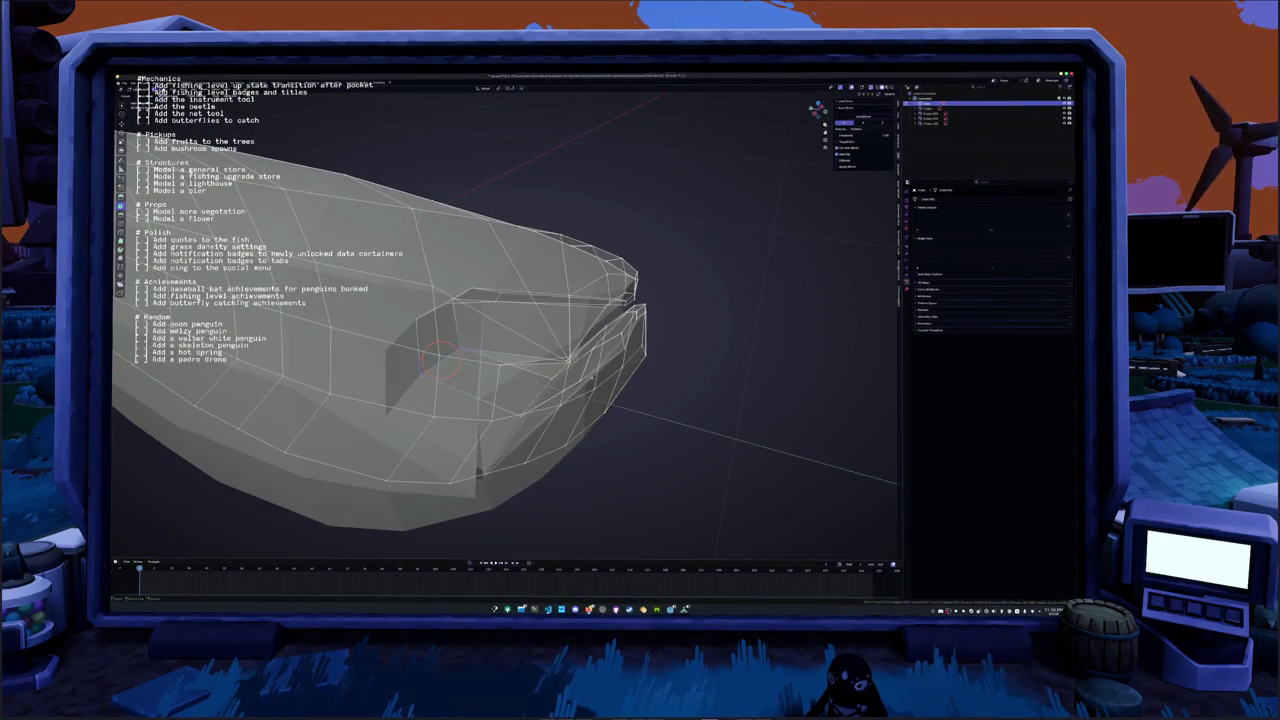
middle_drag(592, 348, 598, 370)
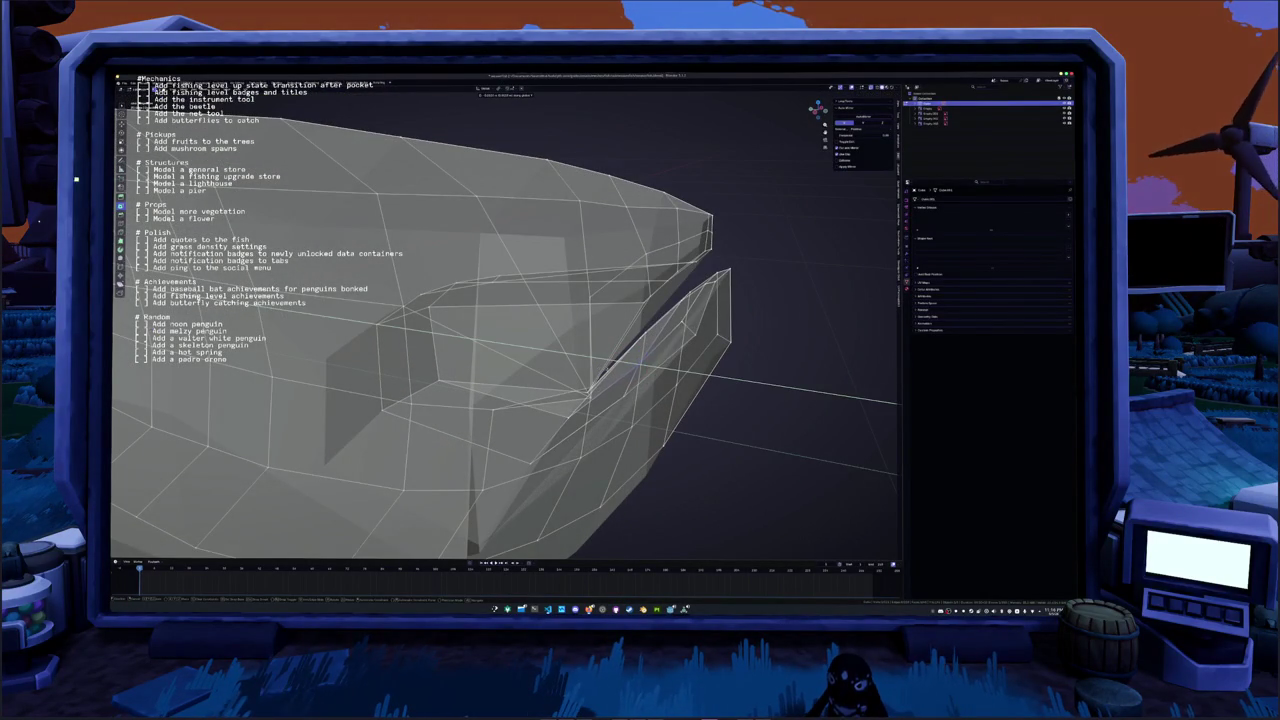
key(g)
click(600, 380)
middle_drag(680, 314, 652, 392)
key(alt+z)
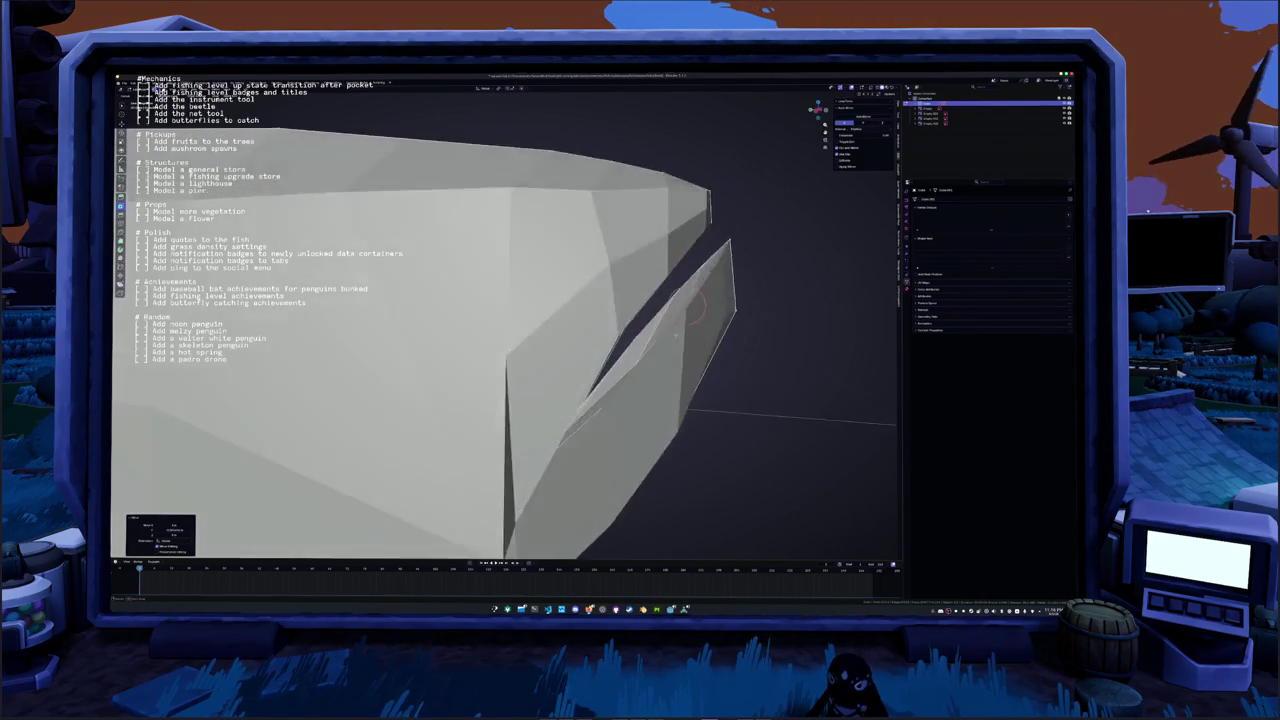
Select a vertex inside the mouth and inspect the jaw surface up close
scroll(580, 420, up, 3)
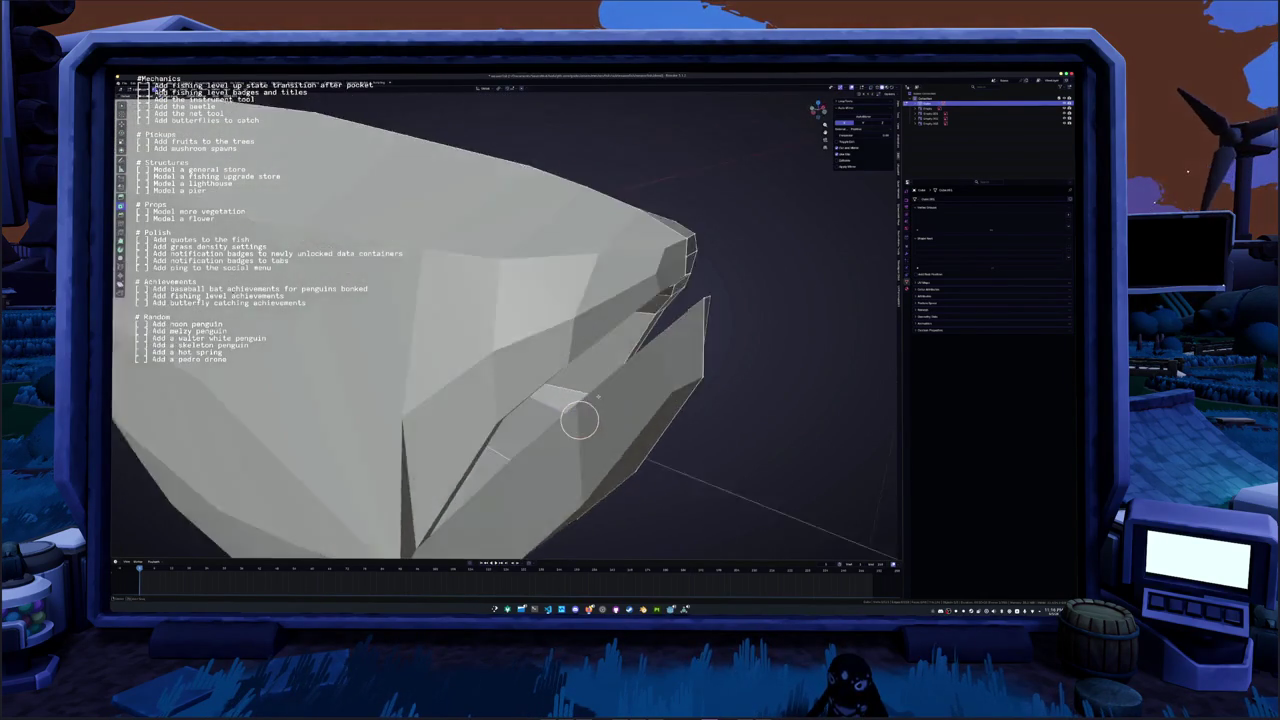
scroll(600, 405, up, 2)
click(610, 394)
middle_drag(610, 394, 595, 392)
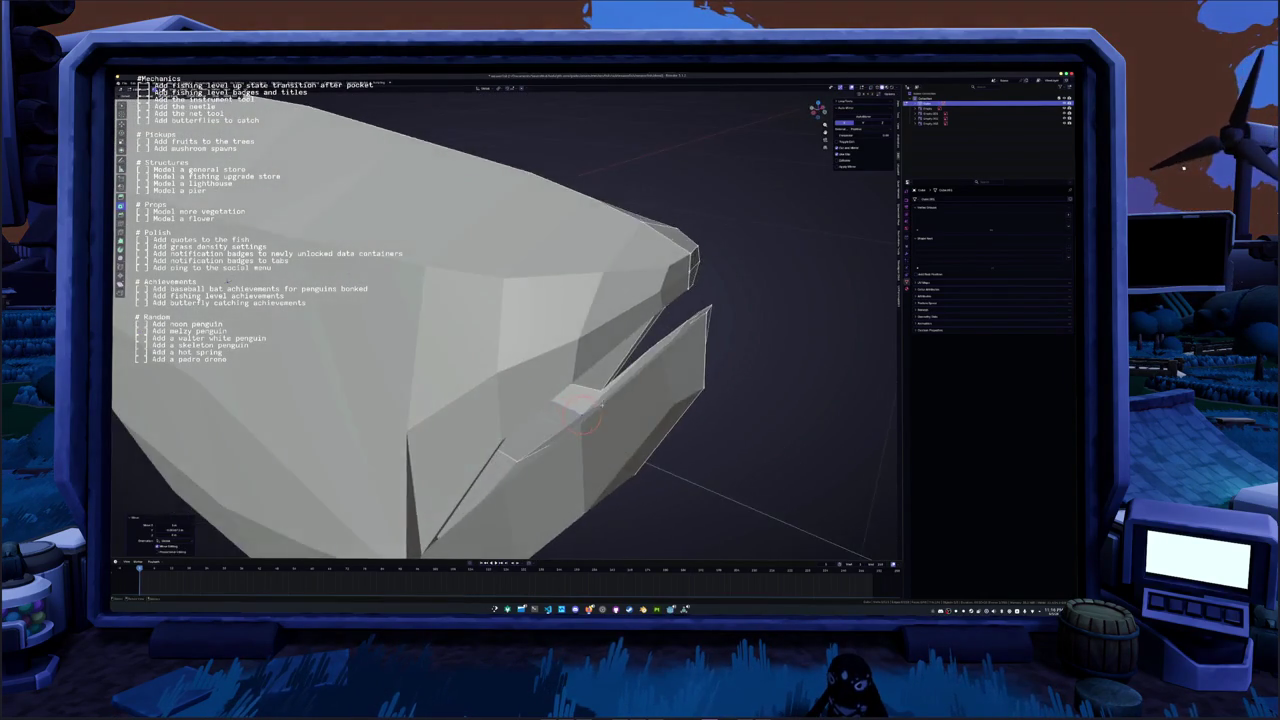
scroll(583, 390, up, 4)
mouse_move(681, 481)
middle_down()
mouse_move(511, 401)
mouse_move(540, 463)
middle_up()
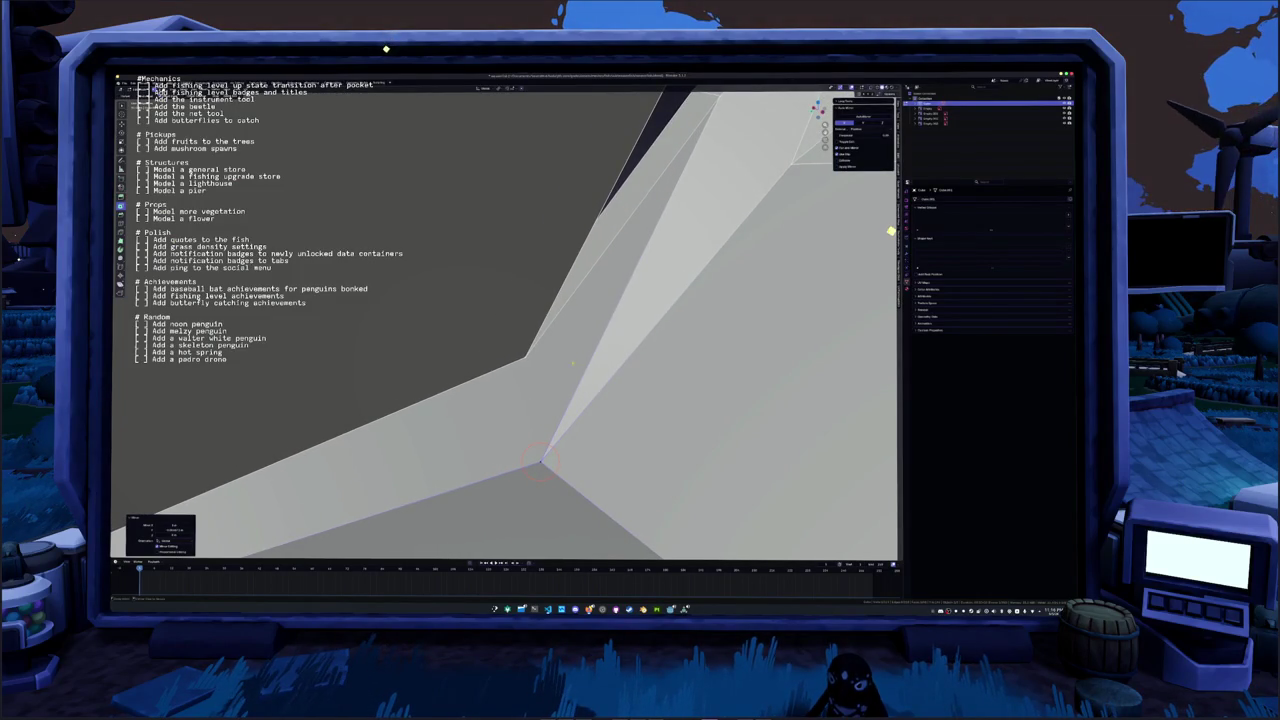
Place the jaw-corner vertex and subdivide the selected jaw-corner edges
key(alt+z)
key(alt+z)
middle_drag(540, 463, 564, 482)
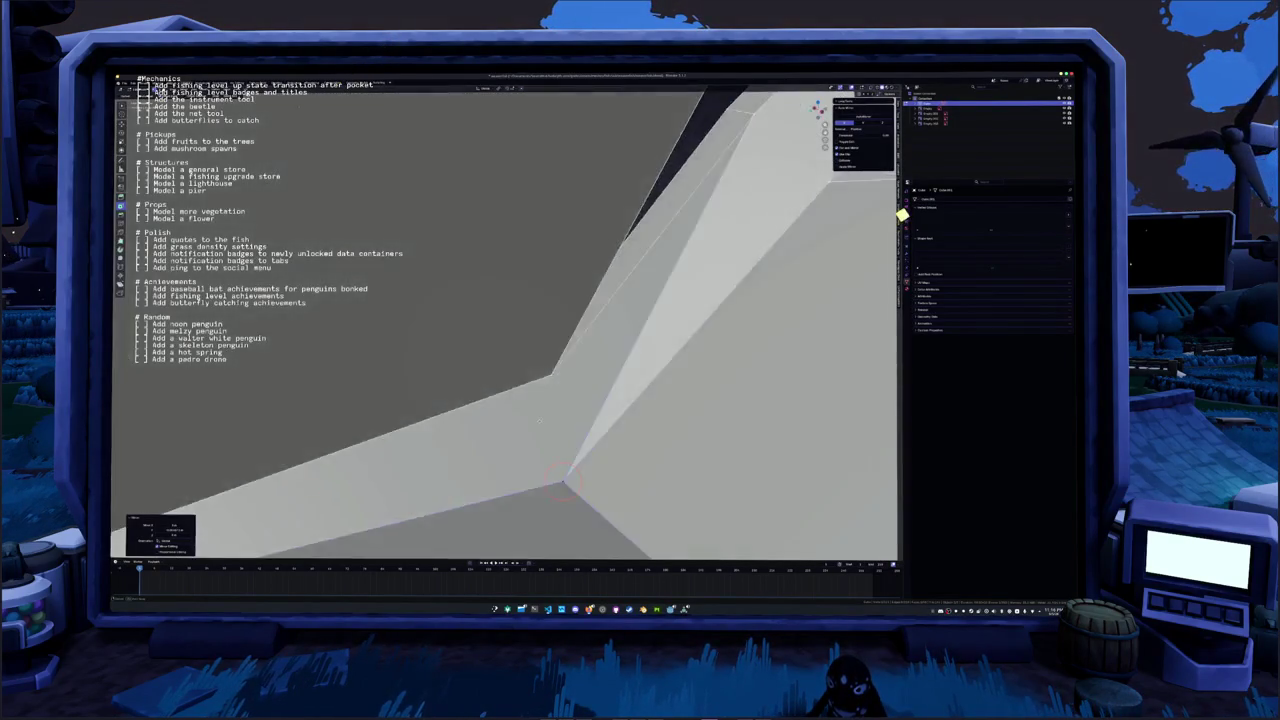
mouse_move(540, 420)
middle_down()
mouse_move(556, 404)
mouse_move(538, 420)
middle_up()
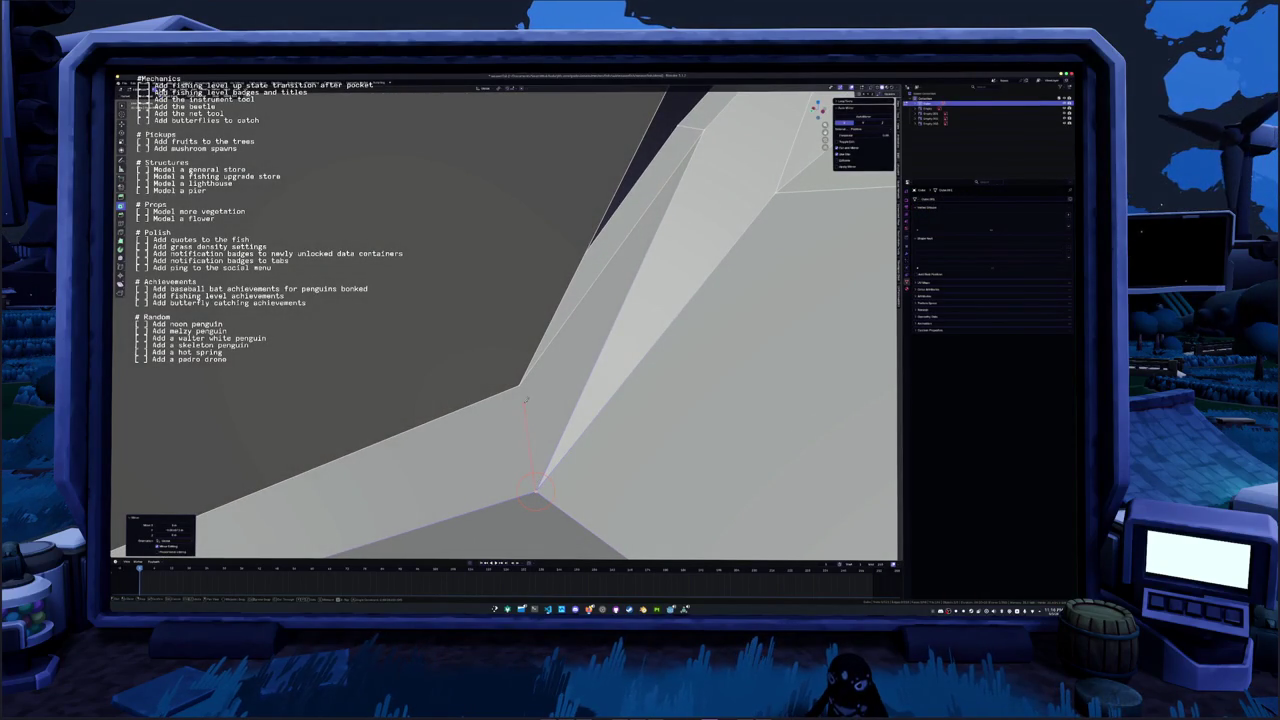
click(535, 490)
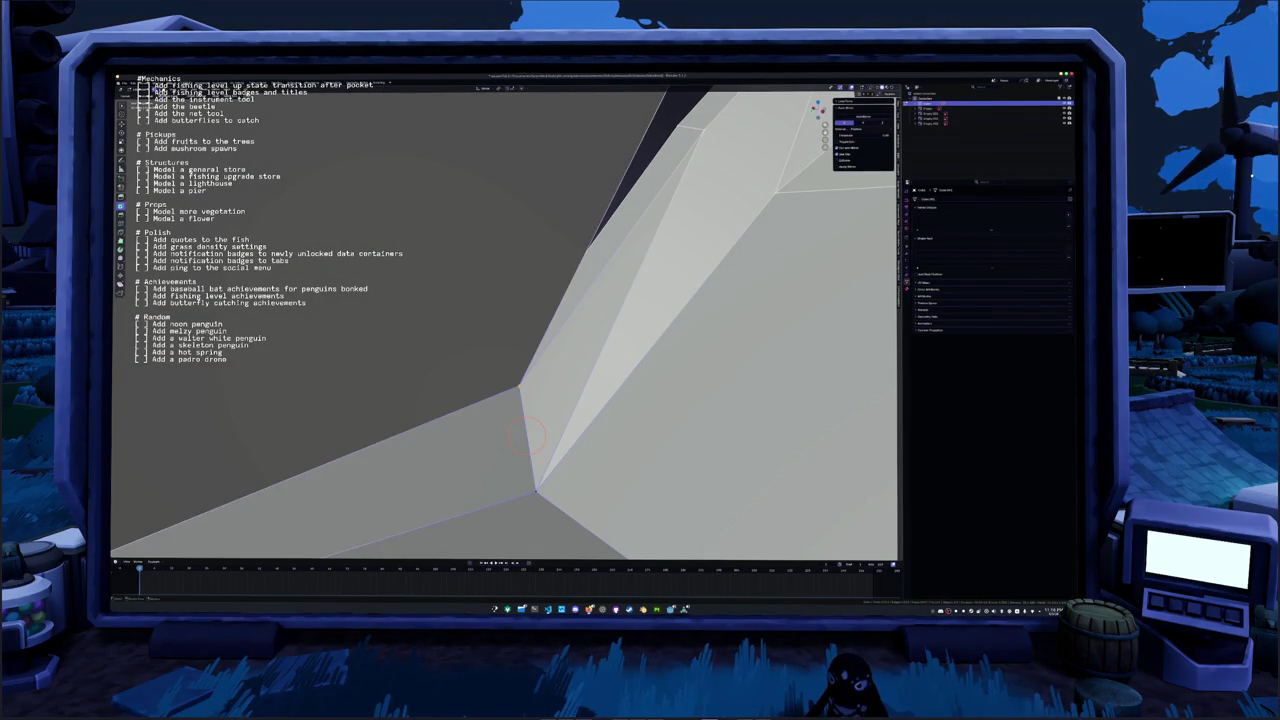
middle_drag(520, 400, 470, 430)
right_click(556, 334)
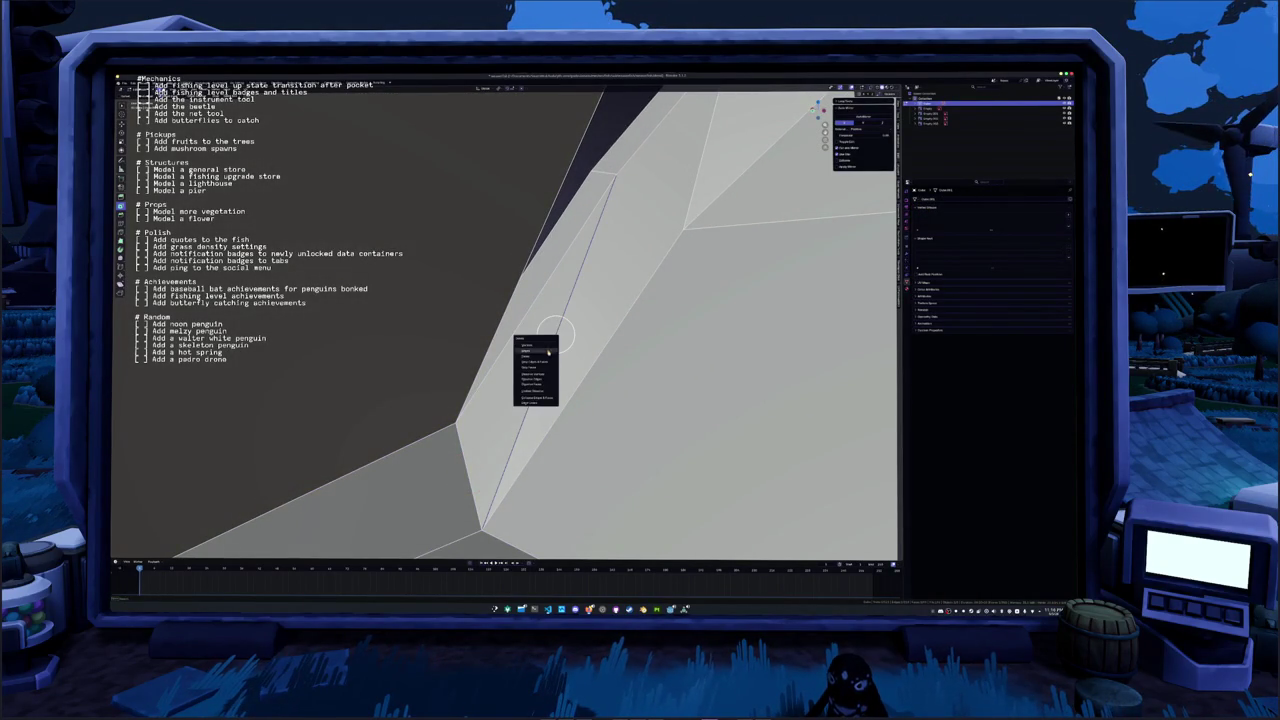
click(535, 382)
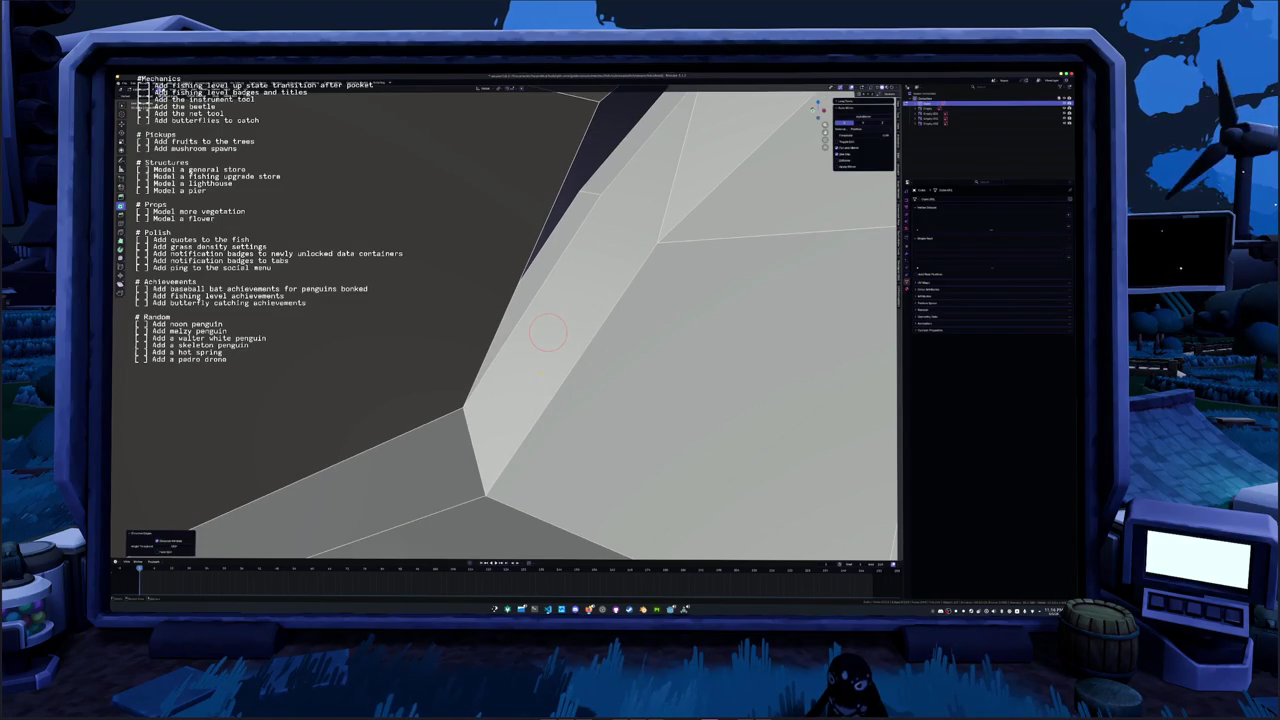
Slide the jaw-crease edge and subdivide the lower edge at the jaw corner
middle_drag(548, 332, 540, 331)
click(540, 331)
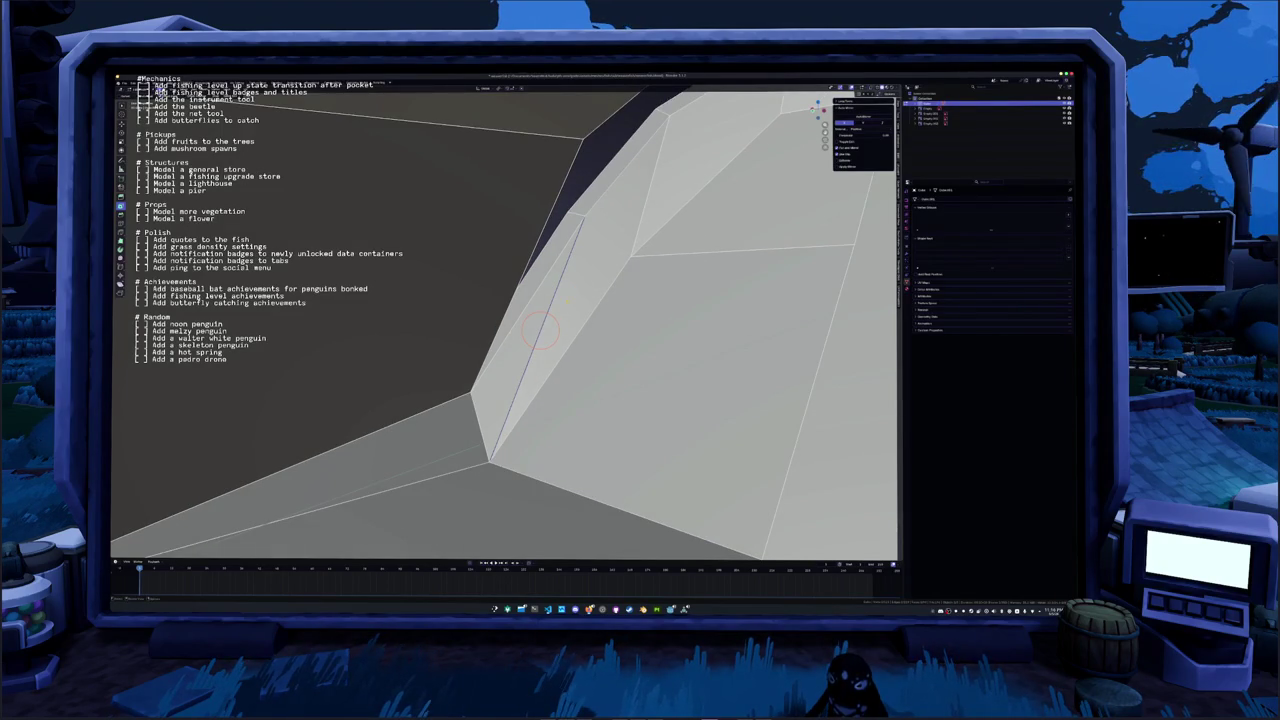
key(g)
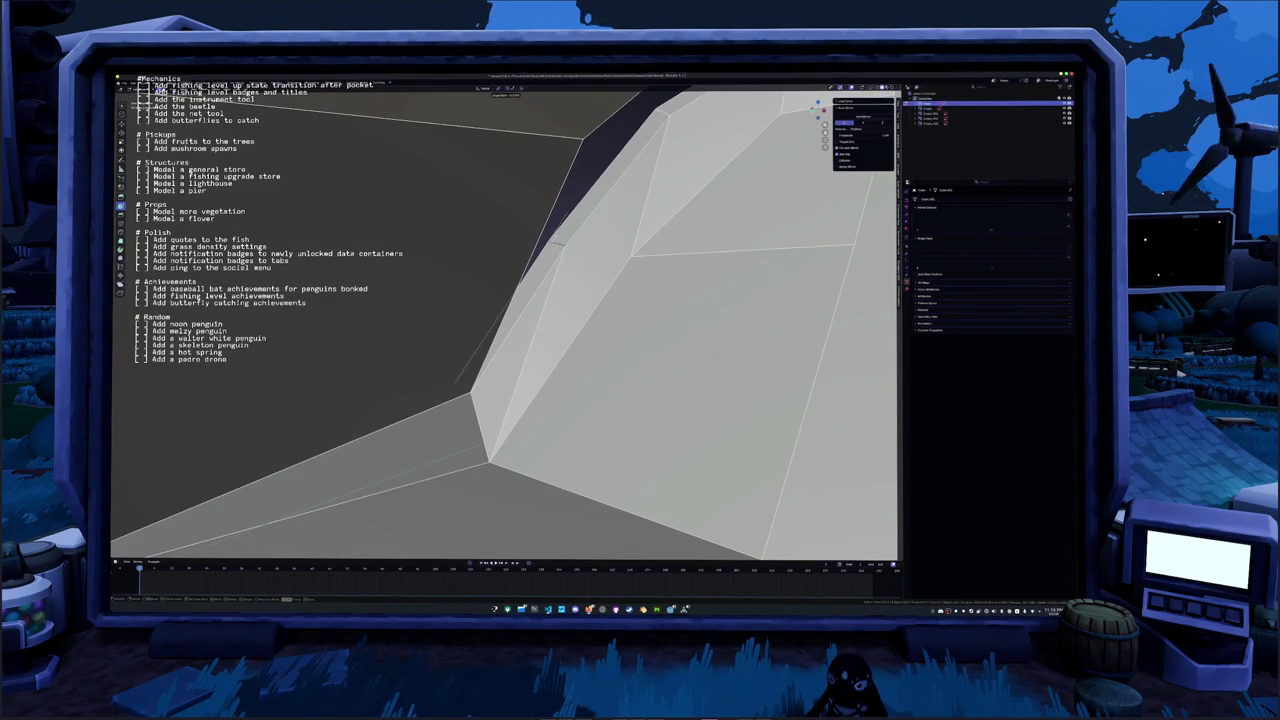
click(550, 255)
click(528, 345)
right_click(530, 345)
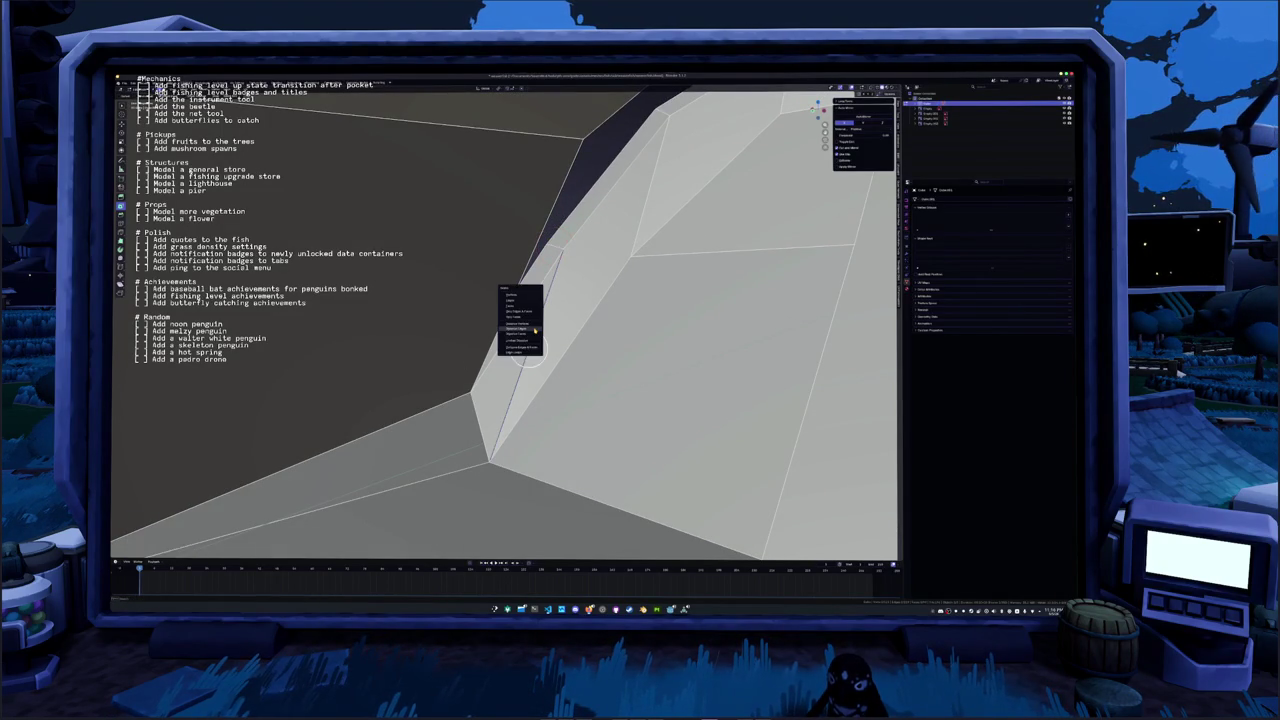
click(535, 330)
middle_drag(529, 347, 500, 374)
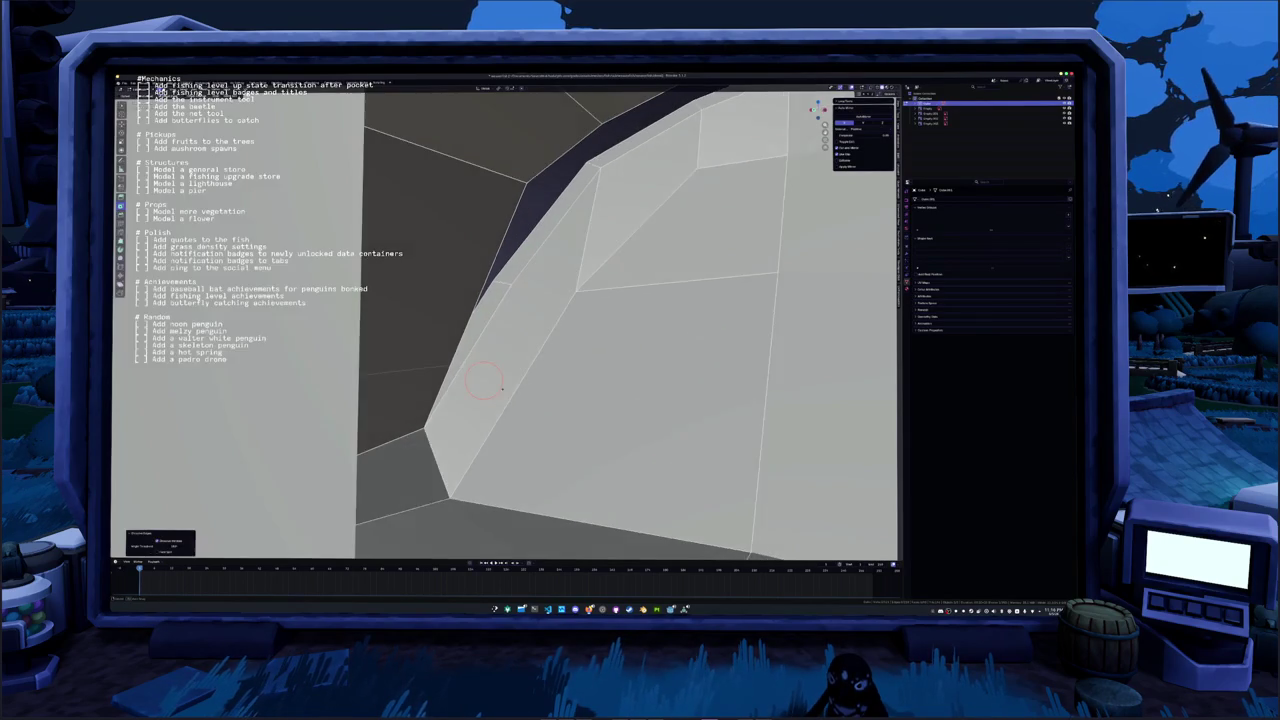
Knife-cut across the jaw-corner face and check the shaded result in Object Mode
click(533, 274)
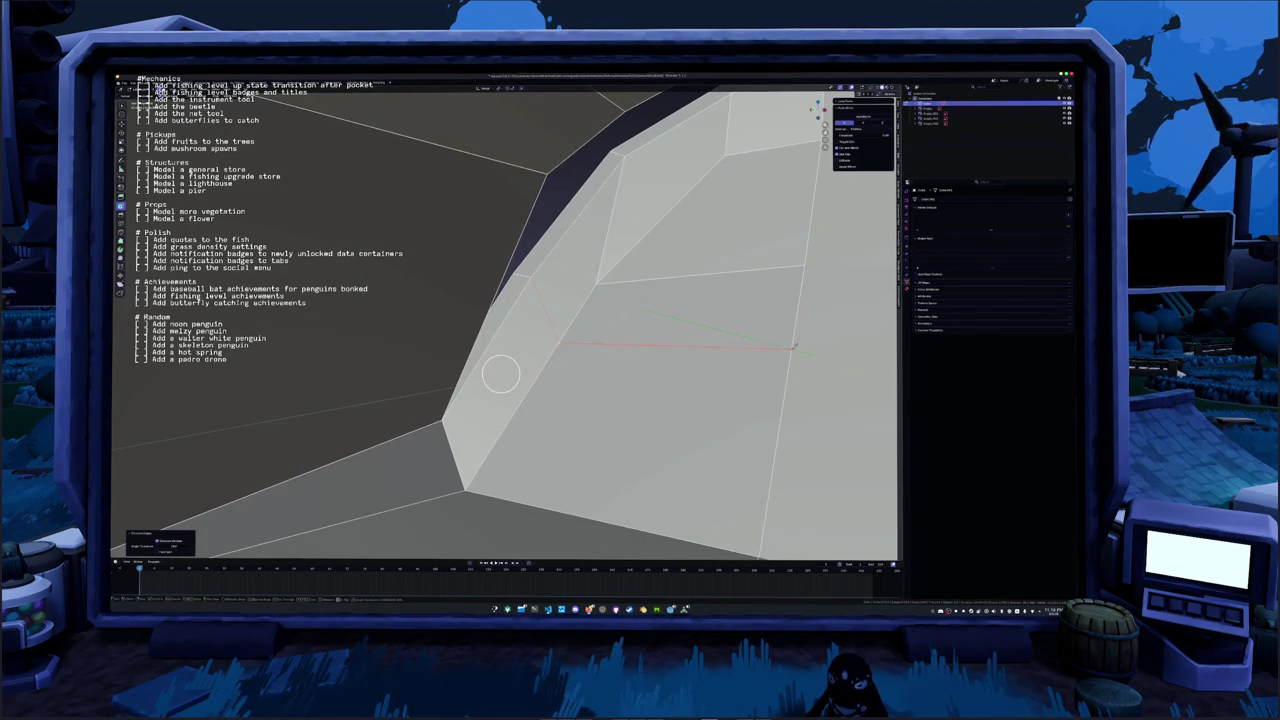
click(562, 347)
key(Tab)
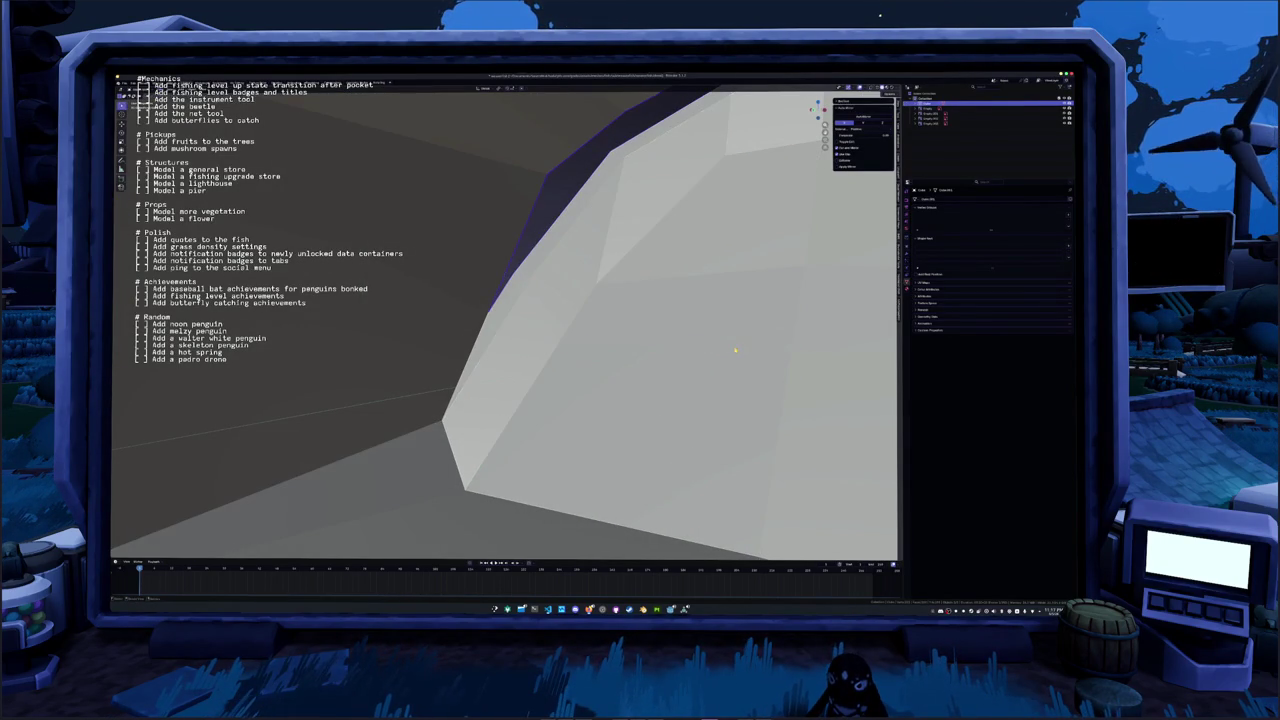
mouse_move(731, 350)
middle_down()
mouse_move(645, 357)
mouse_move(712, 375)
middle_up()
key(Tab)
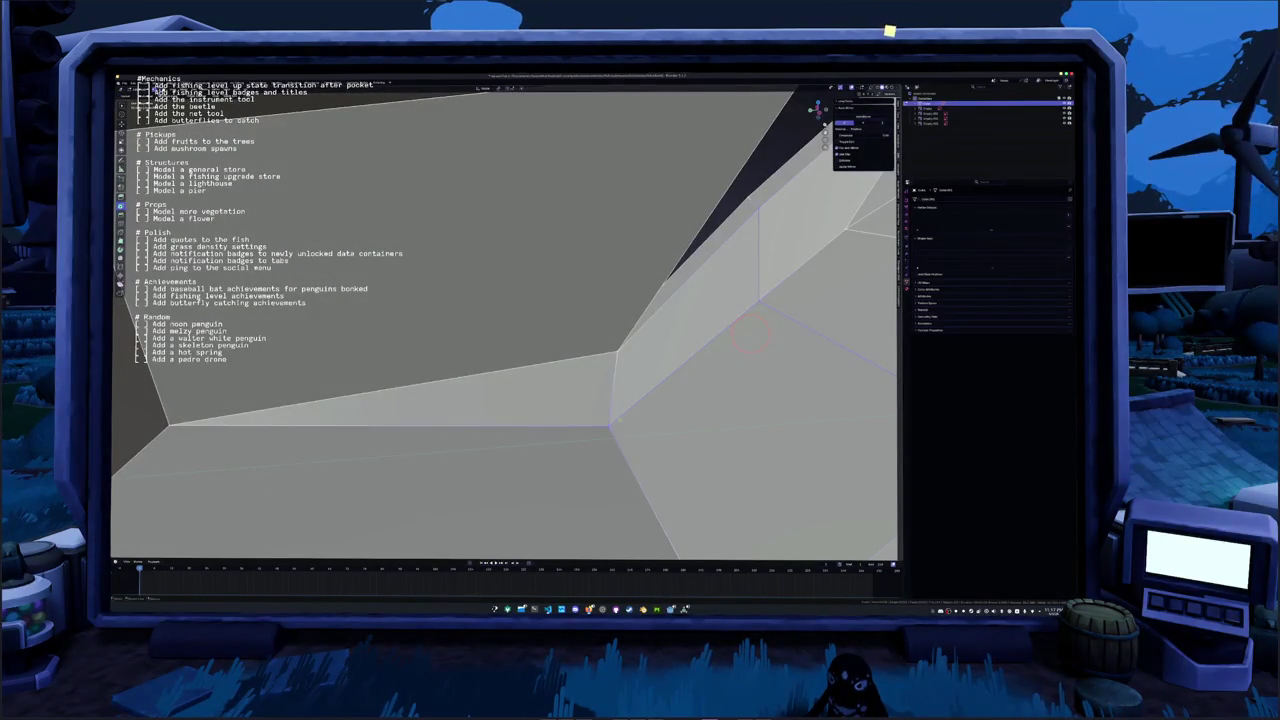
Inspect the jaw faces with X-ray on and off from several angles, then re-enter Edit Mode
middle_drag(750, 335, 880, 445)
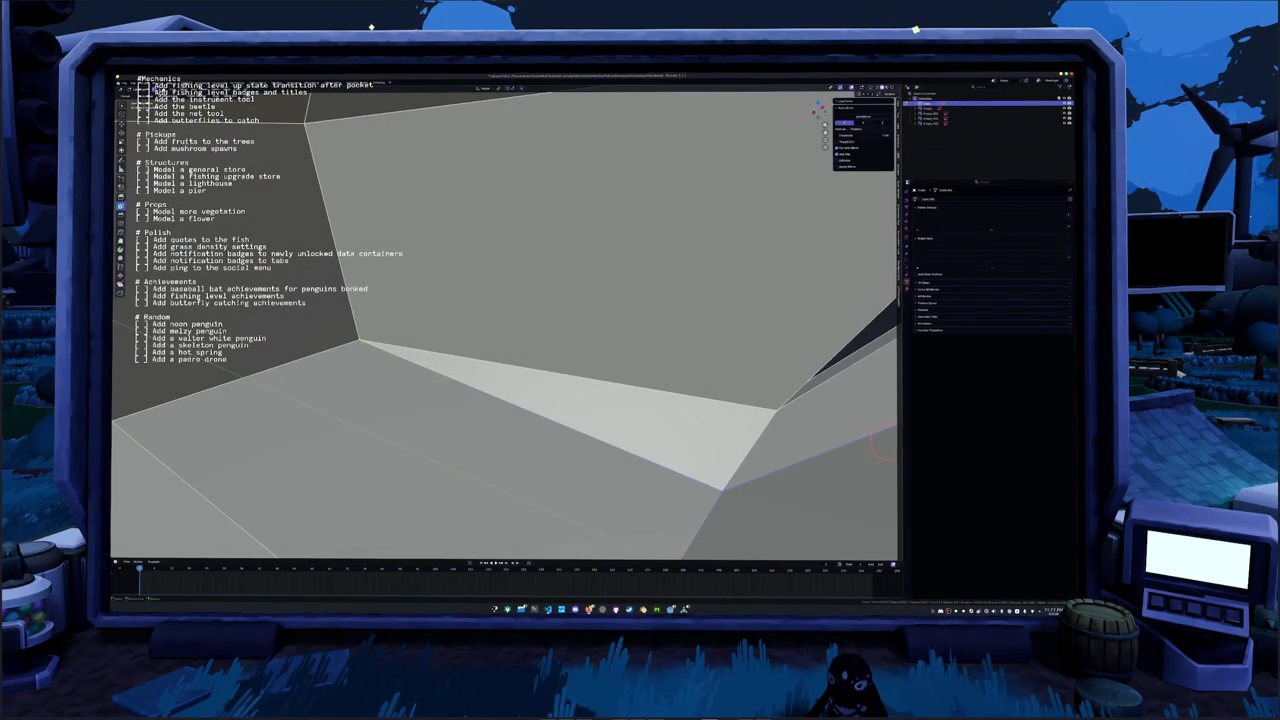
key(alt+z)
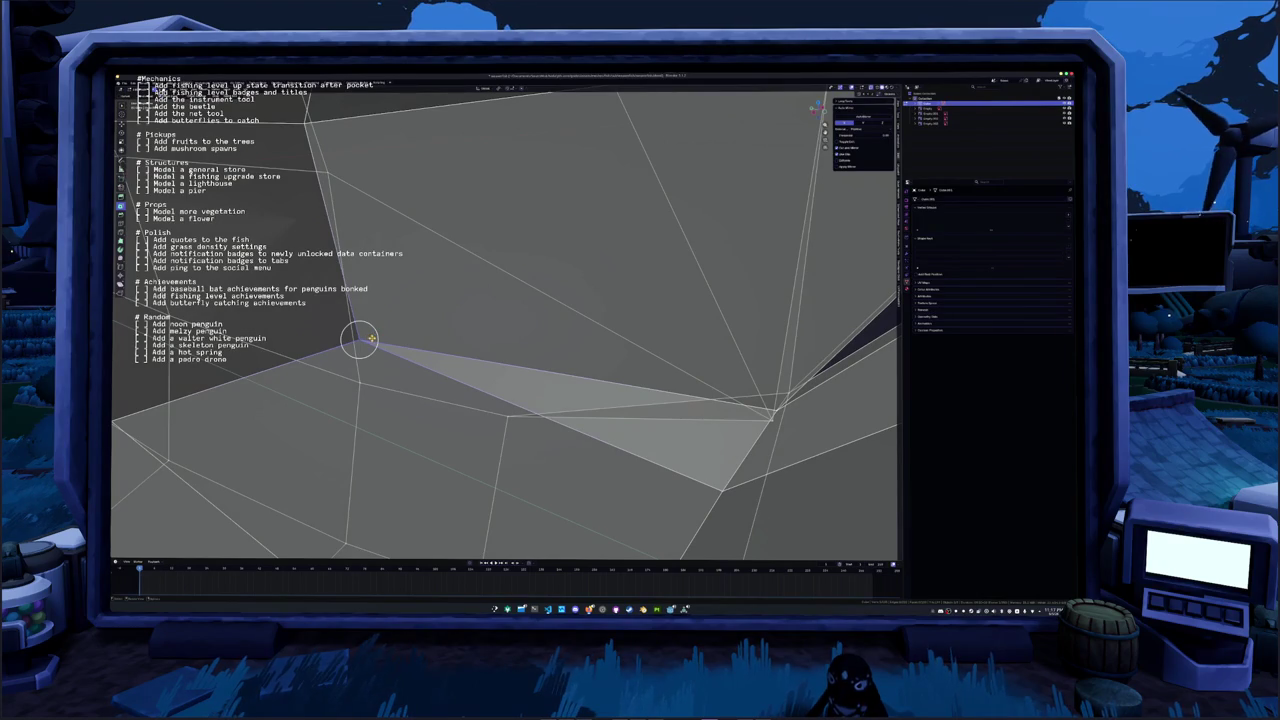
key(alt+z)
middle_drag(537, 368, 558, 312)
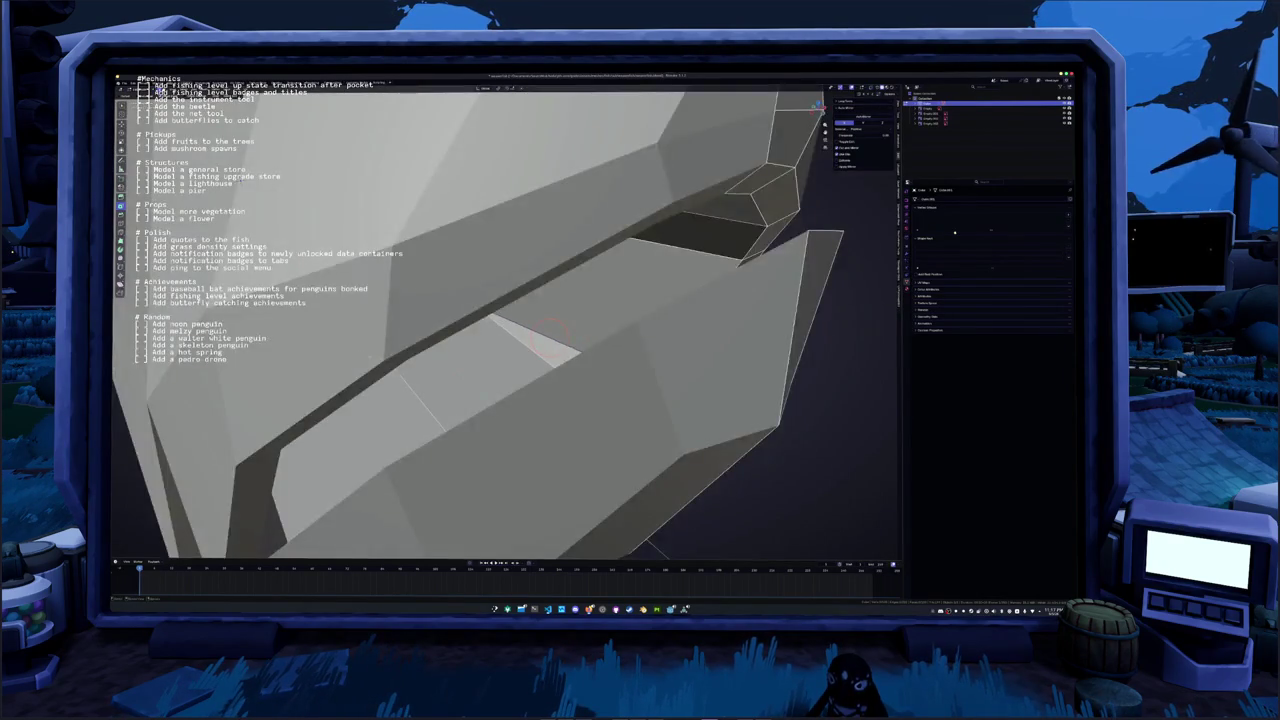
mouse_move(382, 376)
middle_down()
mouse_move(470, 396)
mouse_move(469, 380)
middle_up()
key(Tab)
scroll(469, 375, down, 4)
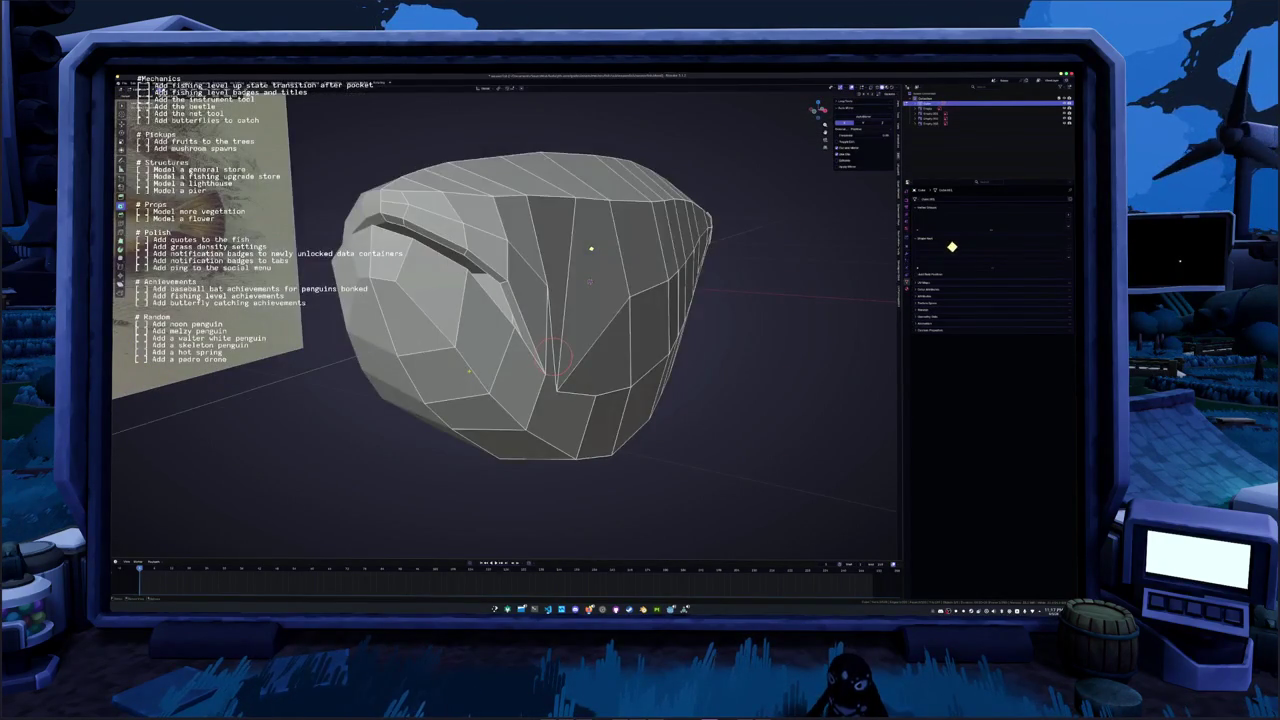
Slide a head vertex along its edge, checking it with X-ray toggled on and off
middle_drag(590, 281, 586, 243)
scroll(586, 243, up, 5)
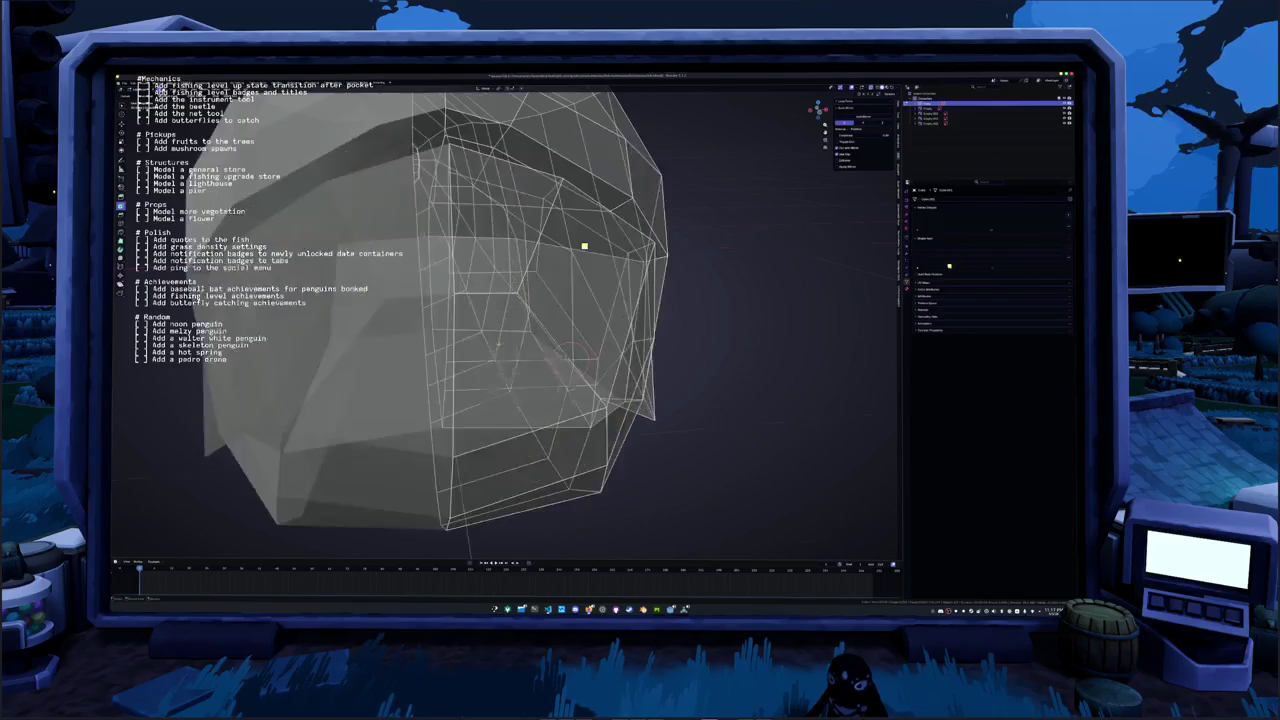
key(alt+z)
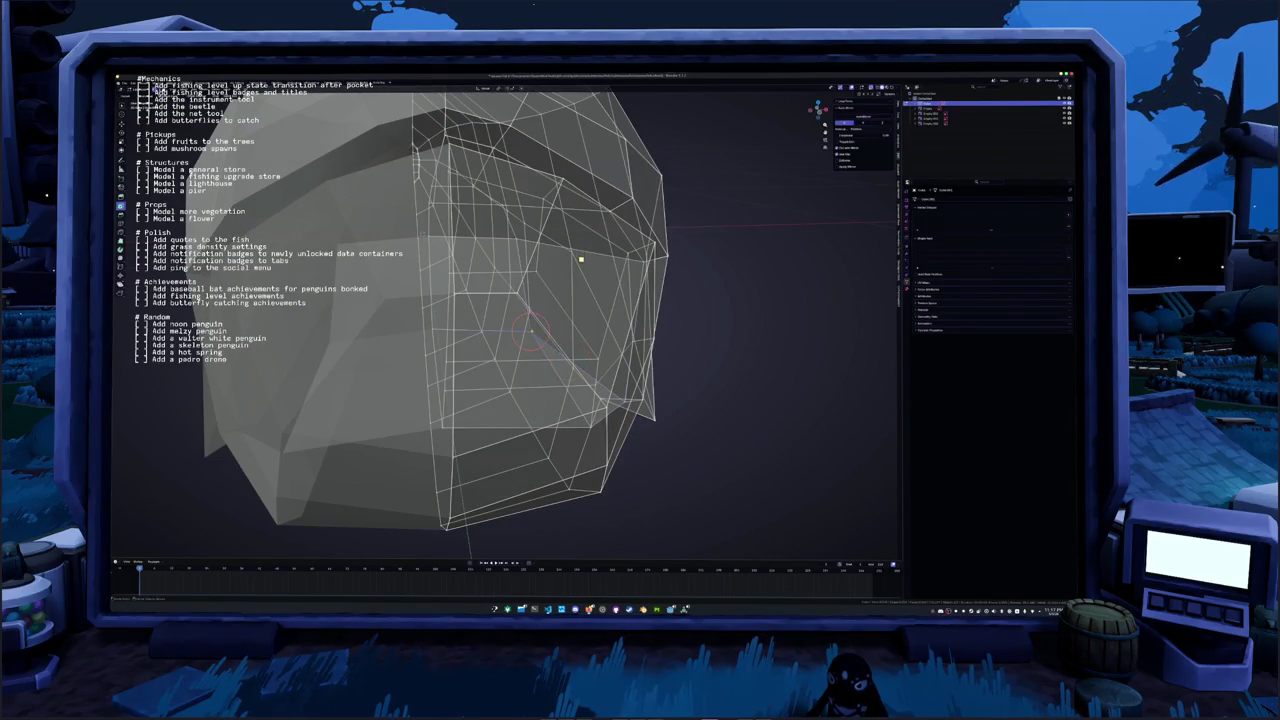
key(alt+z)
middle_drag(581, 259, 582, 274)
click(585, 287)
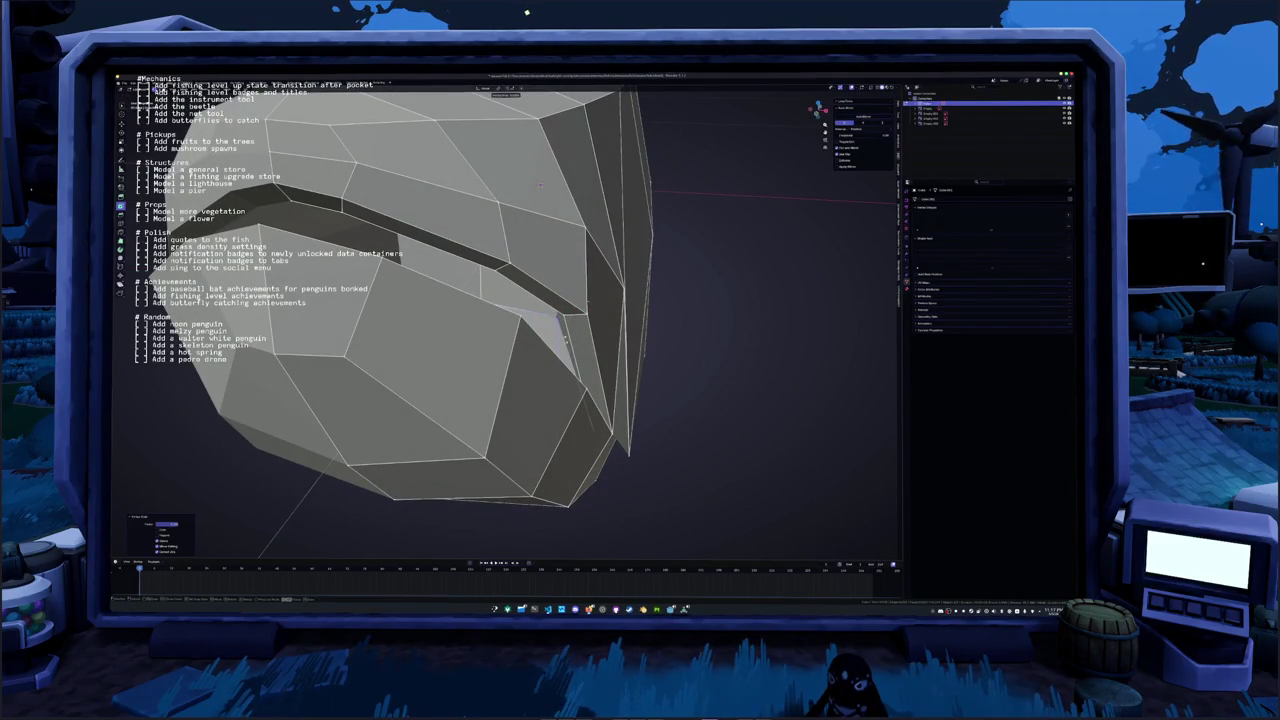
mouse_move(570, 319)
middle_down()
mouse_move(512, 312)
mouse_move(528, 255)
middle_up()
key(alt+z)
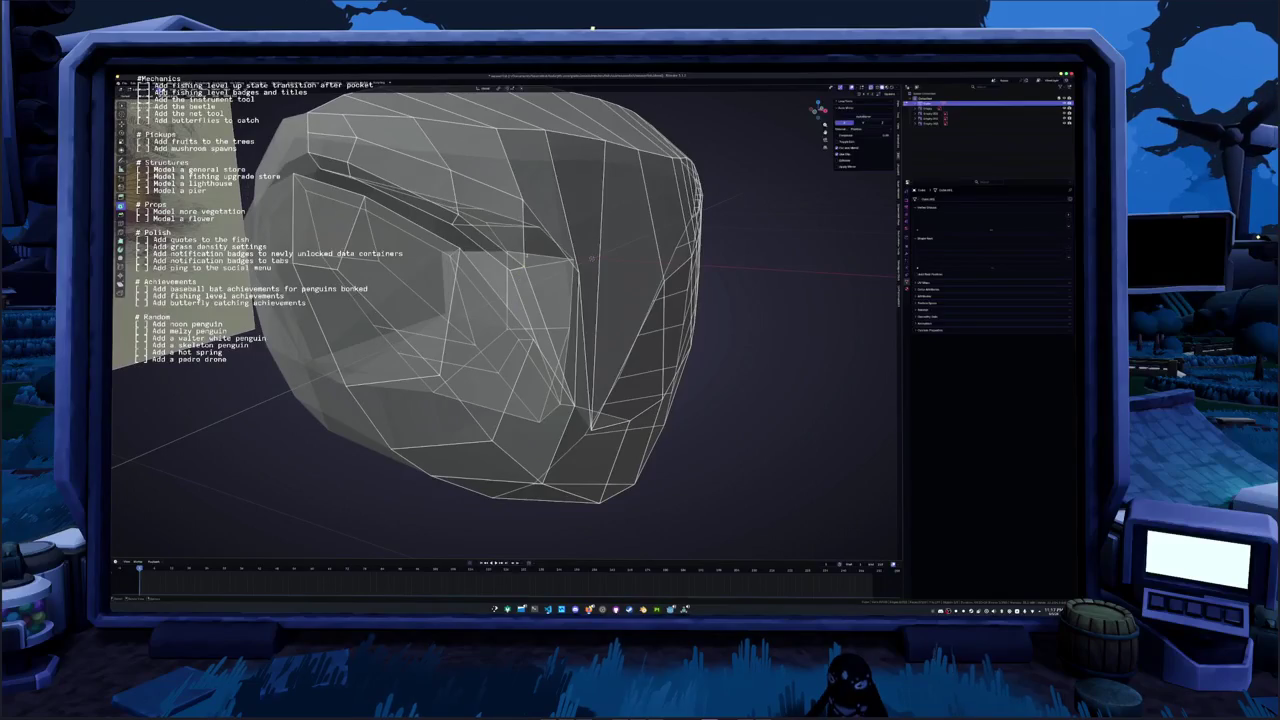
Slide a vertex near the gill groove, then view the mesh see-through over the reference
click(560, 285)
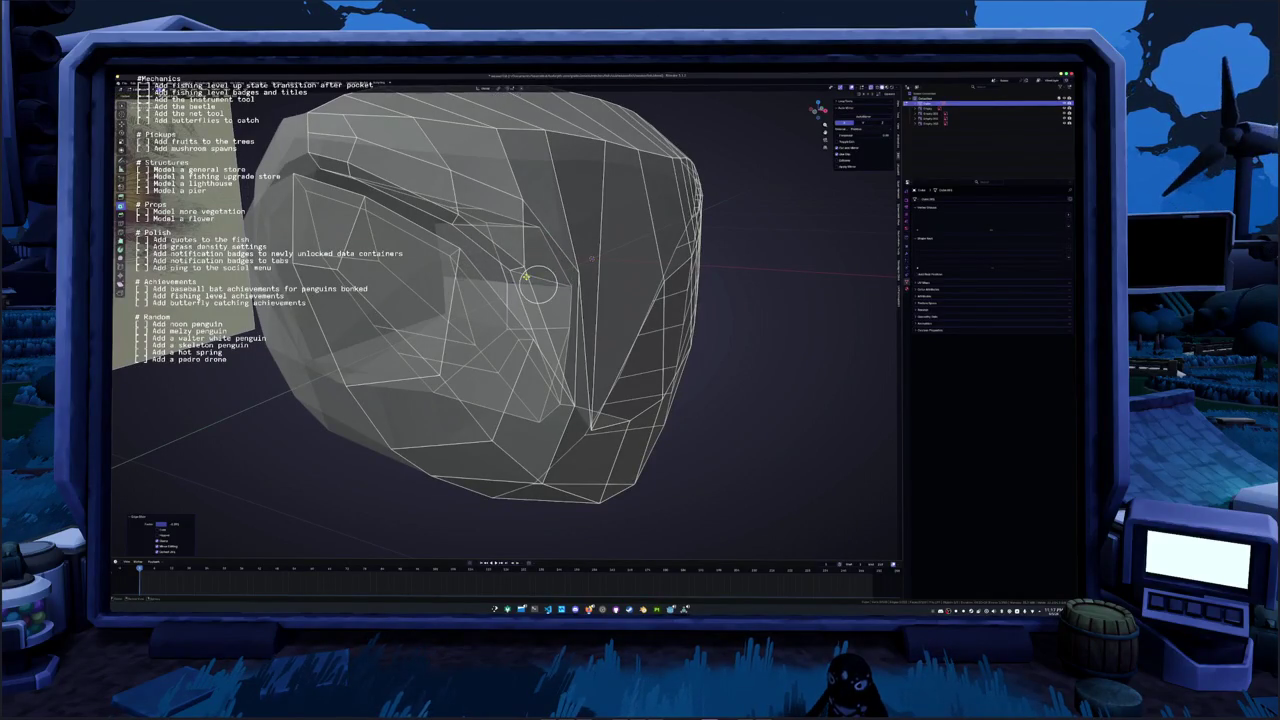
mouse_move(560, 285)
middle_down()
mouse_move(620, 275)
mouse_move(640, 301)
middle_up()
key(Tab)
key(alt+z)
scroll(625, 285, down, 4)
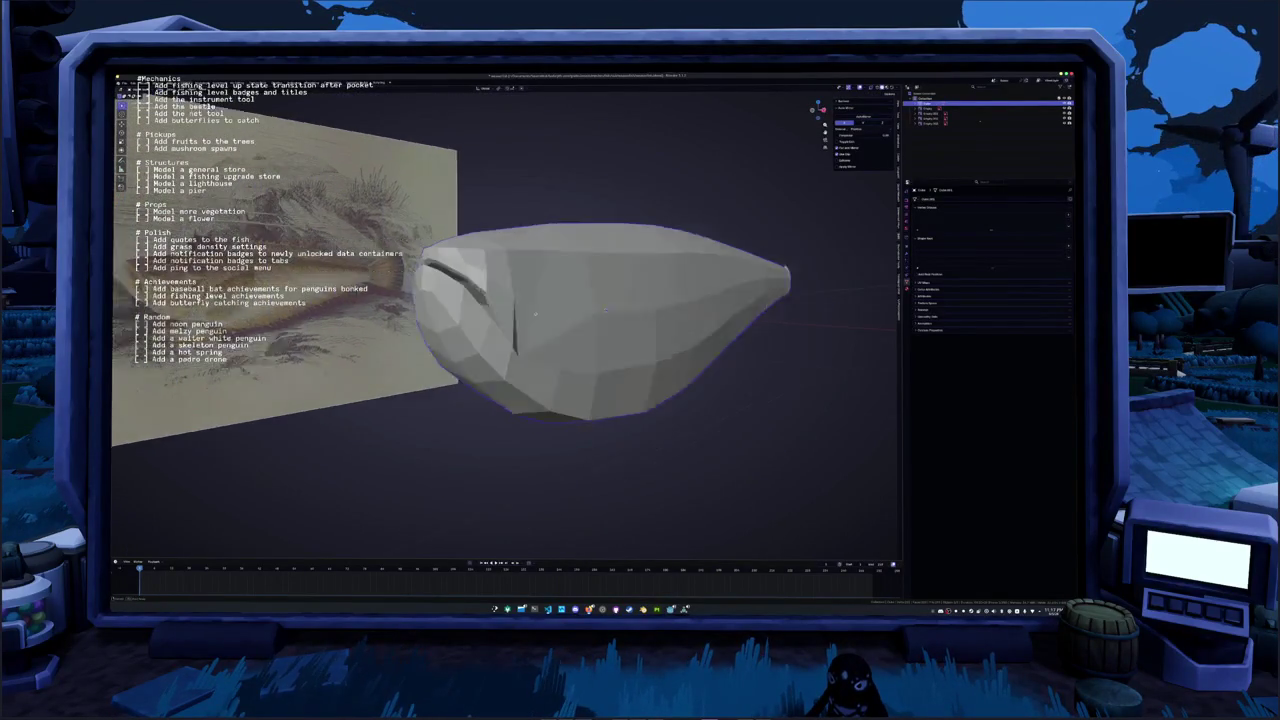
scroll(639, 302, up, 4)
key(Tab)
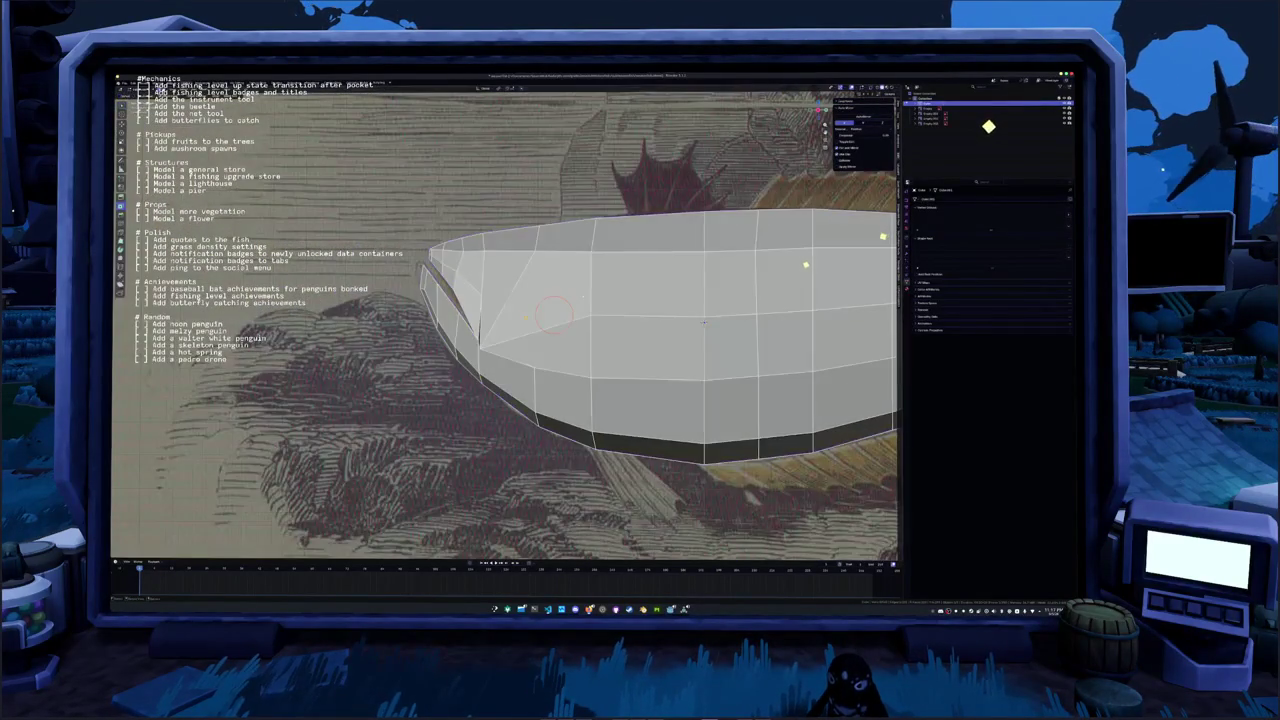
scroll(620, 300, up, 3)
key(alt+z)
key(alt+z)
scroll(587, 295, up, 2)
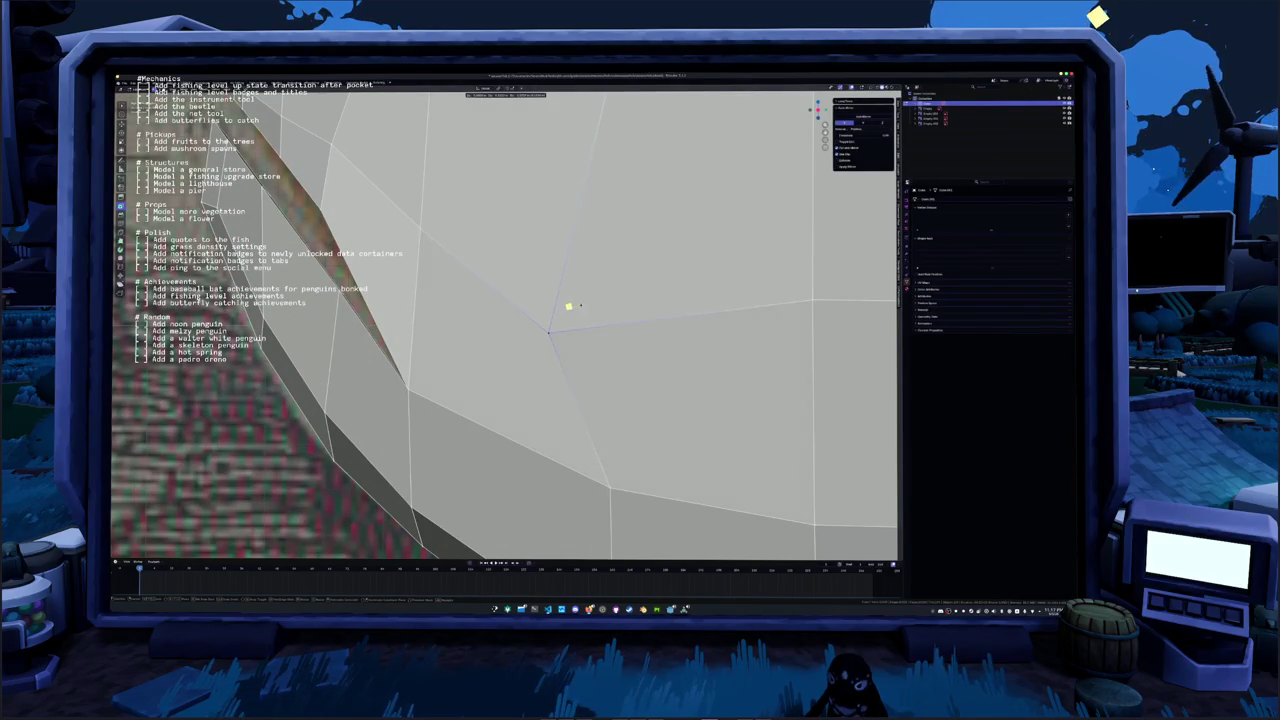
middle_drag(568, 306, 506, 355)
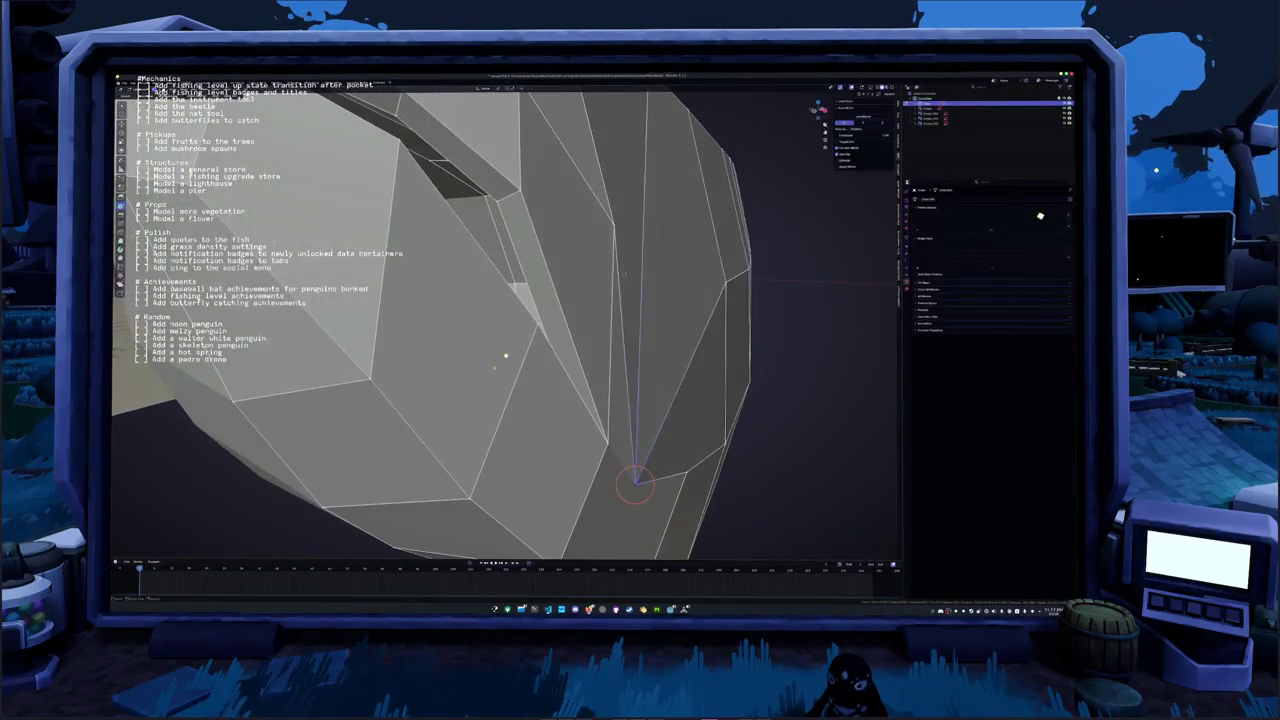
Raise the selected vertex along Z and merge the fan vertices into one
key(g)
key(z)
click(622, 273)
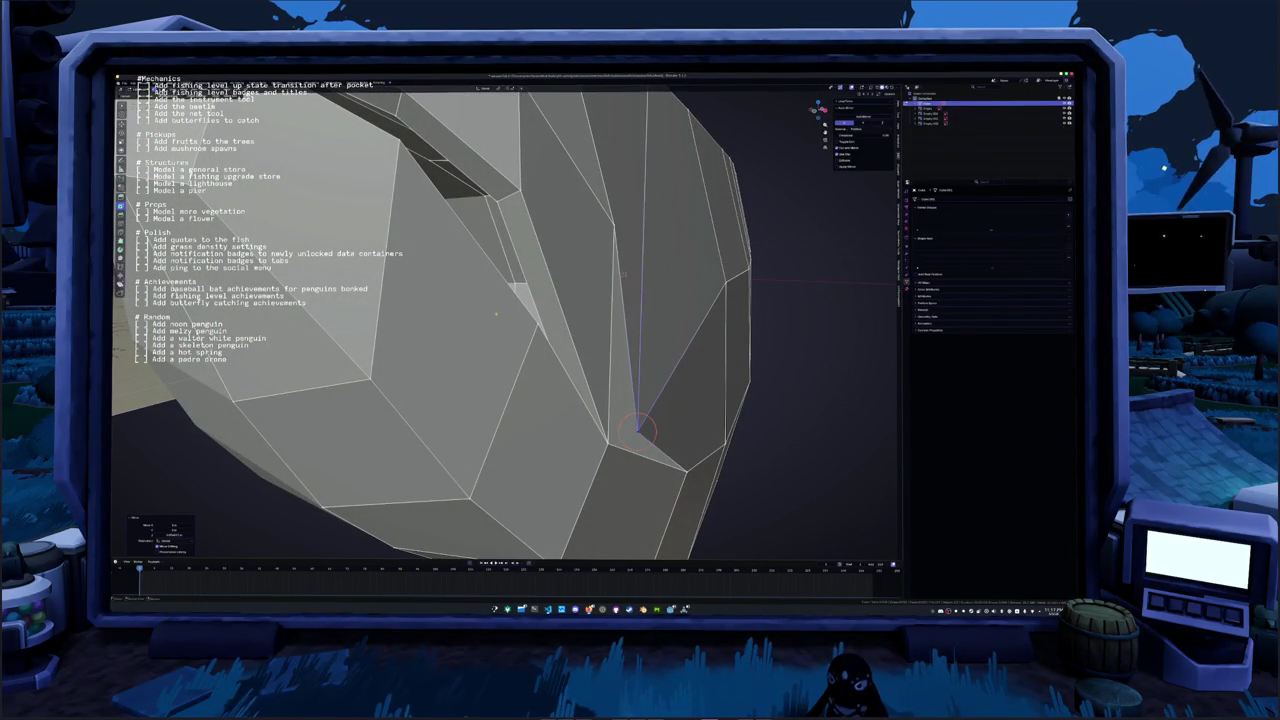
middle_drag(622, 273, 723, 260)
key(m)
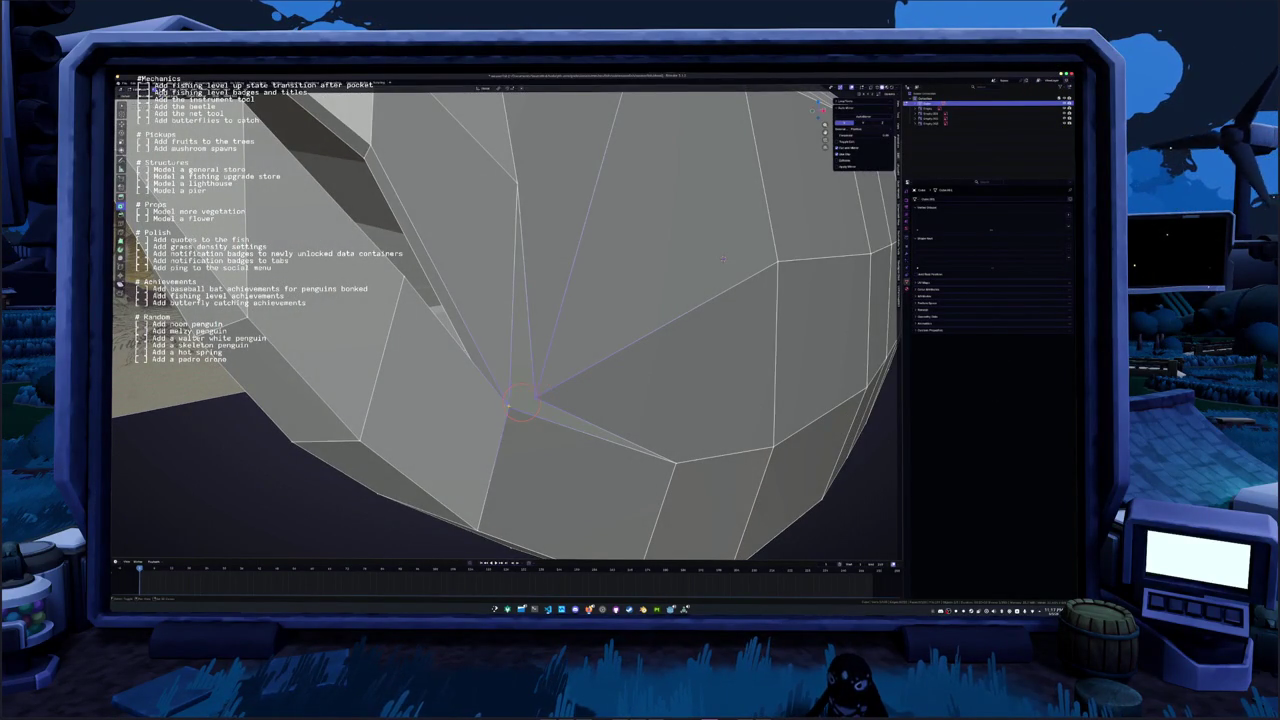
key(m)
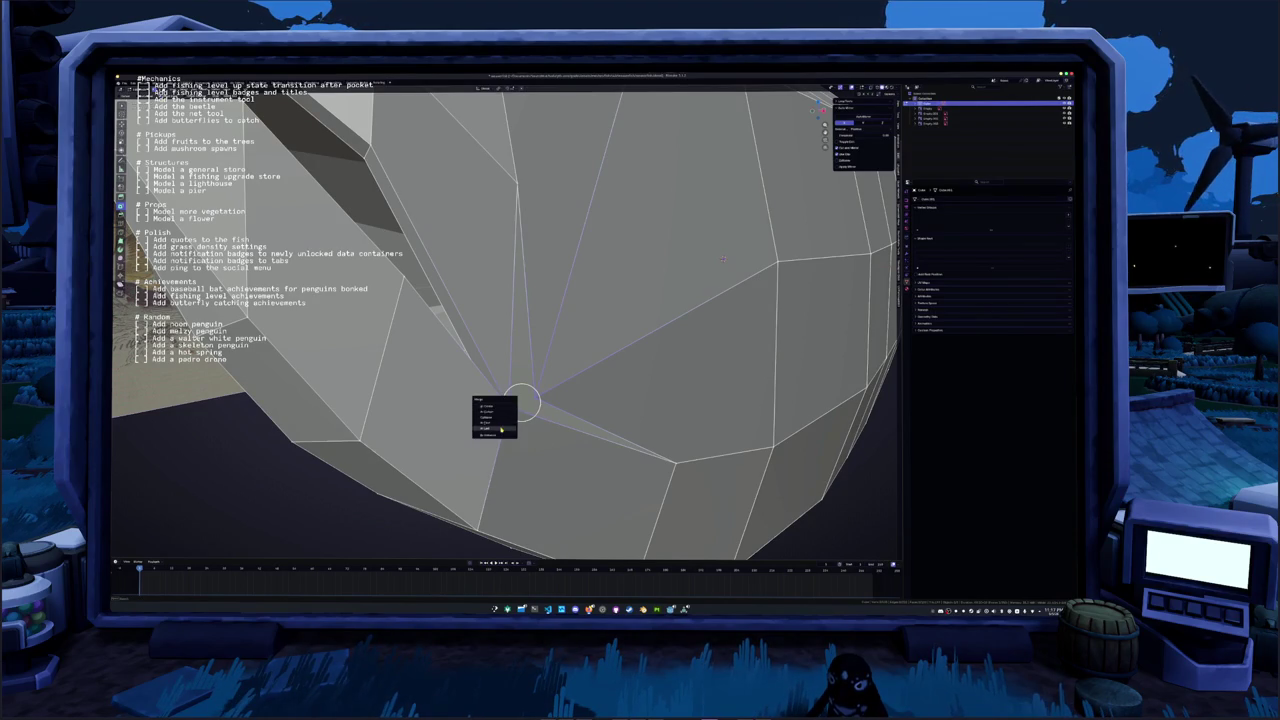
click(501, 428)
Snap the vertex onto the corner vertex and show the mesh in X-ray from front view
mouse_move(501, 428)
middle_down()
mouse_move(468, 402)
mouse_move(474, 333)
middle_up()
mouse_move(476, 333)
mouse_down()
mouse_move(430, 373)
mouse_move(500, 260)
mouse_up()
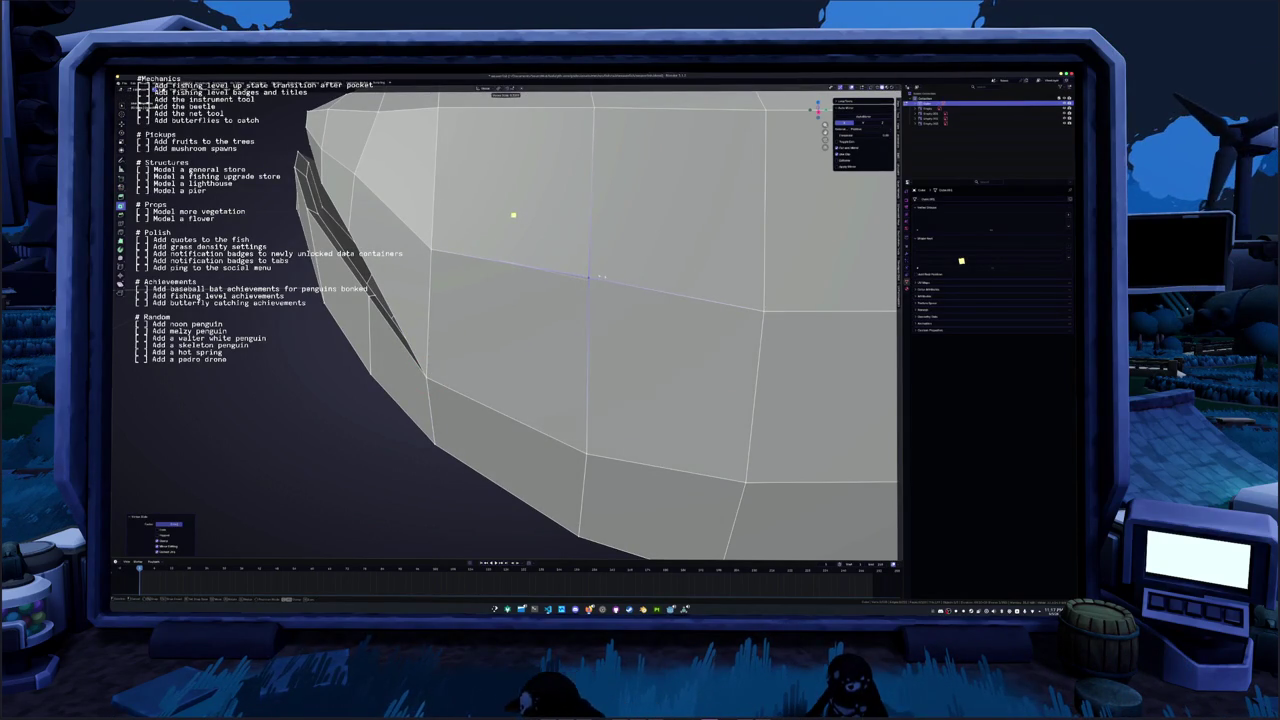
key(KP_1)
middle_drag(509, 213, 445, 125)
key(alt+z)
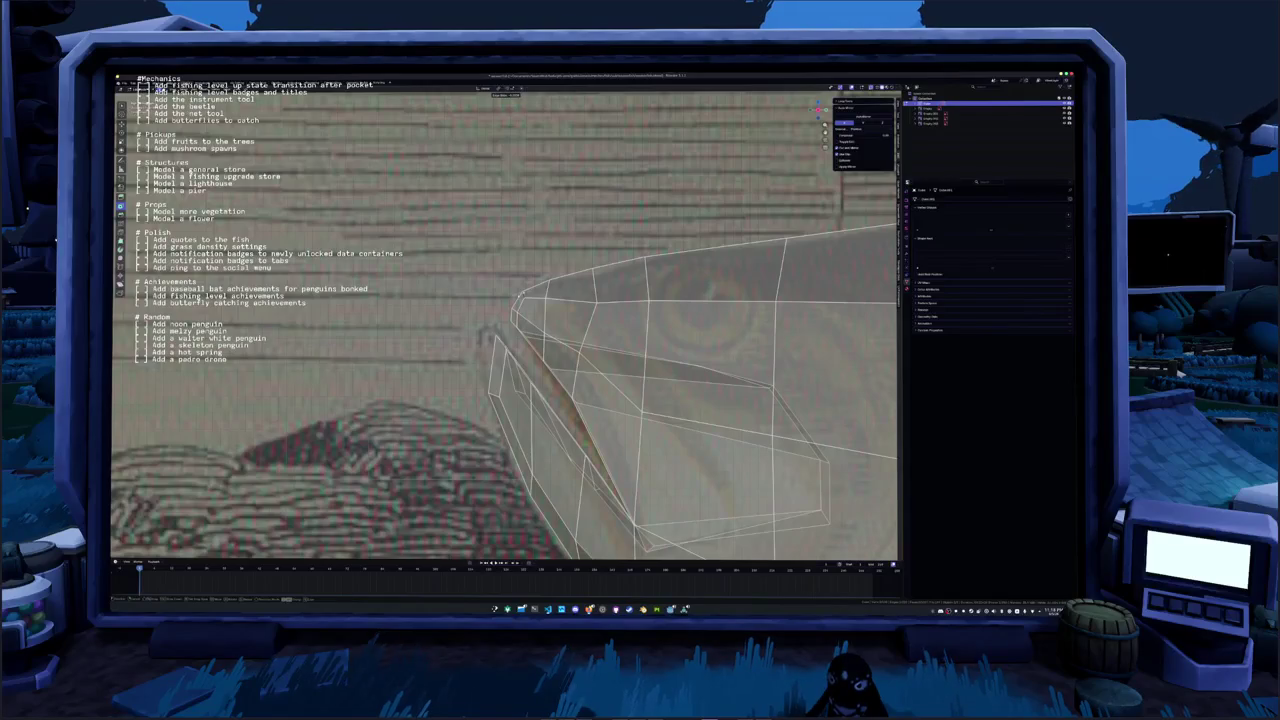
Circle-select the clustered vertices at the mouth tip with X-ray turned off
click(518, 303)
middle_drag(530, 310, 518, 303)
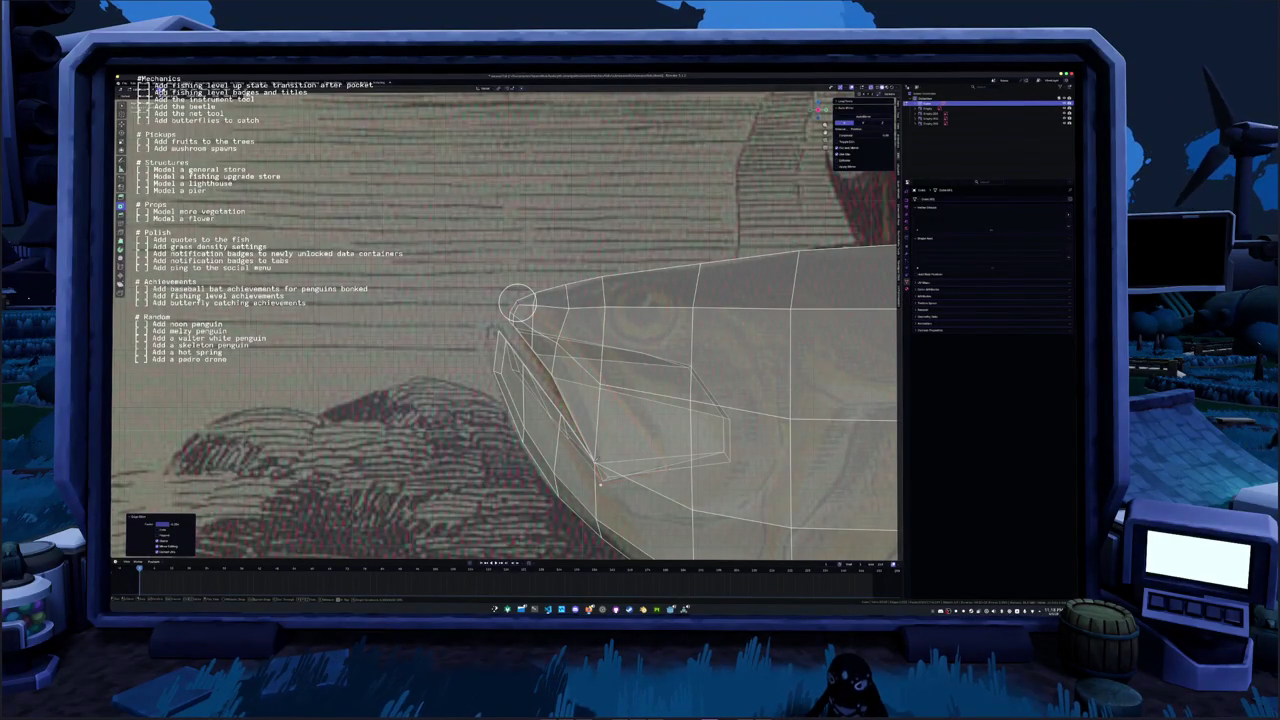
shift+middle_drag(517, 303, 517, 220)
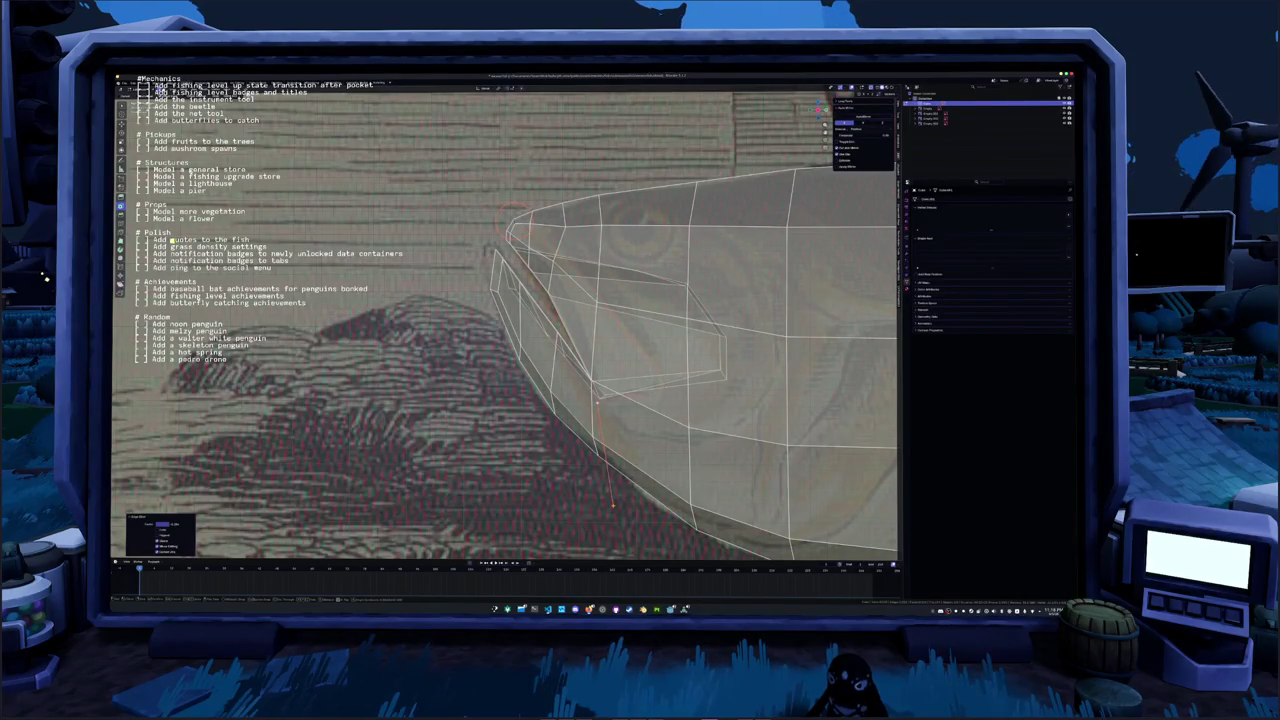
click(613, 492)
key(alt+z)
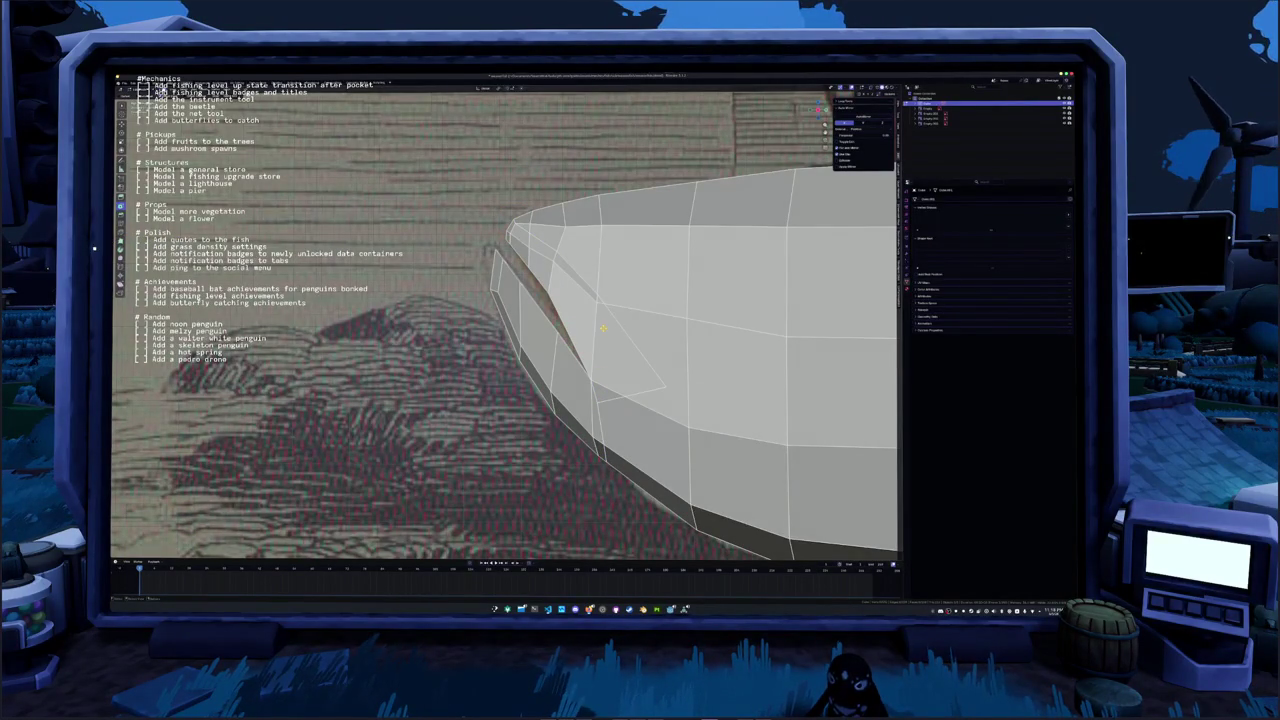
Merge the tip vertices, snap the 3D cursor to them, and merge at the cursor
key(m)
click(594, 273)
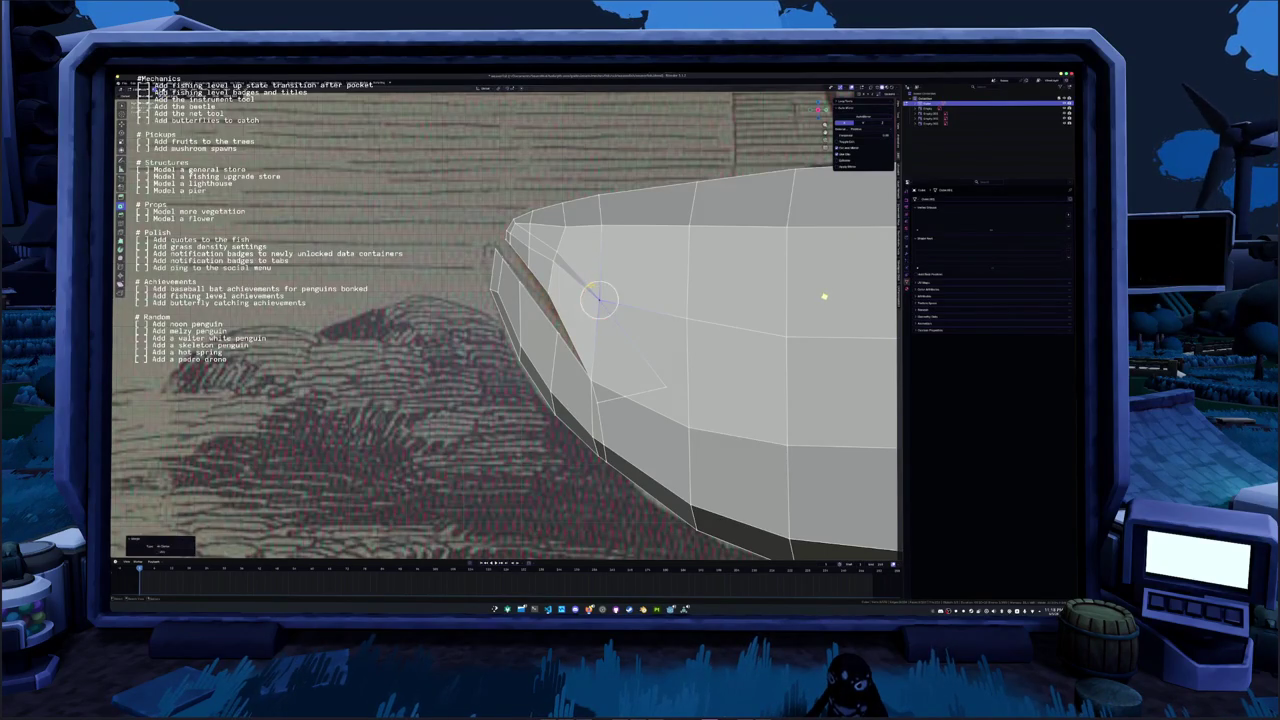
key(shift+s)
key(m)
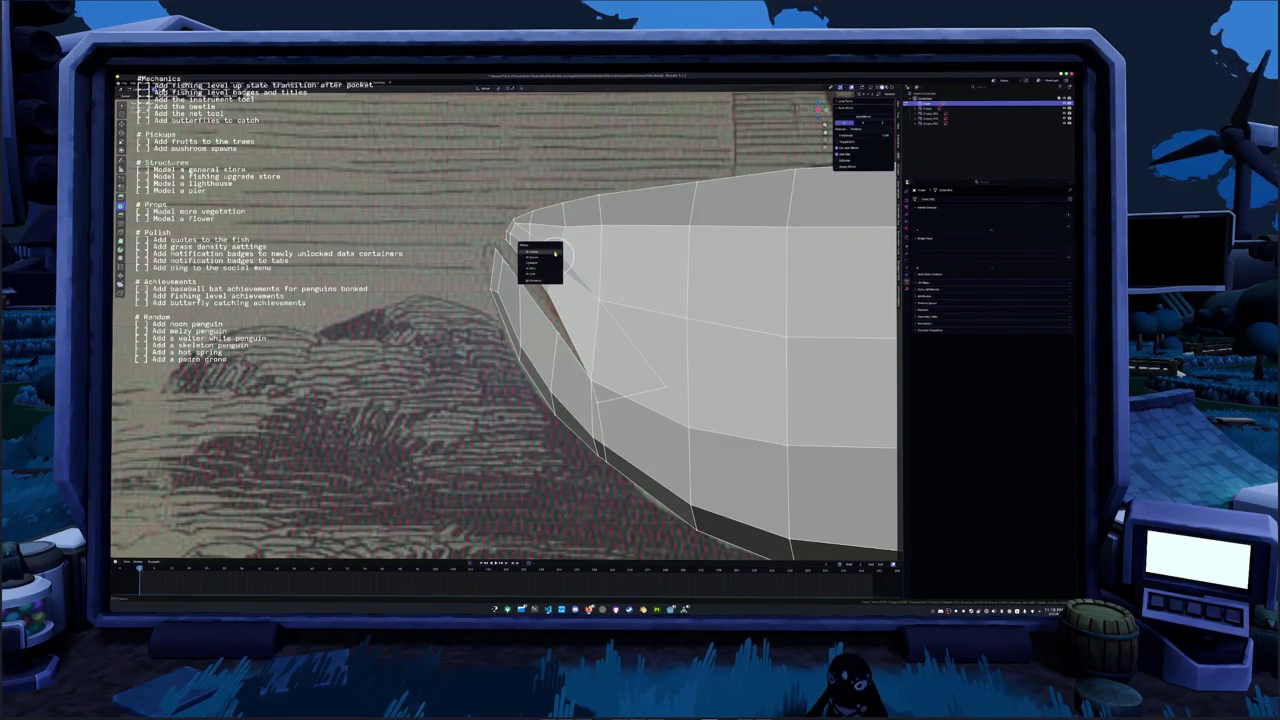
click(547, 273)
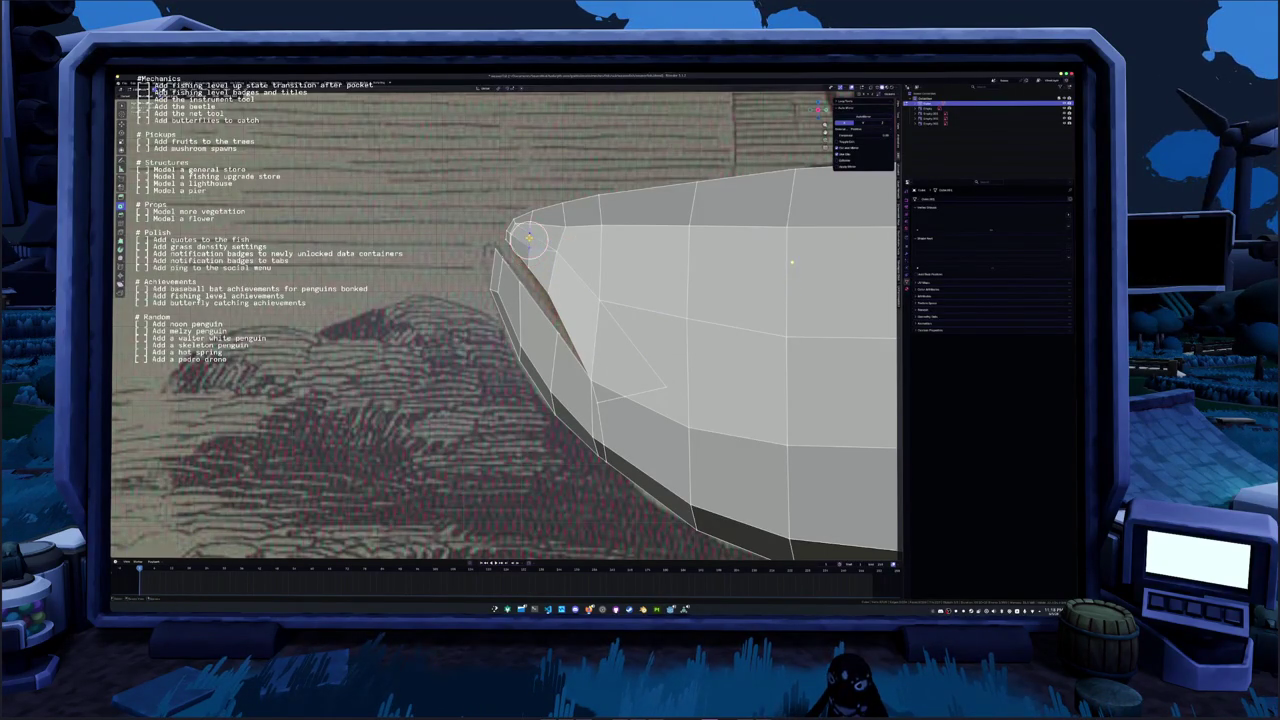
key(m)
key(Escape)
Merge the remaining selected mouth-tip vertices into single points
shift+middle_drag(510, 300, 530, 320)
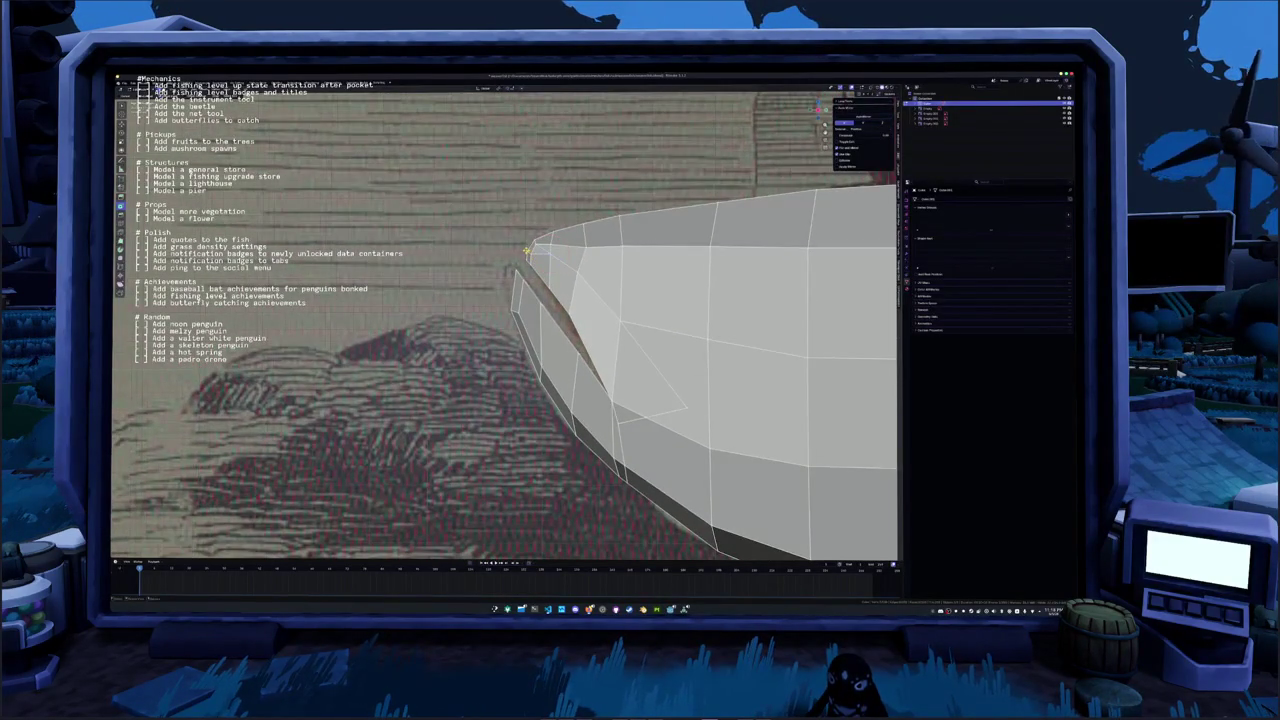
key(m)
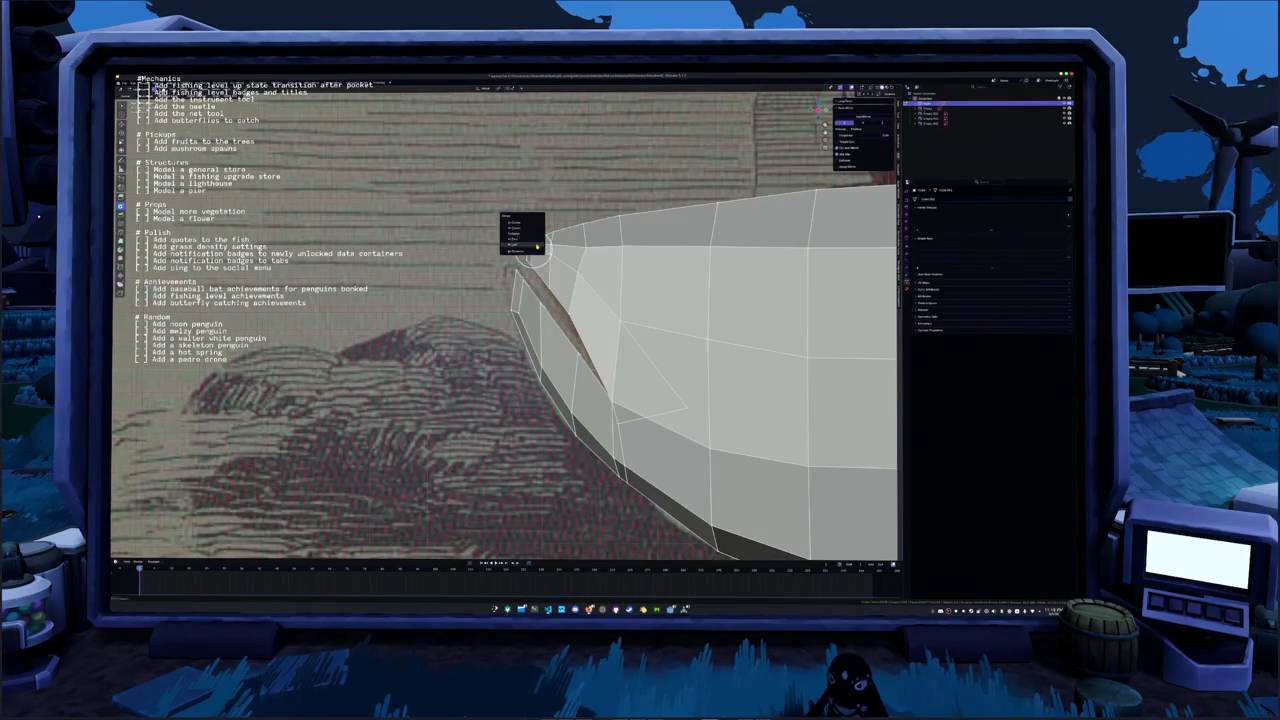
click(530, 243)
key(m)
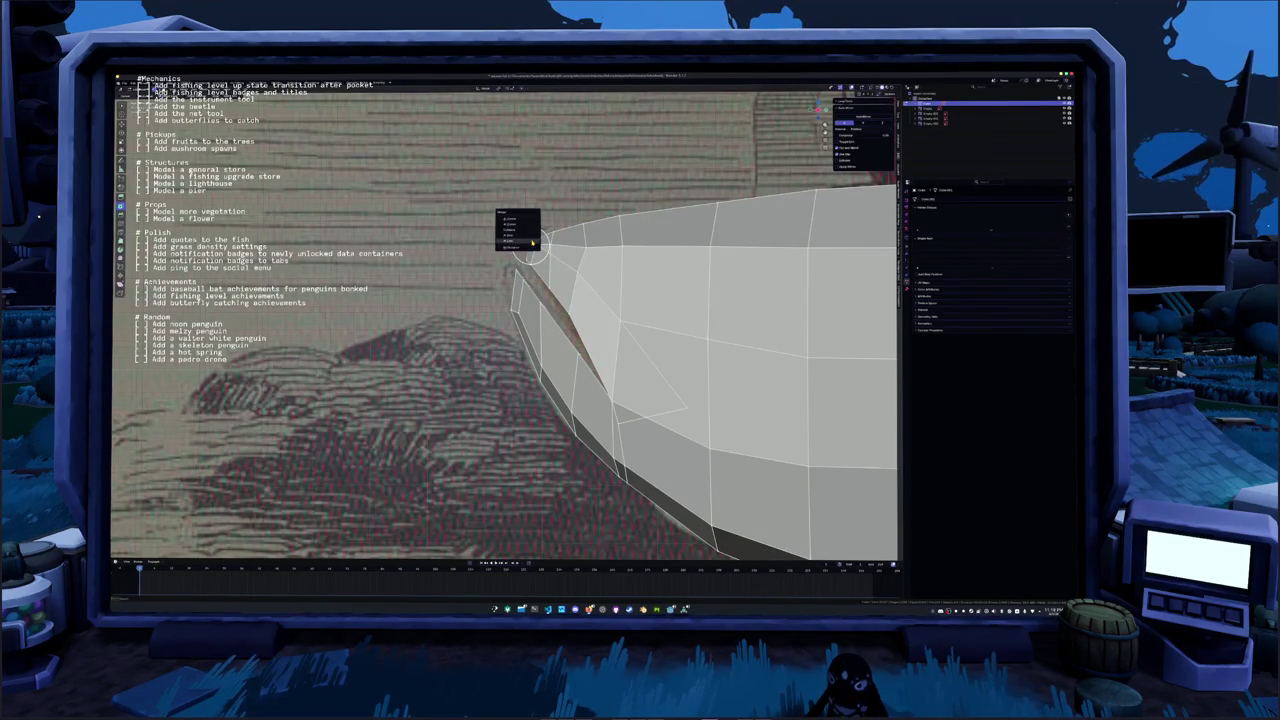
click(528, 243)
click(533, 241)
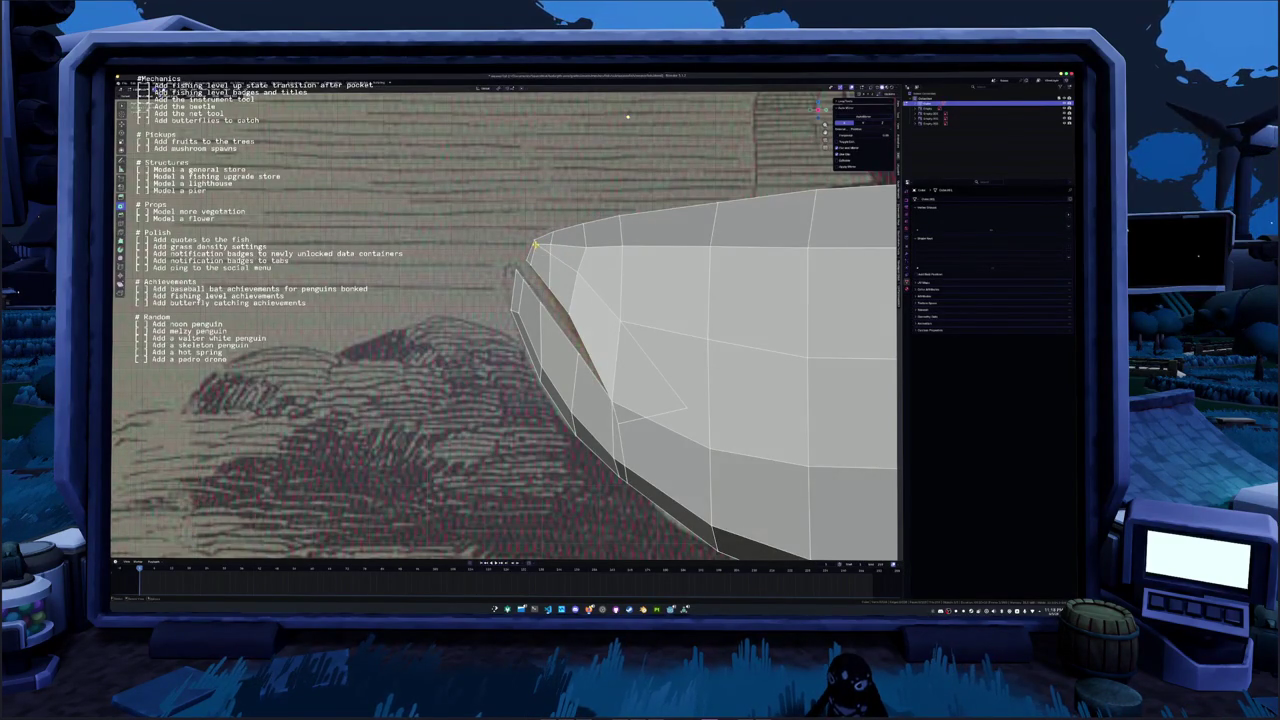
key(m)
Reposition a mouth-tip vertex, then place the 3D cursor lower on the head
click(535, 243)
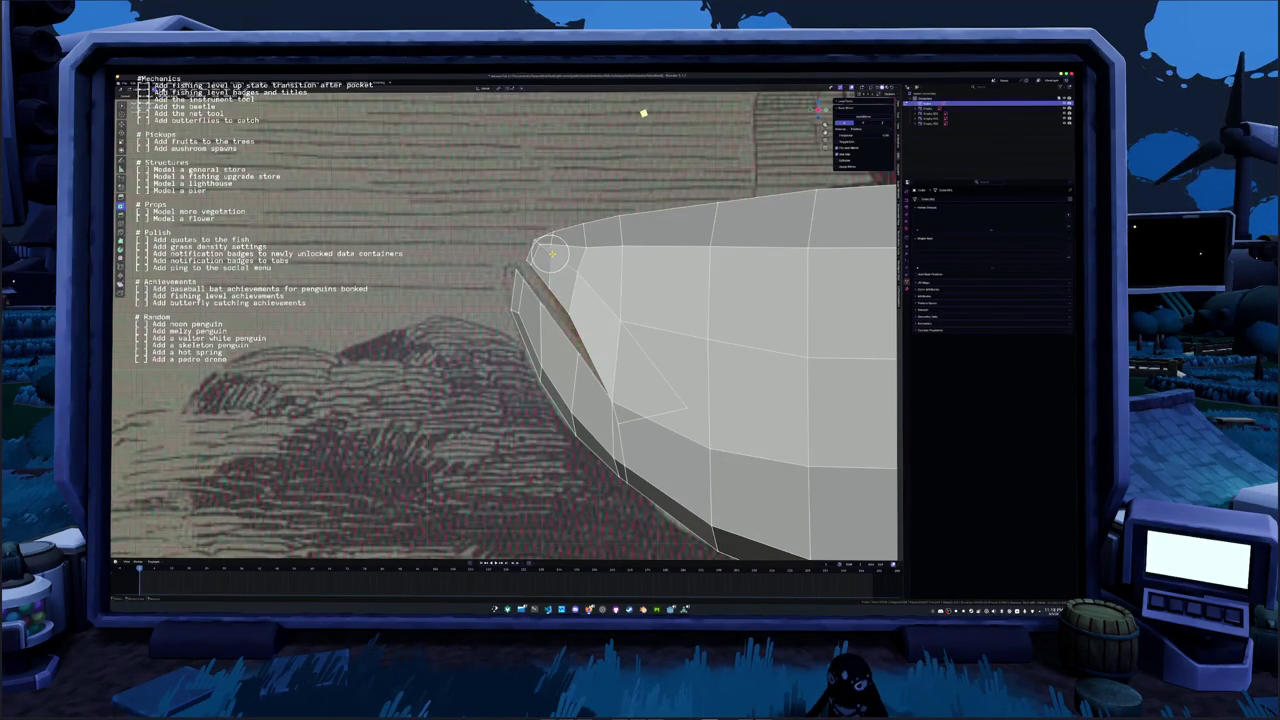
click(537, 245)
key(g)
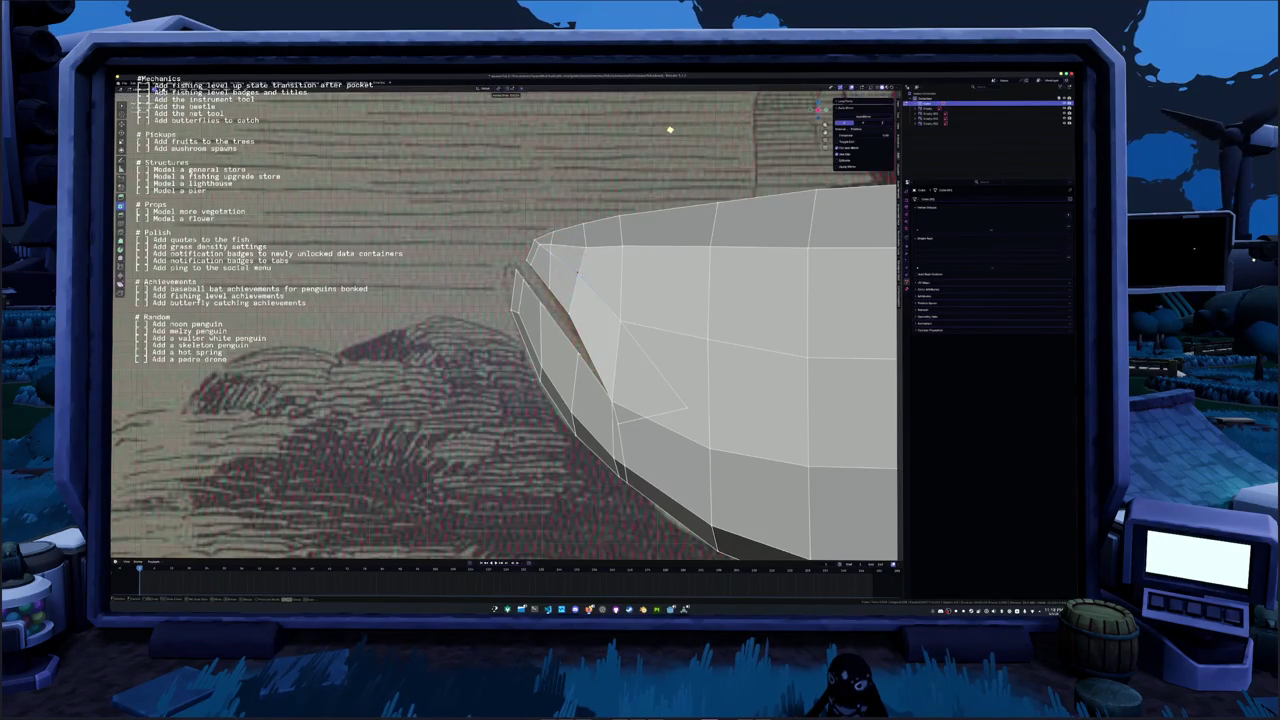
click(681, 143)
mouse_move(681, 143)
middle_down()
mouse_move(593, 390)
mouse_move(607, 389)
middle_up()
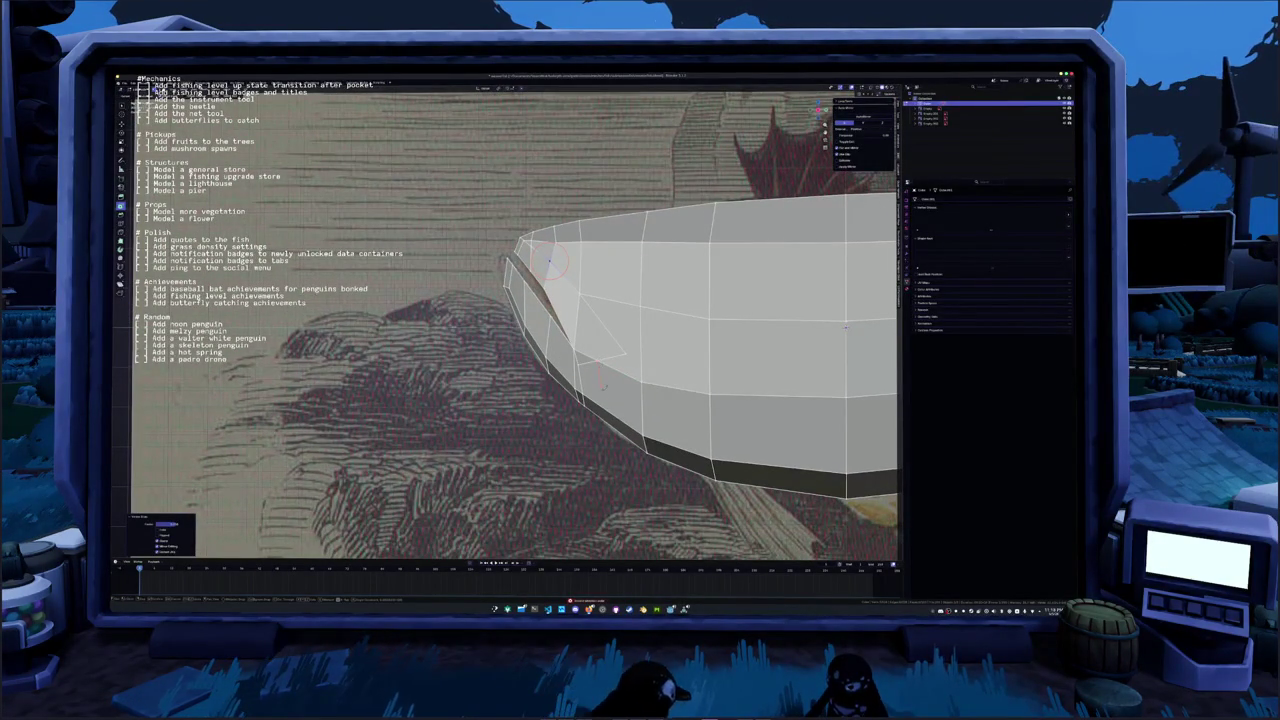
key(g)
key(x)
click(604, 446)
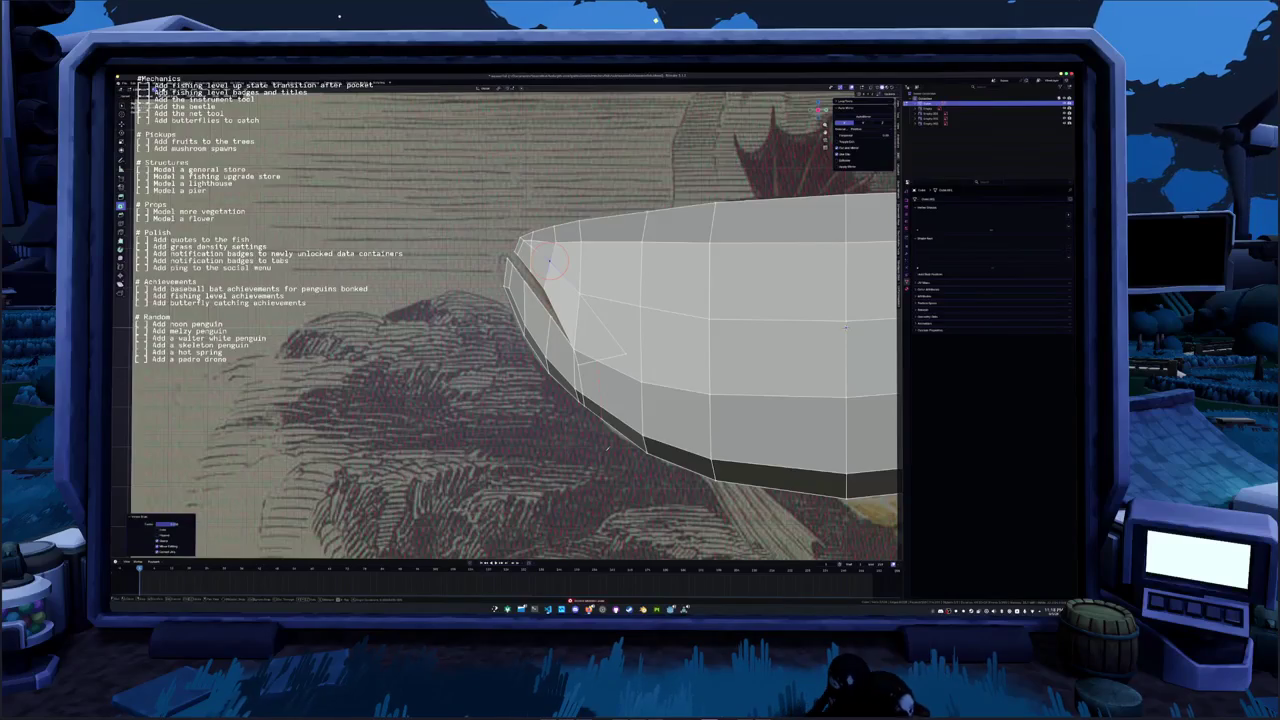
shift+click(590, 355)
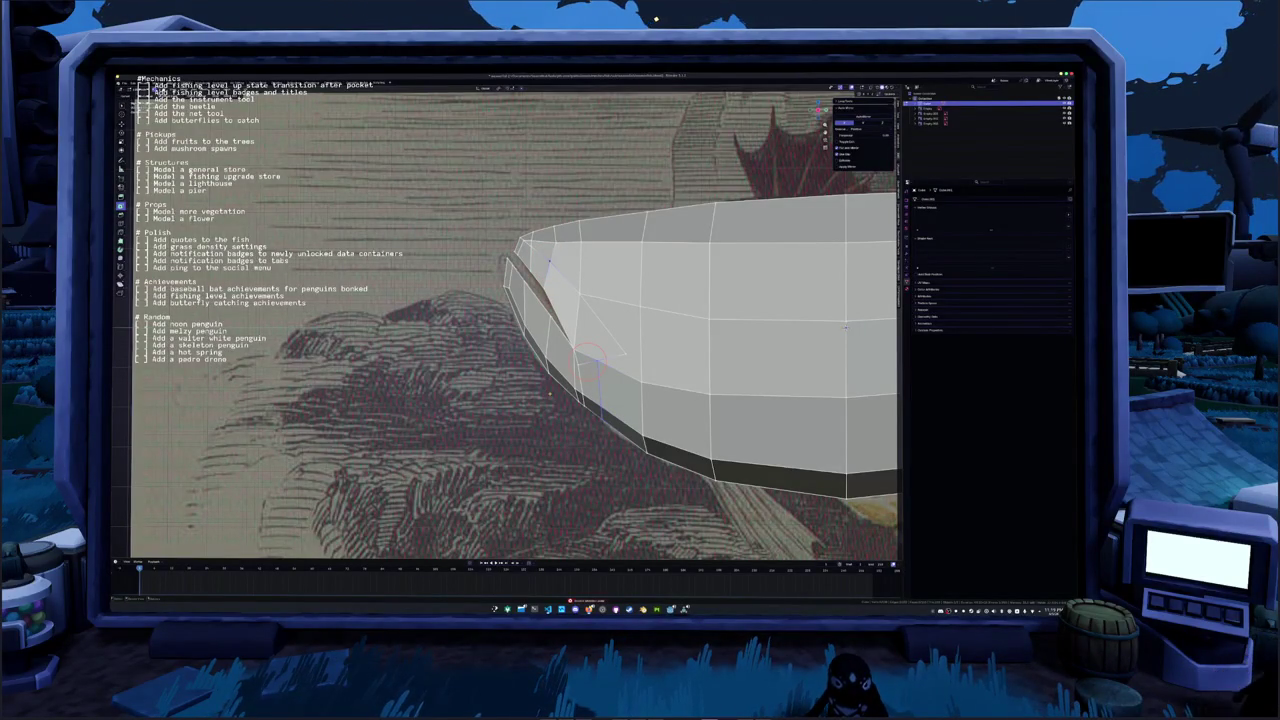
Snap the selected vertex to the 3D cursor and stretch the face corner toward the mouth
key(shift+s)
key(g)
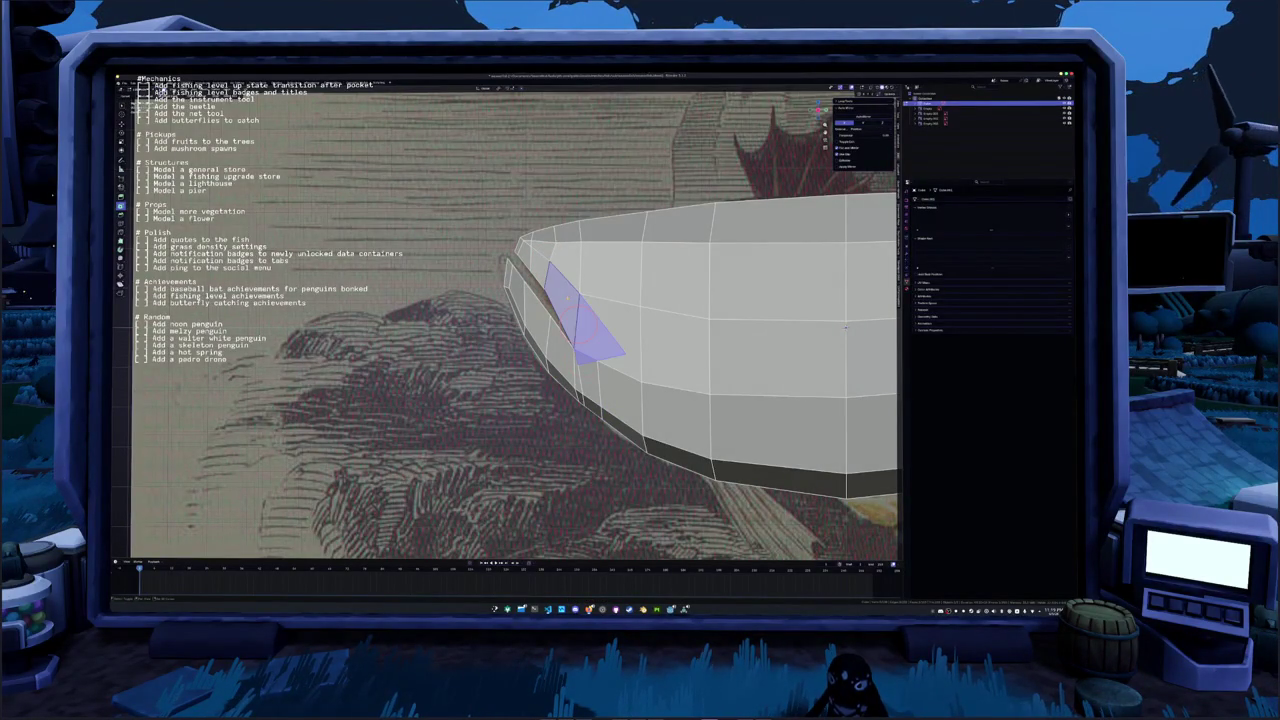
scroll(845, 326, down, 3)
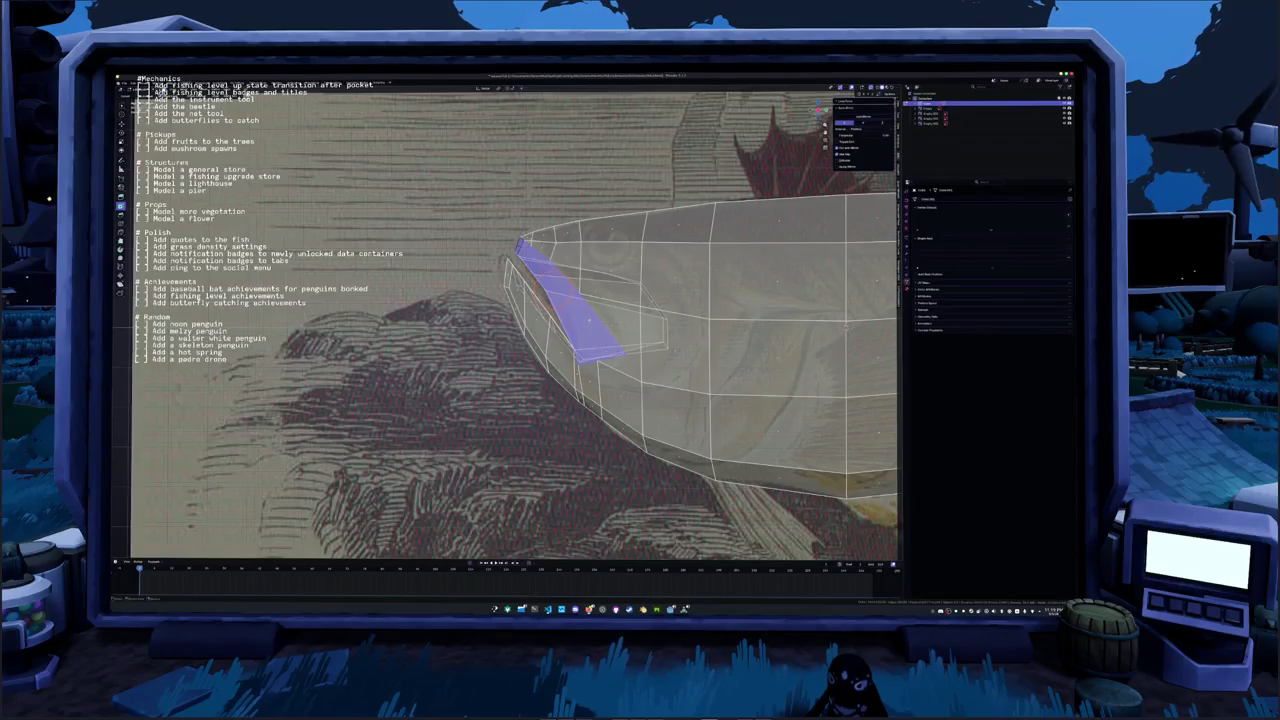
middle_drag(845, 326, 632, 333)
Extrude the gill face, delete it to open a gill slit, and shift the adjacent edges
key(e)
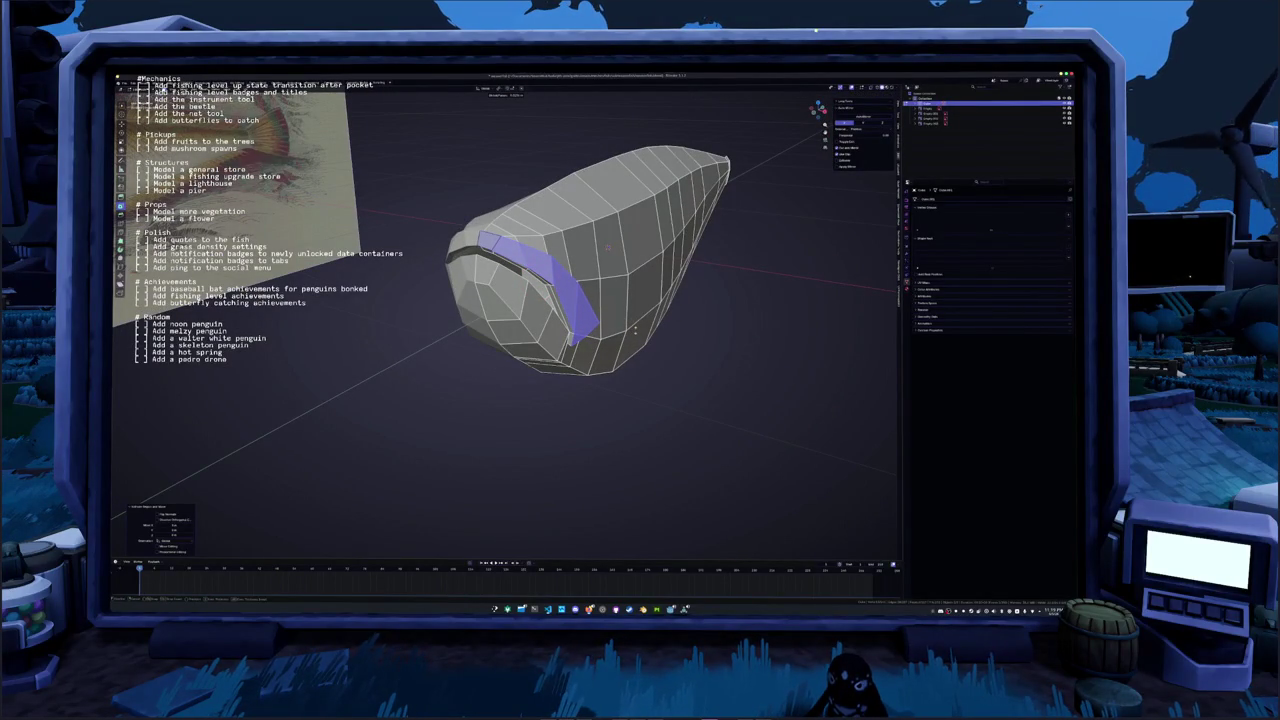
scroll(635, 330, up, 5)
mouse_move(635, 330)
middle_down()
mouse_move(700, 340)
mouse_move(700, 300)
middle_up()
key(x)
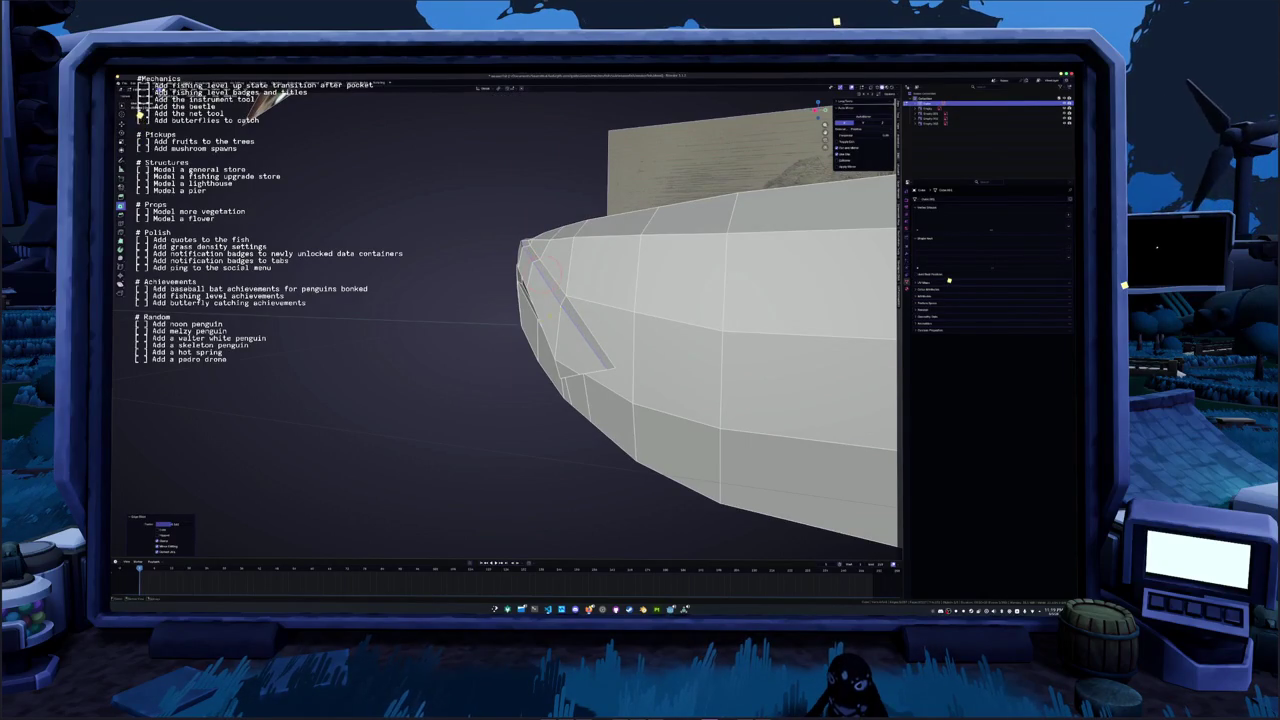
mouse_move(700, 300)
middle_down()
mouse_move(732, 353)
mouse_move(803, 362)
mouse_move(786, 337)
middle_up()
key(g)
key(g)
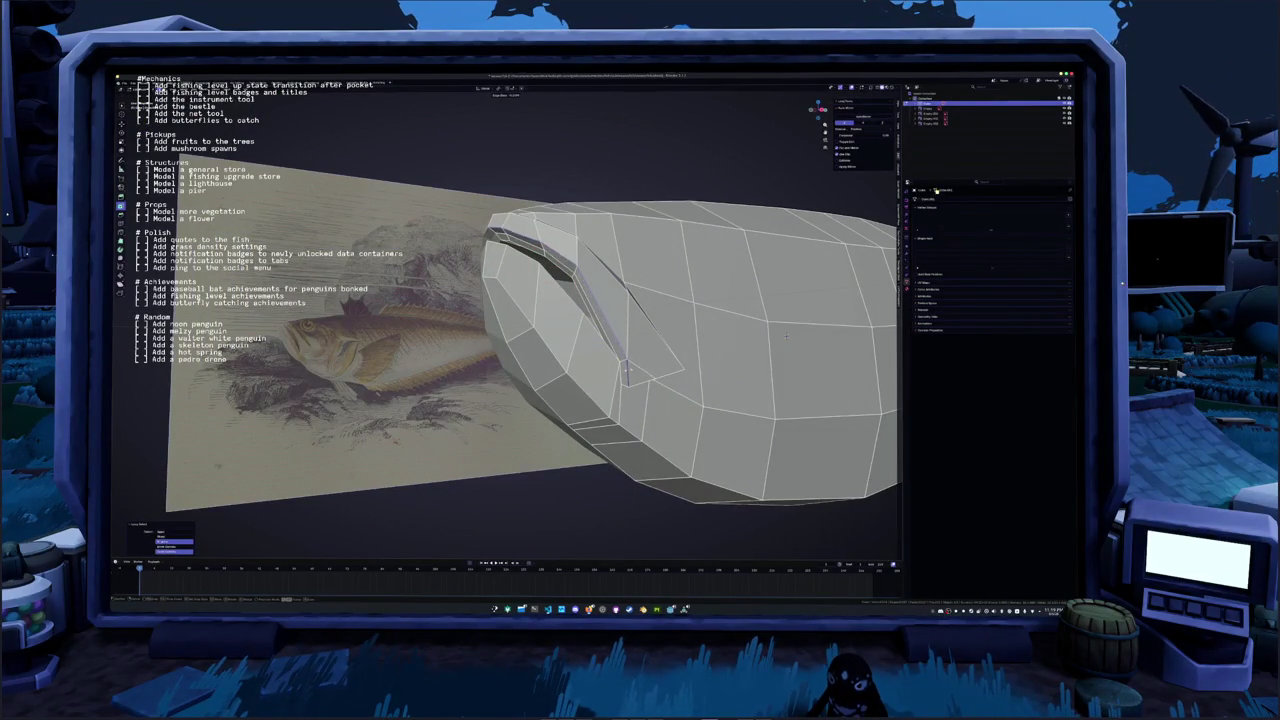
Select the edge loop running along the mouth groove
middle_drag(786, 337, 590, 350)
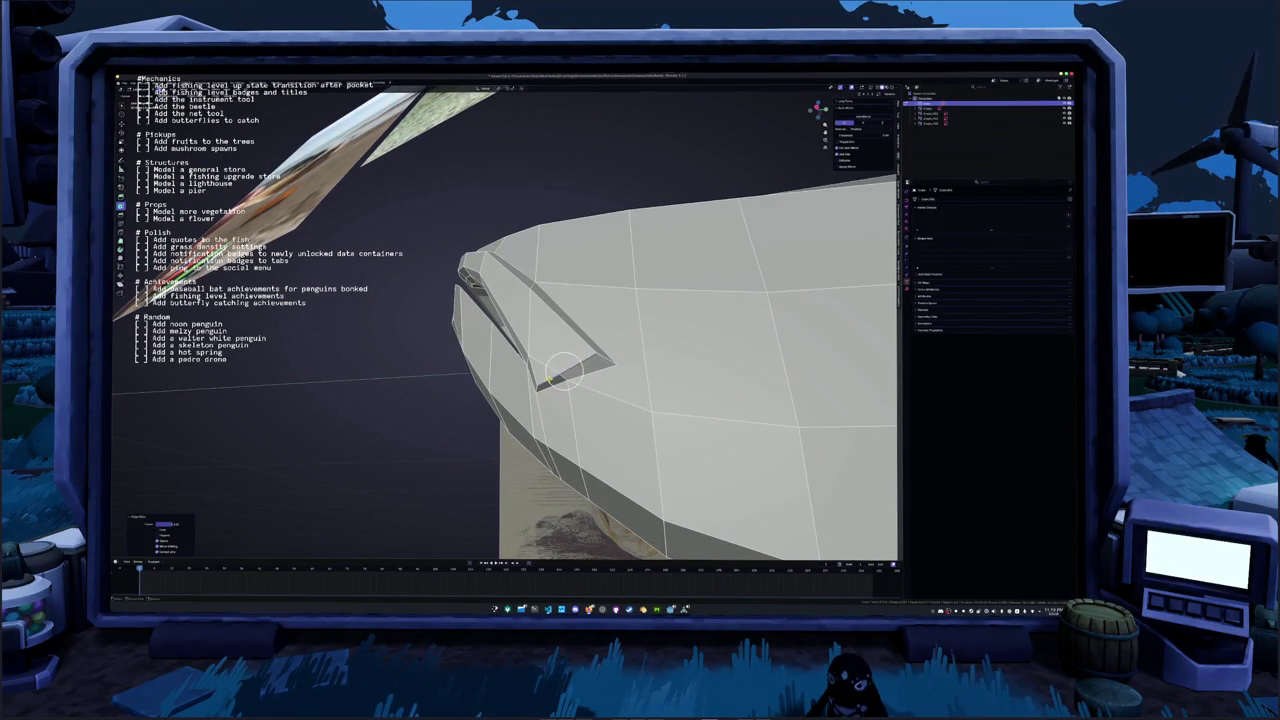
middle_drag(590, 355, 849, 388)
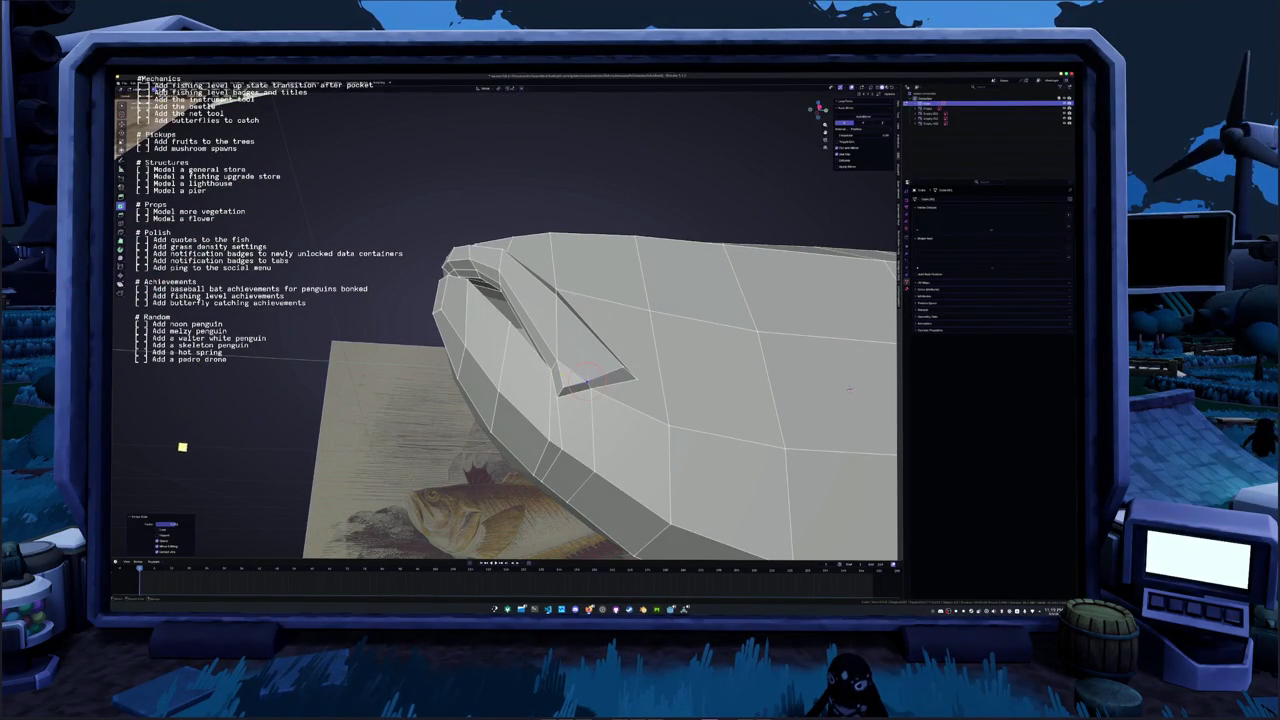
middle_drag(849, 388, 852, 333)
click(551, 340)
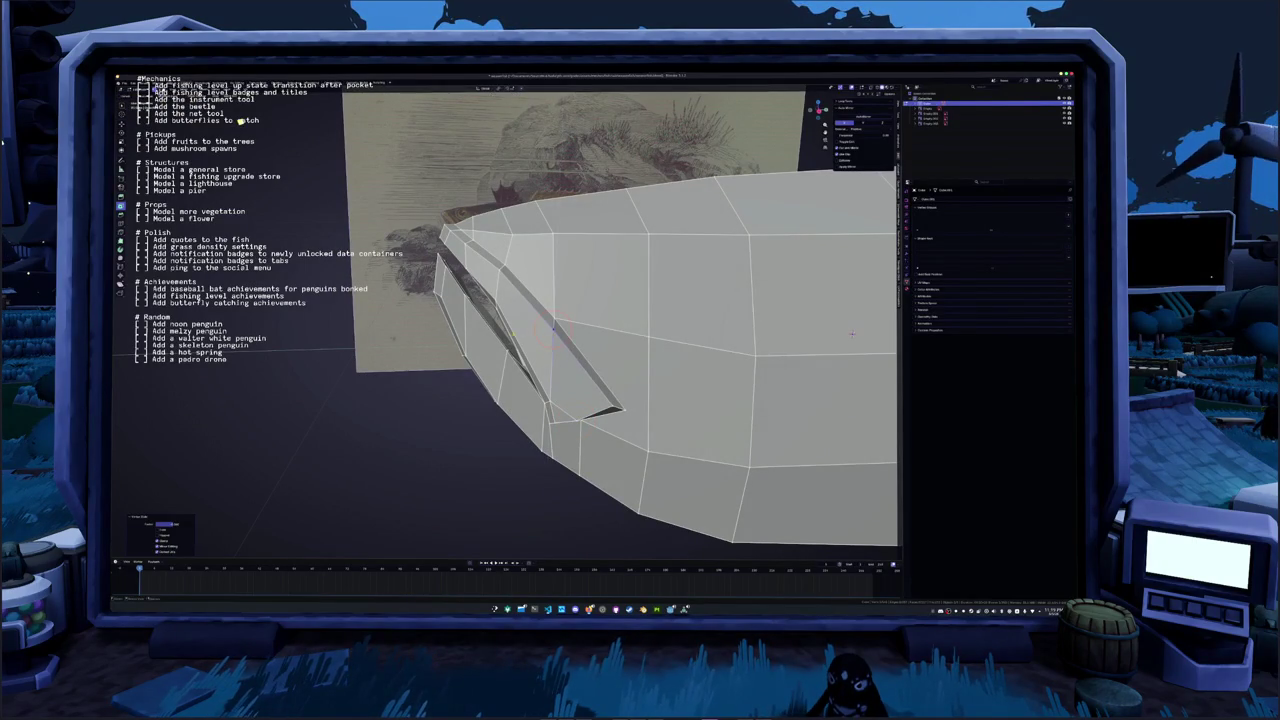
scroll(851, 333, down, 5)
mouse_move(851, 333)
middle_down()
mouse_move(713, 462)
mouse_move(456, 378)
middle_up()
scroll(713, 462, up, 5)
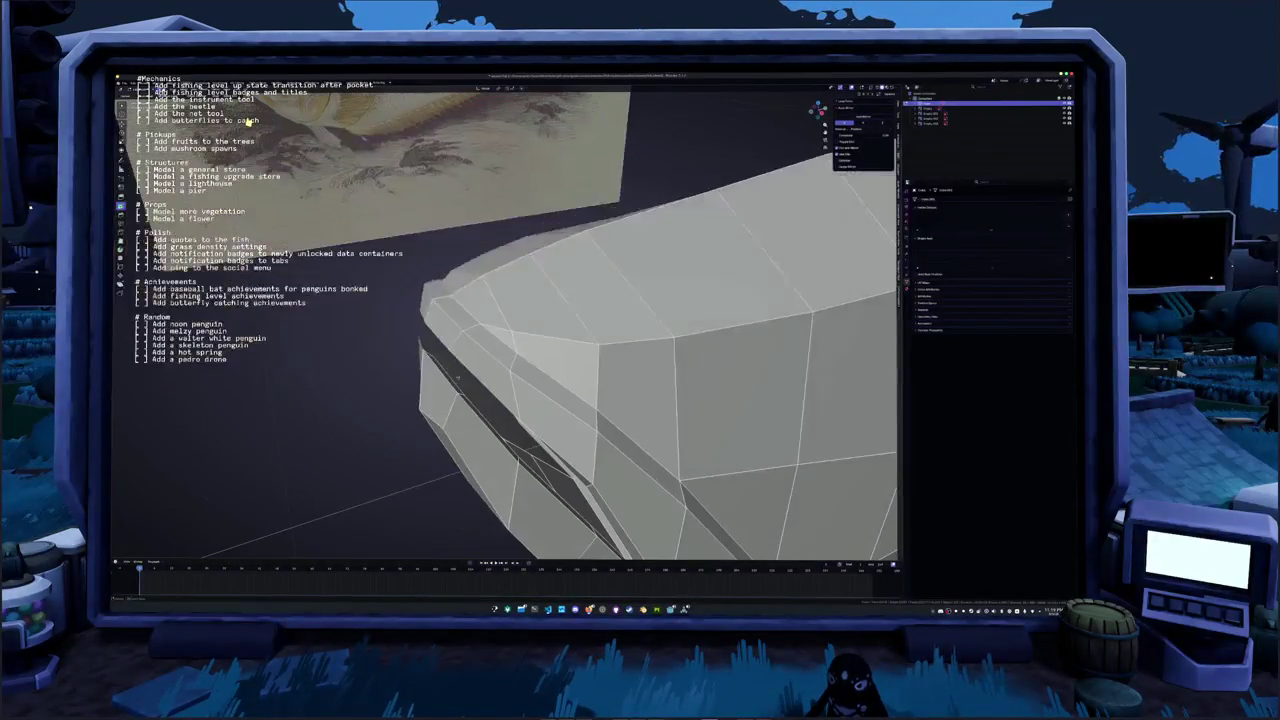
alt+click(540, 356)
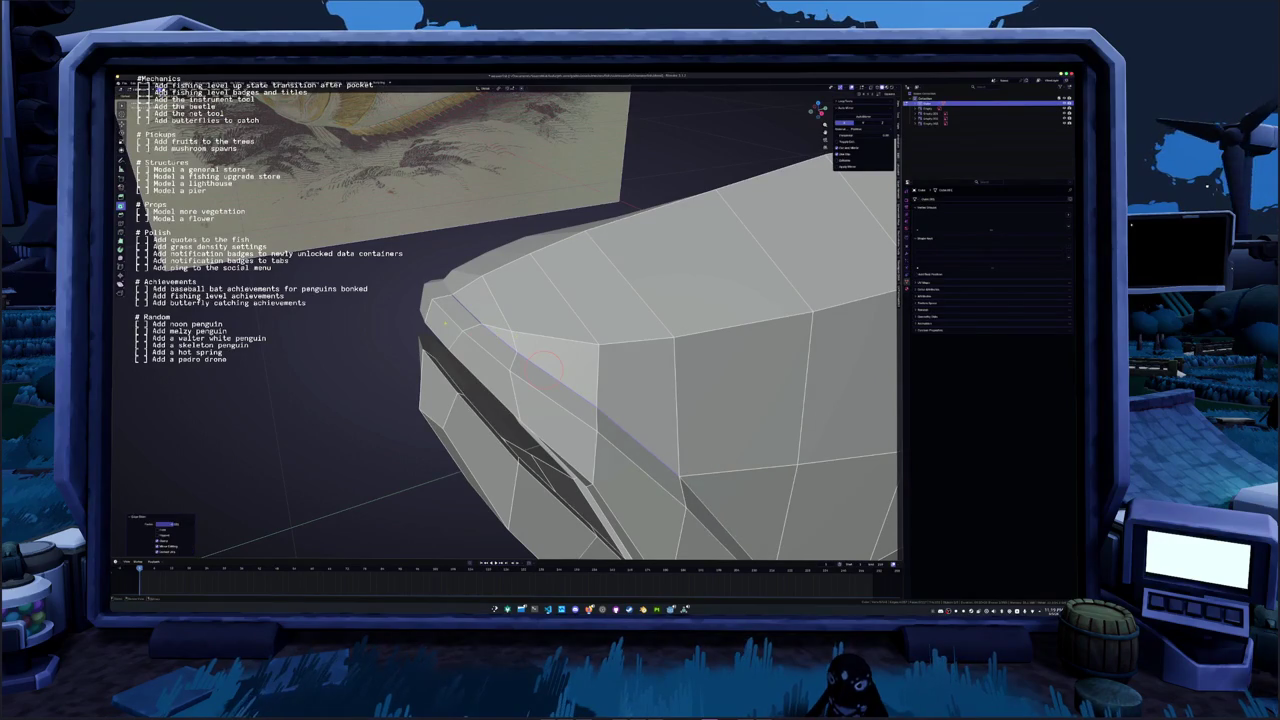
Apply an edge operation from the right-click menu at the mouth's front edge, then zoom out
middle_drag(790, 340, 823, 322)
key(KP_1)
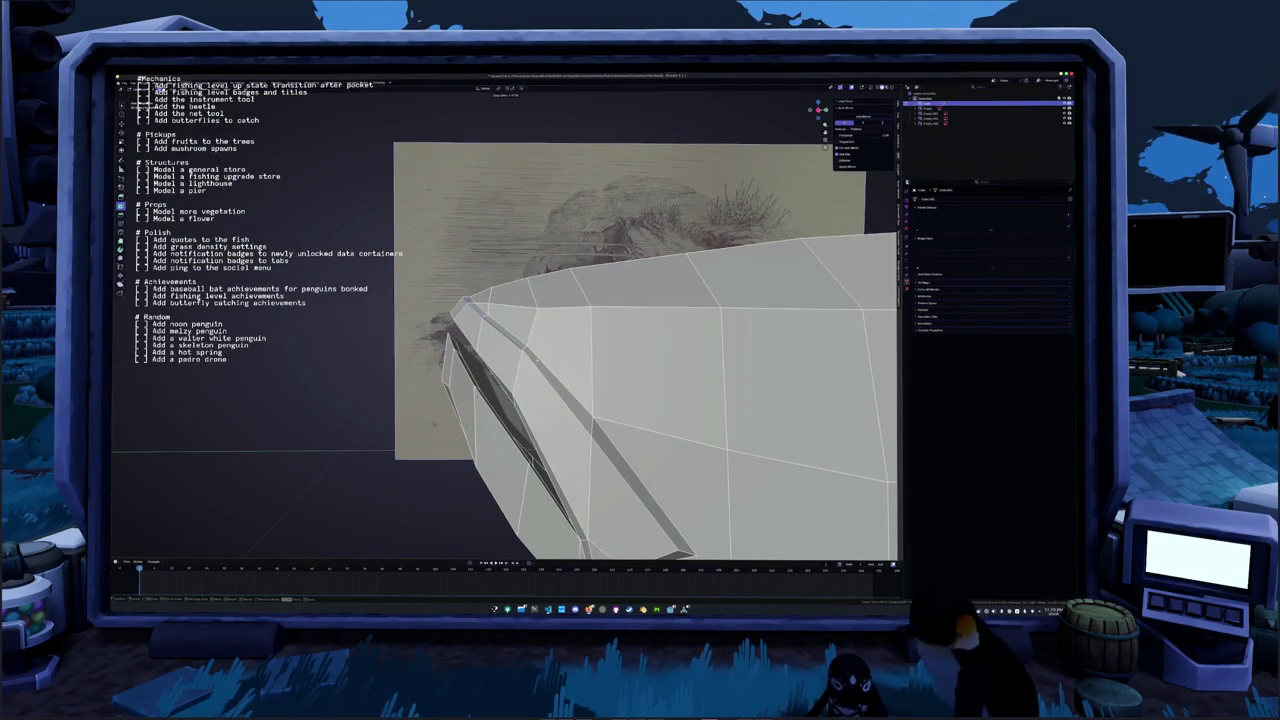
middle_drag(600, 350, 520, 330)
shift+right_click(478, 315)
middle_drag(872, 423, 880, 380)
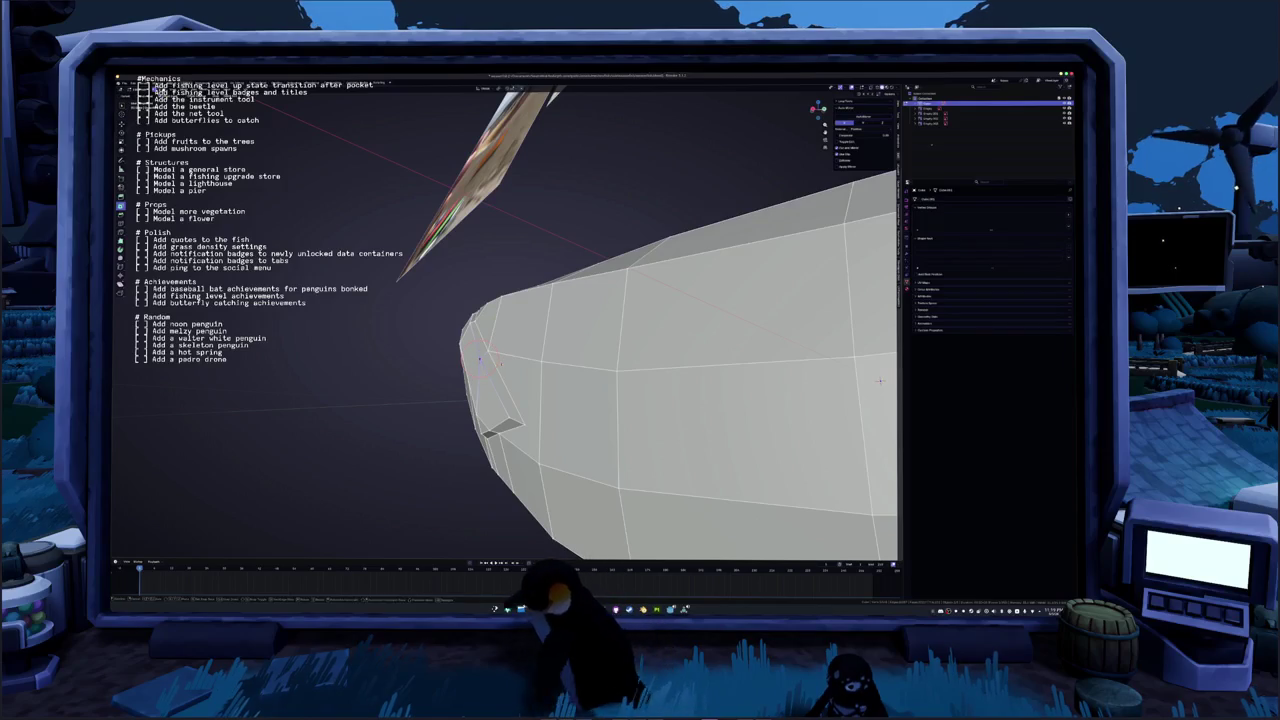
mouse_move(879, 380)
middle_down()
mouse_move(871, 352)
mouse_move(845, 380)
middle_up()
right_click(553, 380)
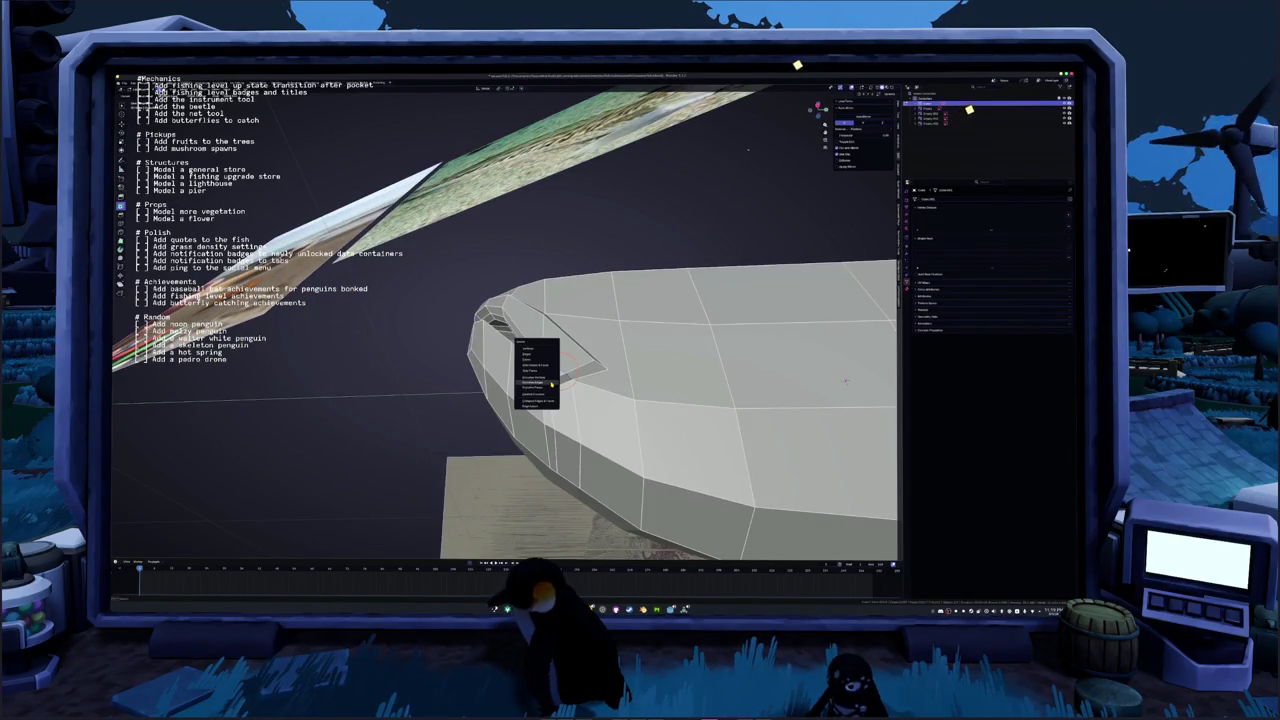
click(551, 383)
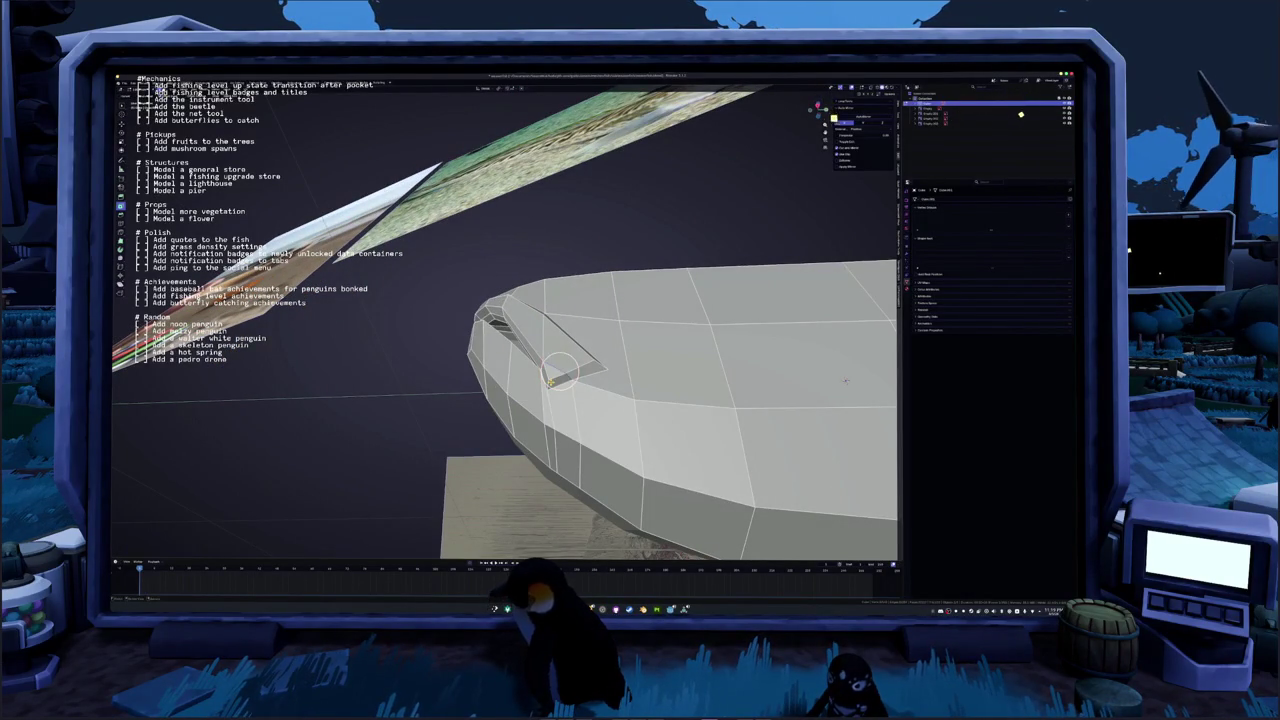
mouse_move(845, 380)
middle_down()
mouse_move(762, 222)
mouse_move(872, 320)
middle_up()
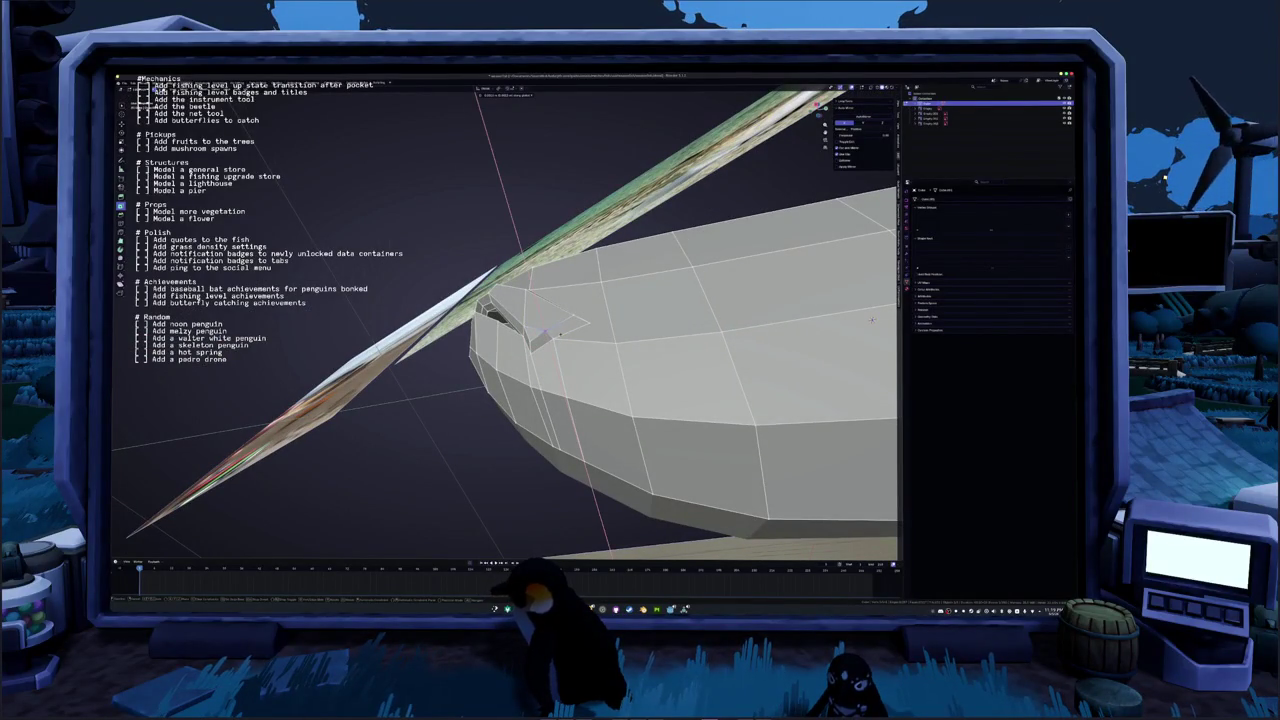
scroll(872, 320, down, 2)
scroll(872, 320, down, 3)
scroll(872, 320, down, 3)
Switch to the orthographic side view, enter Edit Mode, and zoom in on the fish over the reference
scroll(872, 320, down, 2)
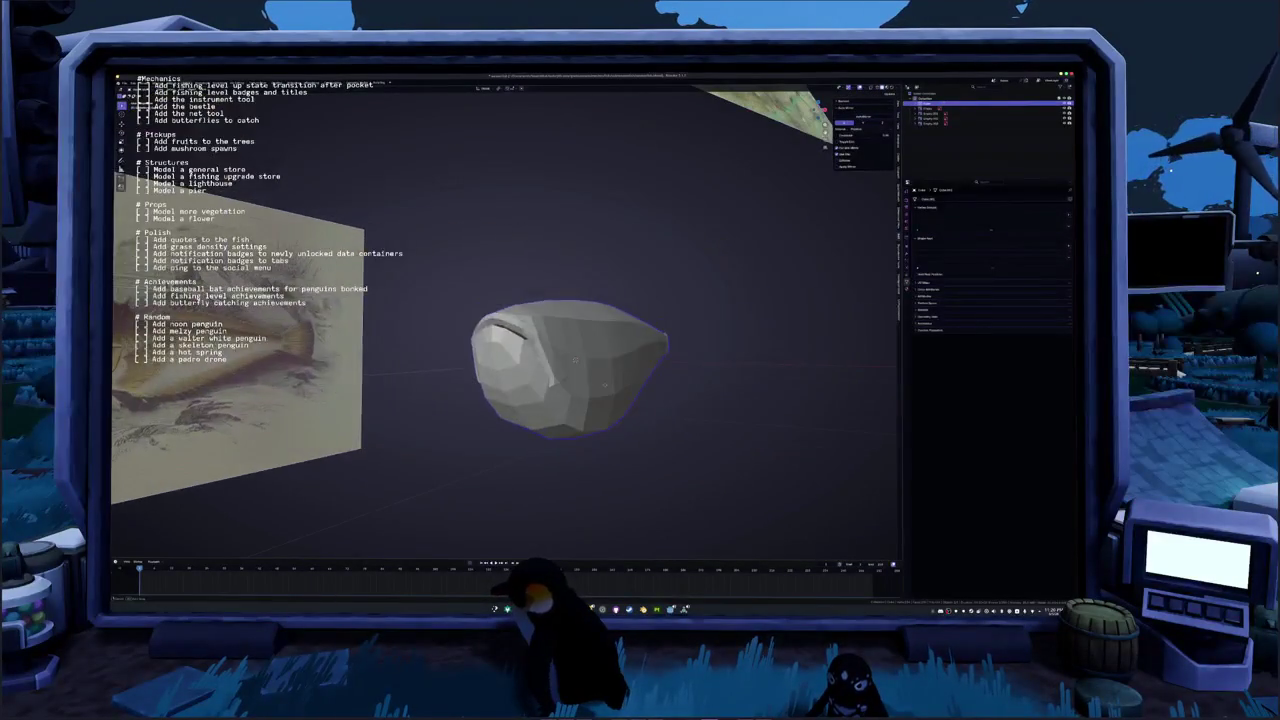
key(KP_3)
scroll(660, 370, up, 3)
key(KP_5)
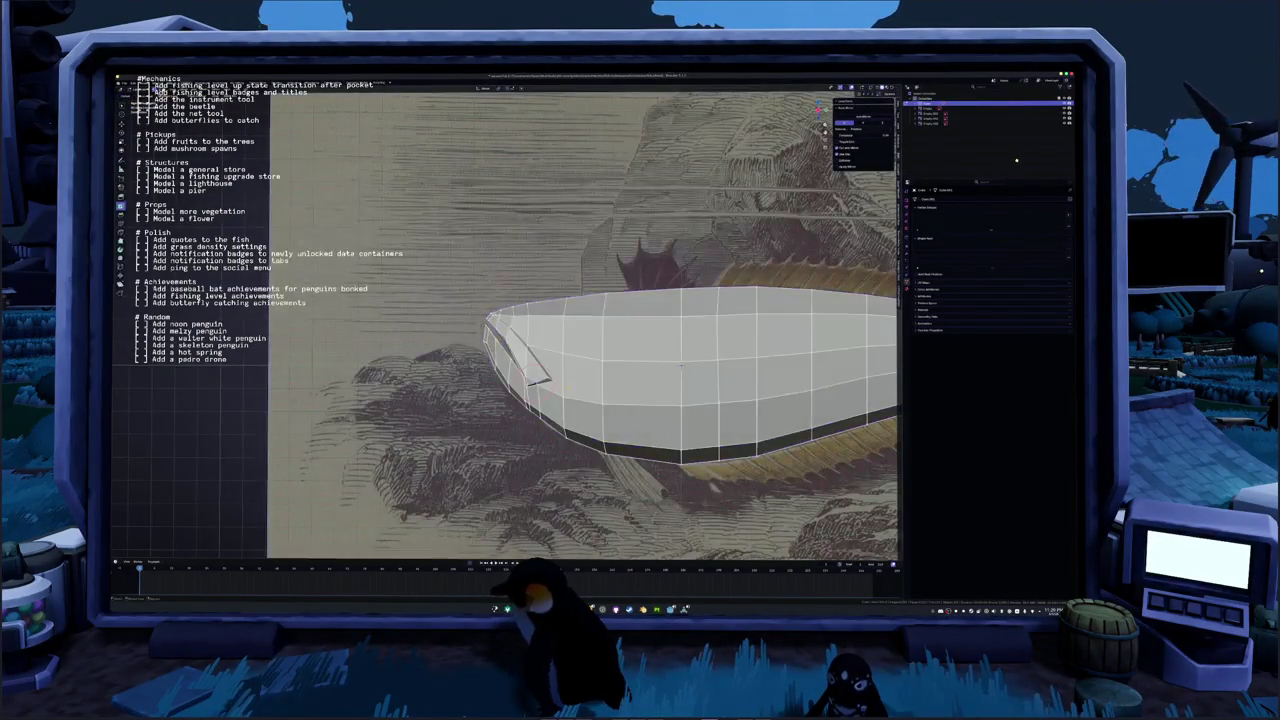
key(Tab)
scroll(660, 370, up, 2)
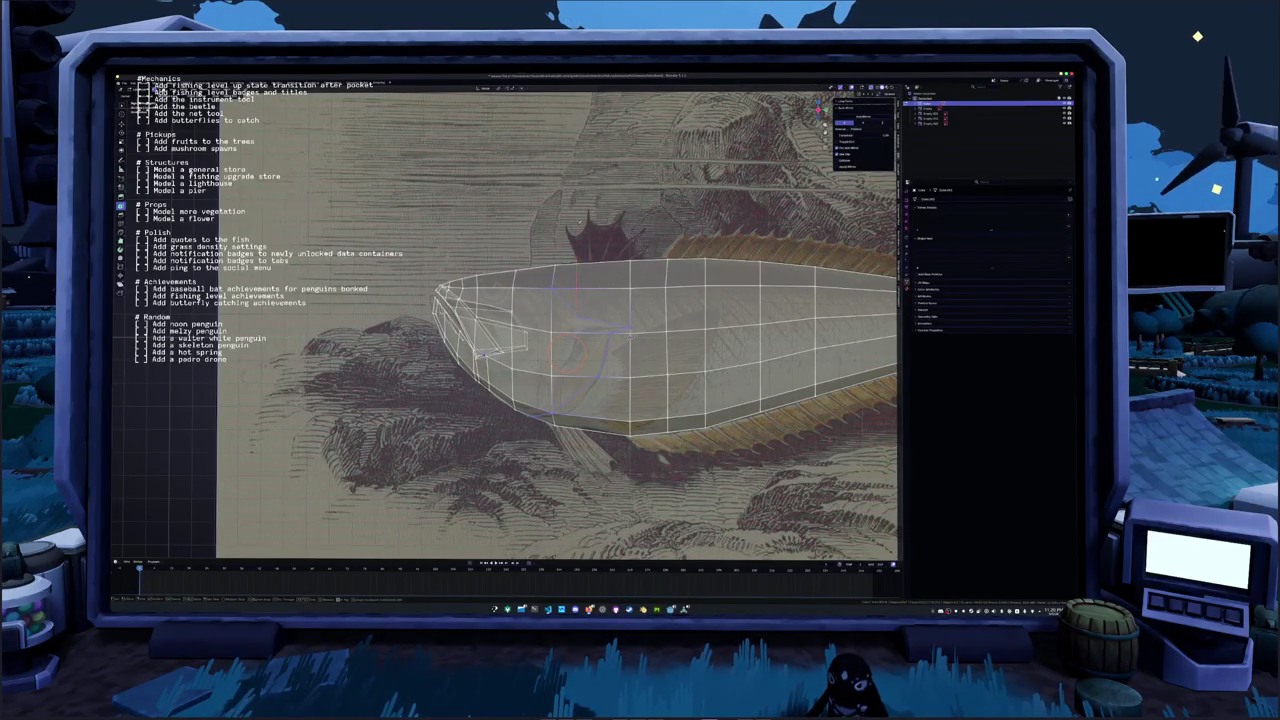
scroll(575, 348, up, 2)
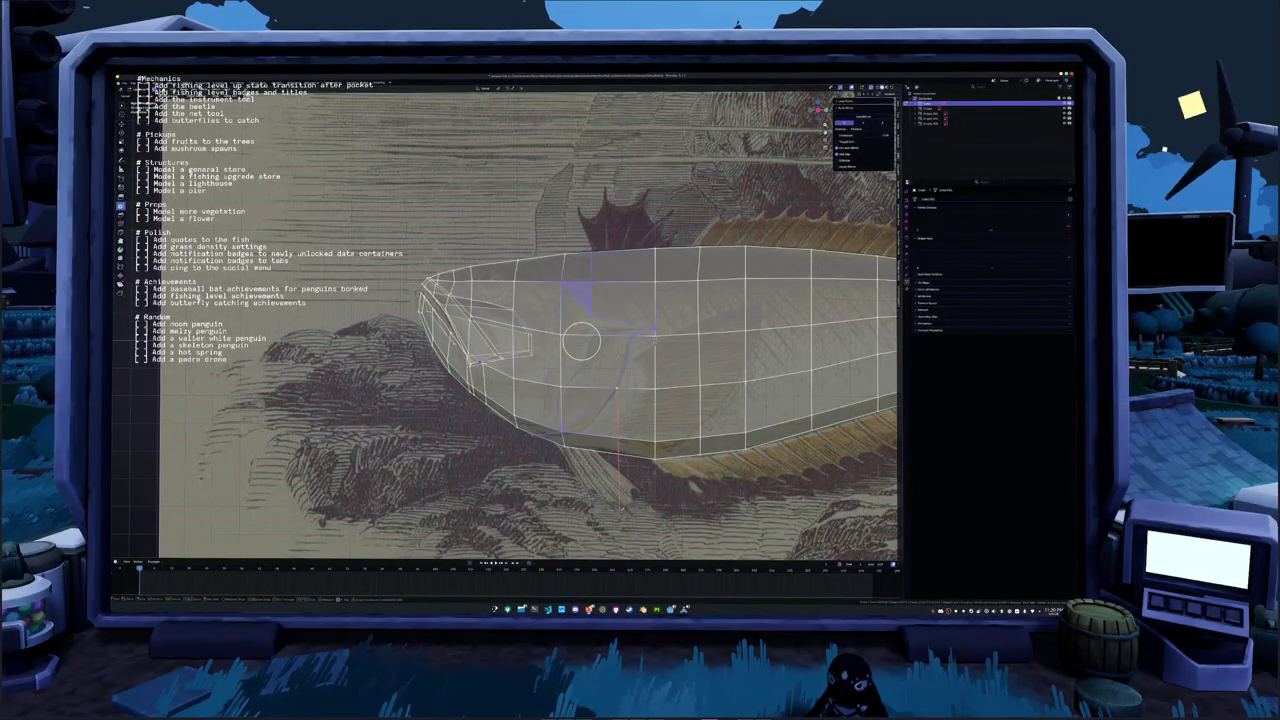
Paint-select the faces behind the head and apply the face edit to form the gill line
drag(581, 342, 590, 362)
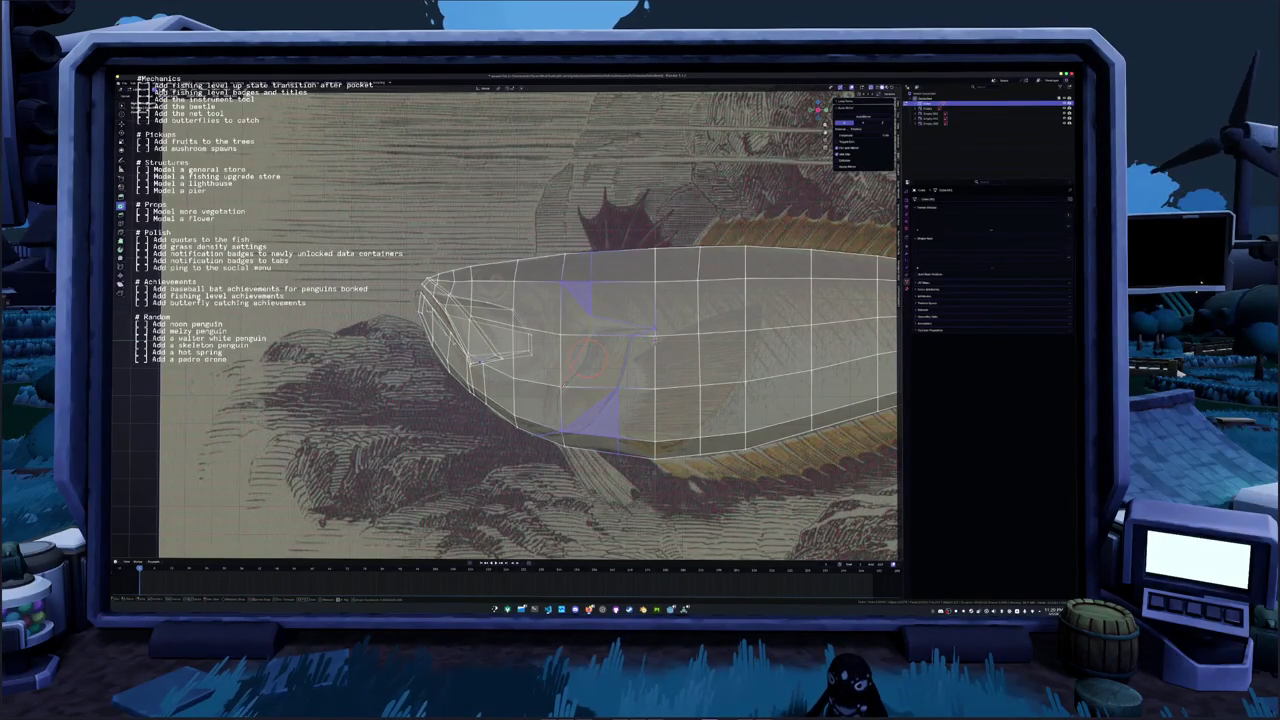
click(565, 385)
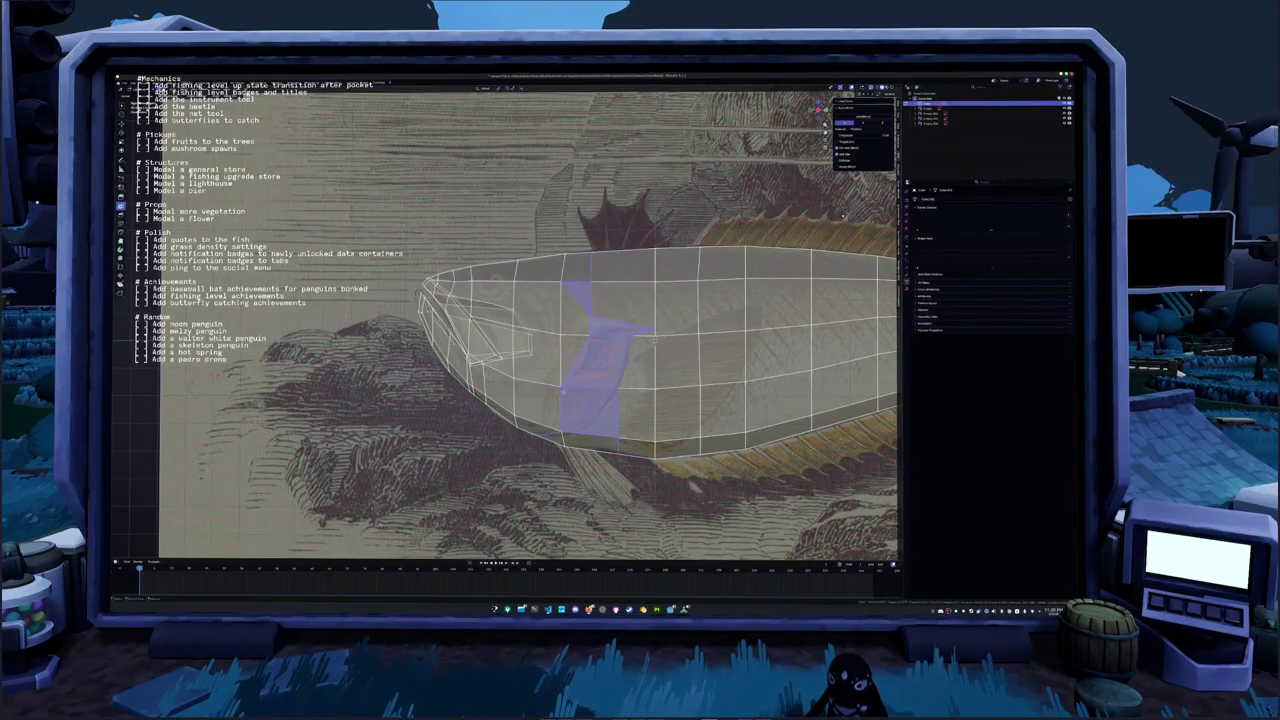
key(x)
key(f)
key(f)
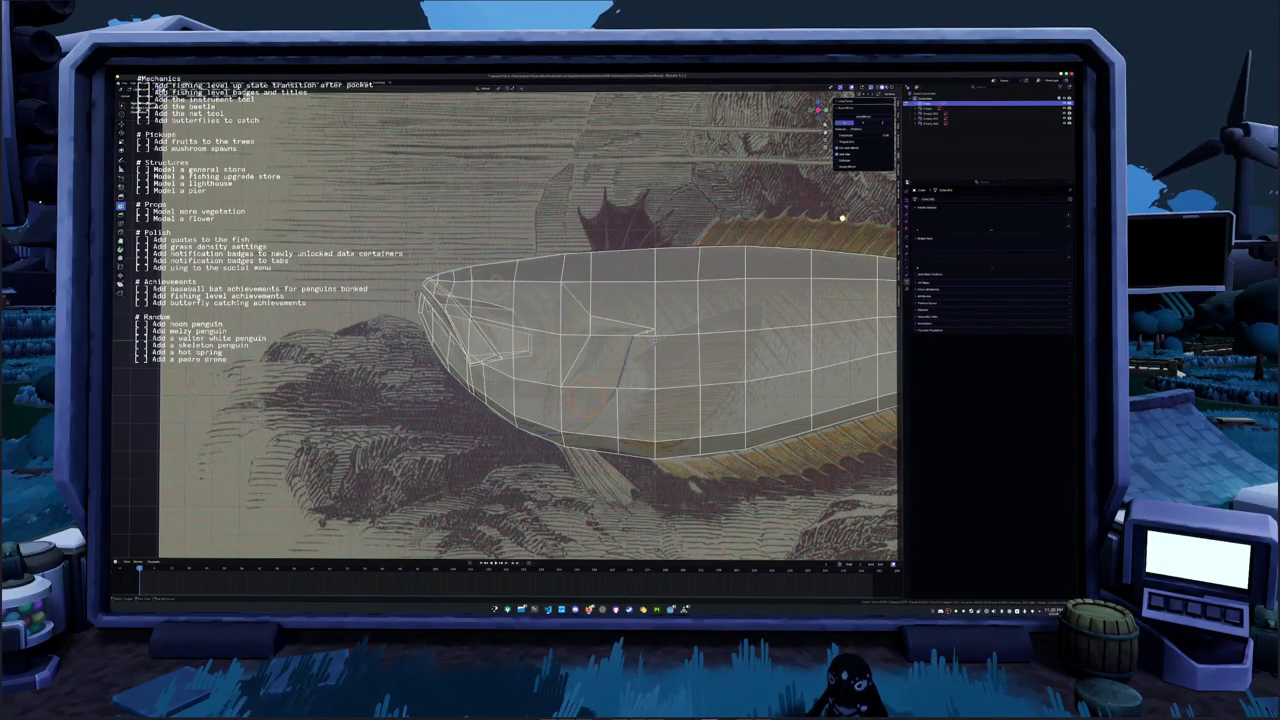
key(KP_5)
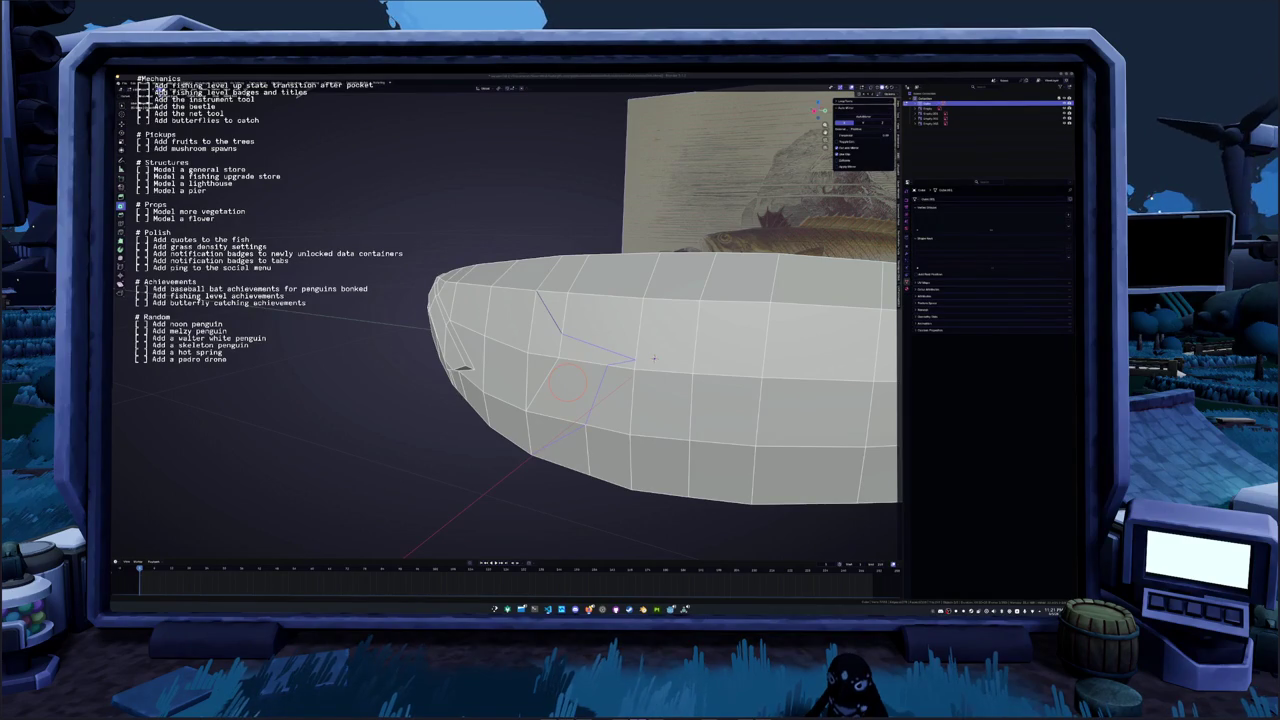
Move the gill edge loops into place, constraining the second move to the X axis
mouse_move(653, 357)
middle_down()
mouse_move(621, 340)
mouse_move(596, 372)
middle_up()
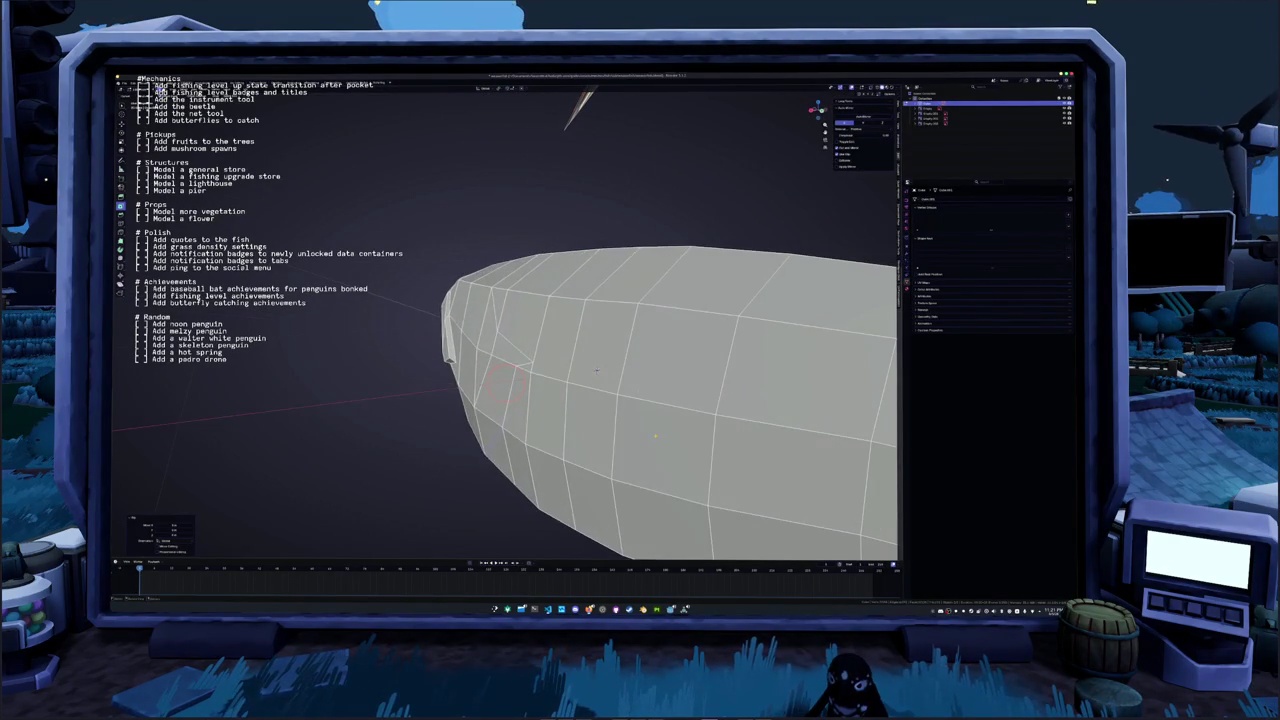
key(g)
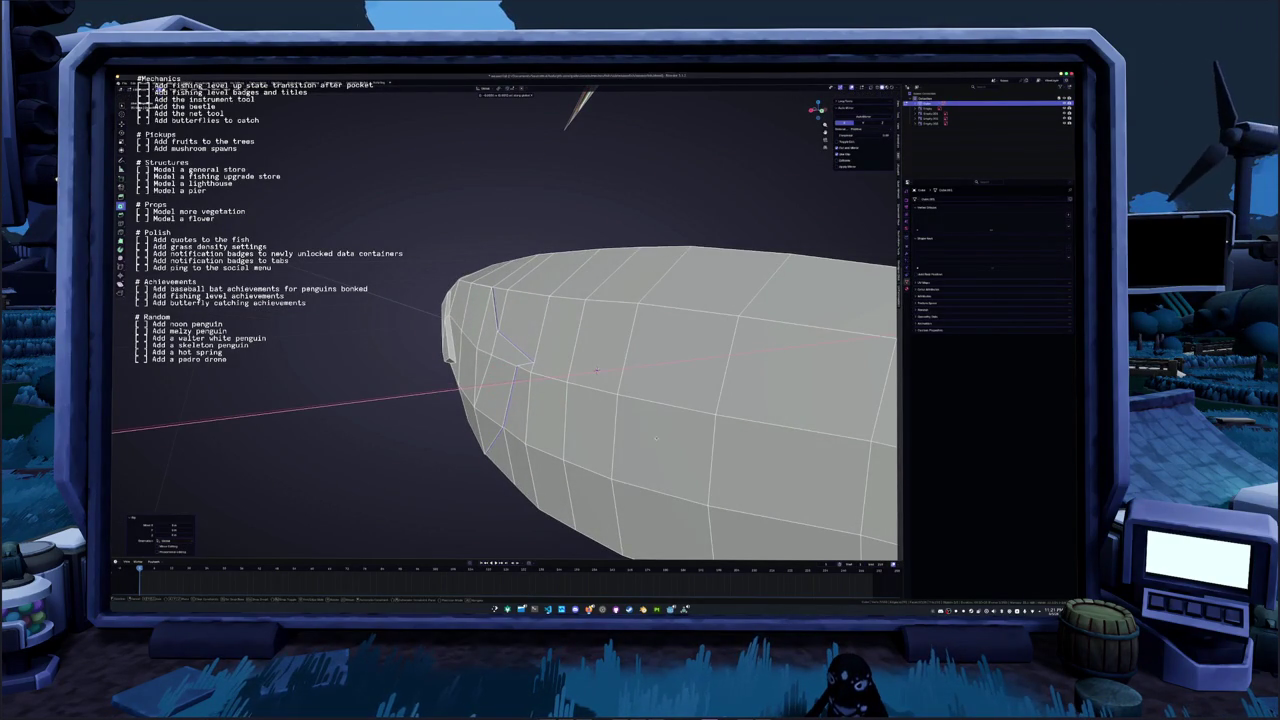
click(596, 371)
mouse_move(596, 371)
middle_down()
mouse_move(621, 383)
mouse_move(629, 222)
middle_up()
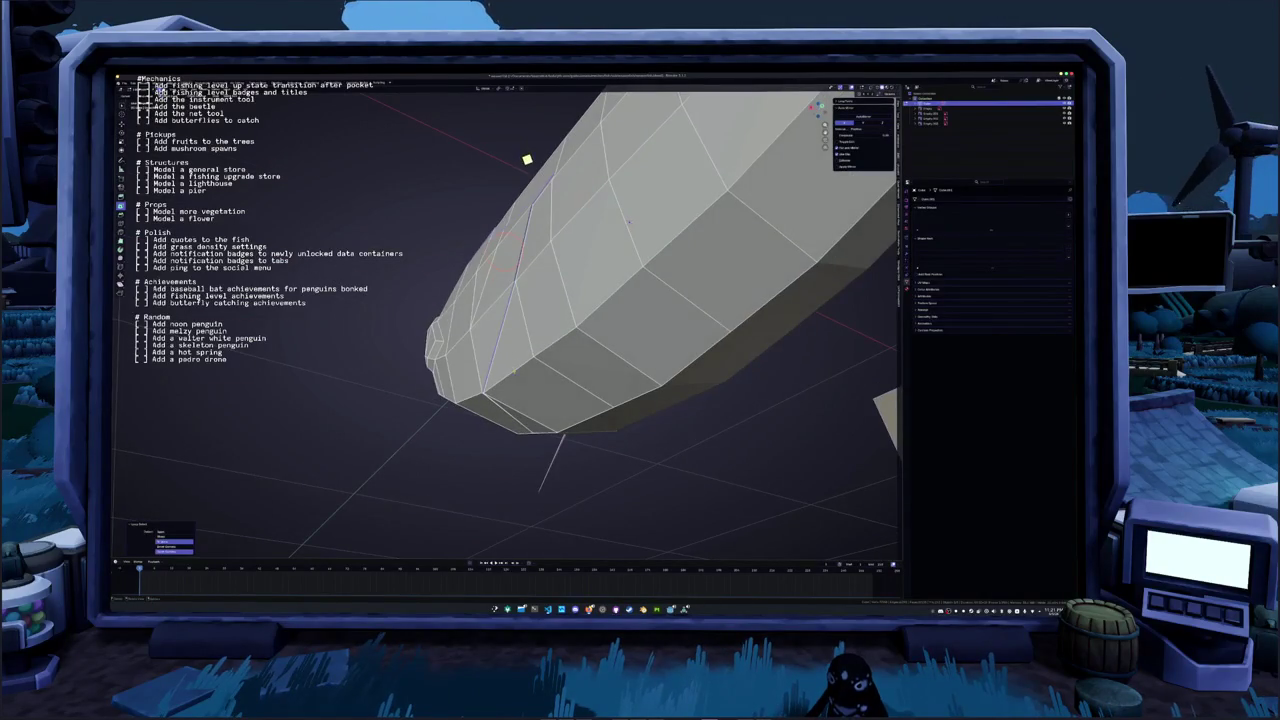
key(g)
key(x)
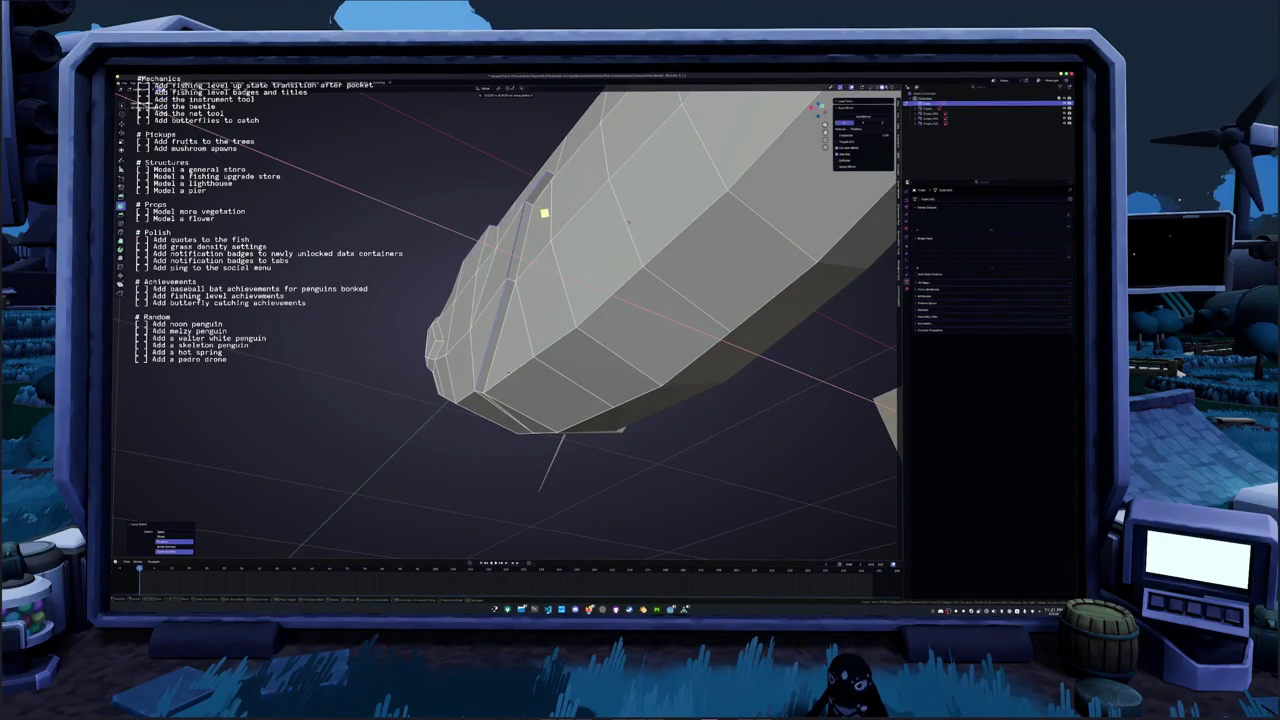
click(491, 270)
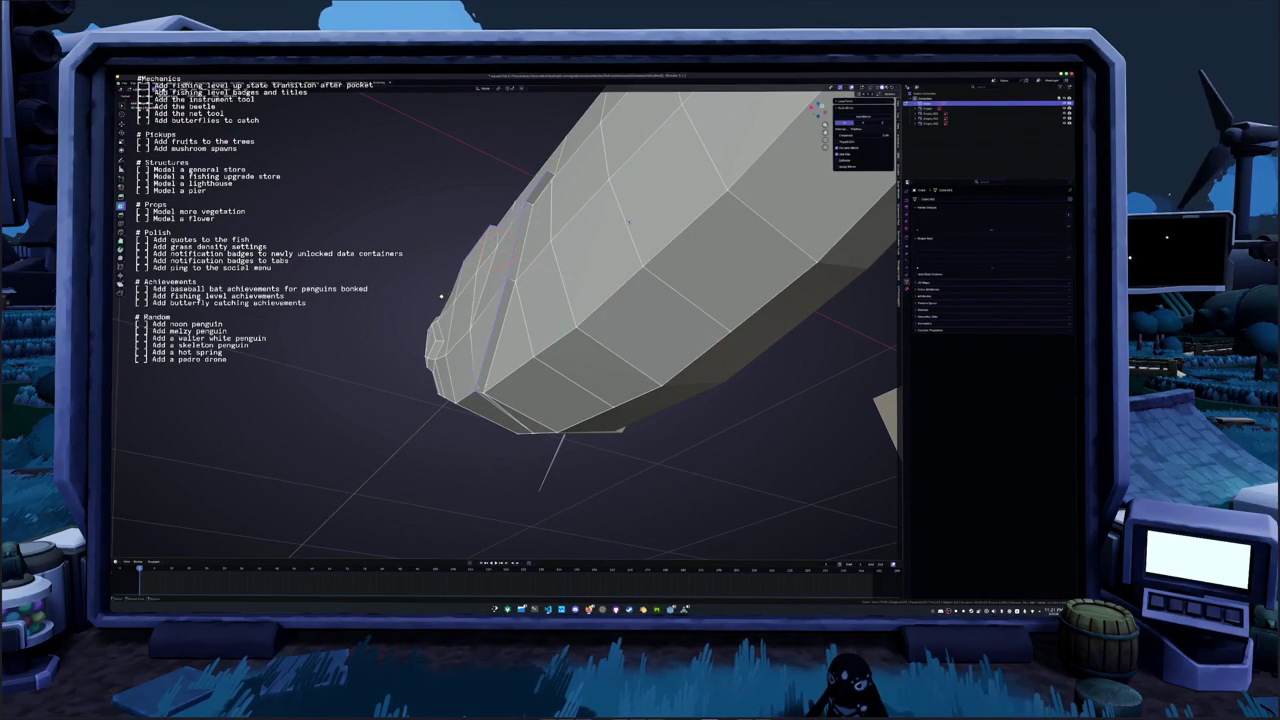
Select the gill edge loop and merge the vertices at the head tip
click(471, 398)
middle_drag(628, 222, 666, 342)
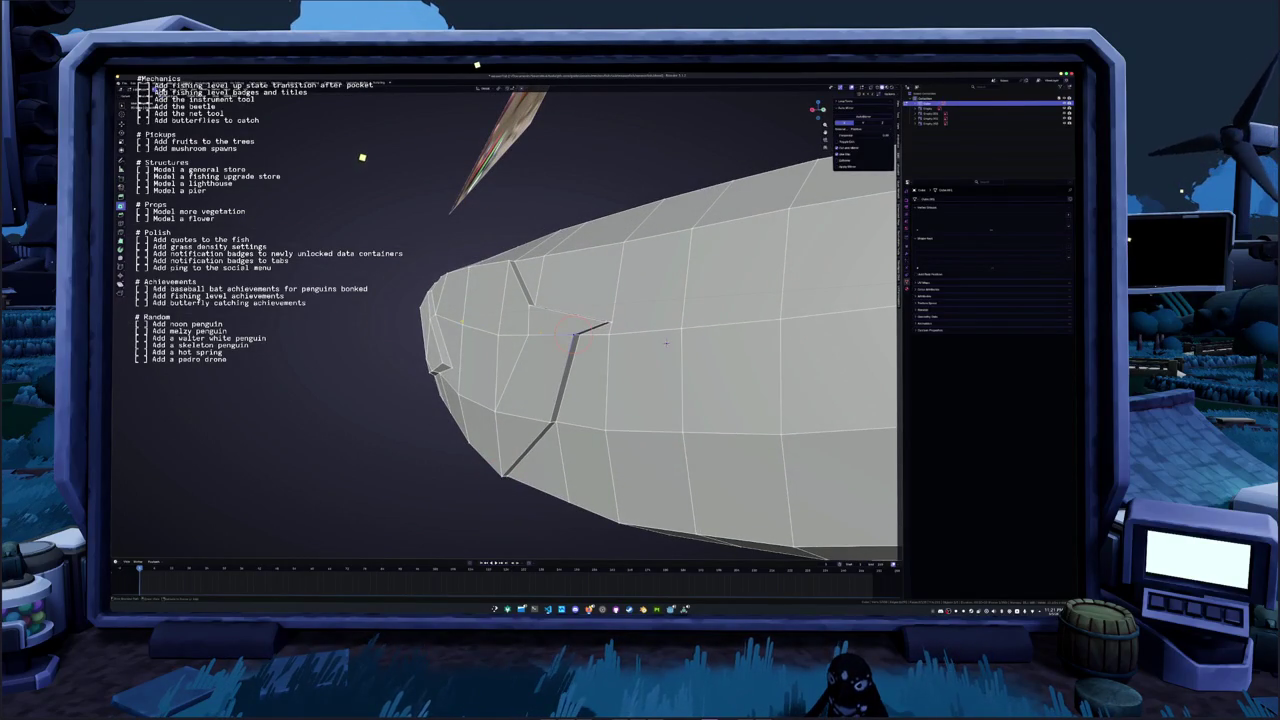
alt+click(510, 330)
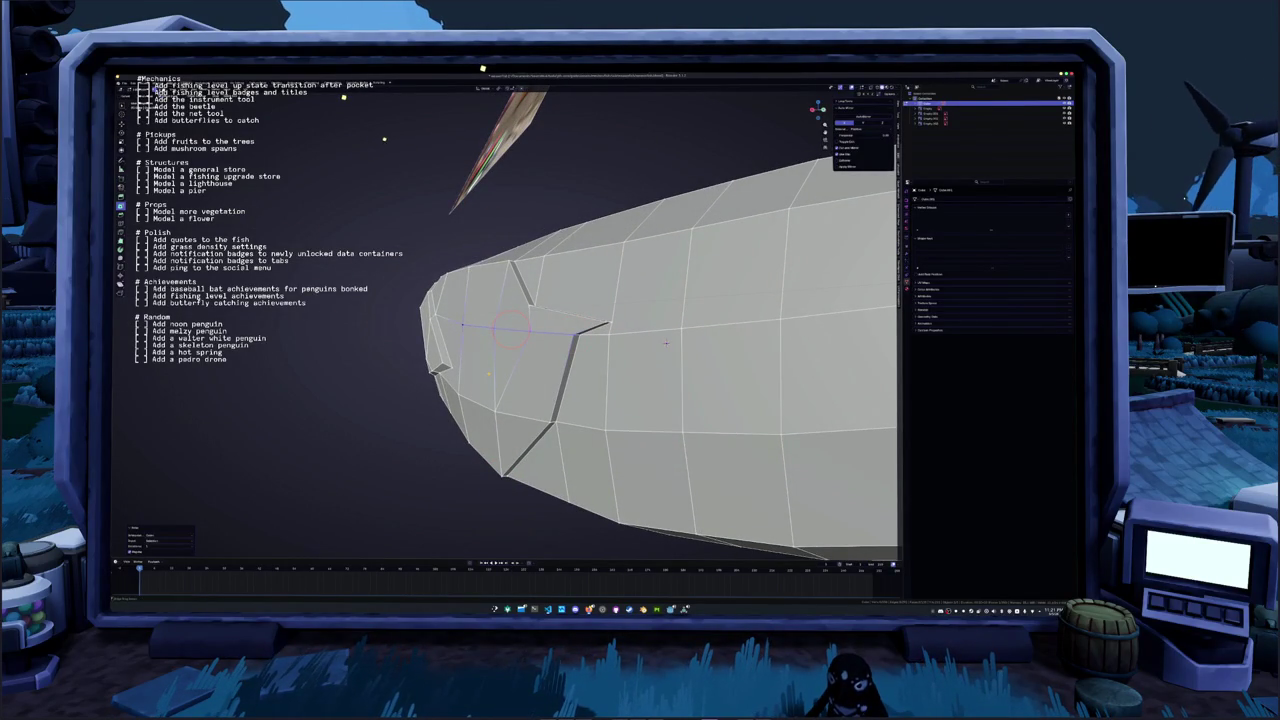
middle_drag(666, 343, 697, 330)
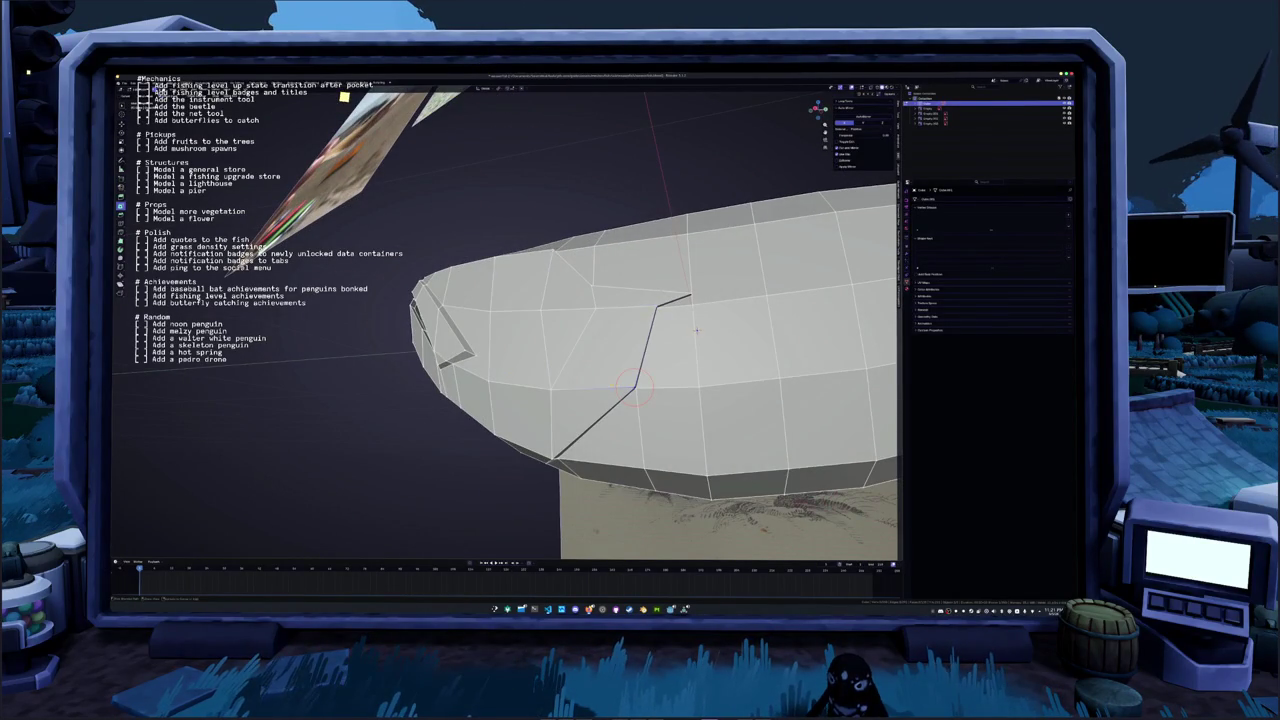
mouse_move(557, 383)
middle_down()
mouse_move(466, 400)
mouse_move(444, 429)
middle_up()
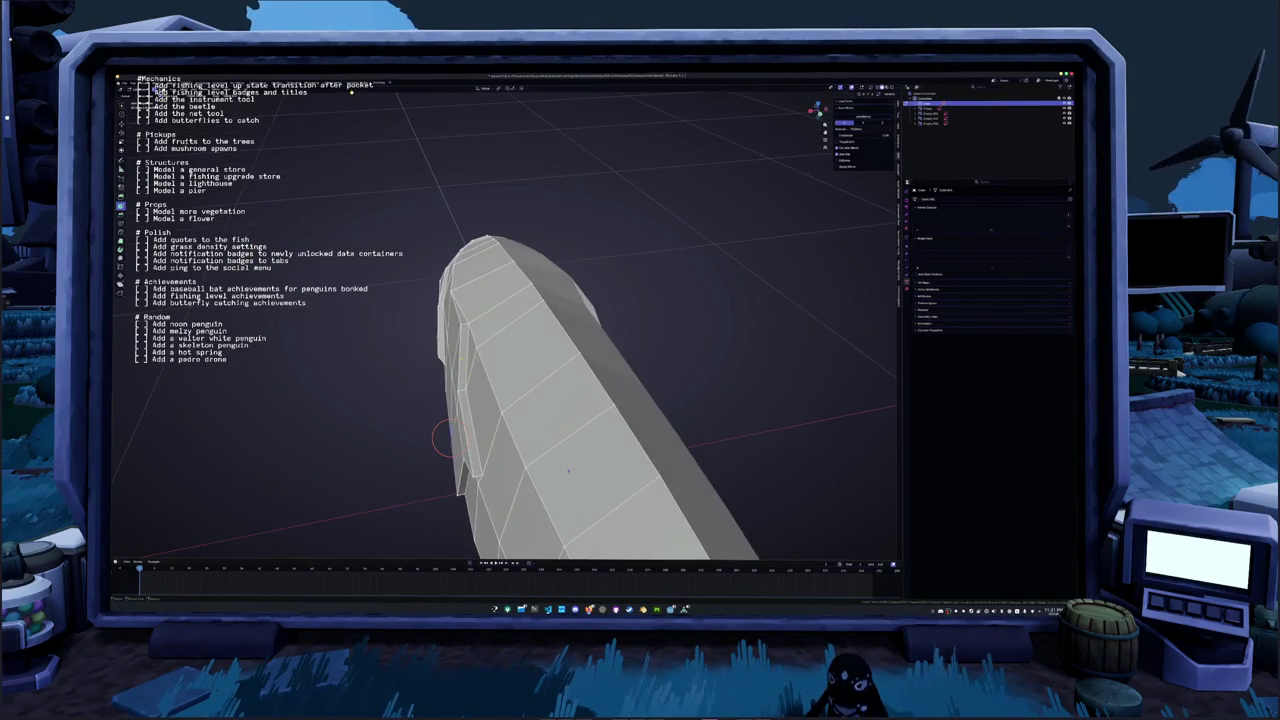
key(m)
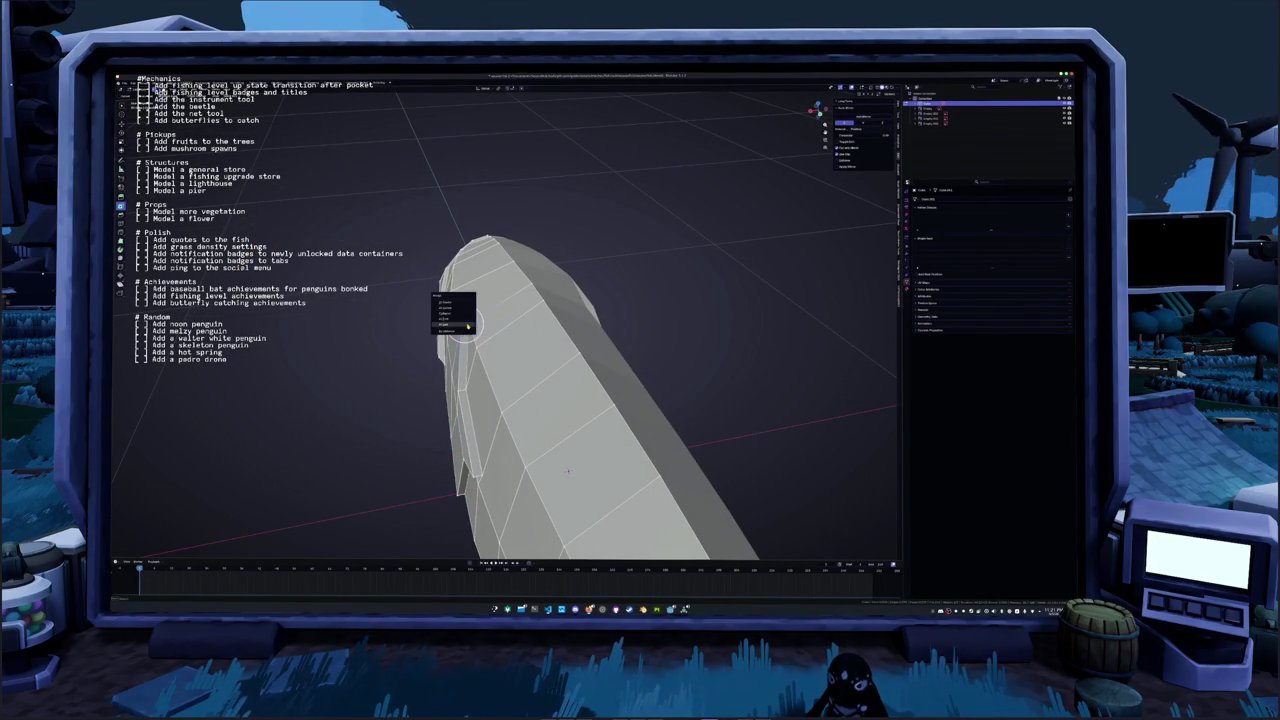
click(466, 325)
middle_drag(466, 325, 455, 360)
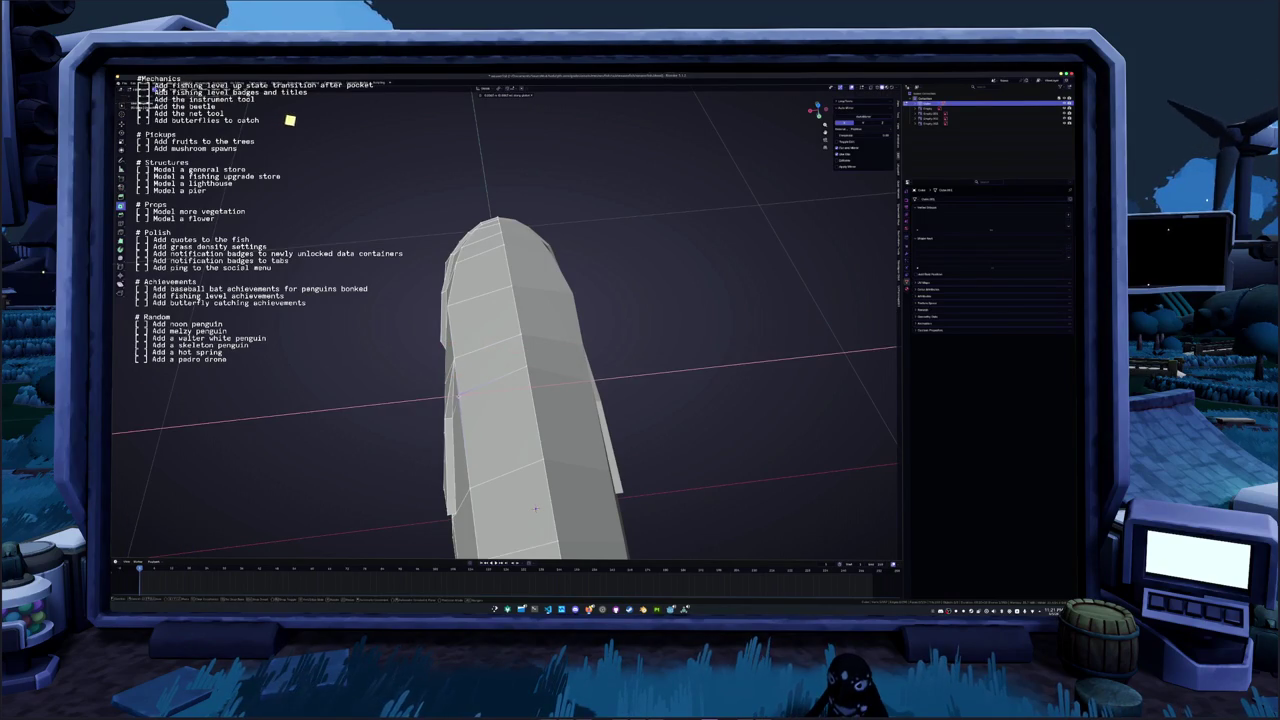
middle_drag(290, 120, 328, 120)
scroll(328, 120, up, 5)
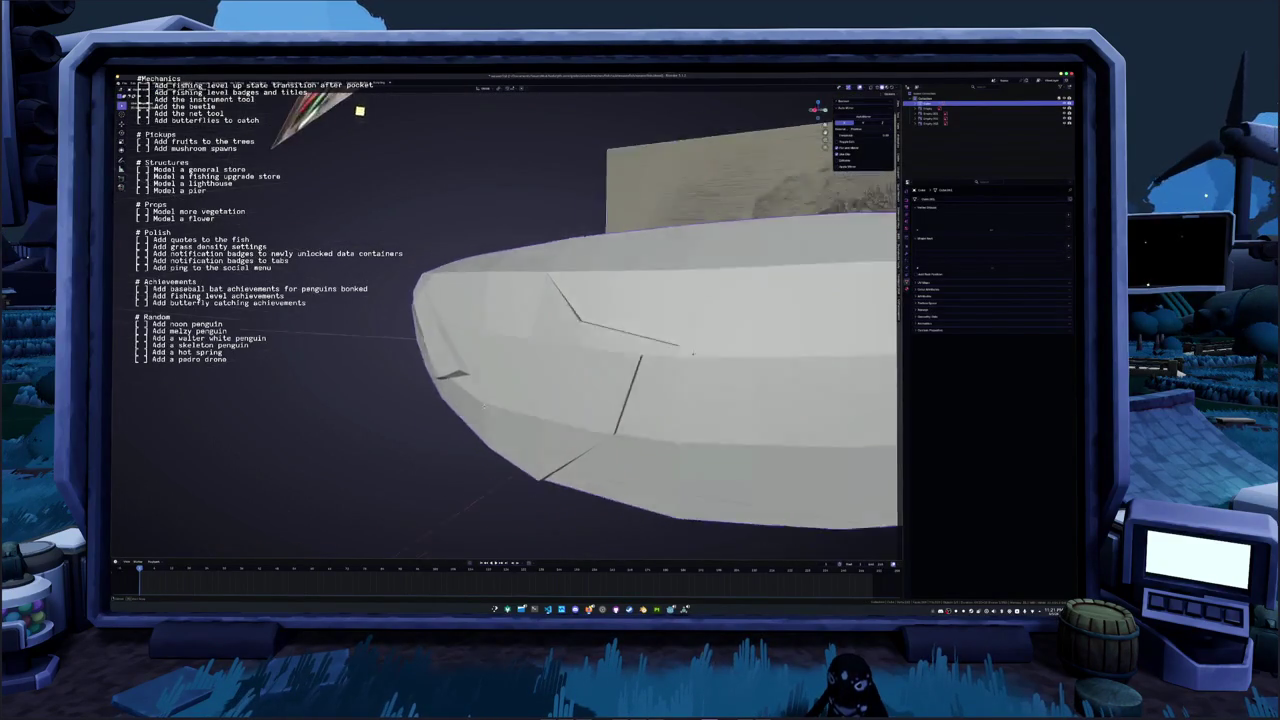
scroll(692, 353, down, 3)
middle_drag(692, 353, 606, 336)
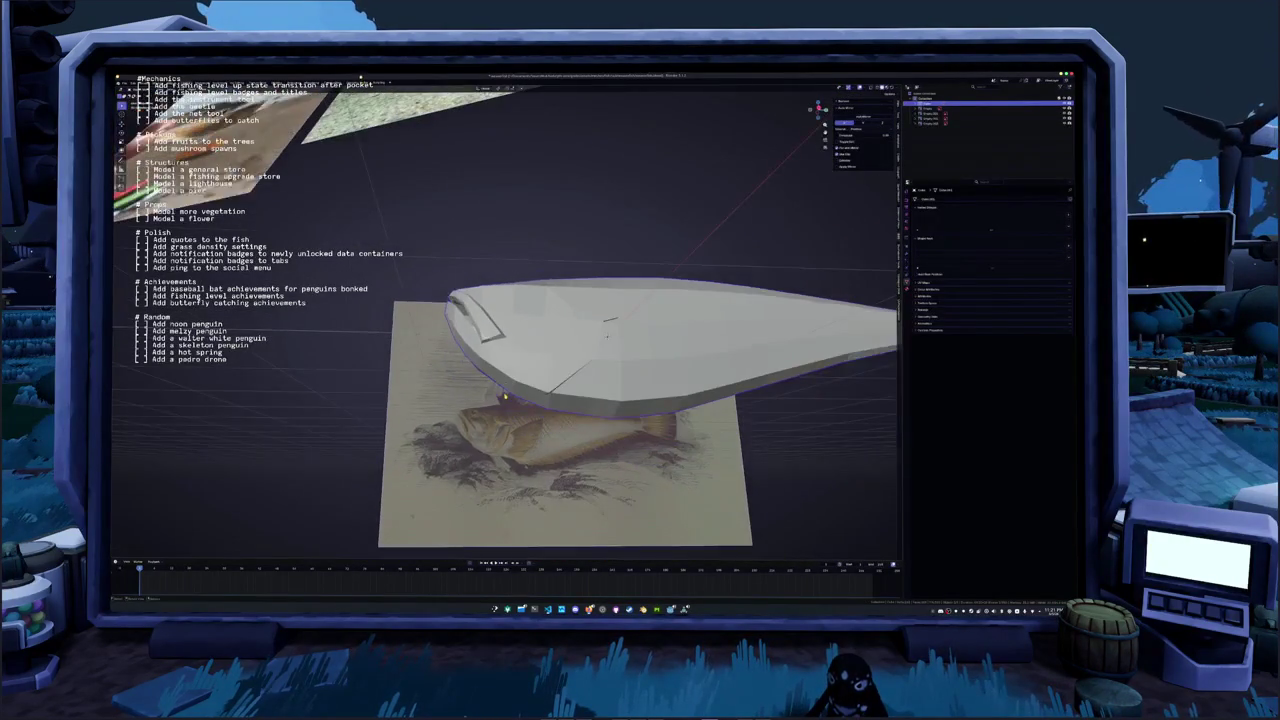
Frame the whole fish against the front reference view and shade the mesh smooth
key(KP_7)
key(Tab)
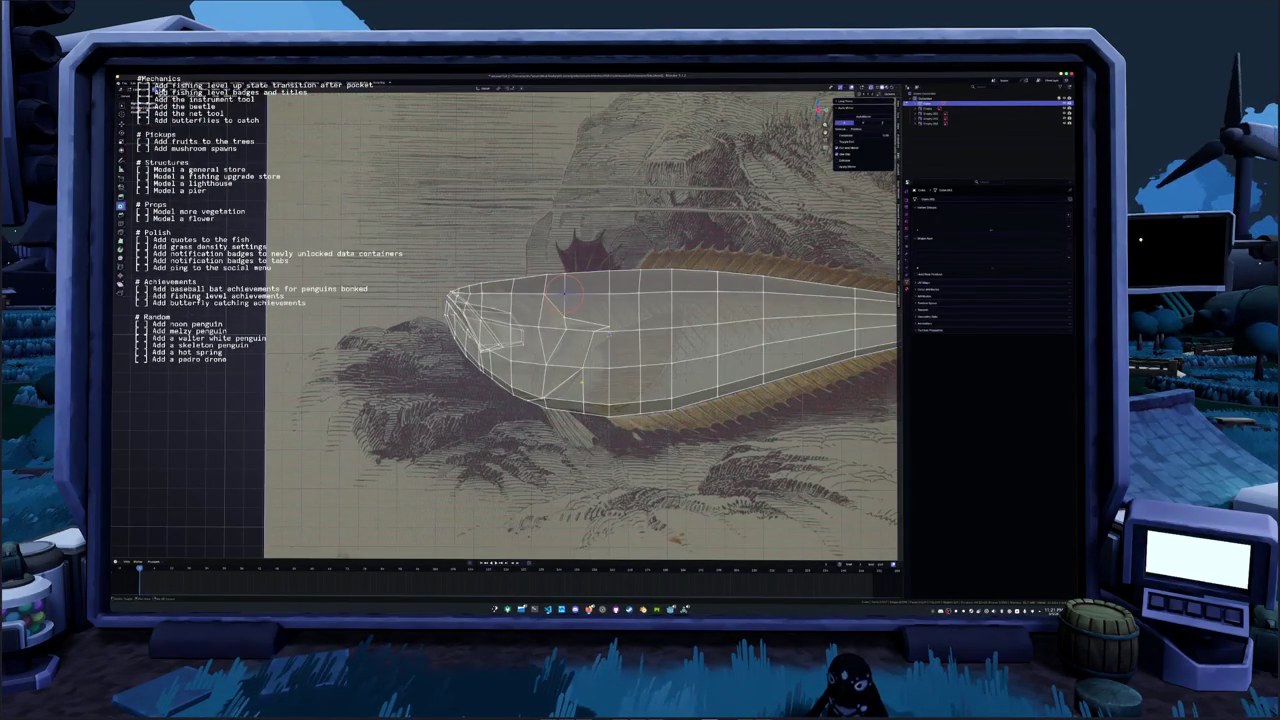
shift+middle_drag(600, 330, 320, 358)
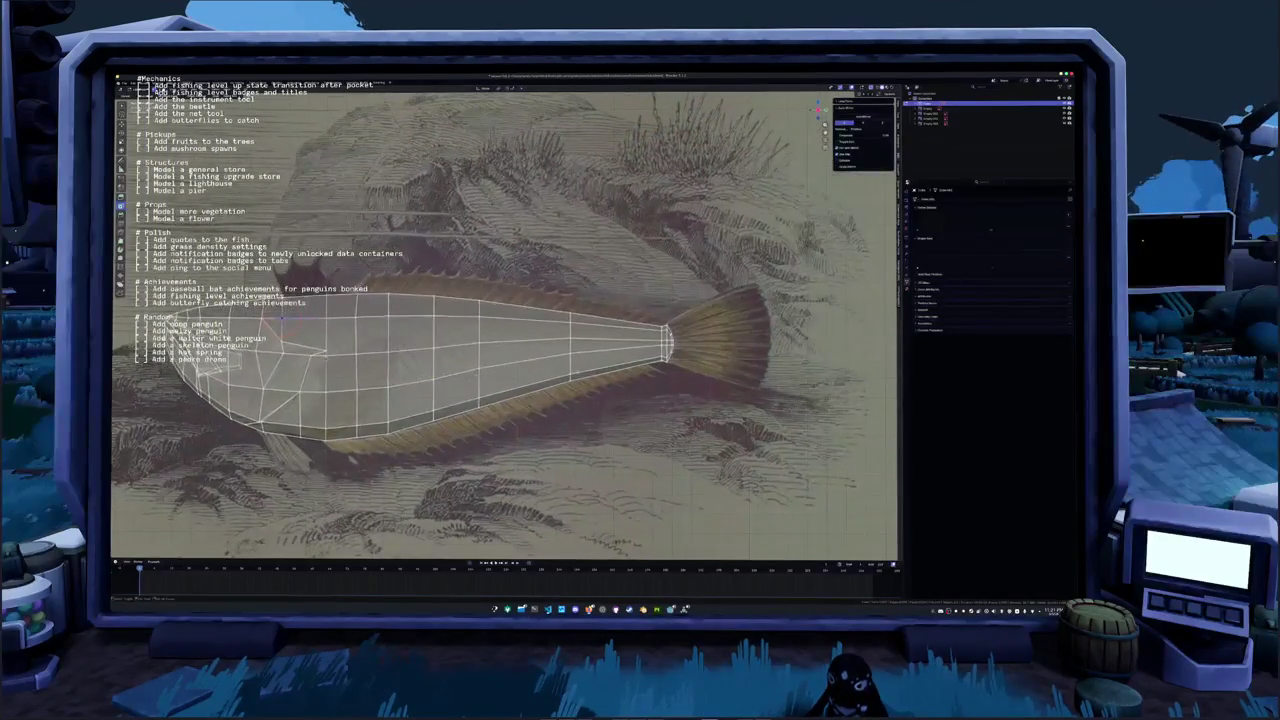
scroll(426, 363, up, 3)
scroll(426, 363, up, 3)
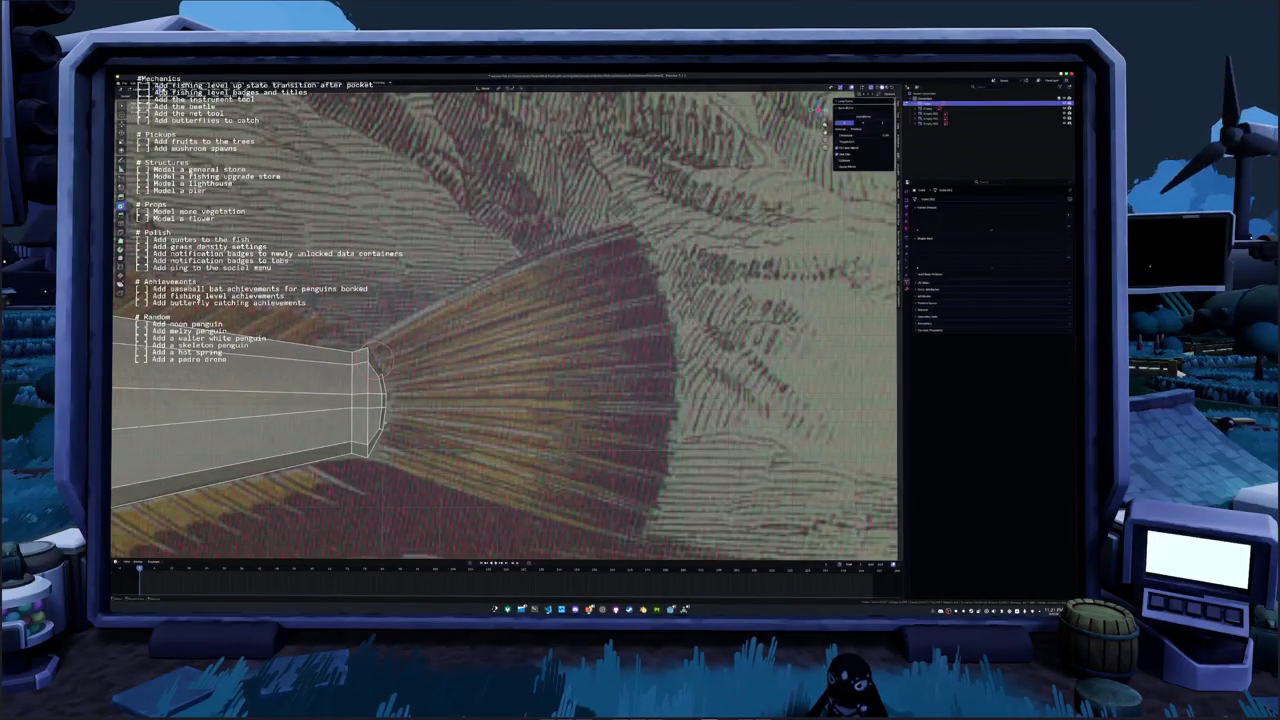
key(e)
scroll(443, 421, down, 3)
right_click(443, 421)
mouse_move(440, 550)
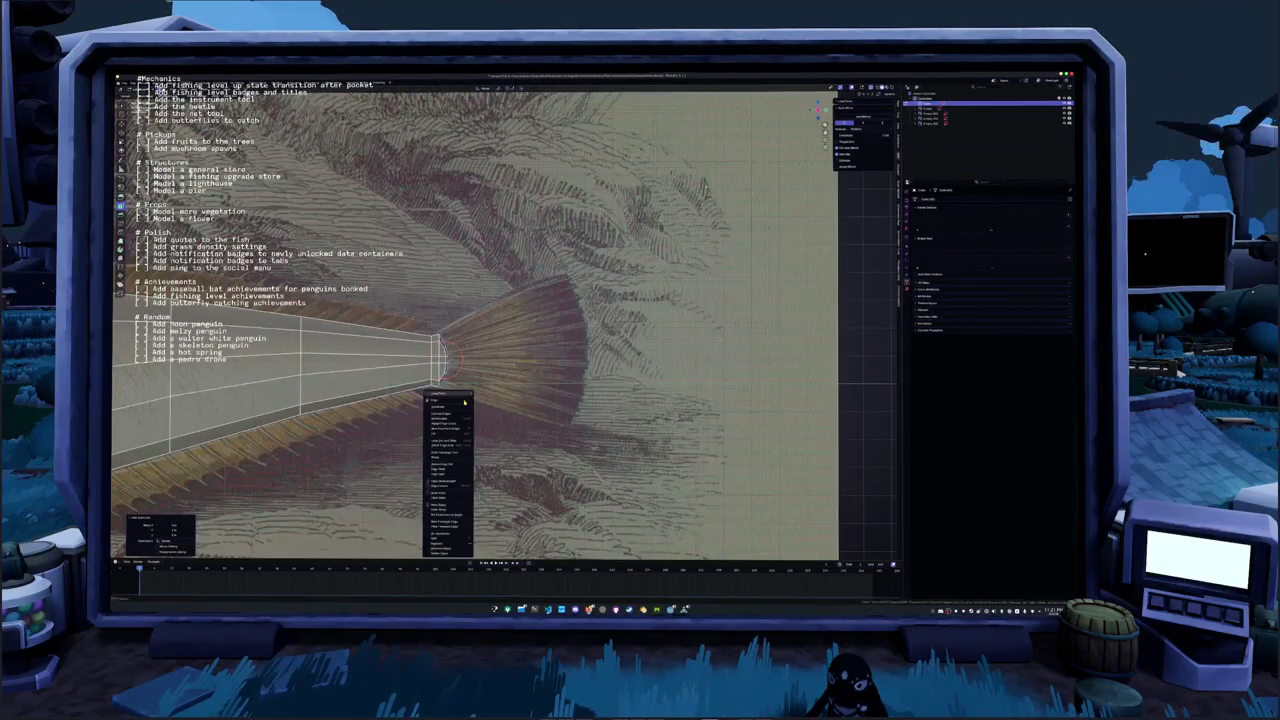
click(484, 546)
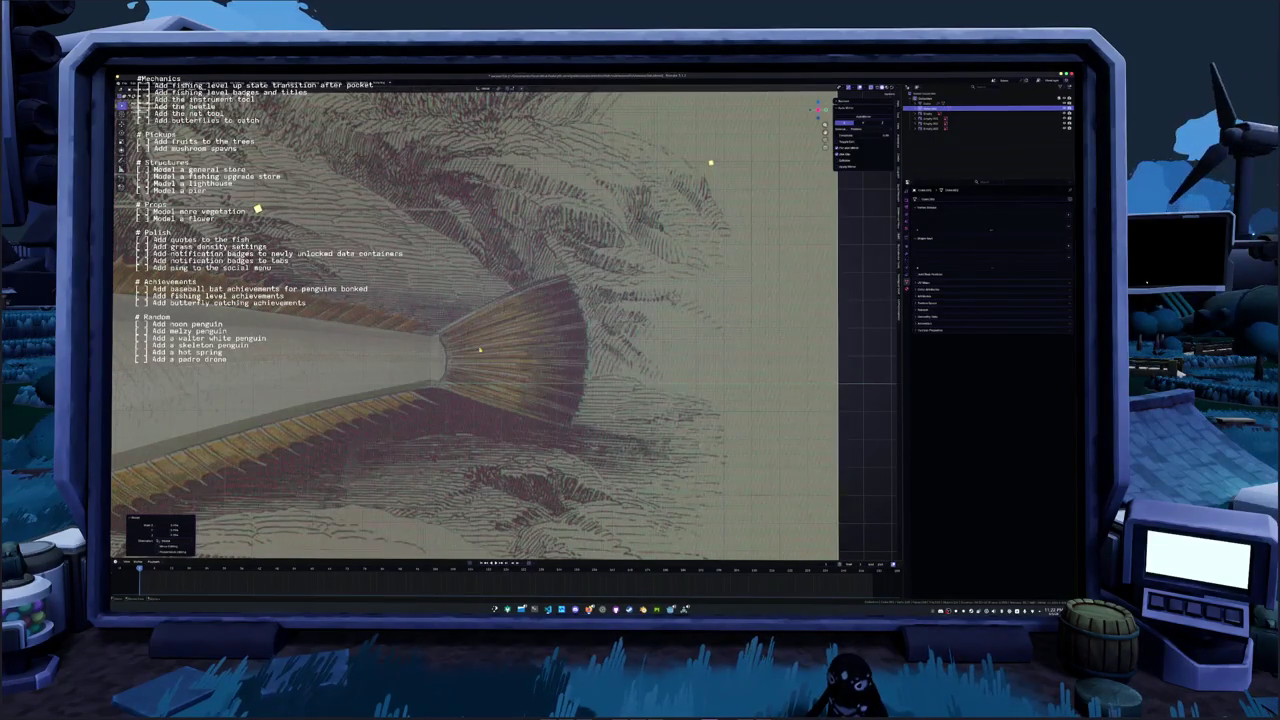
Extrude the tail-end edge loop and scale it into a fan reaching the reference fin edge
key(Tab)
alt+click(473, 349)
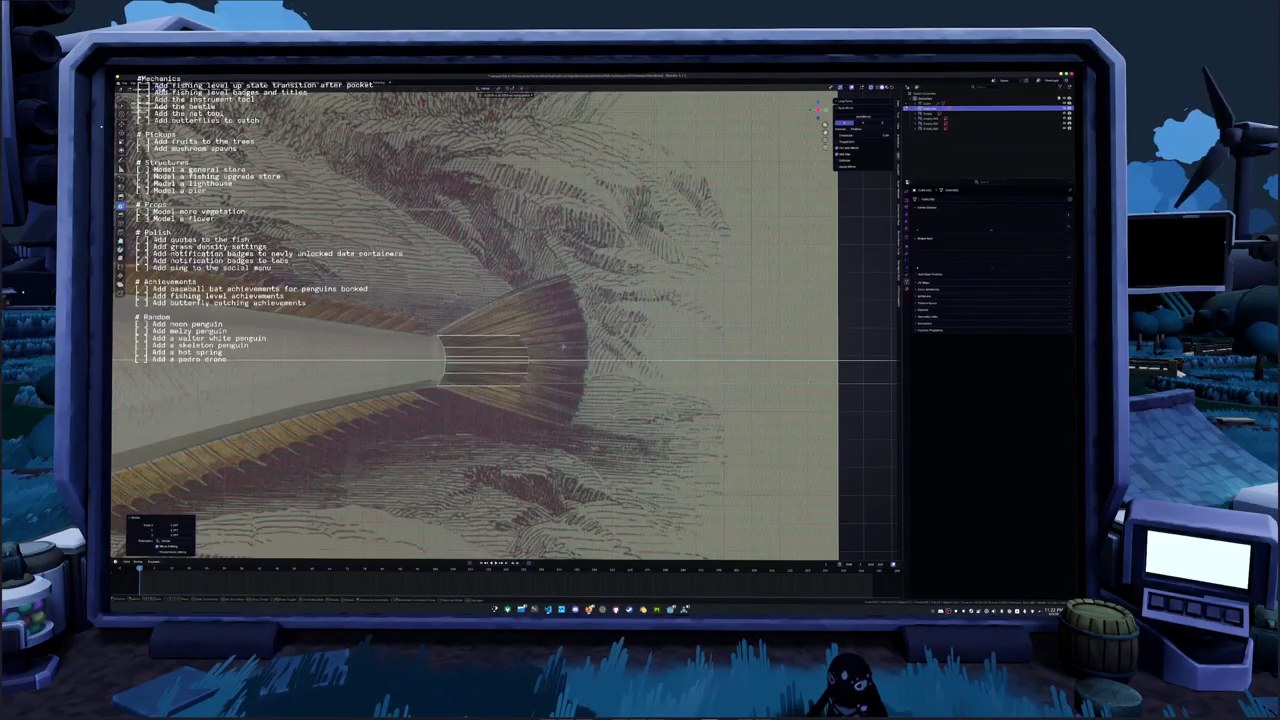
key(e)
key(s)
click(708, 338)
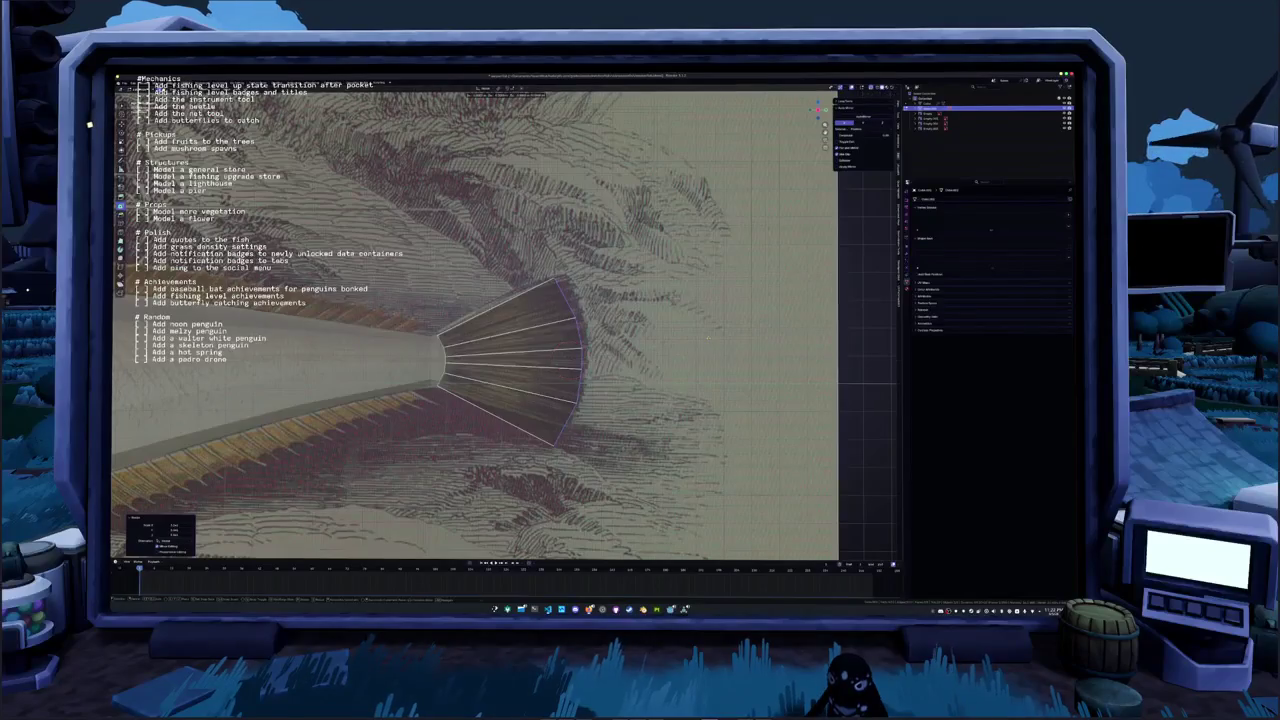
key(ctrl+r)
click(521, 318)
Add an edge loop across the tail fan and scale it along the X axis
click(521, 318)
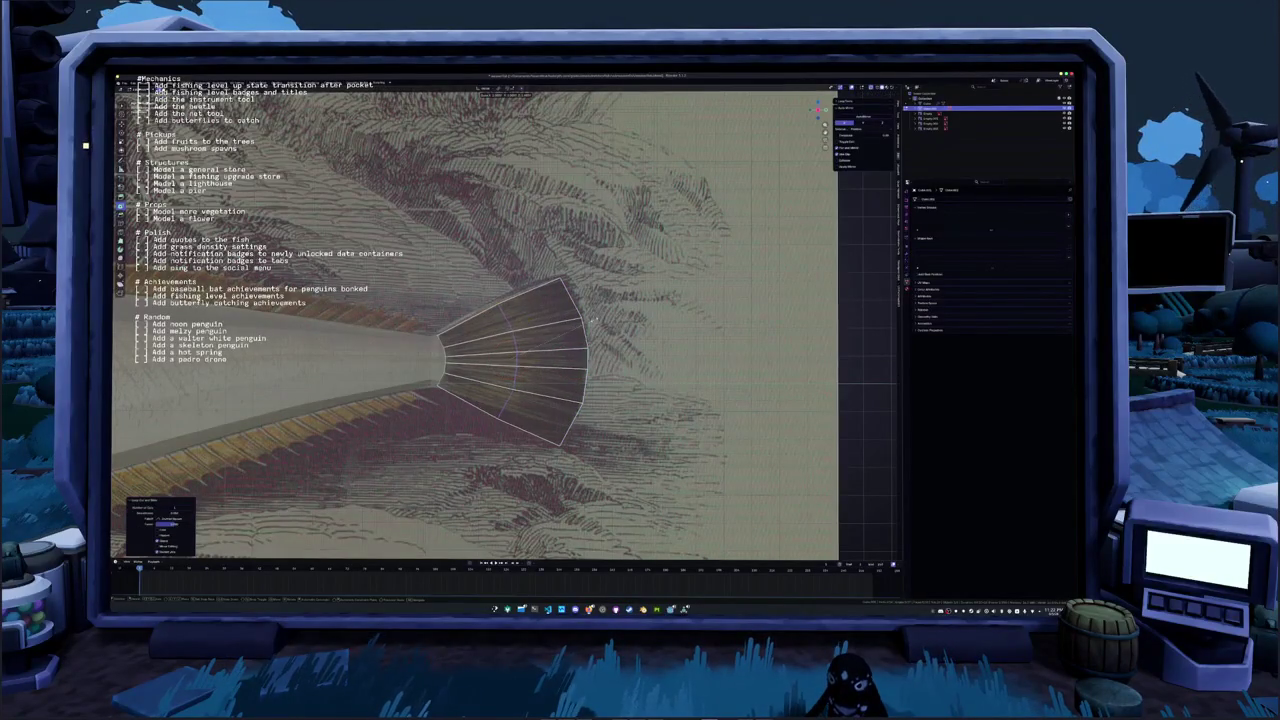
key(ctrl+r)
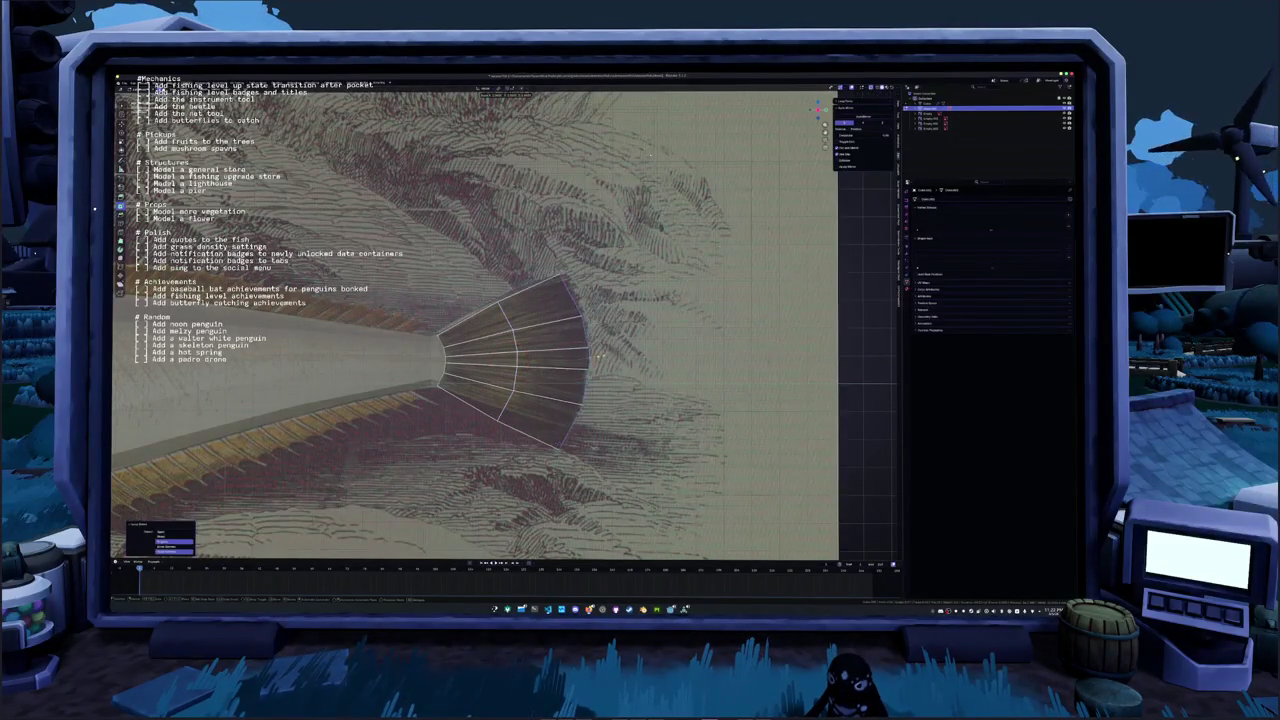
click(648, 158)
key(s)
key(x)
click(648, 158)
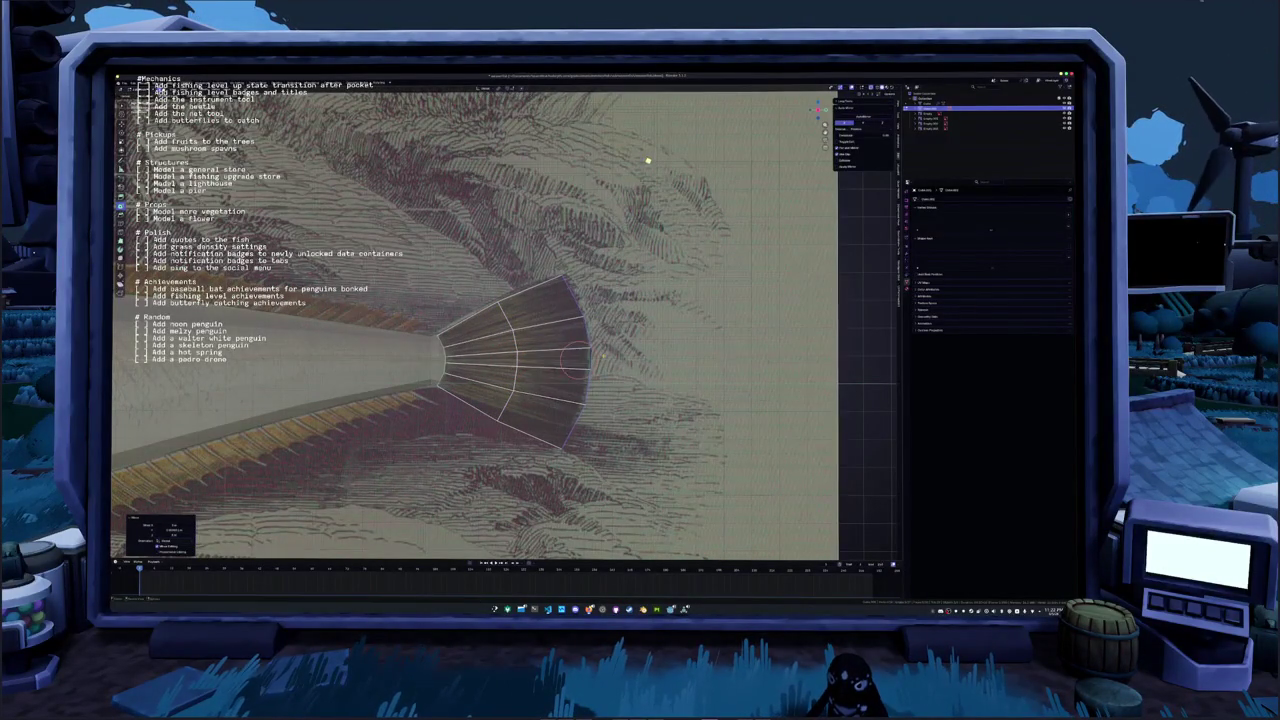
key(KP_Decimal)
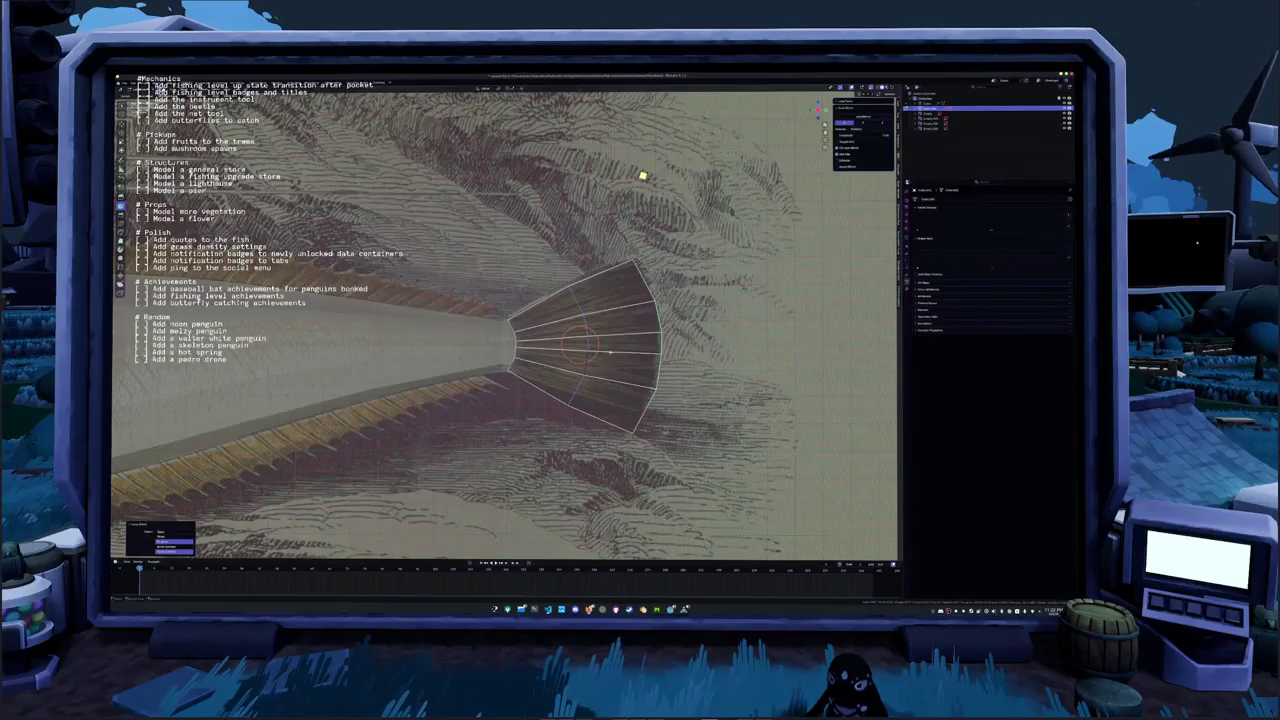
Cut another loop and an arc-shaped loop across the middle of the tail fan
key(s)
click(638, 186)
scroll(620, 209, down, 2)
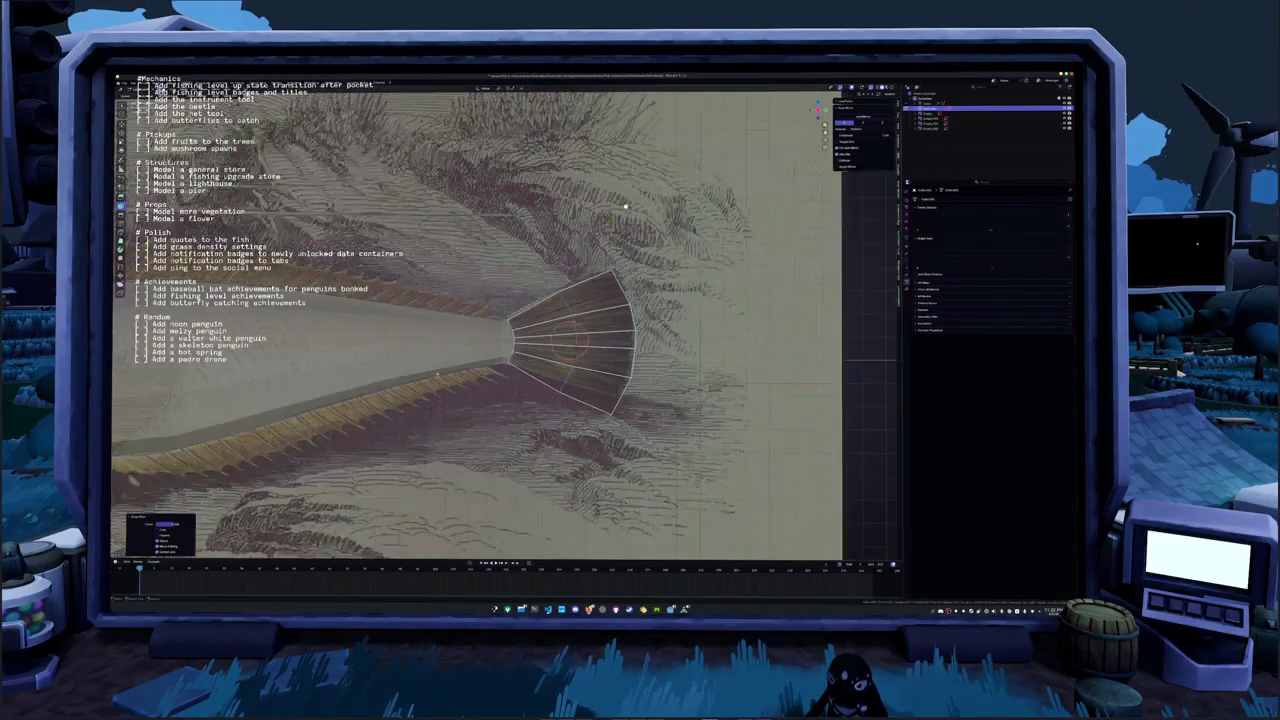
key(ctrl+r)
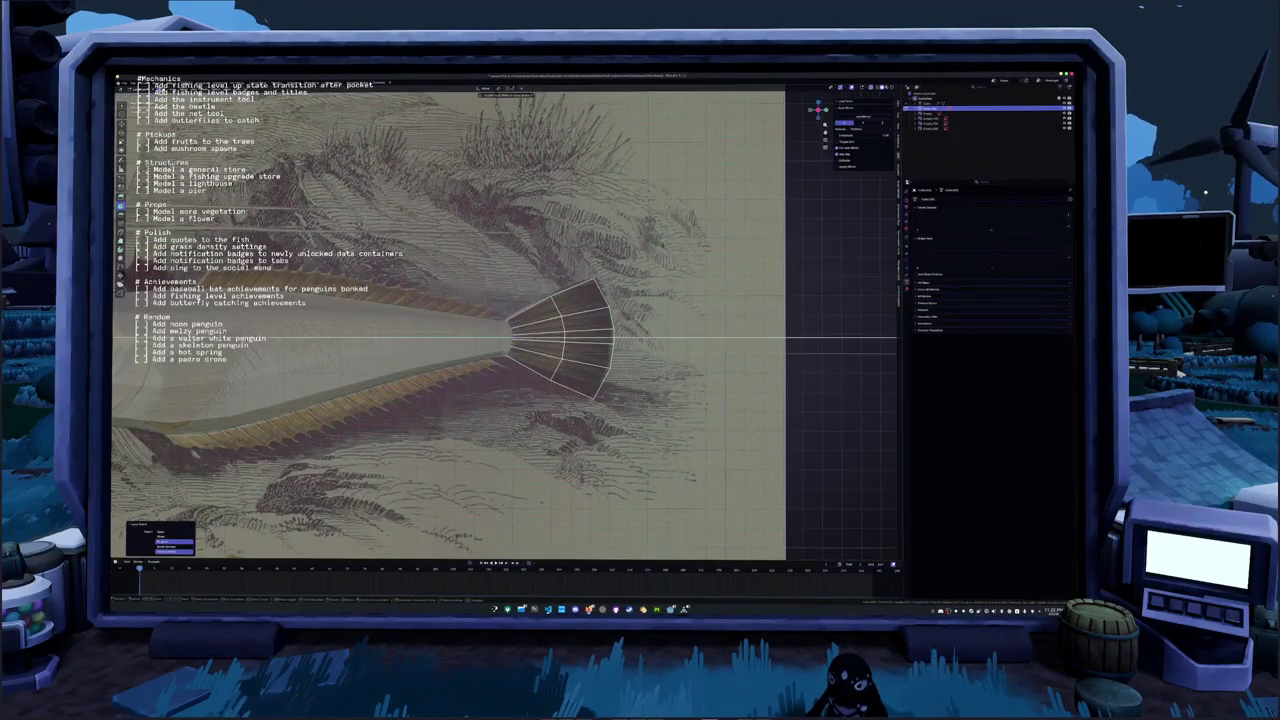
click(534, 341)
key(Tab)
Duplicate the body's top edges and separate them into their own object
key(n)
scroll(510, 346, down, 2)
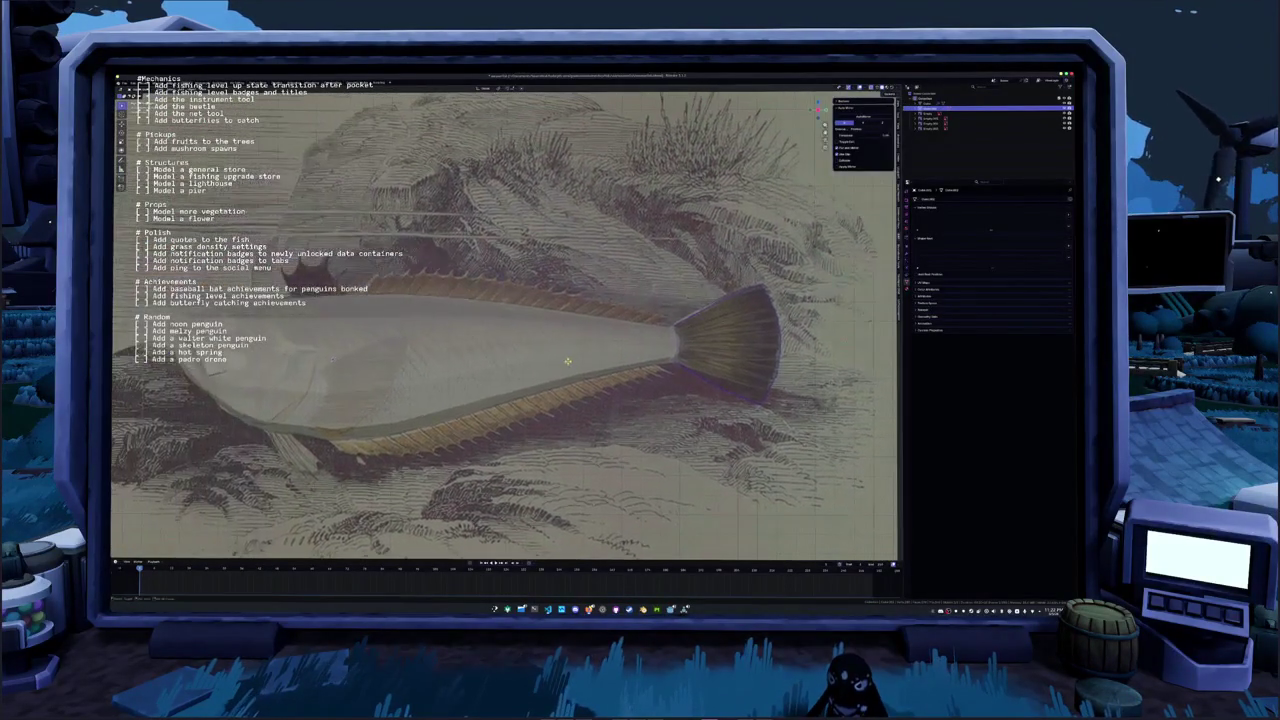
key(Tab)
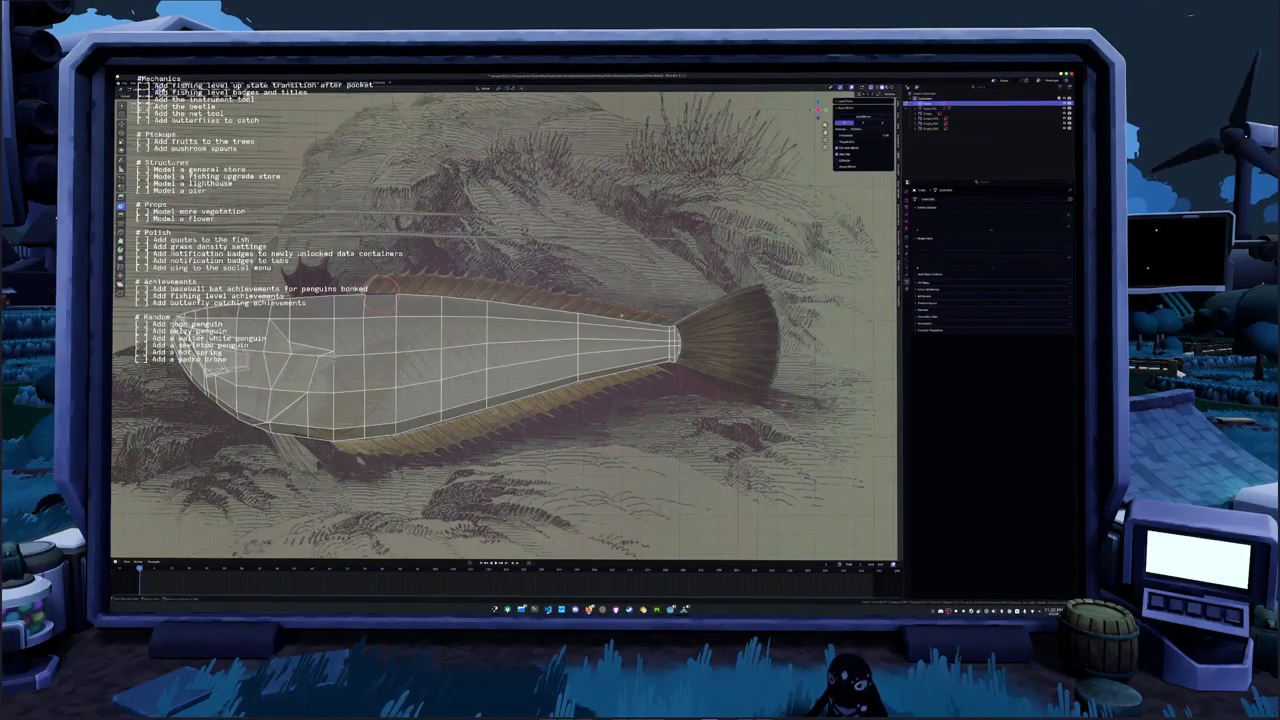
key(ctrl+l)
key(s)
right_click(600, 312)
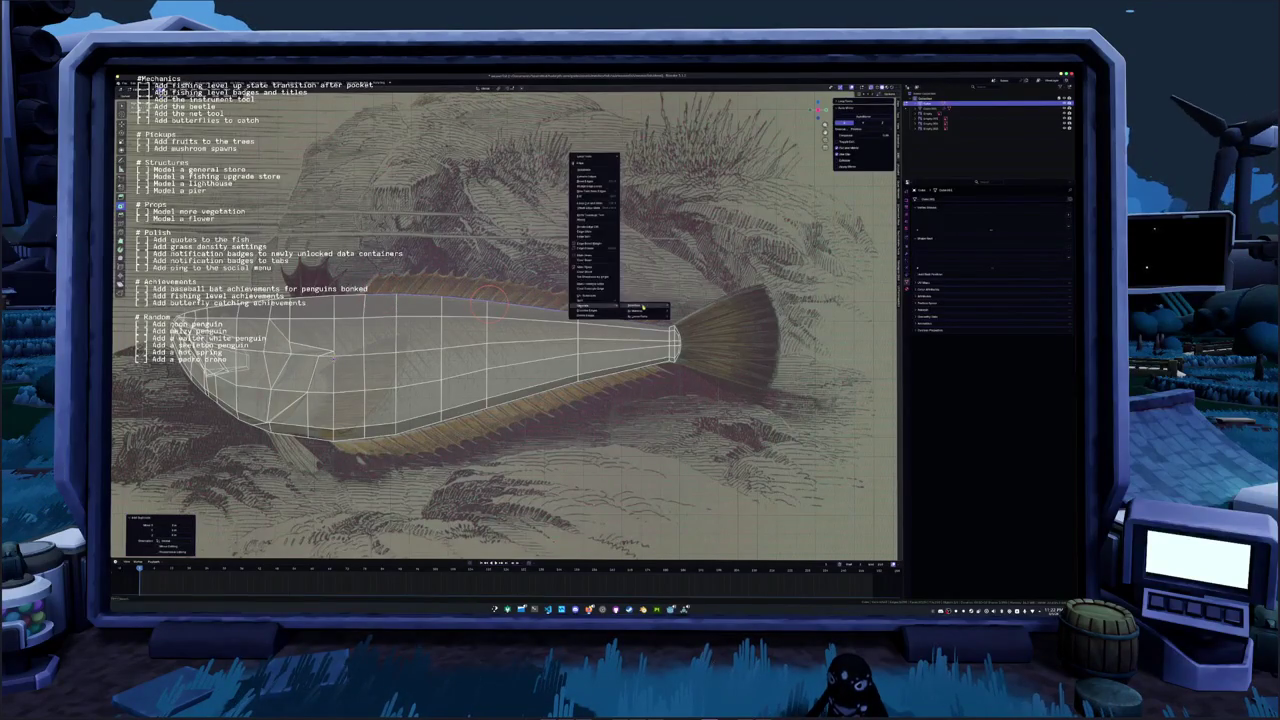
click(600, 300)
key(Tab)
click(508, 306)
Move the separated strip straight up along Z onto the fish's back
scroll(508, 306, up, 2)
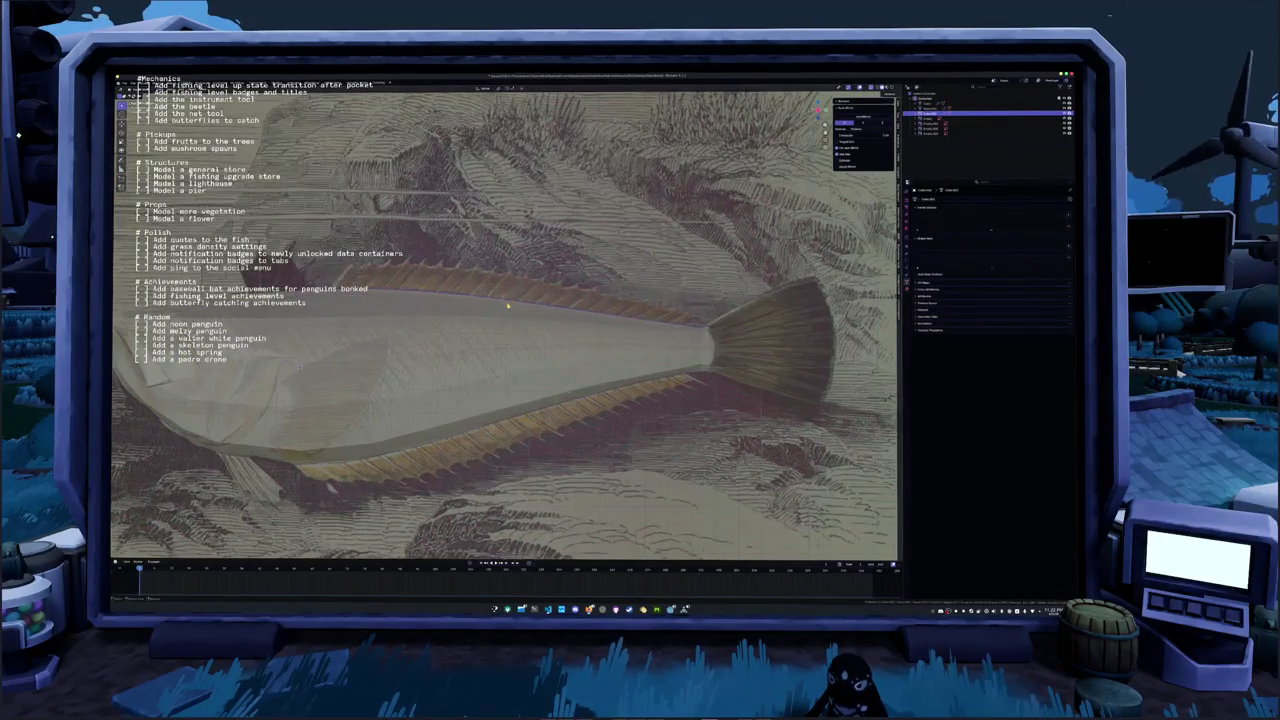
key(g)
key(z)
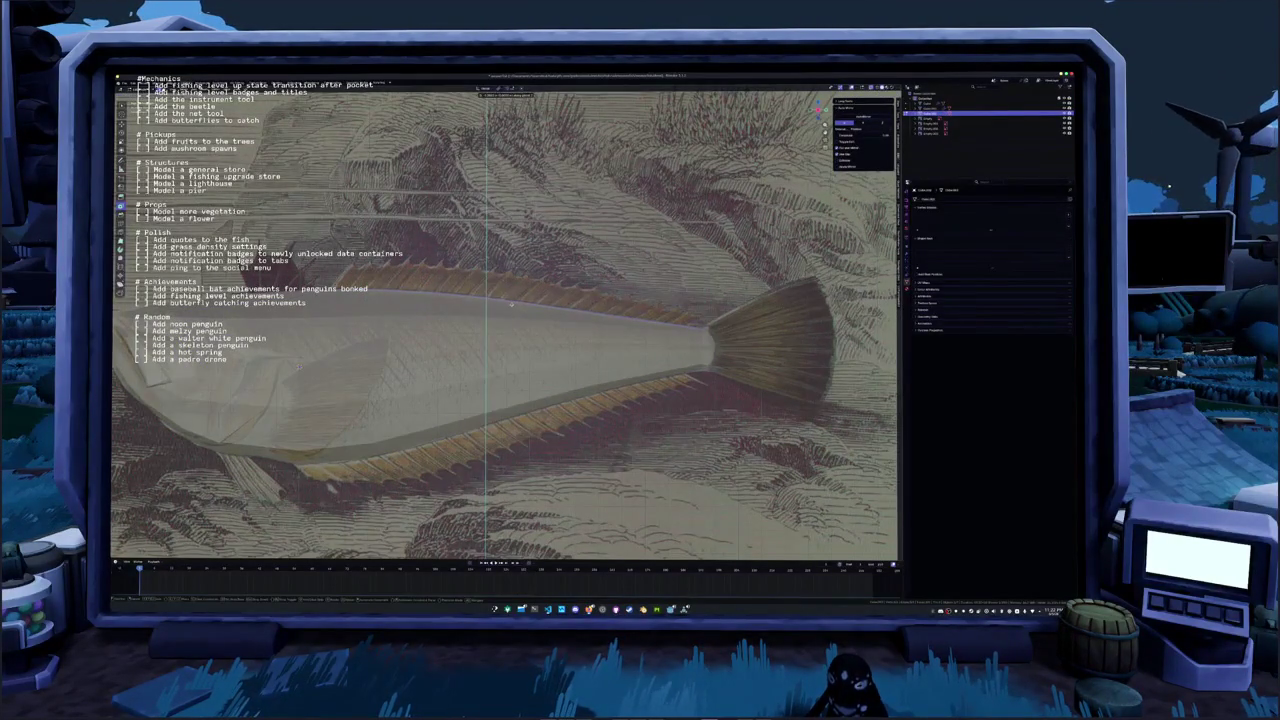
click(511, 304)
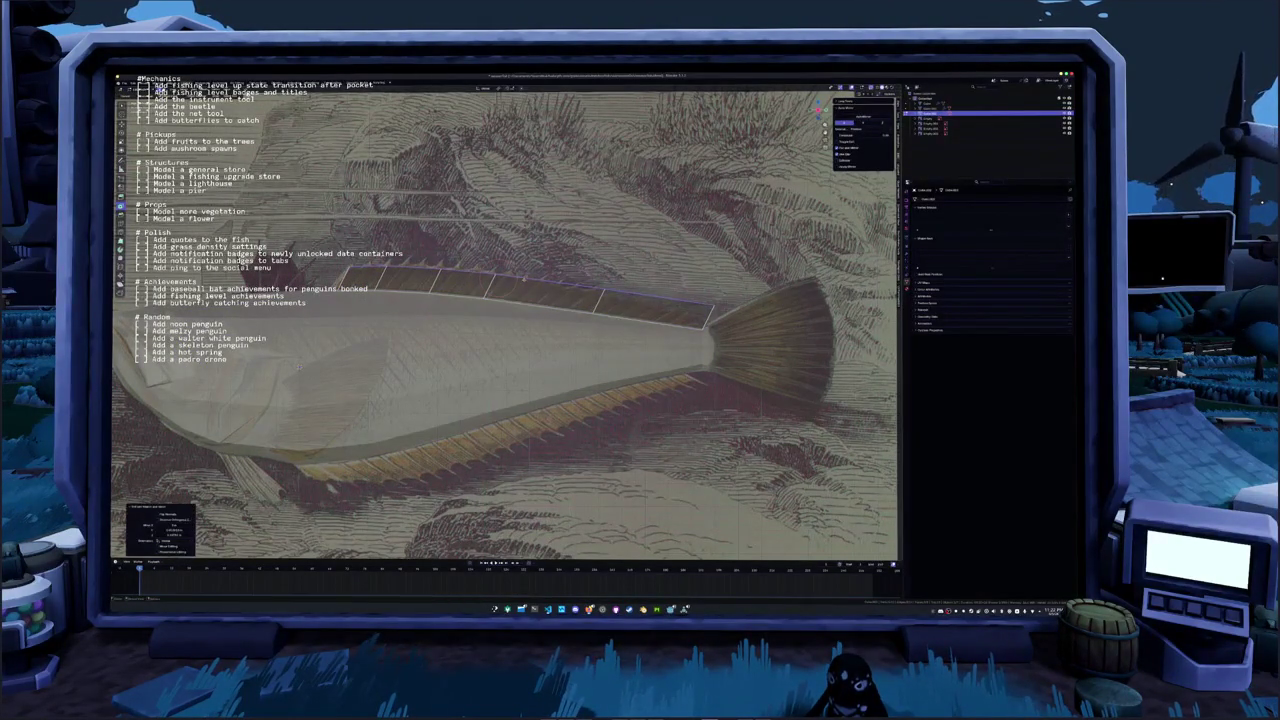
shift+right_click(497, 278)
Add a loop cut across the dorsal fin strip
key(Tab)
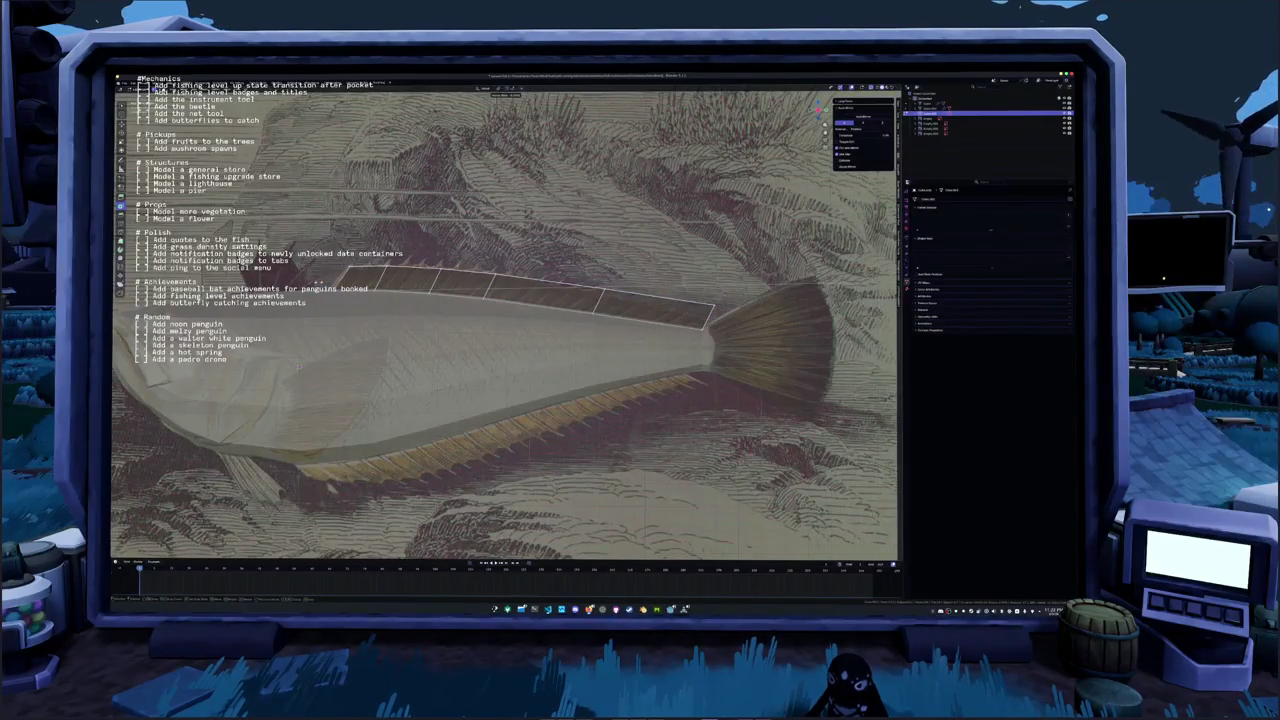
shift+right_click(330, 288)
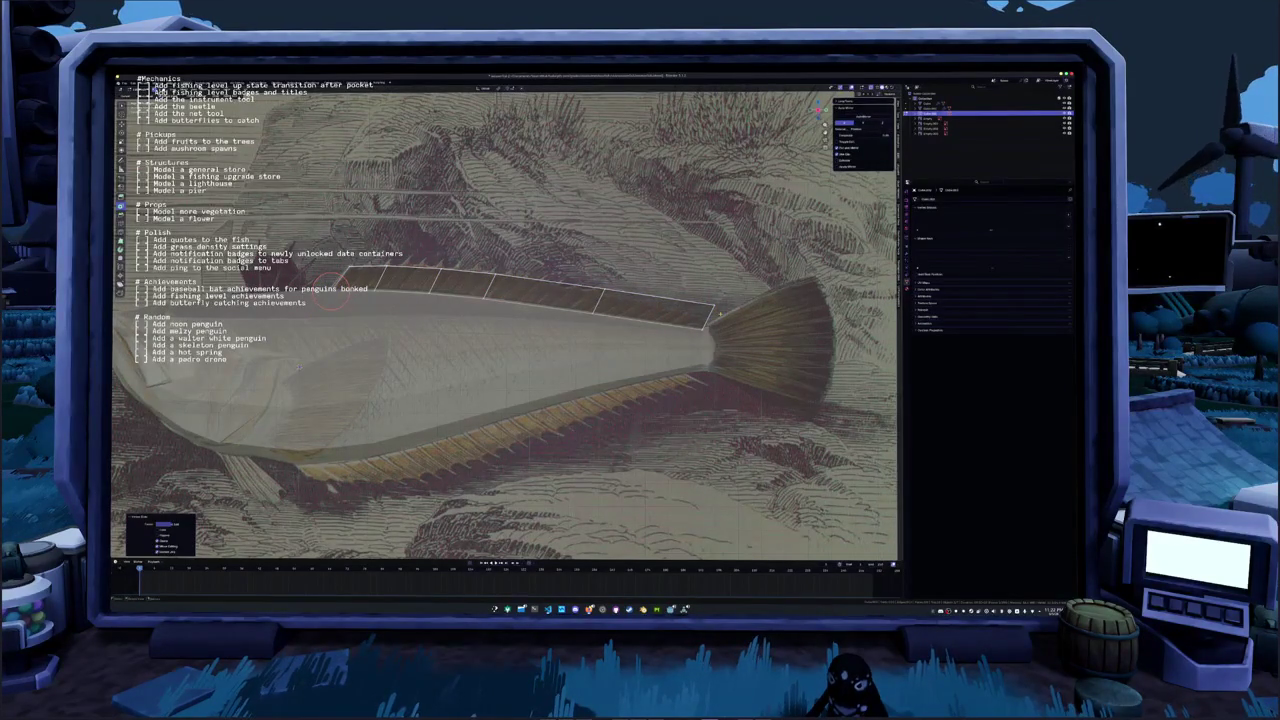
click(712, 318)
key(g)
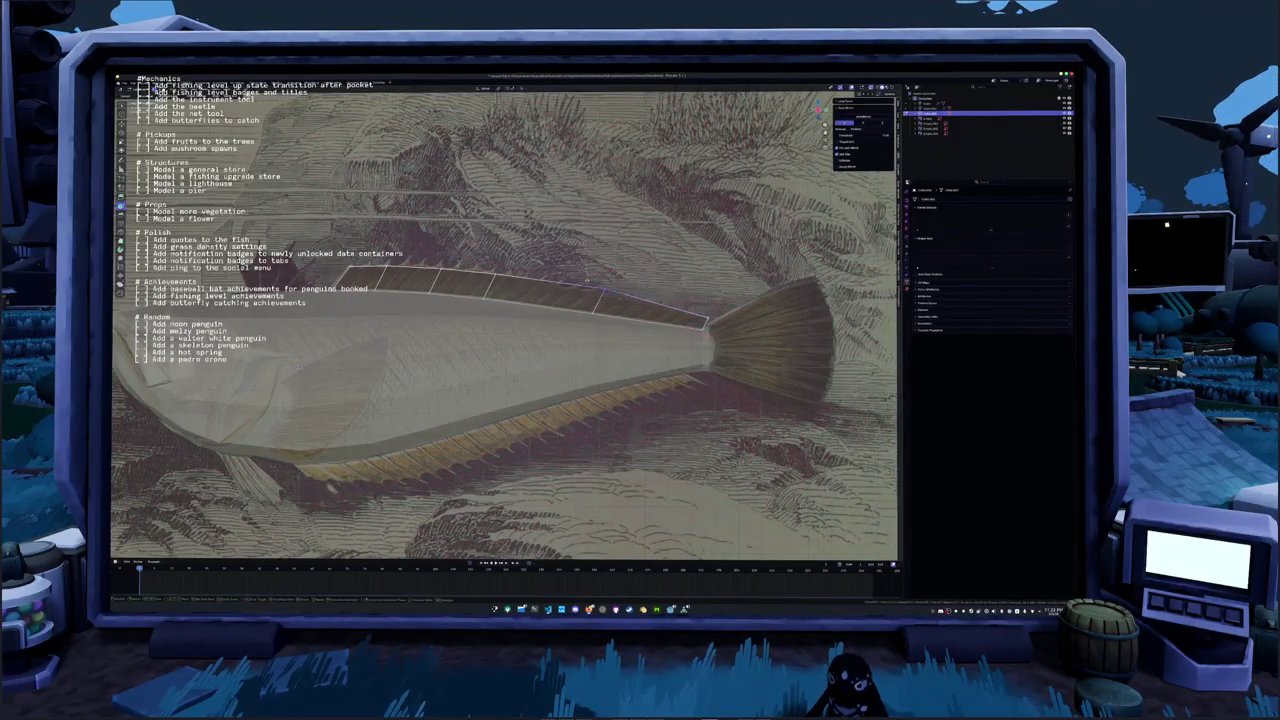
shift+right_click(603, 292)
key(ctrl+r)
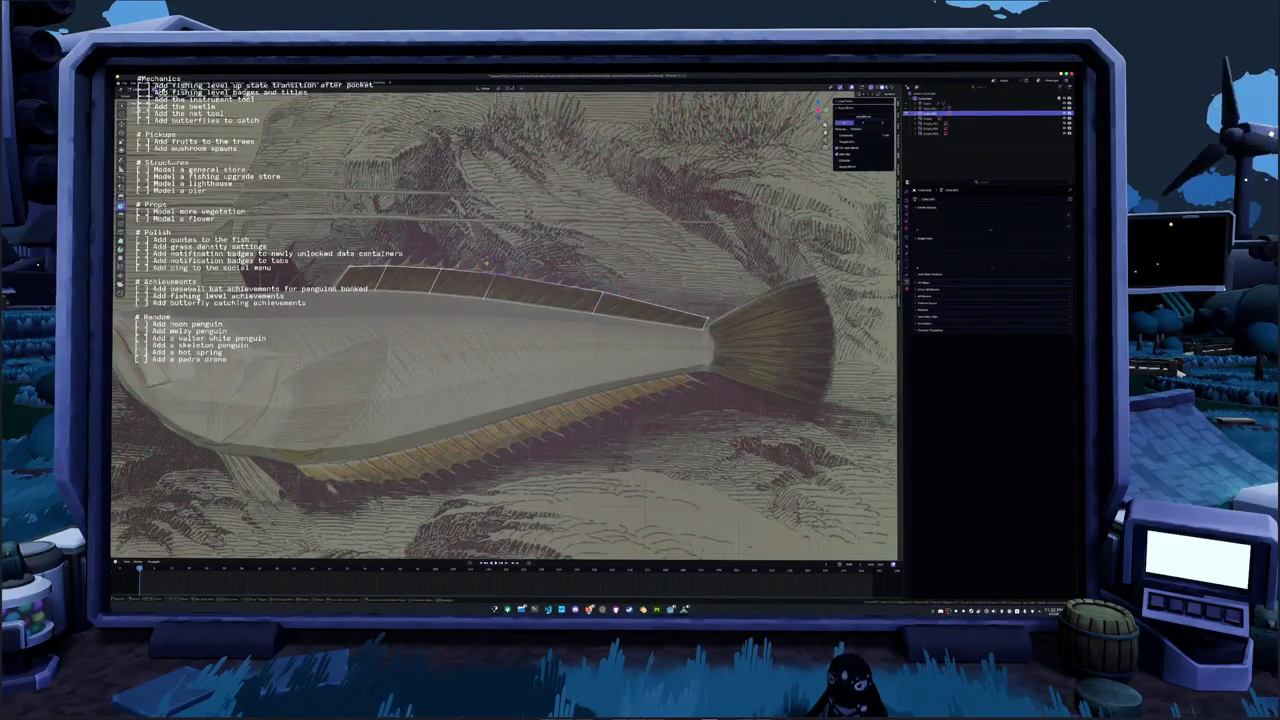
click(491, 266)
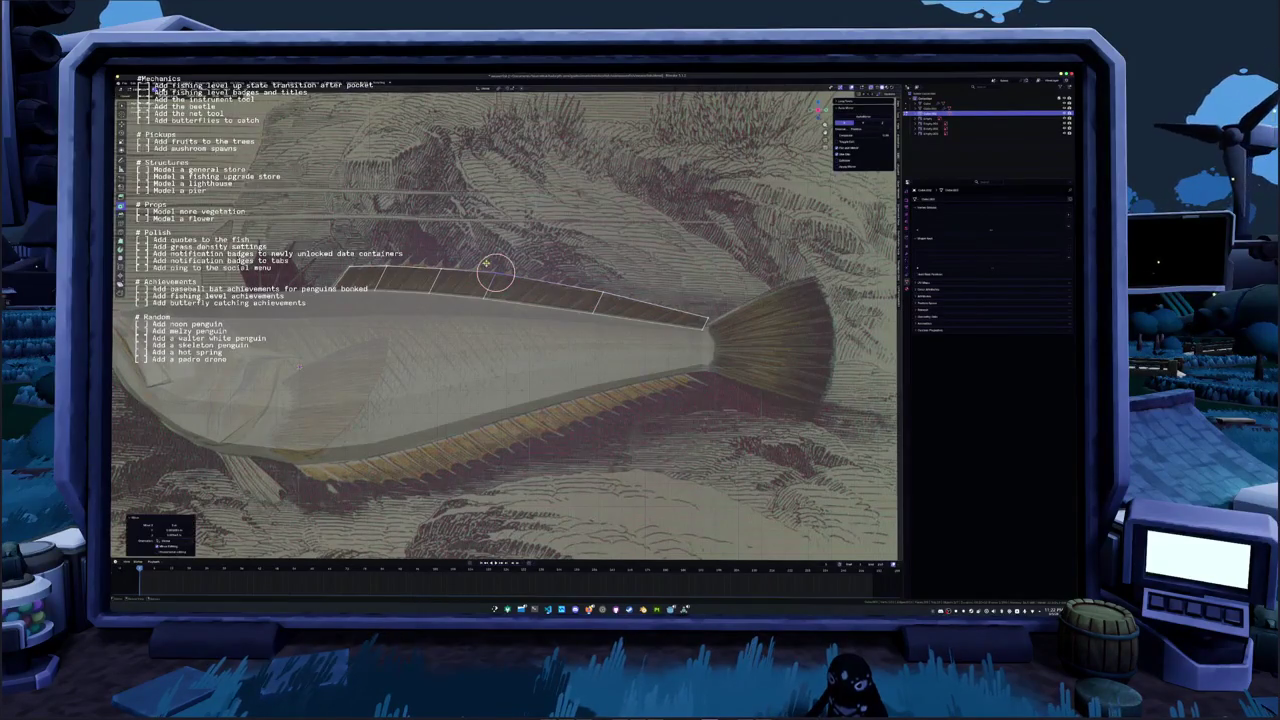
middle_drag(500, 343, 491, 289)
Split the body's lower edges off into a separate lower fin piece
key(Tab)
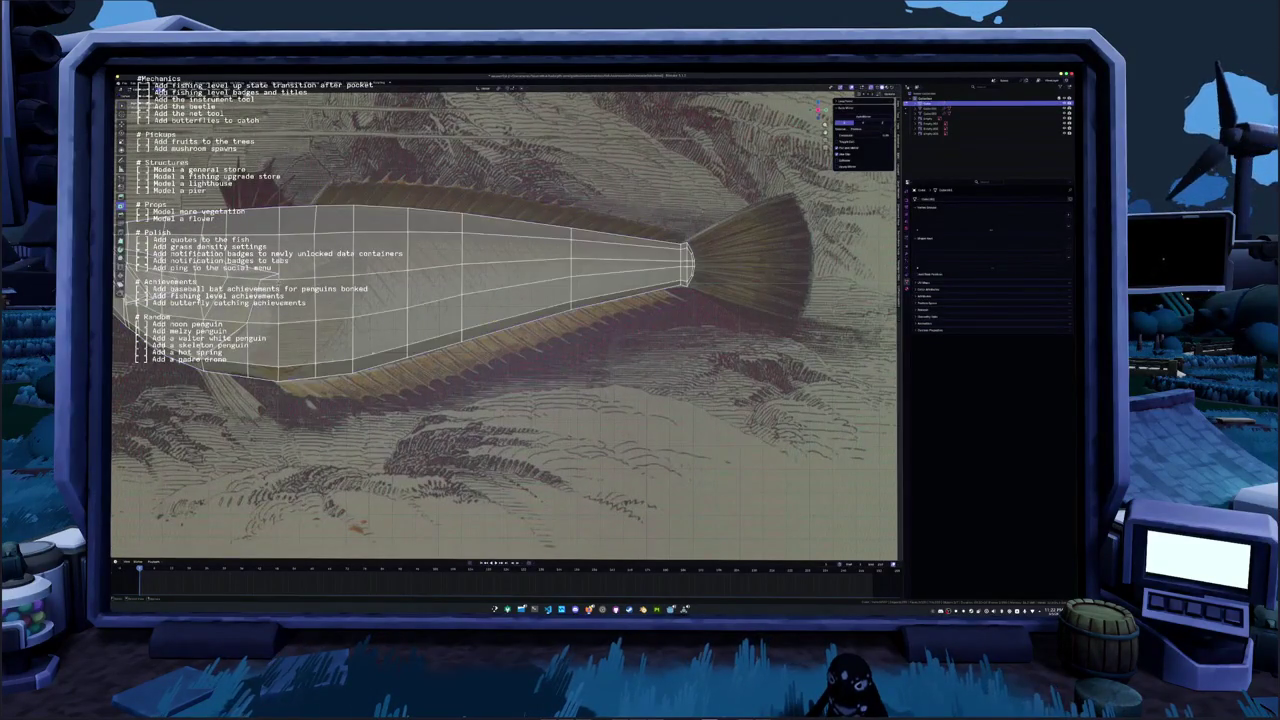
alt+click(577, 348)
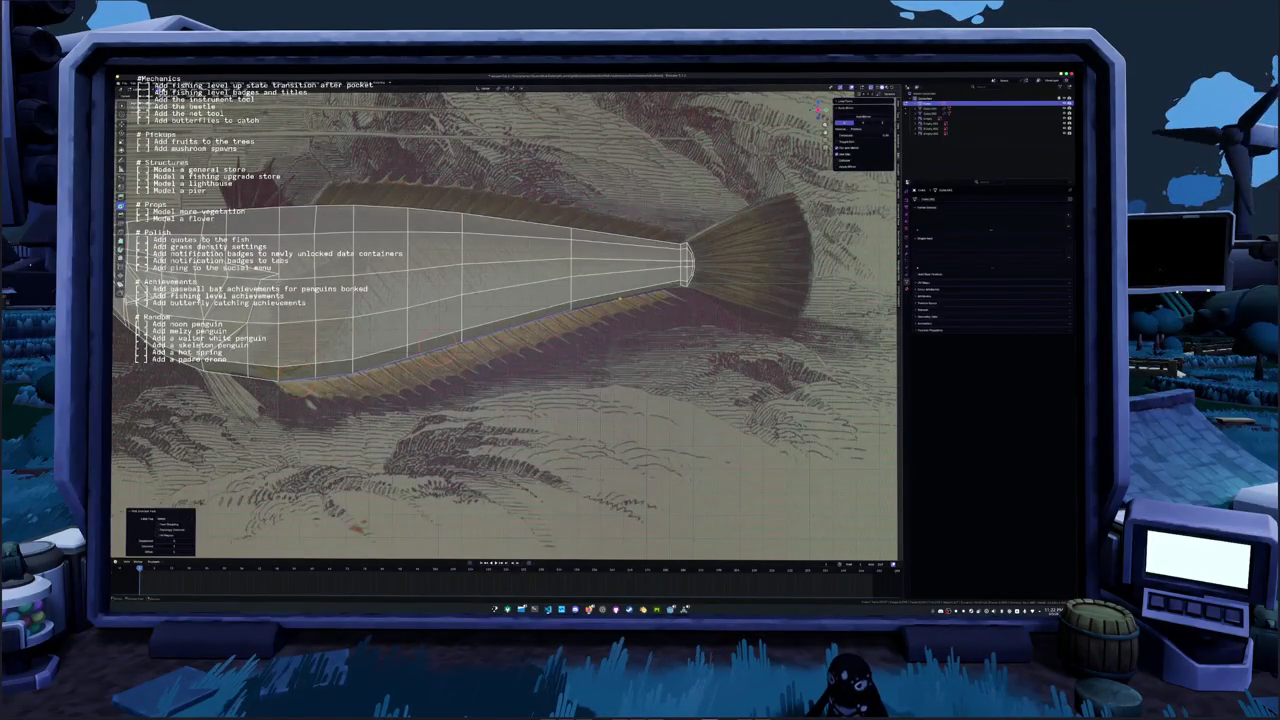
right_click(577, 348)
click(619, 347)
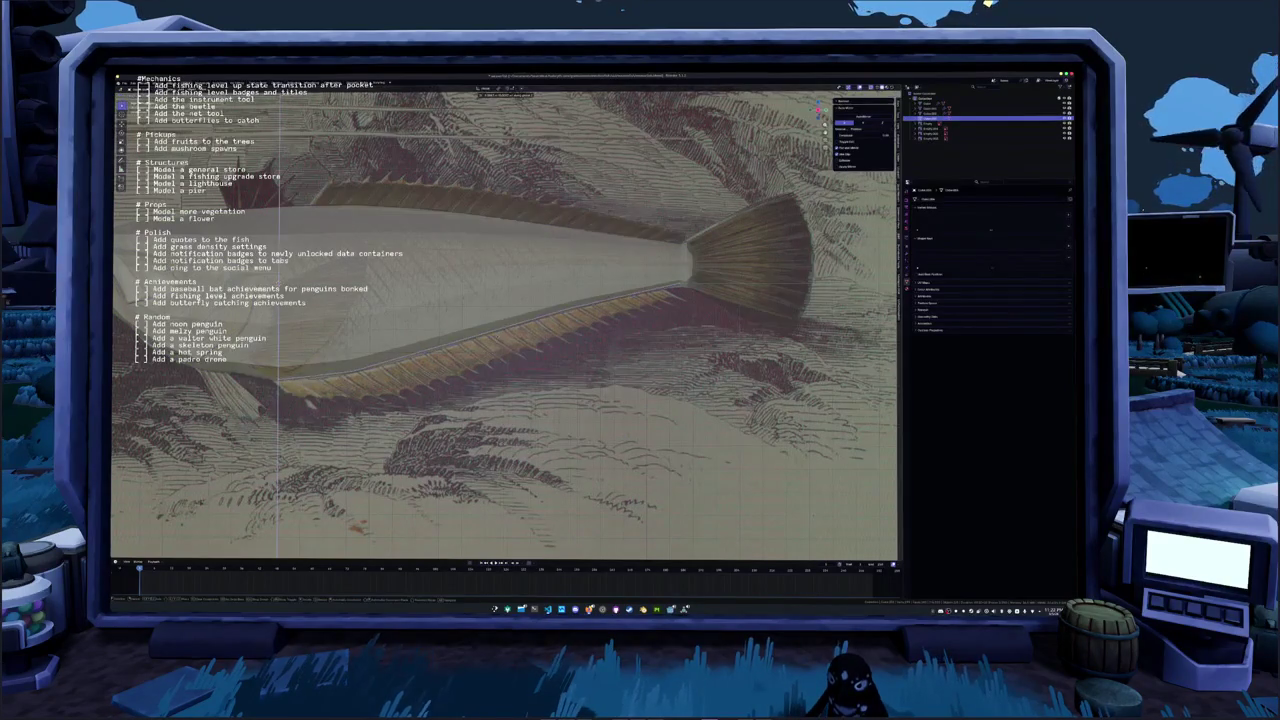
key(Tab)
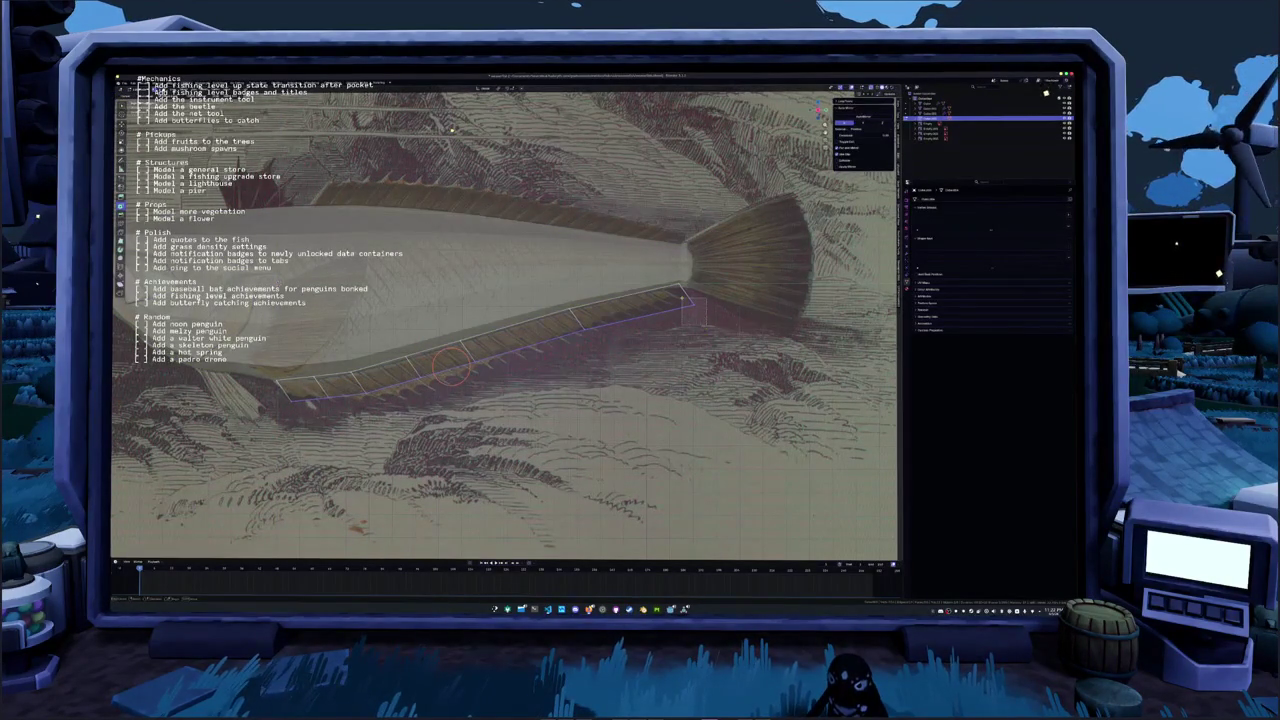
Select the lower fin's tip and vertices along its belly edge to match the reference
click(694, 303)
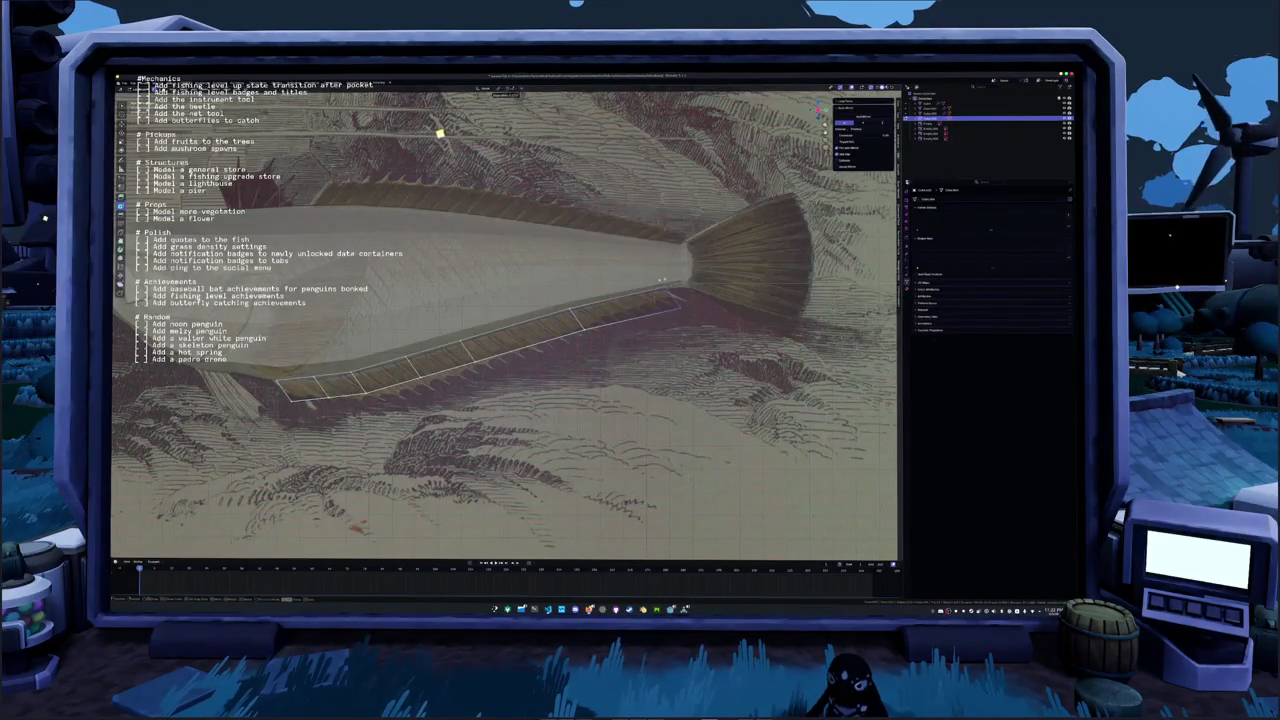
click(667, 293)
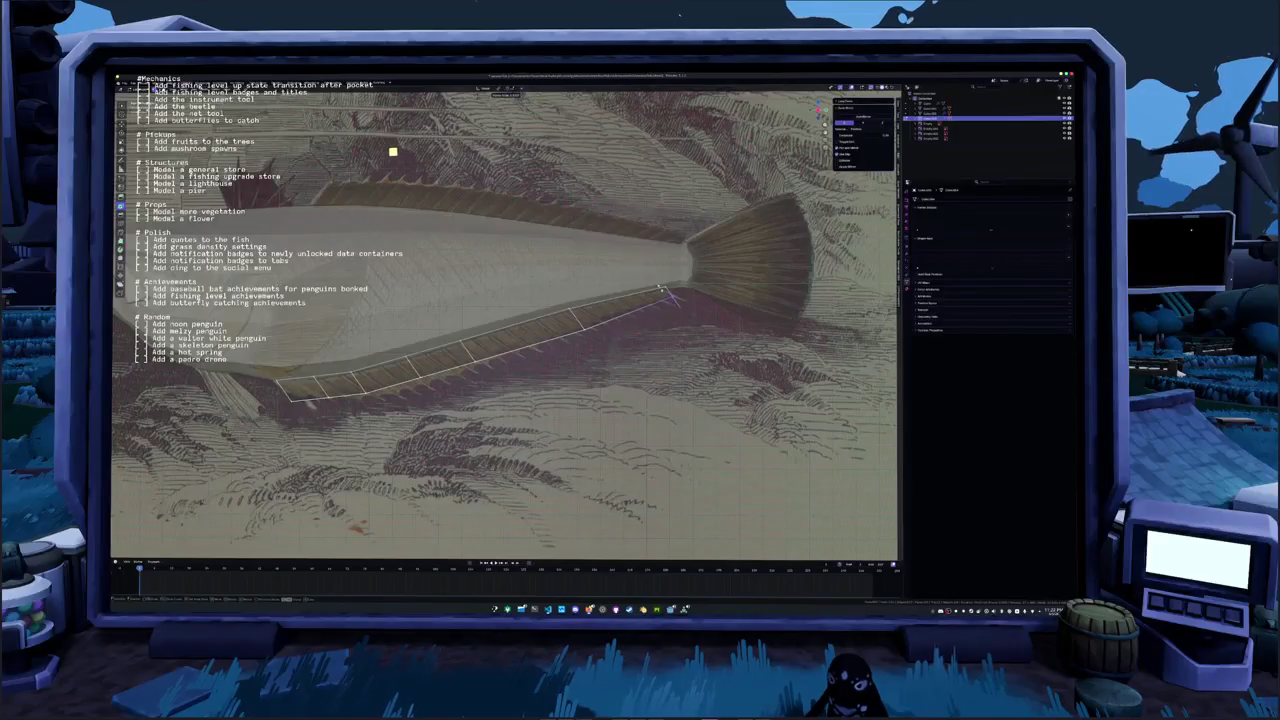
click(572, 318)
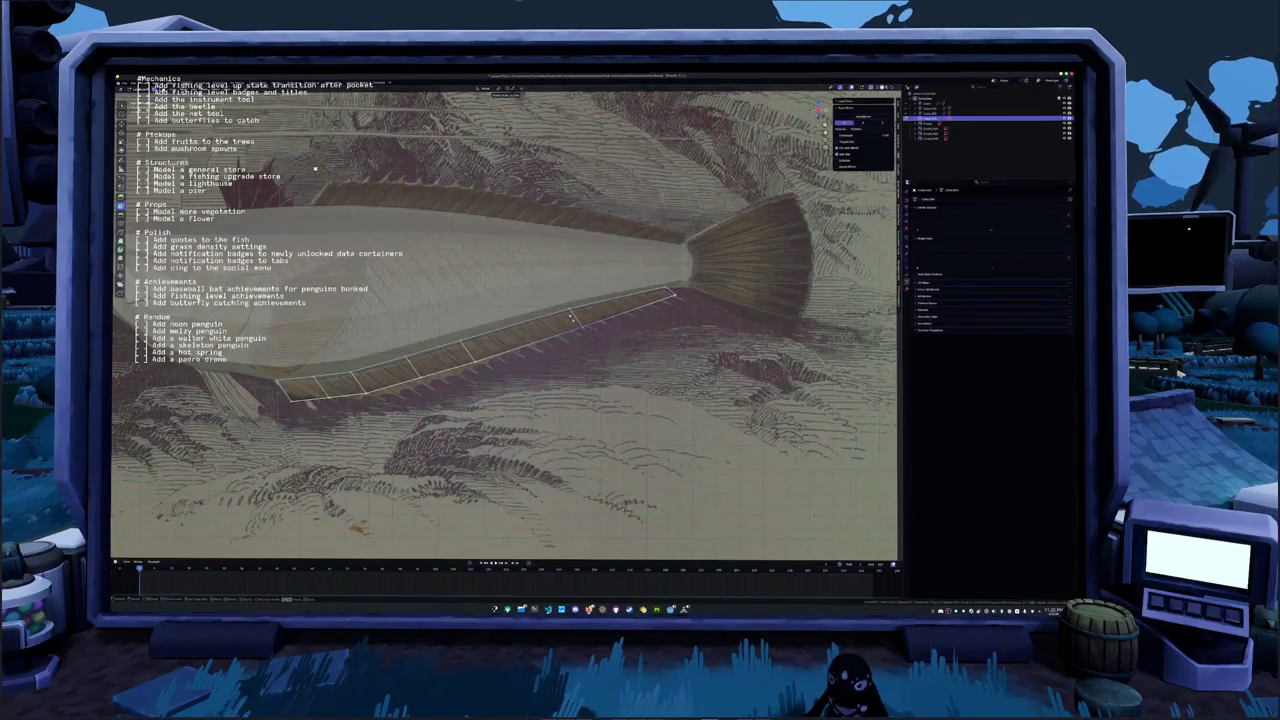
middle_drag(572, 316, 548, 338)
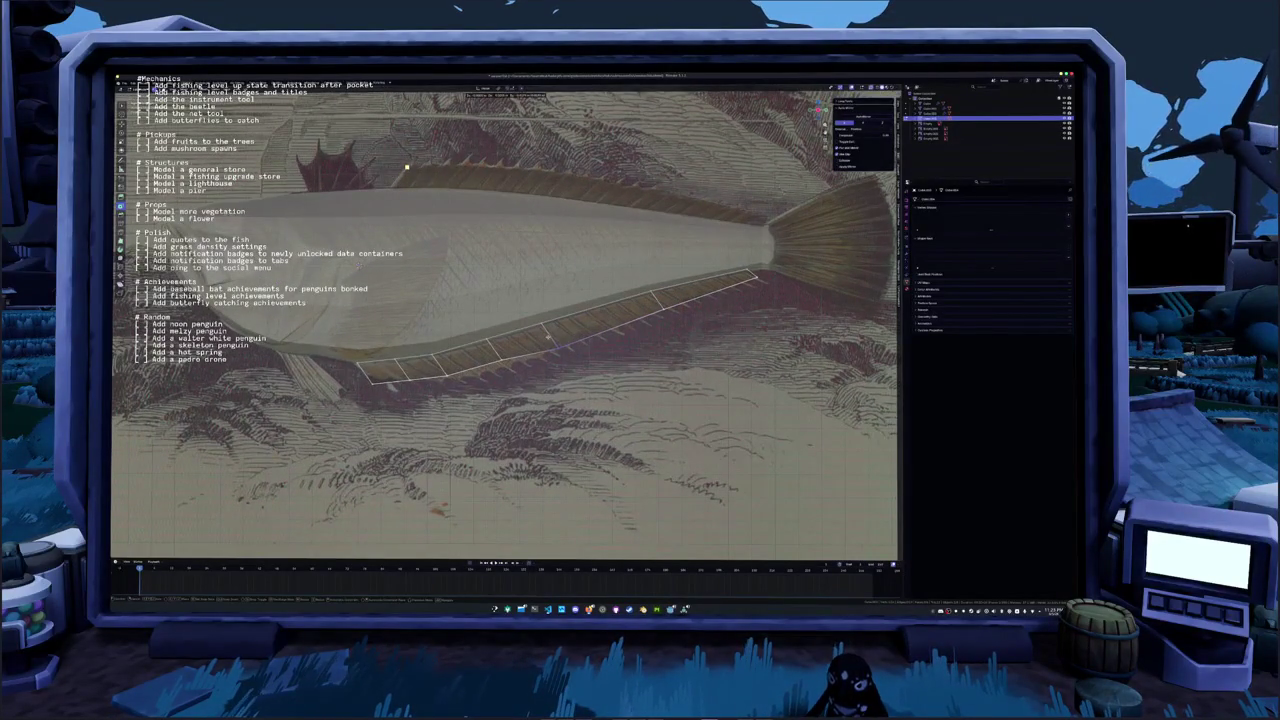
click(548, 338)
click(494, 360)
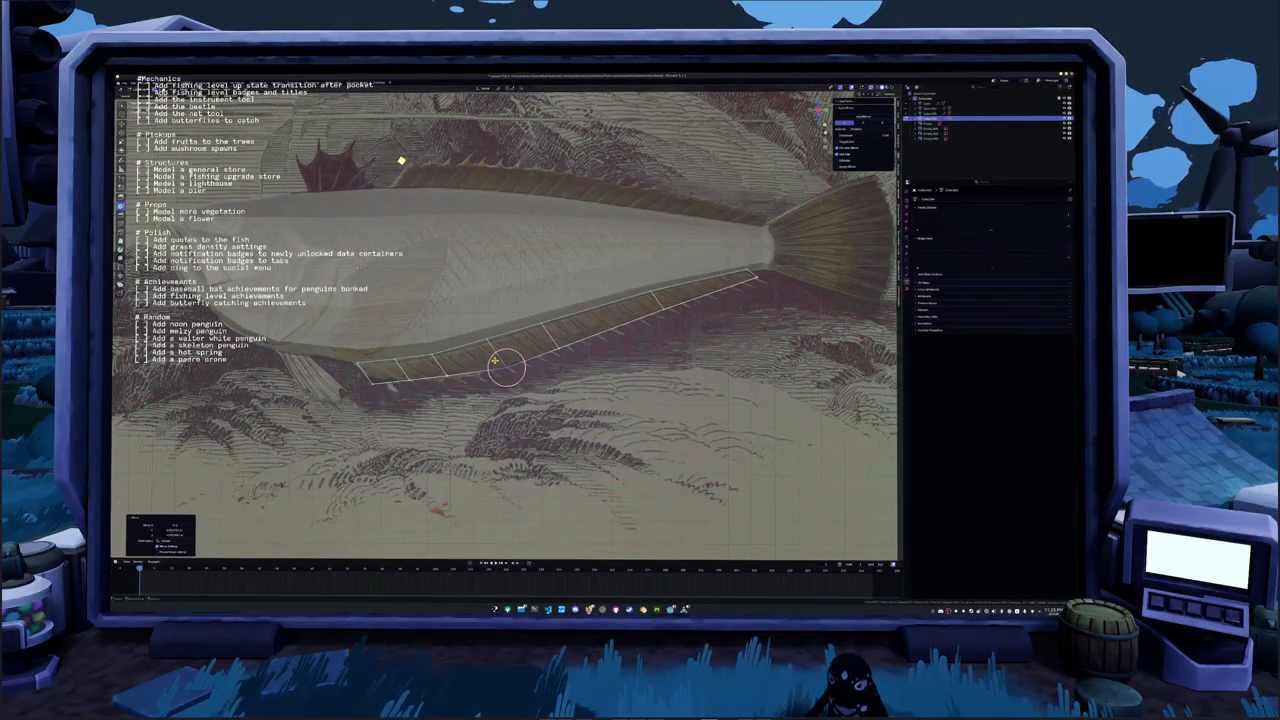
drag(494, 360, 372, 384)
click(400, 375)
click(410, 380)
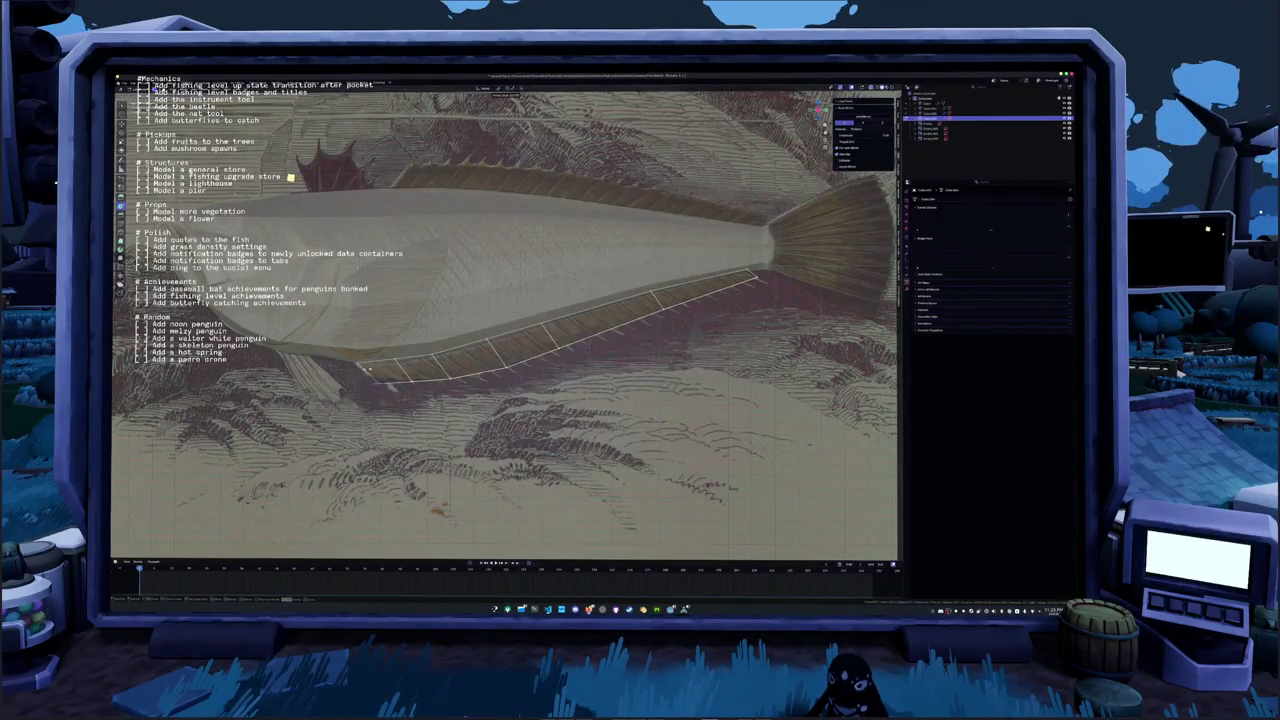
click(380, 374)
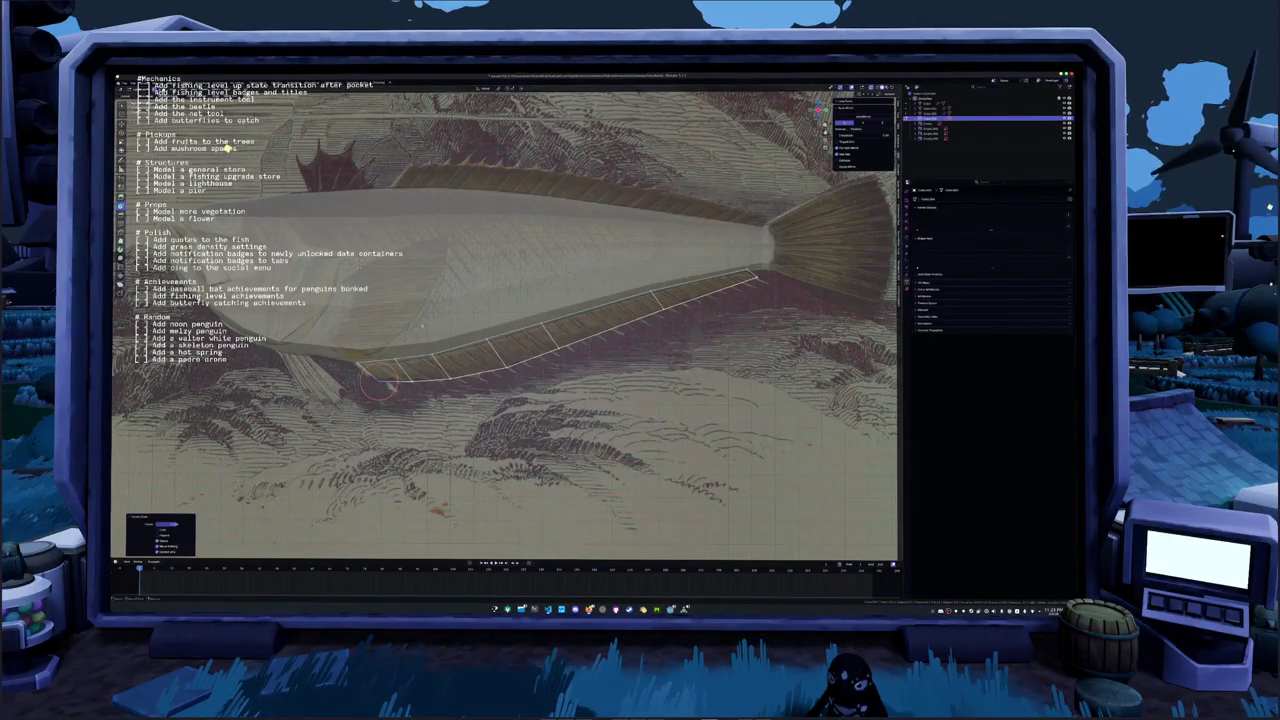
middle_drag(228, 148, 517, 260)
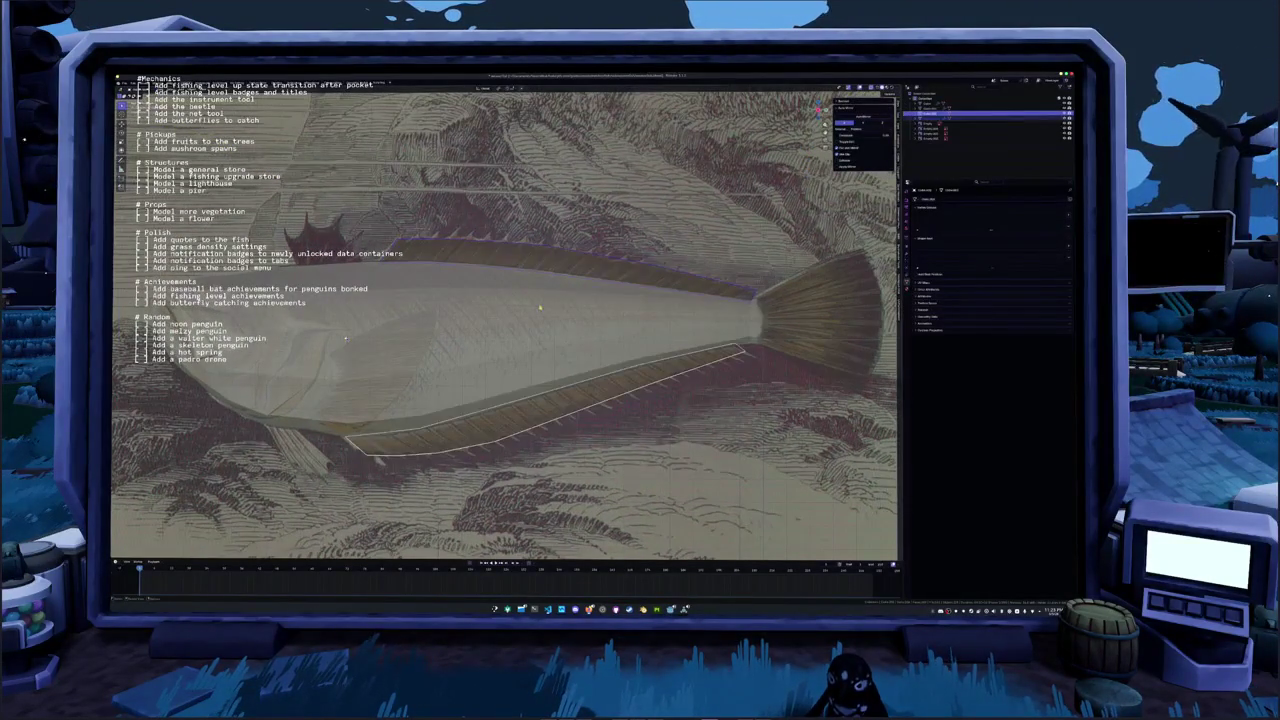
Start loop cuts on the fin strips, picking dorsal and lower fin faces near the tail
key(Tab)
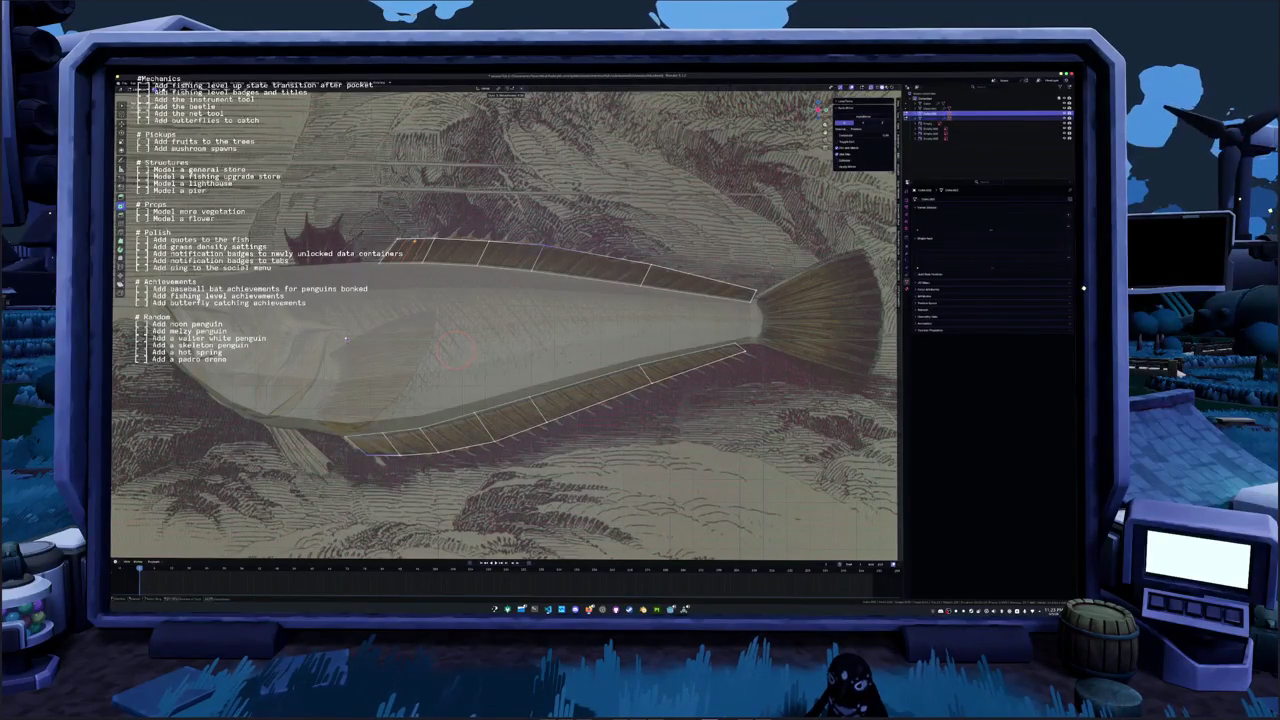
key(ctrl+r)
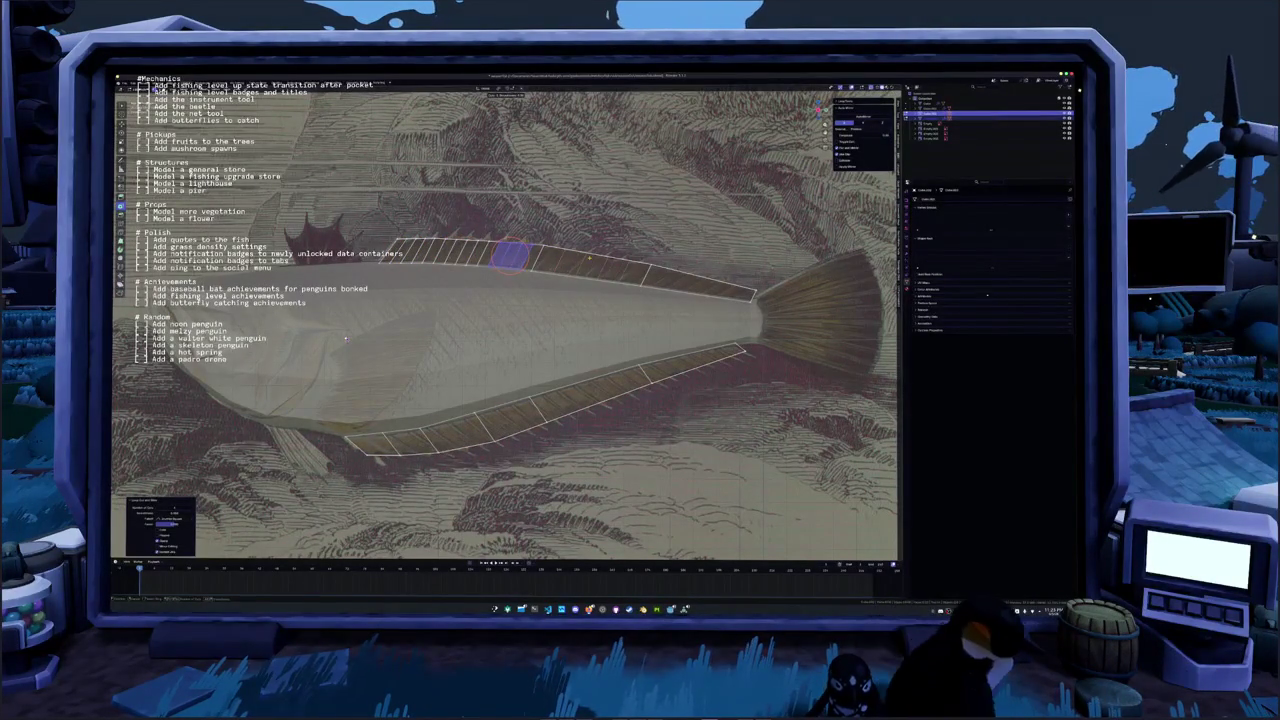
drag(555, 256, 588, 264)
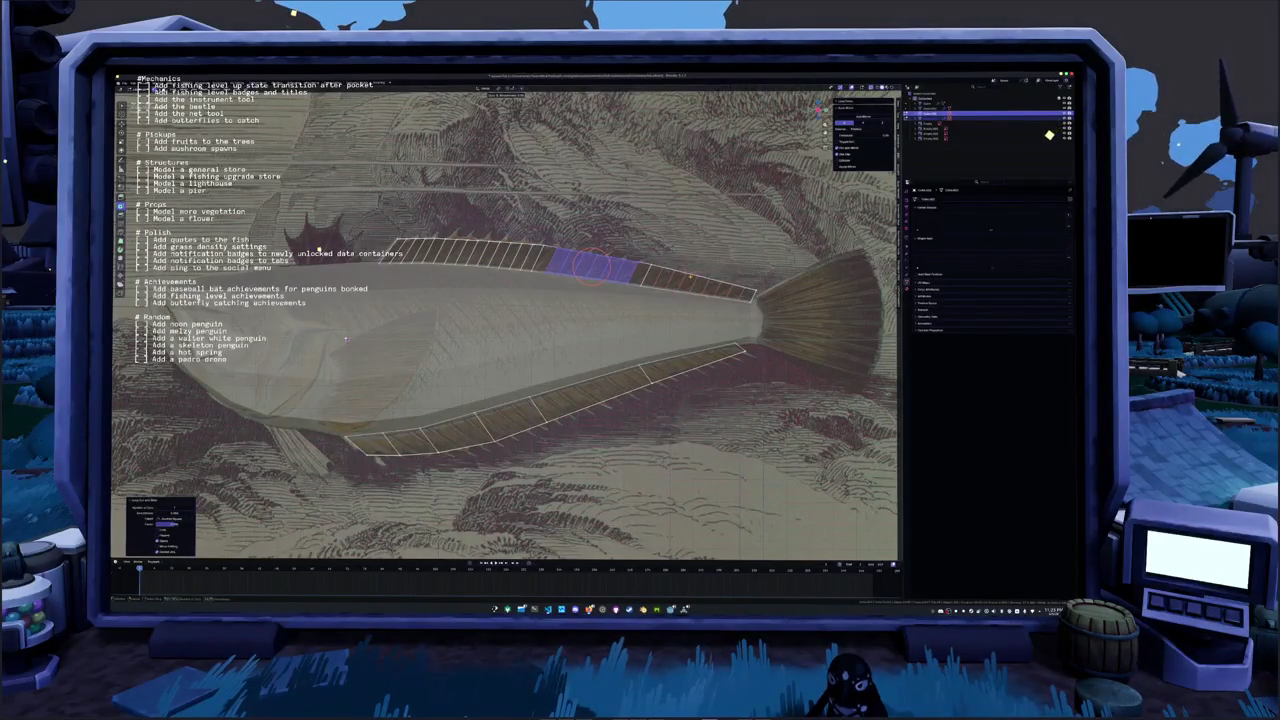
key(alt+a)
drag(690, 277, 700, 284)
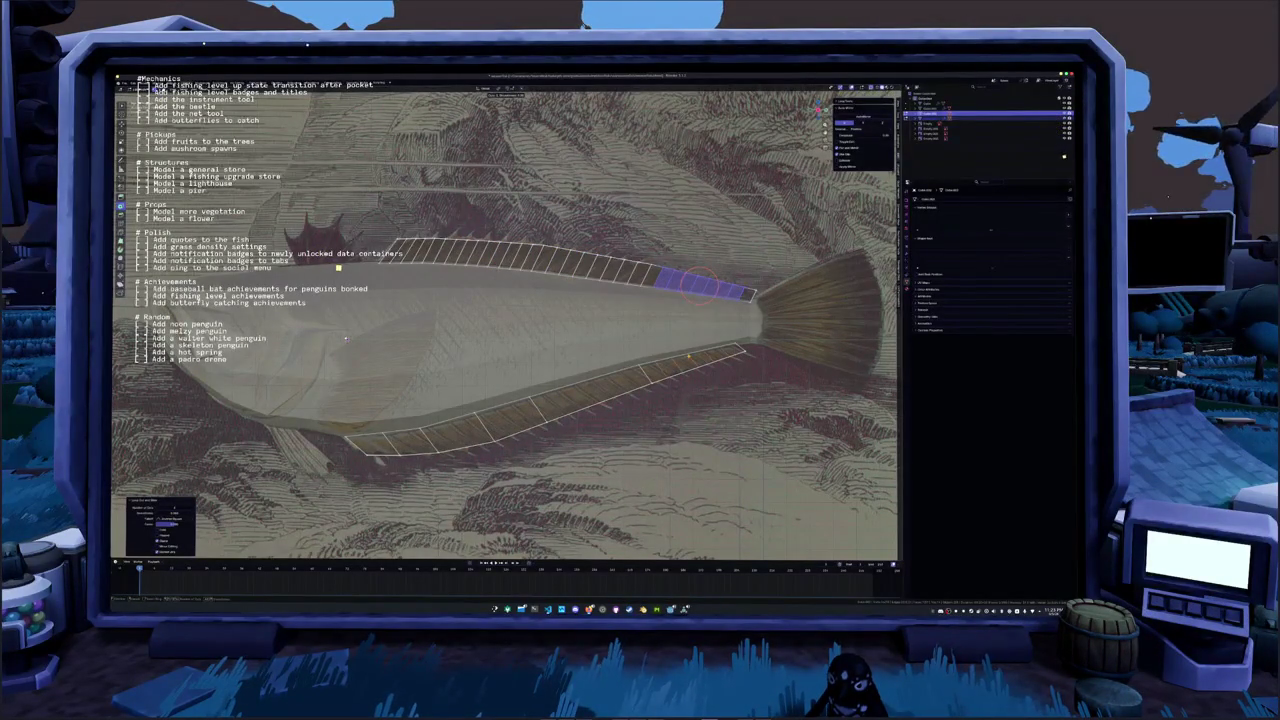
drag(684, 356, 690, 360)
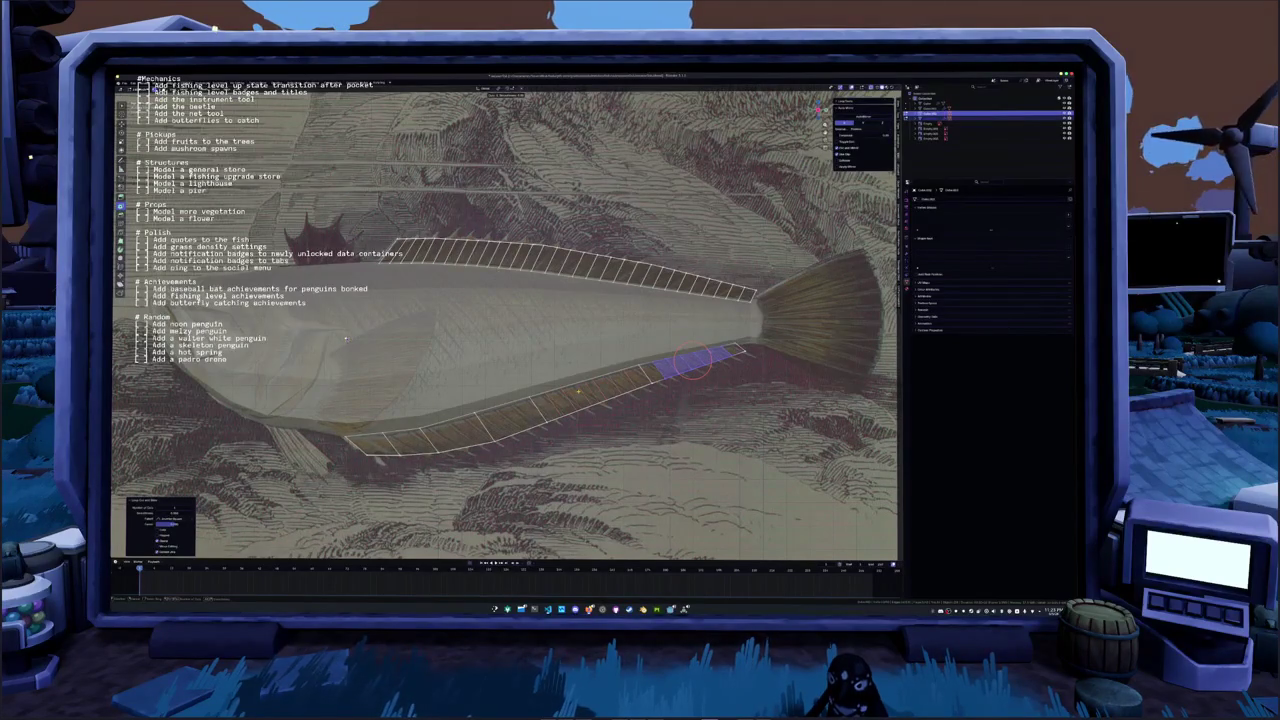
Cut extra narrow segments along the lower fin from its middle to the front end
click(595, 392)
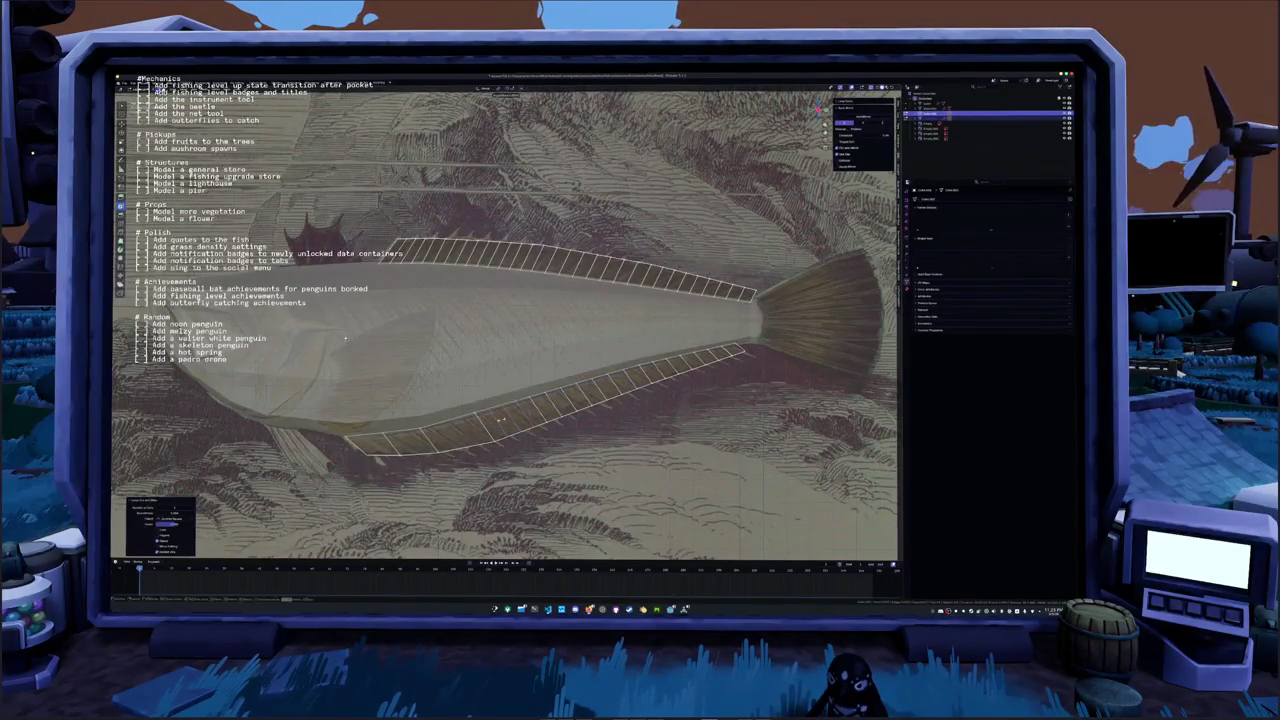
click(510, 418)
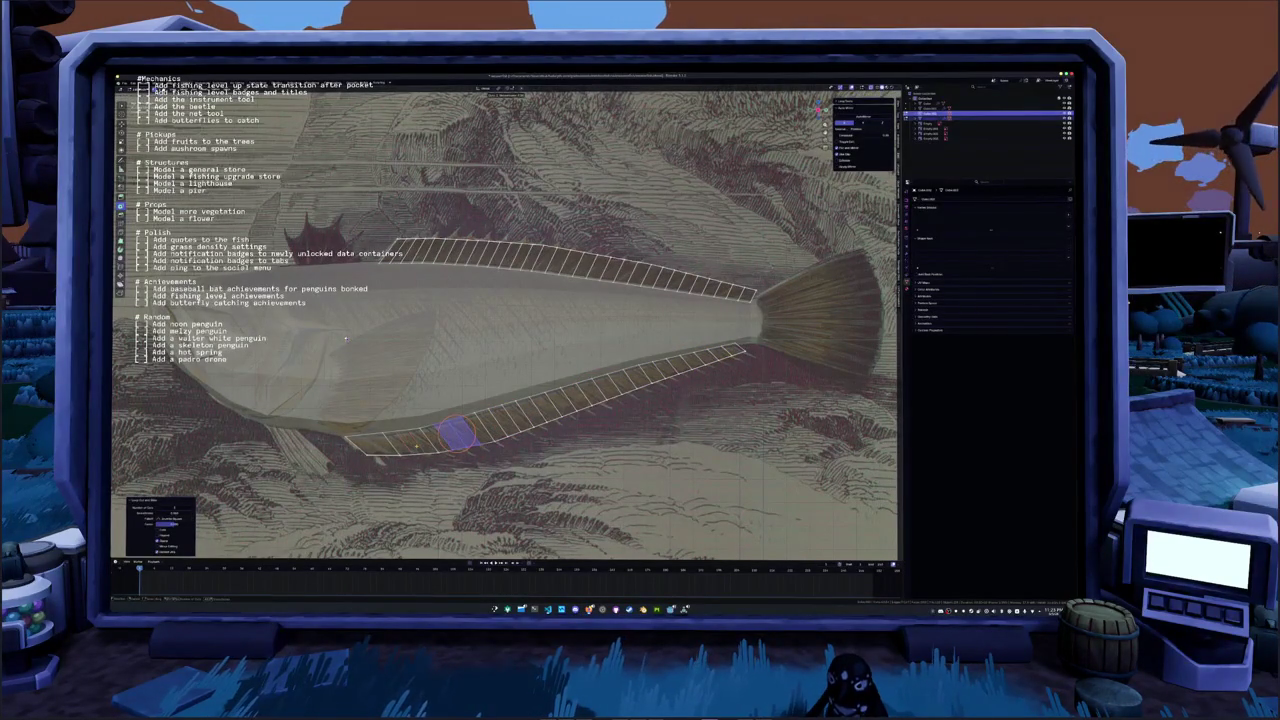
click(410, 443)
click(370, 445)
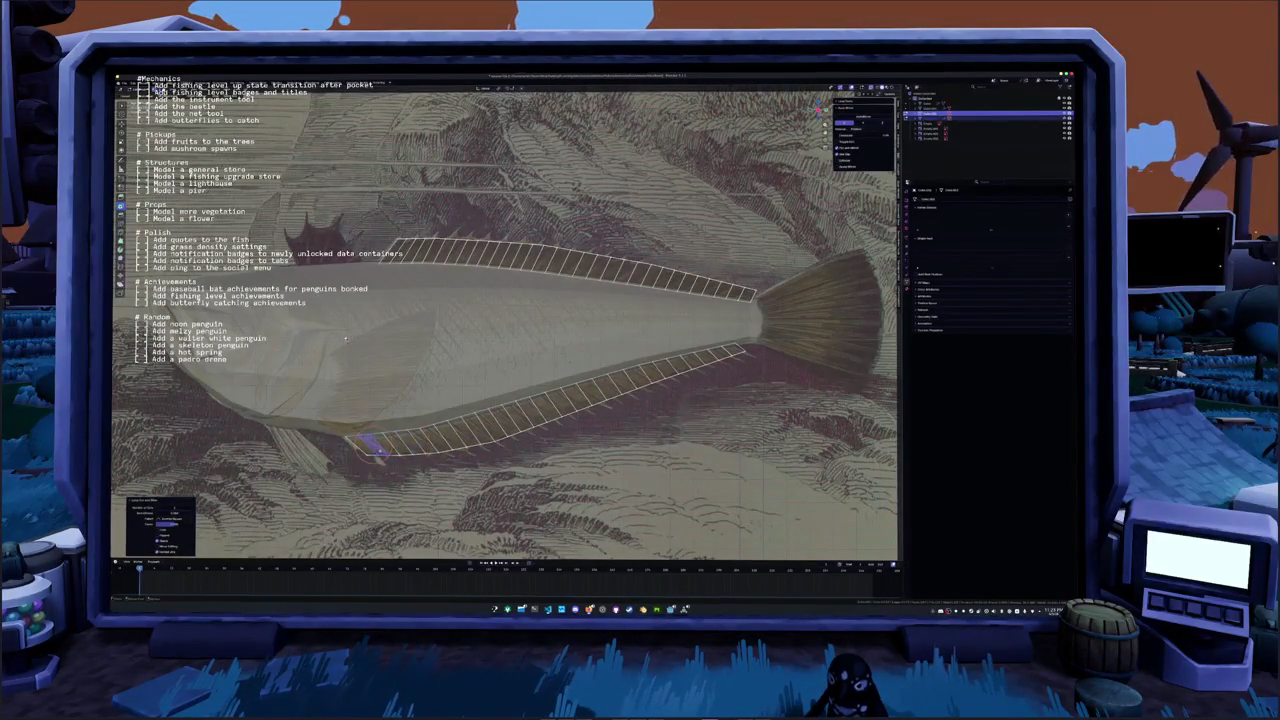
click(368, 448)
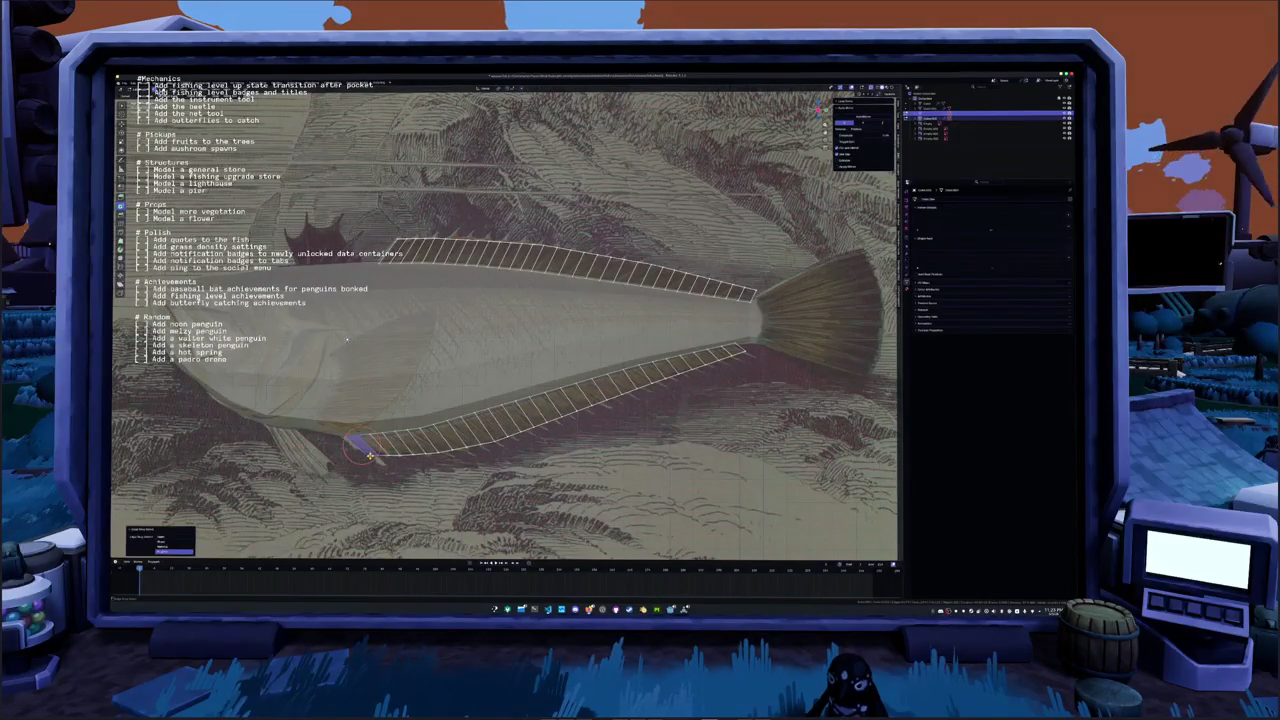
Select the lower fin's outer edge loop
alt+click(363, 452)
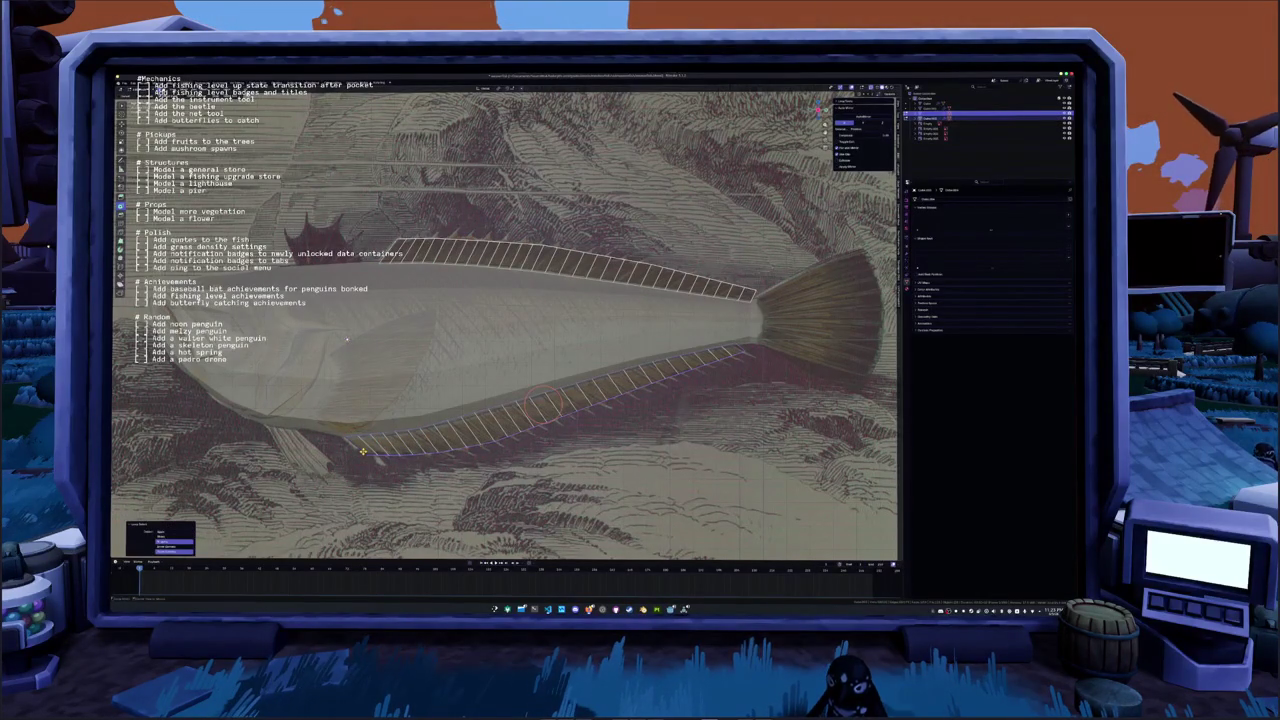
alt+click(363, 452)
alt+click(358, 451)
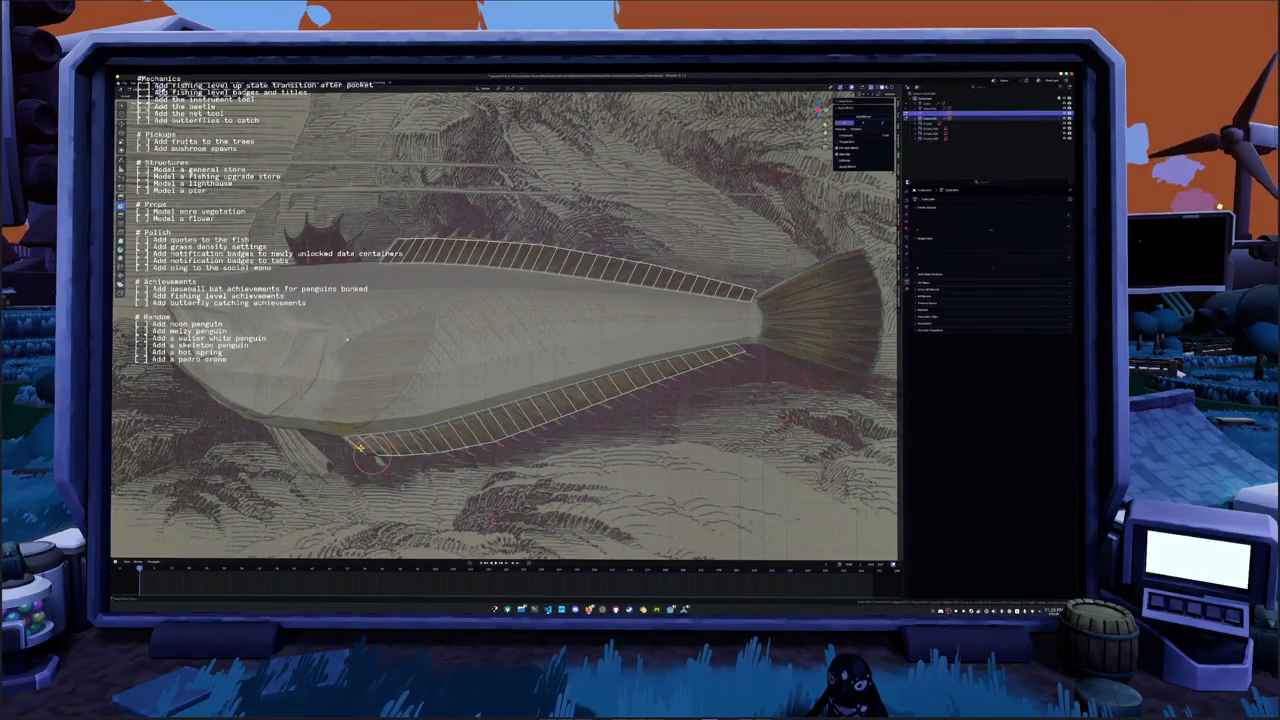
alt+click(352, 463)
alt+click(357, 446)
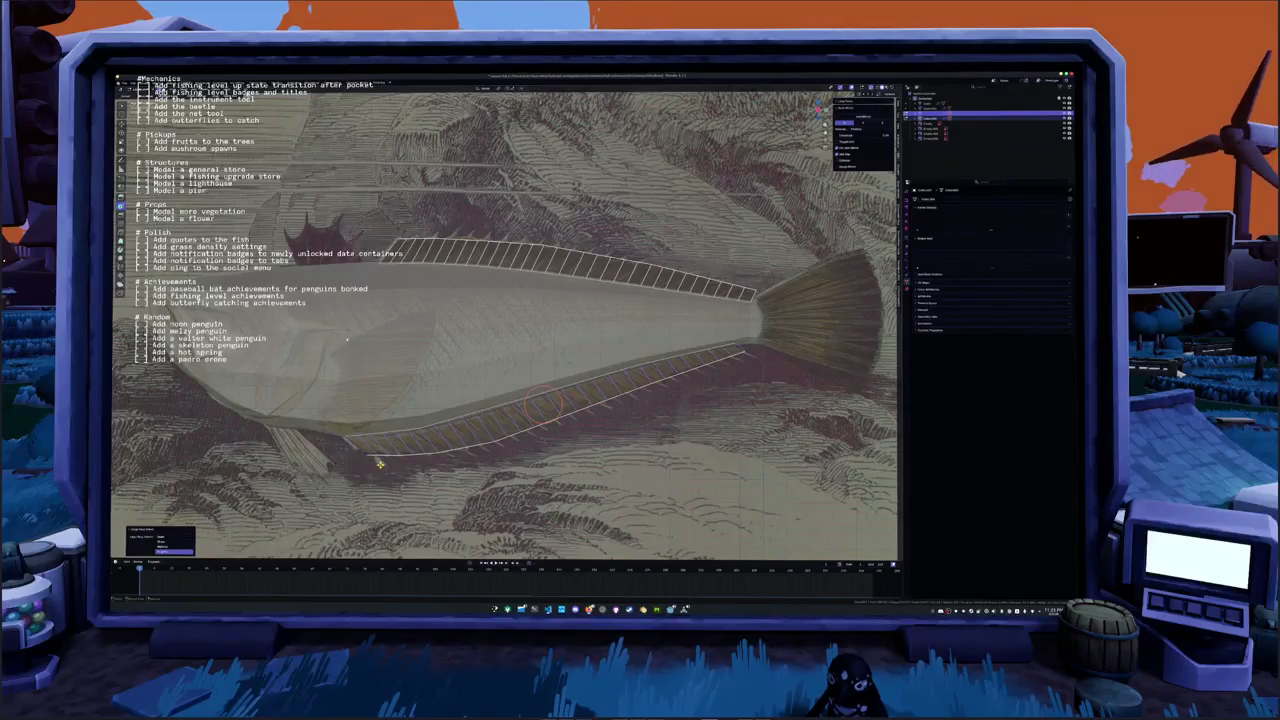
key(shift+g)
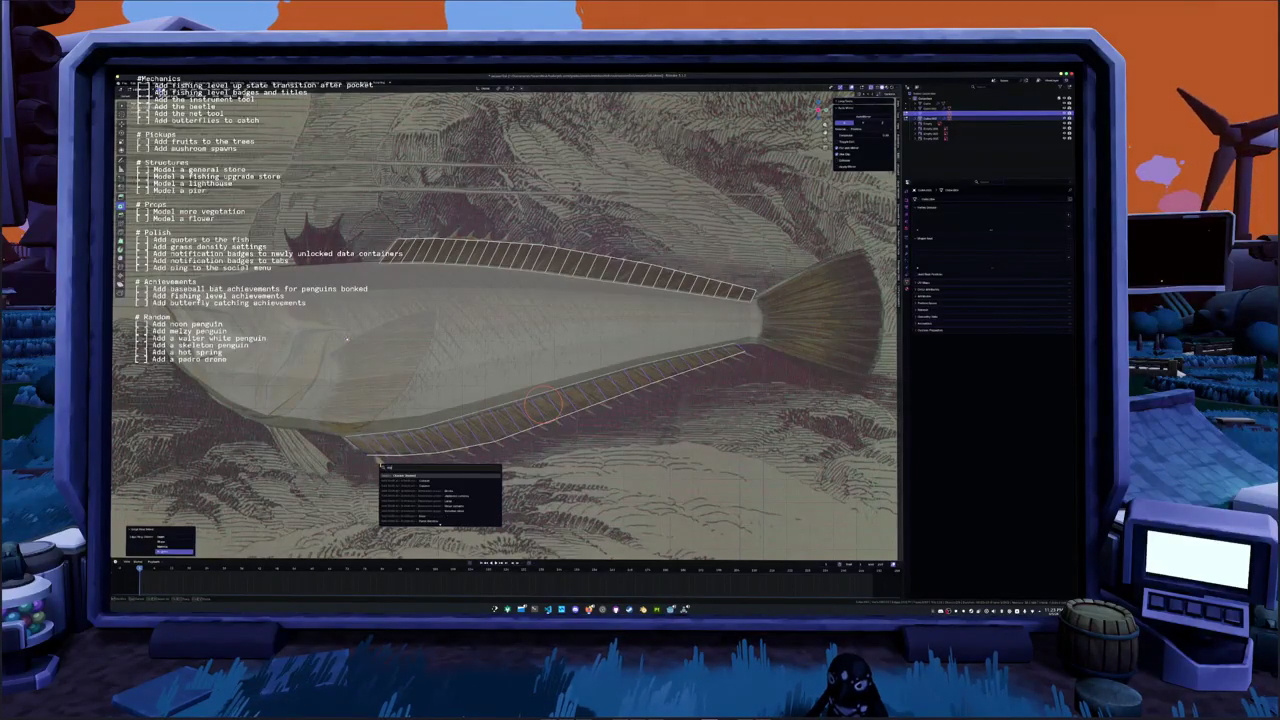
Checker-deselect the lower fin's outer edge and pull alternate vertices outward into spikes
click(407, 474)
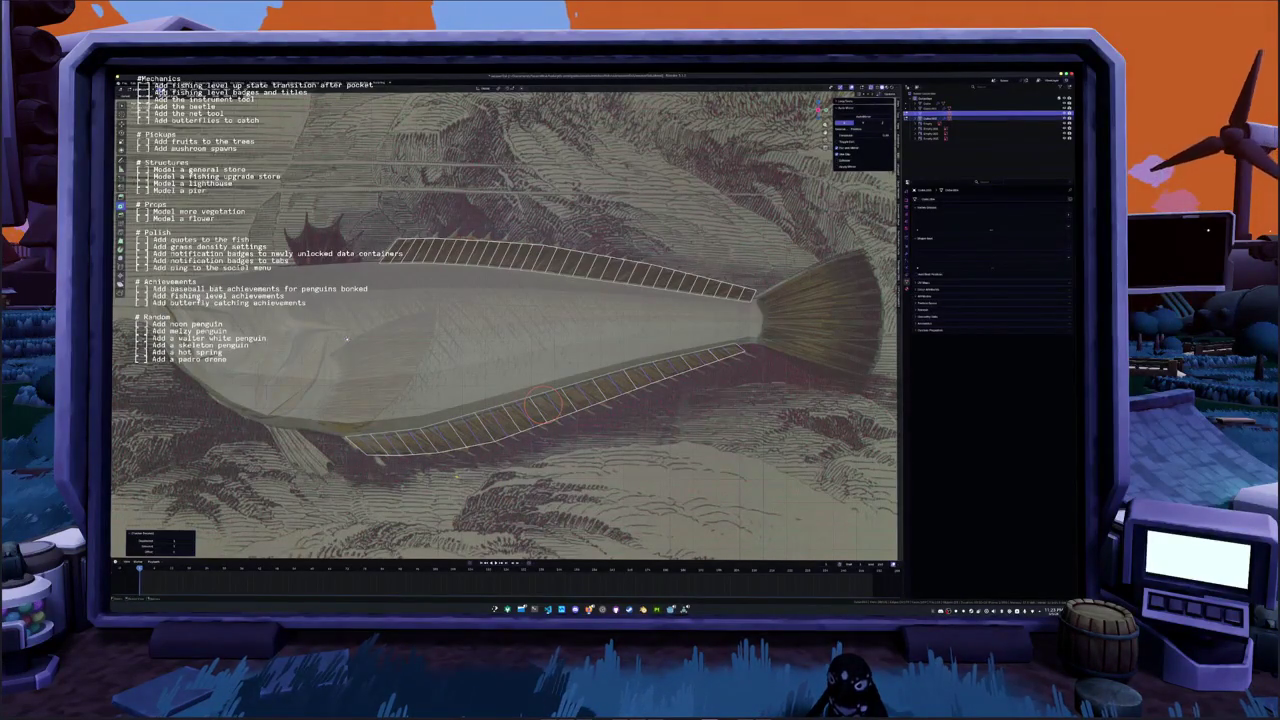
click(458, 477)
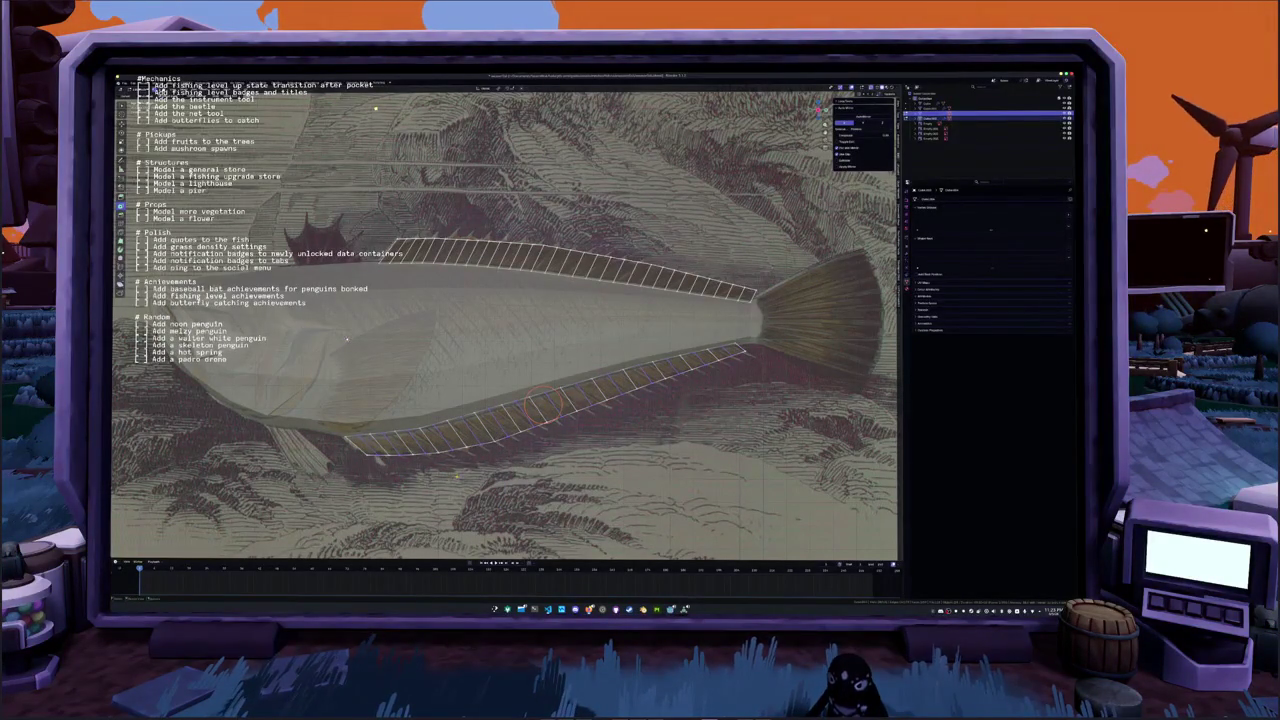
right_click(457, 477)
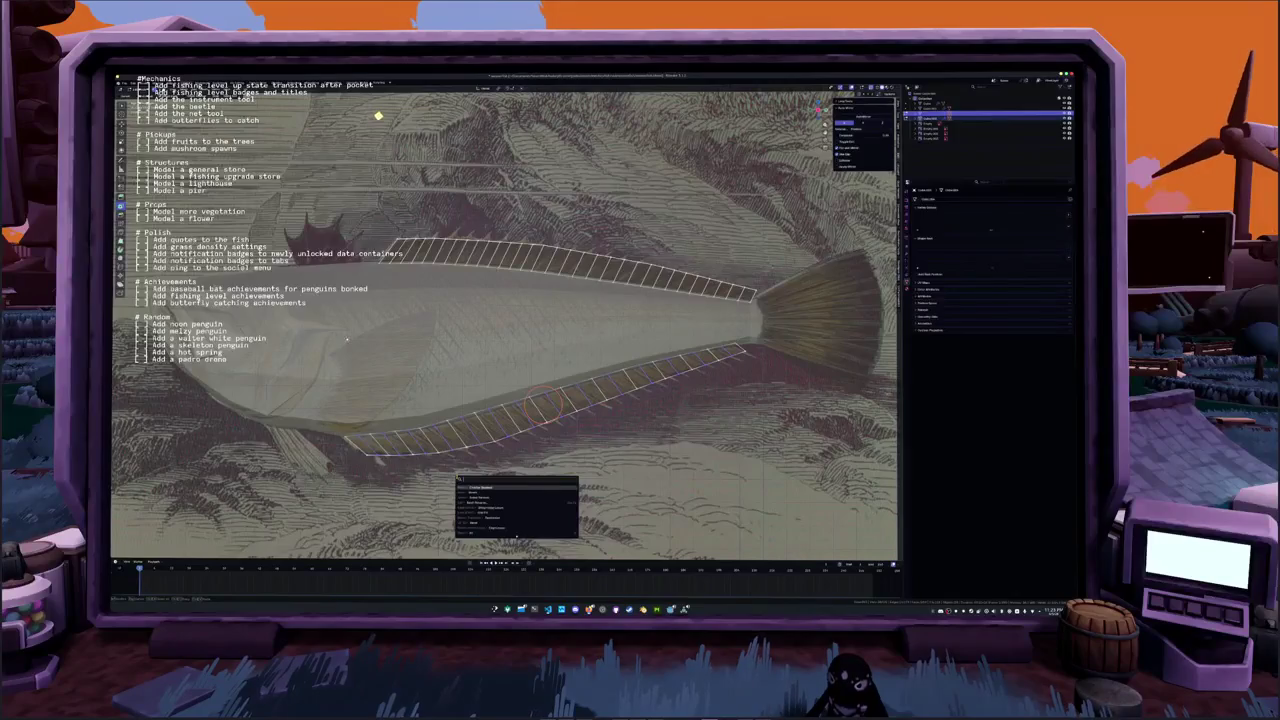
click(470, 487)
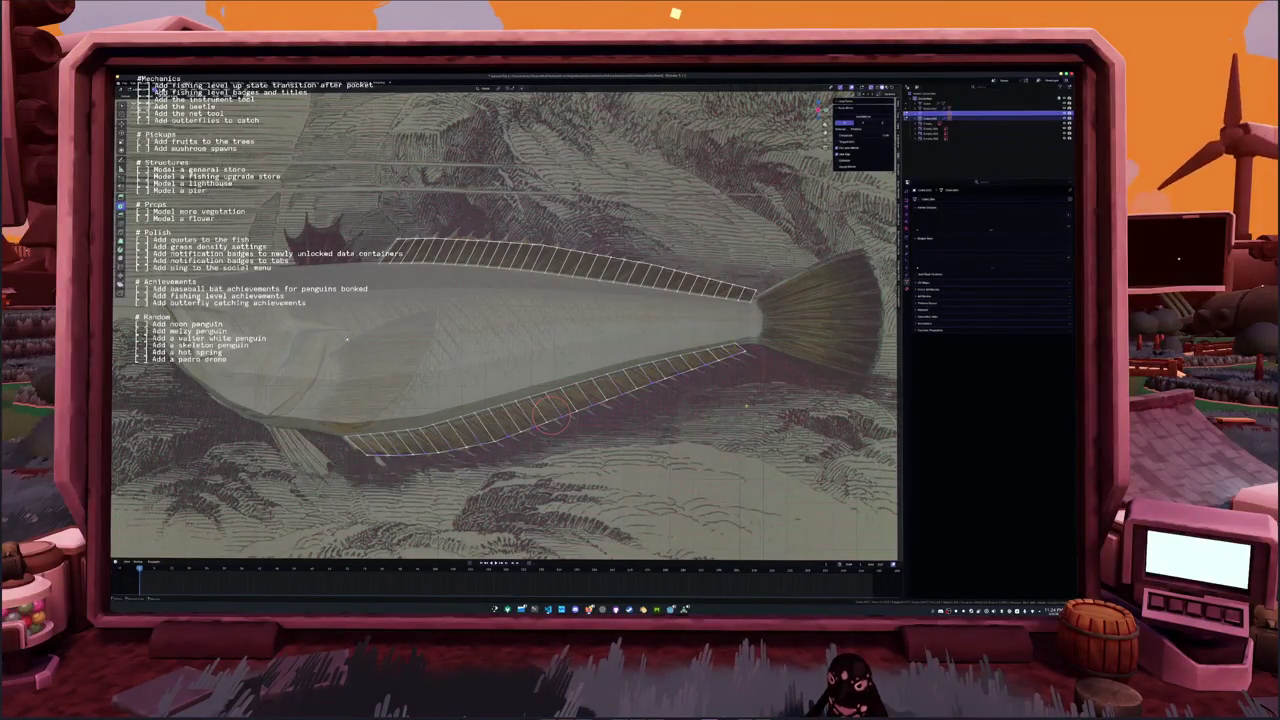
key(g)
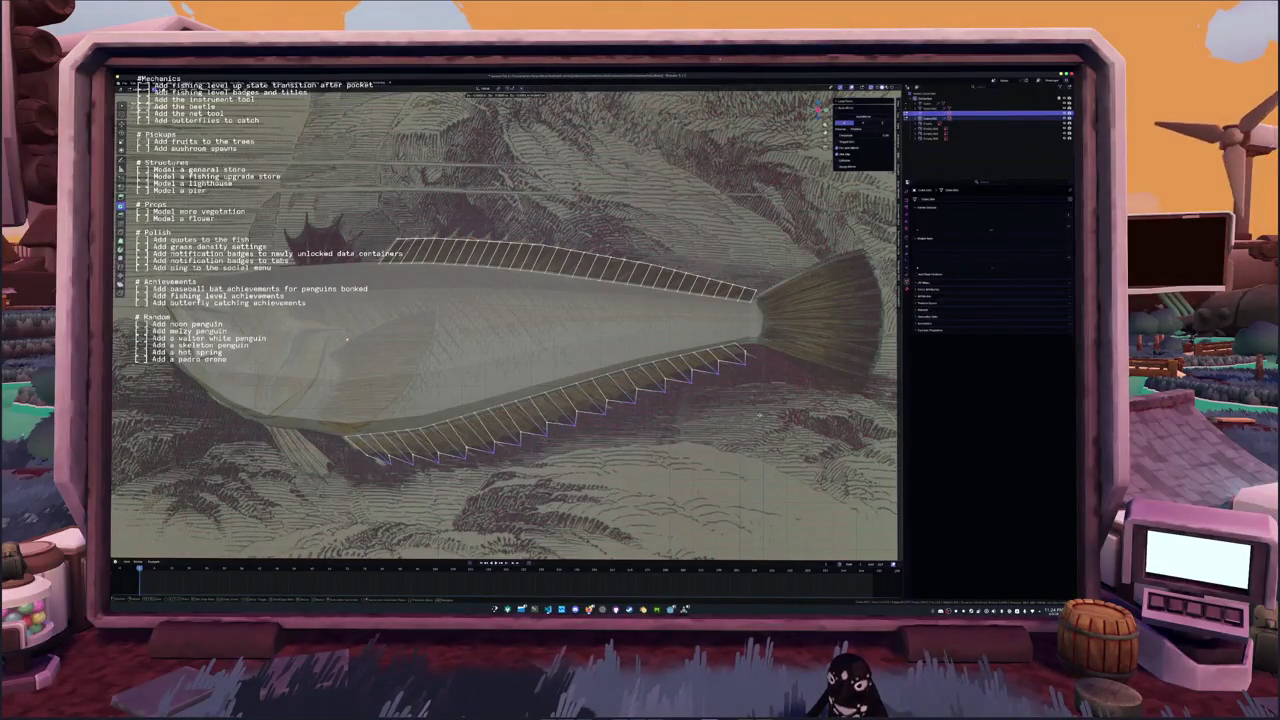
click(648, 443)
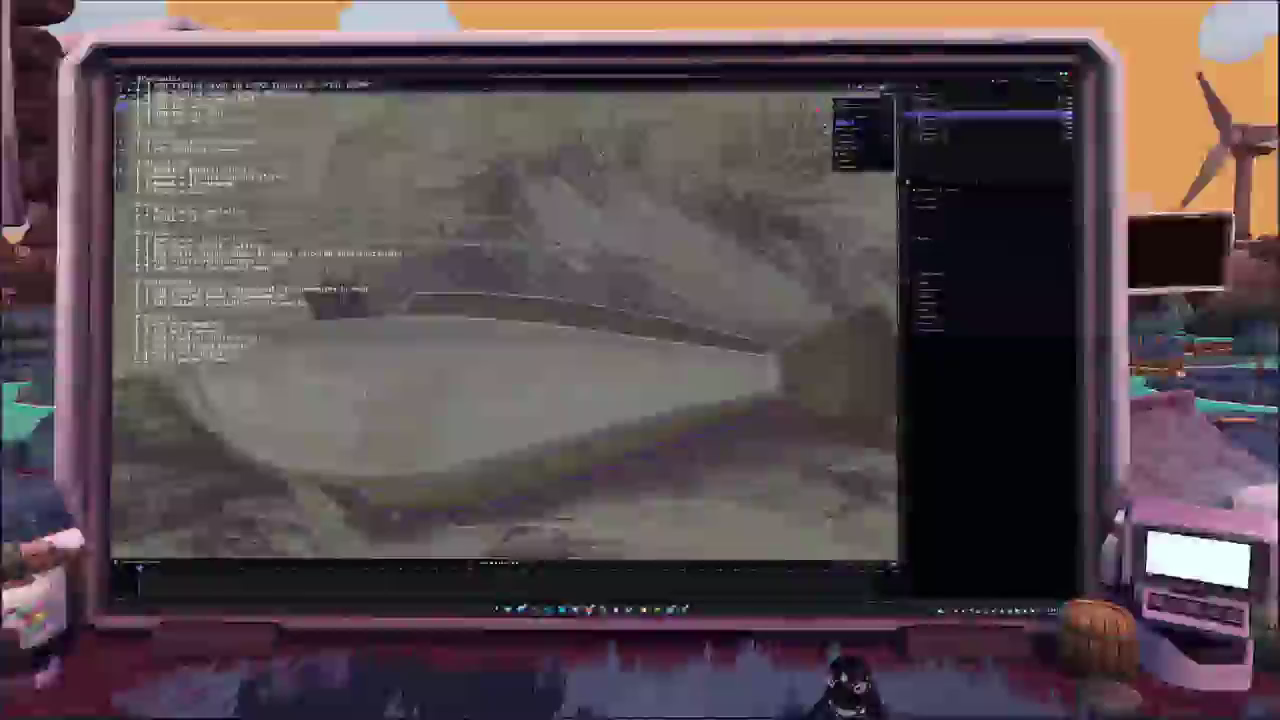
middle_drag(347, 338, 370, 413)
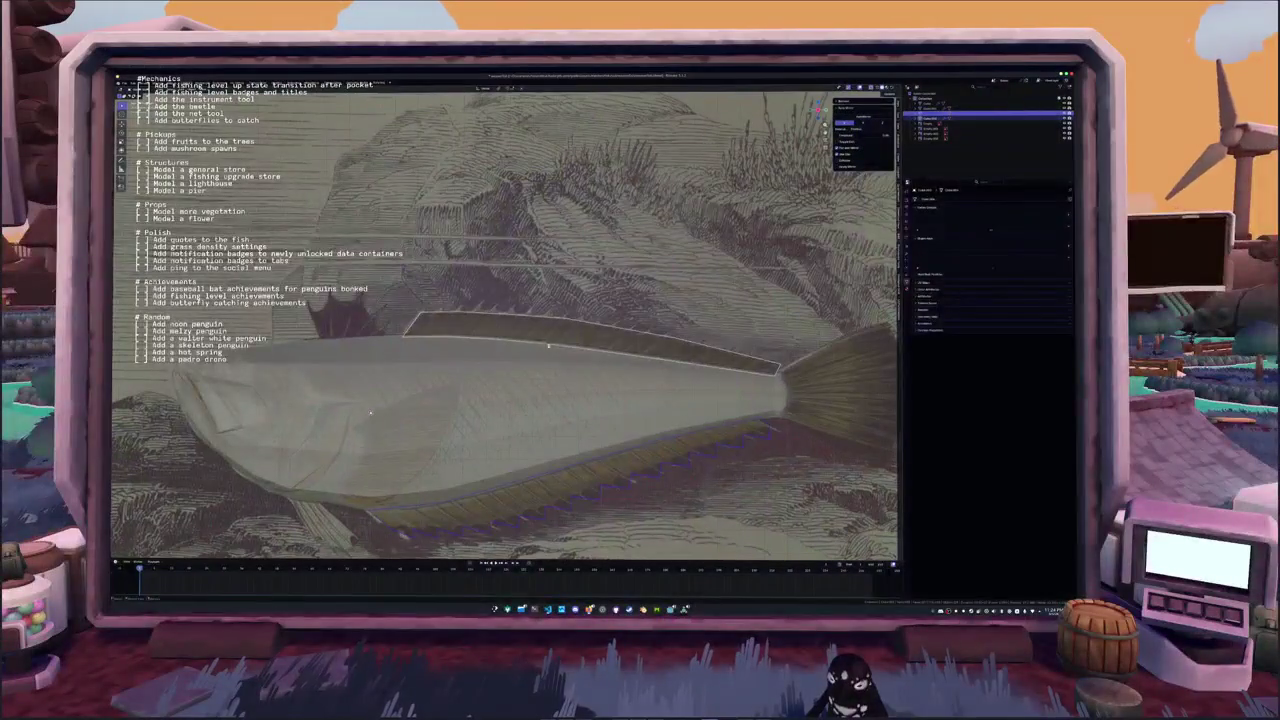
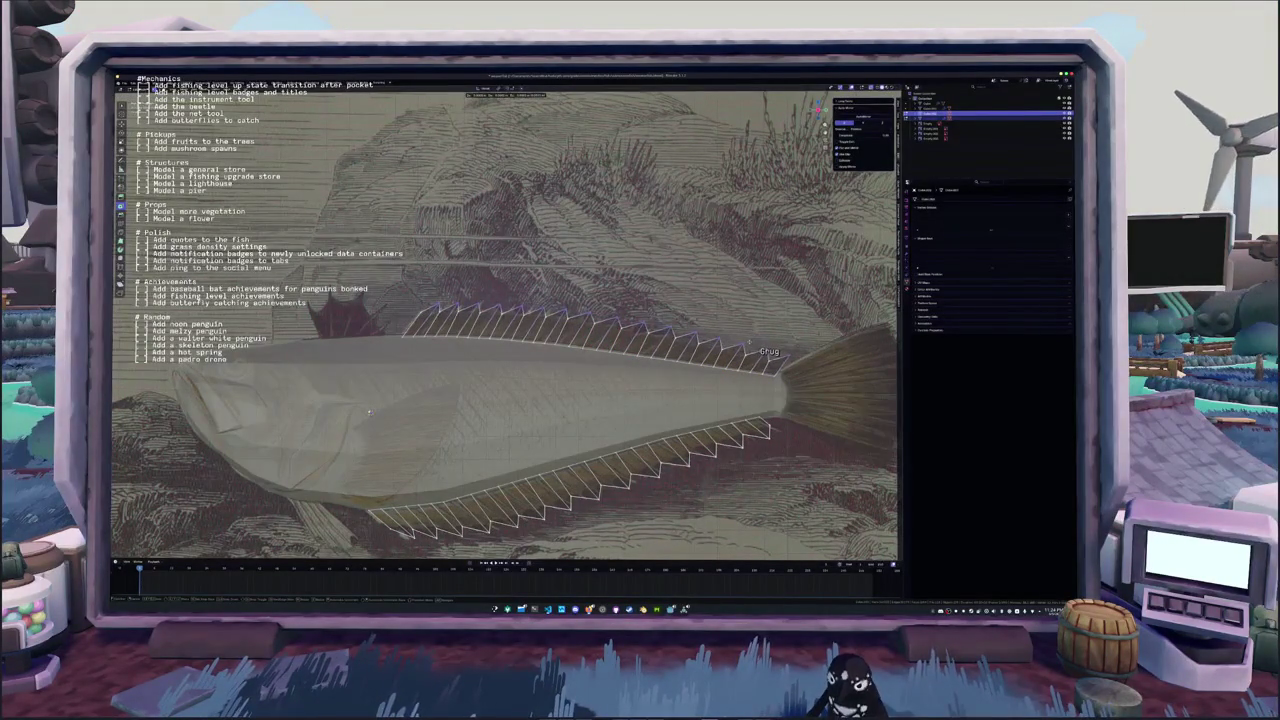
Finish reshaping the upper fin edge, then select the lower fin's outer edge loop
click(782, 352)
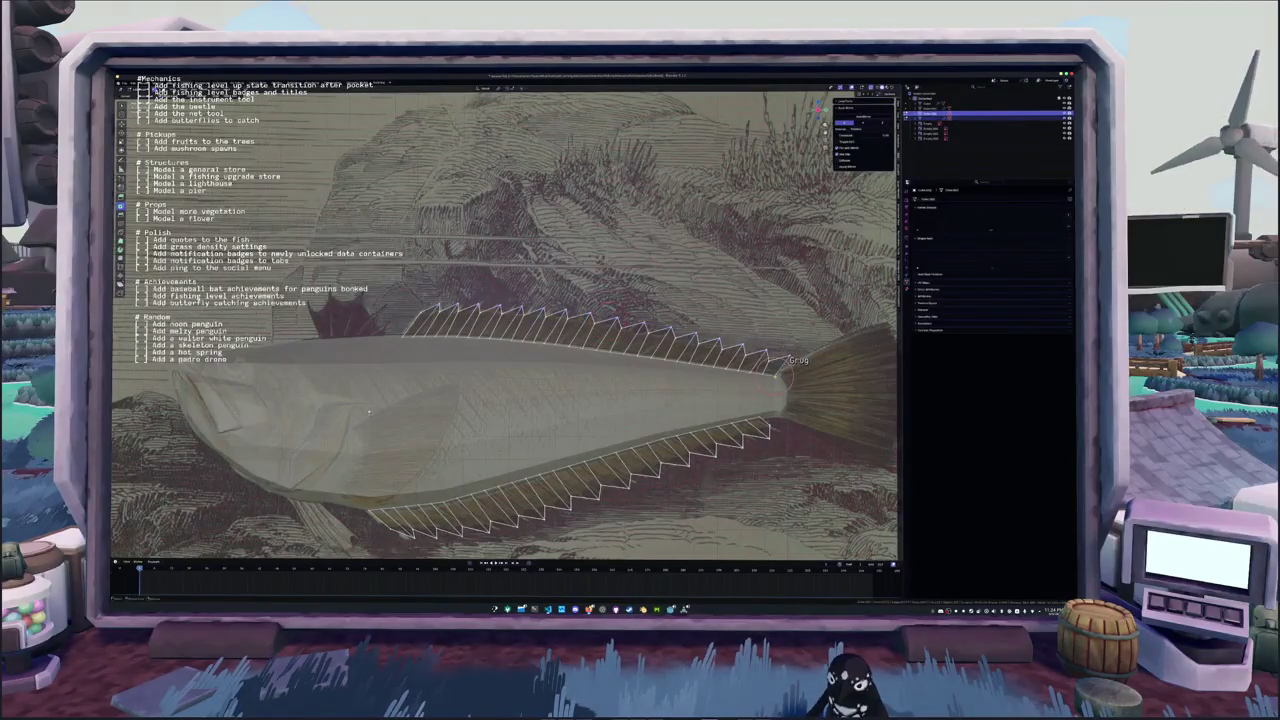
click(817, 356)
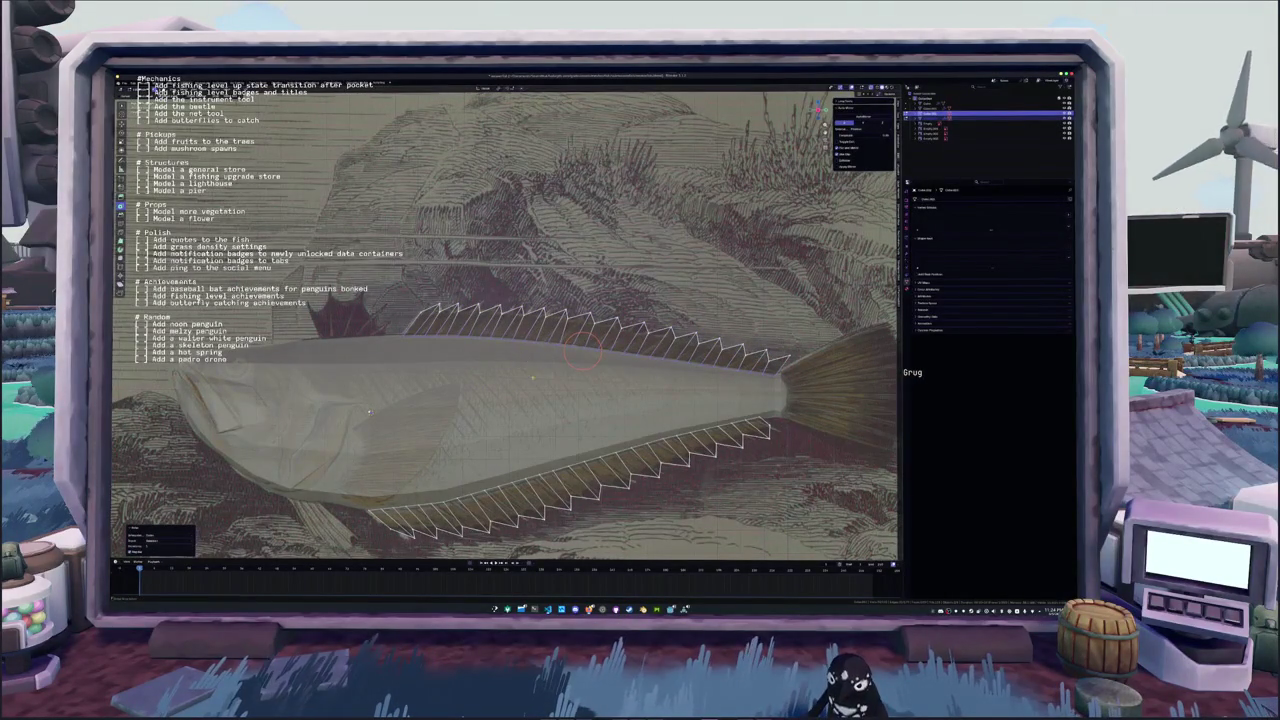
click(560, 474)
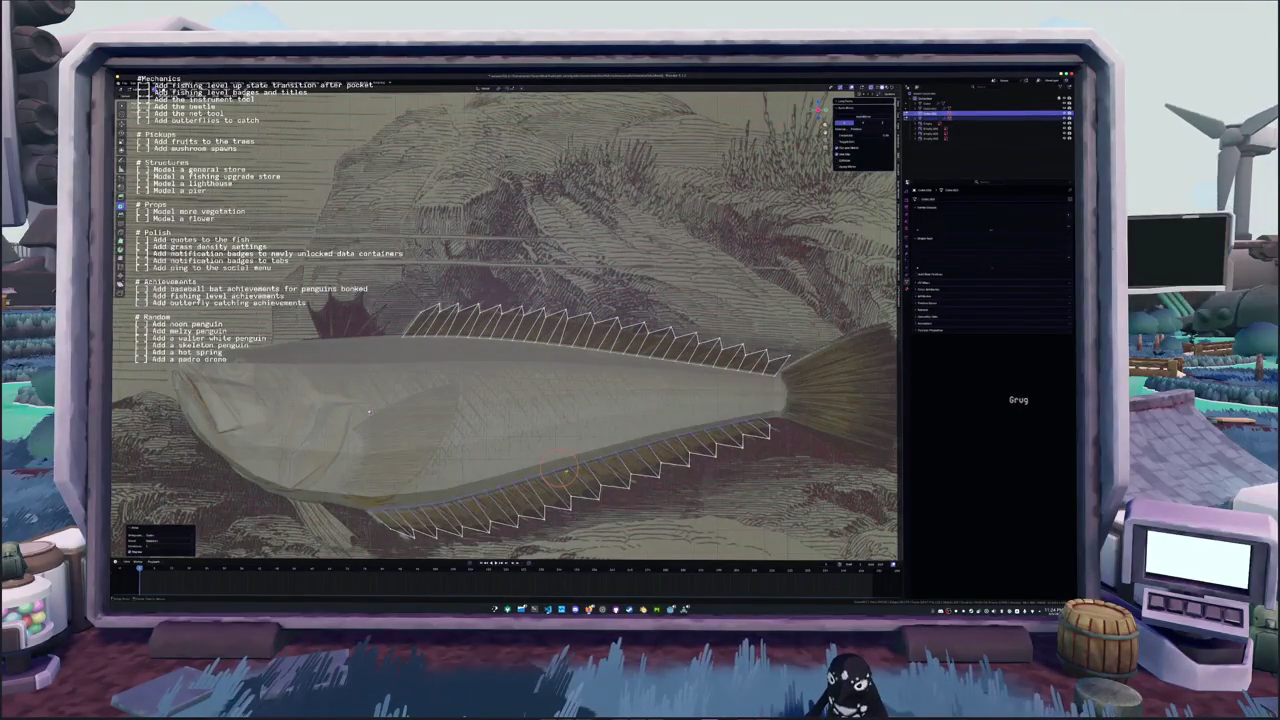
alt+click(575, 484)
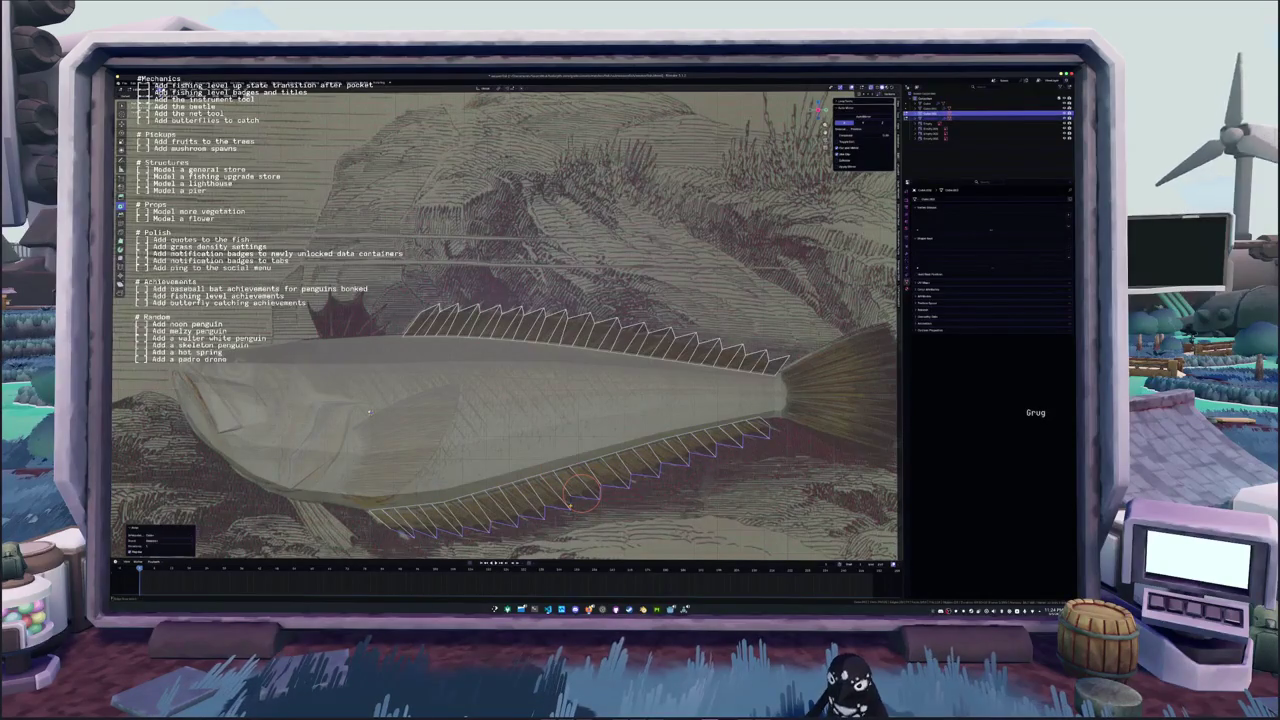
scroll(583, 490, down, 2)
scroll(600, 445, down, 2)
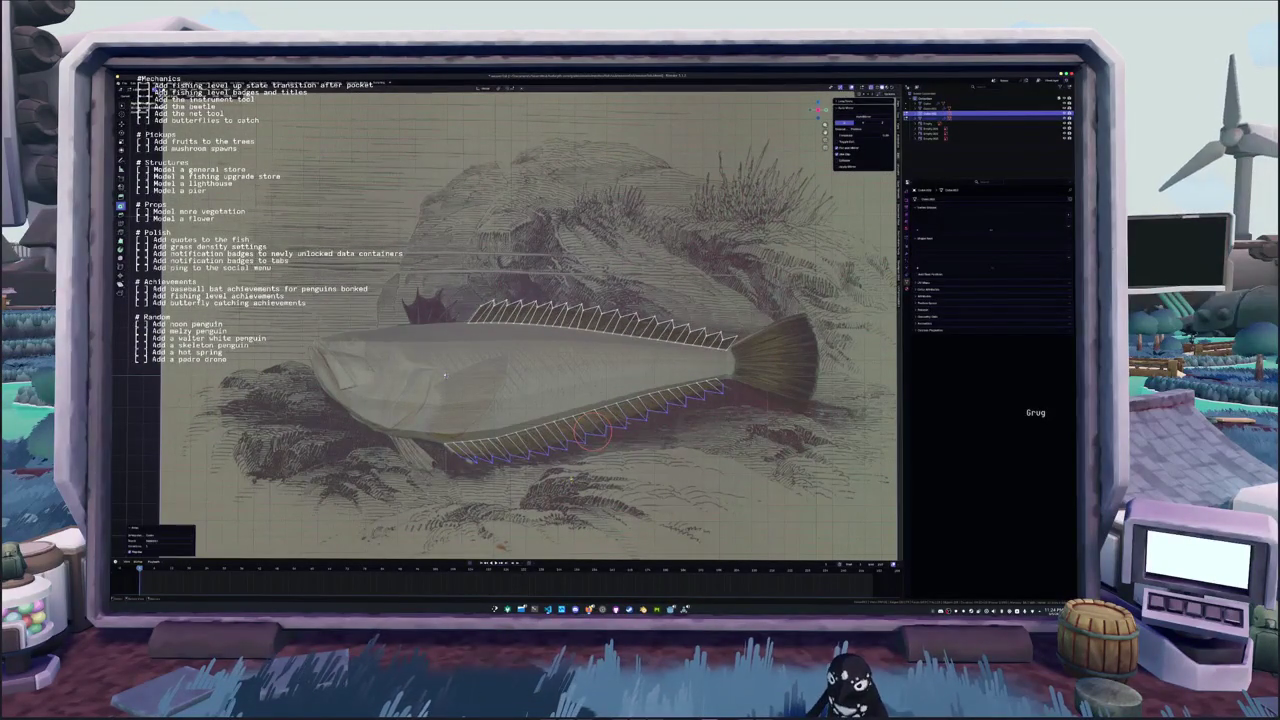
scroll(444, 375, up, 1)
scroll(470, 400, up, 1)
scroll(500, 425, up, 1)
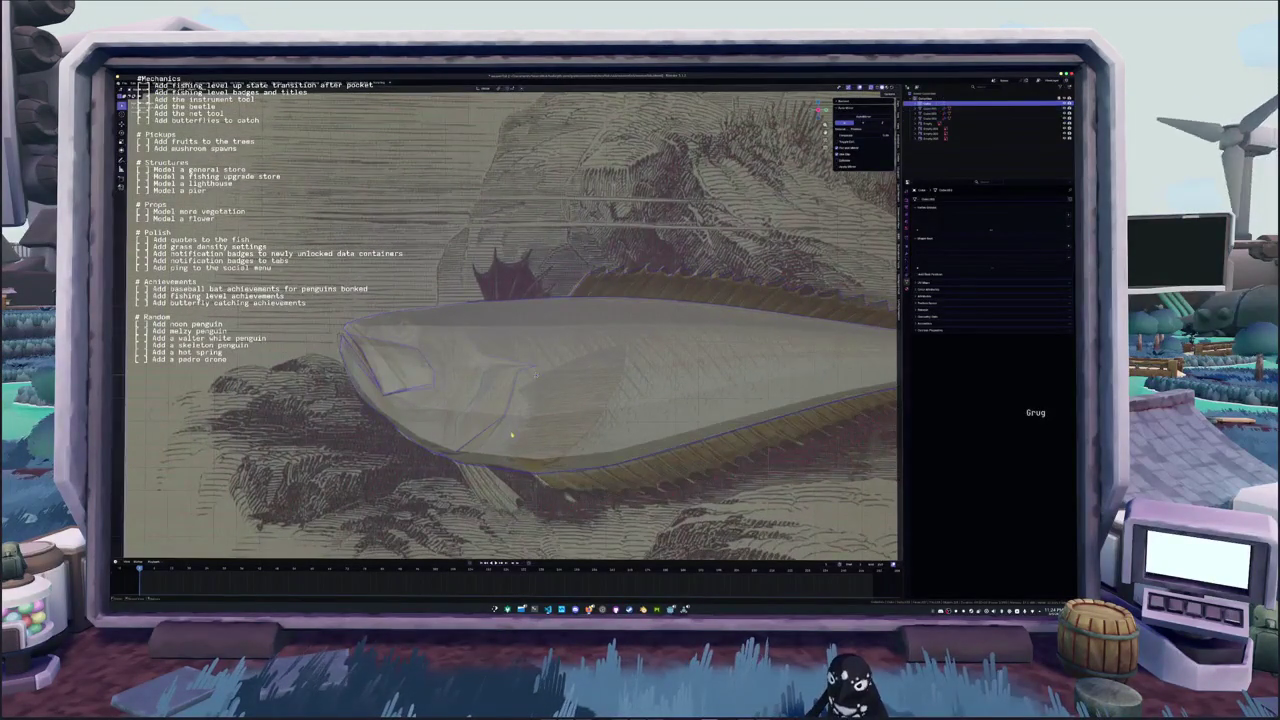
Leave the fish body's mesh editing and switch selection to another object in the Outliner
key(Tab)
right_click(535, 373)
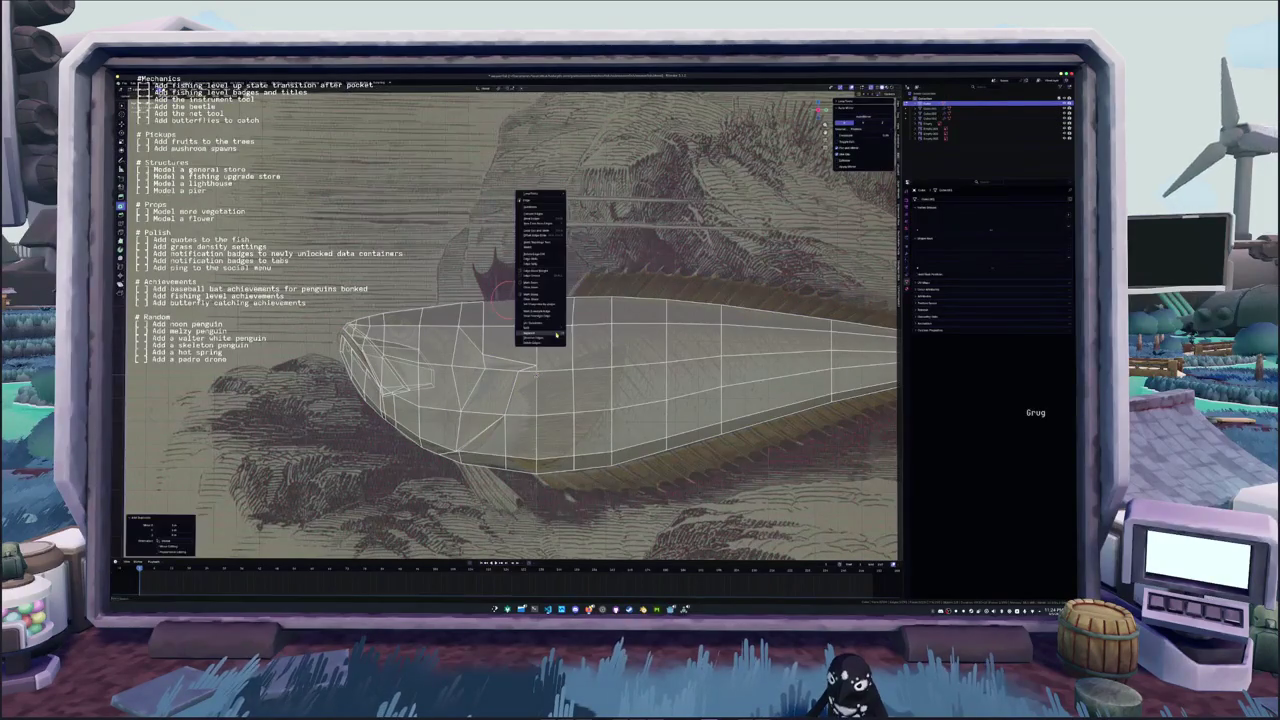
click(545, 338)
key(Tab)
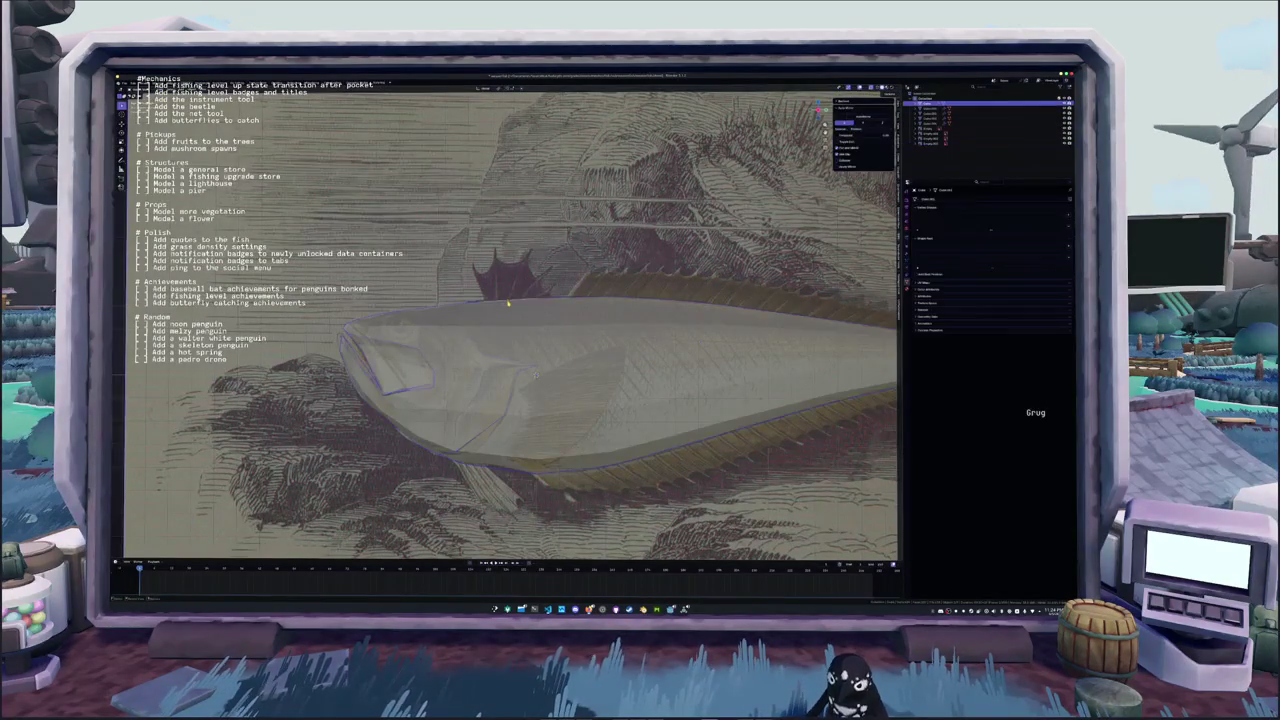
click(935, 123)
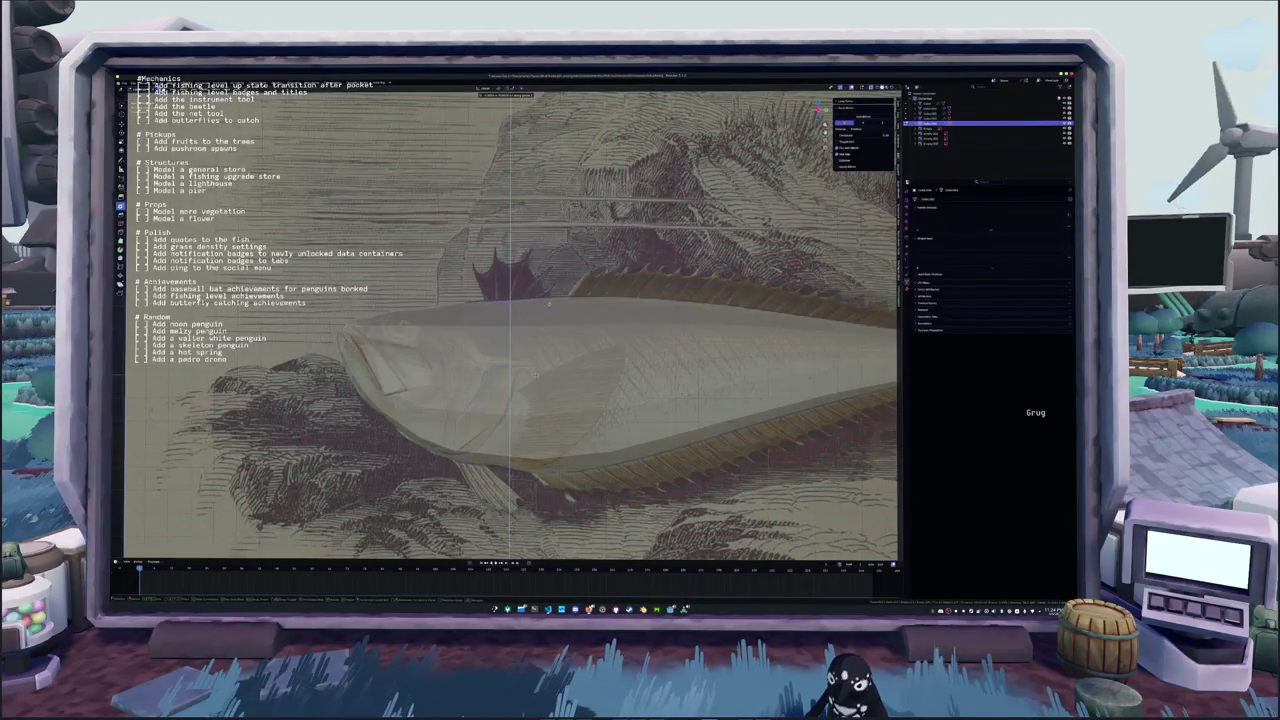
Add a new mesh at the small front spiny fin and start circle-selecting its vertices
key(shift+a)
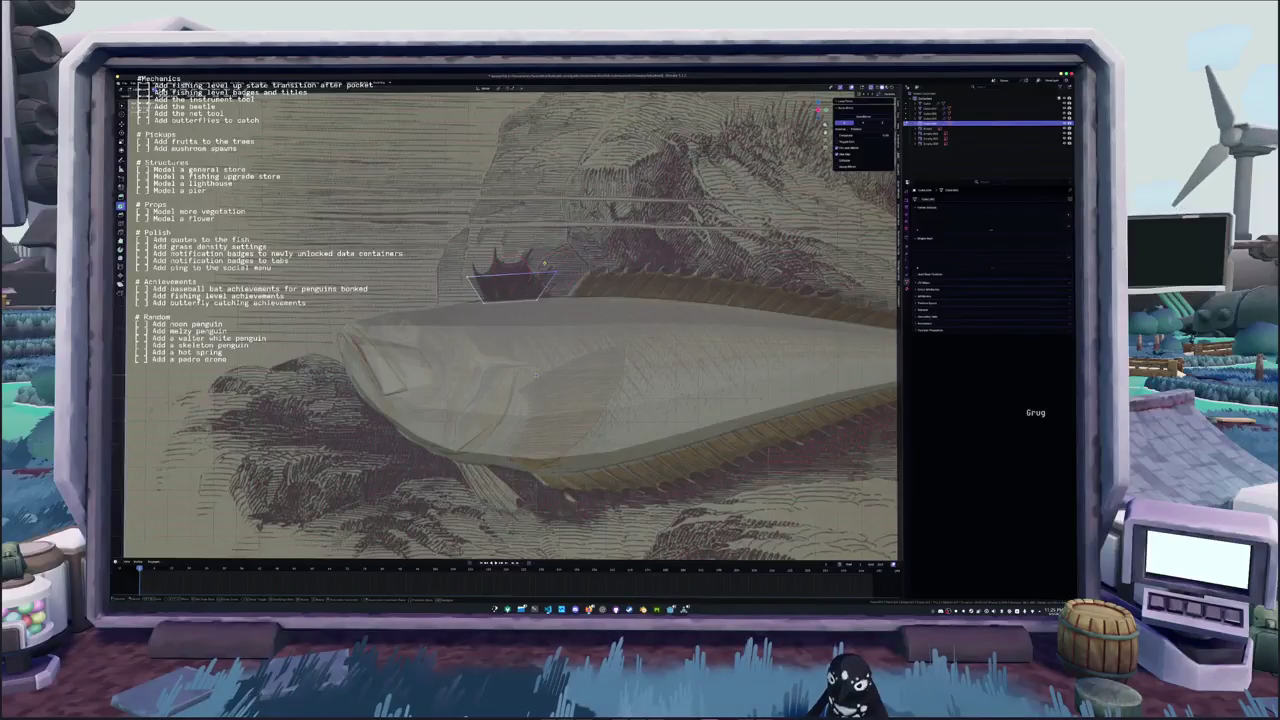
key(Tab)
key(a)
key(Tab)
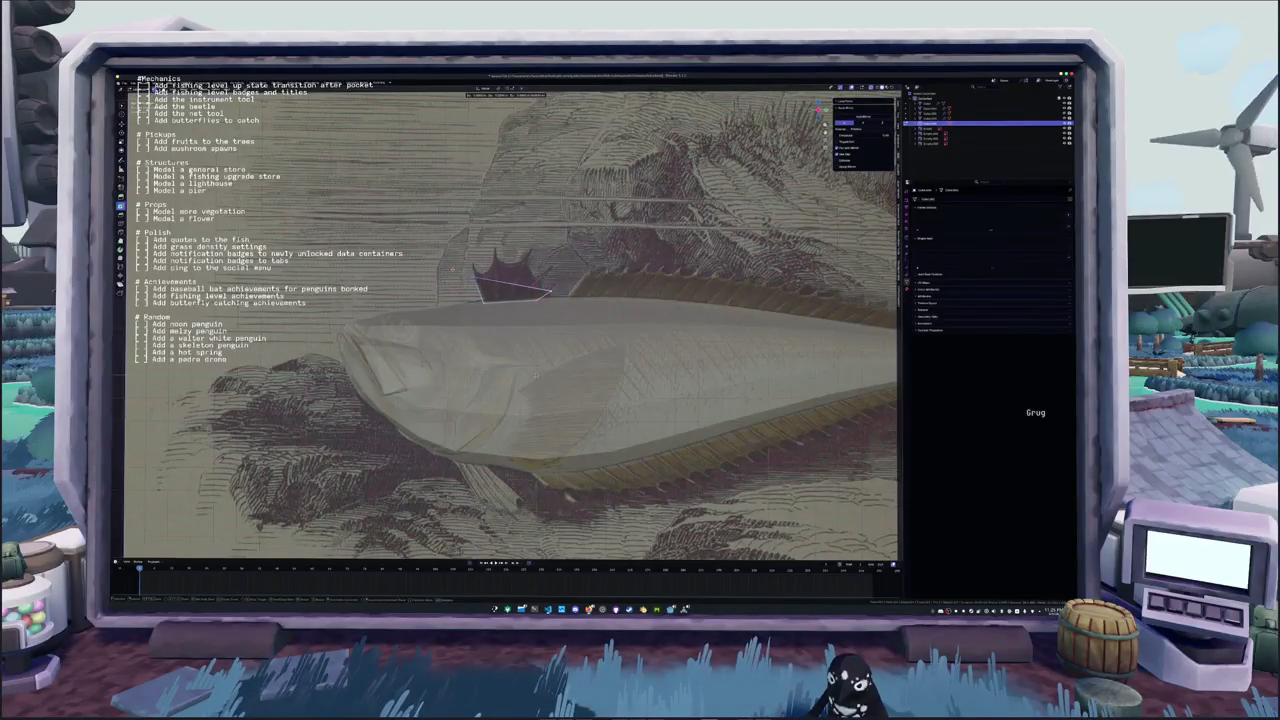
shift+right_click(477, 271)
key(Tab)
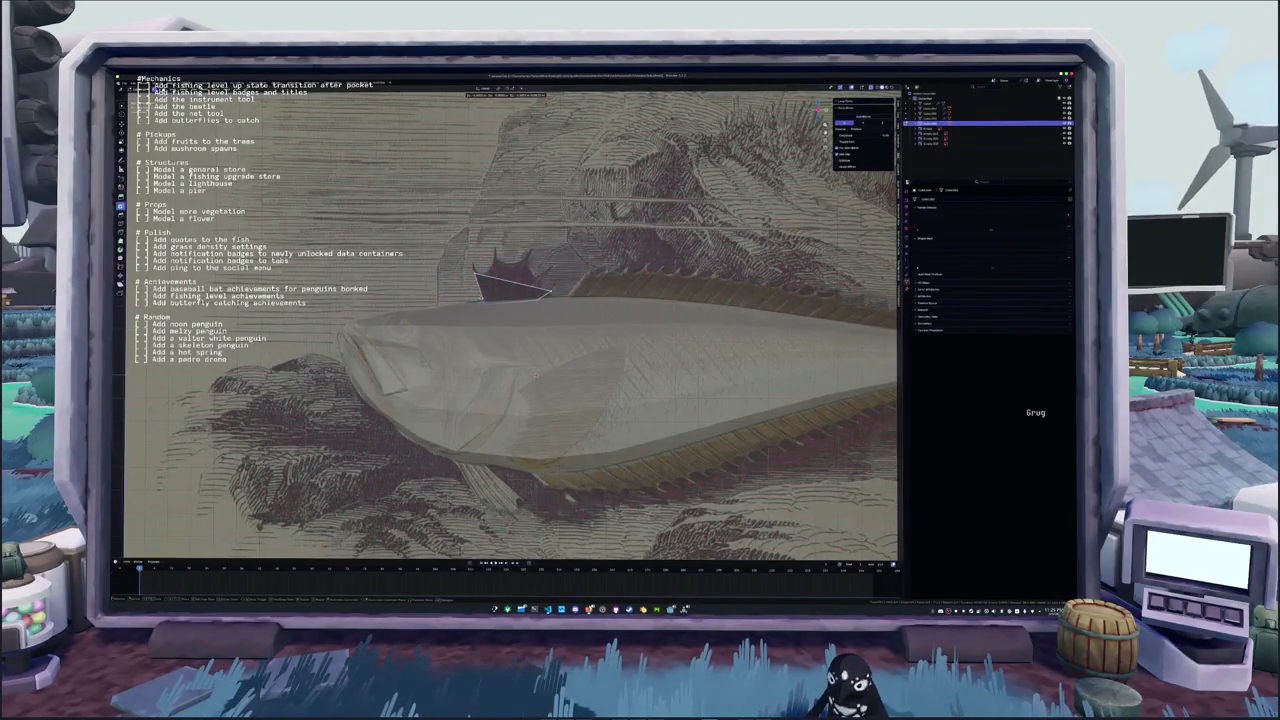
key(c)
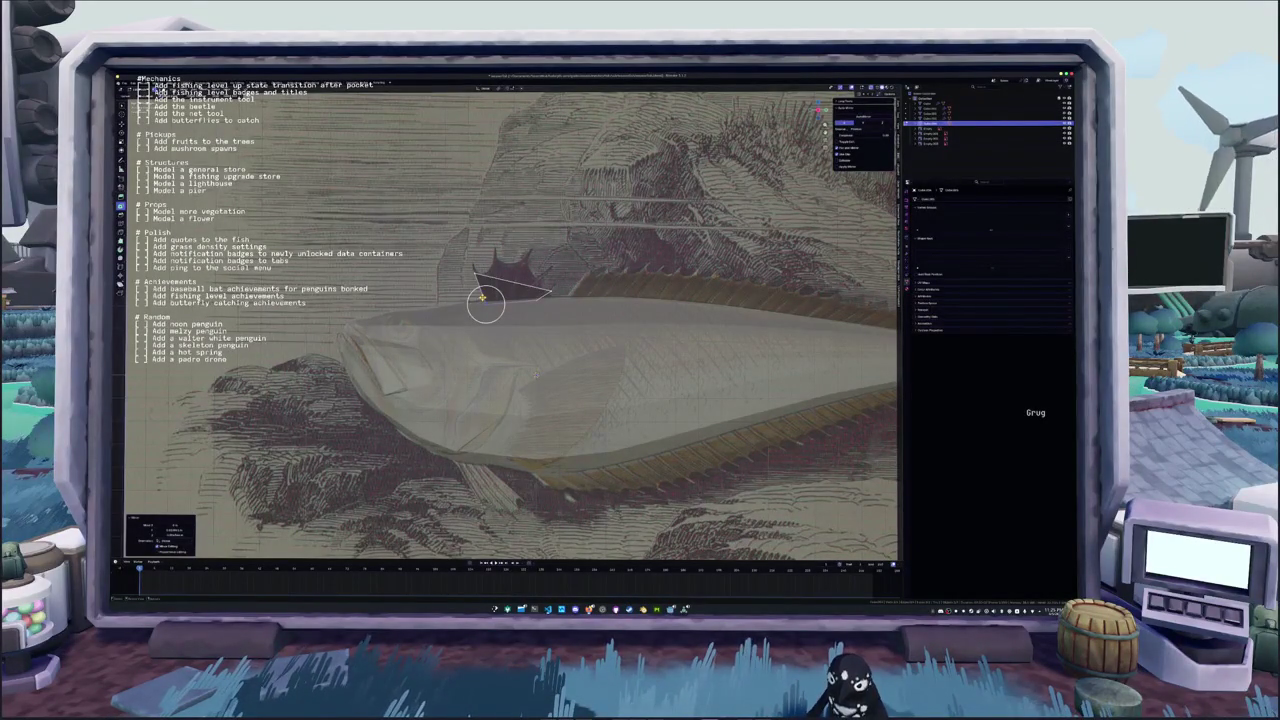
scroll(486, 305, up, 1)
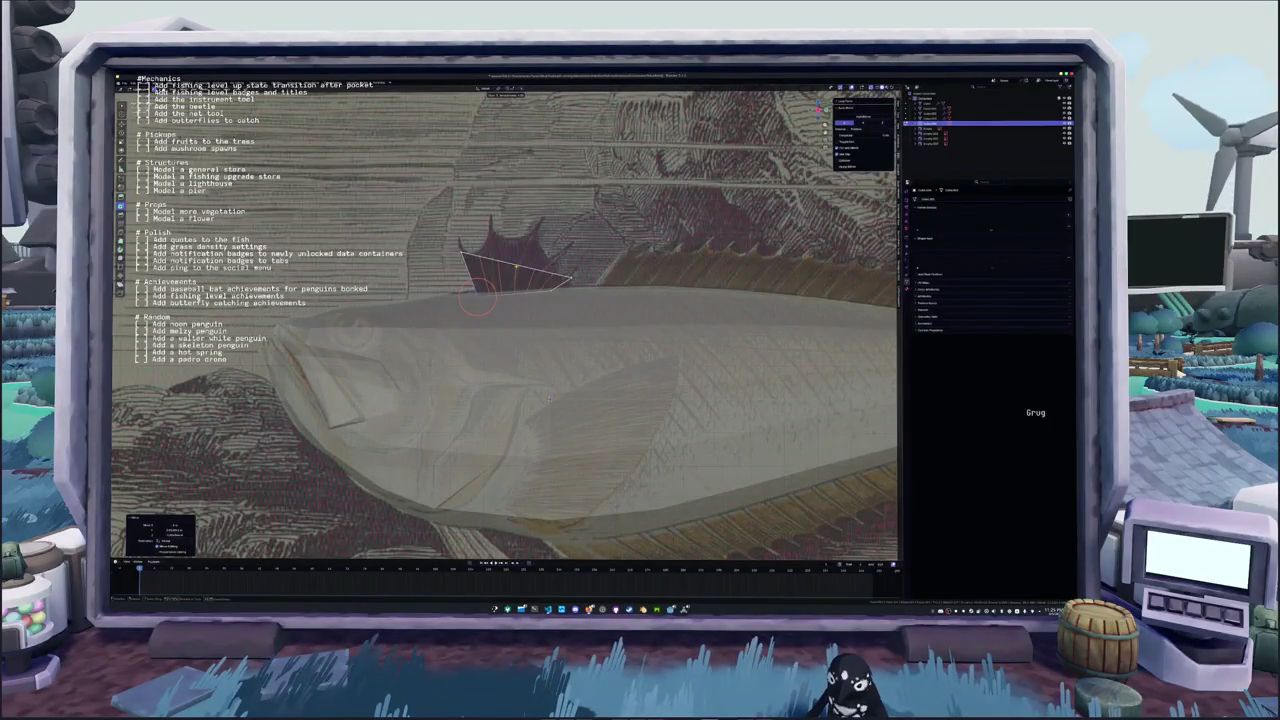
Fill the front fin outline with a face and drag its first vertices onto spine tips
key(f)
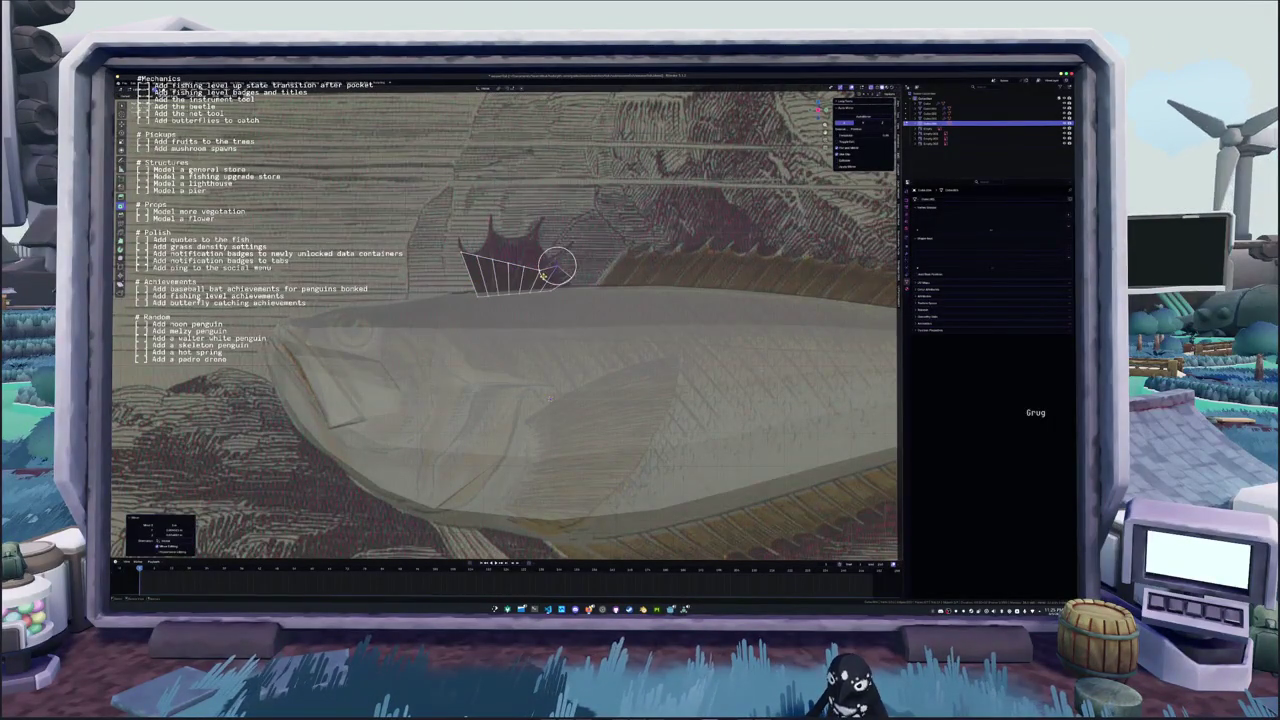
key(g)
click(520, 263)
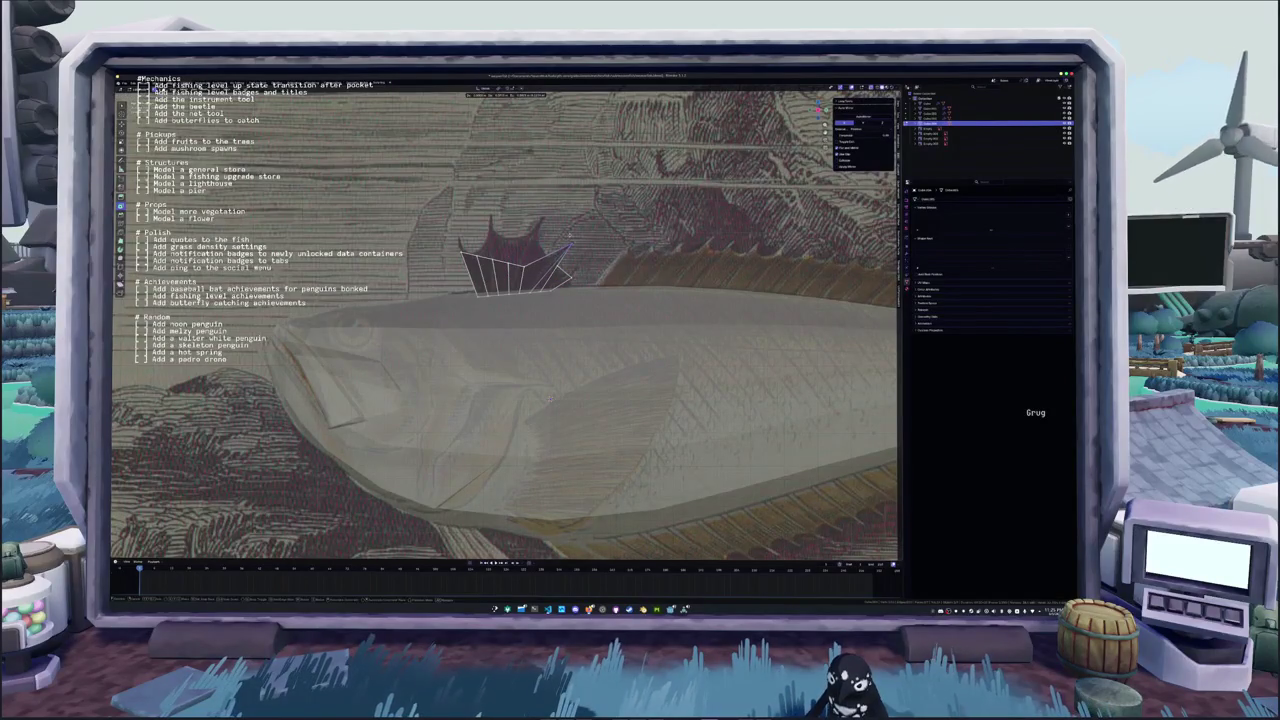
key(g)
click(563, 270)
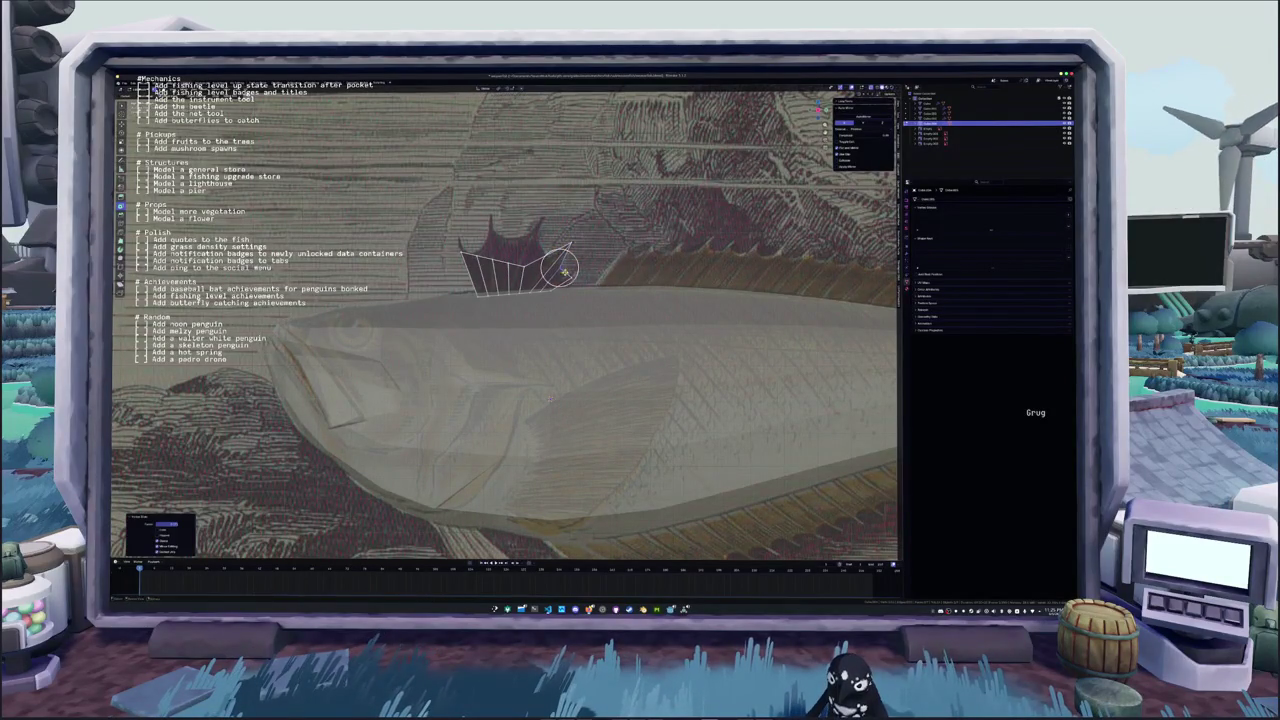
key(g)
click(566, 278)
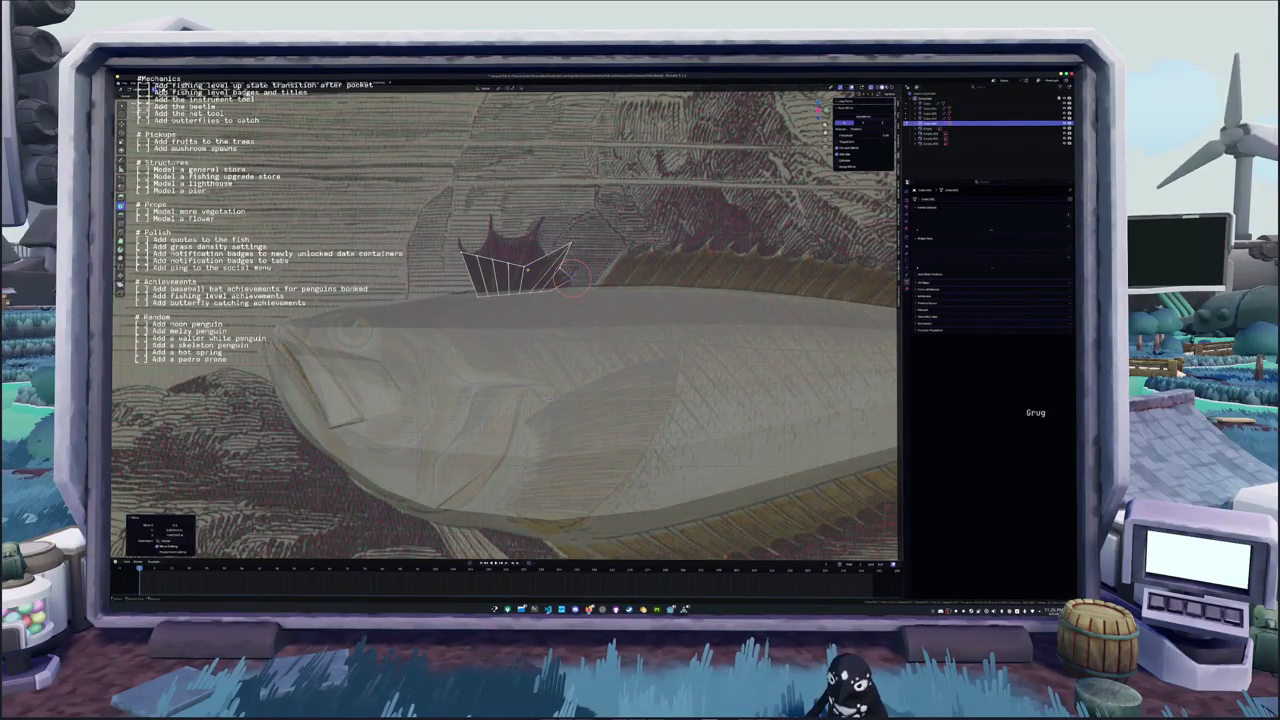
key(g)
click(545, 255)
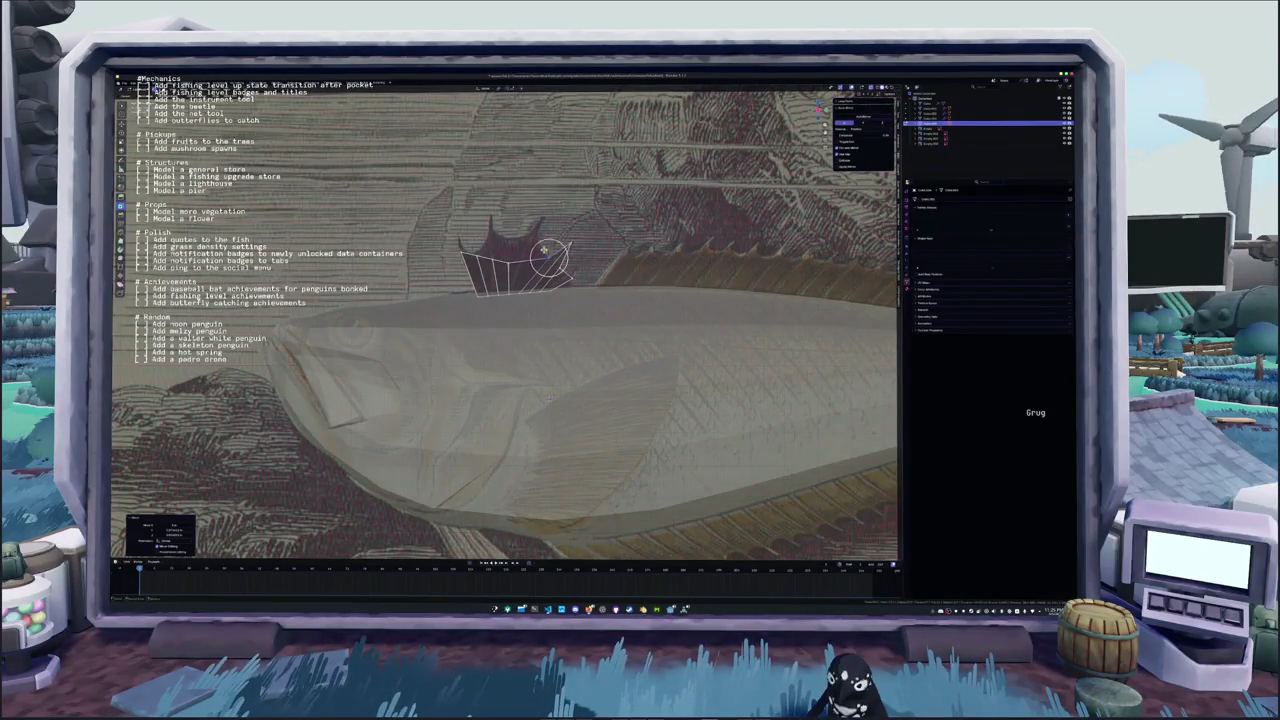
key(g)
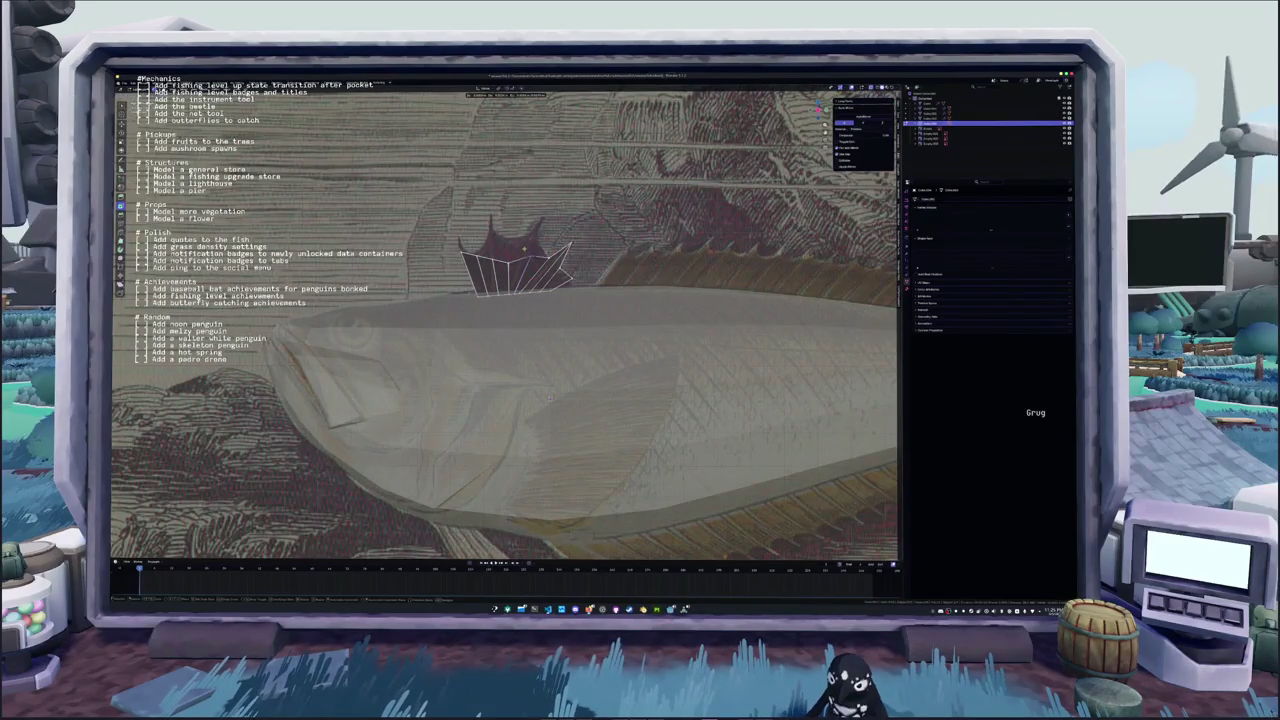
click(530, 262)
Move the remaining front-fin vertices onto the spine tips along the fin outline
key(g)
key(g)
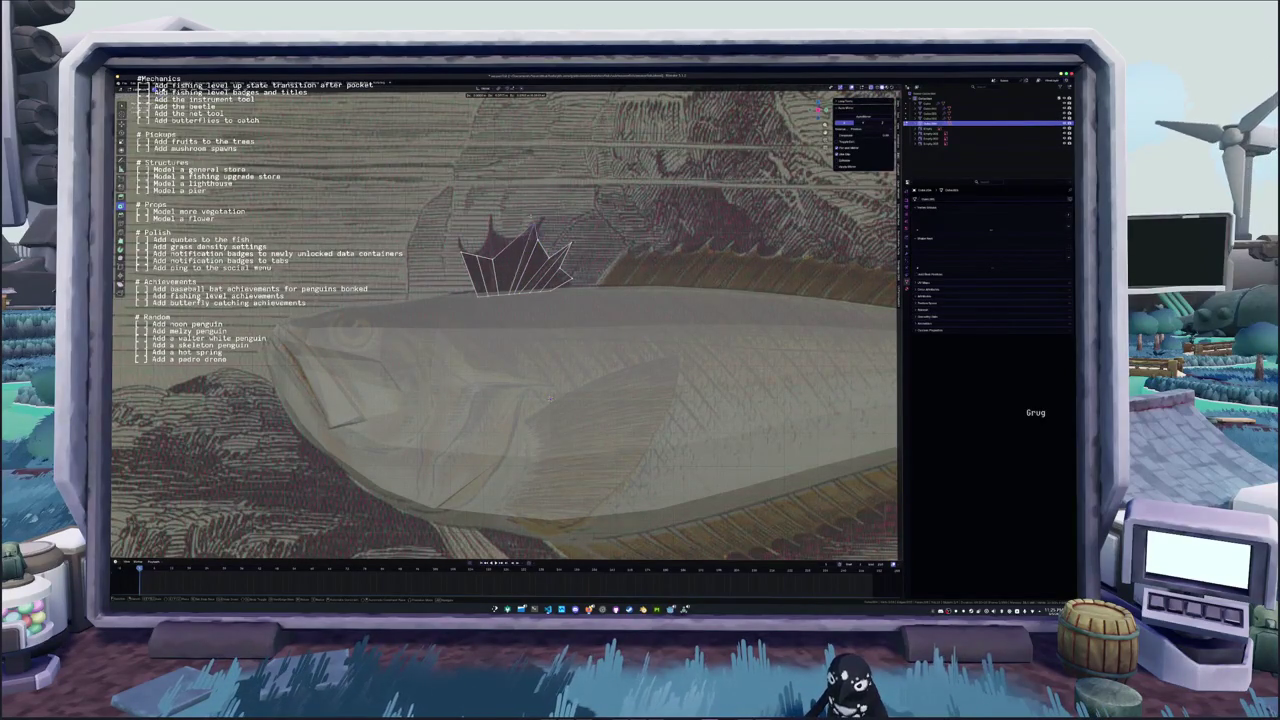
click(540, 218)
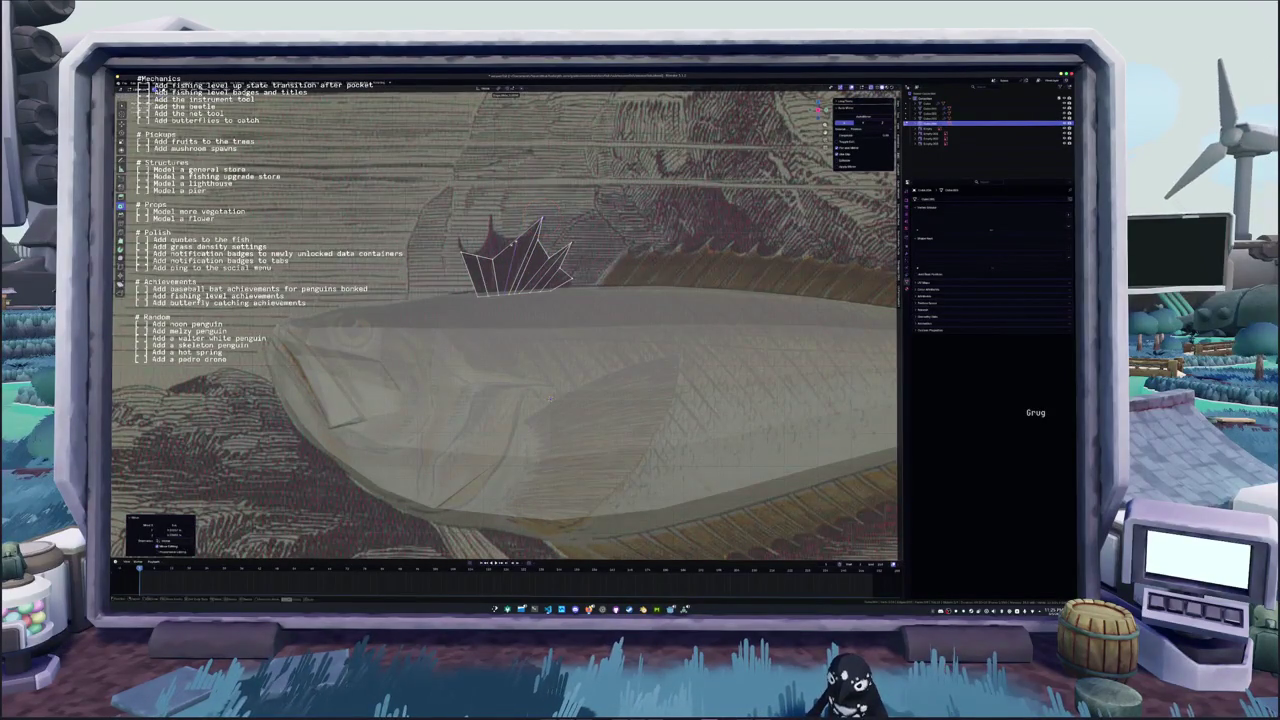
key(g)
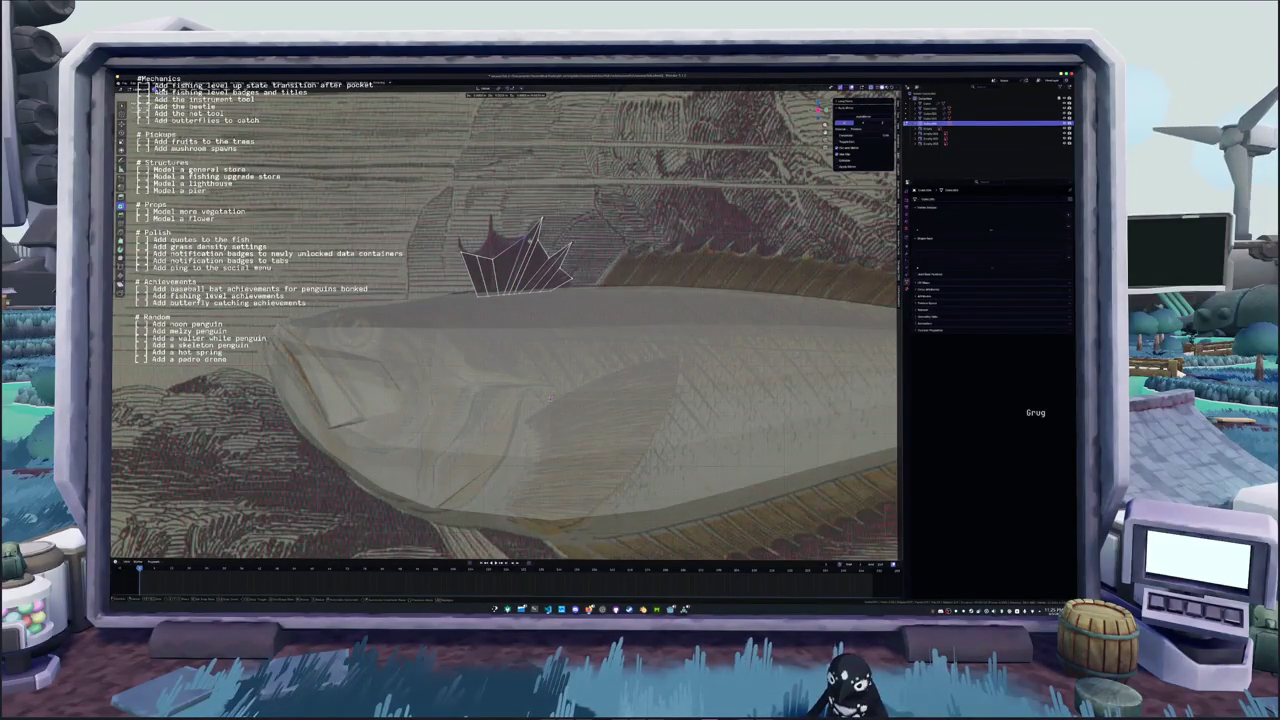
click(527, 235)
key(g)
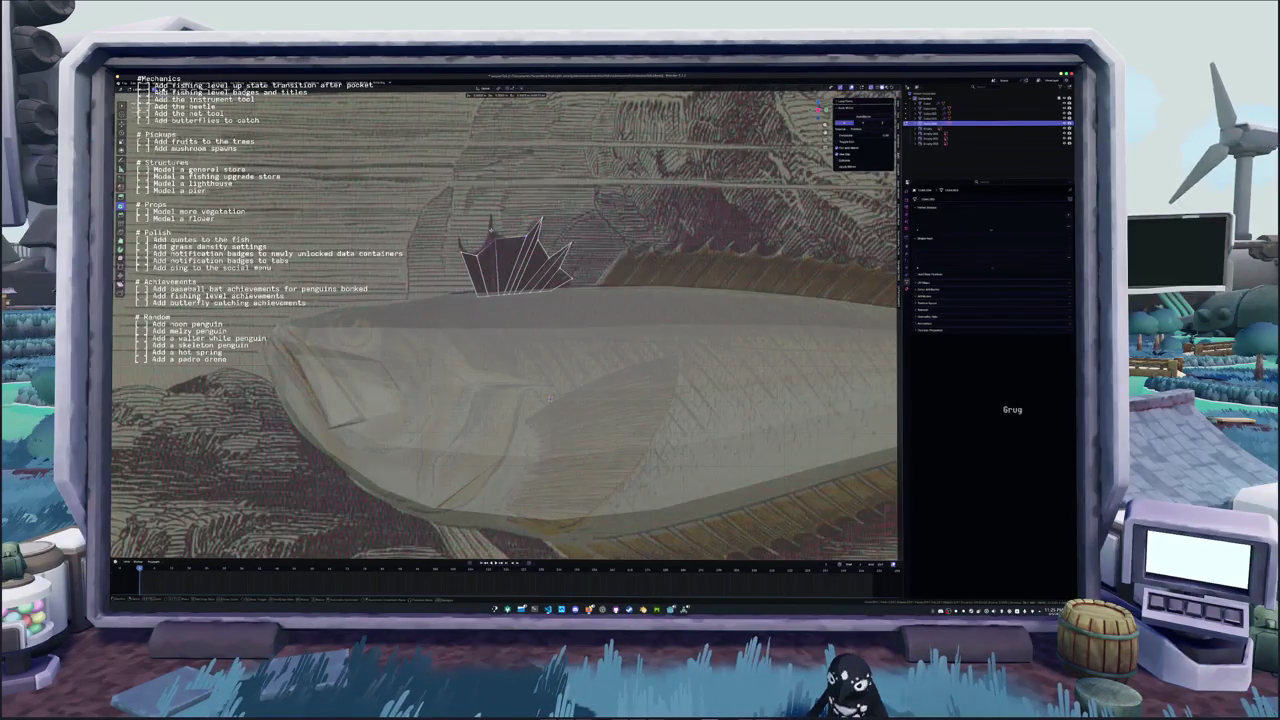
click(488, 215)
key(g)
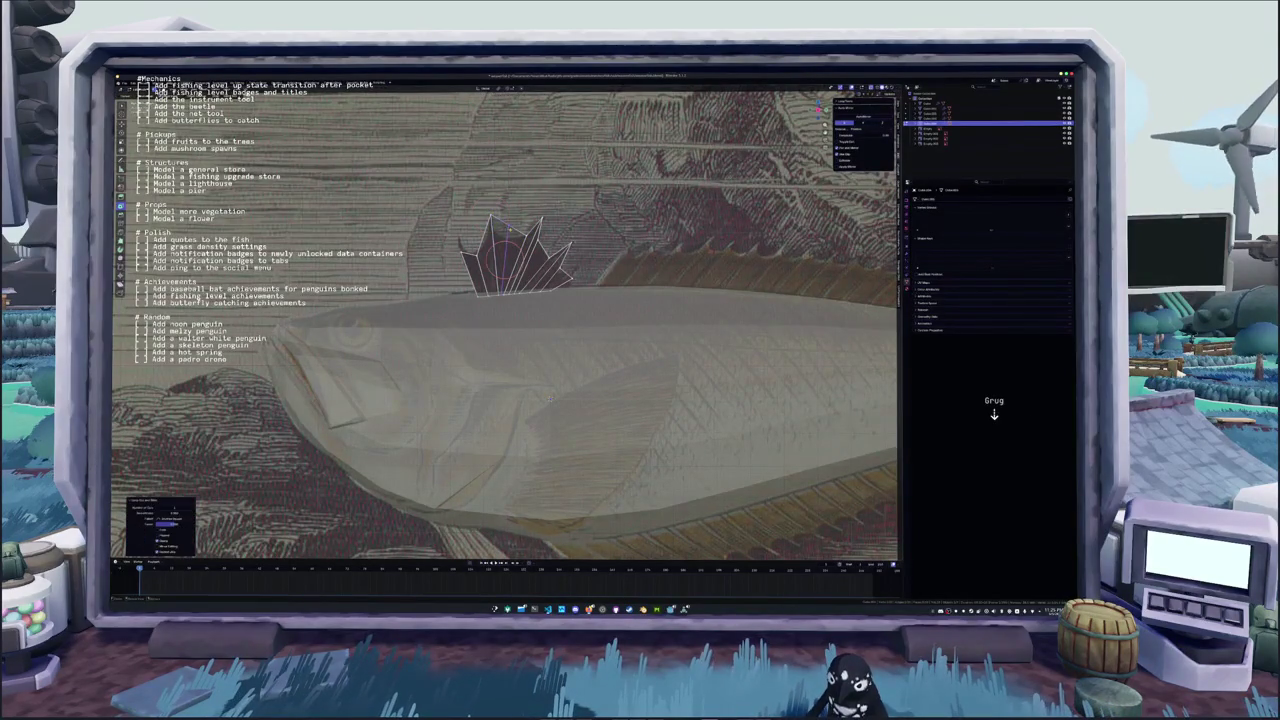
click(497, 218)
key(g)
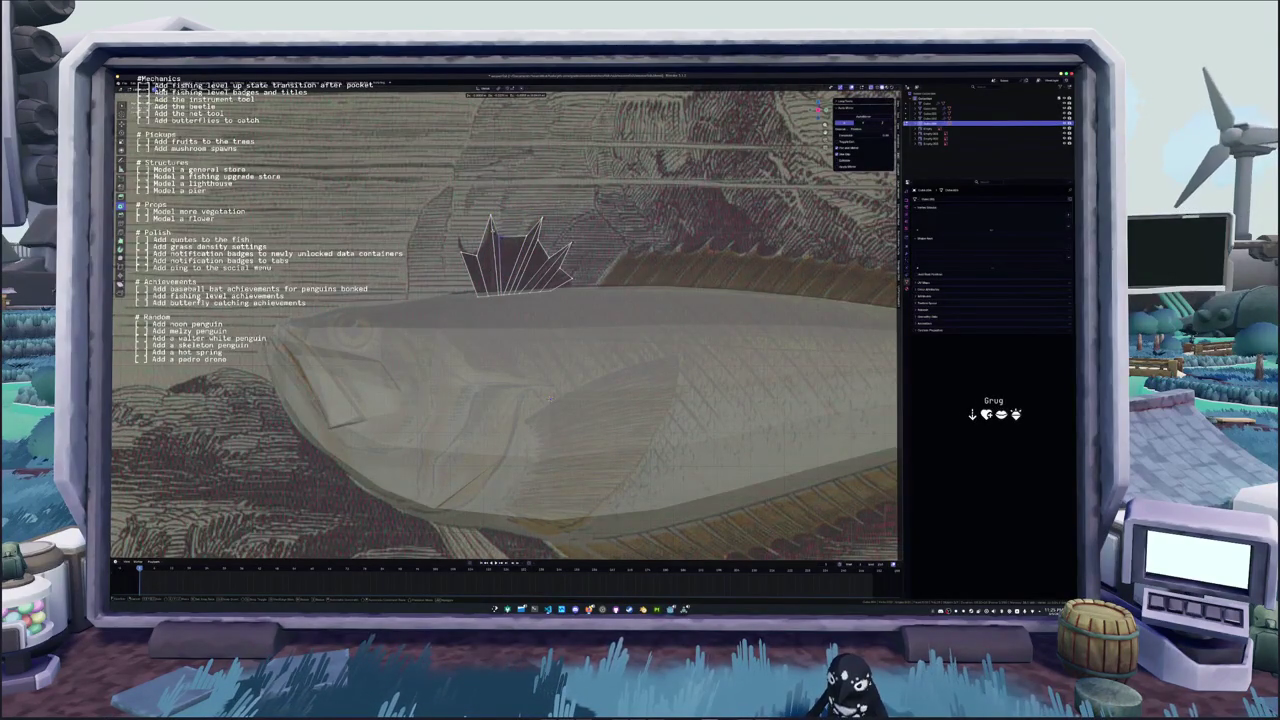
click(495, 220)
key(g)
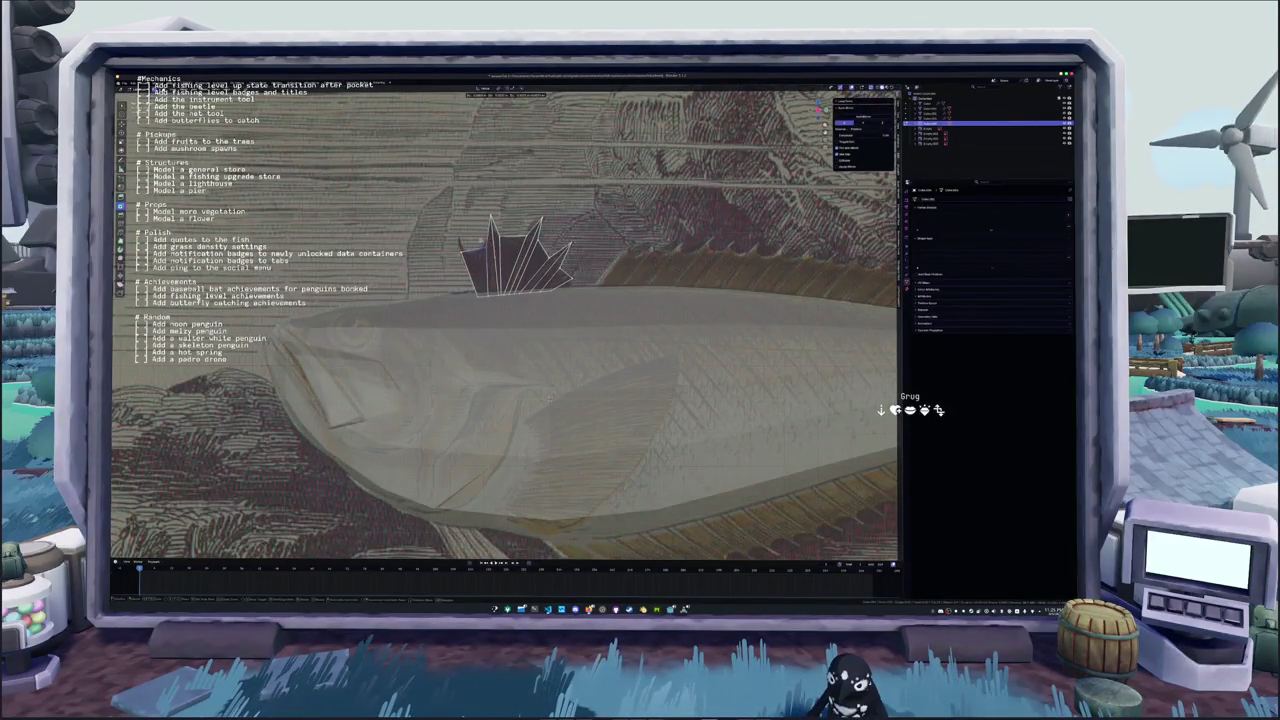
click(480, 237)
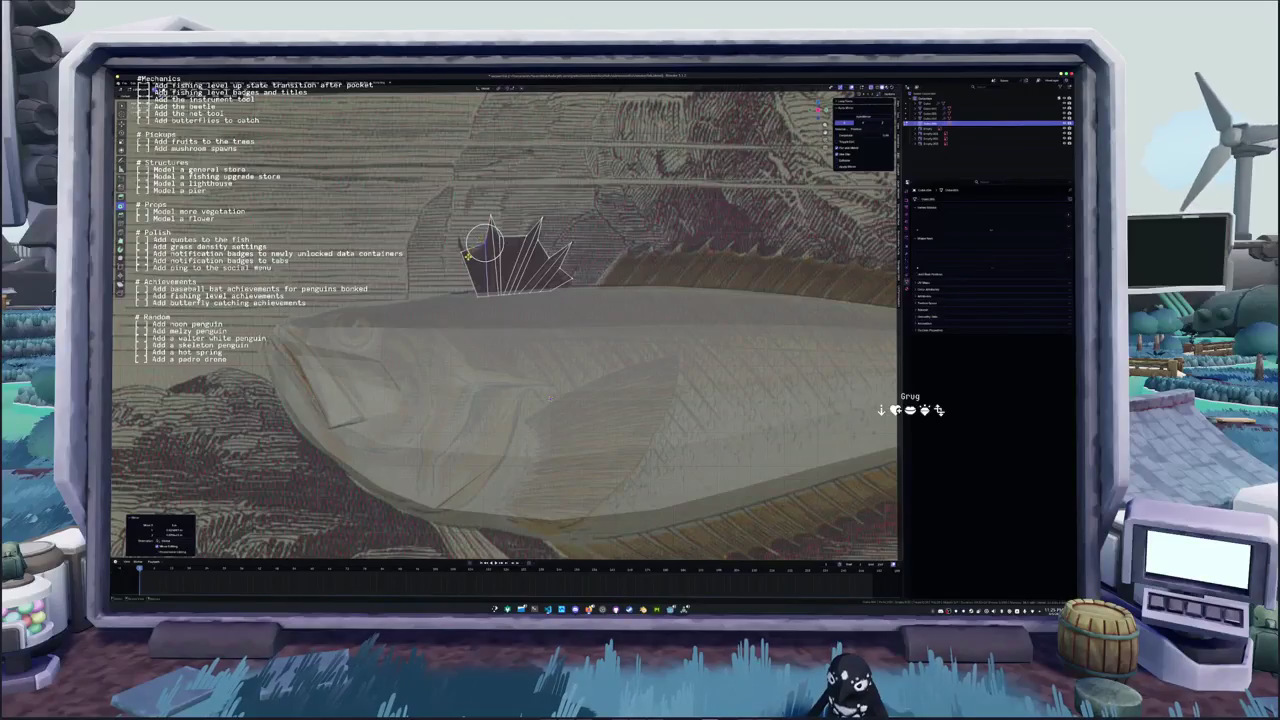
Add an edge loop across the fin and adjust it, undoing and redoing the change
key(ctrl+r)
click(466, 250)
click(464, 238)
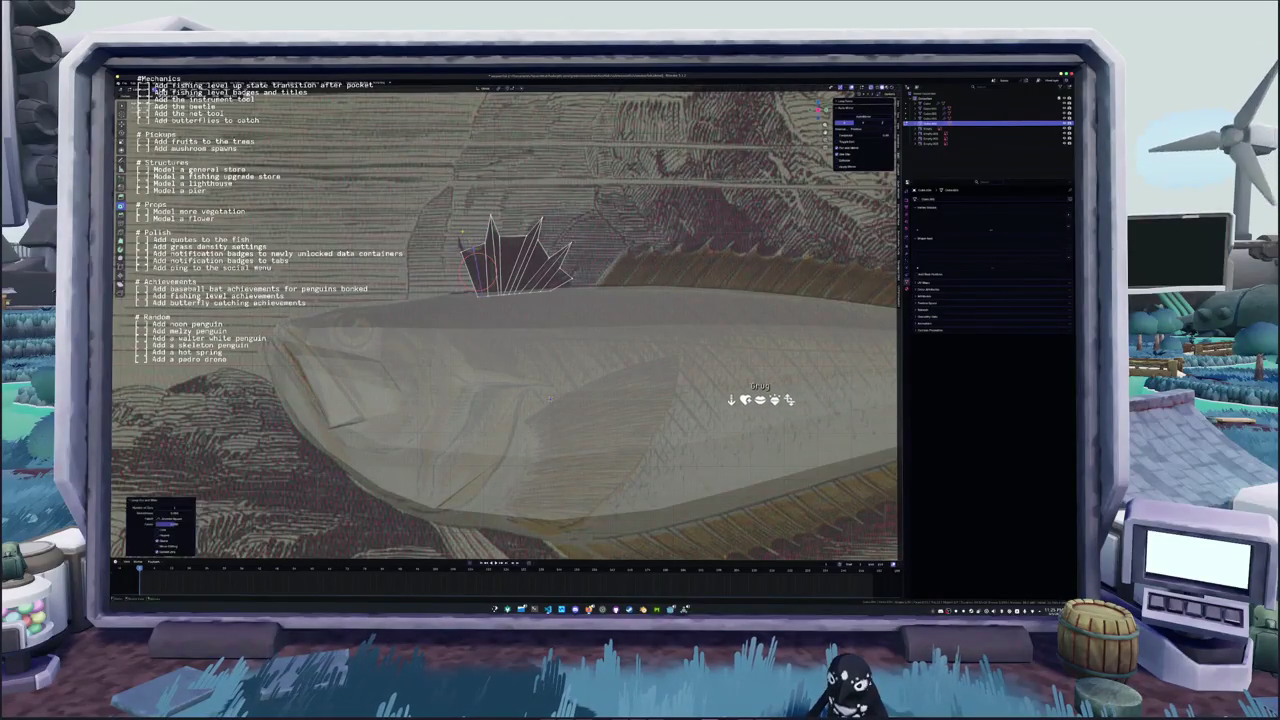
key(g)
key(Escape)
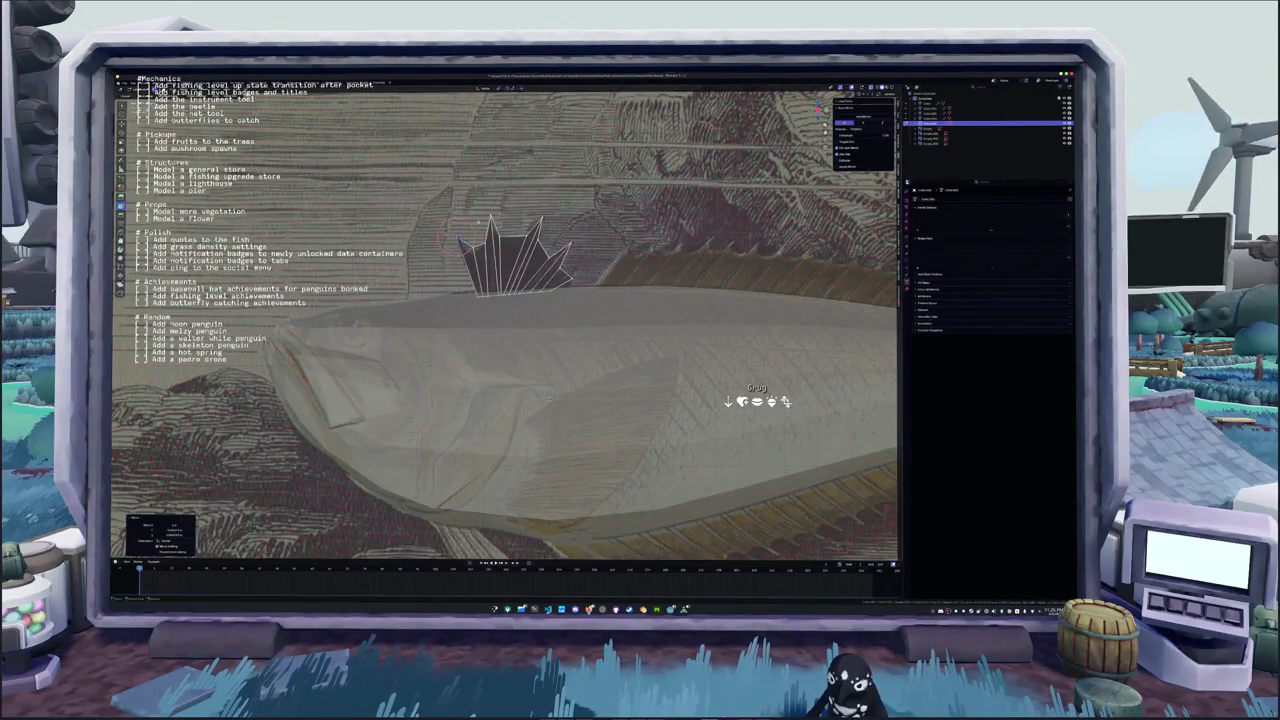
key(g)
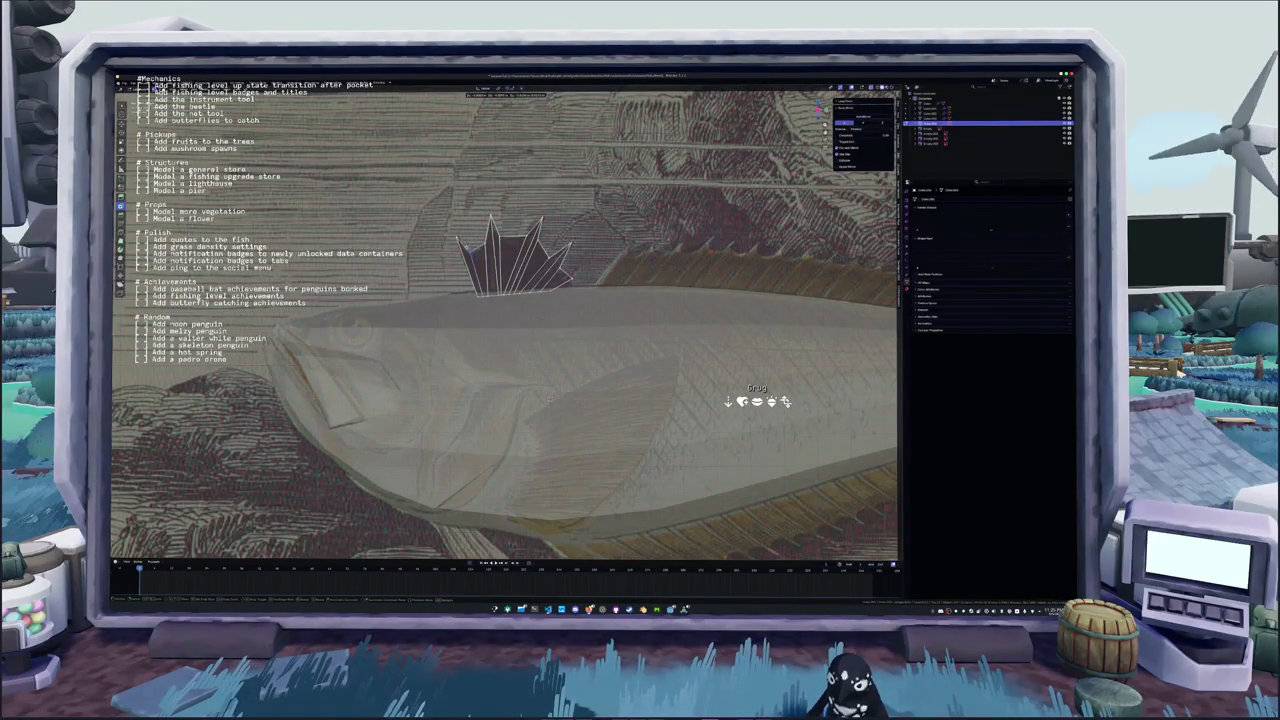
click(466, 250)
key(ctrl+z)
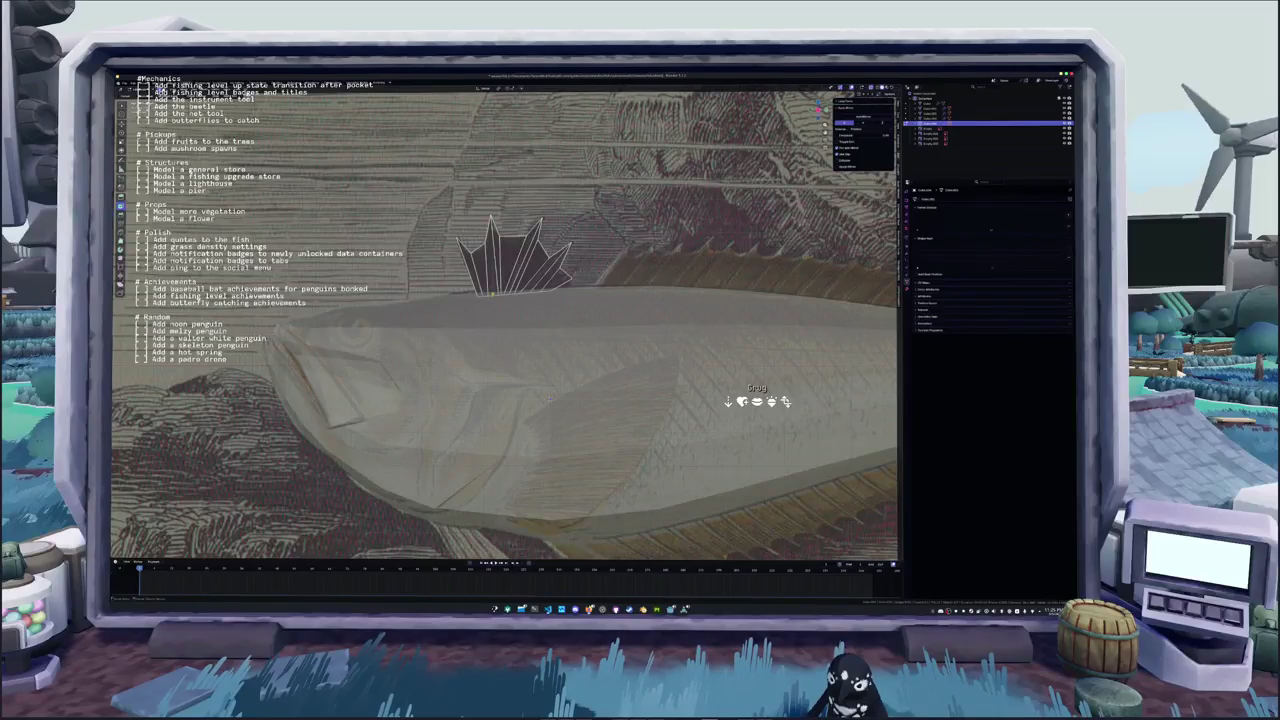
key(ctrl+shift+z)
Separate the selected part of the fish body into its own object and reframe the view
key(ctrl+z)
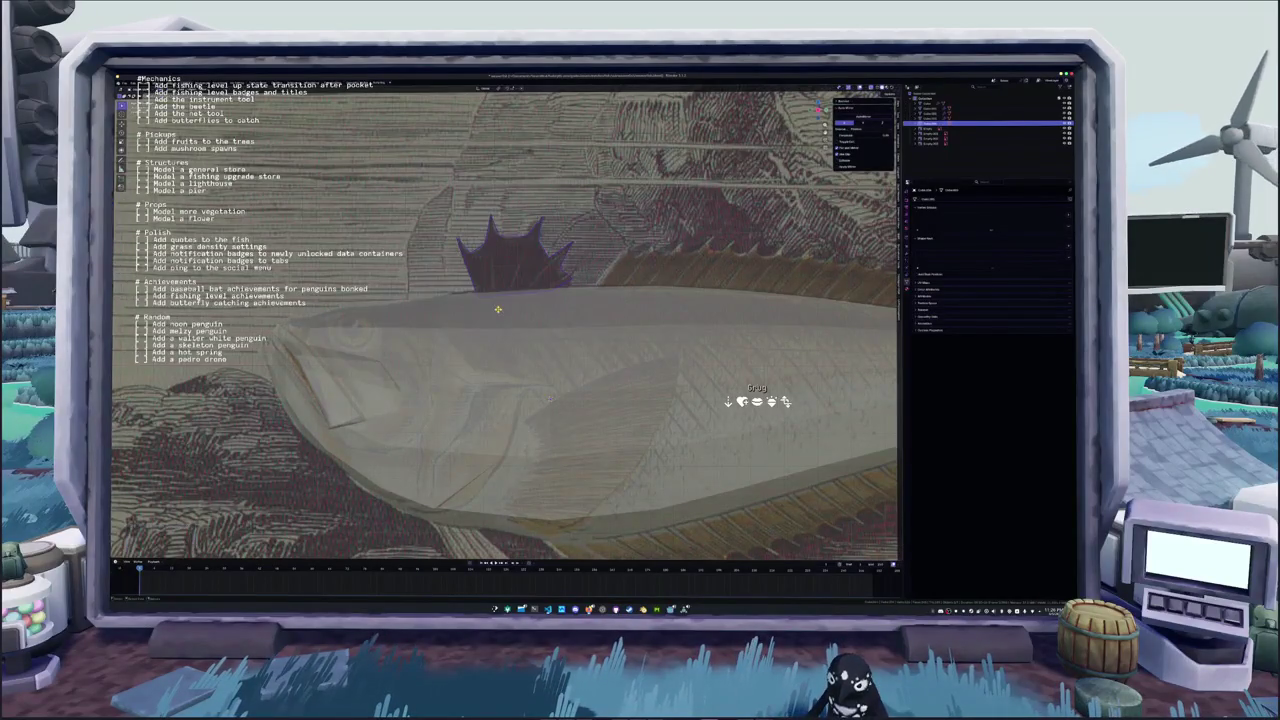
middle_drag(549, 397, 528, 277)
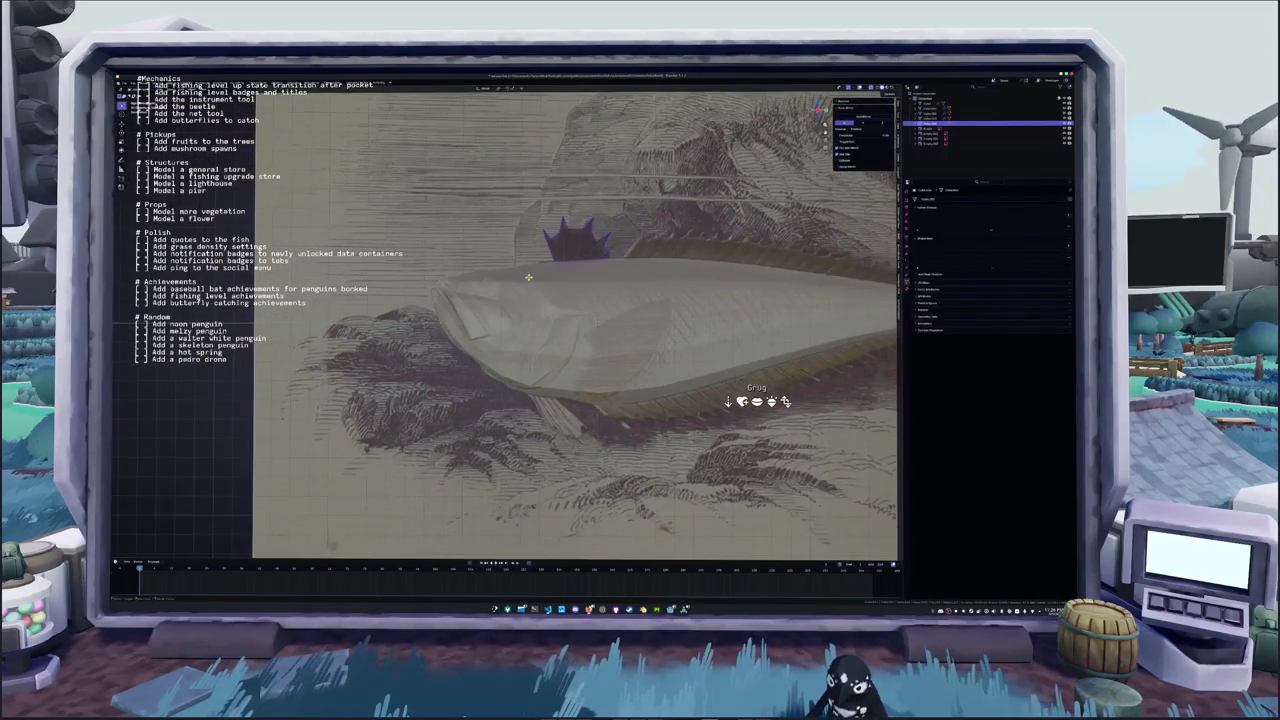
click(562, 348)
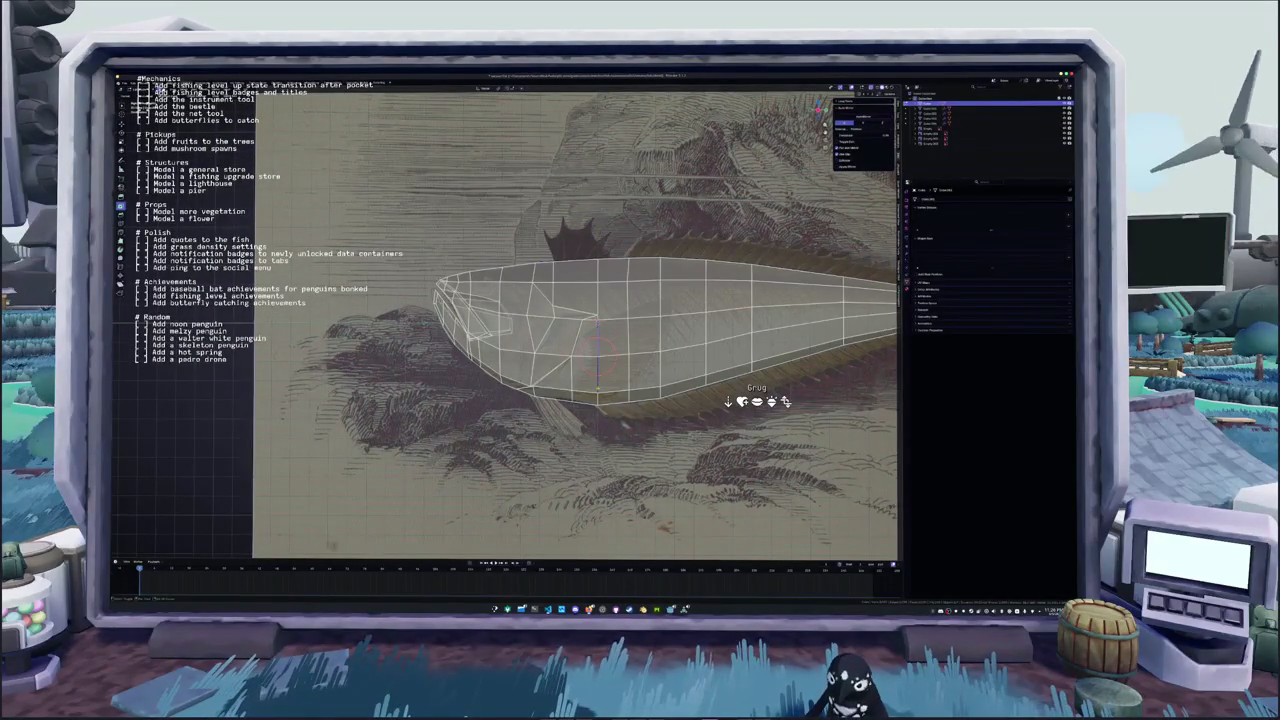
key(Tab)
right_click(647, 386)
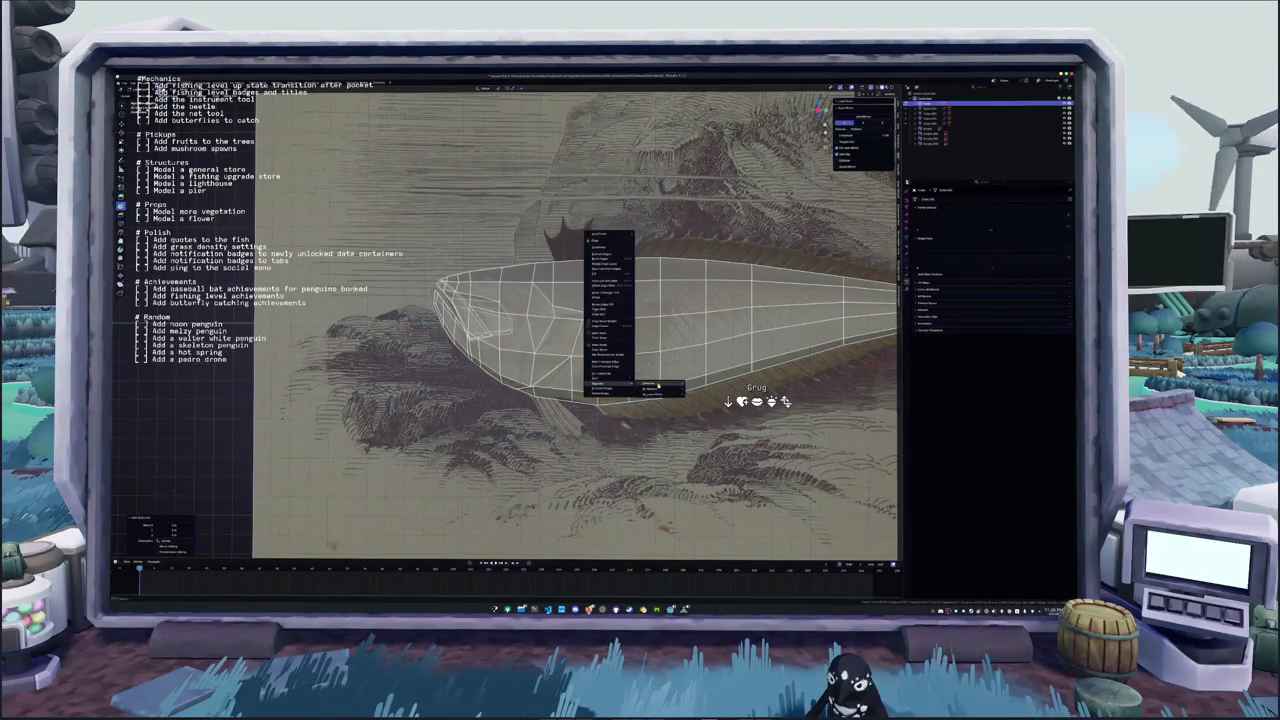
click(657, 385)
key(Tab)
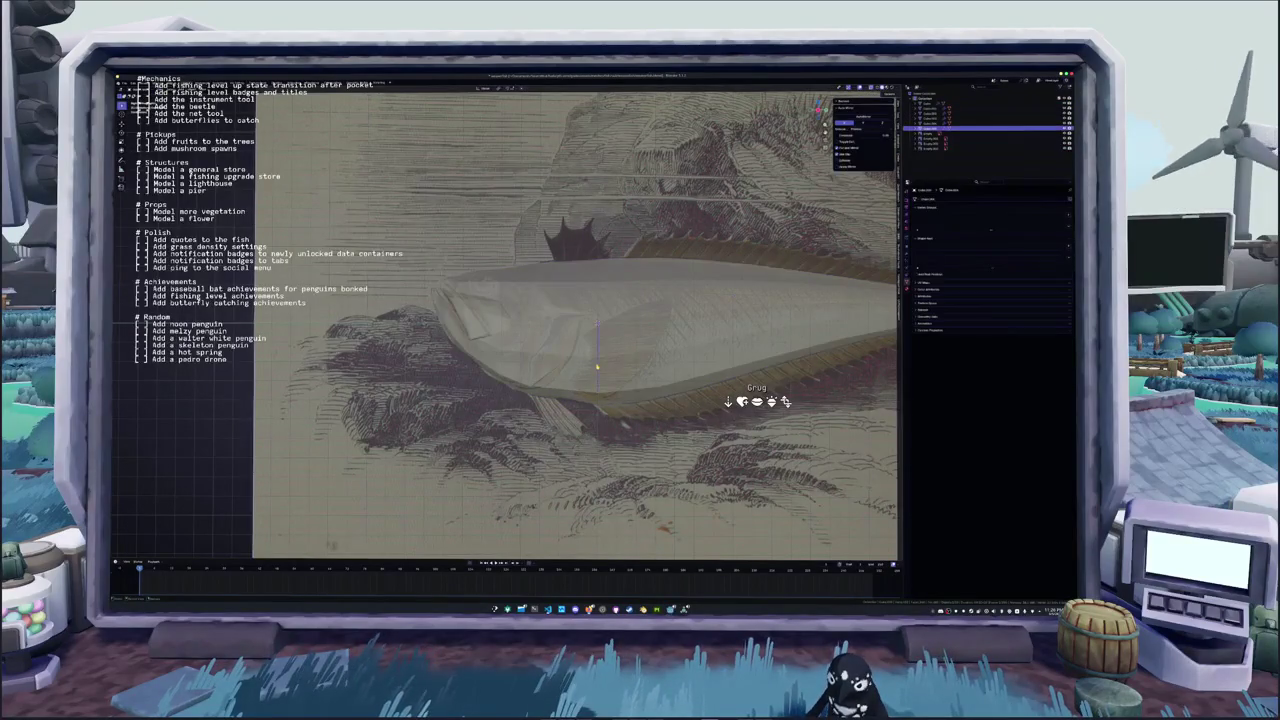
key(KP_Decimal)
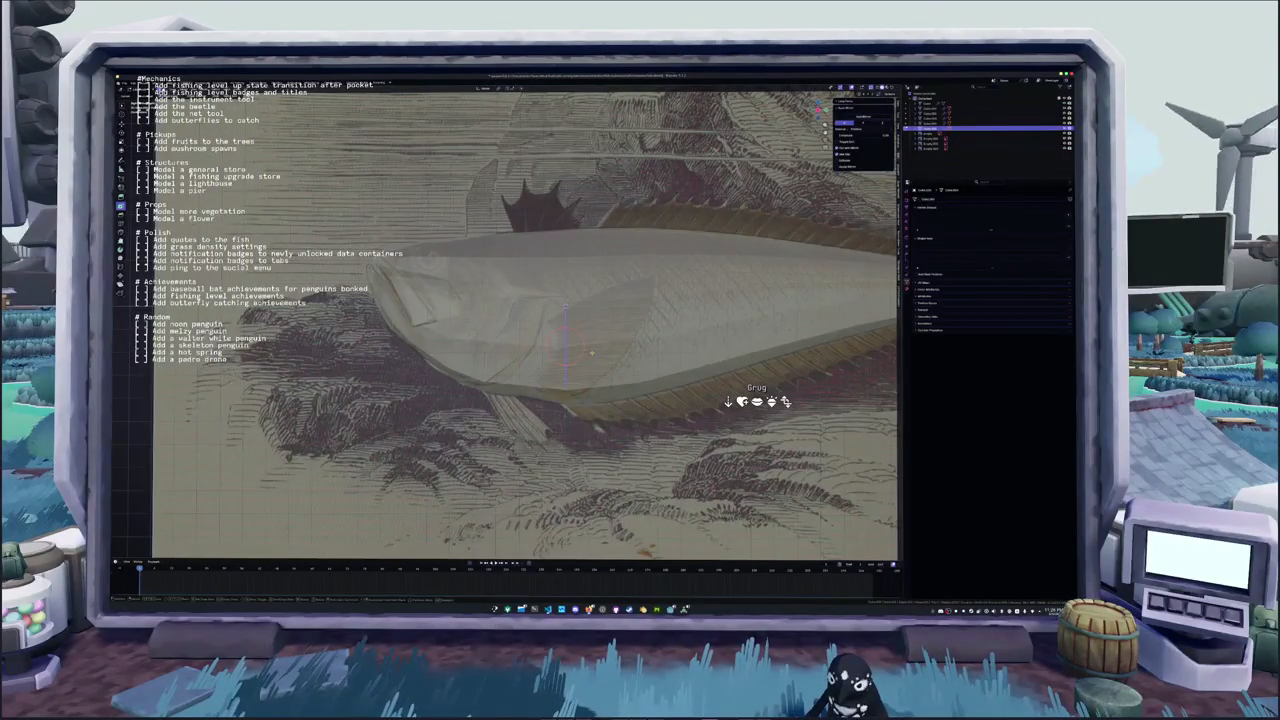
Move the separated object along Z and reposition the 3D cursor below the fish centre
key(g)
key(z)
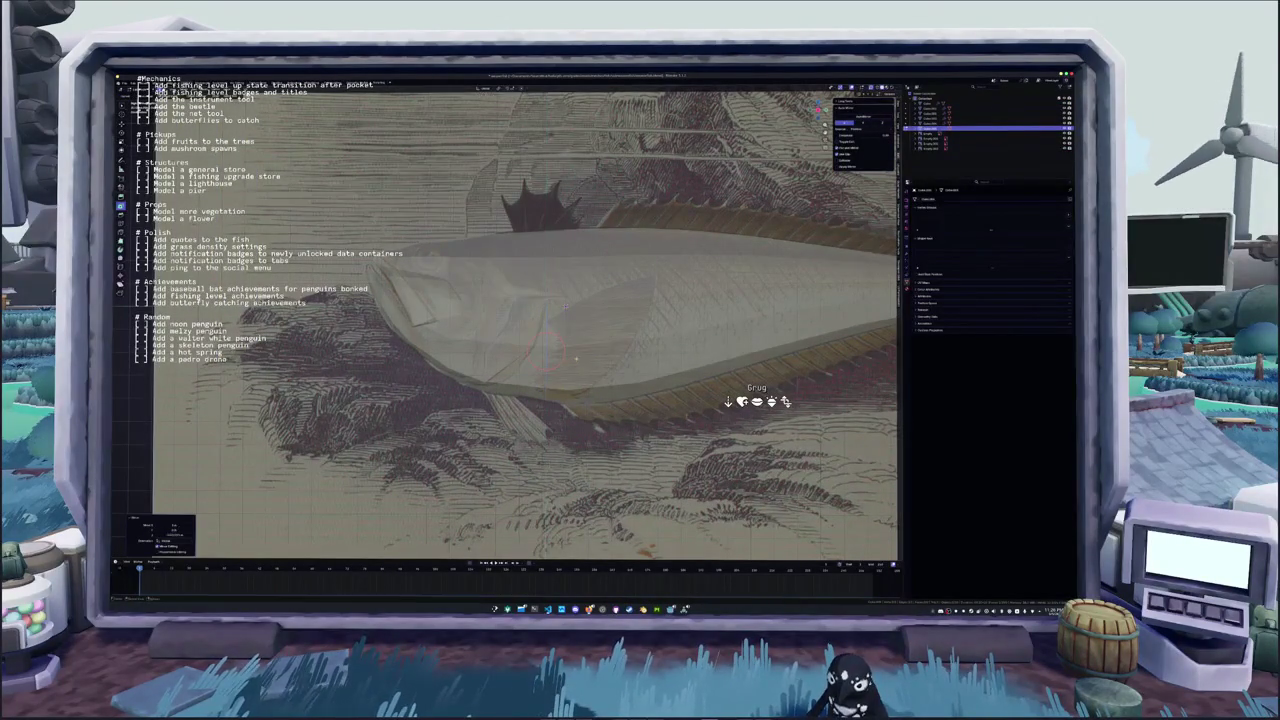
key(Return)
key(shift+s)
key(ctrl+z)
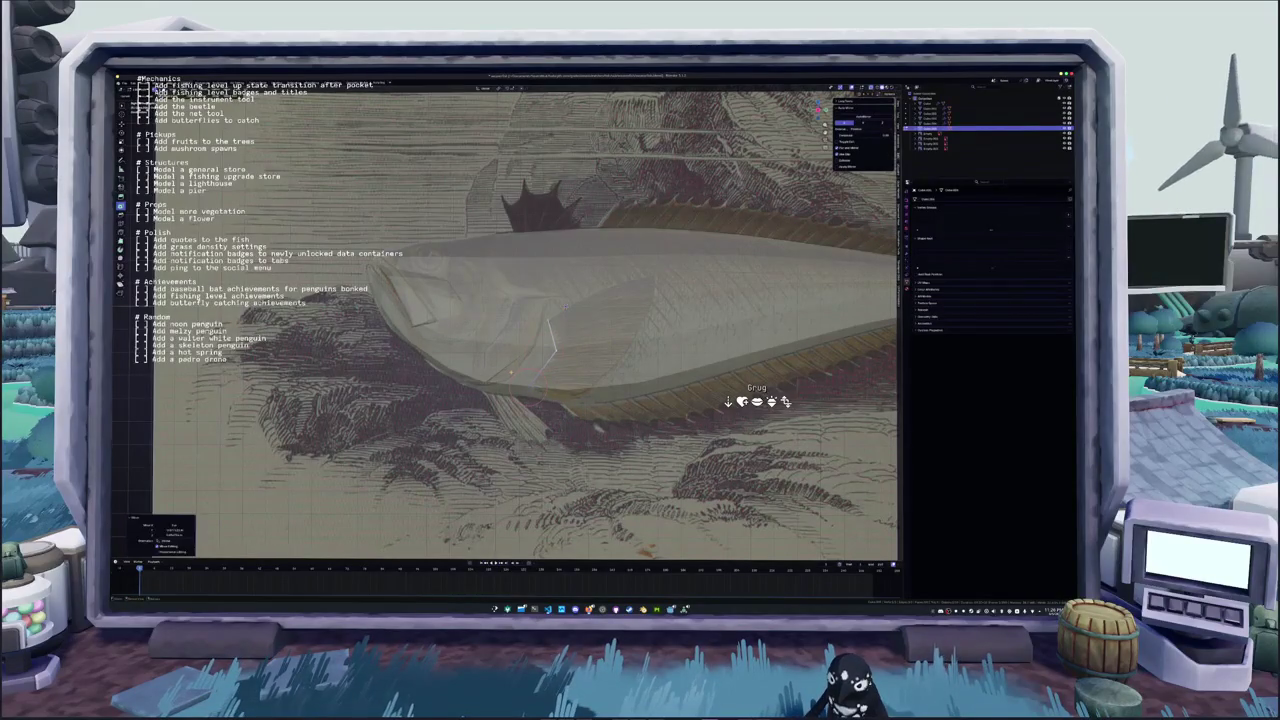
Draw a new box, scale it to fin size, and add horizontal and vertical loop cuts
drag(552, 325, 610, 350)
click(610, 350)
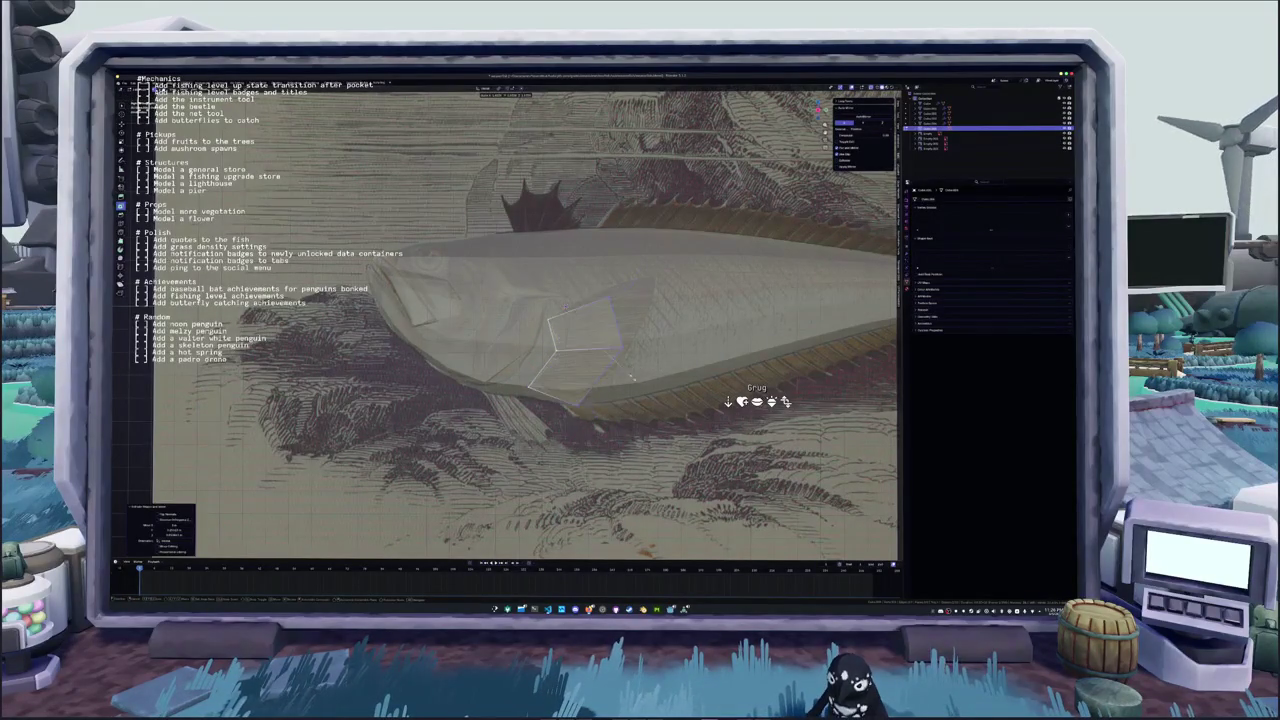
key(s)
click(657, 378)
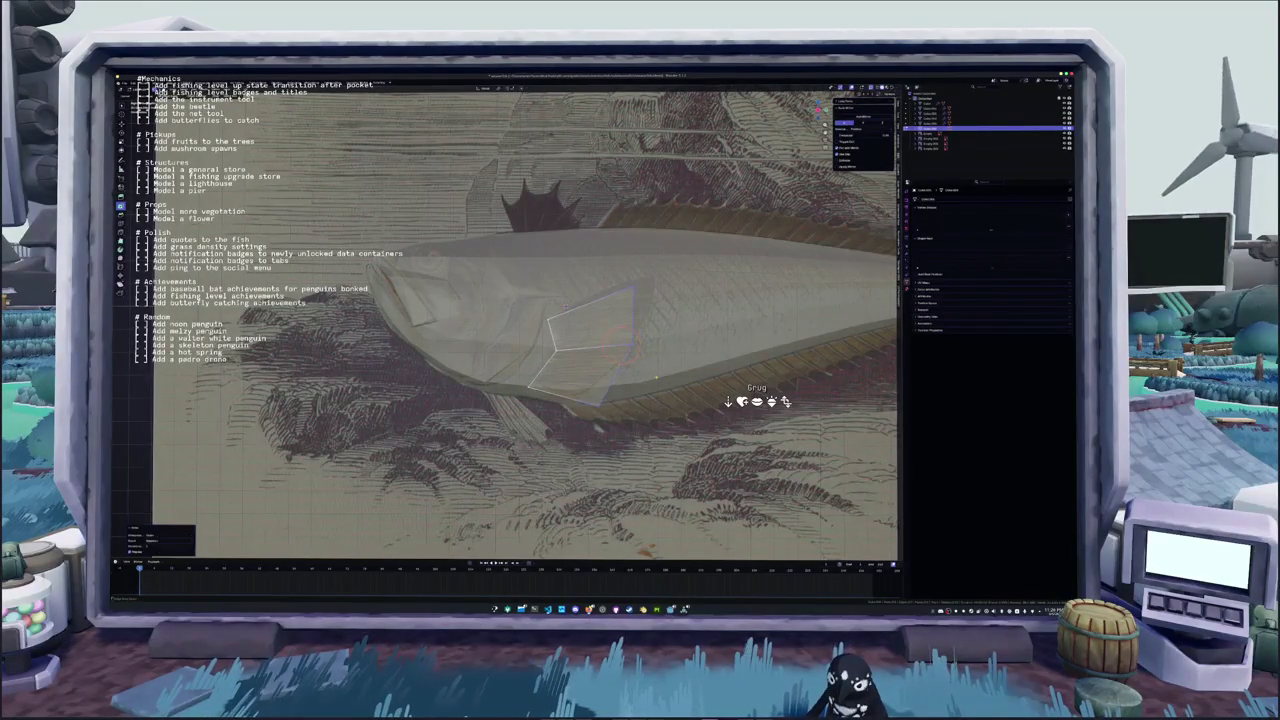
click(654, 272)
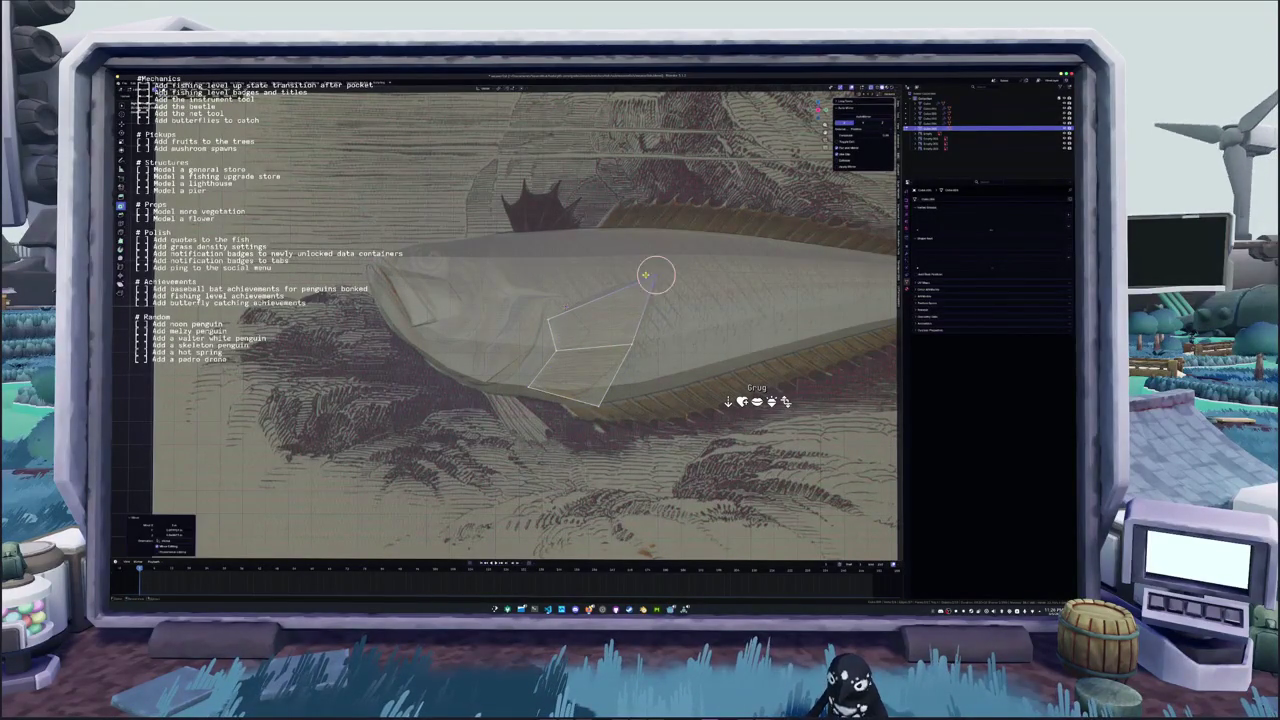
key(ctrl+r)
scroll(620, 335, up, 2)
click(600, 340)
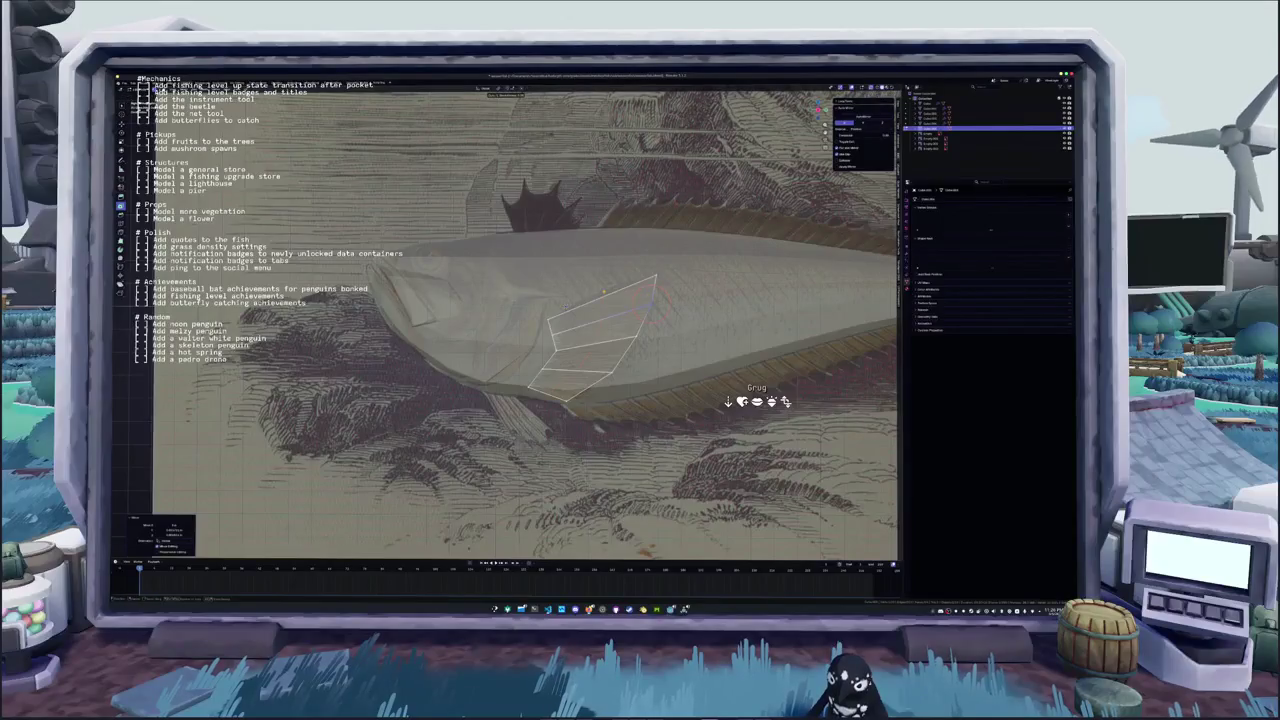
key(ctrl+r)
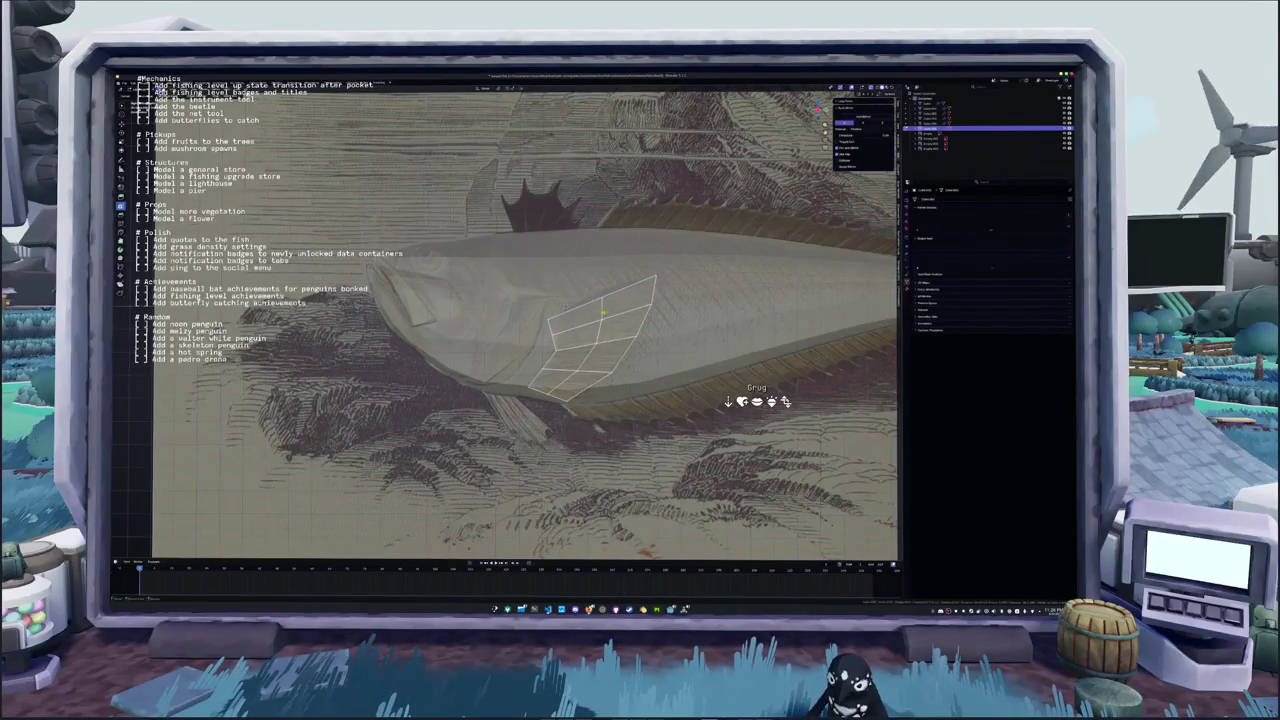
click(603, 313)
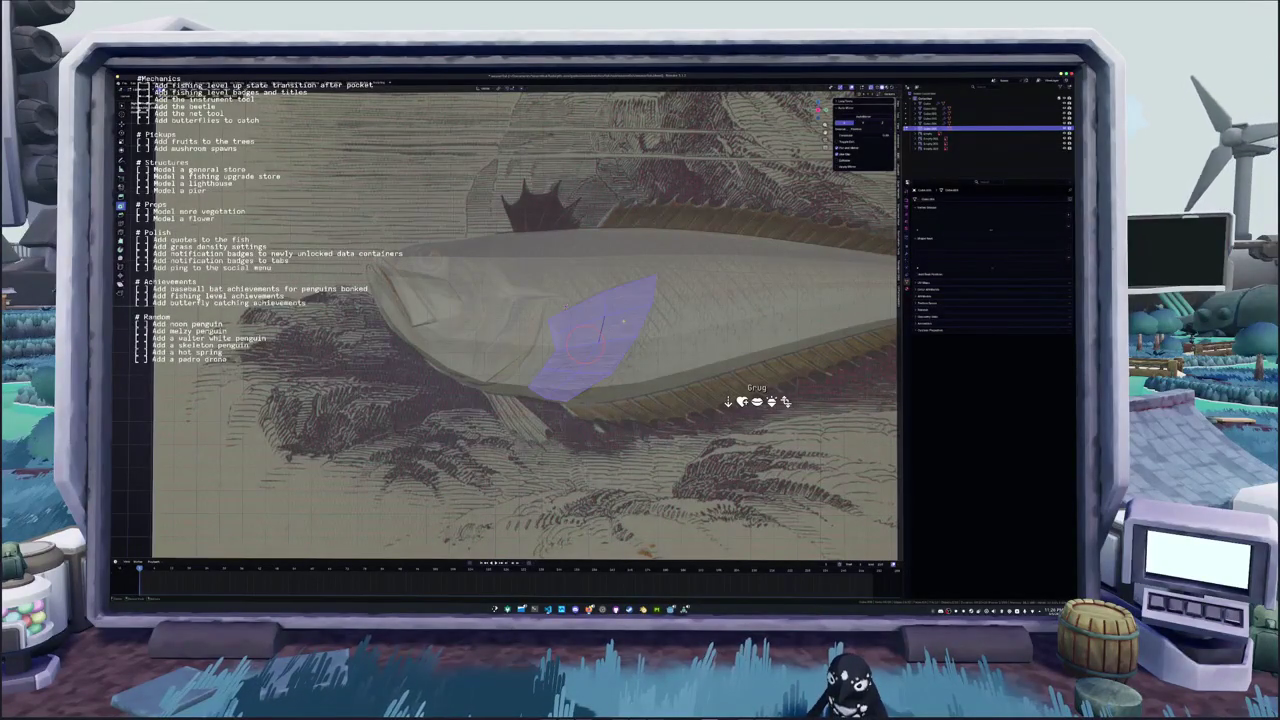
Shift the fin along X and rotate it about X so it tilts outward from the flank
middle_drag(616, 324, 644, 346)
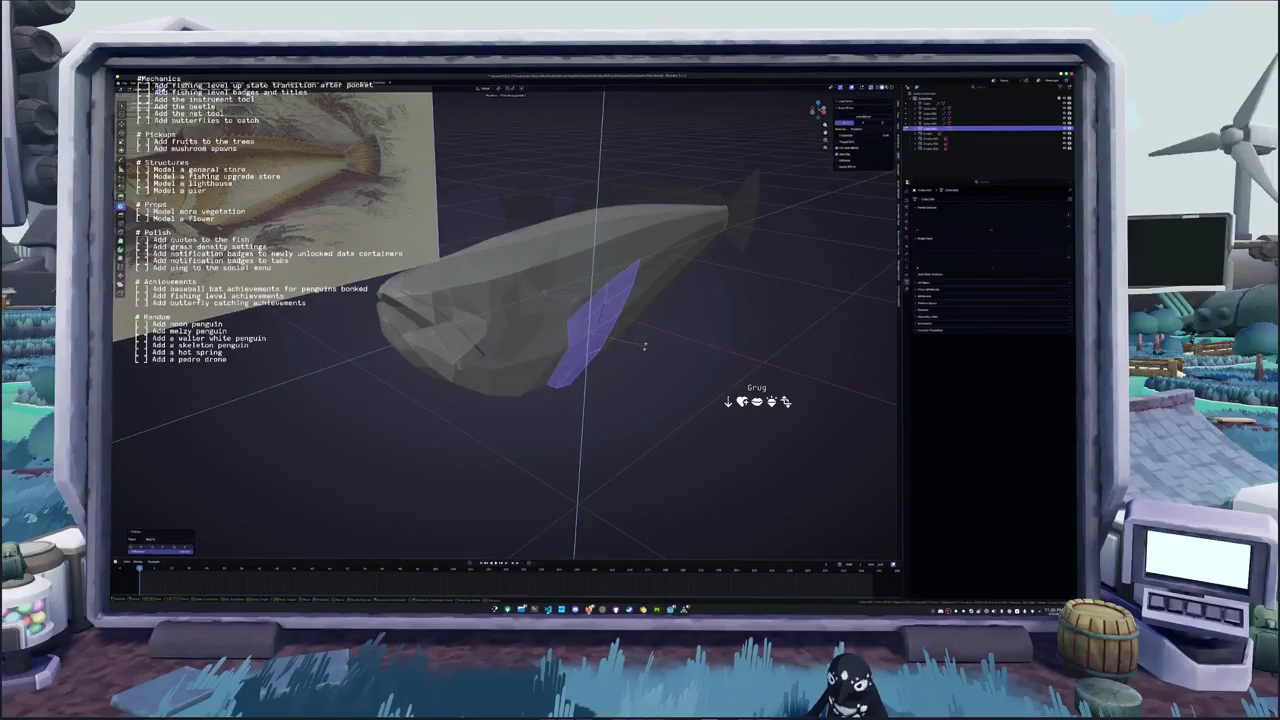
key(g)
key(x)
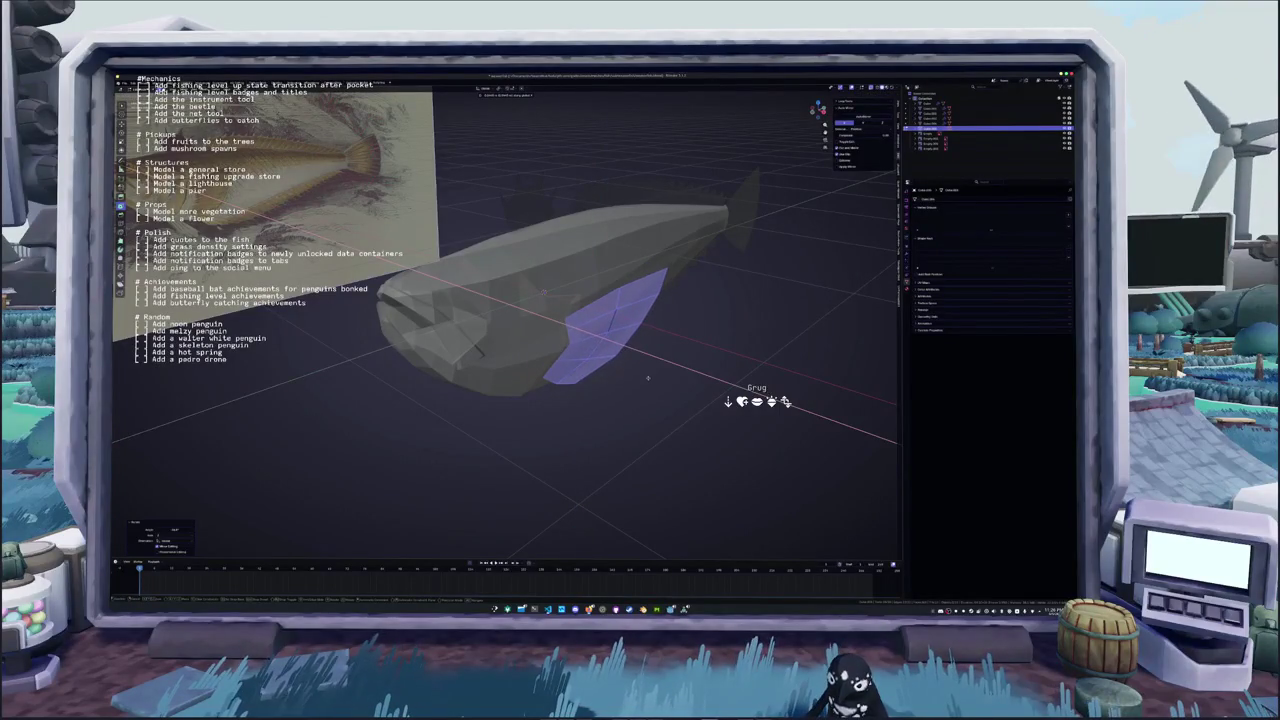
click(654, 379)
mouse_move(654, 379)
middle_down()
mouse_move(628, 376)
mouse_move(657, 394)
middle_up()
key(r)
key(x)
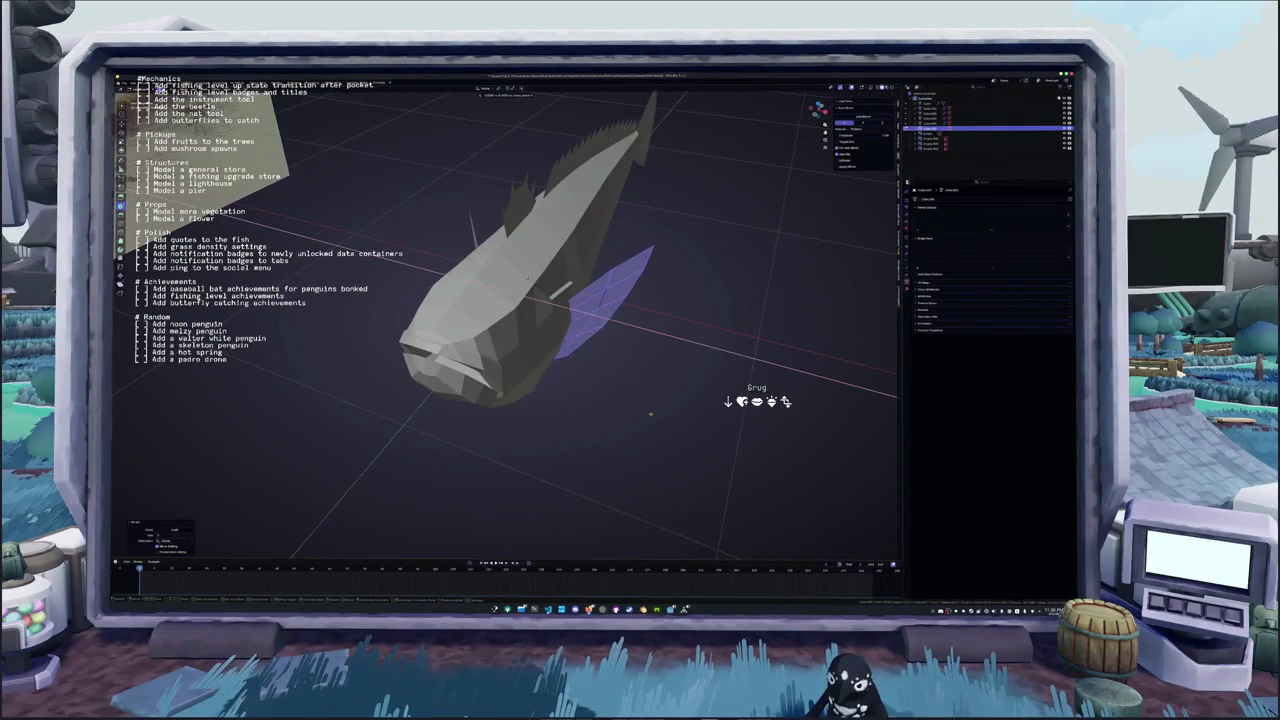
click(654, 414)
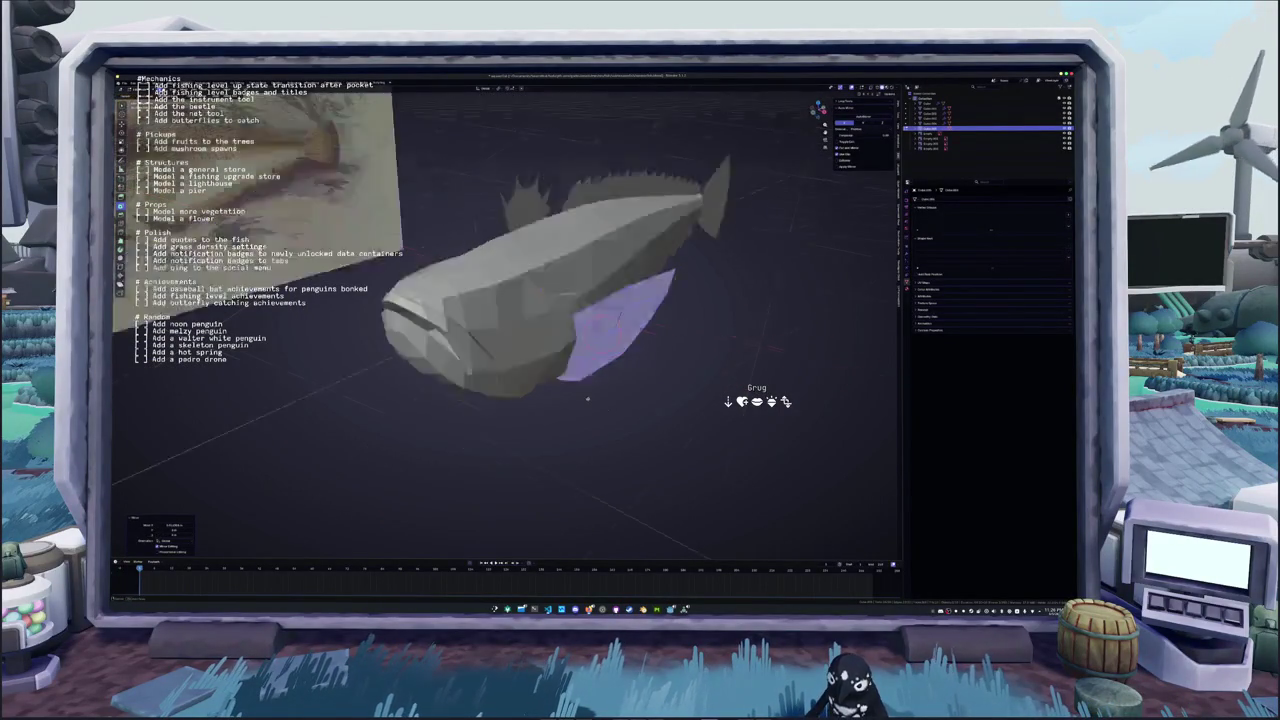
mouse_move(654, 414)
middle_down()
mouse_move(501, 330)
mouse_move(600, 320)
middle_up()
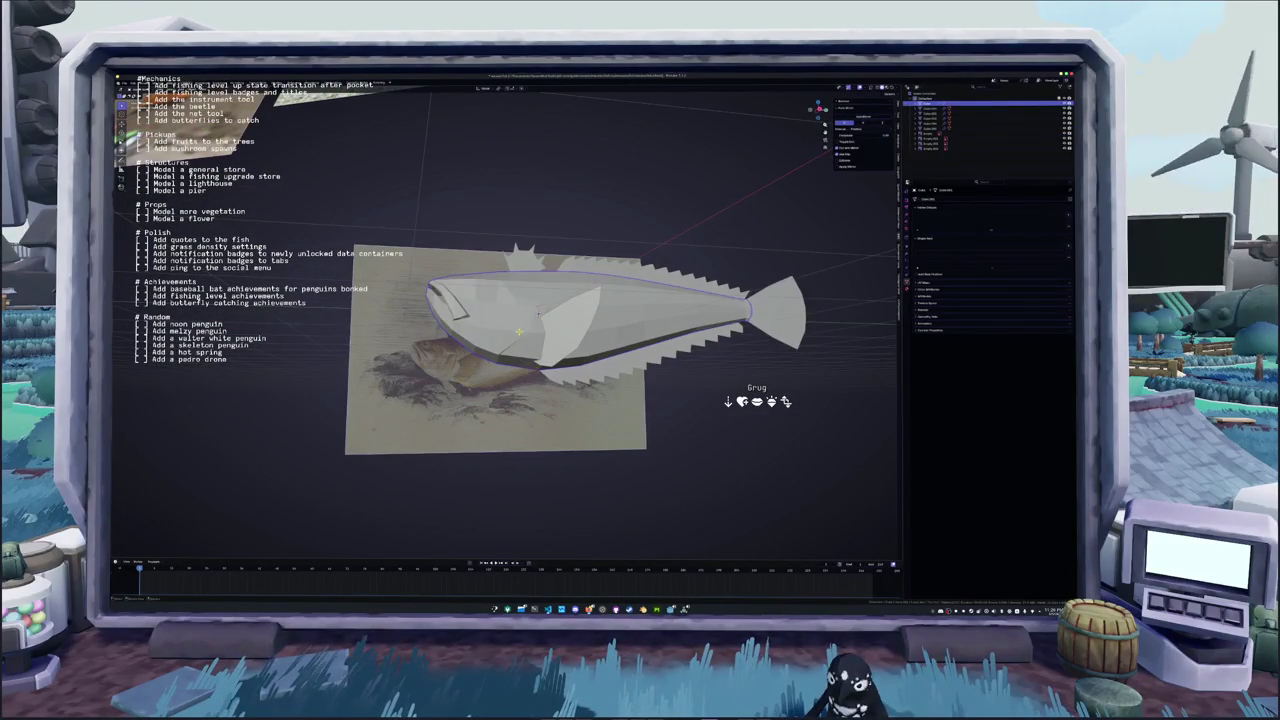
Select the dorsal fin, zoom in front view, place the 3D cursor near its rear tip, and enter Edit Mode
click(525, 258)
key(KP_1)
scroll(491, 310, up, 2)
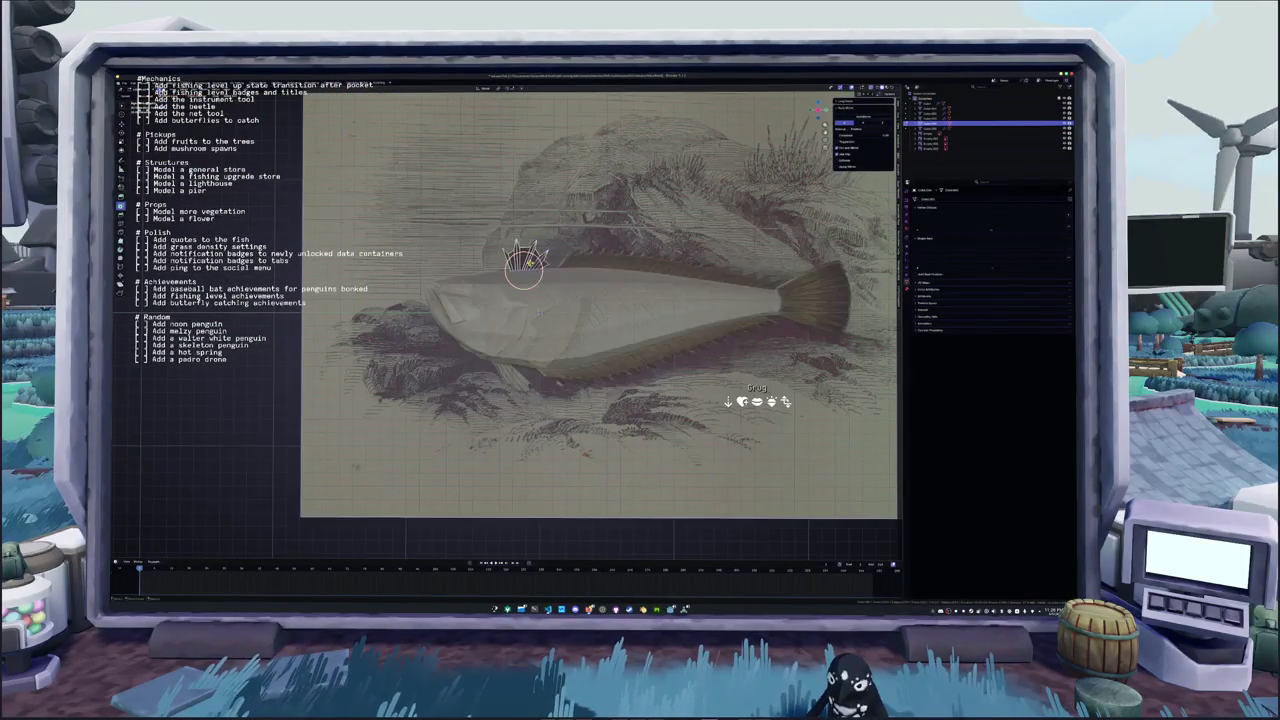
scroll(491, 310, up, 3)
scroll(491, 310, up, 3)
scroll(490, 310, up, 3)
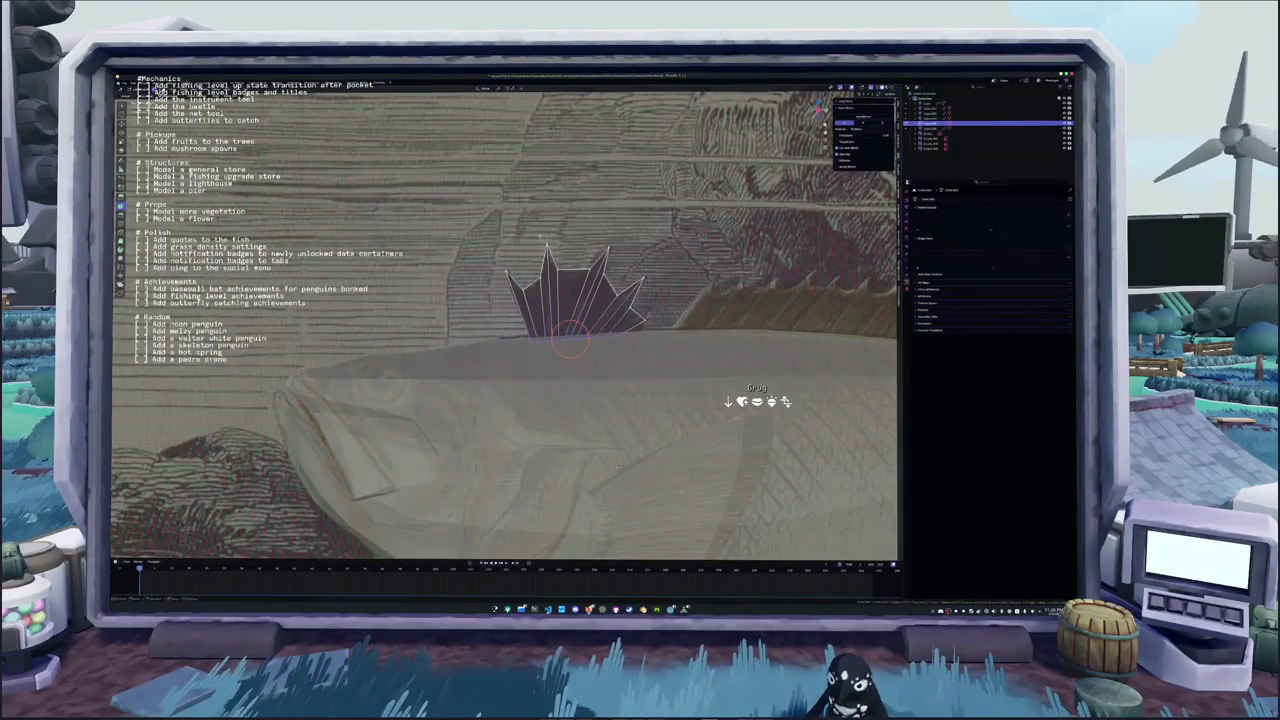
shift+right_click(543, 233)
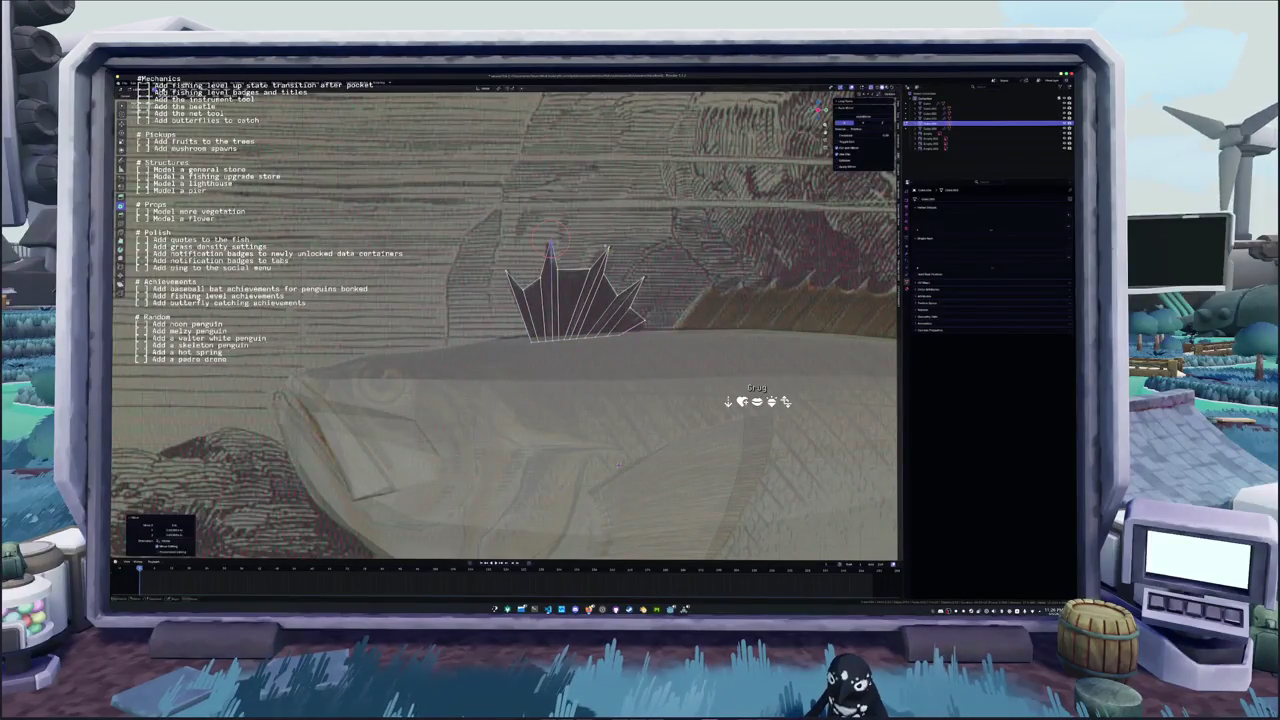
shift+right_click(607, 252)
shift+right_drag(607, 252, 643, 277)
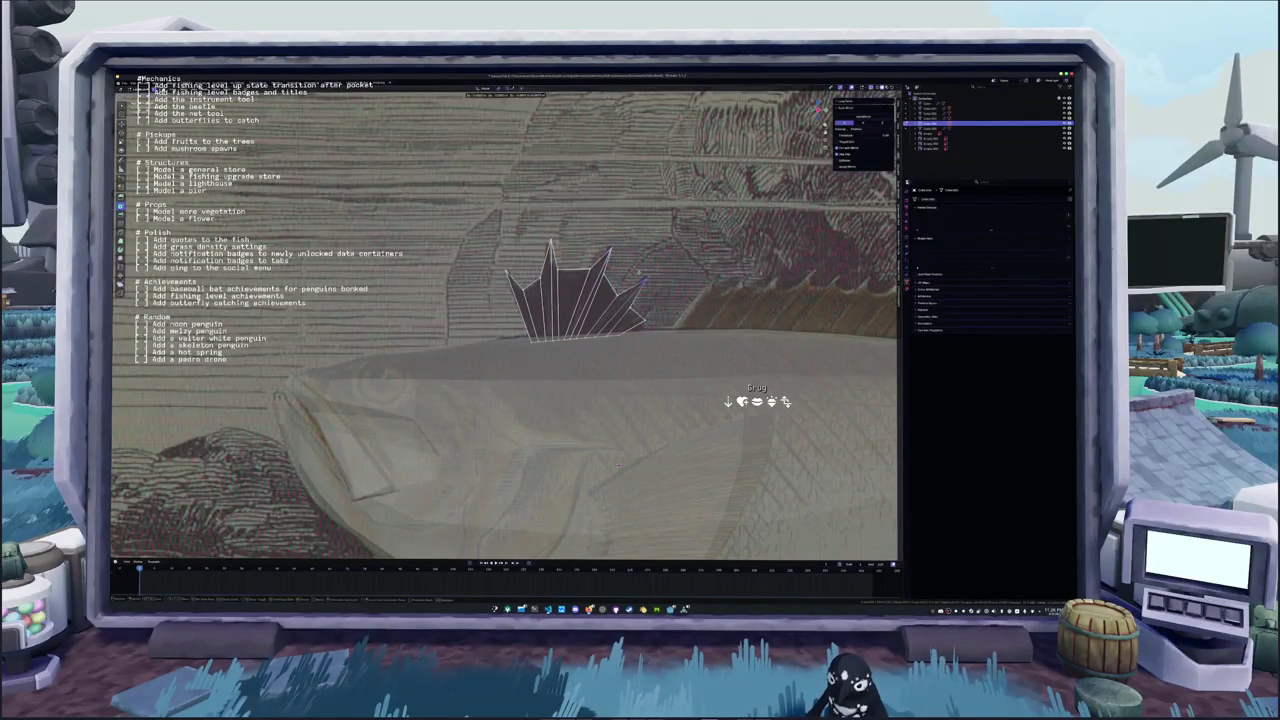
key(Tab)
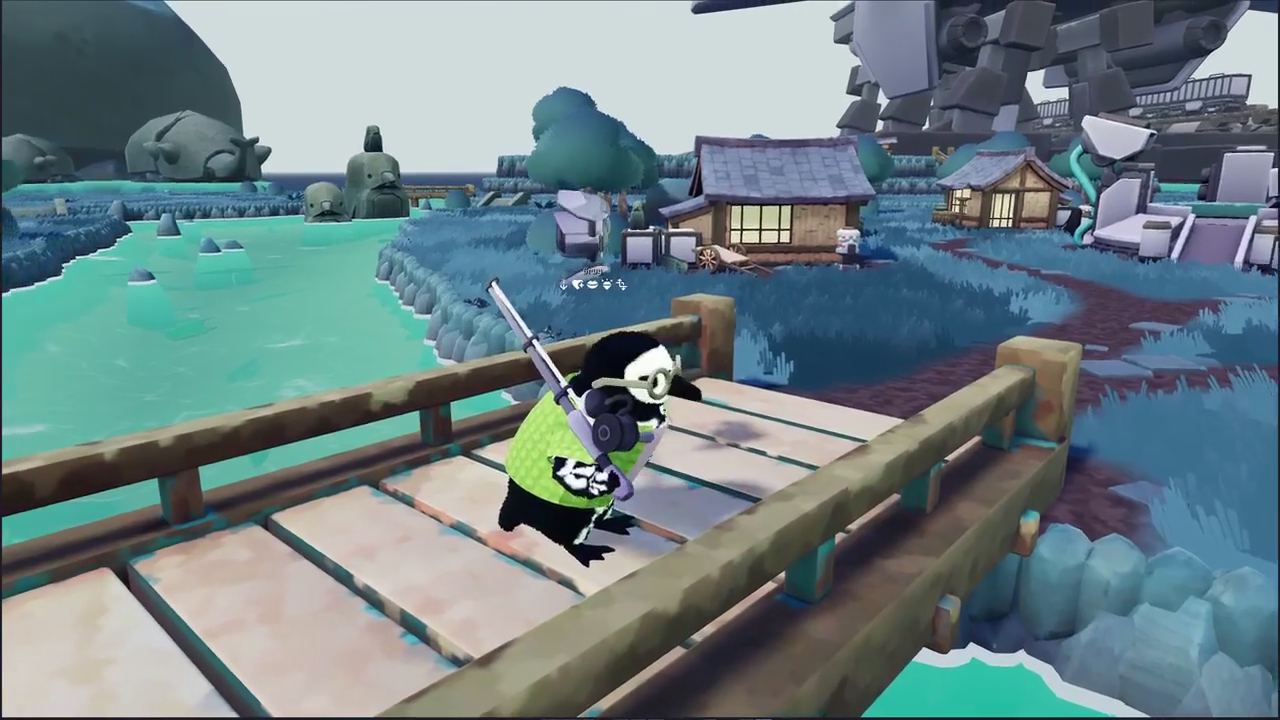
Equip the fishing rod (key 1) and walk the penguin forward off the bridge
key(1)
key(w)
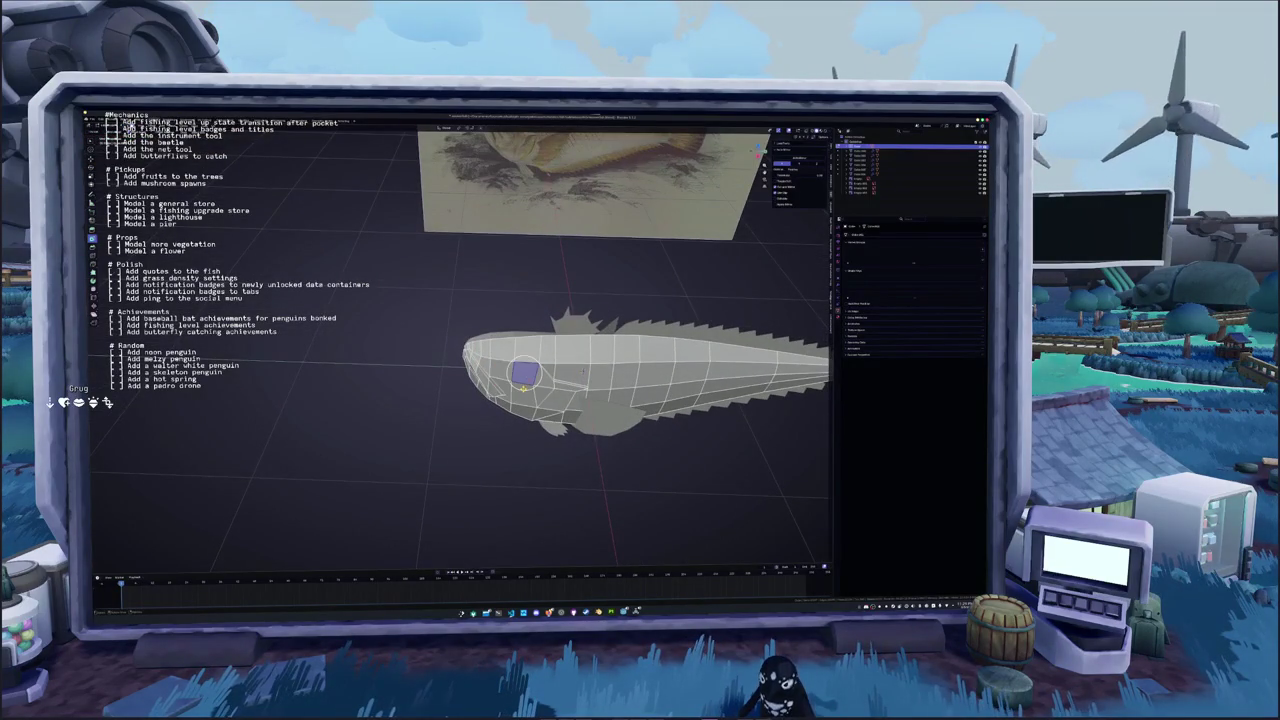
Select the faces around the eye, shrink the selection to the inner patch, then clear it
key(KP_1)
middle_drag(524, 374, 548, 352)
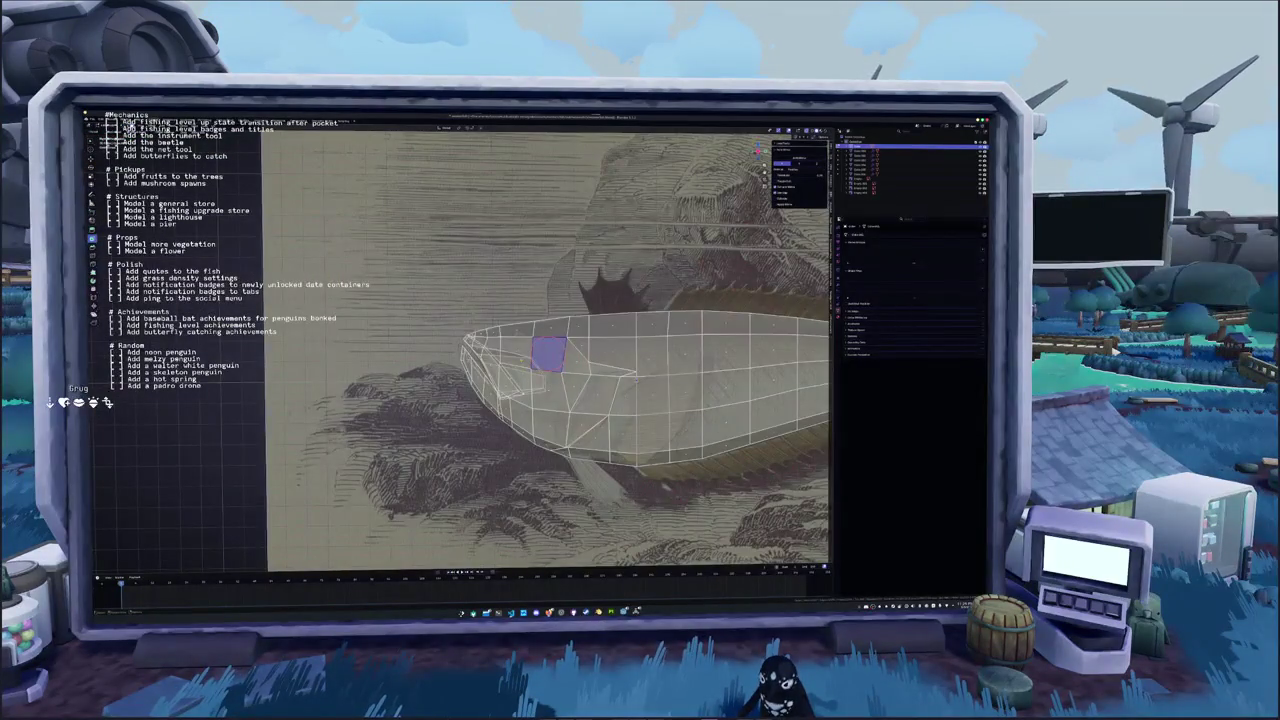
drag(517, 350, 540, 349)
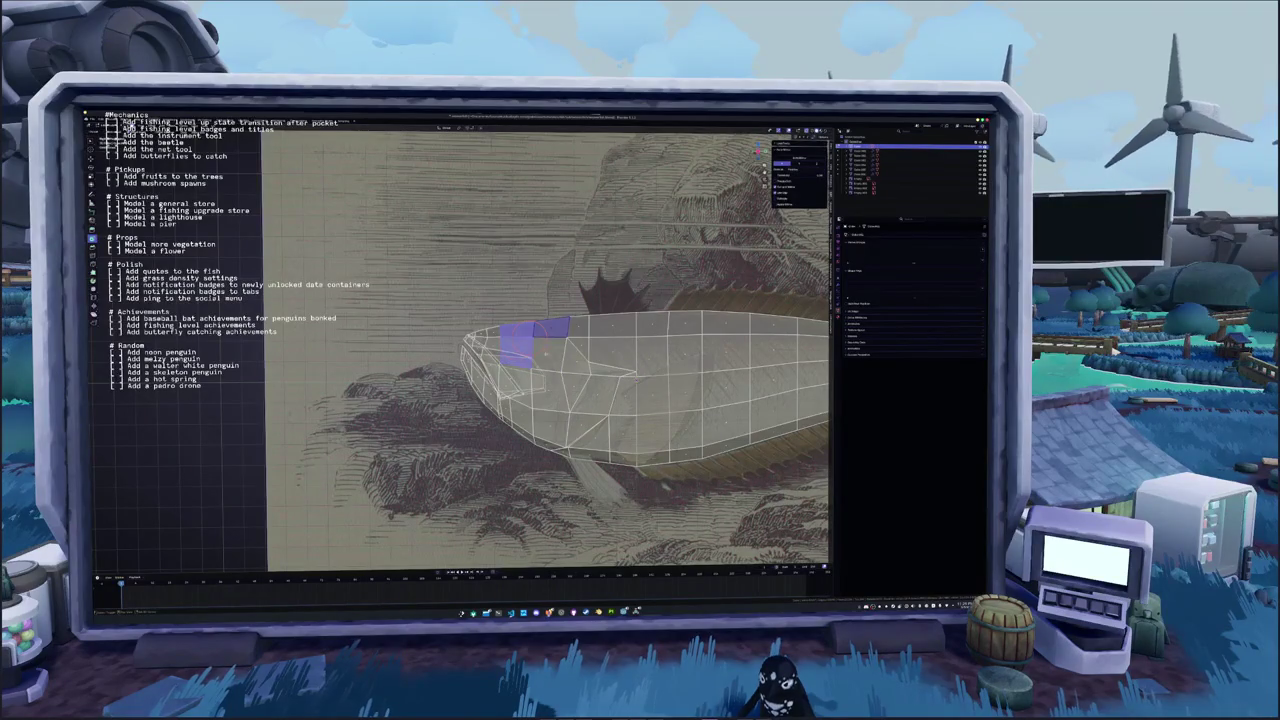
right_click(540, 349)
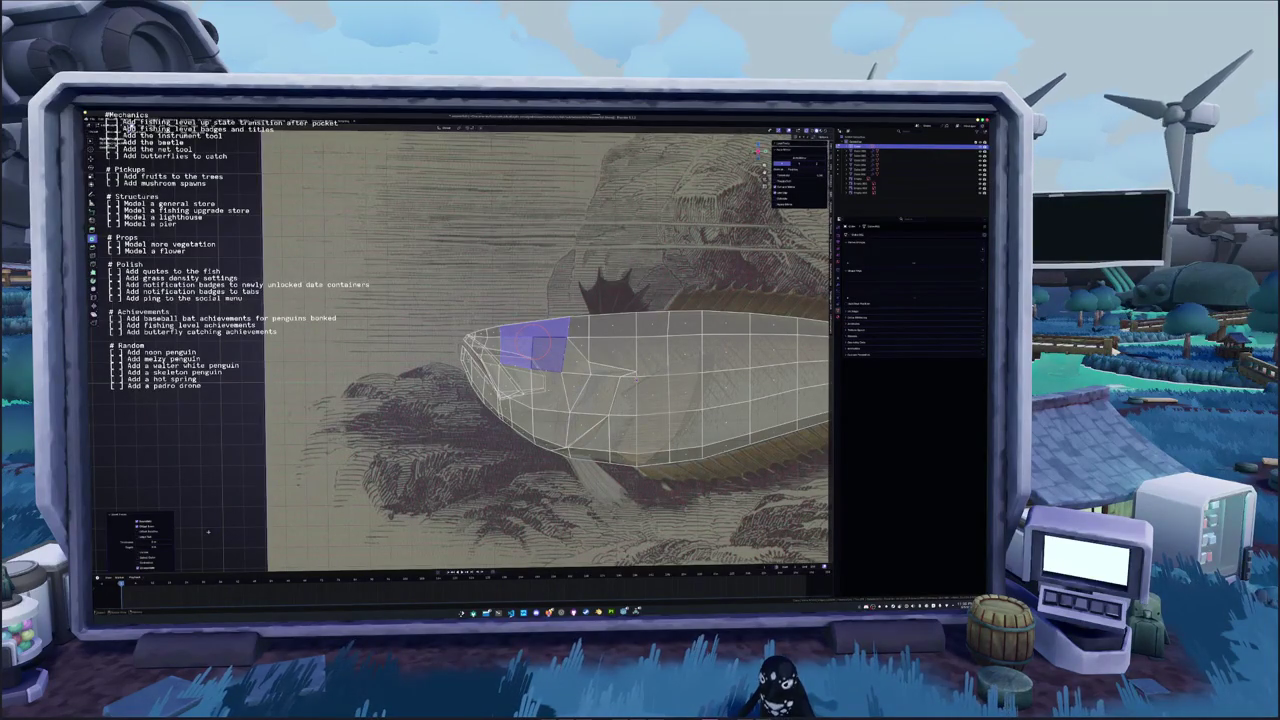
key(ctrl+KP_Subtract)
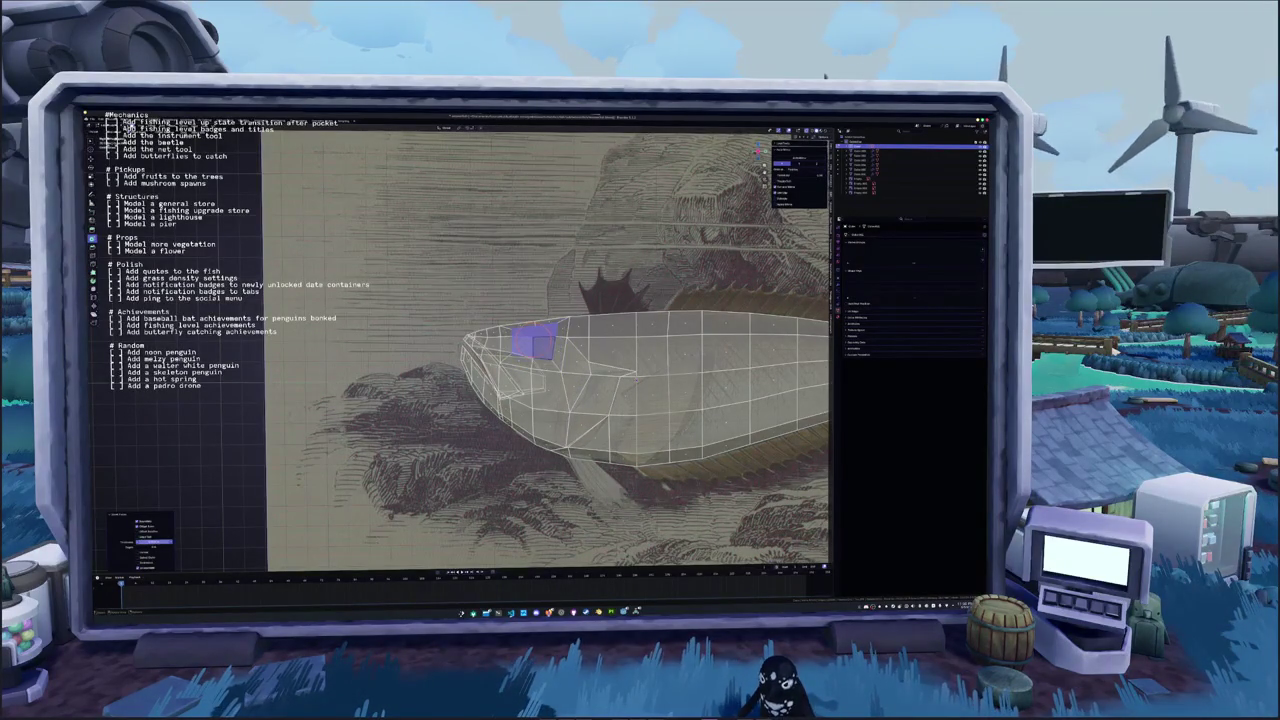
key(Tab)
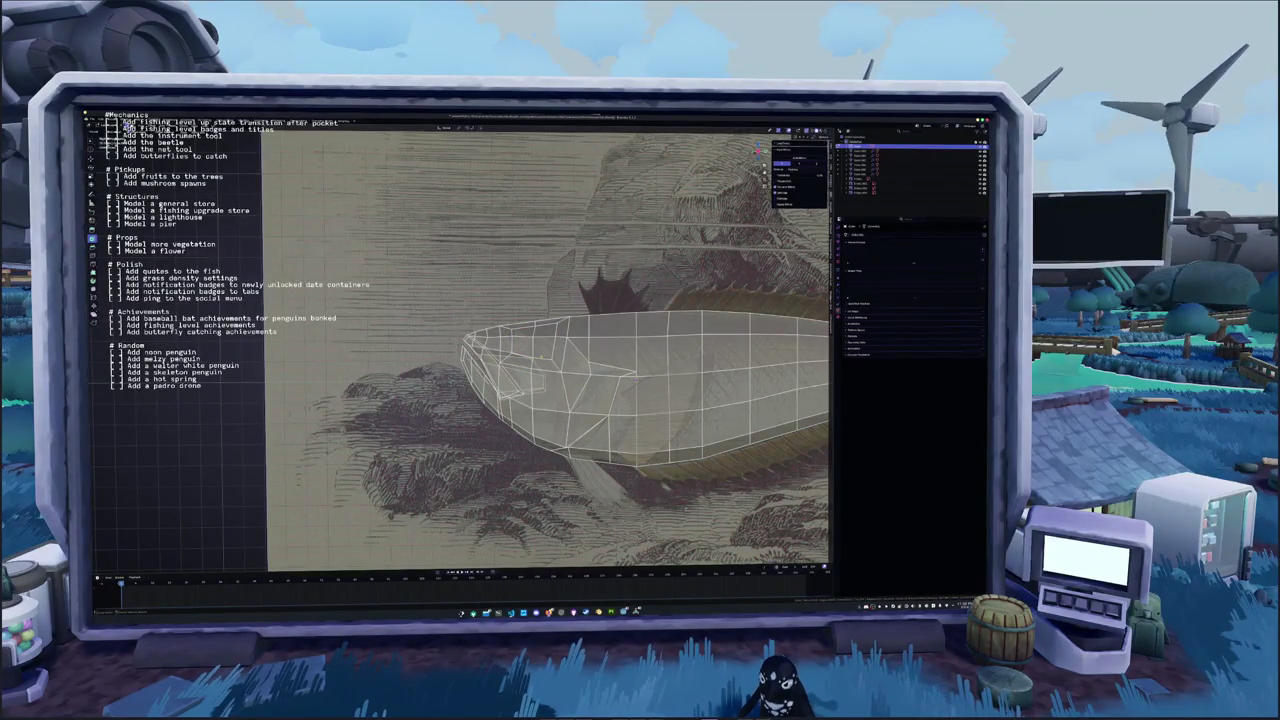
Shift head vertices sideways along X in front view to match the reference
click(530, 352)
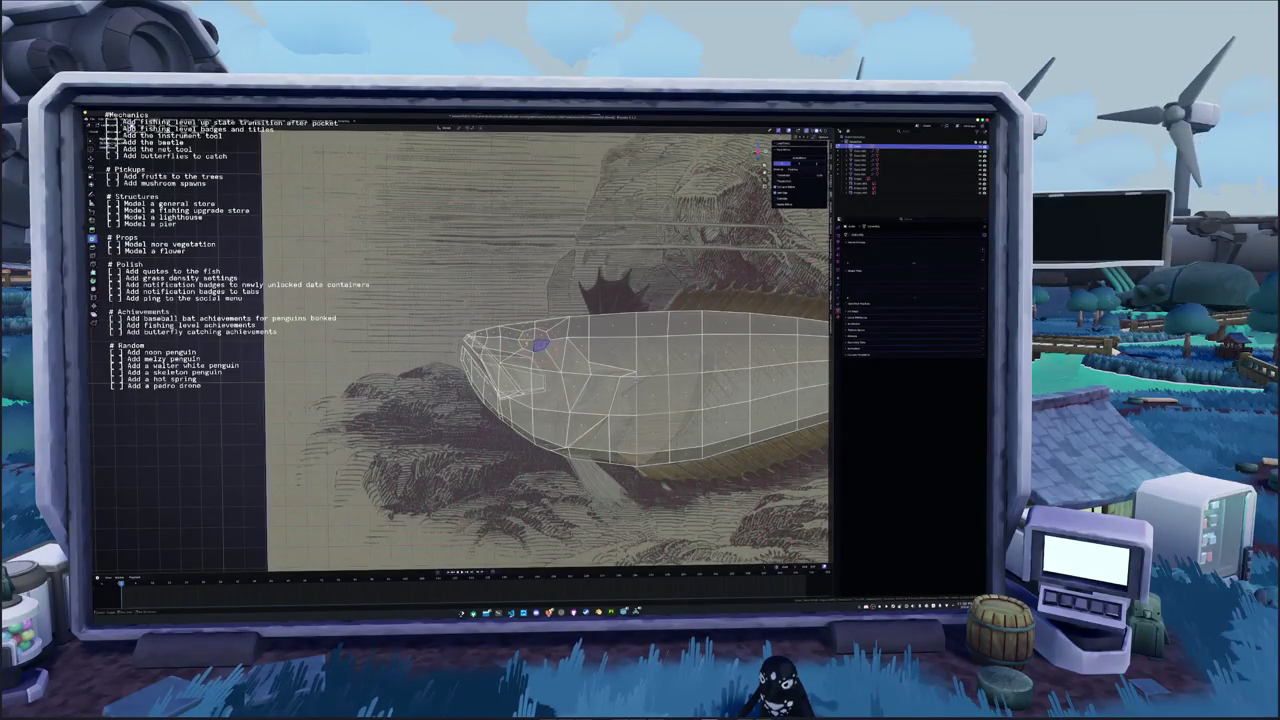
key(g)
key(Return)
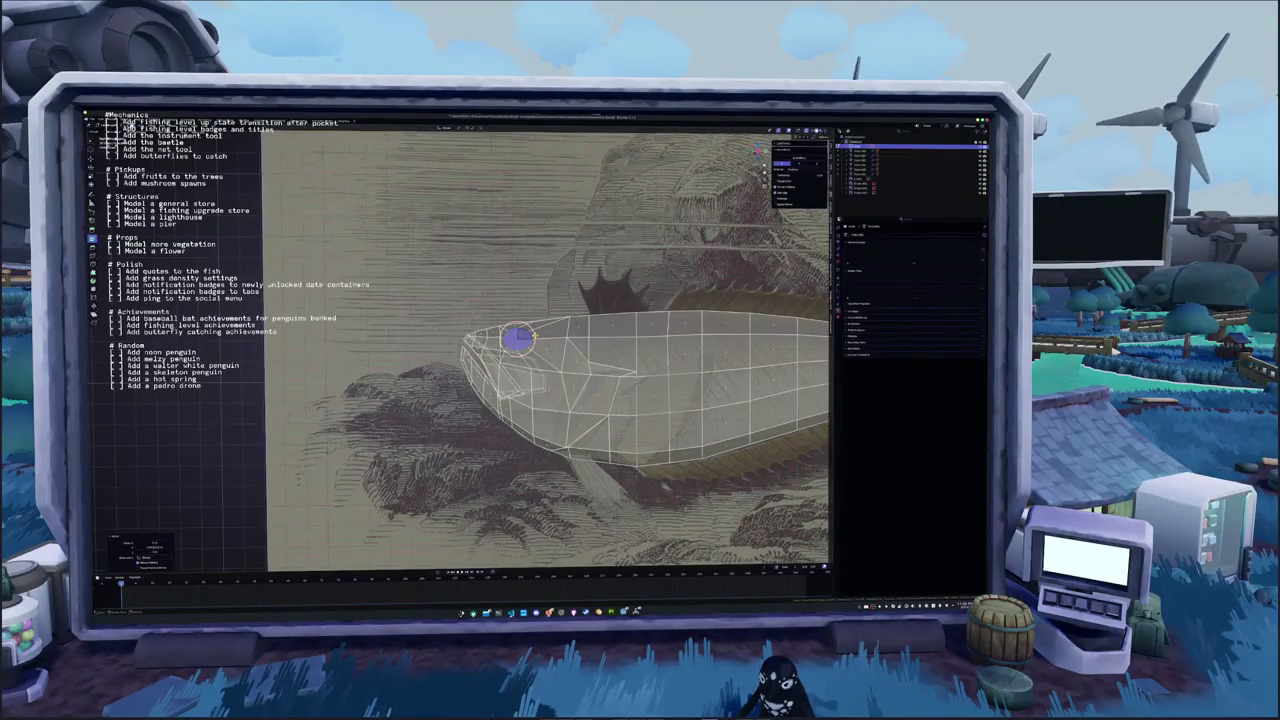
key(KP_1)
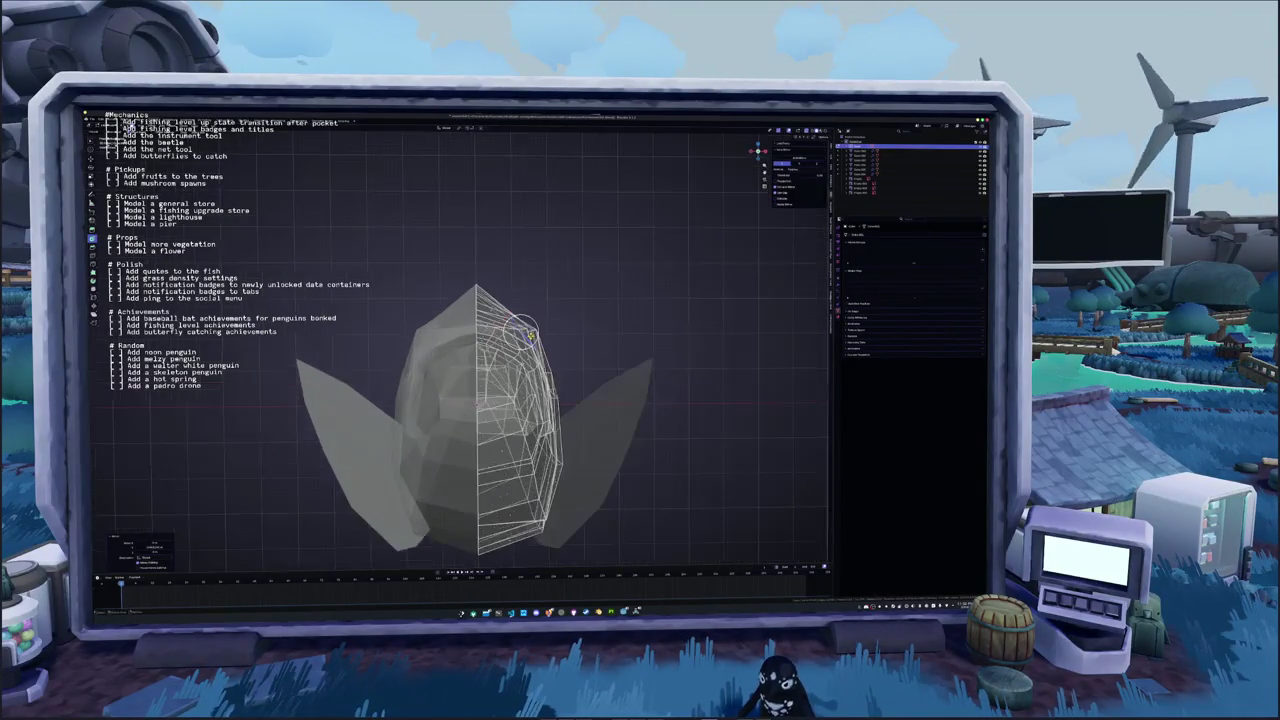
click(522, 332)
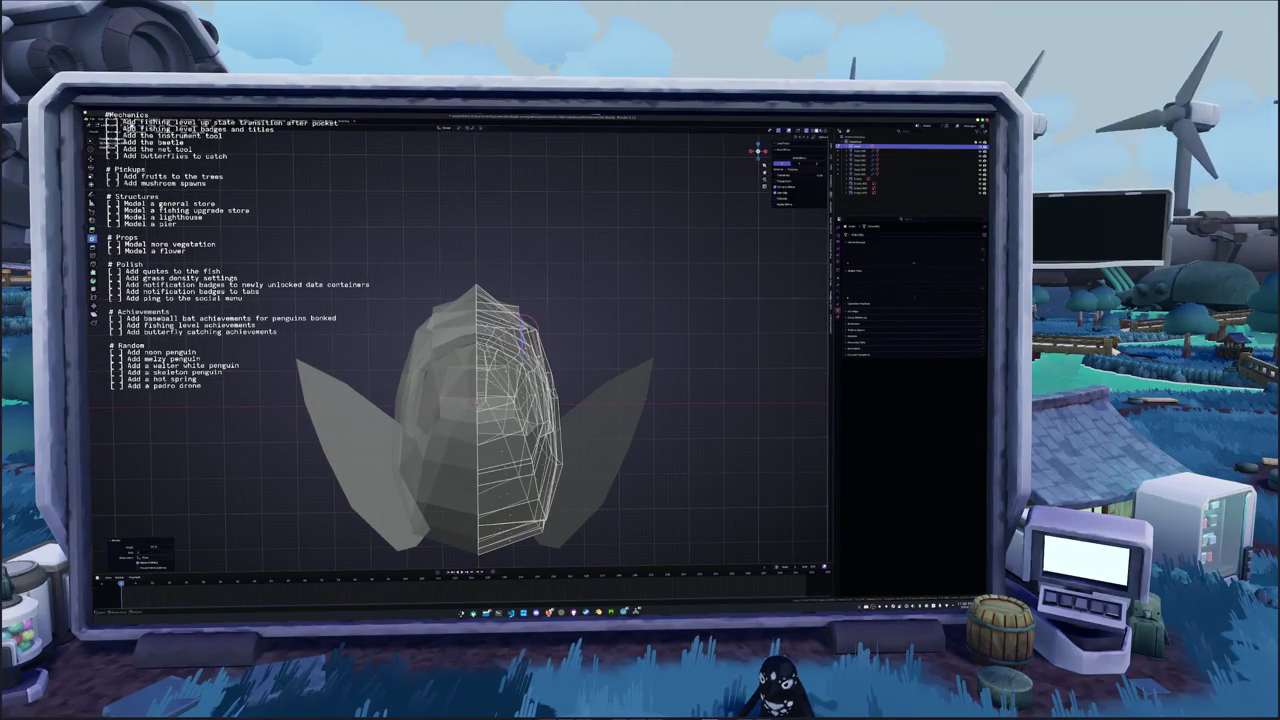
key(g)
key(x)
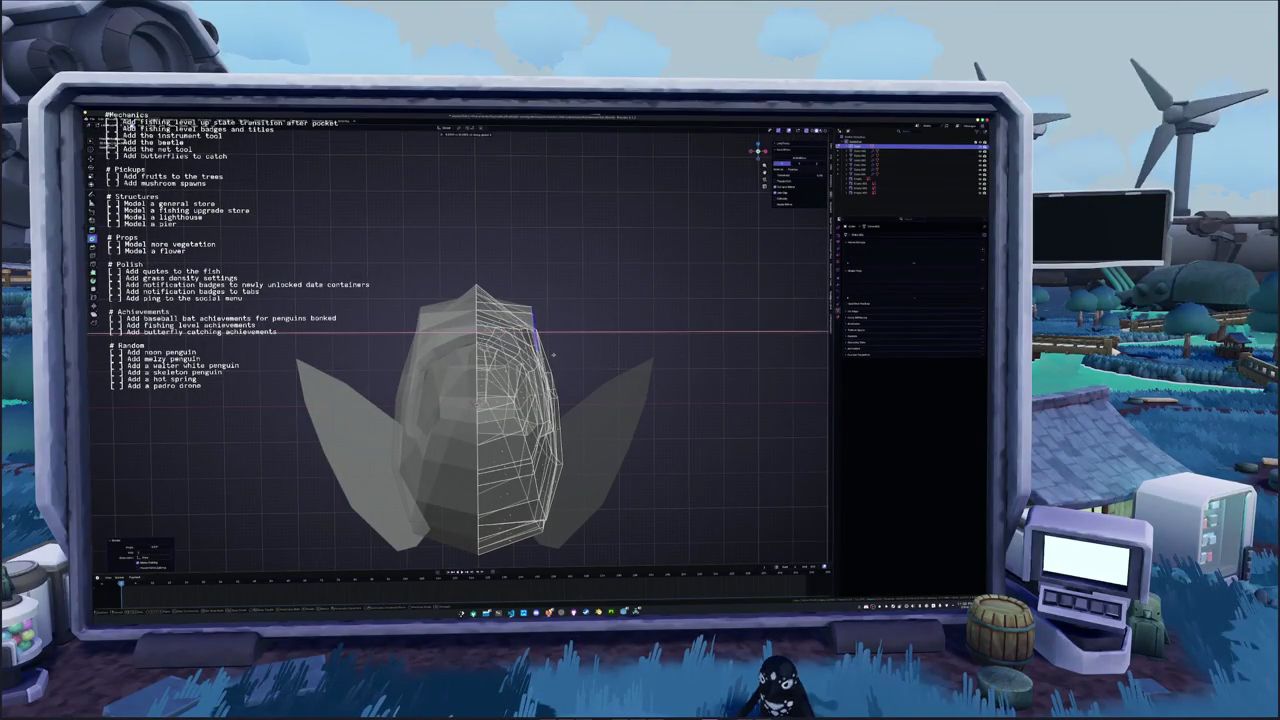
click(553, 354)
mouse_move(553, 354)
middle_down()
mouse_move(620, 320)
mouse_move(560, 340)
middle_up()
Orbit to view the head from above the side and begin an edit operation on the head mesh
scroll(560, 340, up, 3)
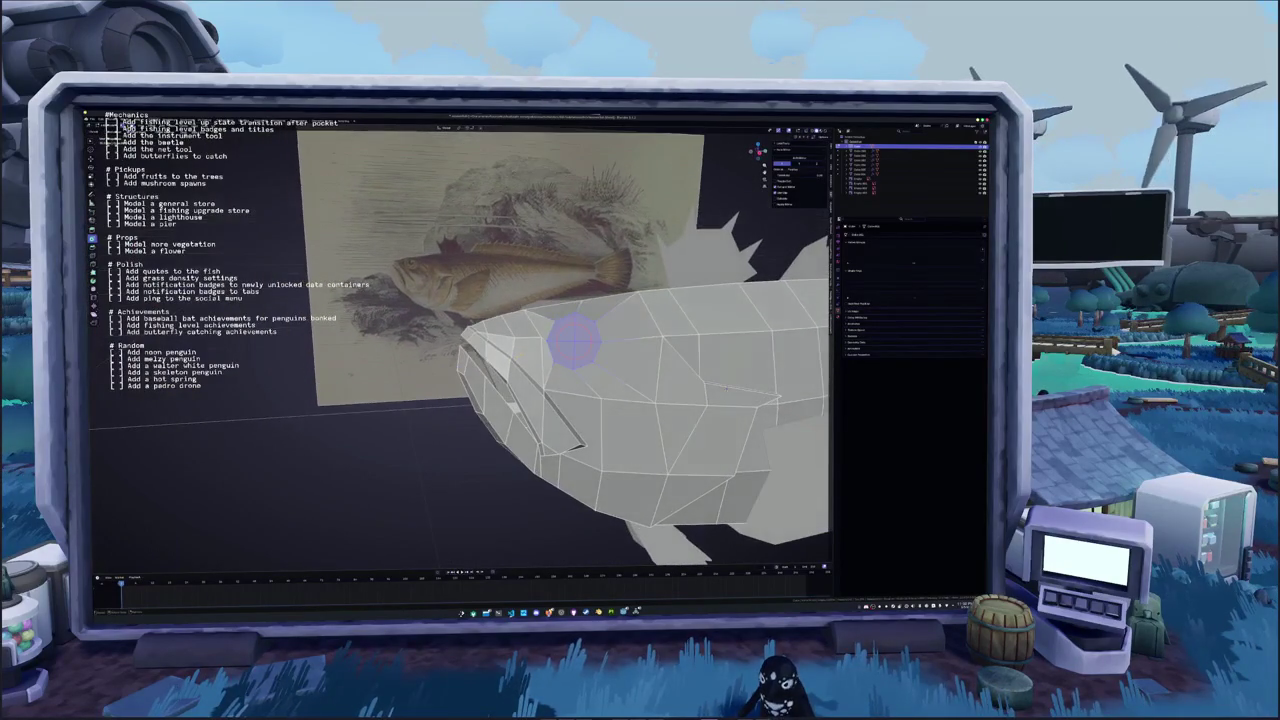
right_click(573, 340)
key(c)
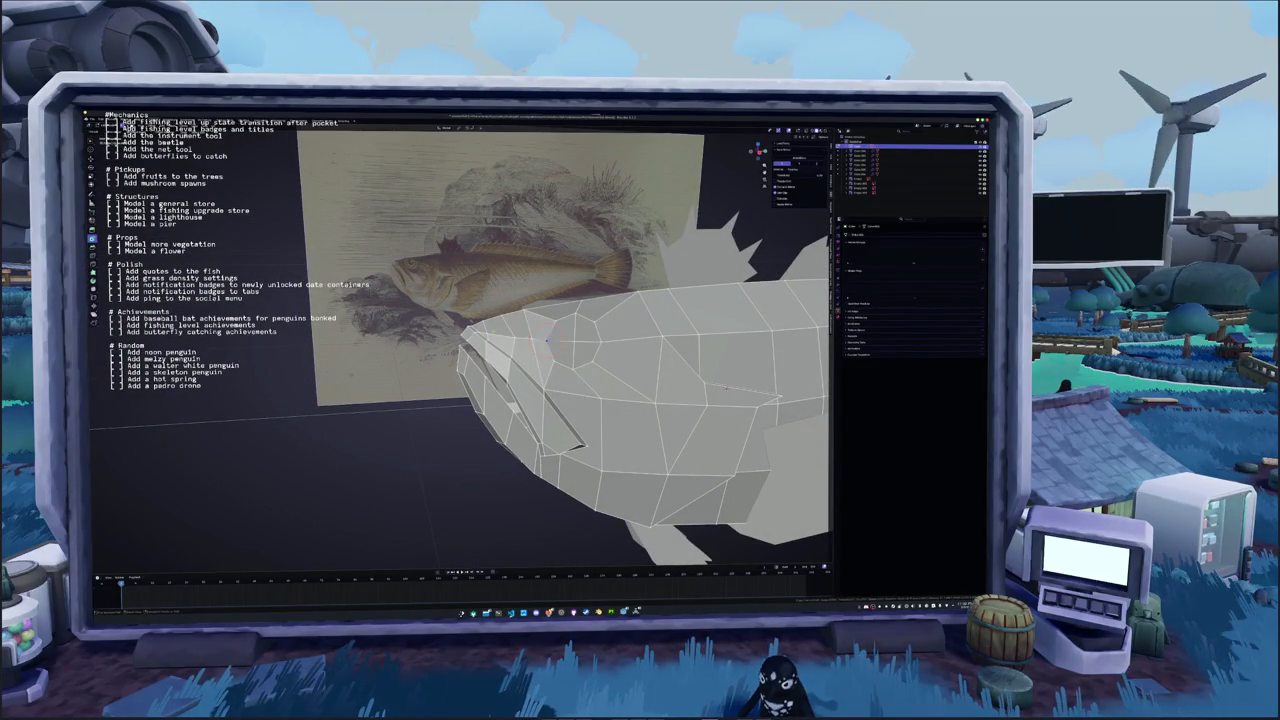
middle_drag(532, 340, 492, 347)
mouse_move(766, 418)
middle_down()
mouse_move(691, 420)
mouse_move(694, 381)
middle_up()
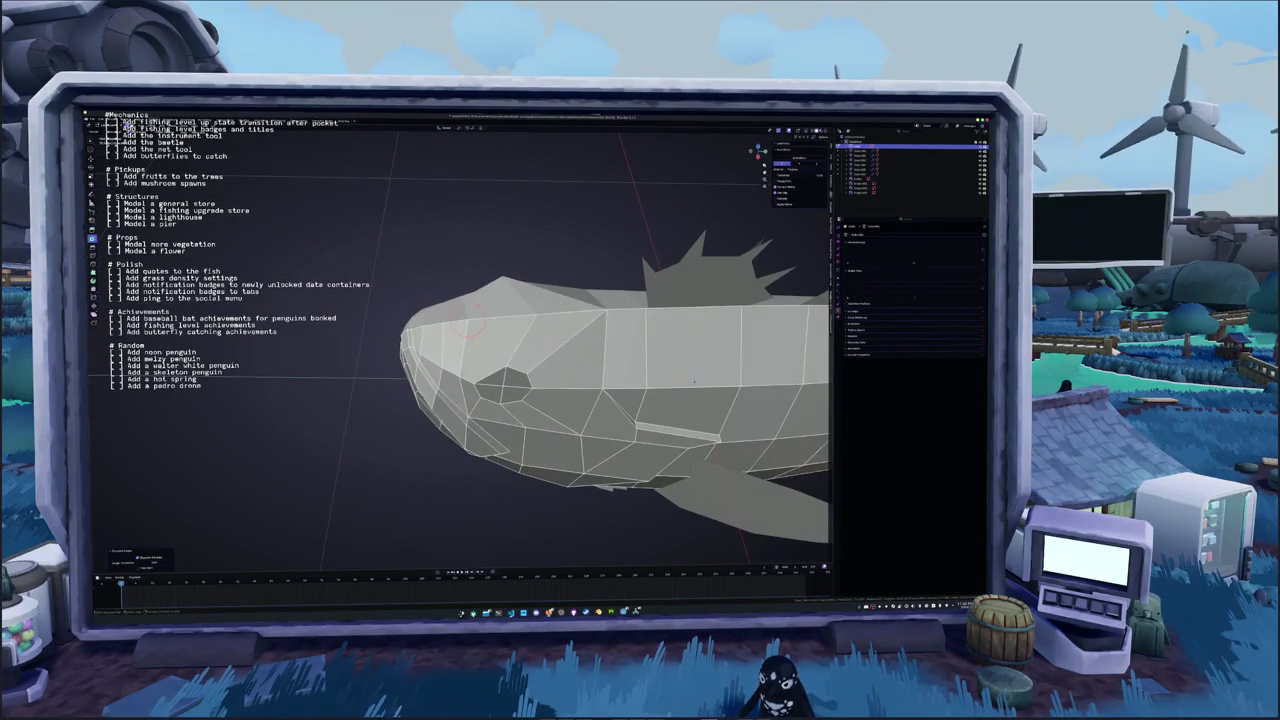
right_click(477, 344)
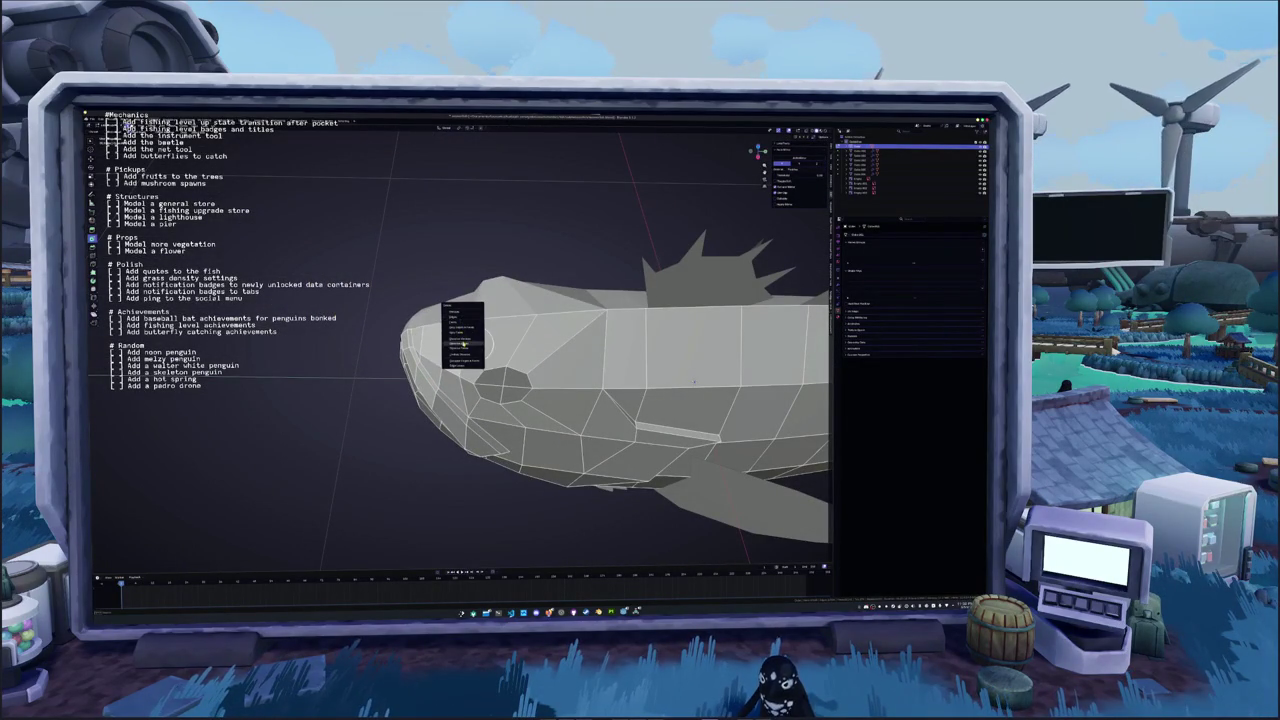
click(466, 348)
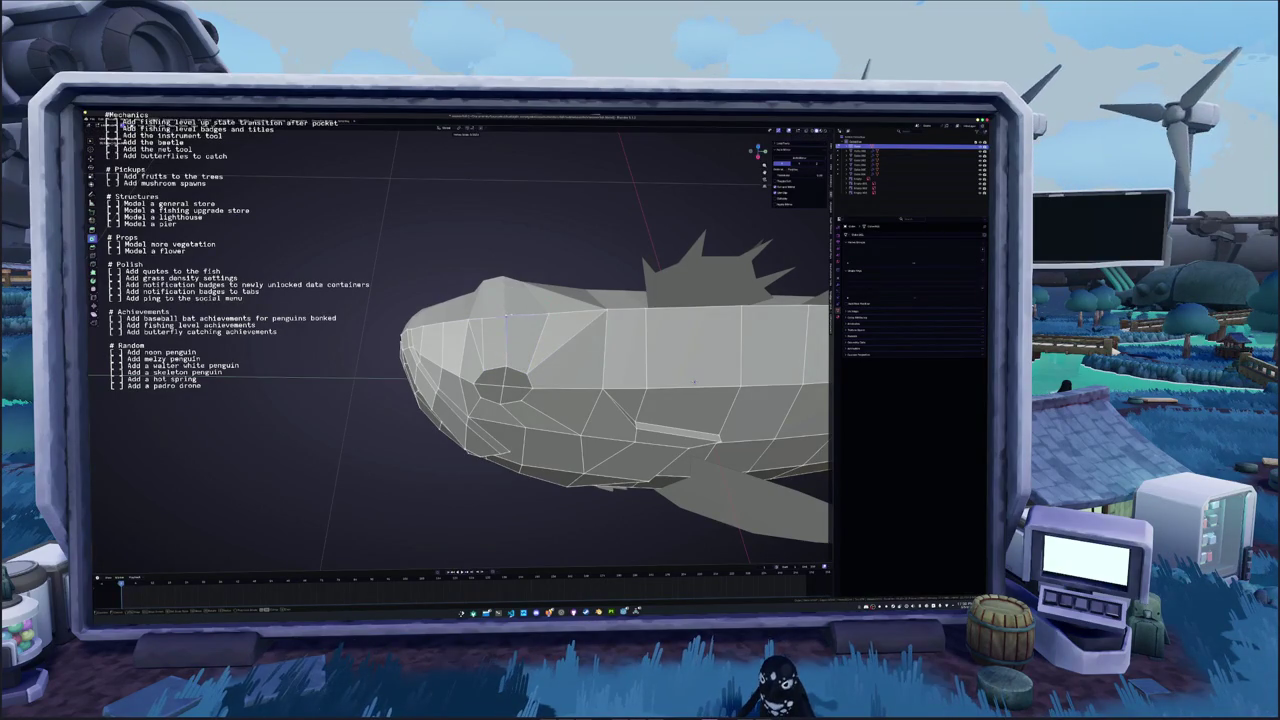
Select a snout point and cut new edges across the top of the head toward the eye
click(506, 316)
right_click(474, 344)
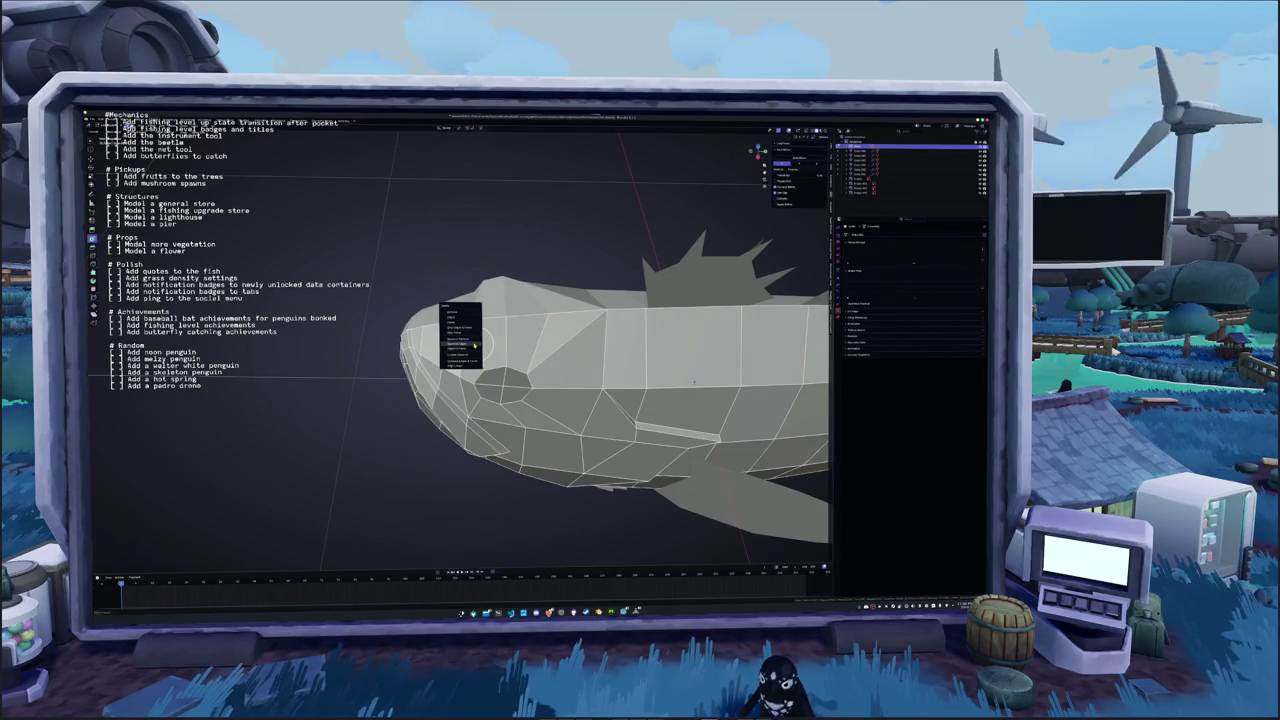
click(474, 344)
right_click(530, 335)
click(535, 345)
middle_drag(535, 345, 561, 318)
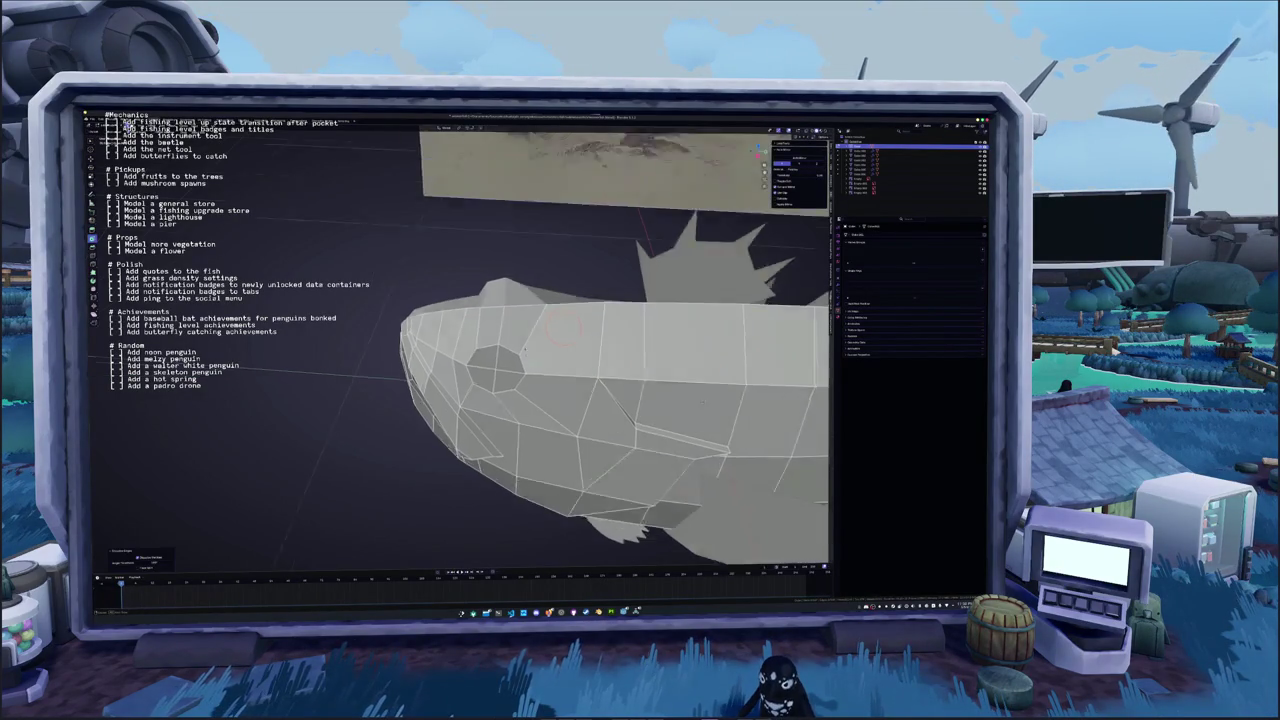
click(709, 407)
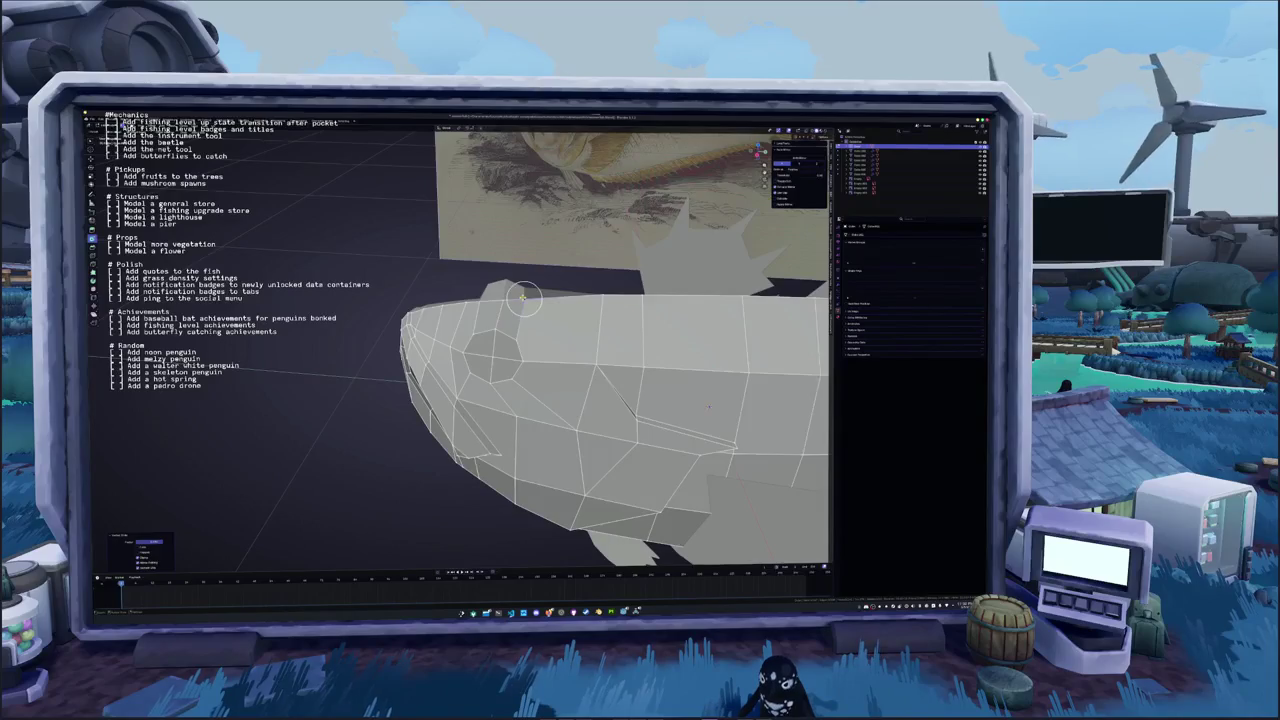
mouse_move(709, 407)
middle_down()
mouse_move(703, 386)
mouse_move(713, 397)
middle_up()
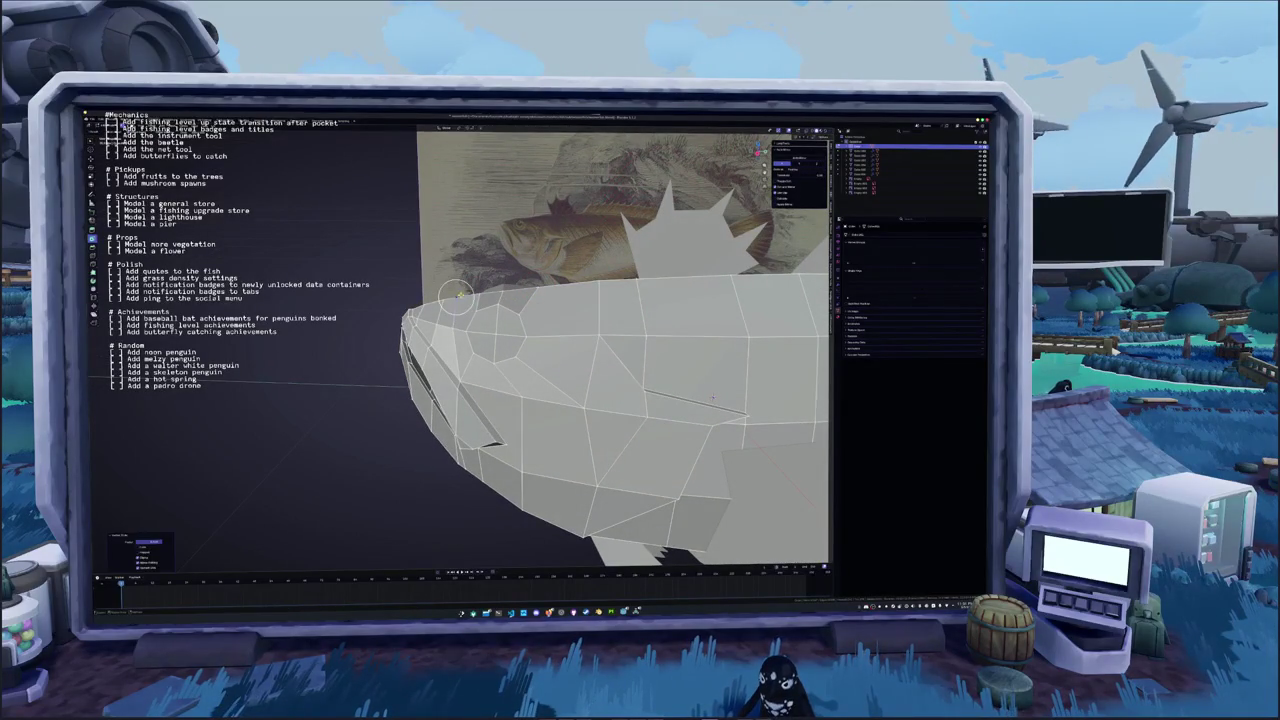
click(713, 397)
mouse_move(713, 397)
middle_down()
mouse_move(641, 356)
mouse_move(713, 411)
middle_up()
scroll(716, 405, up, 2)
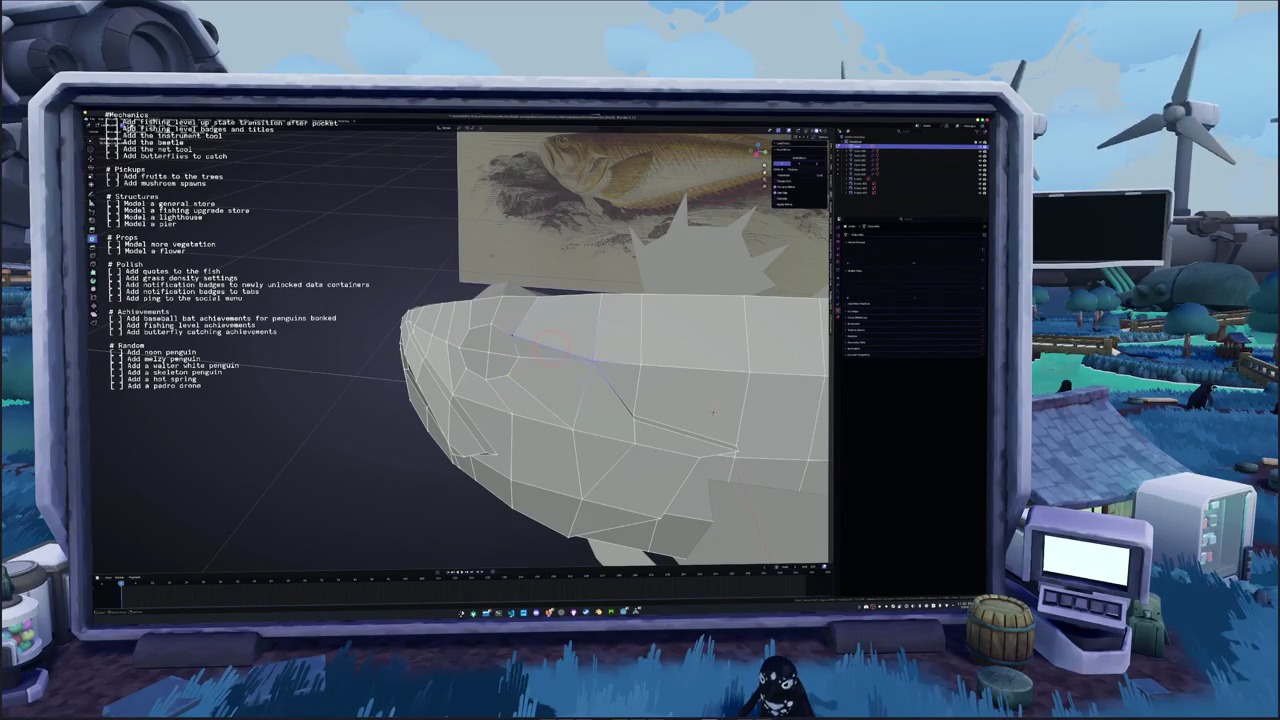
mouse_move(553, 344)
middle_down()
mouse_move(413, 340)
mouse_move(454, 333)
middle_up()
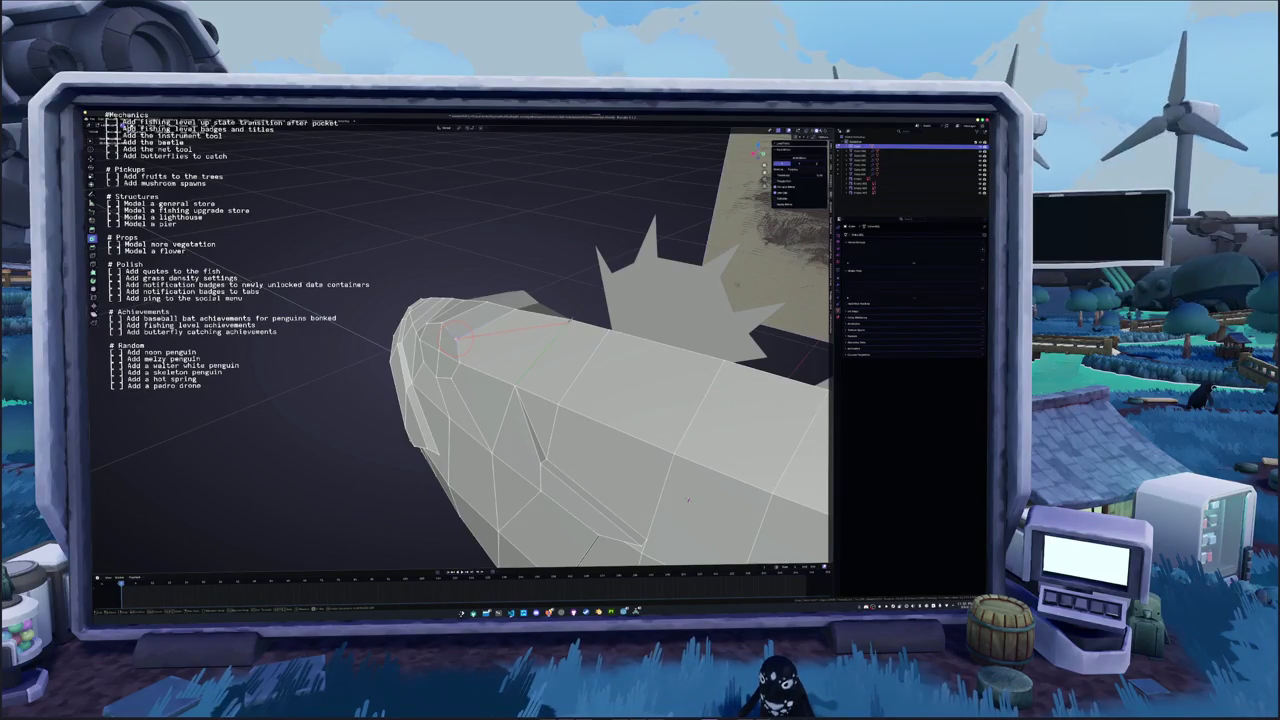
mouse_move(688, 500)
middle_down()
mouse_move(566, 275)
mouse_move(575, 262)
middle_up()
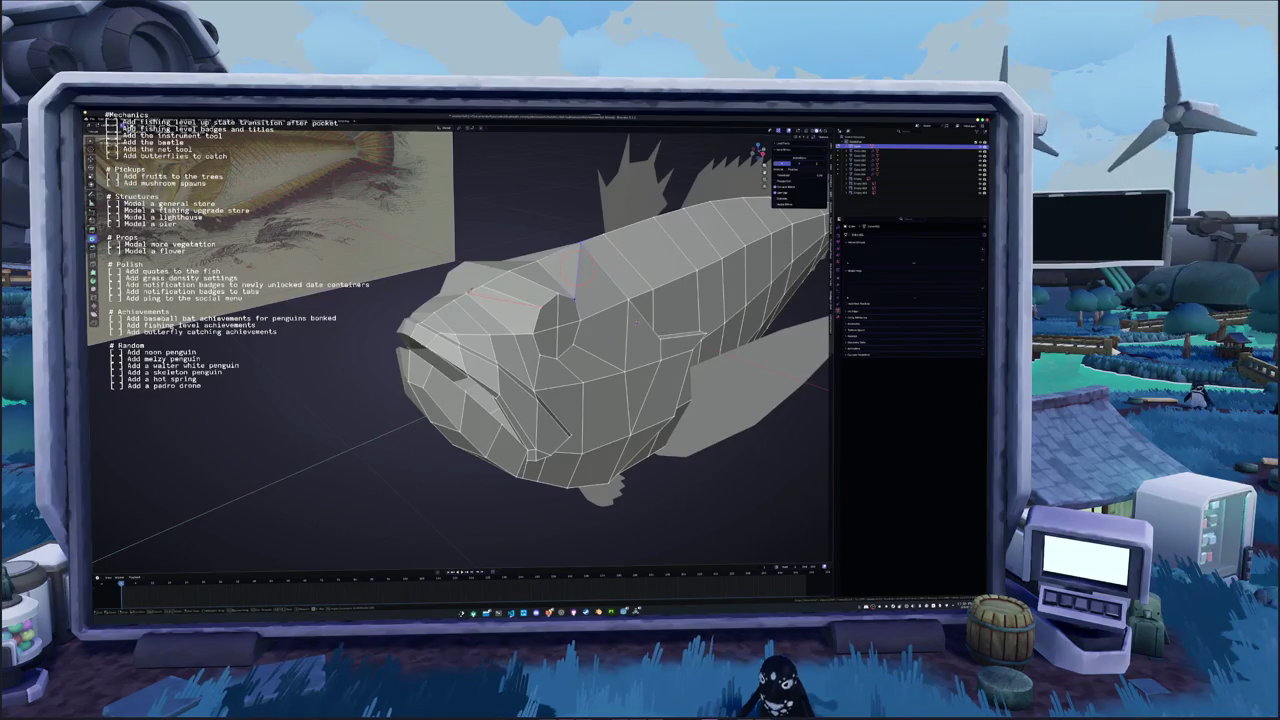
Fill a new face on the fish head, try a vertical Z move, then cancel it
key(f)
middle_drag(555, 305, 555, 306)
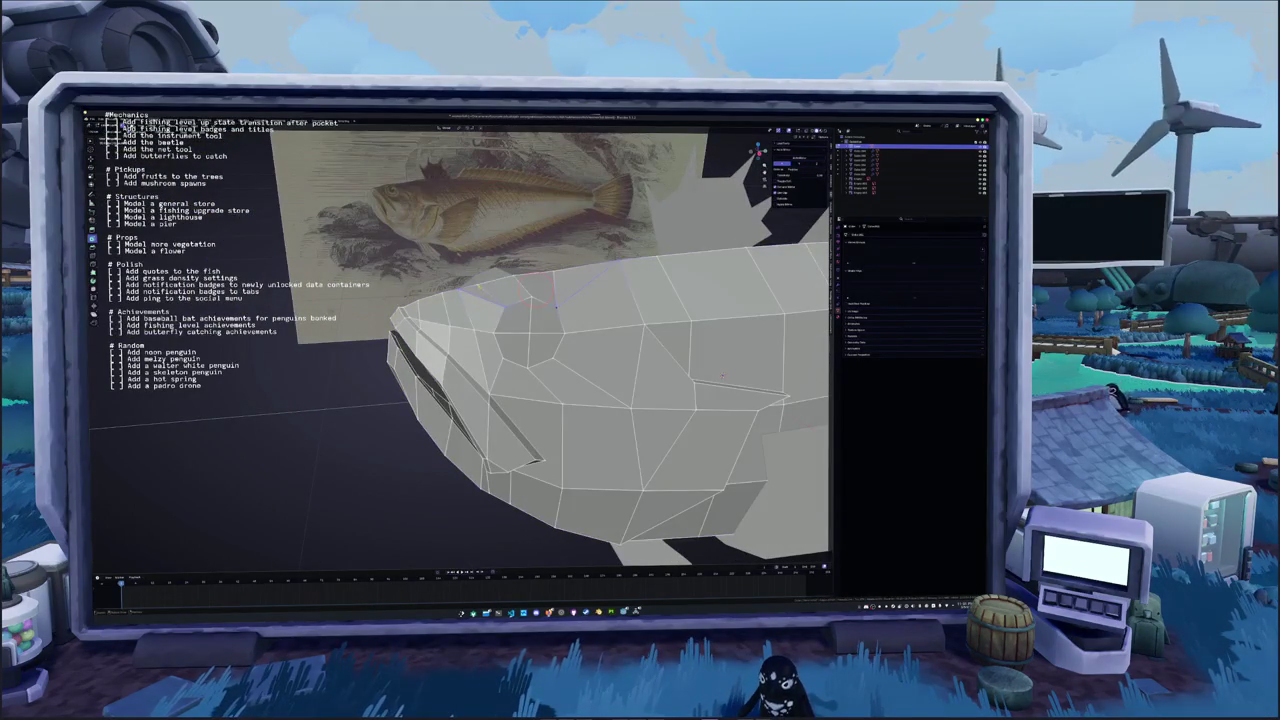
key(g)
key(z)
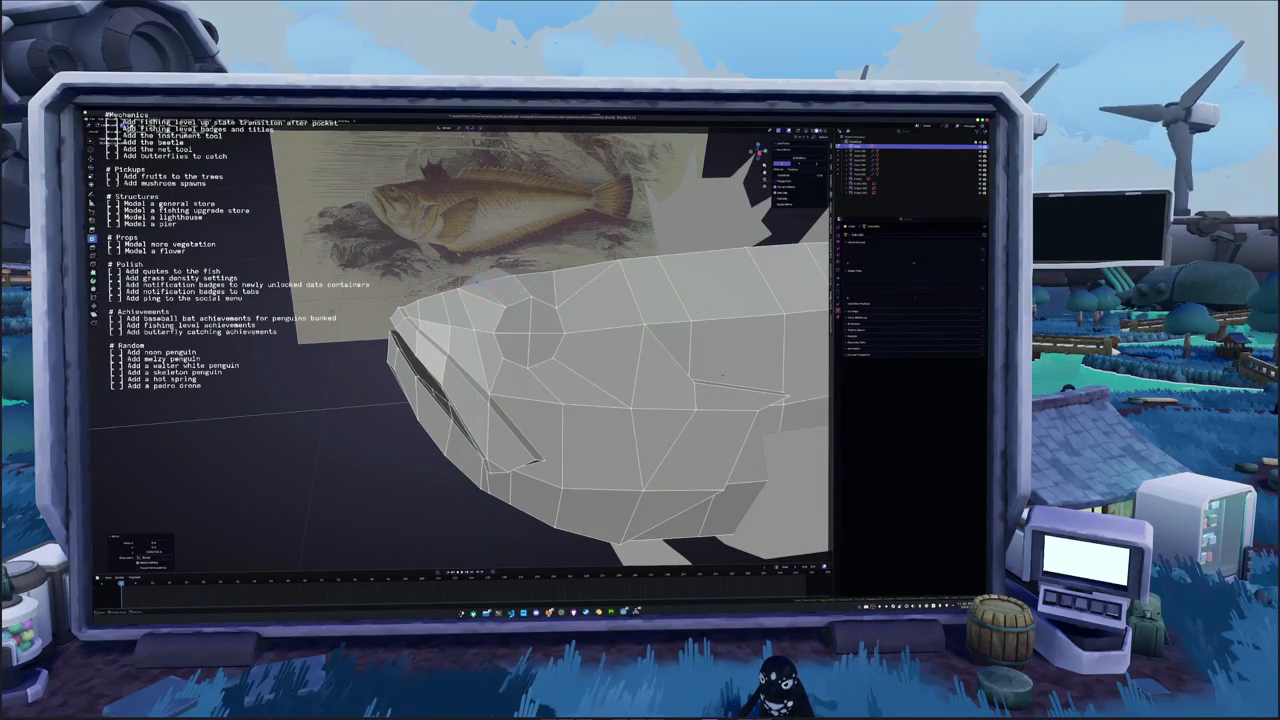
mouse_move(555, 330)
middle_down()
mouse_move(560, 300)
mouse_move(545, 278)
middle_up()
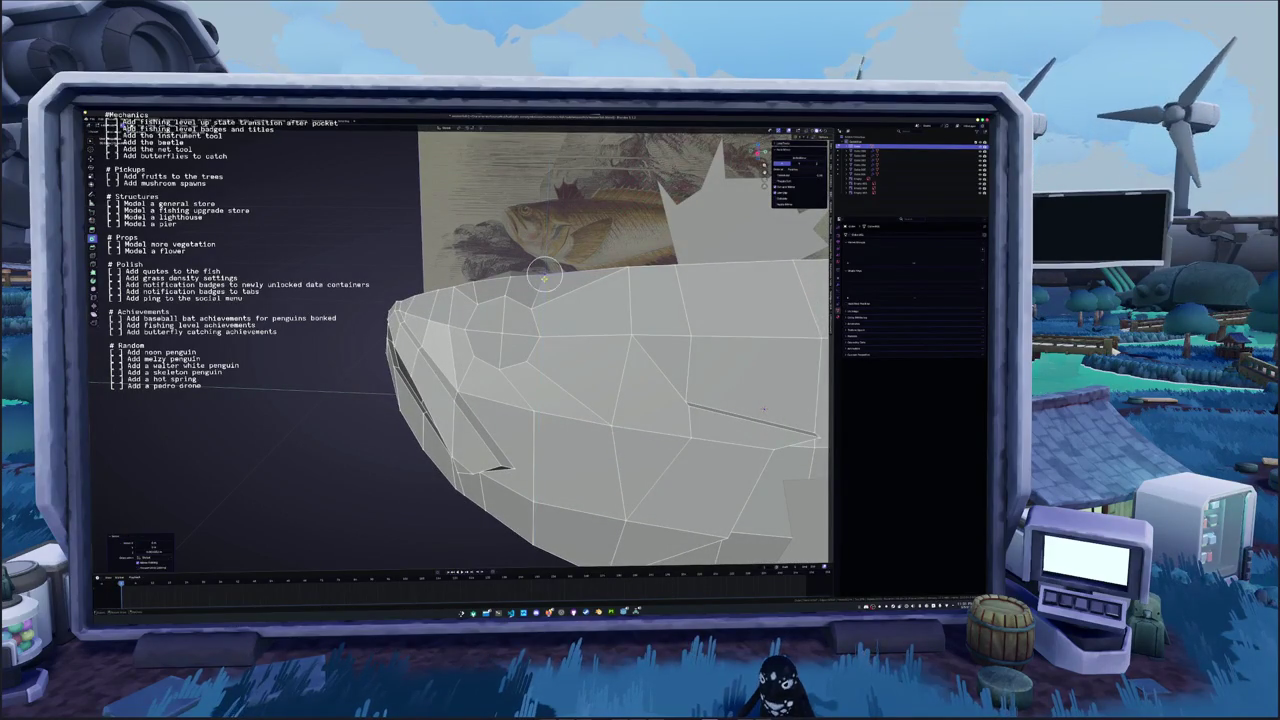
key(g)
key(z)
key(Escape)
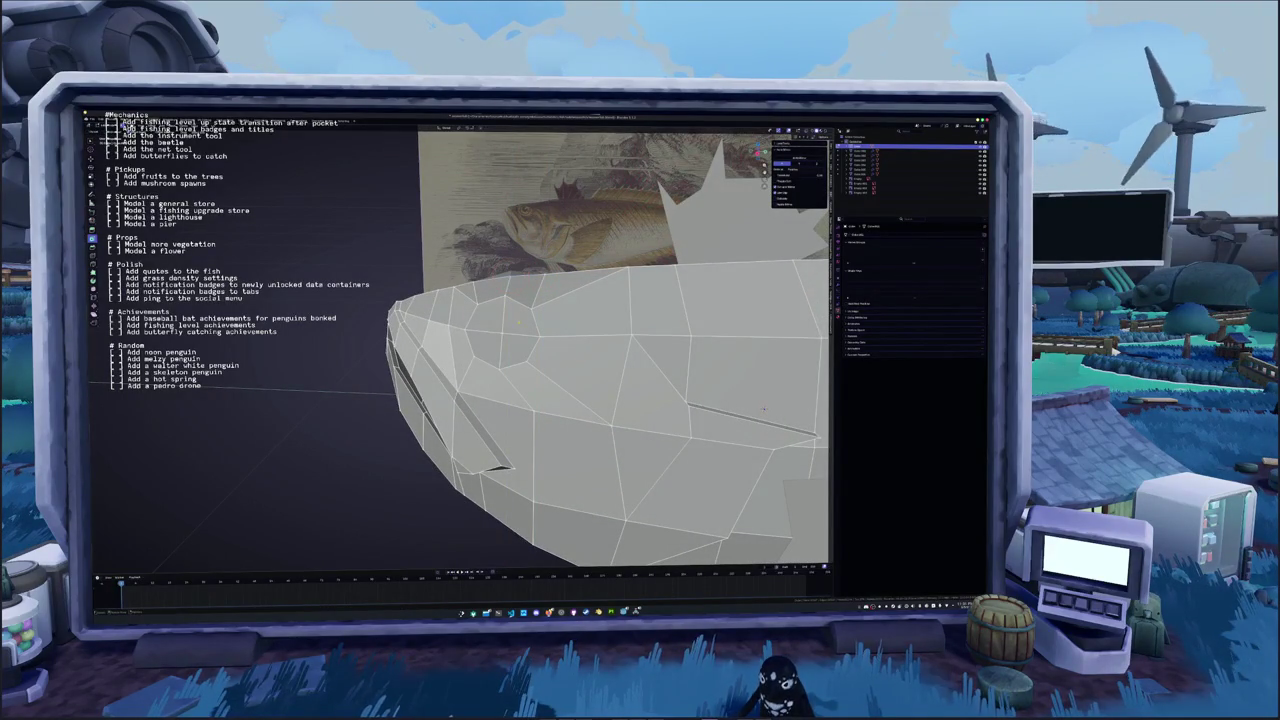
Select a head face and move it sideways along the X axis
click(518, 330)
middle_drag(500, 350, 520, 330)
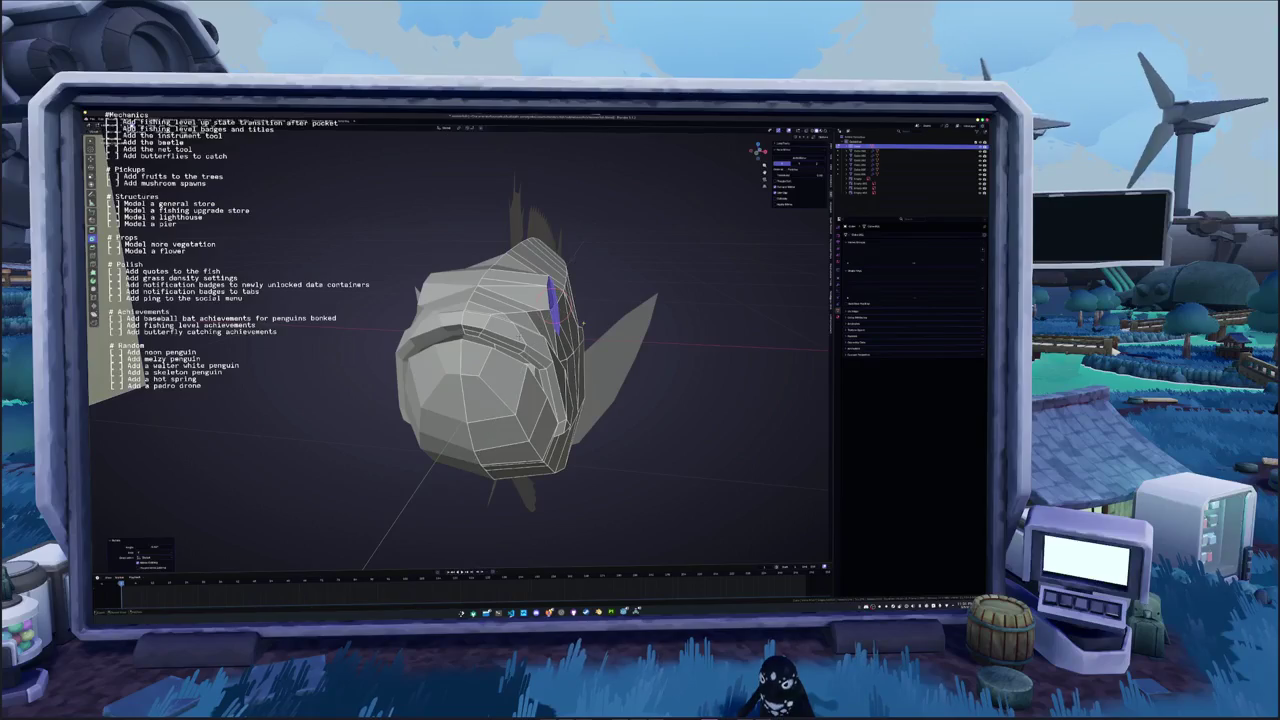
key(g)
key(x)
click(583, 324)
middle_drag(583, 324, 650, 362)
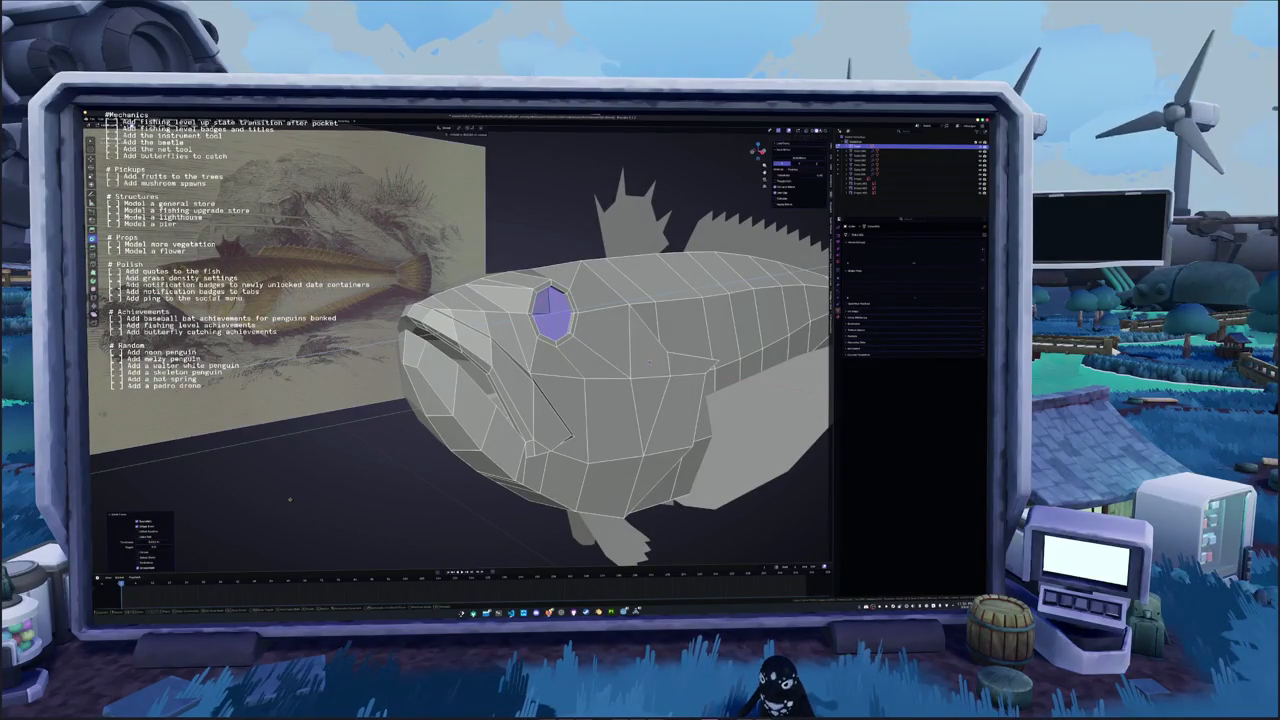
Extrude and scale the eye face down to make it smaller
key(e)
key(s)
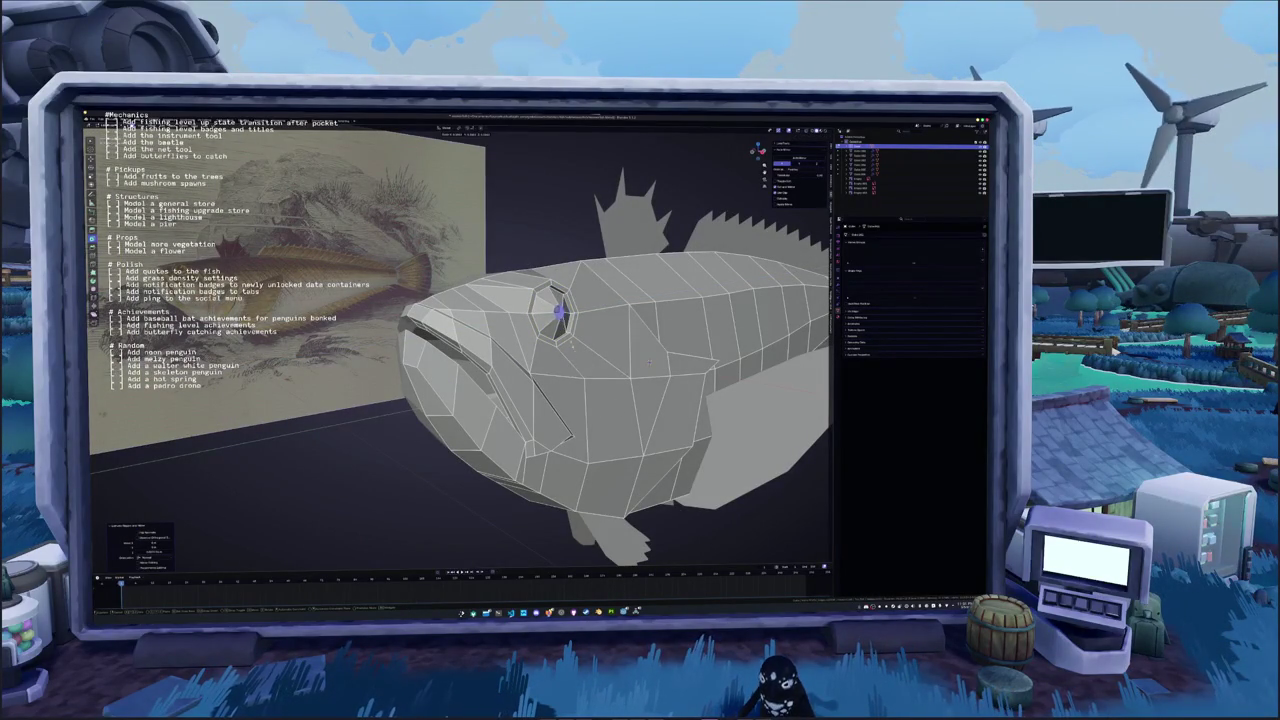
click(557, 313)
middle_drag(557, 313, 568, 307)
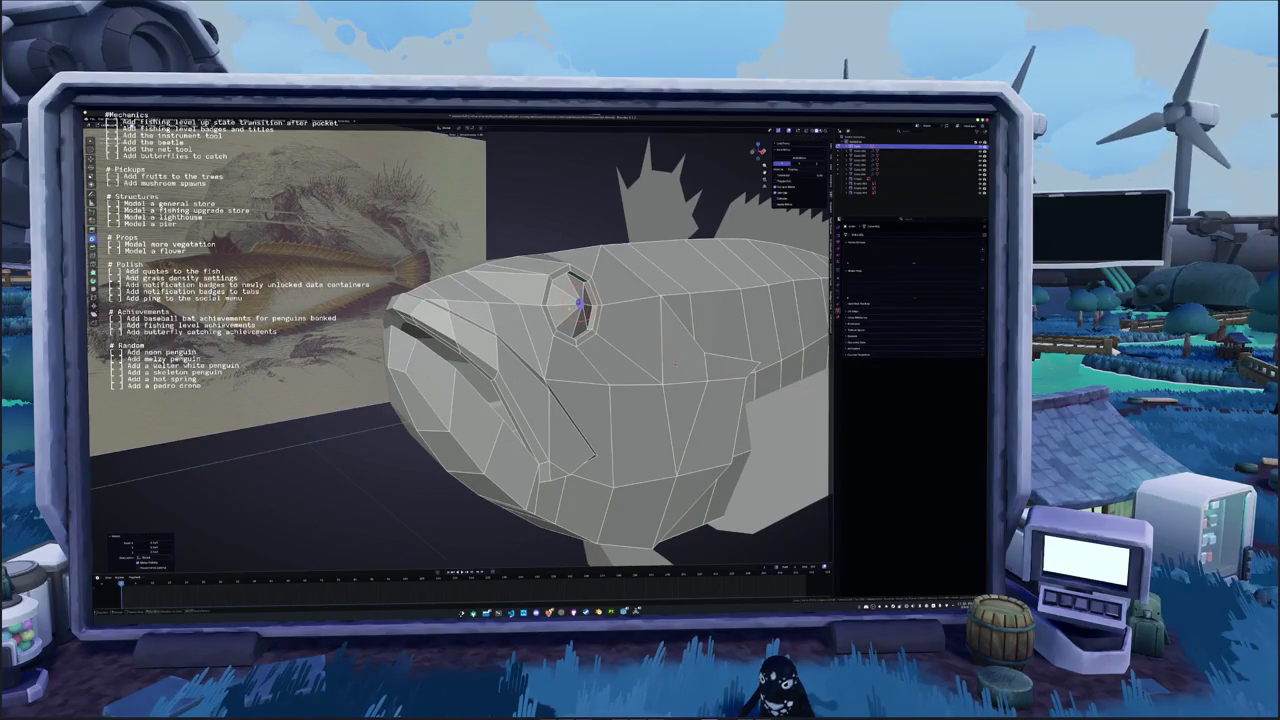
Extrude and scale the eye face again to form an inner ring, then fine-tune its size
key(e)
key(s)
click(627, 302)
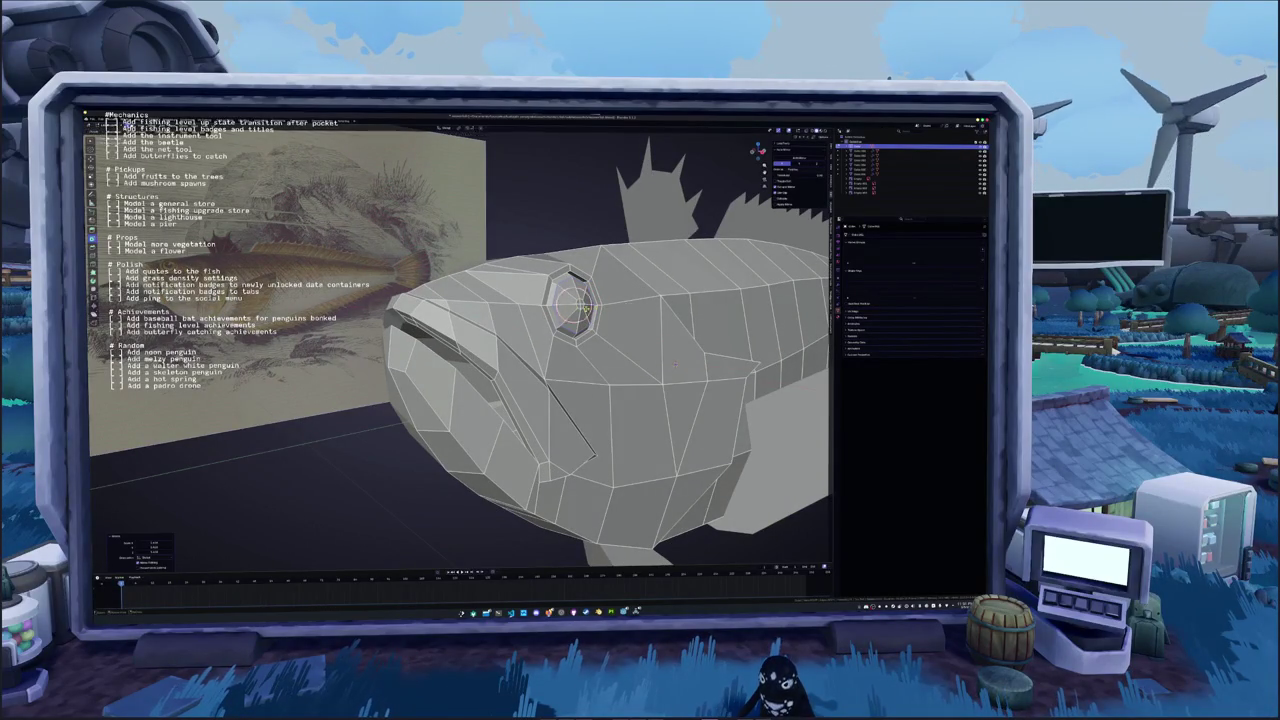
middle_drag(627, 302, 600, 320)
scroll(600, 320, up, 2)
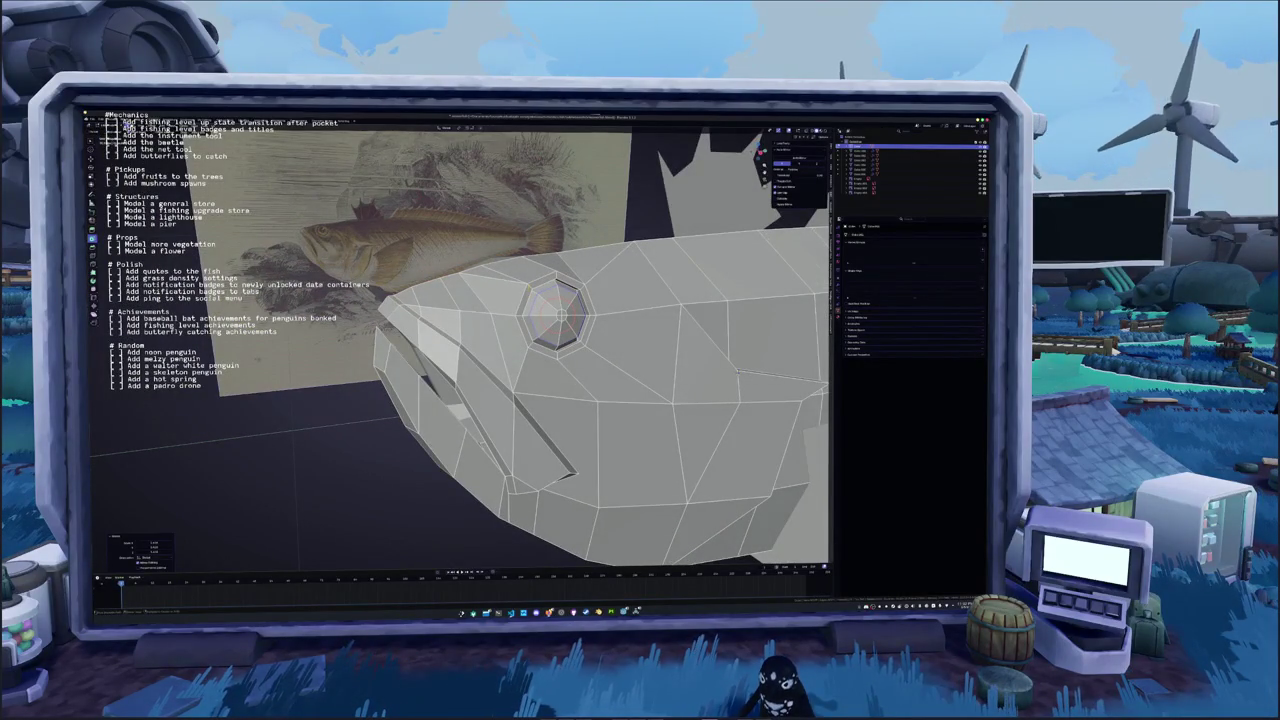
key(e)
key(s)
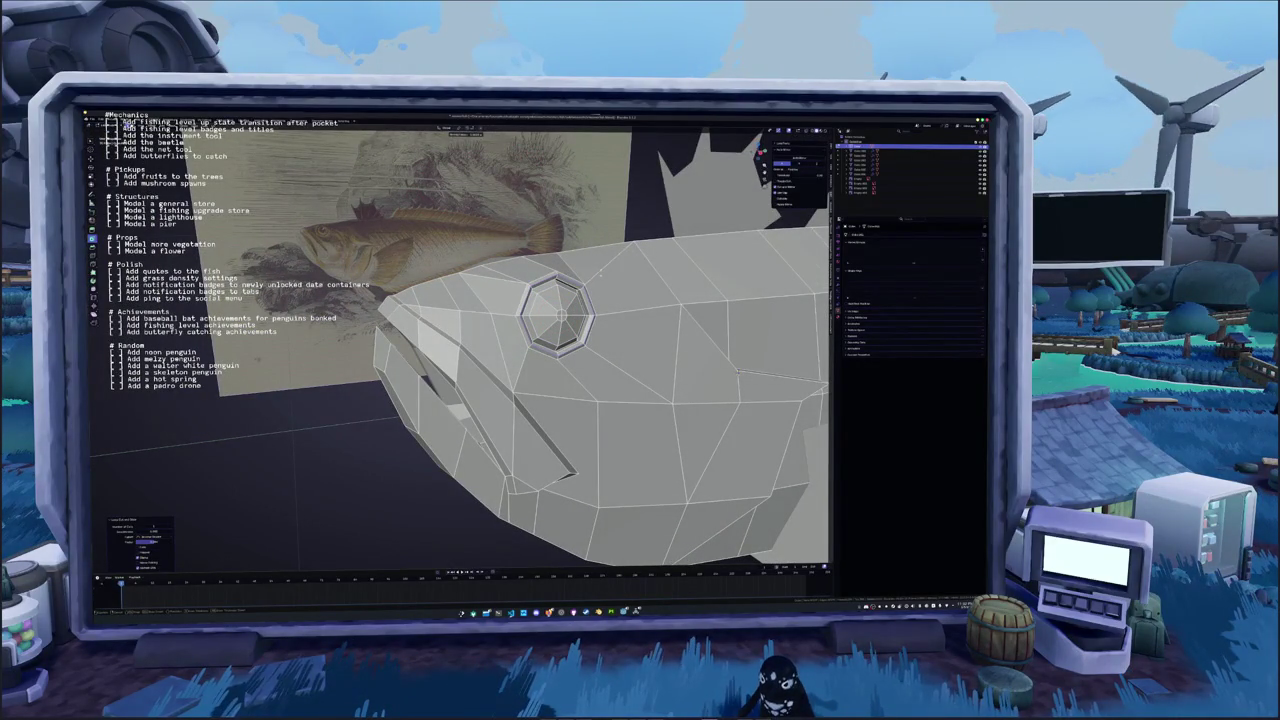
Leave Edit Mode to inspect the whole low-poly fish, then return to editing the mesh
key(Tab)
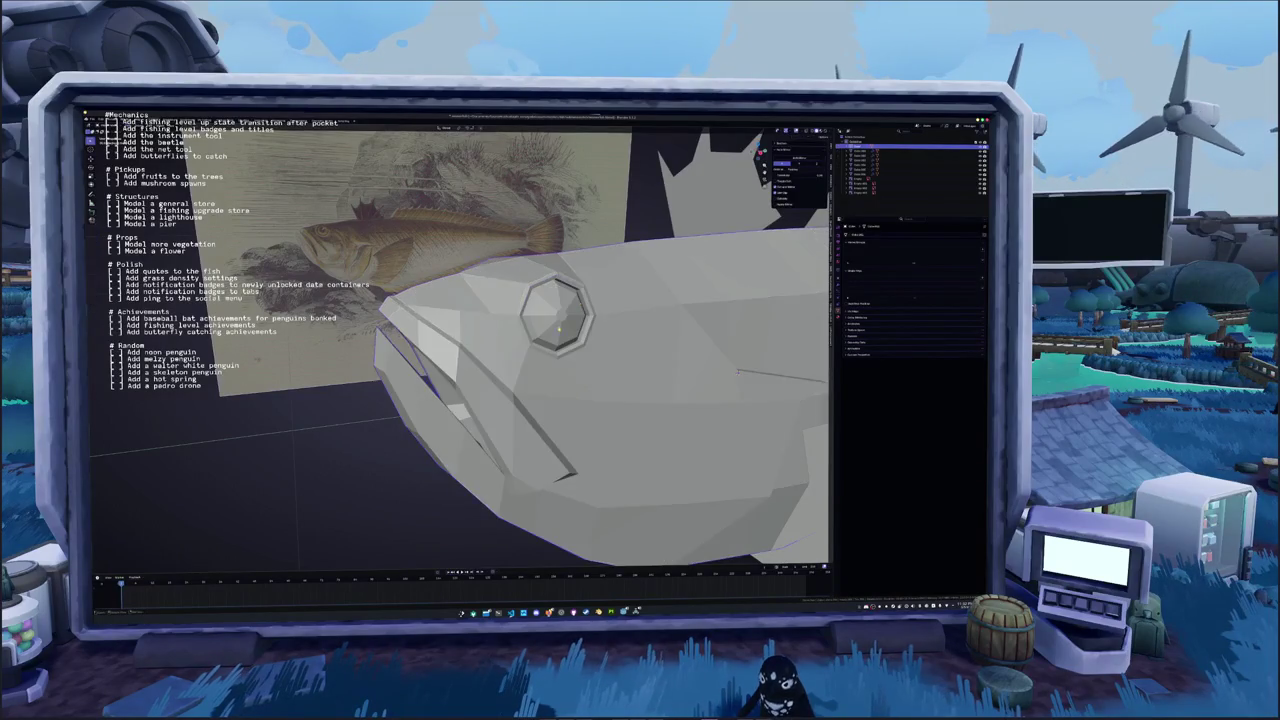
middle_drag(595, 276, 560, 330)
scroll(560, 330, down, 3)
mouse_move(460, 350)
middle_down()
mouse_move(500, 320)
mouse_move(620, 330)
mouse_move(565, 340)
mouse_move(600, 300)
mouse_move(580, 340)
mouse_move(602, 382)
middle_up()
scroll(480, 340, up, 2)
scroll(480, 340, up, 2)
key(Tab)
scroll(580, 340, up, 3)
scroll(606, 380, down, 3)
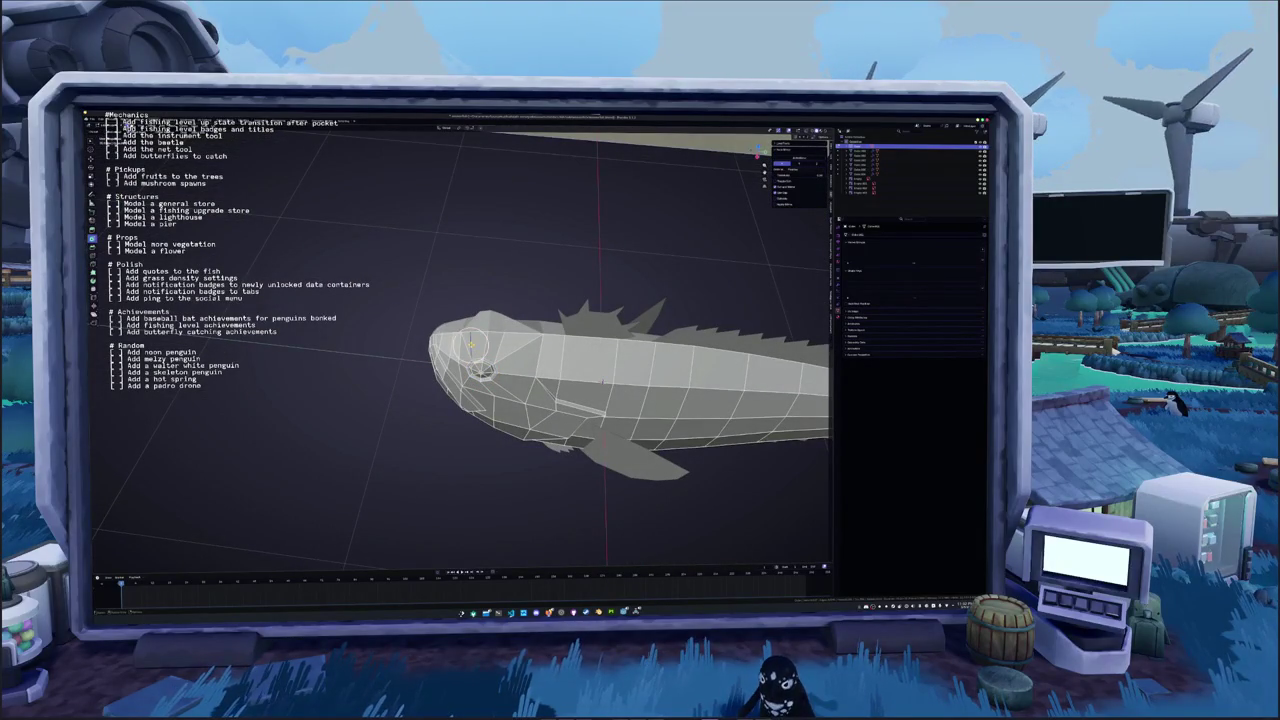
Back in Object Mode, multi-select the lower spiky fin, dorsal fin and other fin pieces
middle_drag(480, 370, 737, 388)
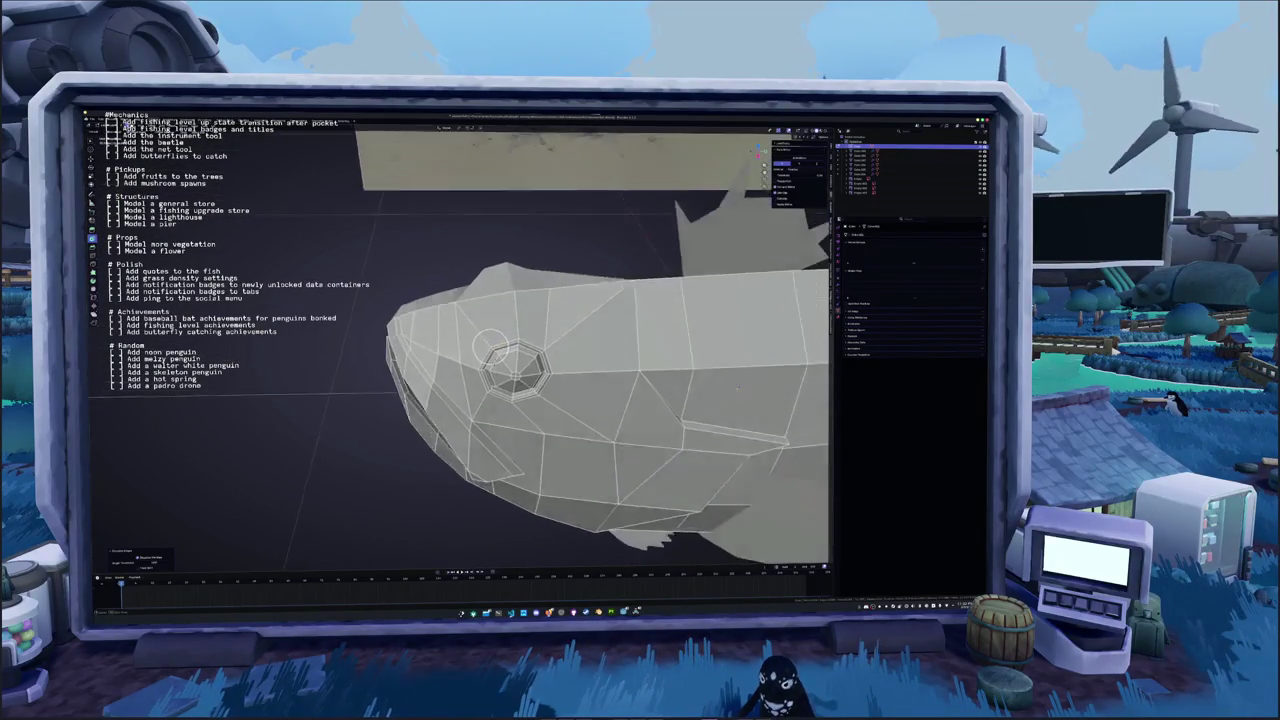
mouse_move(490, 348)
middle_down()
mouse_move(545, 301)
mouse_move(537, 352)
middle_up()
mouse_move(743, 395)
middle_down()
mouse_move(660, 360)
mouse_move(697, 352)
mouse_move(650, 380)
mouse_move(598, 355)
mouse_move(455, 405)
middle_up()
key(Tab)
click(455, 408)
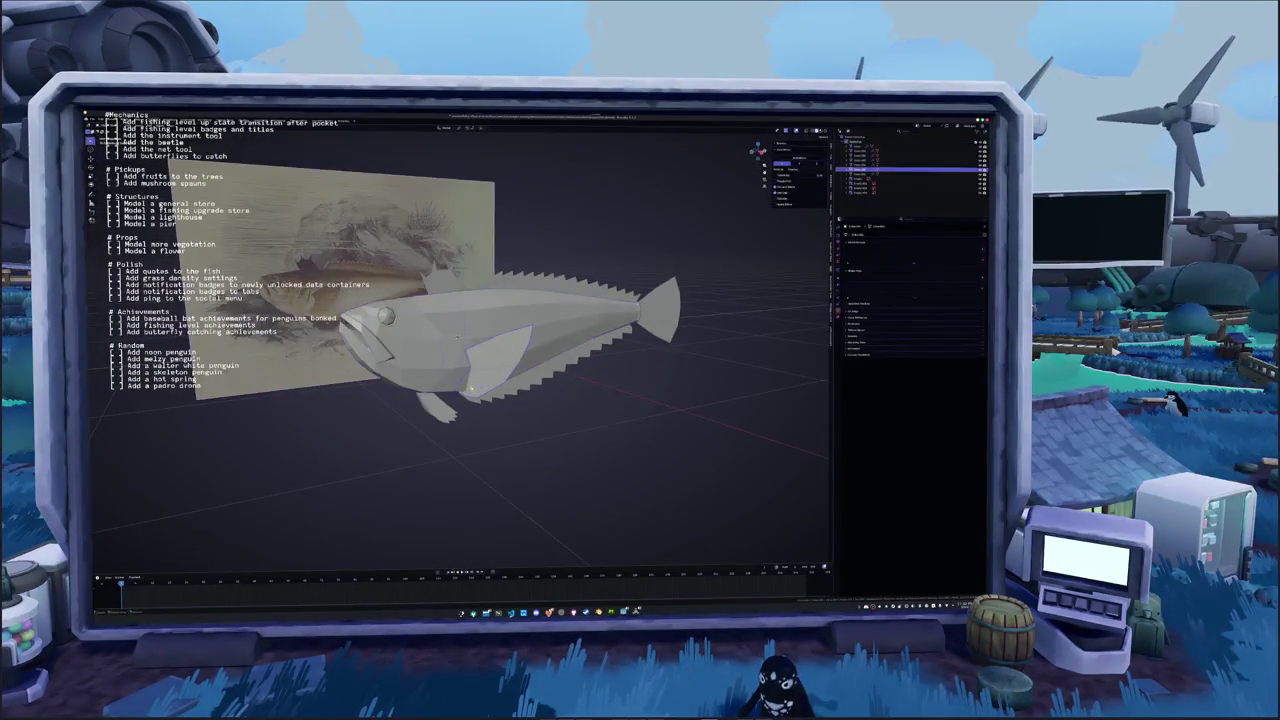
shift+click(519, 388)
click(550, 290)
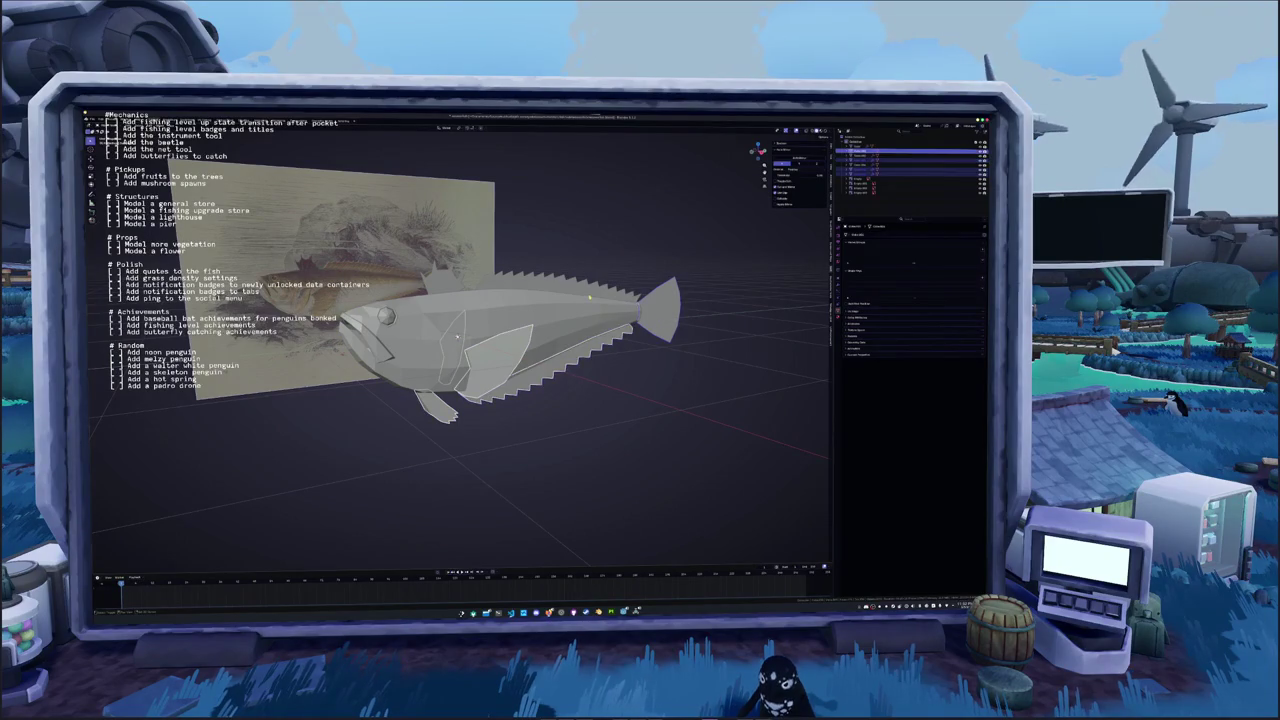
shift+click(598, 342)
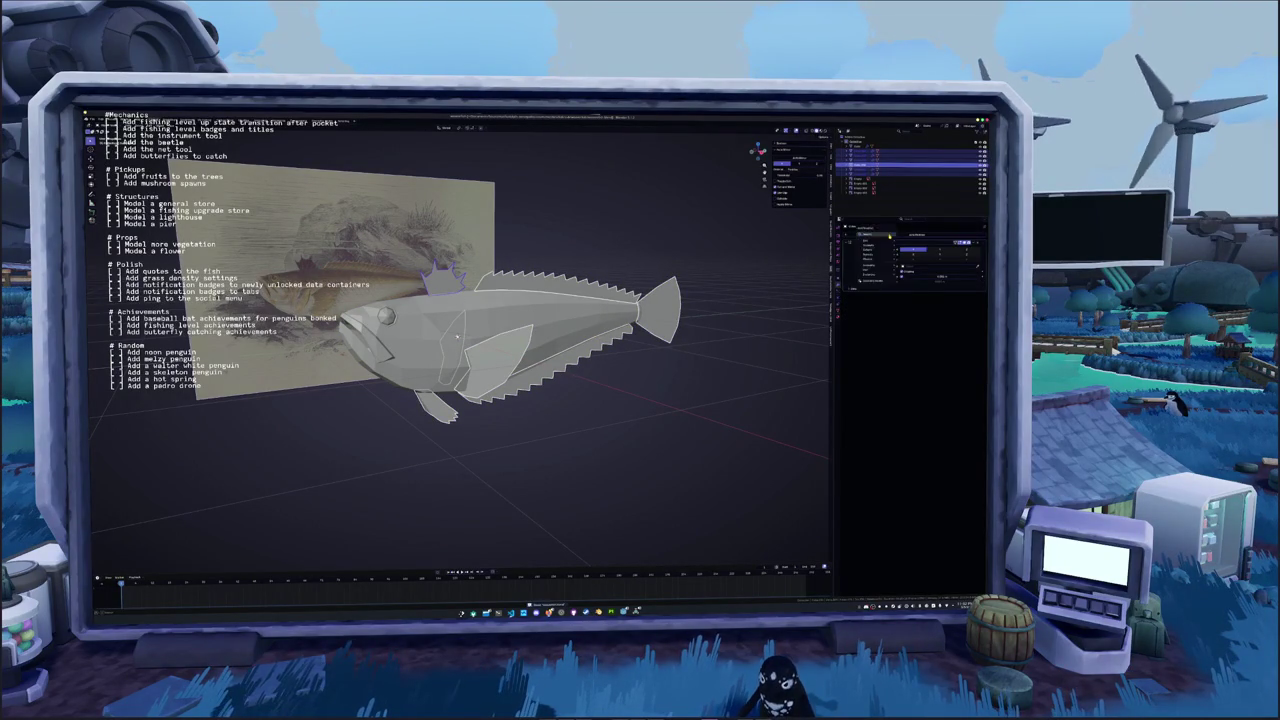
Add a new modifier to the selected fins from the Modifier Properties tab
click(840, 288)
click(840, 296)
key(ctrl+l)
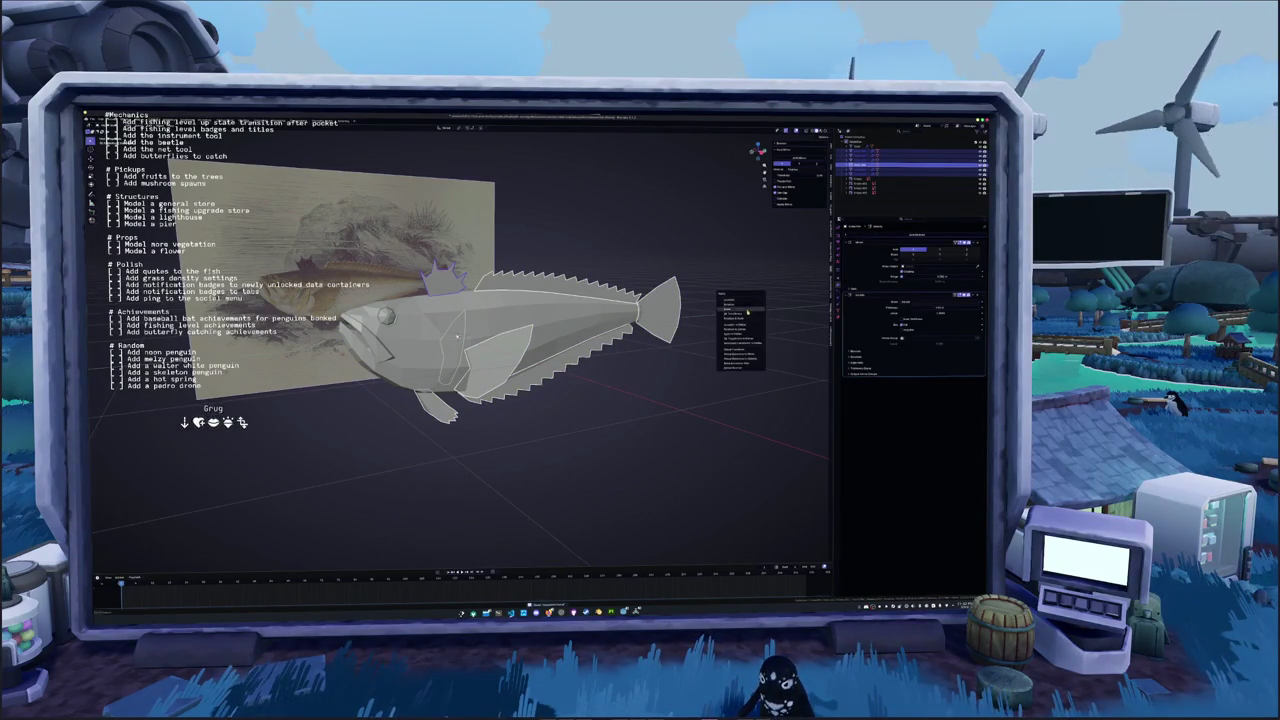
click(731, 305)
middle_drag(731, 305, 669, 345)
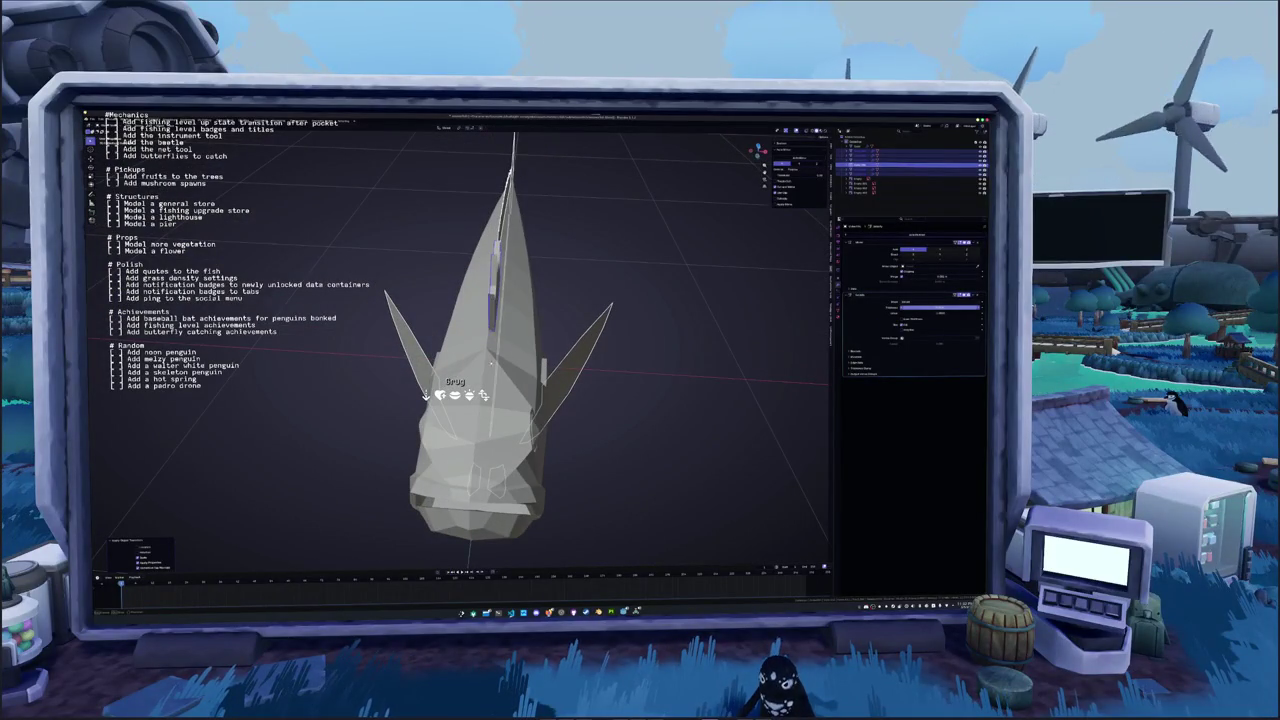
Raise the modifier's value slider to reshape the fins and open the field's options menu
drag(905, 307, 975, 307)
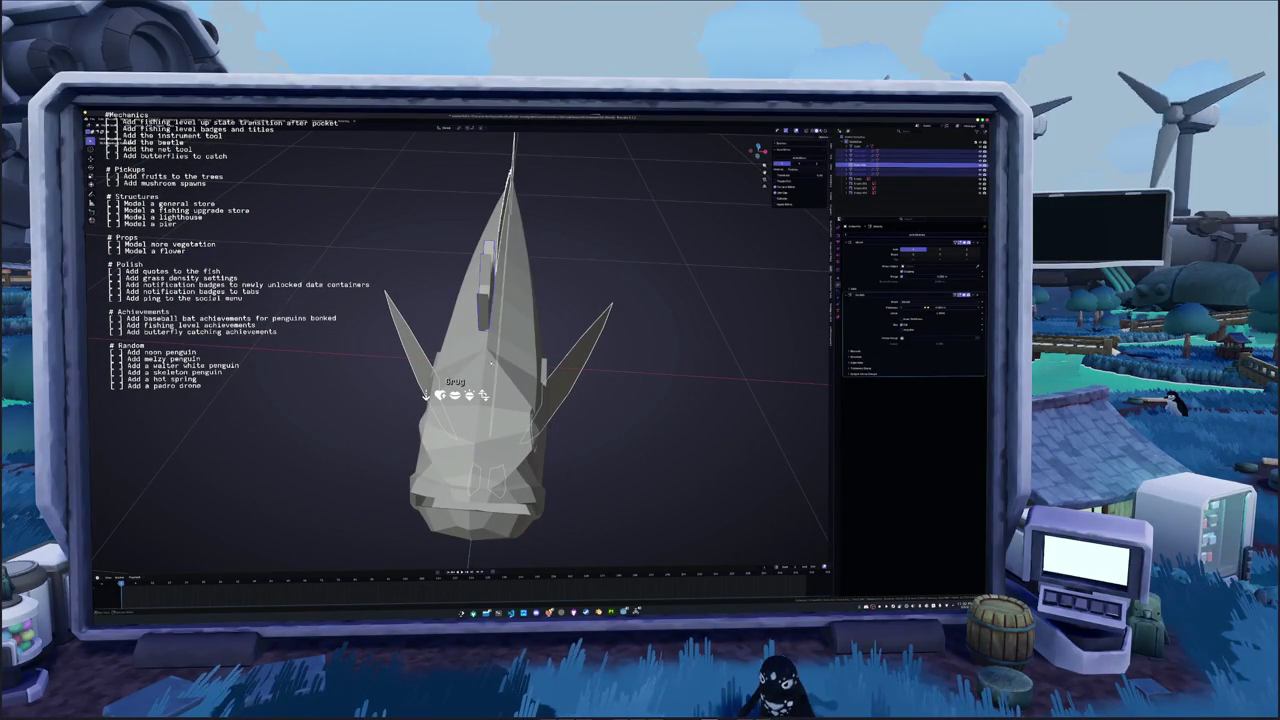
mouse_move(905, 307)
mouse_down()
mouse_move(975, 307)
mouse_move(935, 313)
mouse_up()
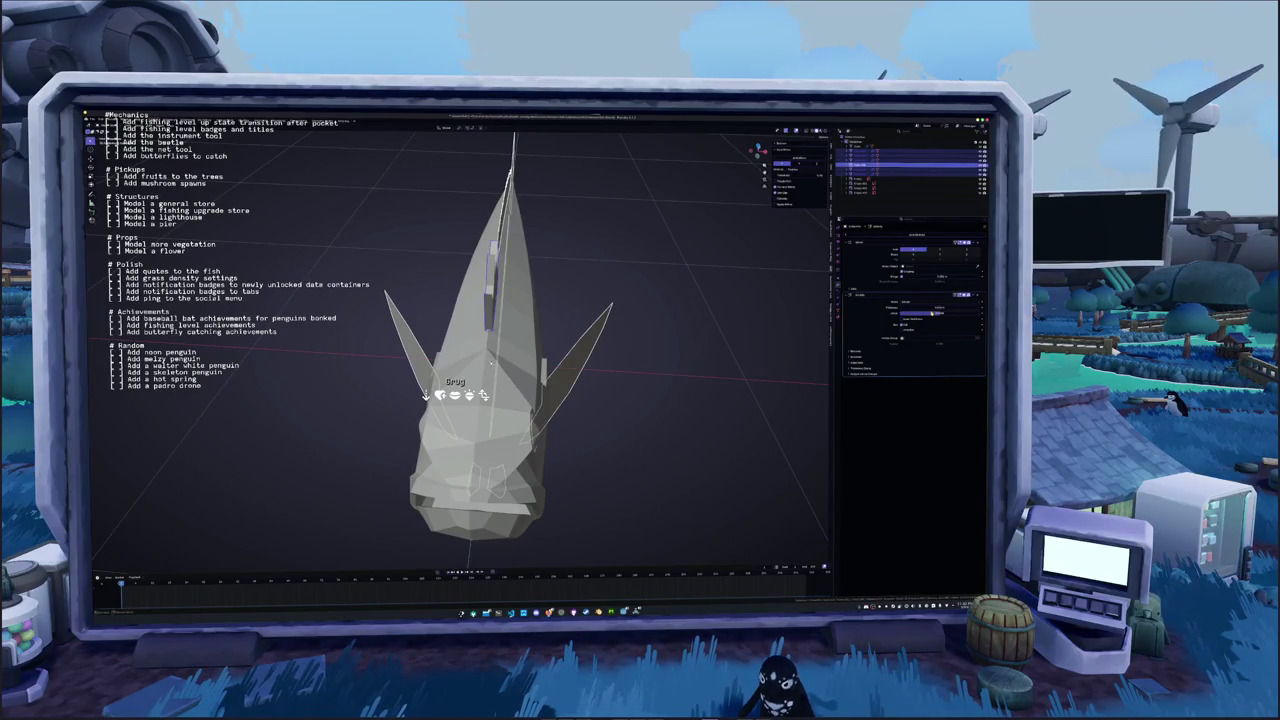
middle_drag(675, 386, 560, 330)
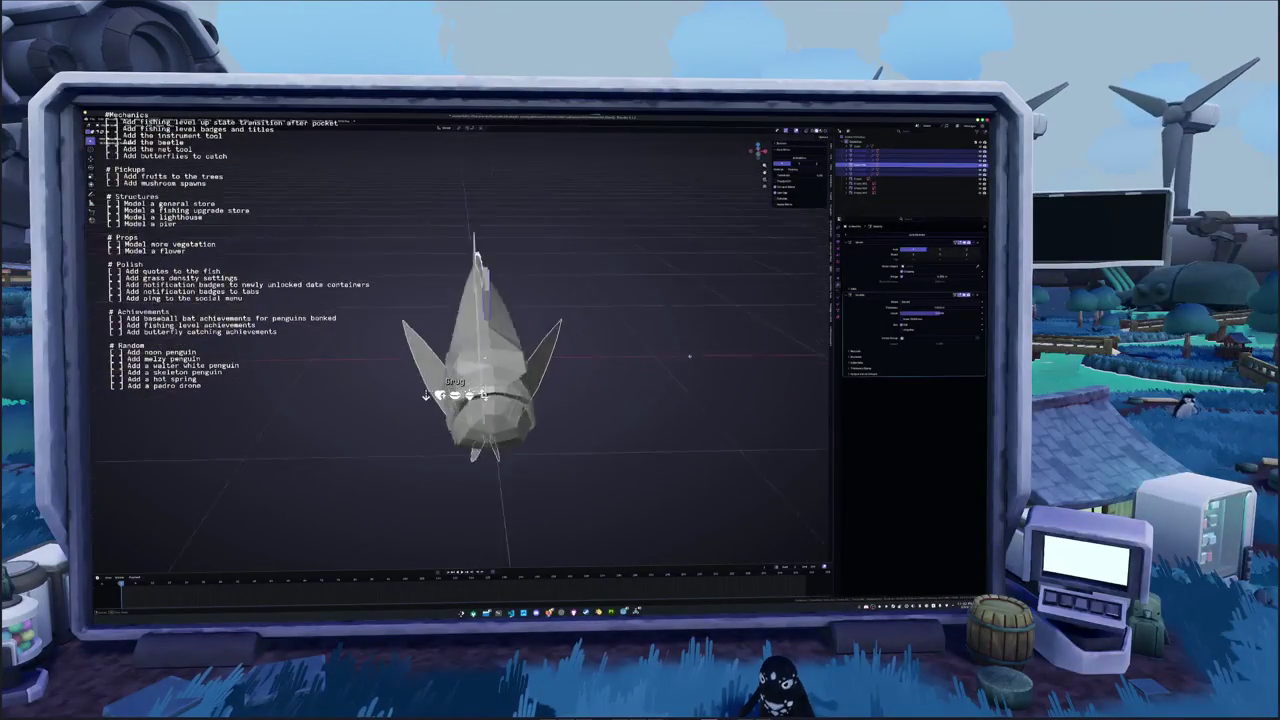
drag(931, 313, 937, 313)
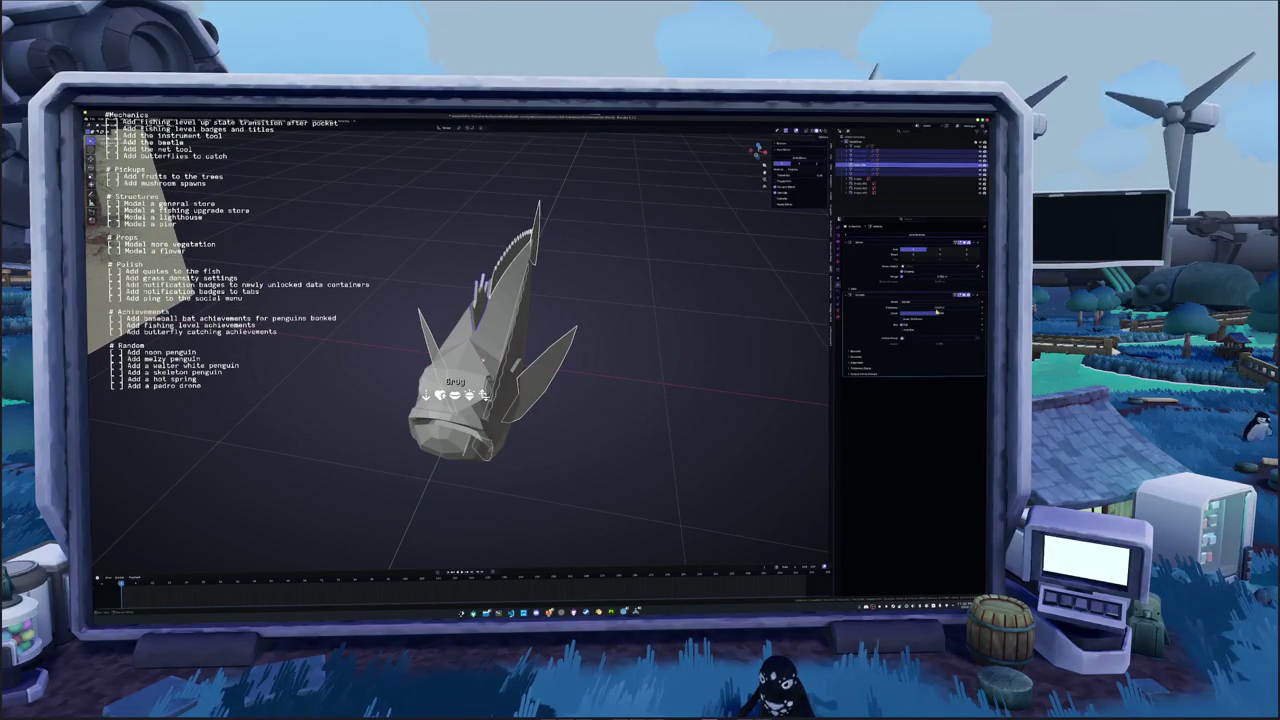
right_click(936, 312)
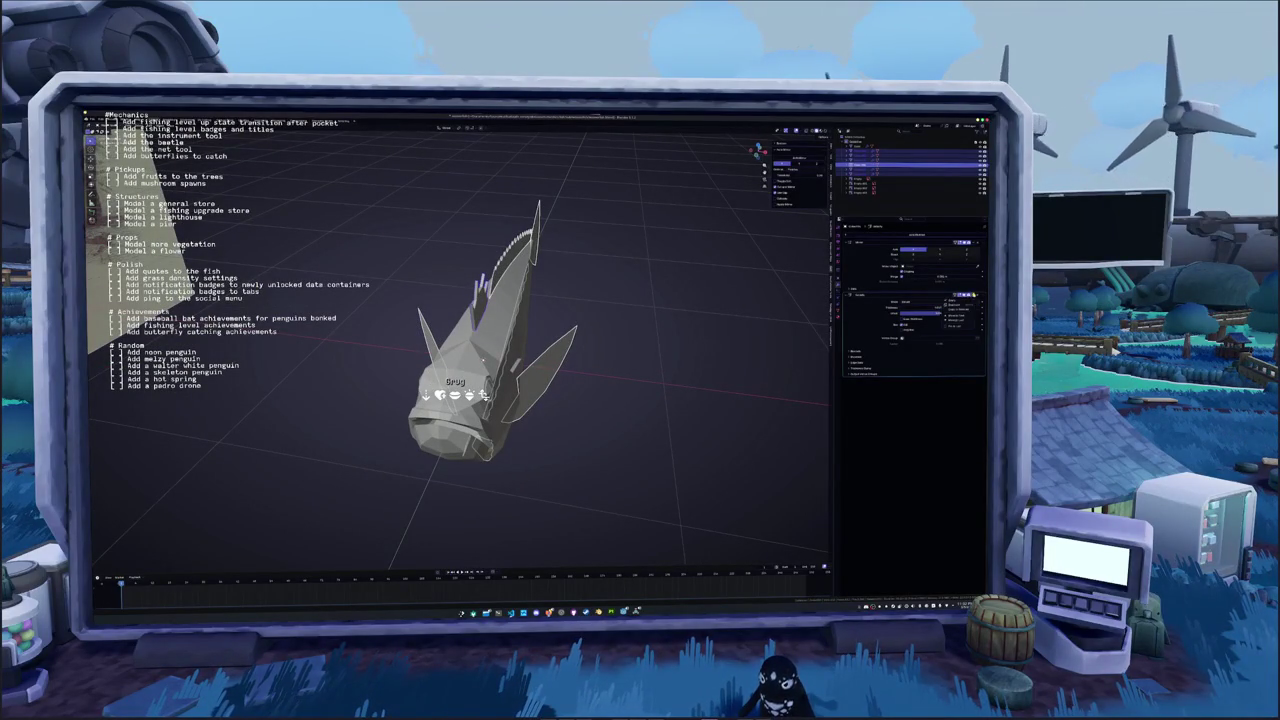
Use Ctrl+A to apply a transform option to the fins
key(ctrl+a)
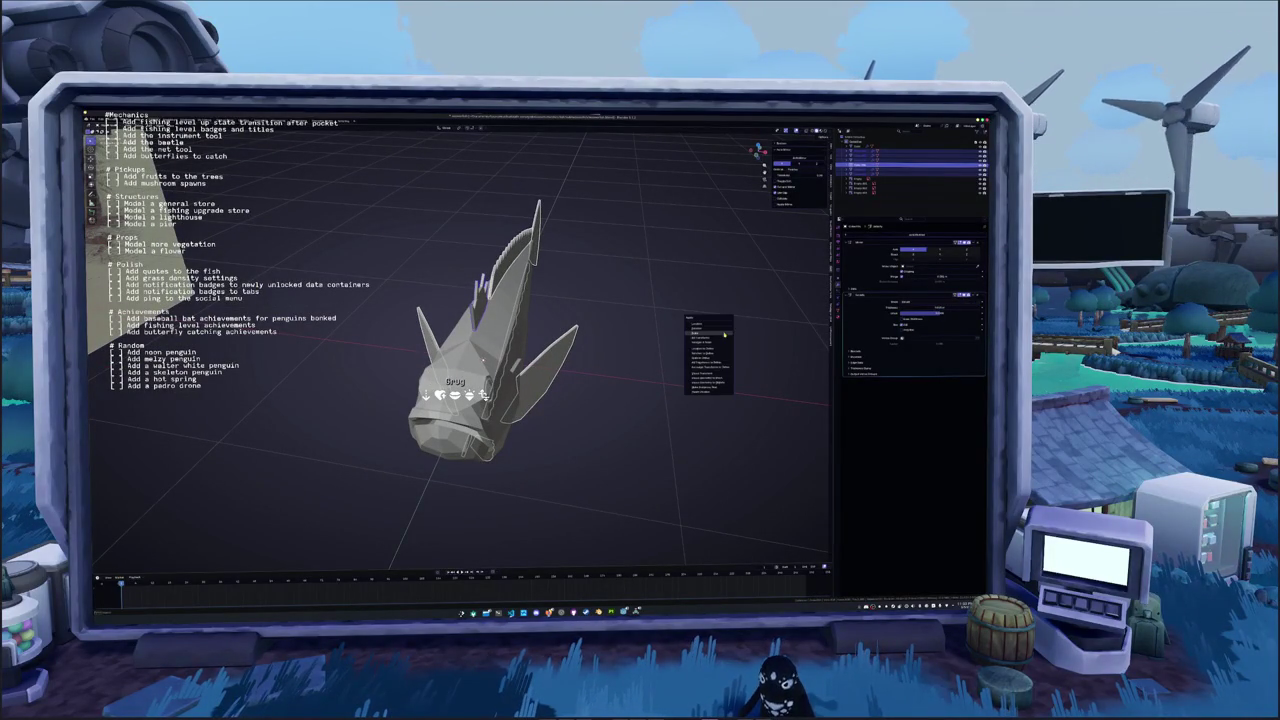
click(720, 337)
middle_drag(720, 337, 581, 364)
key(ctrl+a)
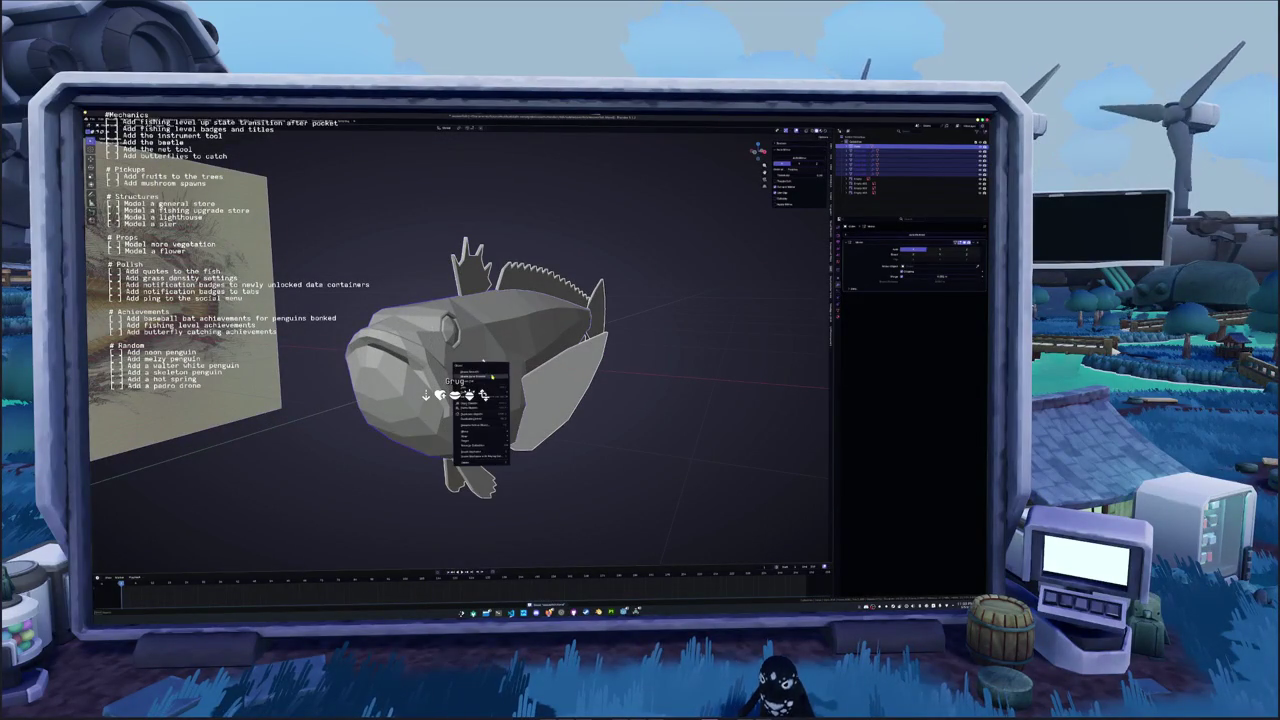
click(470, 400)
middle_drag(470, 400, 478, 355)
Convert the fins with their modifiers into plain mesh geometry
right_click(605, 362)
mouse_move(600, 386)
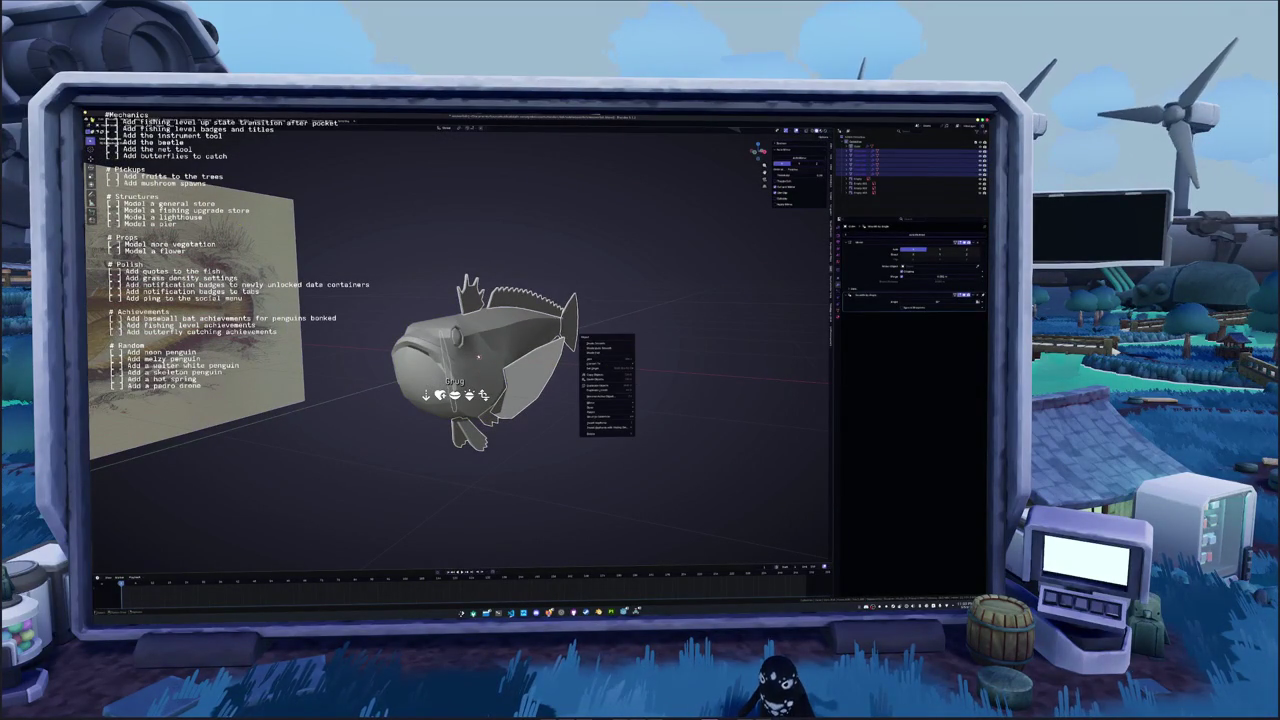
right_click(398, 205)
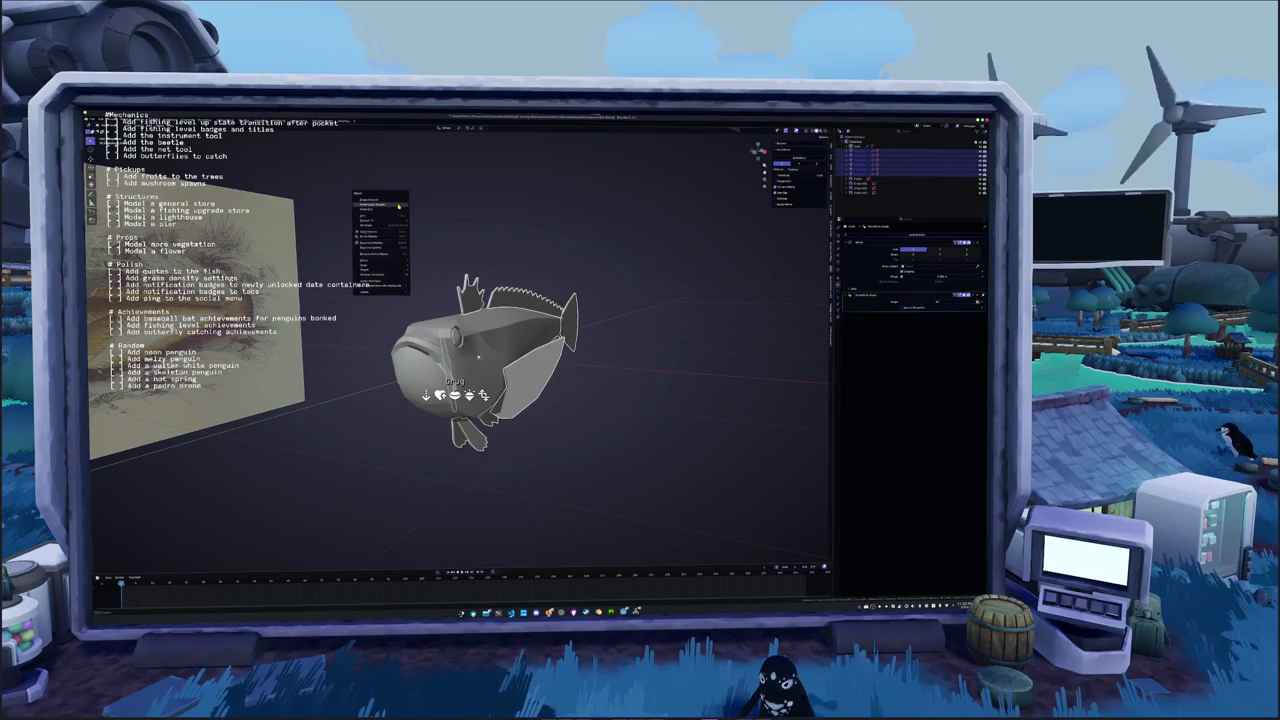
click(398, 205)
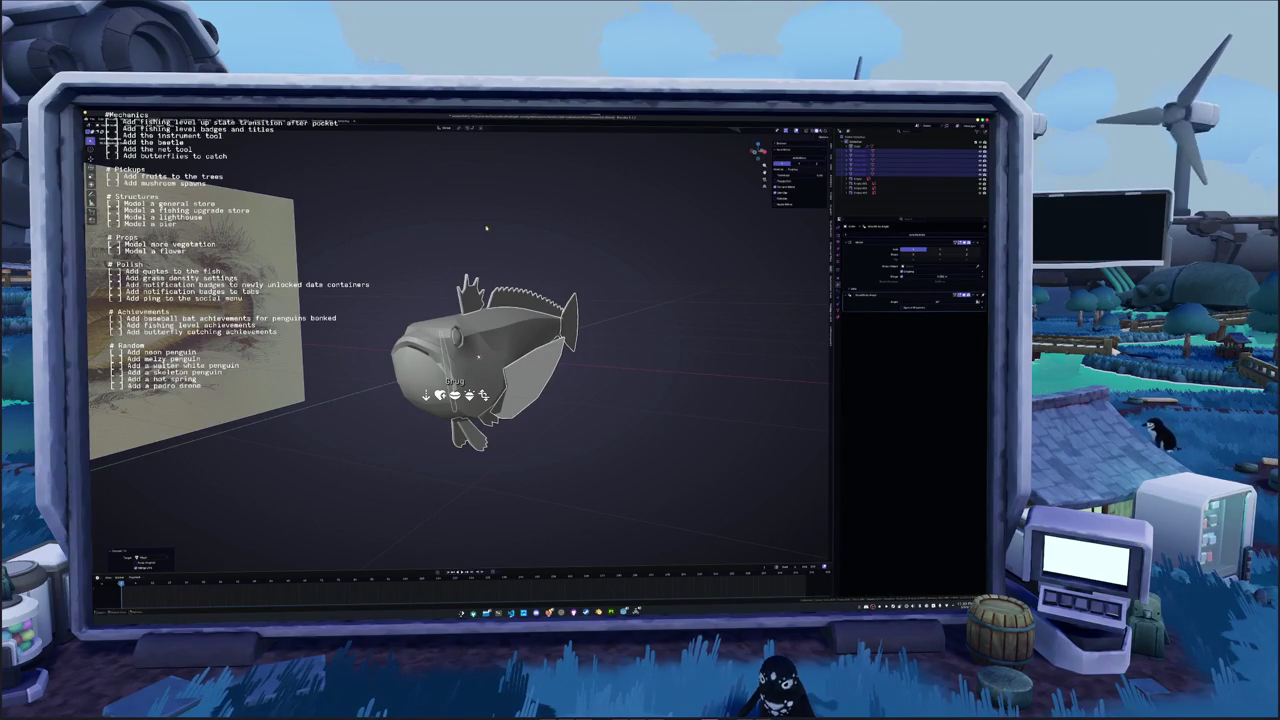
right_click(613, 270)
key(Escape)
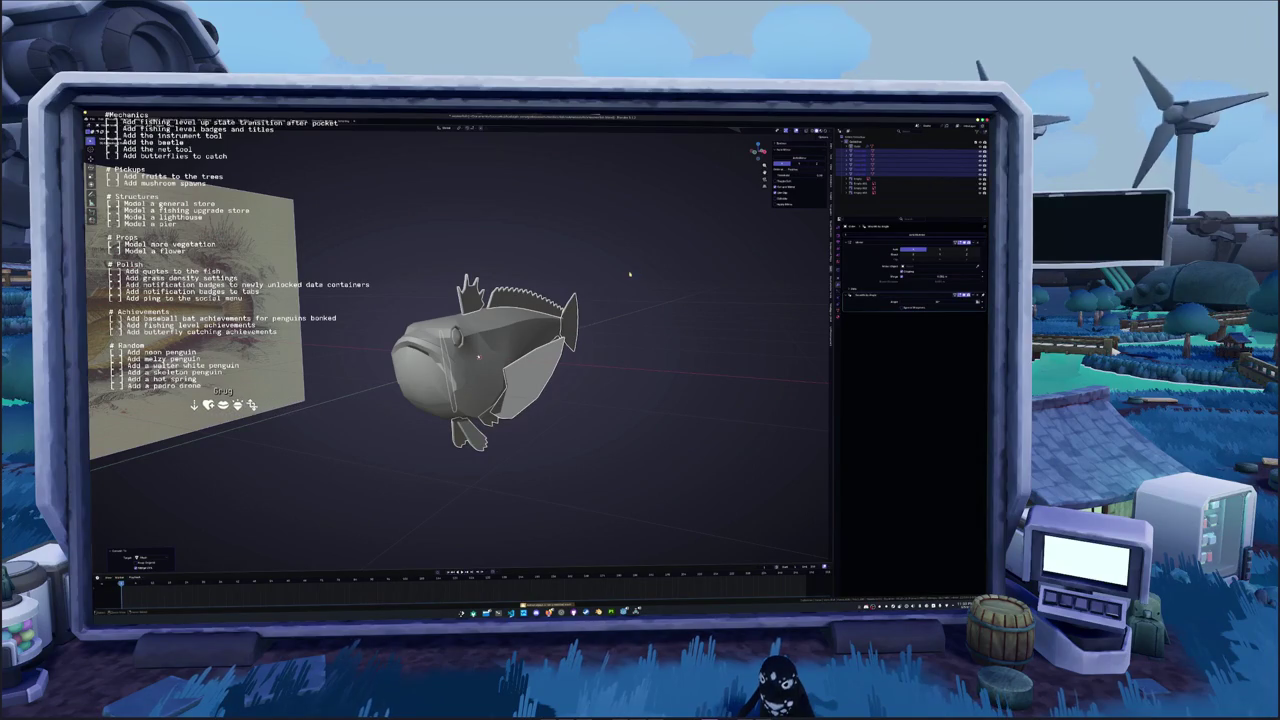
Make the main fish object active, select all its geometry in Edit Mode and UV unwrap it
click(870, 151)
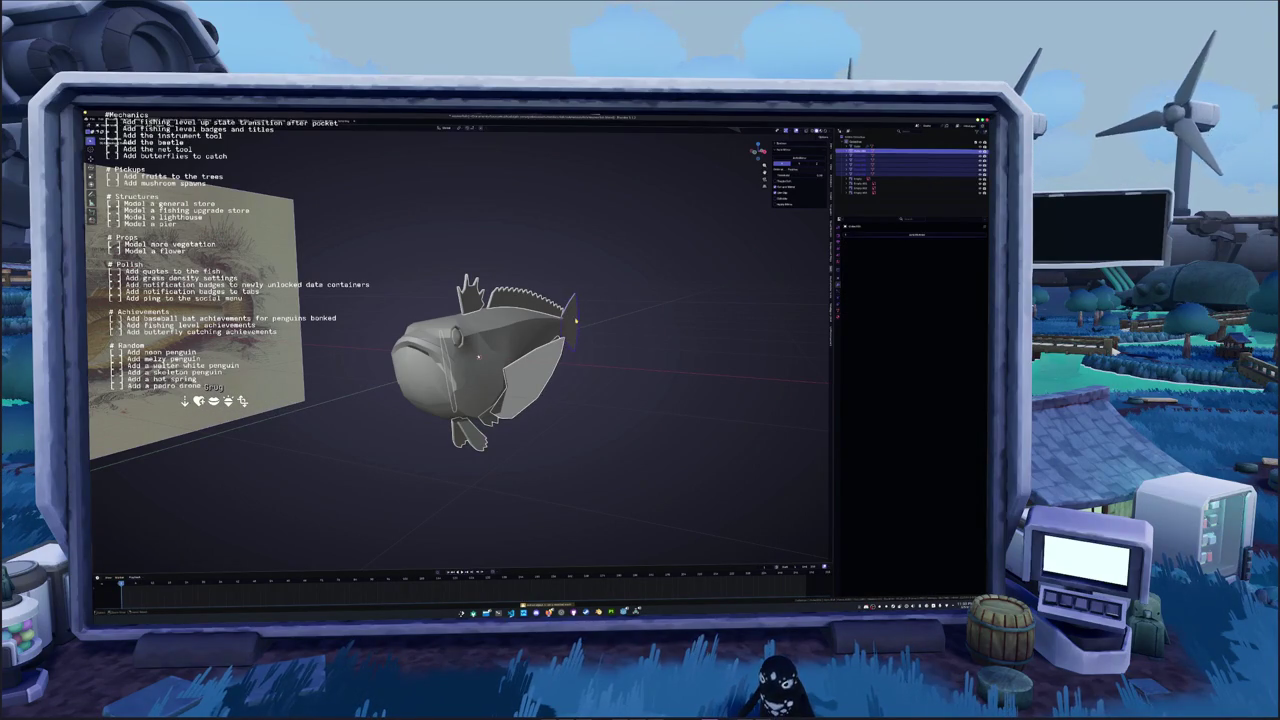
key(Tab)
key(a)
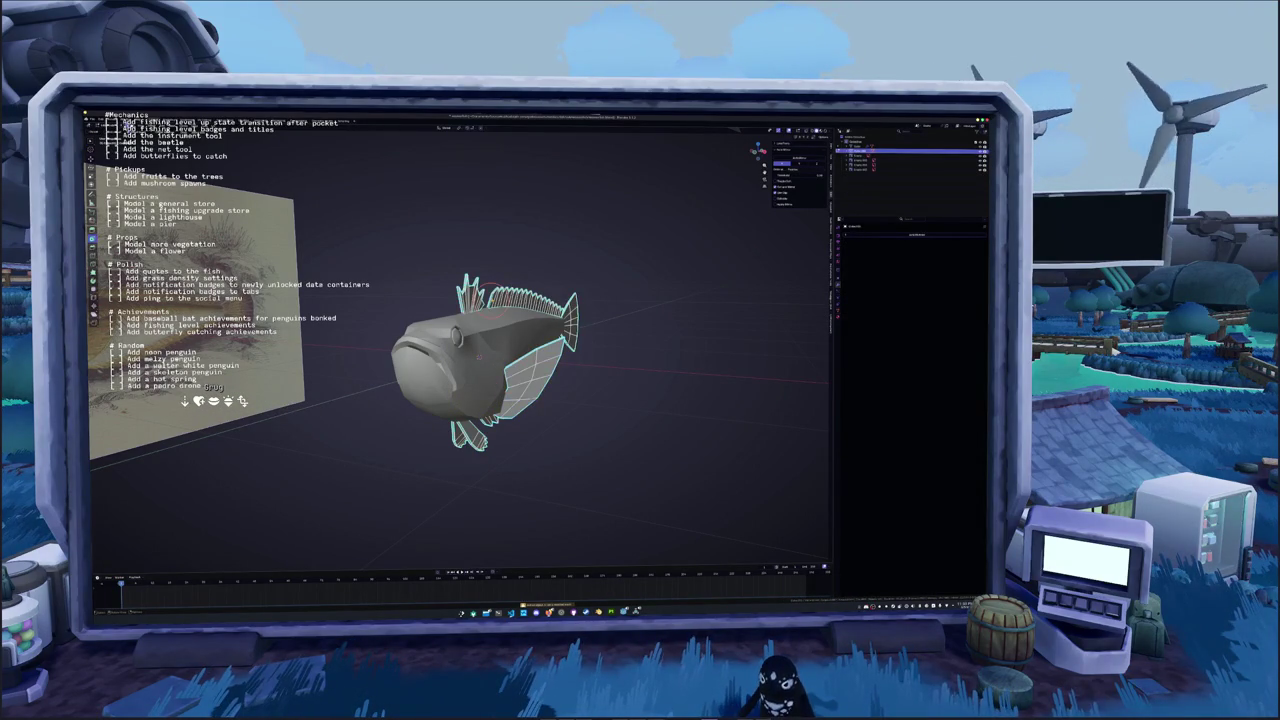
key(u)
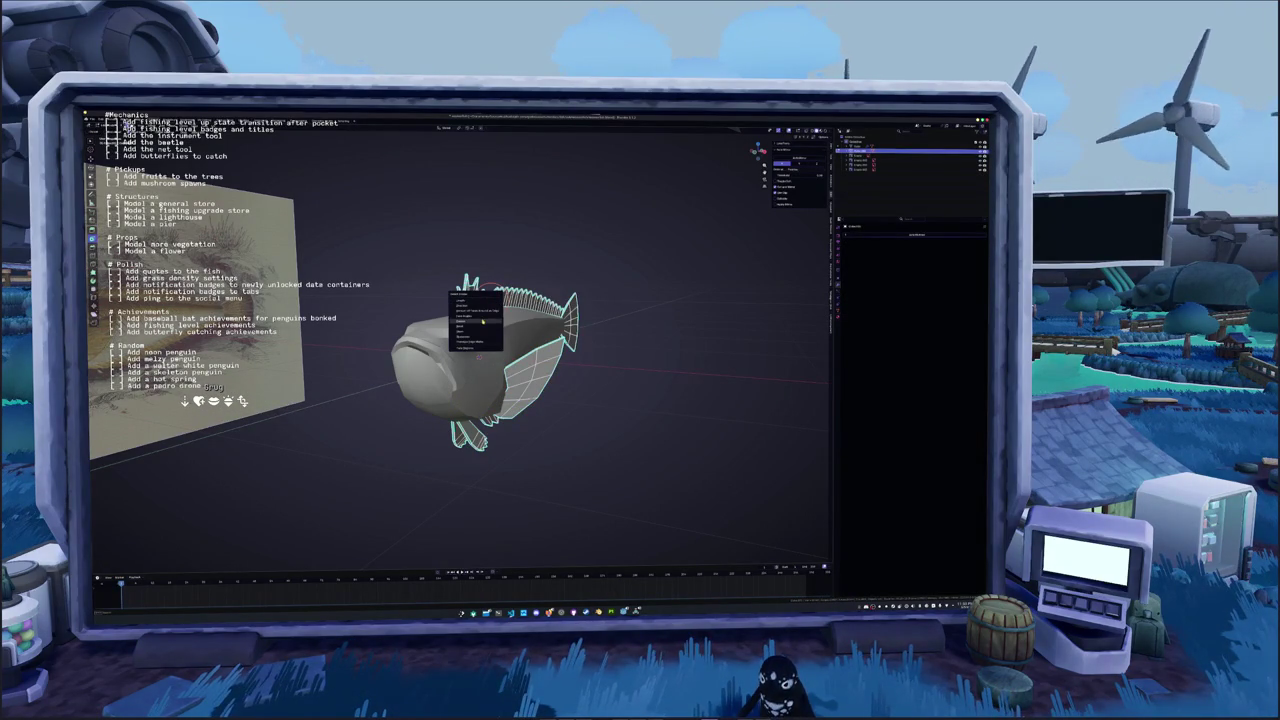
click(477, 337)
Mark the fin edges as UV seams and return to Object Mode
right_click(604, 312)
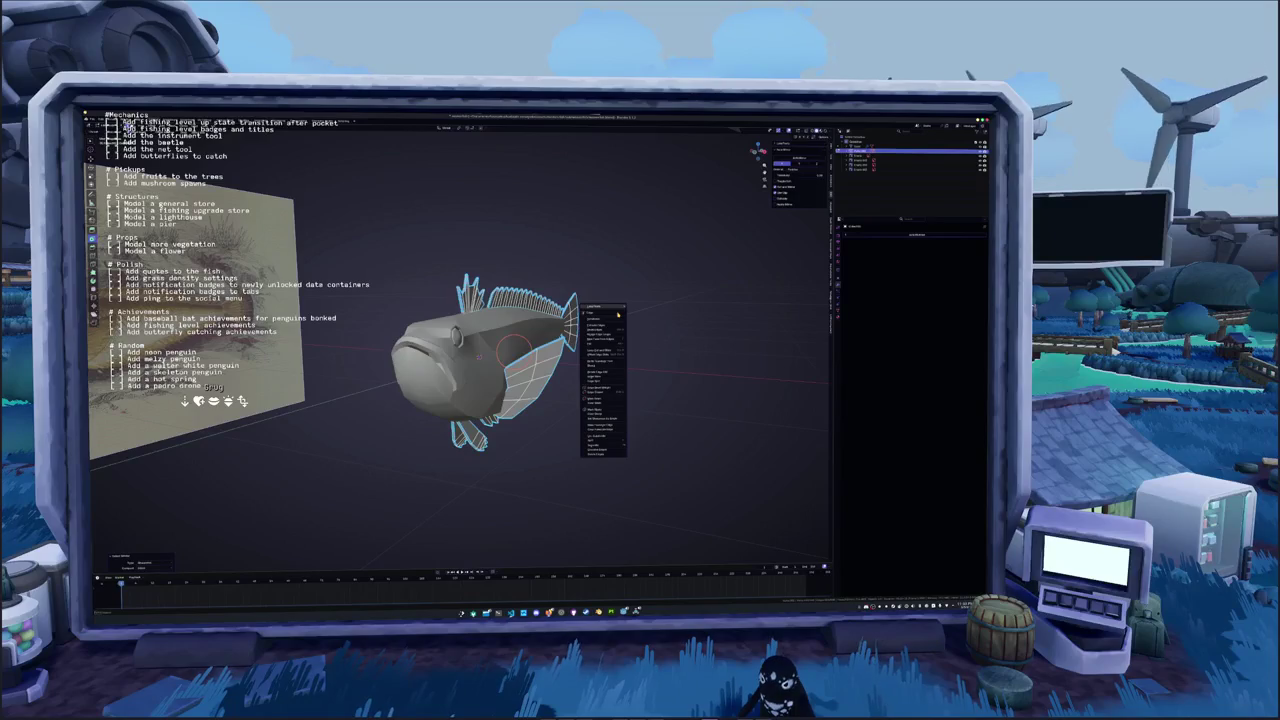
click(602, 400)
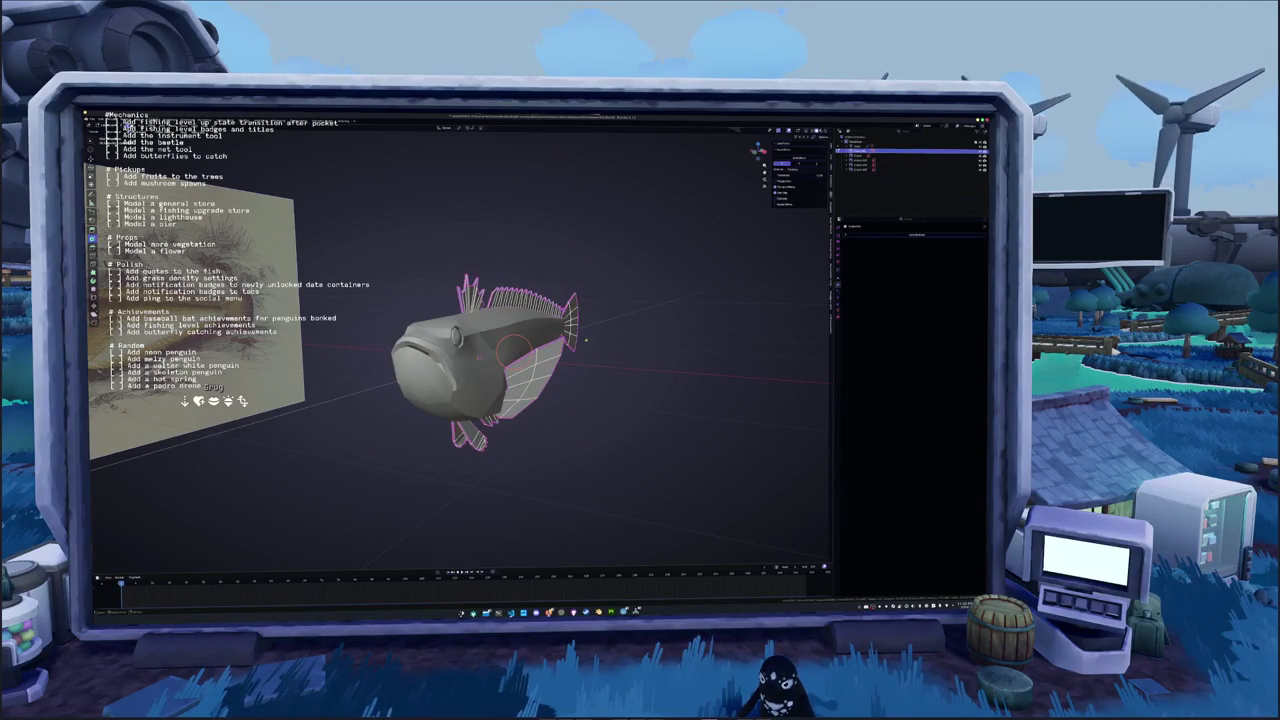
key(Tab)
middle_drag(585, 340, 487, 366)
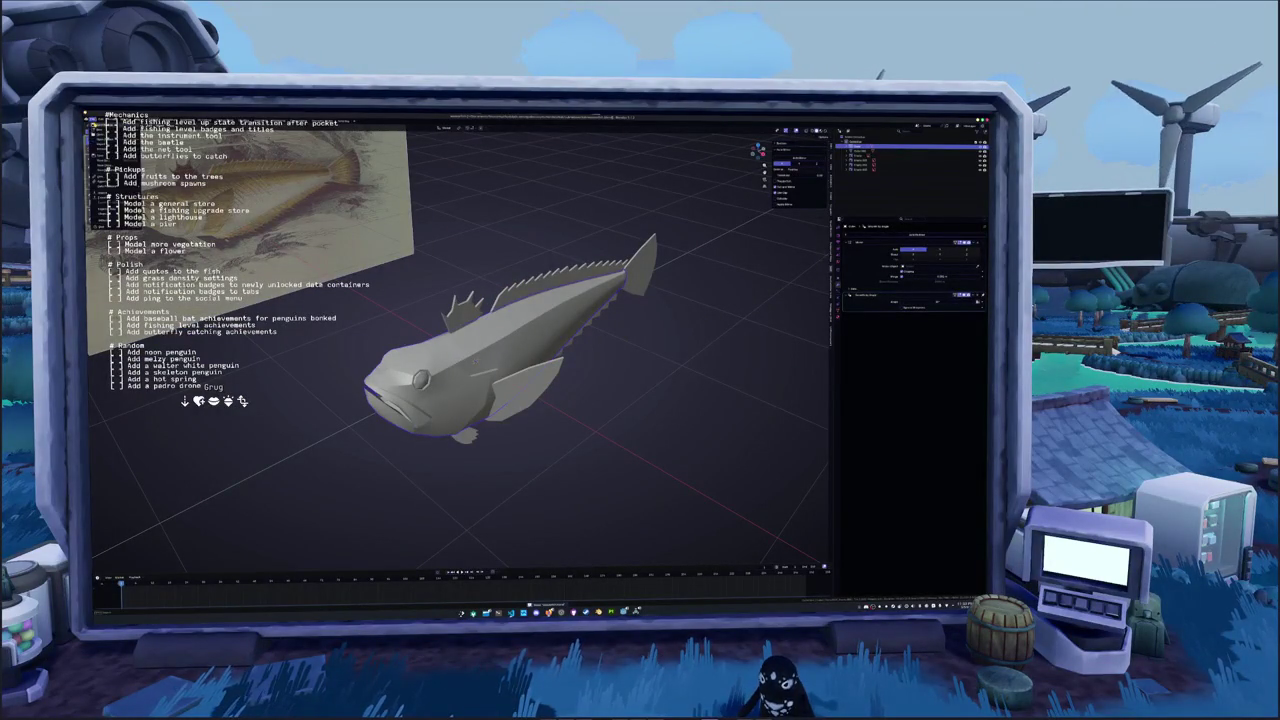
key(Tab)
scroll(460, 340, up, 3)
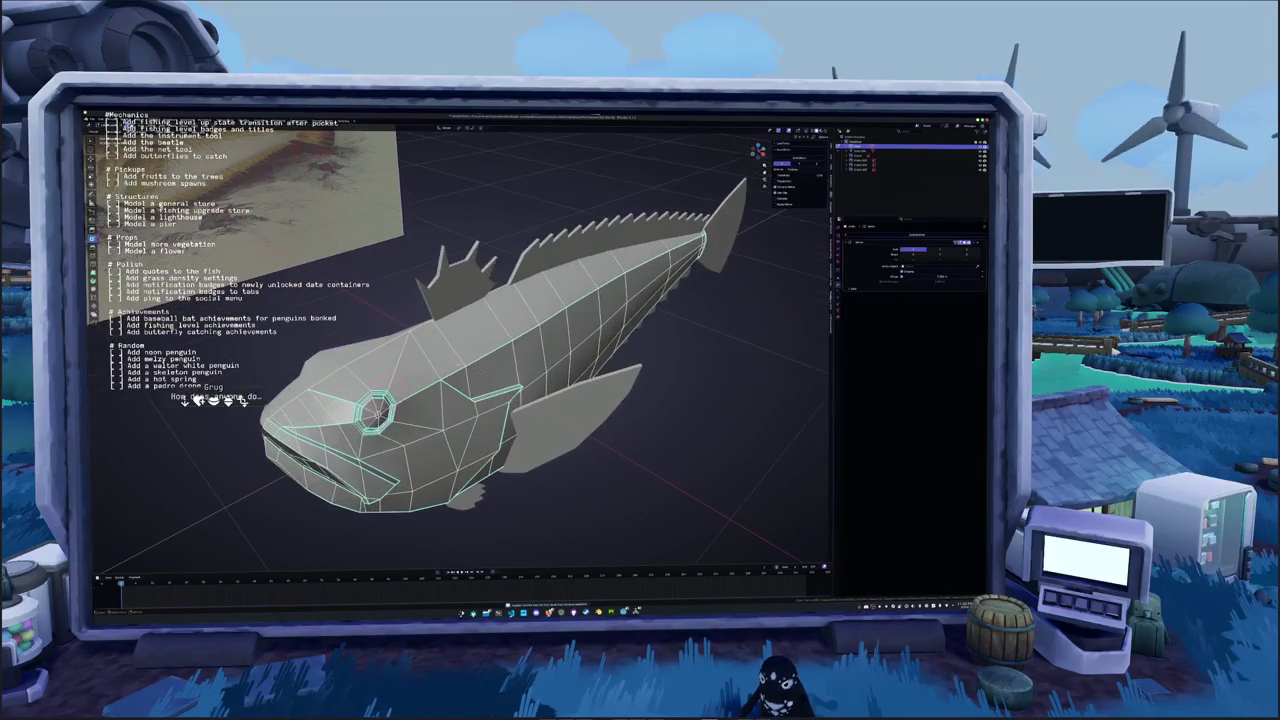
middle_drag(460, 340, 400, 345)
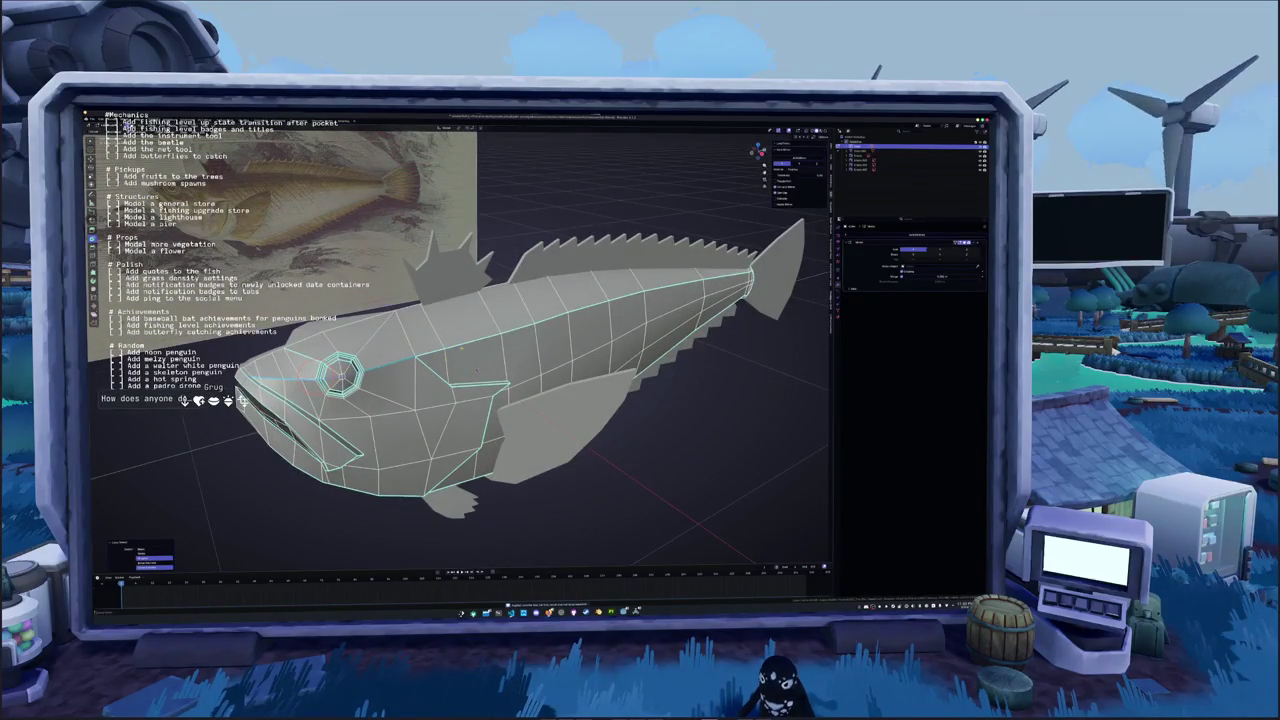
key(alt+z)
middle_drag(309, 403, 371, 403)
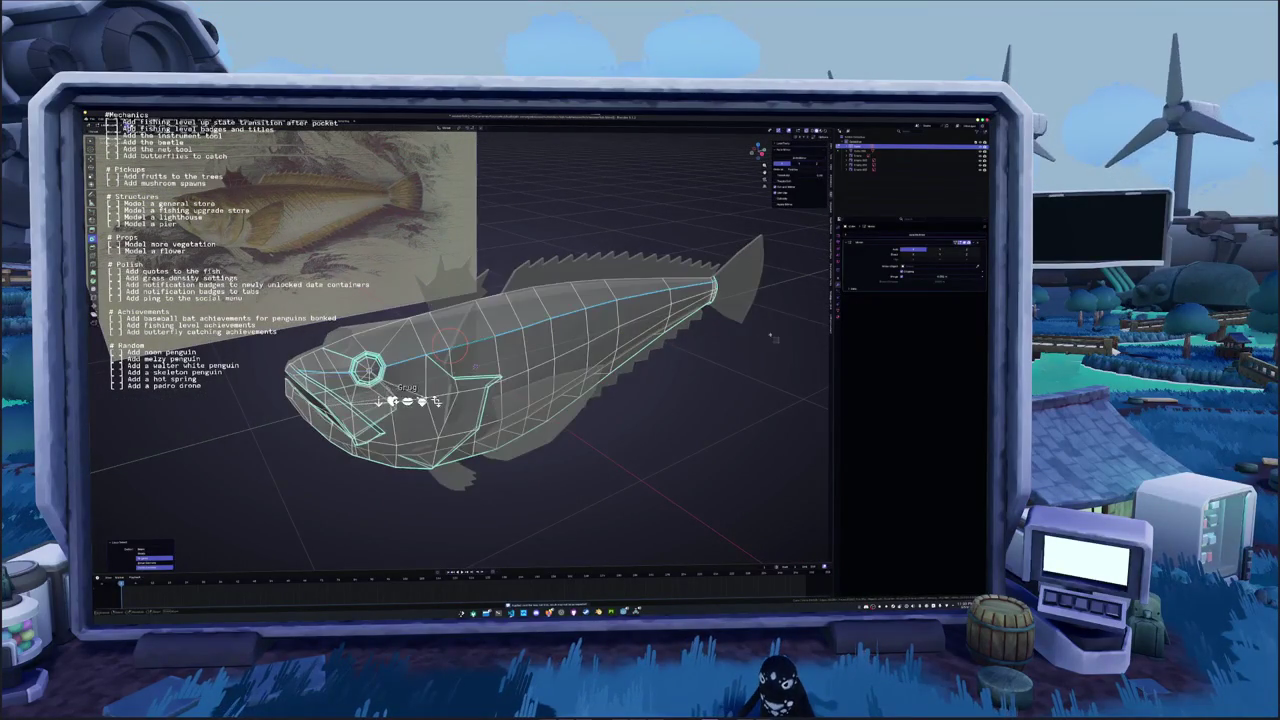
key(alt+z)
middle_drag(460, 340, 560, 350)
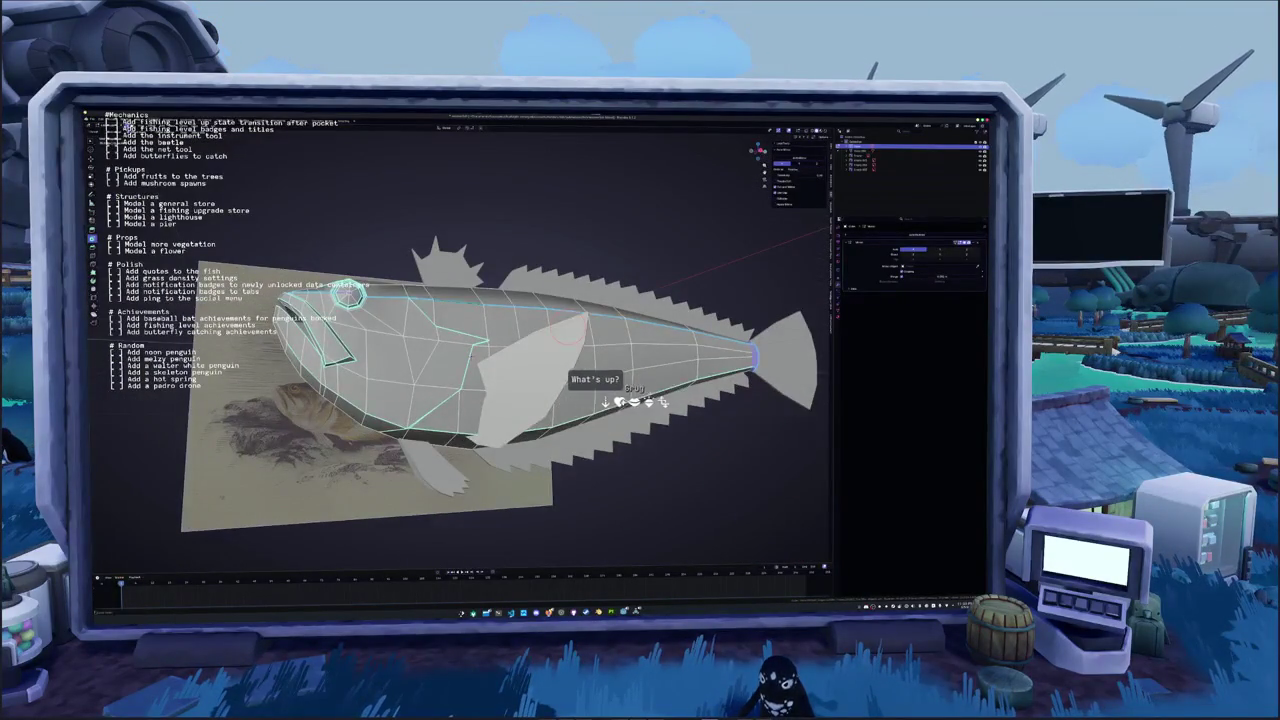
mouse_move(470, 351)
middle_down()
mouse_move(408, 402)
mouse_move(460, 380)
middle_up()
scroll(408, 402, up, 2)
scroll(460, 380, up, 3)
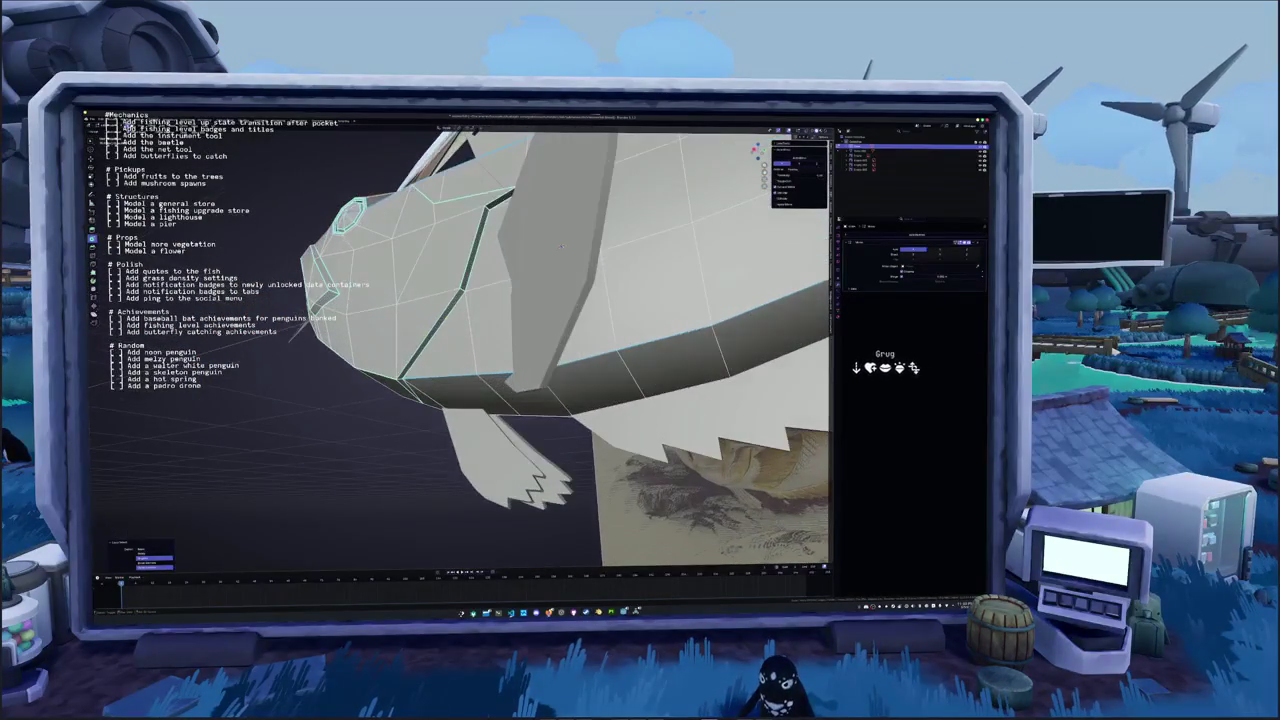
mouse_move(561, 246)
middle_down()
mouse_move(467, 302)
mouse_move(467, 366)
mouse_move(700, 300)
mouse_move(655, 310)
mouse_move(665, 370)
mouse_move(666, 359)
middle_up()
scroll(467, 302, up, 2)
scroll(467, 366, down, 4)
click(633, 322)
scroll(666, 357, up, 2)
Select the edge loops around the mouth, then view the solid fish head-on
scroll(666, 359, up, 3)
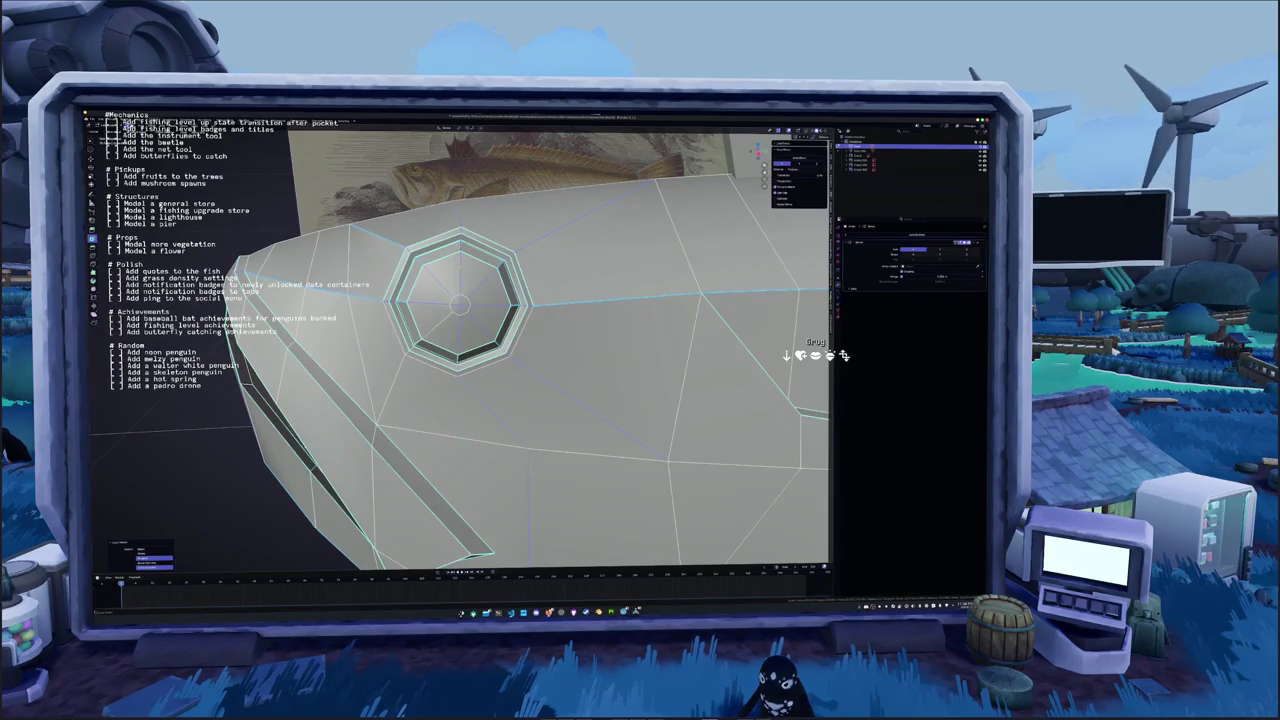
scroll(455, 392, down, 3)
scroll(455, 392, down, 3)
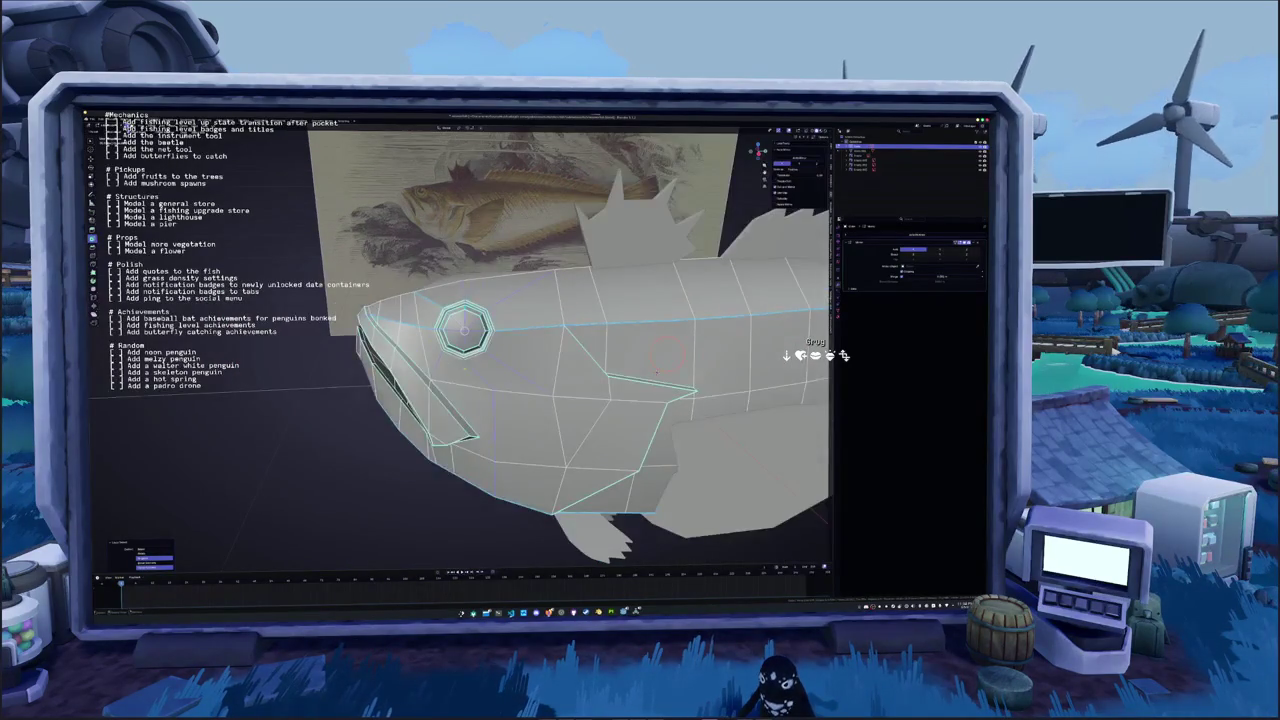
right_click(455, 392)
click(445, 471)
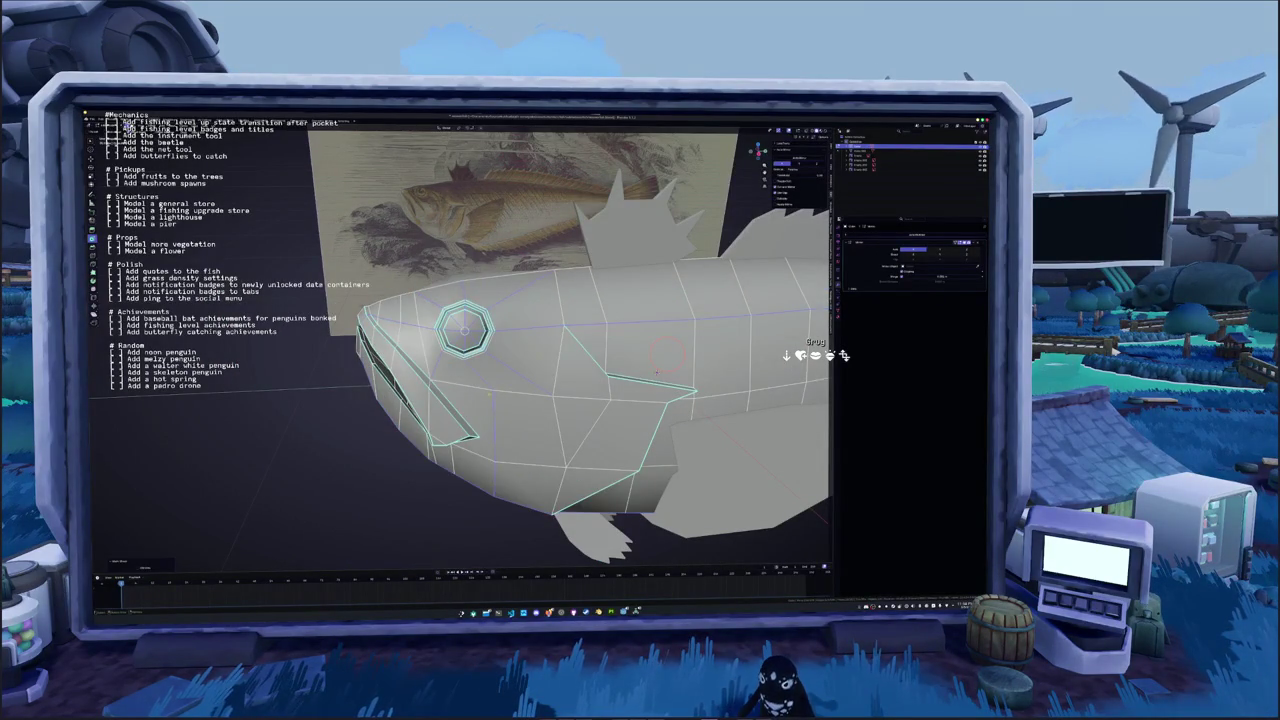
key(Tab)
mouse_move(560, 360)
middle_down()
mouse_move(600, 330)
mouse_move(640, 340)
middle_up()
scroll(560, 360, up, 2)
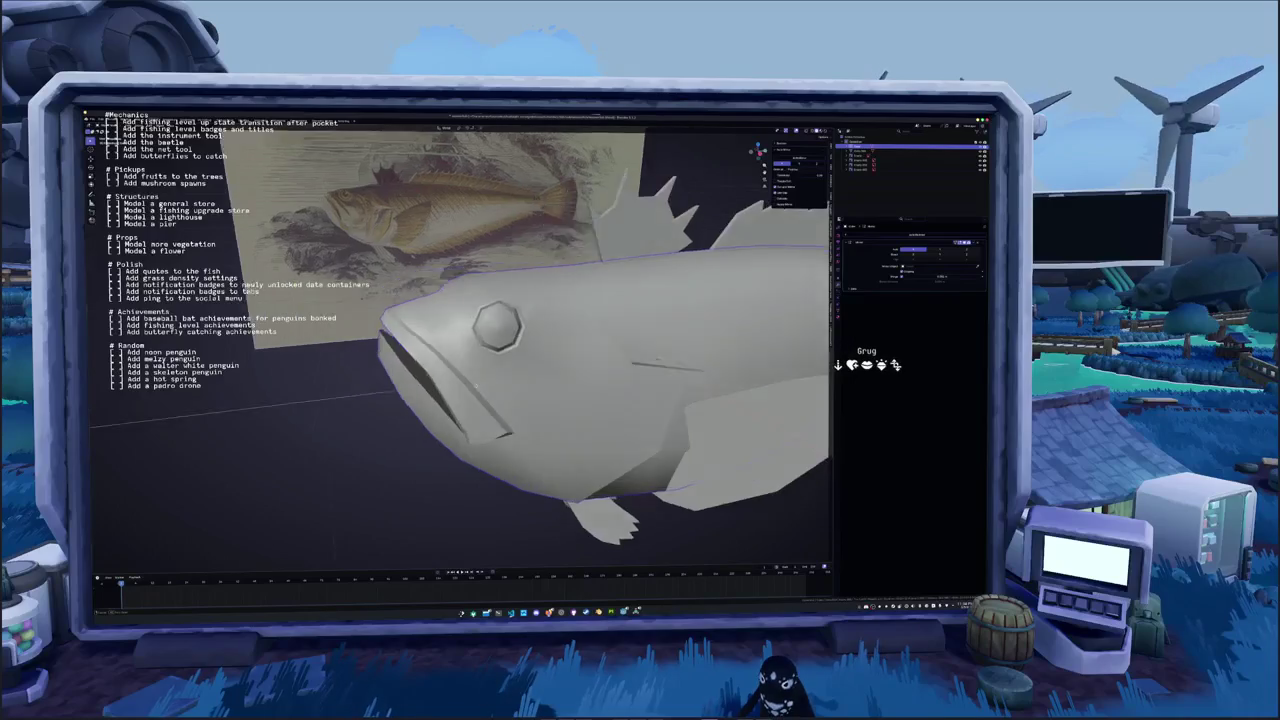
Fill the eye ring so its edges meet at a centre point, then view the whole fish
key(Tab)
middle_drag(560, 360, 520, 350)
scroll(510, 335, up, 3)
scroll(510, 335, up, 2)
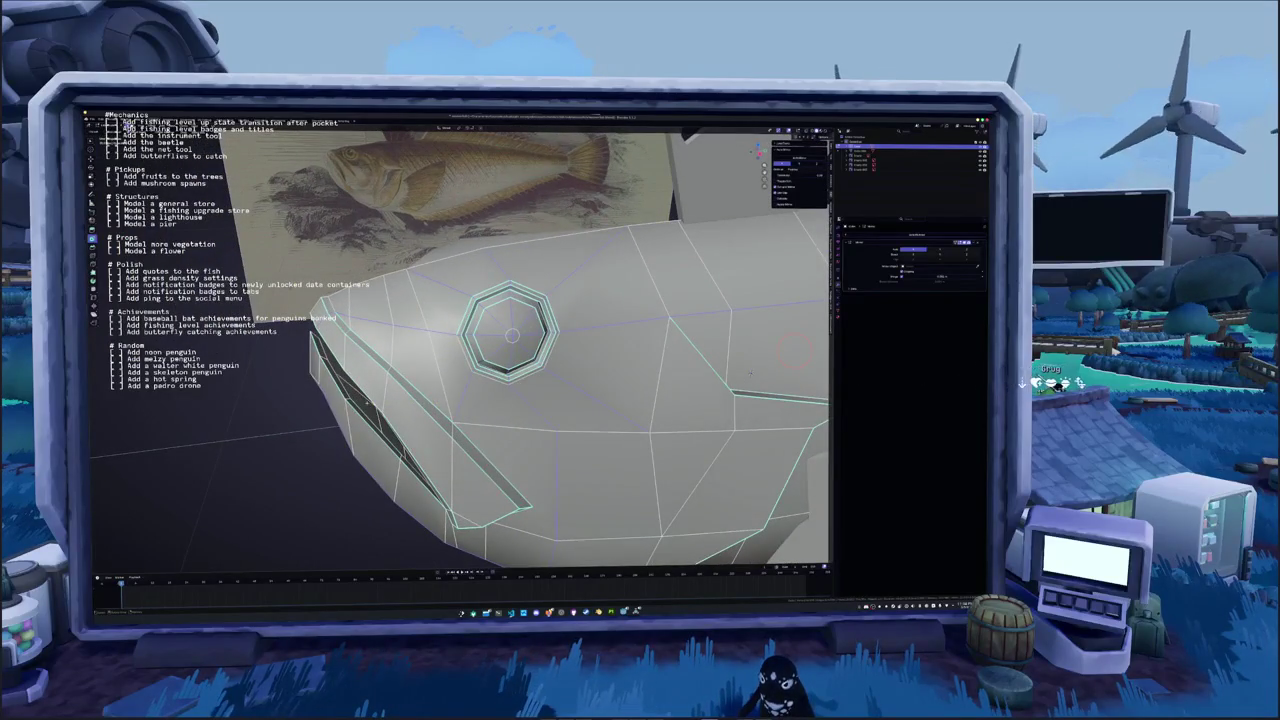
key(f)
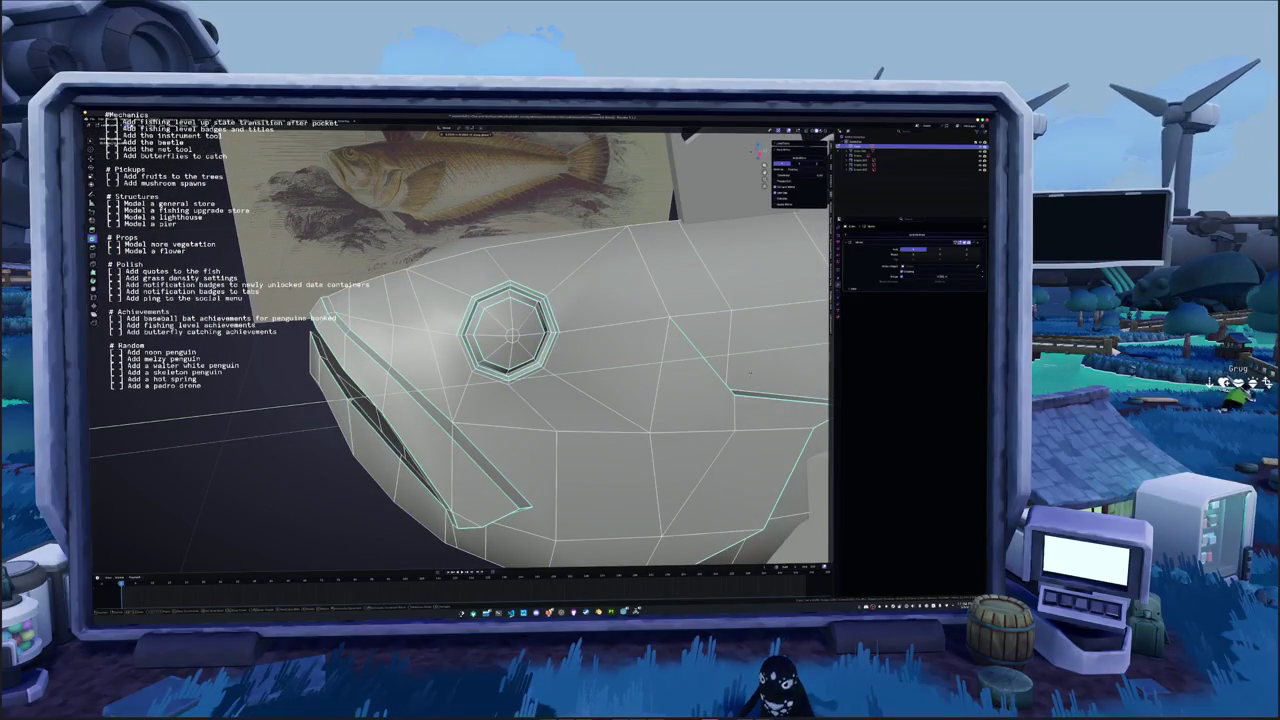
scroll(460, 345, down, 3)
middle_drag(460, 345, 500, 340)
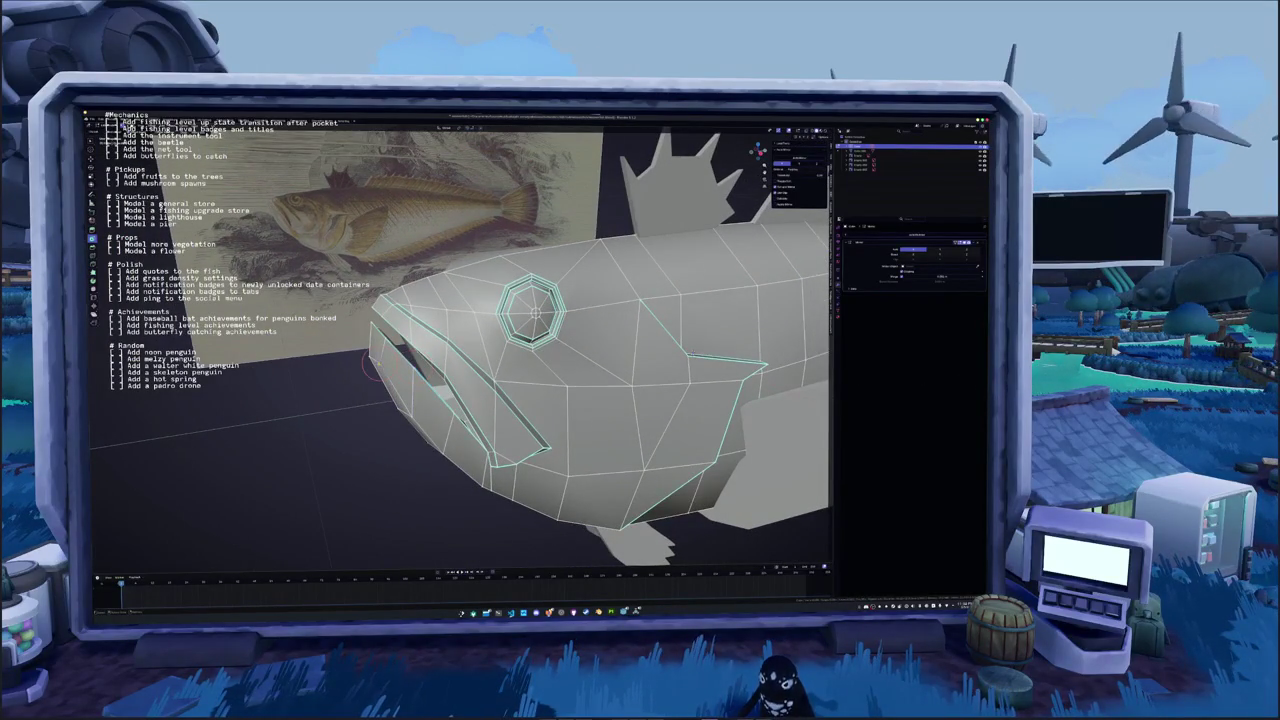
key(Tab)
scroll(460, 350, down, 3)
scroll(417, 390, down, 2)
mouse_move(460, 350)
middle_down()
mouse_move(417, 390)
mouse_move(438, 382)
middle_up()
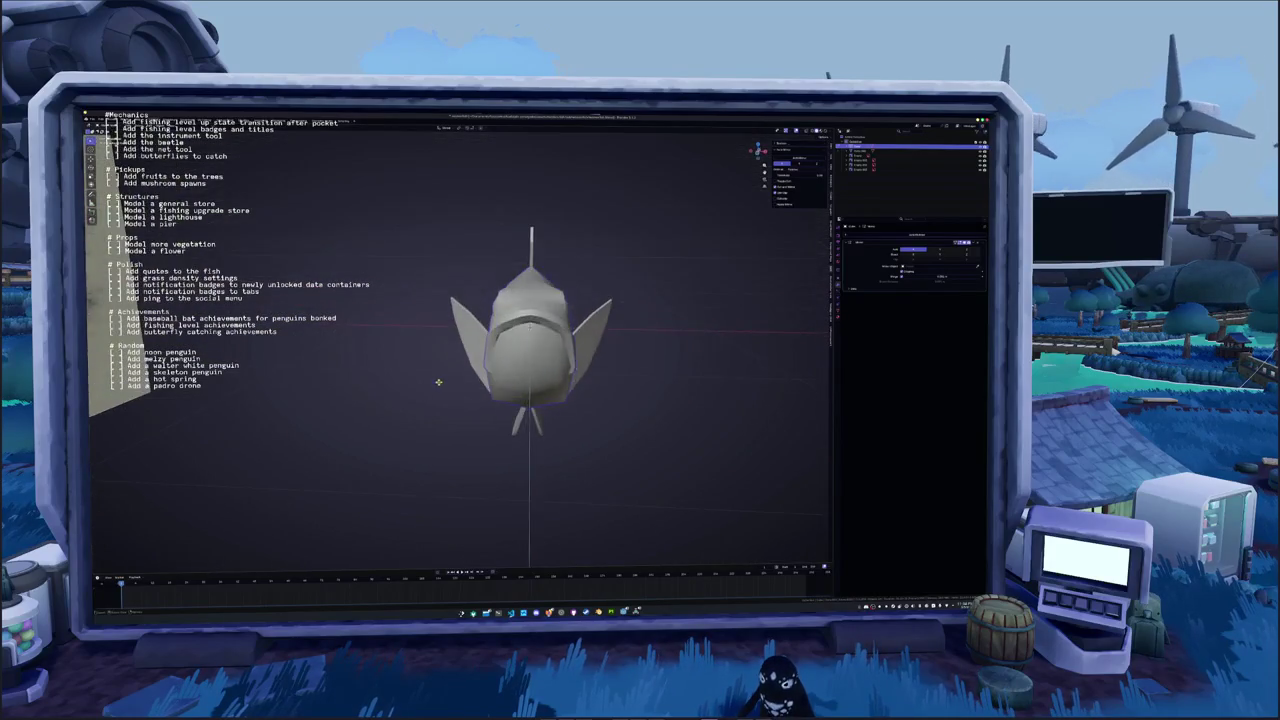
Zoom in close and select edges inside the fish mesh
scroll(438, 382, up, 2)
scroll(420, 382, up, 3)
scroll(356, 382, up, 3)
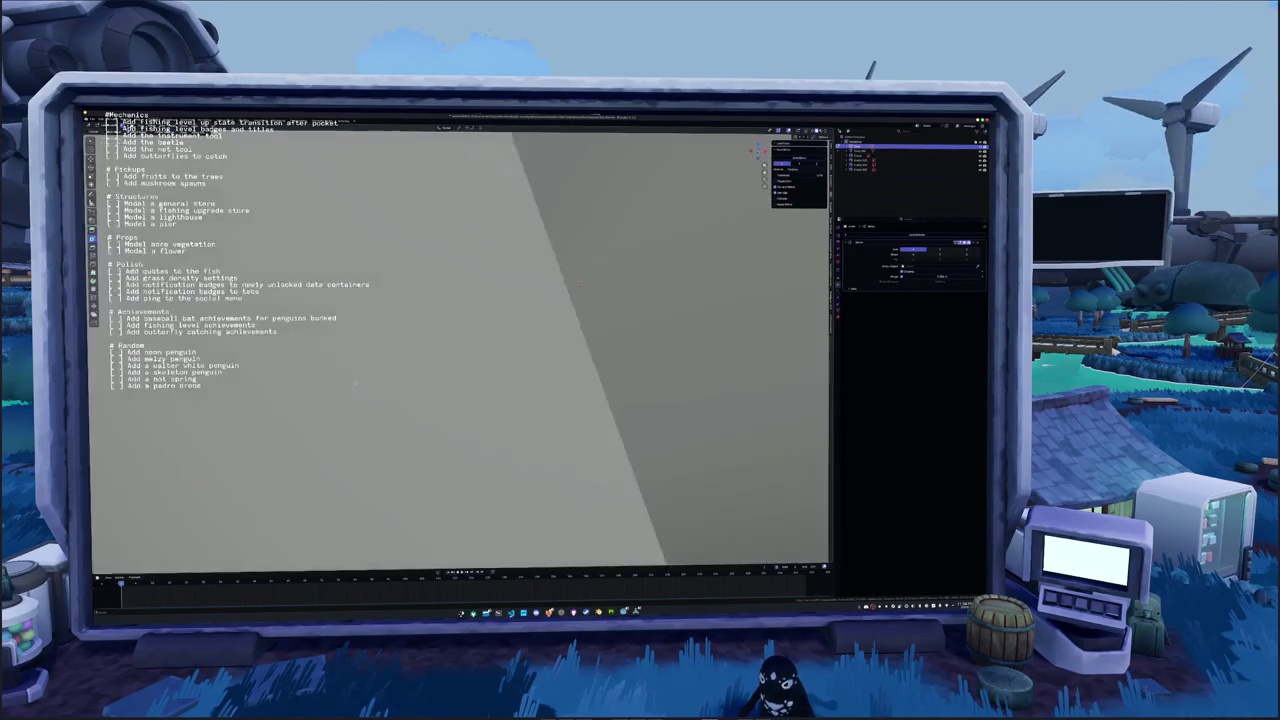
scroll(355, 384, up, 2)
scroll(370, 385, up, 2)
scroll(390, 386, up, 3)
scroll(408, 388, up, 3)
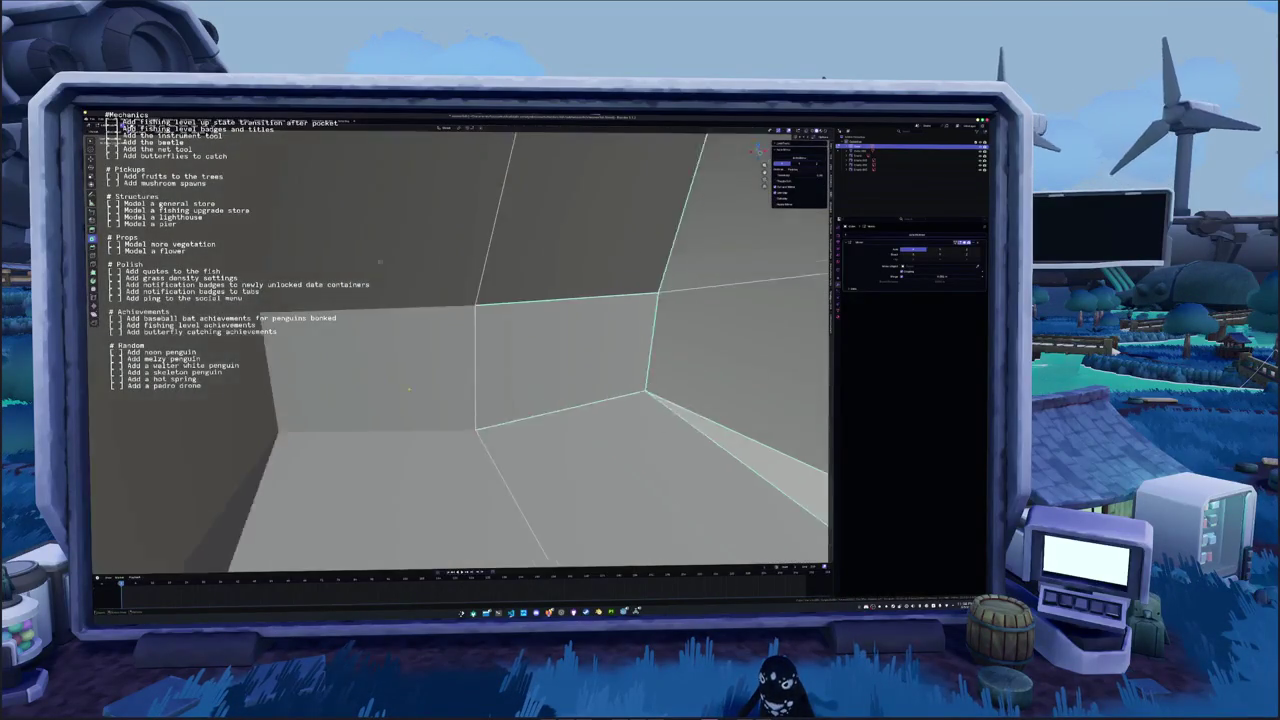
scroll(636, 365, up, 2)
click(636, 365)
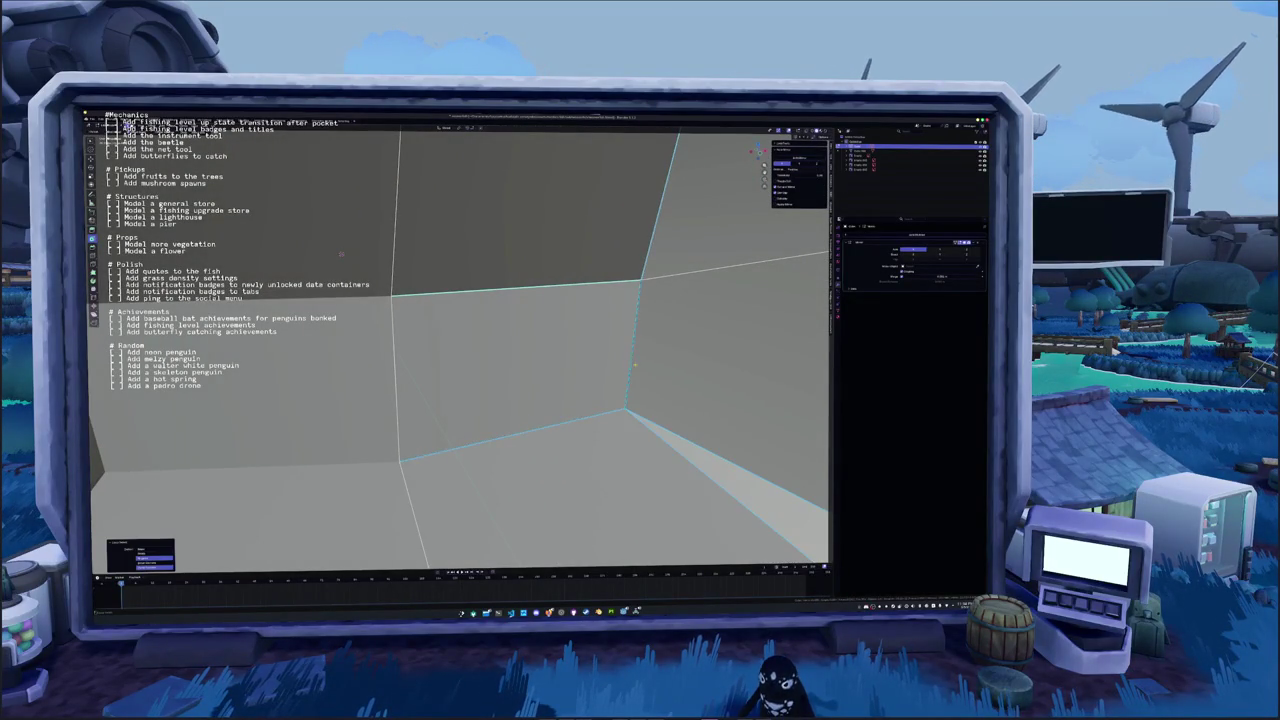
scroll(610, 372, up, 3)
scroll(470, 418, up, 2)
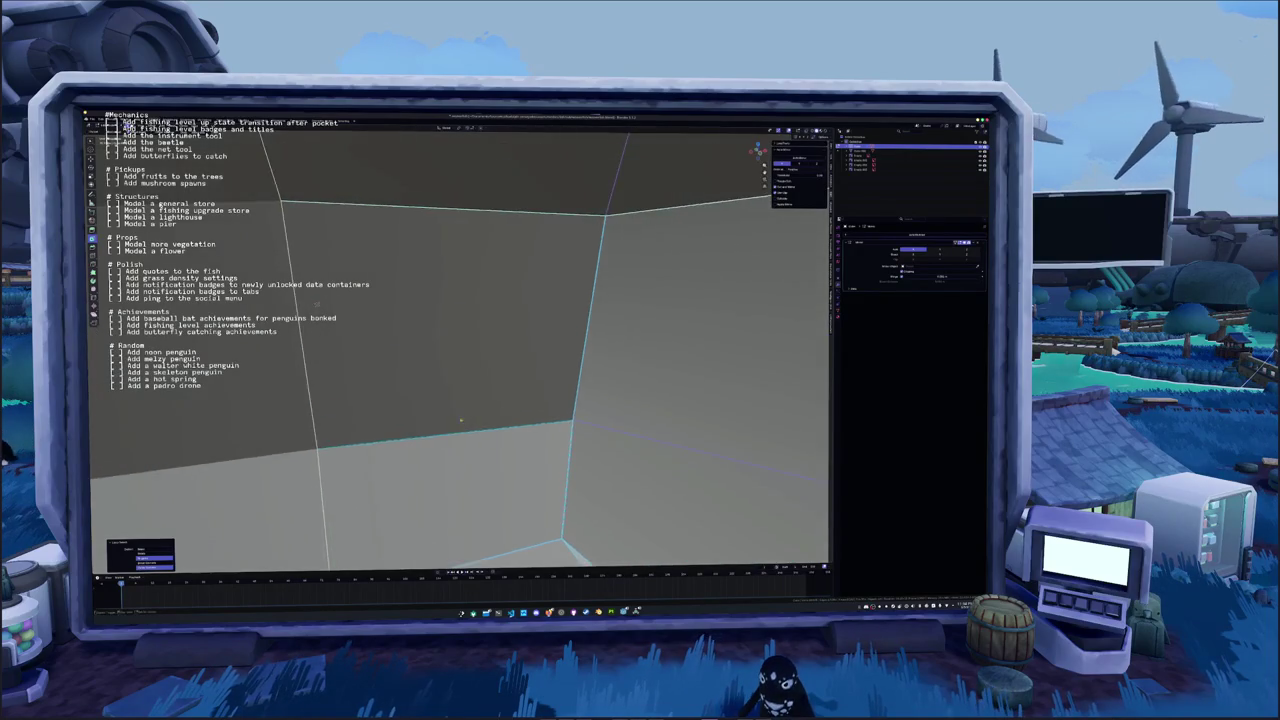
Look around the inside of the mesh, orbit out and bring up the mesh operations menu
middle_drag(461, 420, 517, 281)
middle_drag(303, 406, 515, 312)
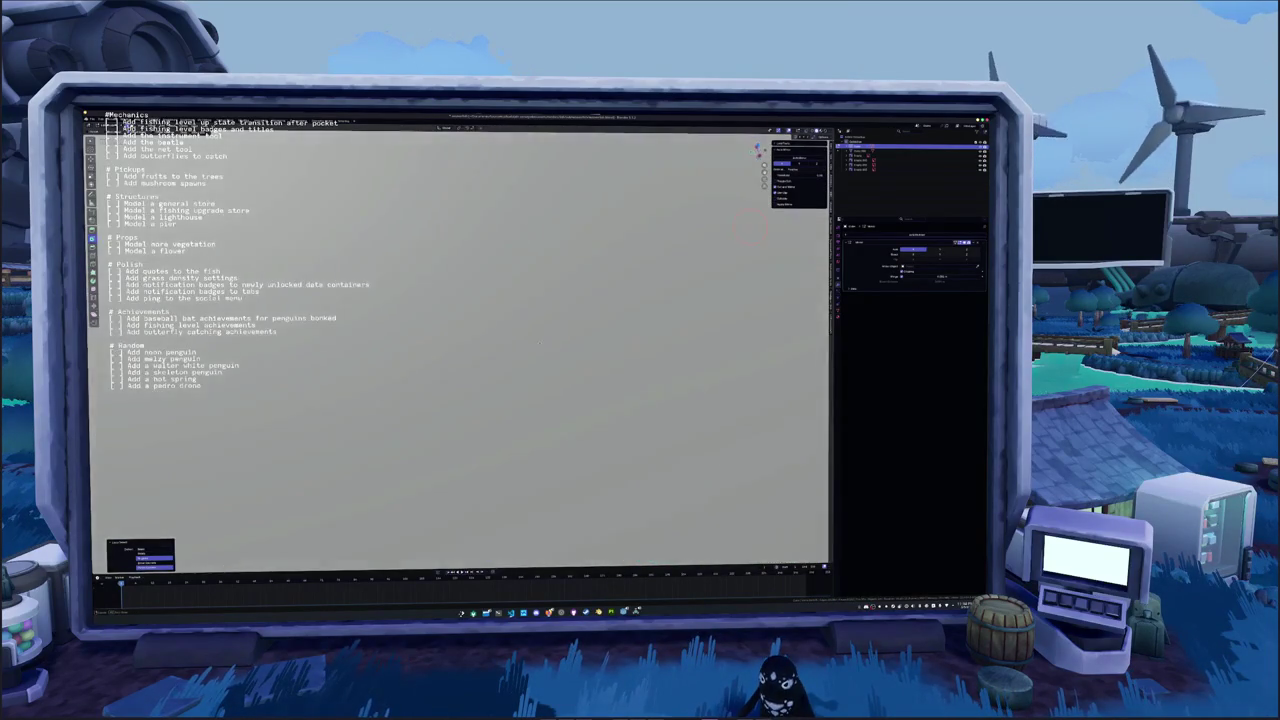
scroll(544, 352, down, 3)
scroll(544, 352, down, 3)
mouse_move(500, 330)
middle_down()
mouse_move(544, 352)
mouse_move(517, 365)
mouse_move(526, 342)
middle_up()
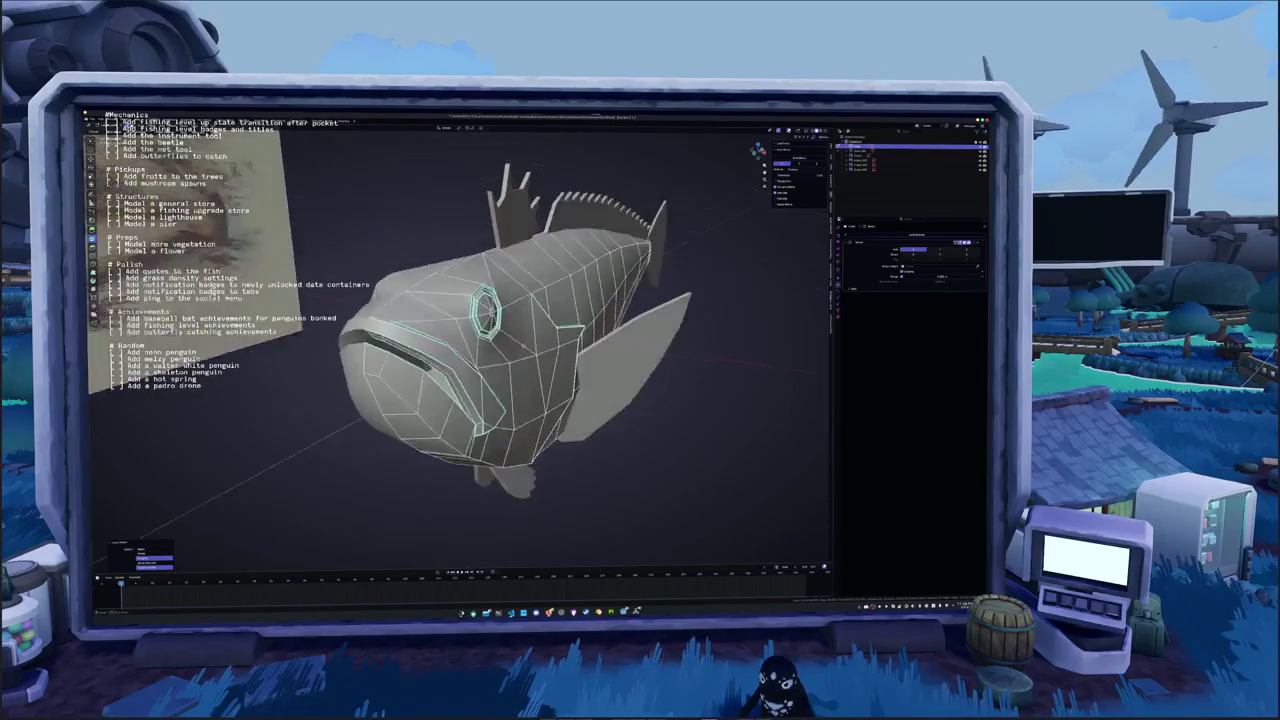
right_click(526, 342)
click(526, 342)
Re-enter Edit Mode and frame a side view of the fish head
key(Tab)
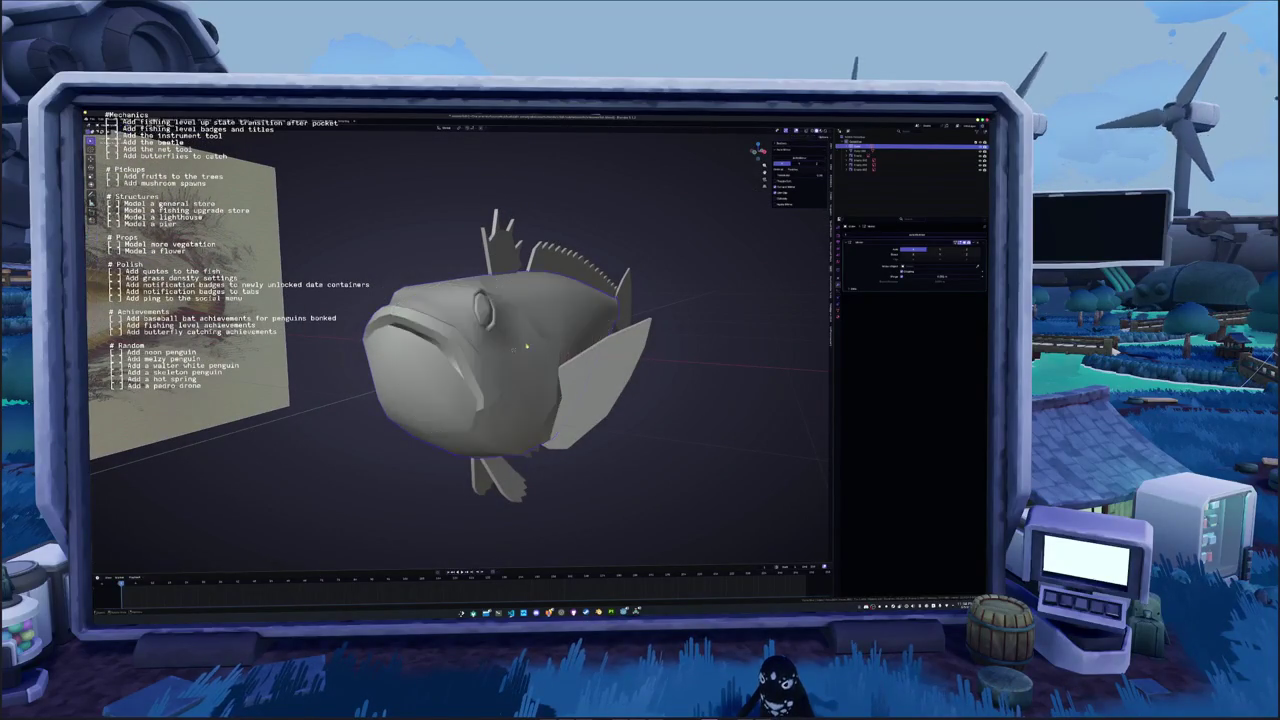
scroll(500, 350, down, 3)
scroll(500, 350, up, 3)
key(Tab)
middle_drag(500, 345, 560, 370)
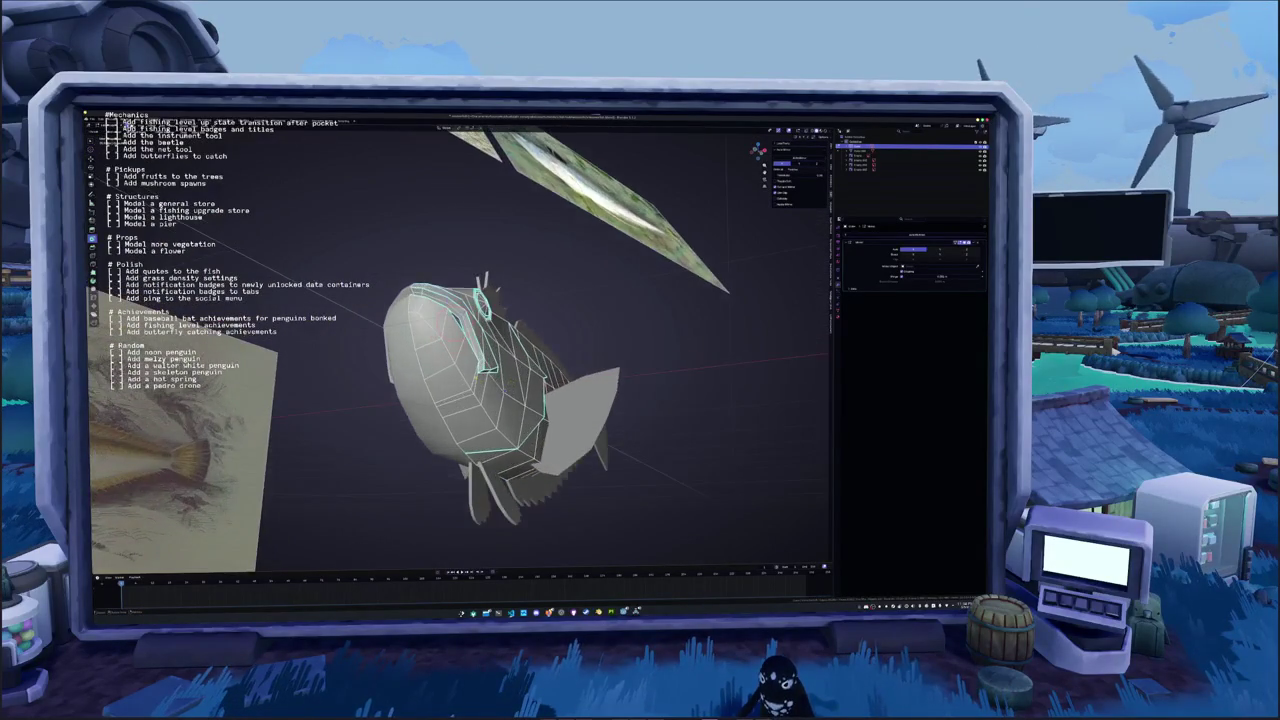
scroll(609, 398, up, 5)
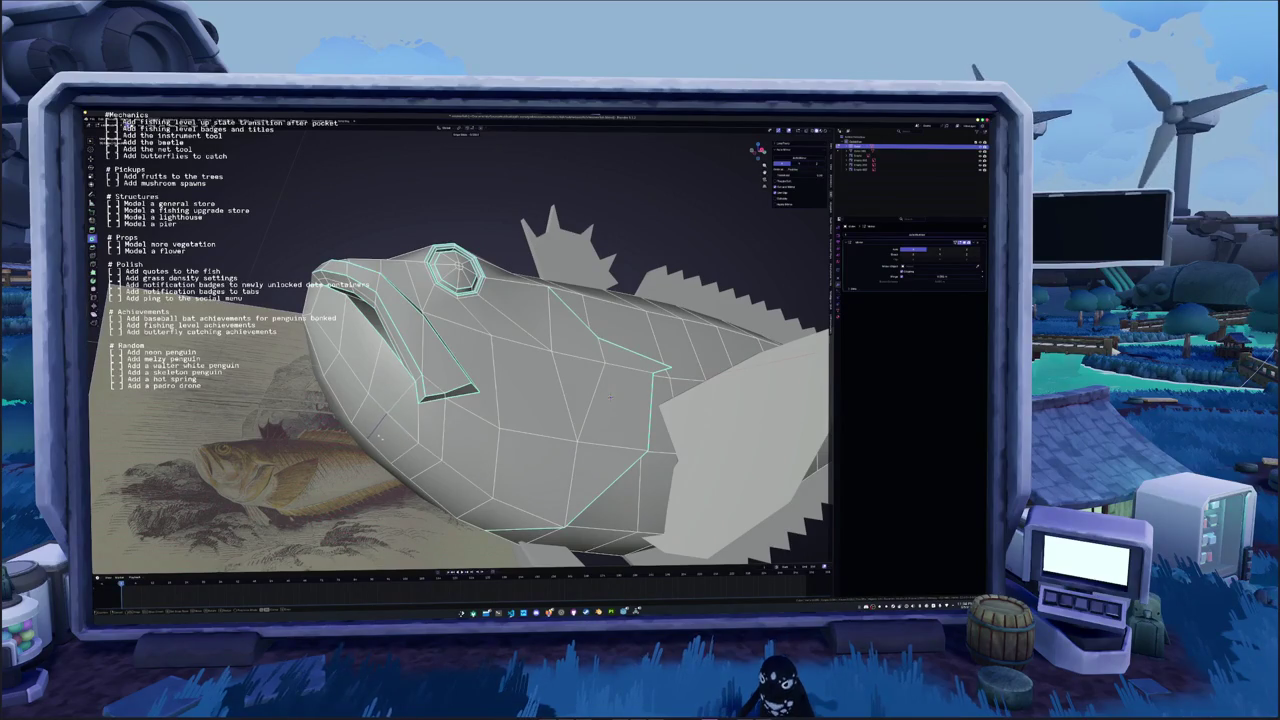
Circle-select extra edges around the head, eye and chin, then orbit out
key(c)
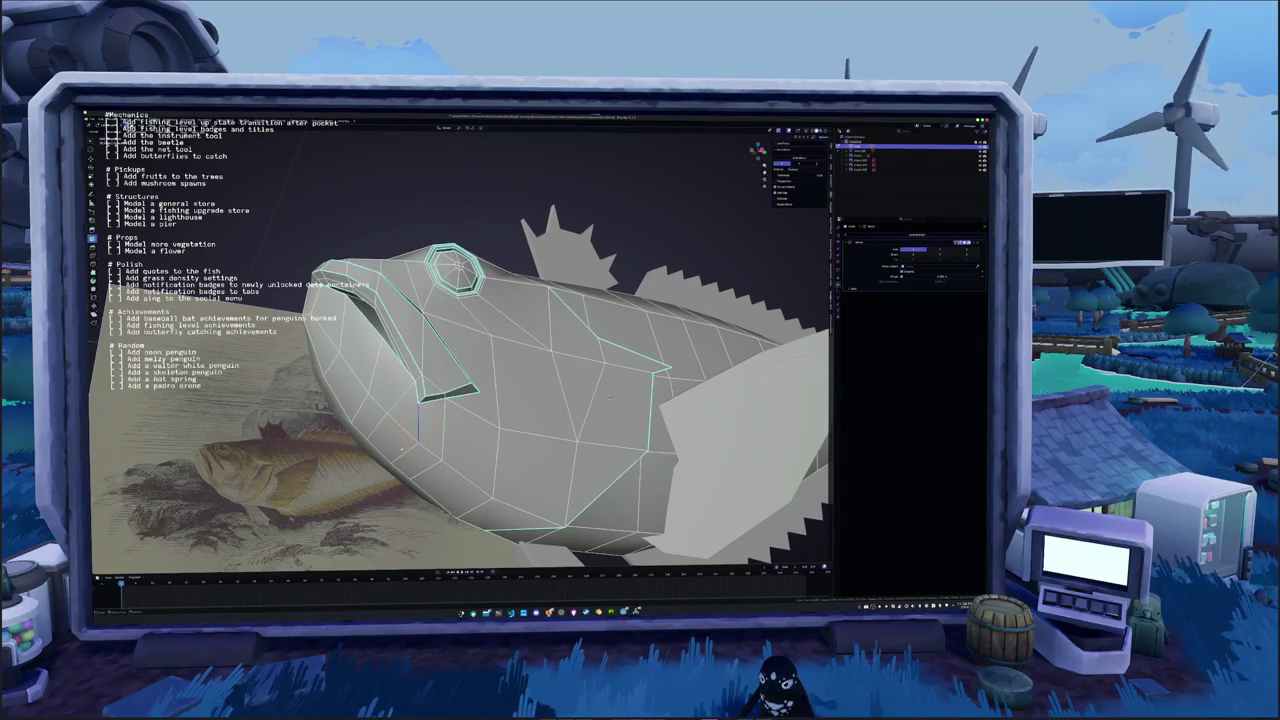
key(c)
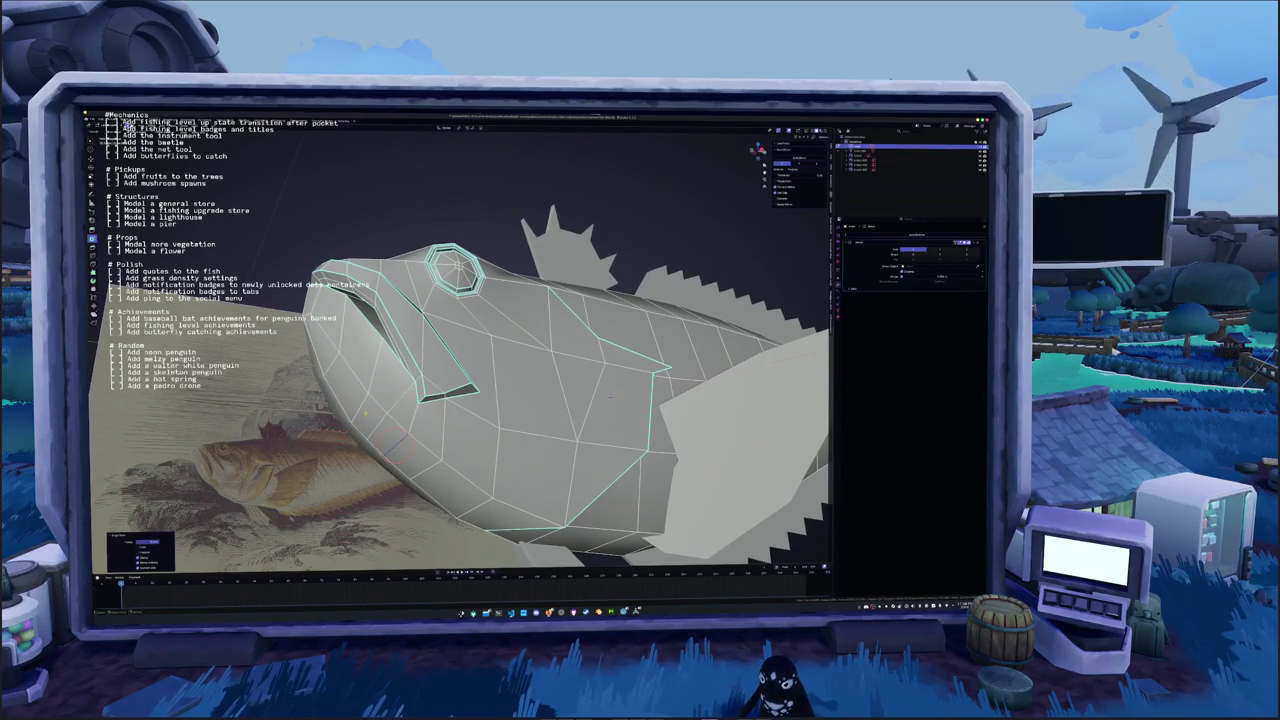
key(c)
key(c)
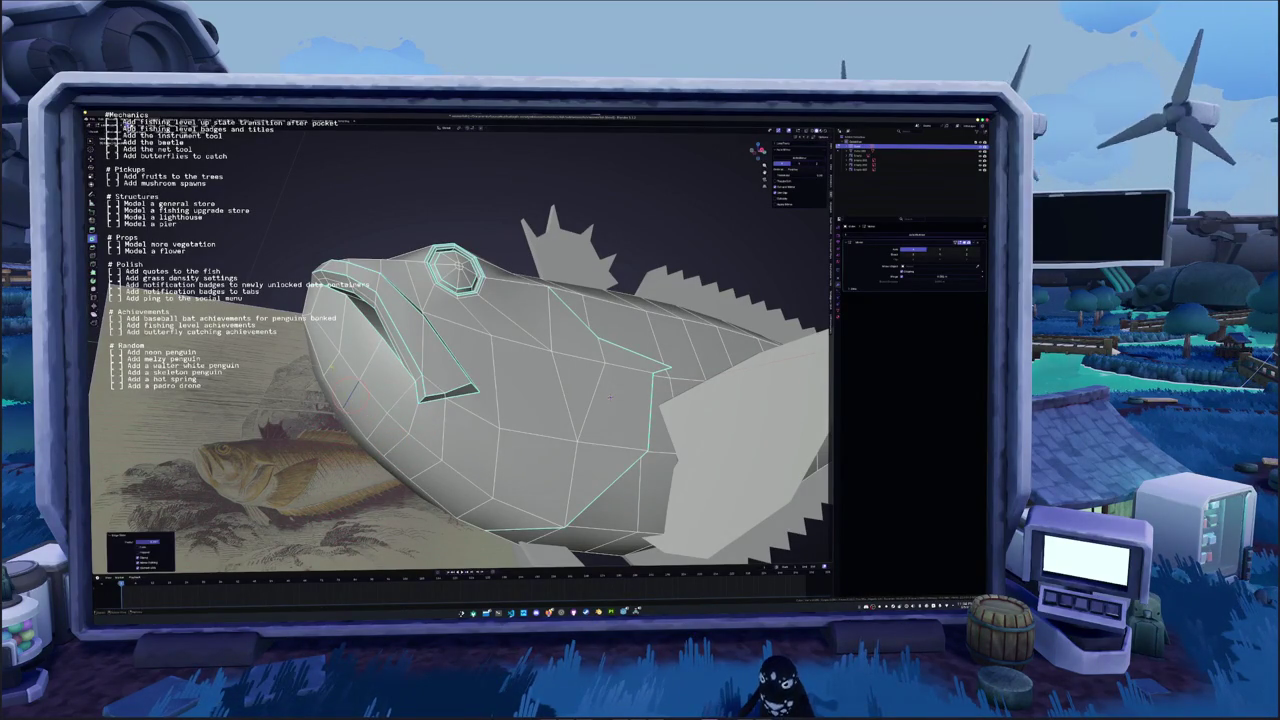
key(c)
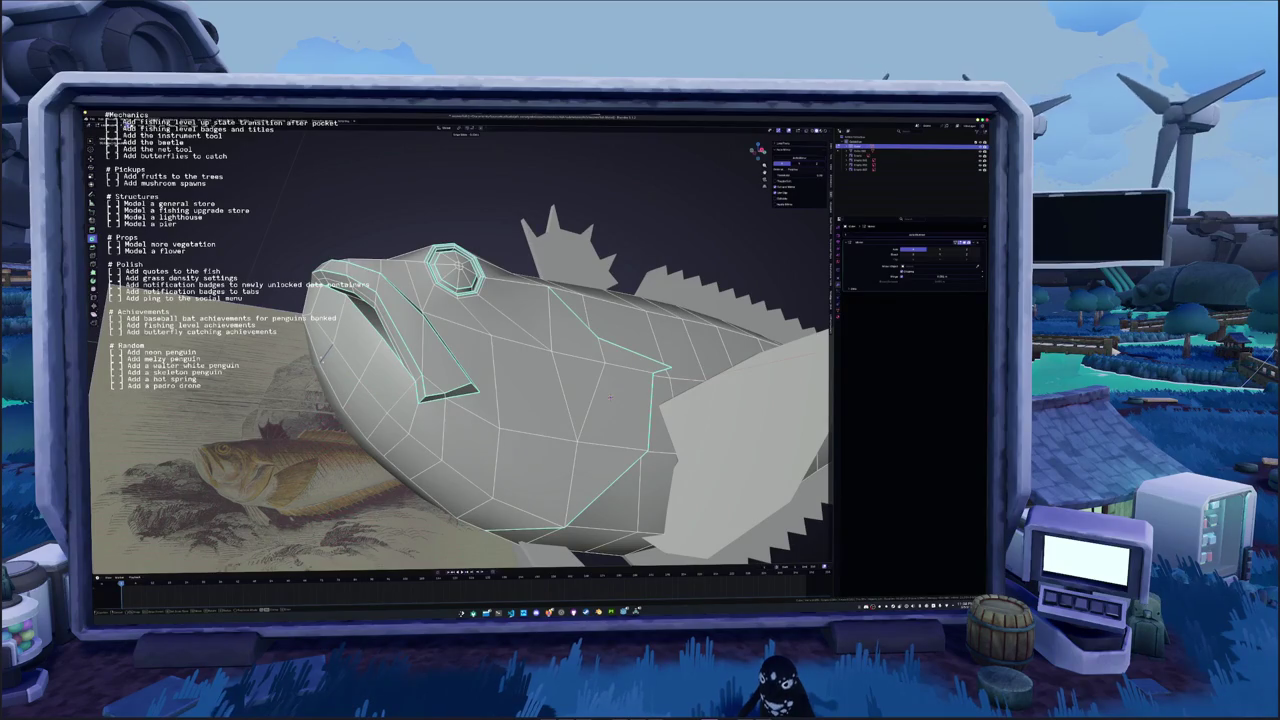
key(Escape)
key(c)
key(Escape)
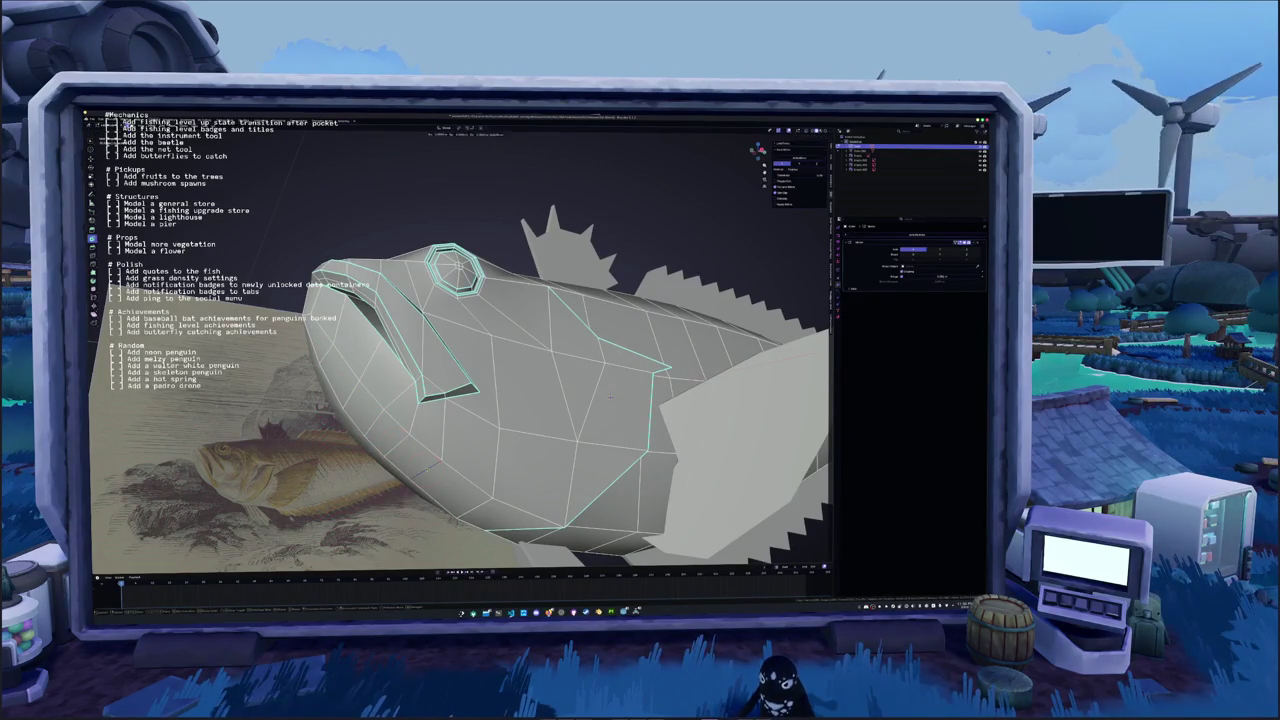
mouse_move(610, 396)
middle_down()
mouse_move(560, 470)
mouse_move(640, 420)
mouse_move(580, 460)
mouse_move(555, 460)
middle_up()
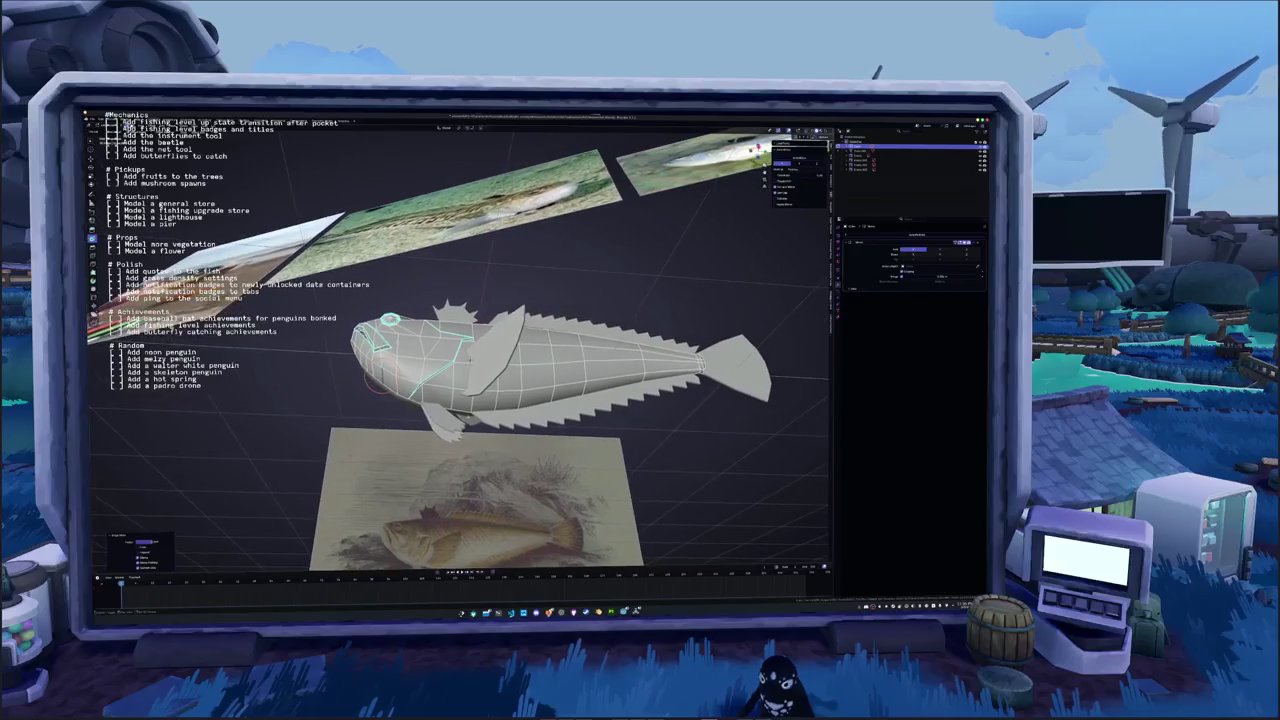
In front side view (numpad 1), shift the selected edge line toward the head
key(KP_1)
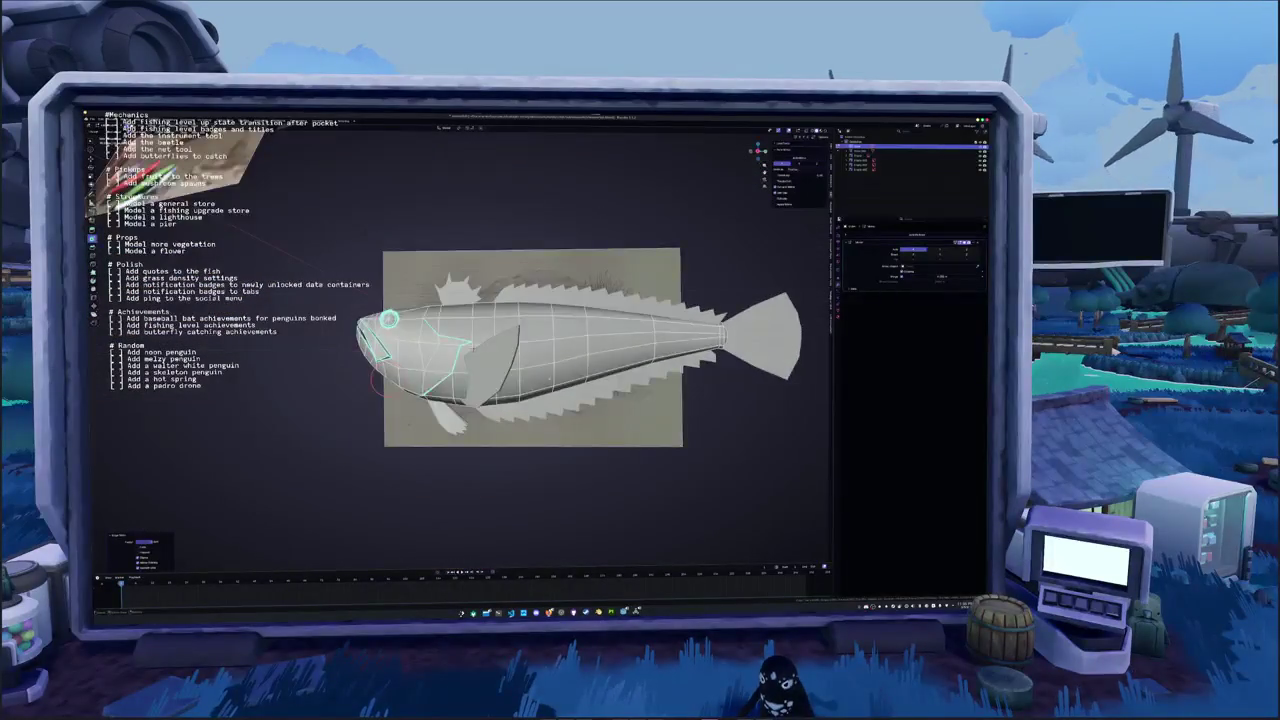
middle_drag(480, 360, 368, 367)
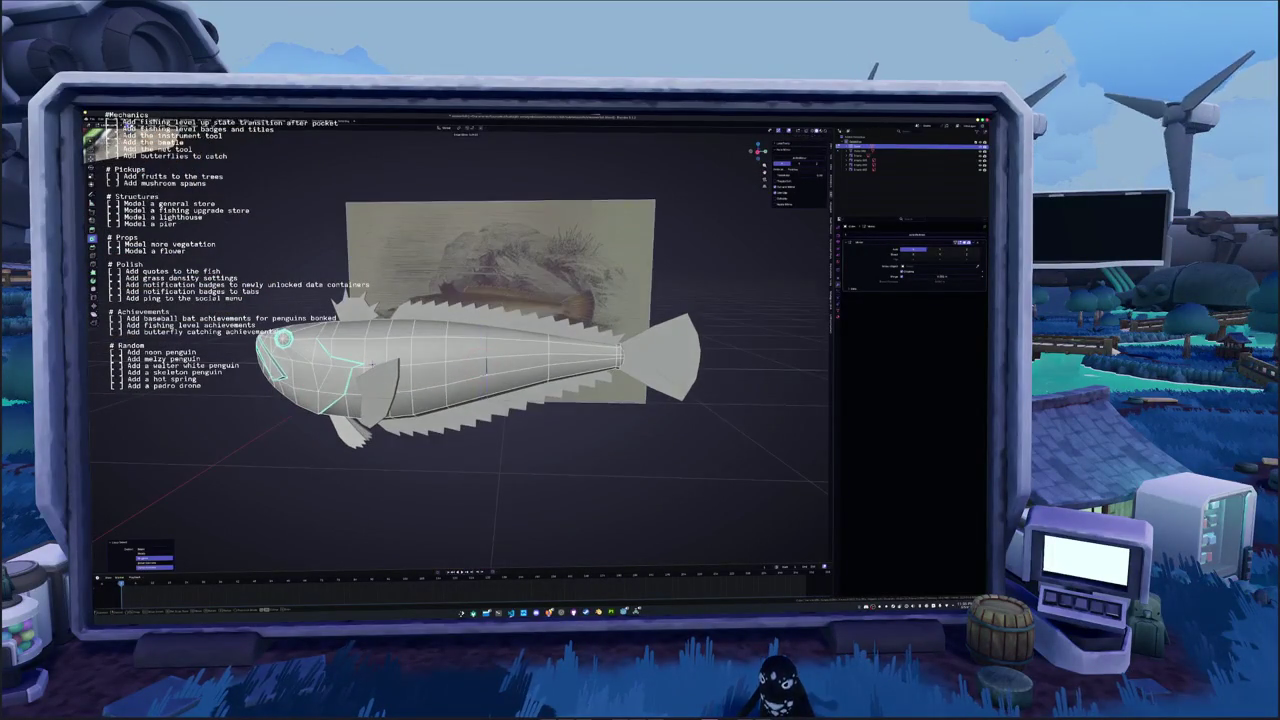
click(493, 355)
click(447, 350)
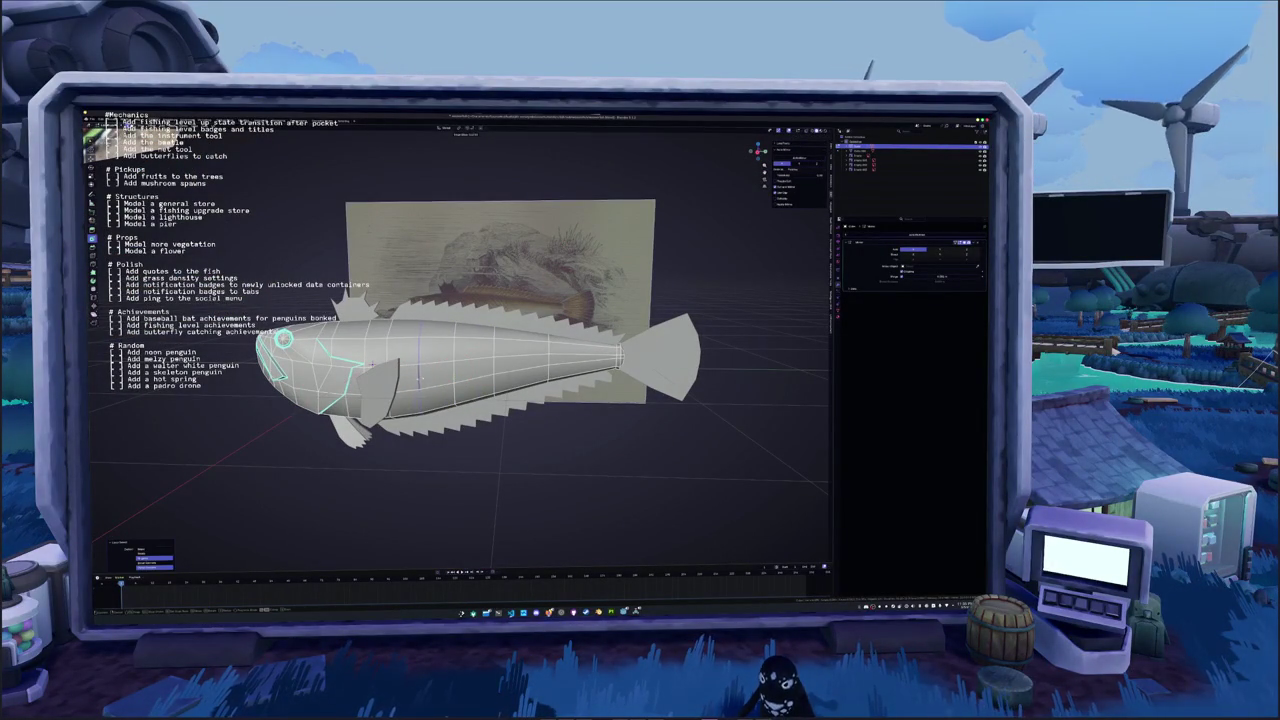
Circle-select more edges on the fish body and head
key(c)
middle_drag(413, 378, 400, 346)
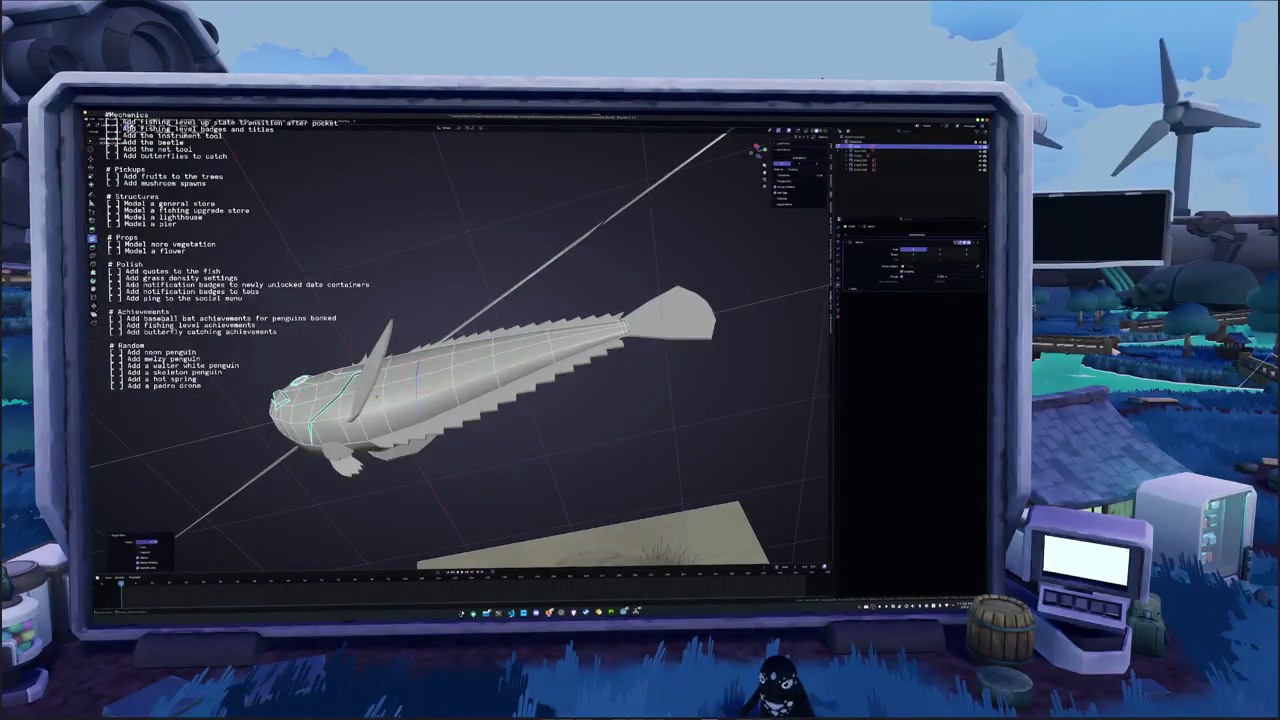
key(KP_1)
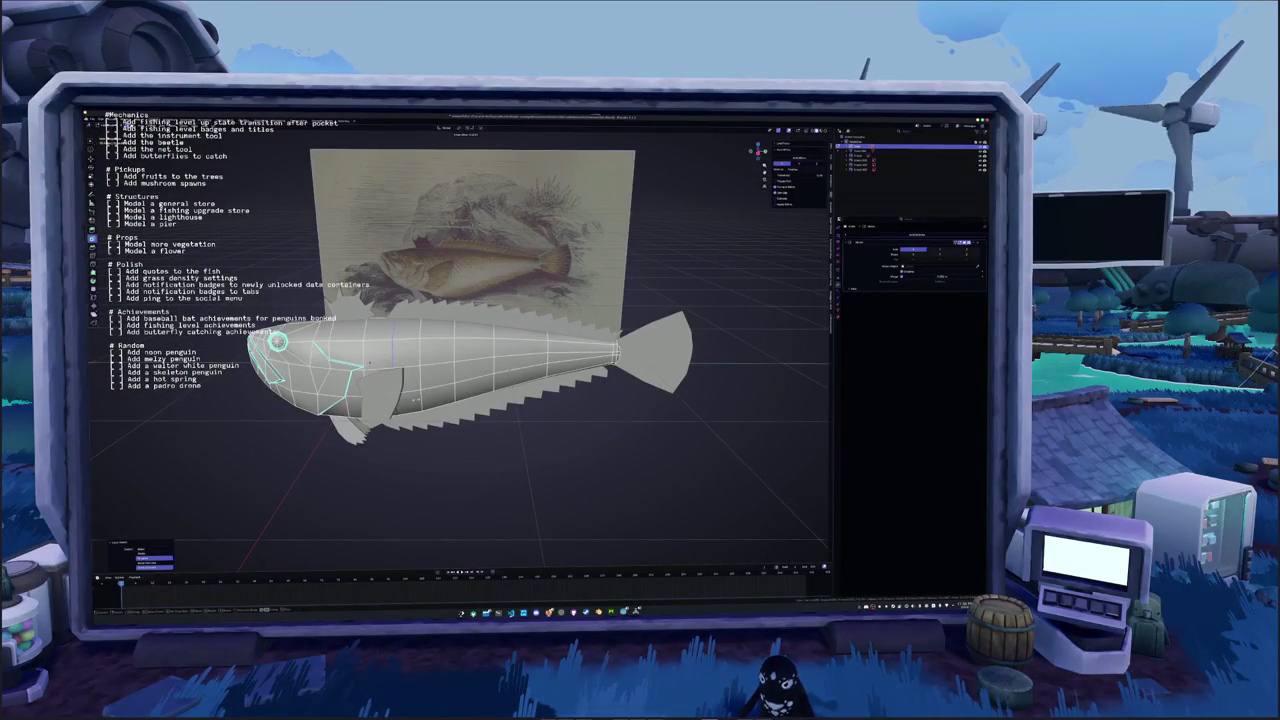
key(c)
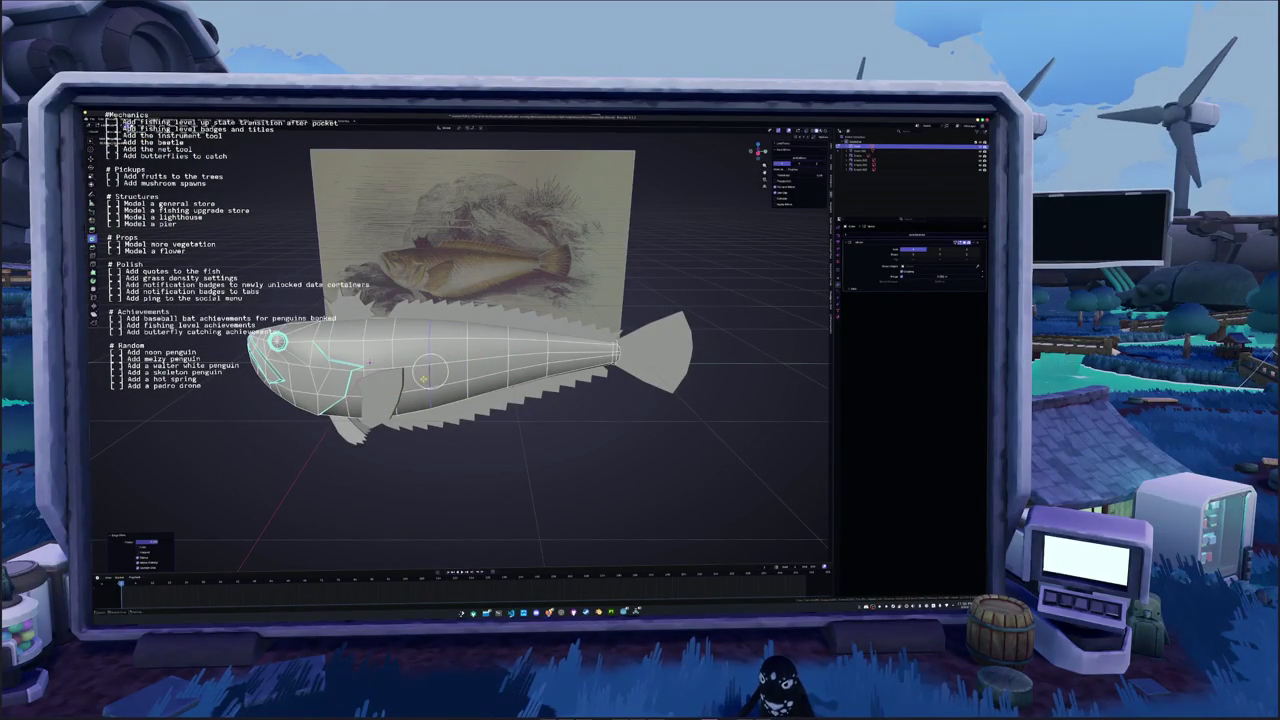
click(277, 341)
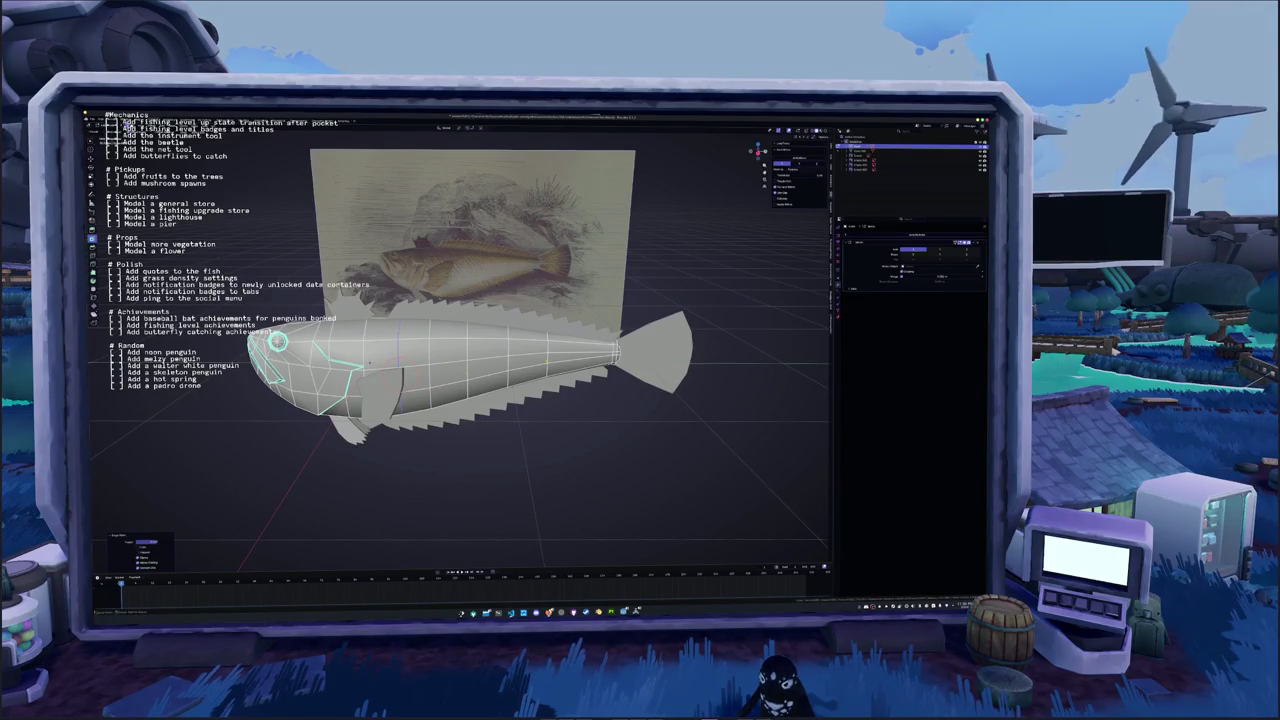
click(547, 357)
Box-select the fish body in Object Mode, then enter Edit Mode and zoom in
key(Tab)
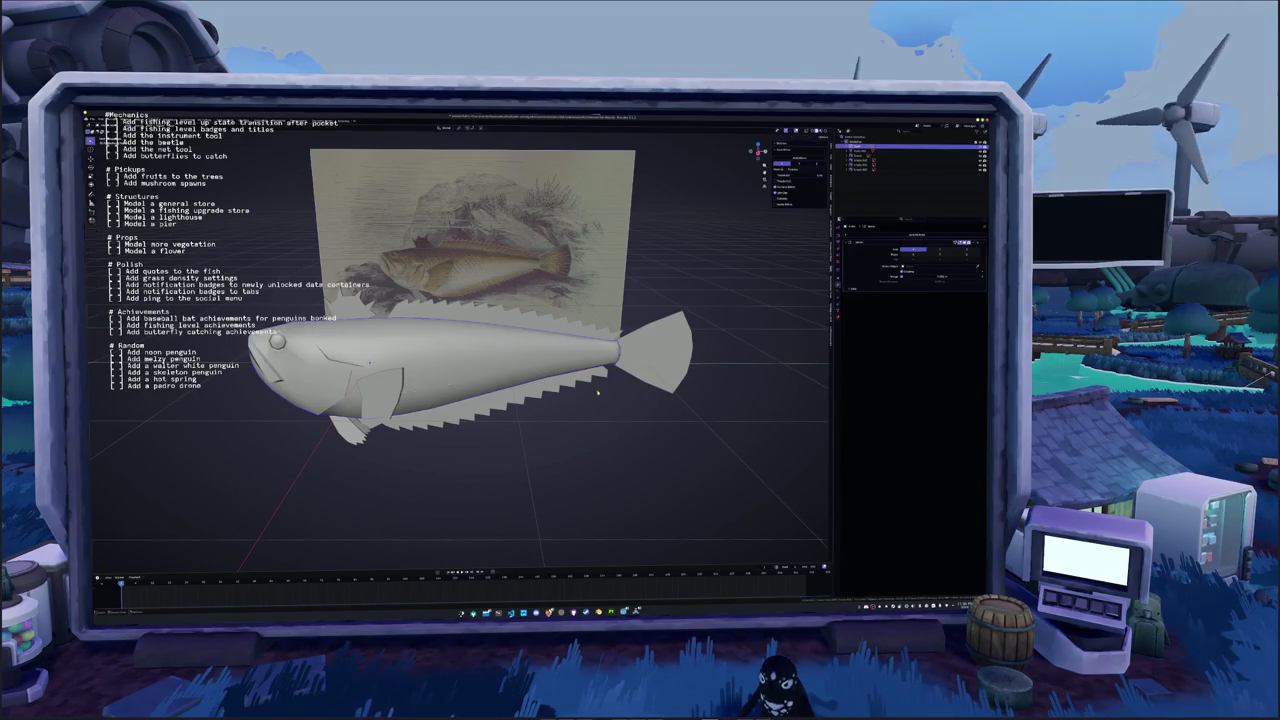
middle_drag(370, 363, 571, 450)
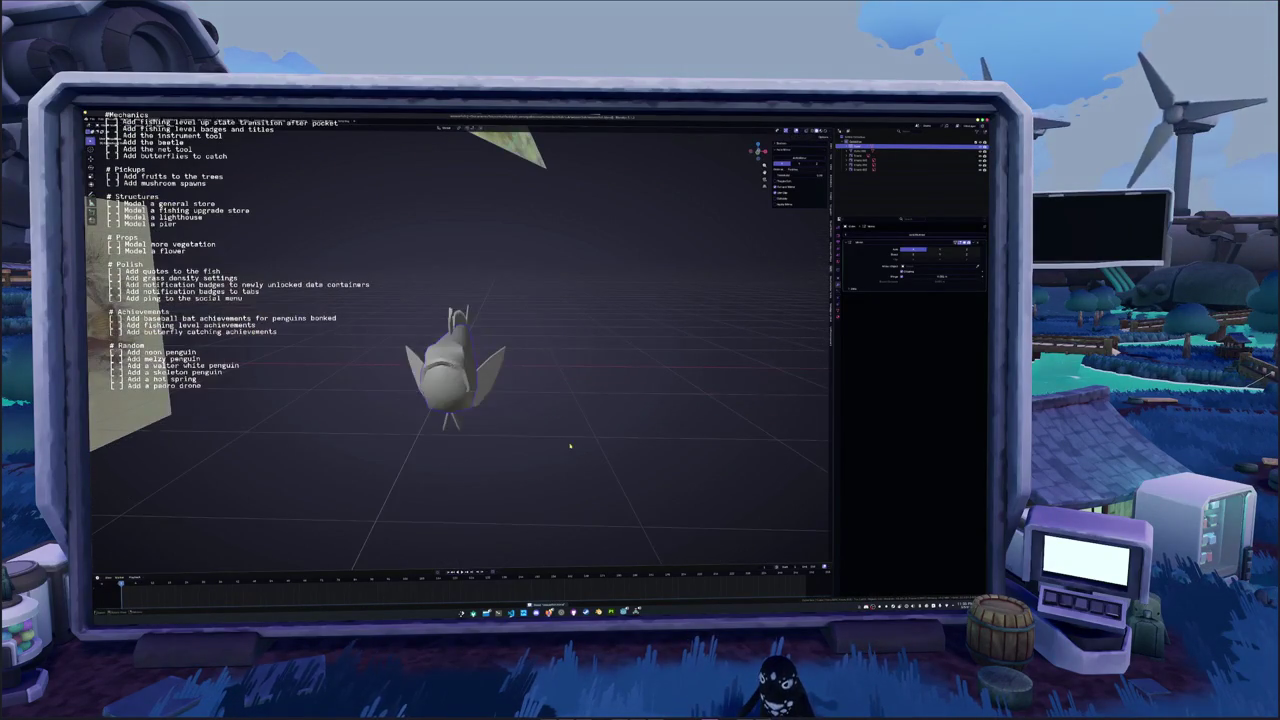
drag(571, 450, 383, 284)
middle_drag(383, 285, 500, 320)
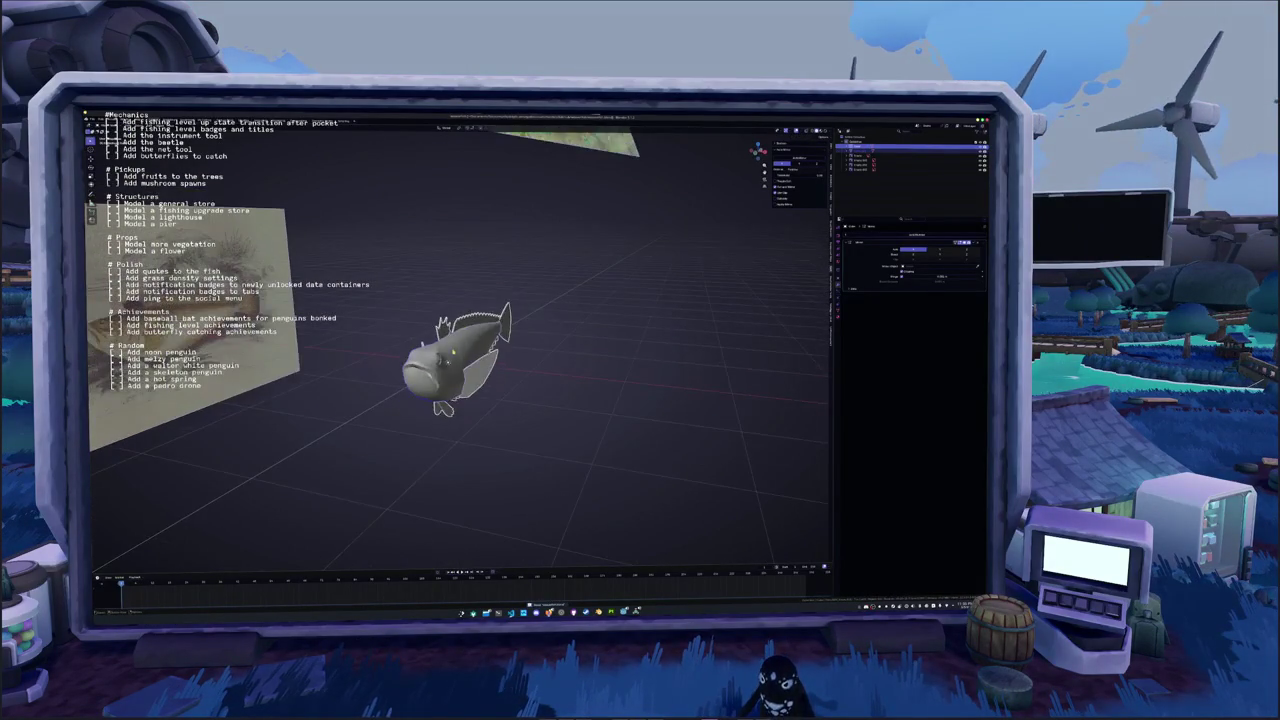
key(Tab)
scroll(470, 350, up, 4)
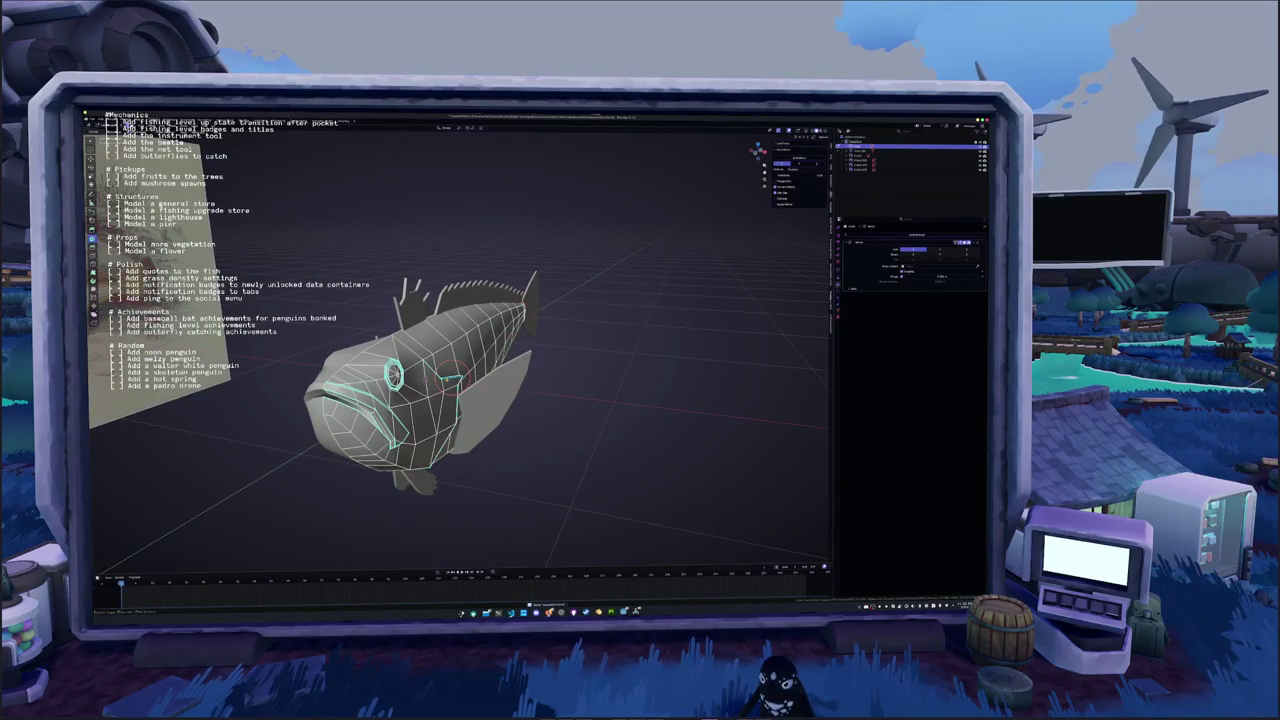
Mark the edge loop around the fish's eye as a UV seam and orbit to check it
click(450, 377)
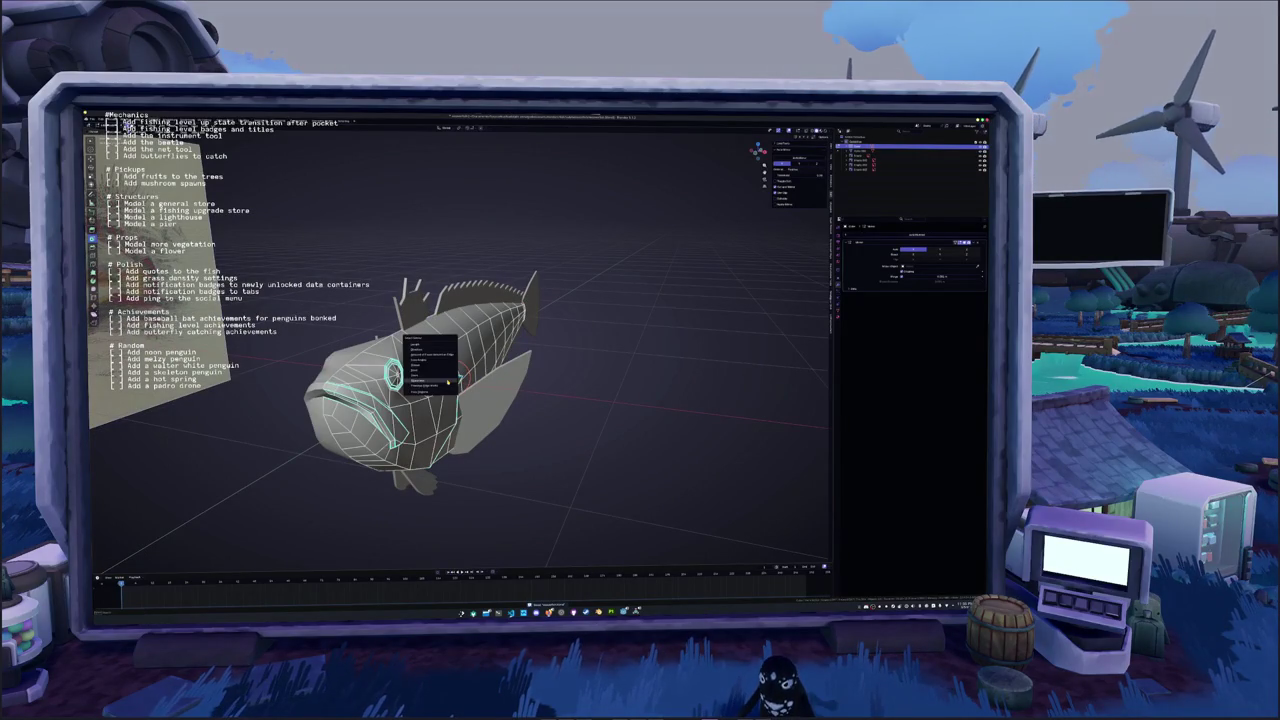
right_click(611, 336)
click(611, 318)
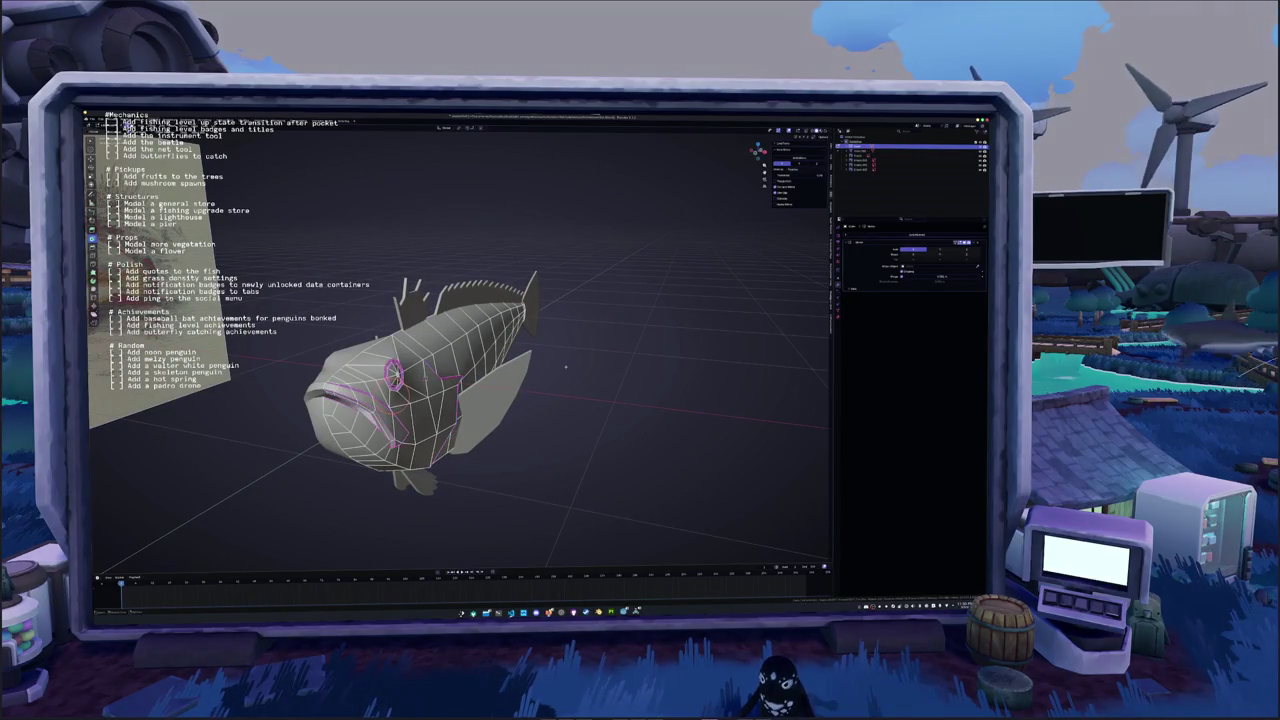
mouse_move(611, 318)
middle_down()
mouse_move(560, 340)
mouse_move(525, 290)
mouse_move(510, 320)
mouse_move(490, 300)
middle_up()
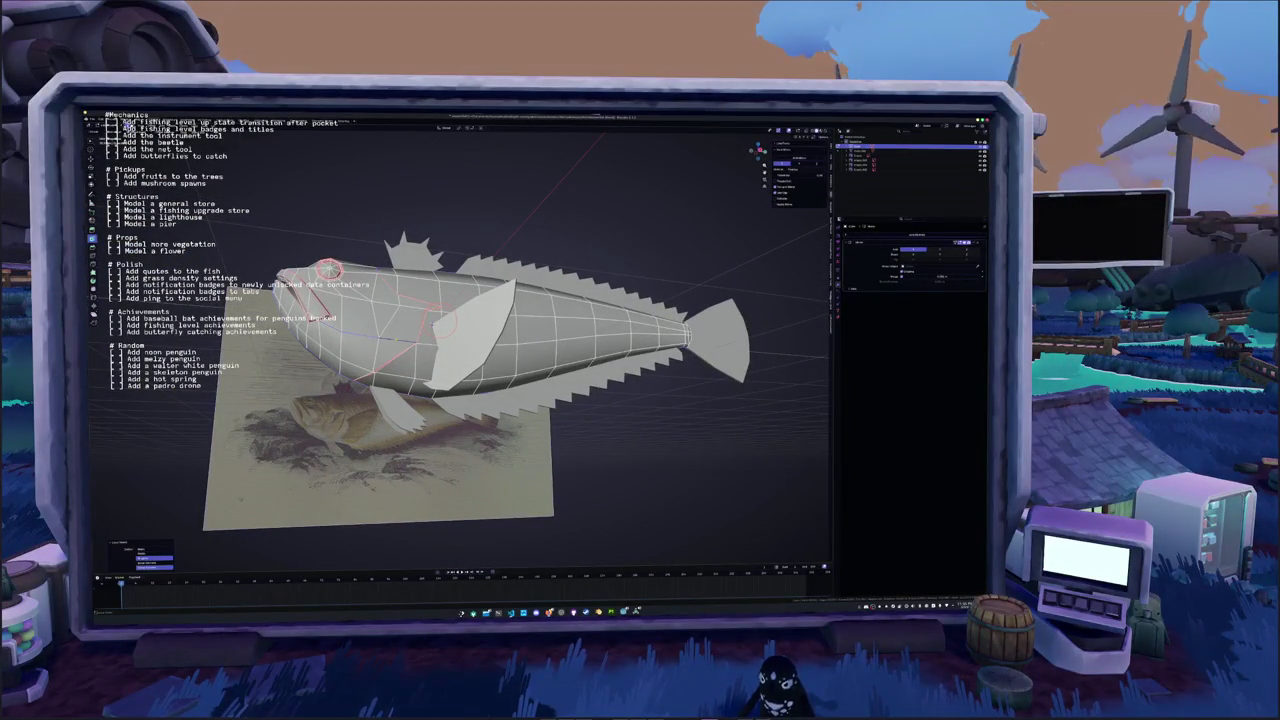
mouse_move(490, 300)
middle_down()
mouse_move(367, 358)
mouse_move(354, 332)
mouse_move(369, 420)
mouse_move(447, 314)
mouse_move(327, 348)
middle_up()
scroll(360, 350, up, 3)
Select the entire fish mesh
right_click(448, 330)
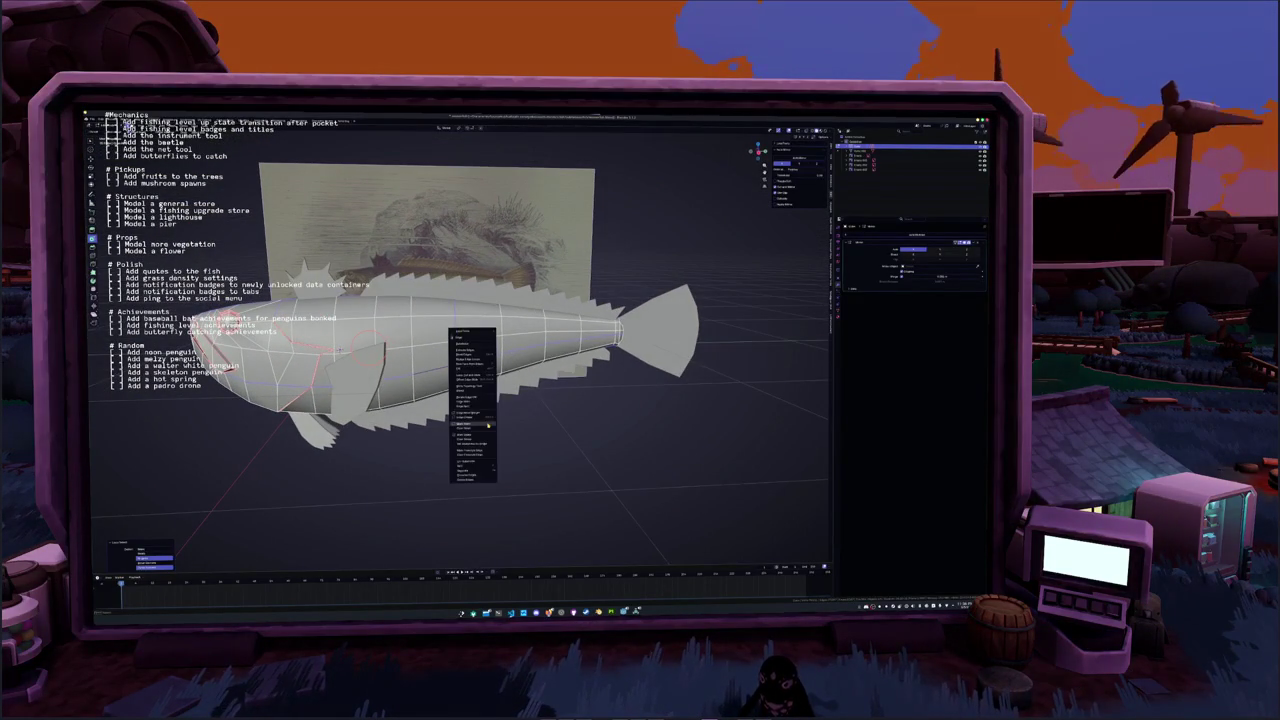
key(Escape)
key(a)
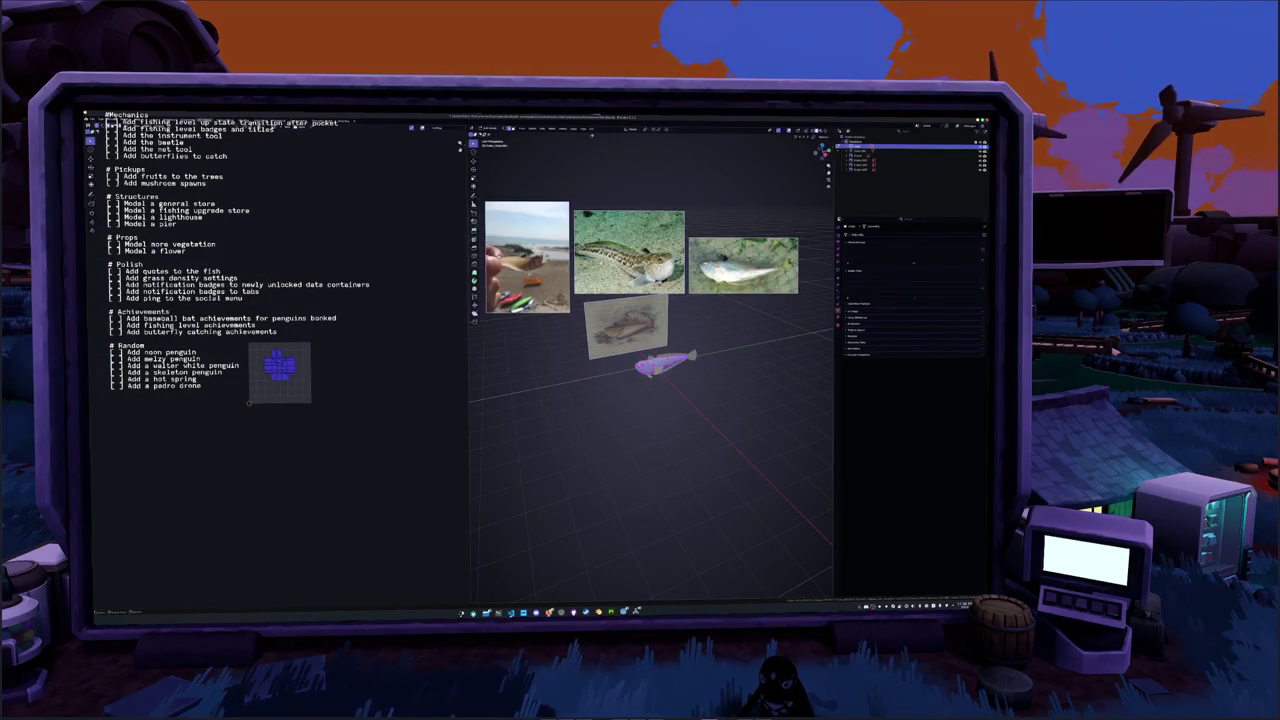
Show the fish's UV layout enlarged beside the model and select the whole mesh
click(592, 129)
click(608, 144)
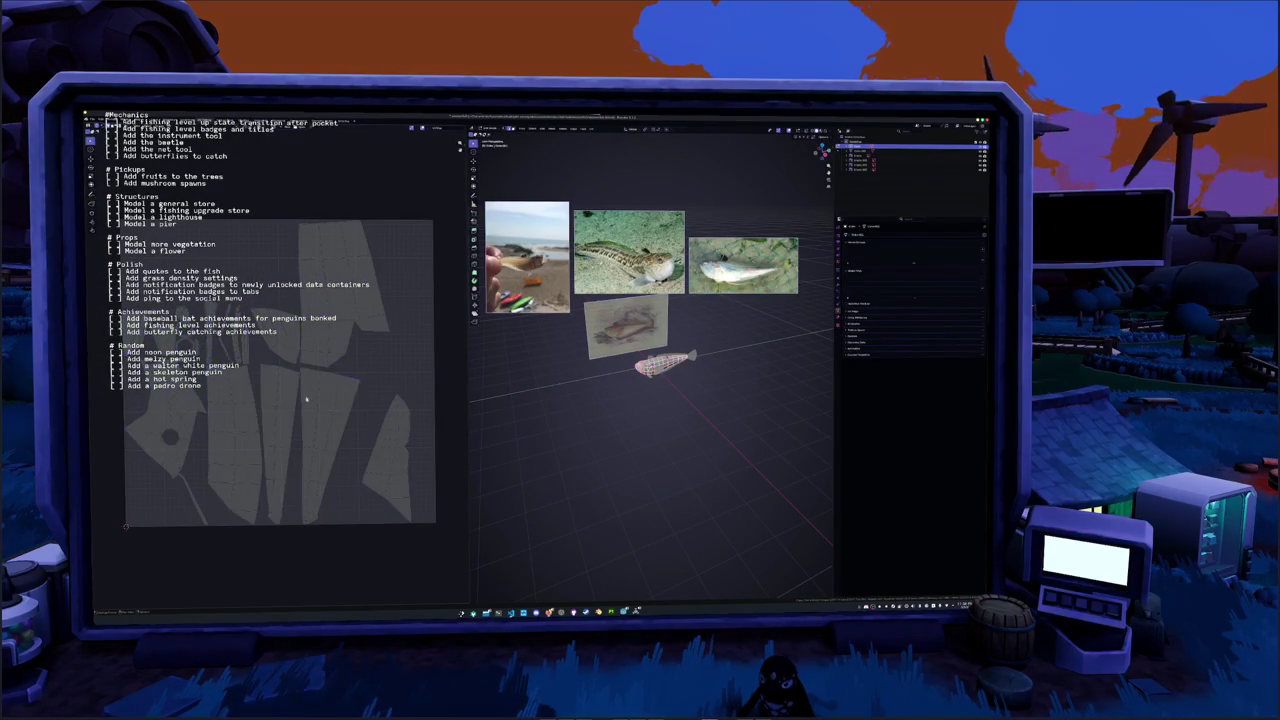
scroll(650, 360, up, 8)
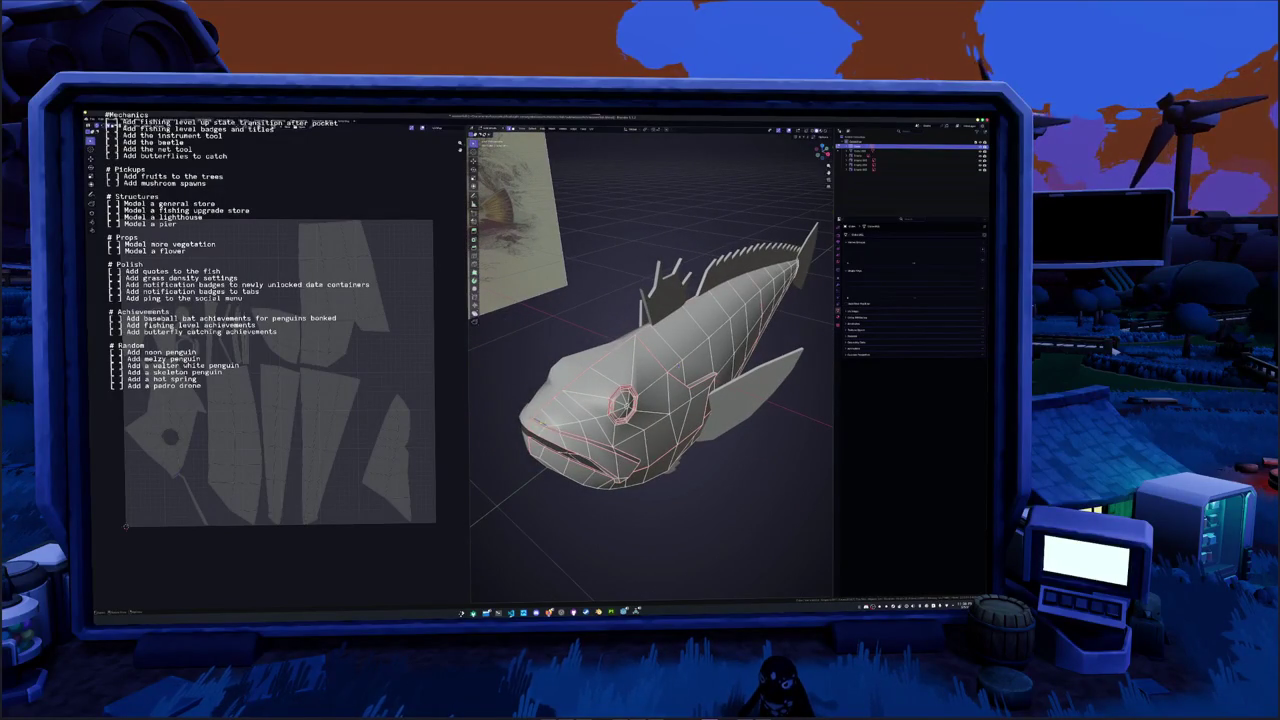
right_click(529, 469)
click(522, 507)
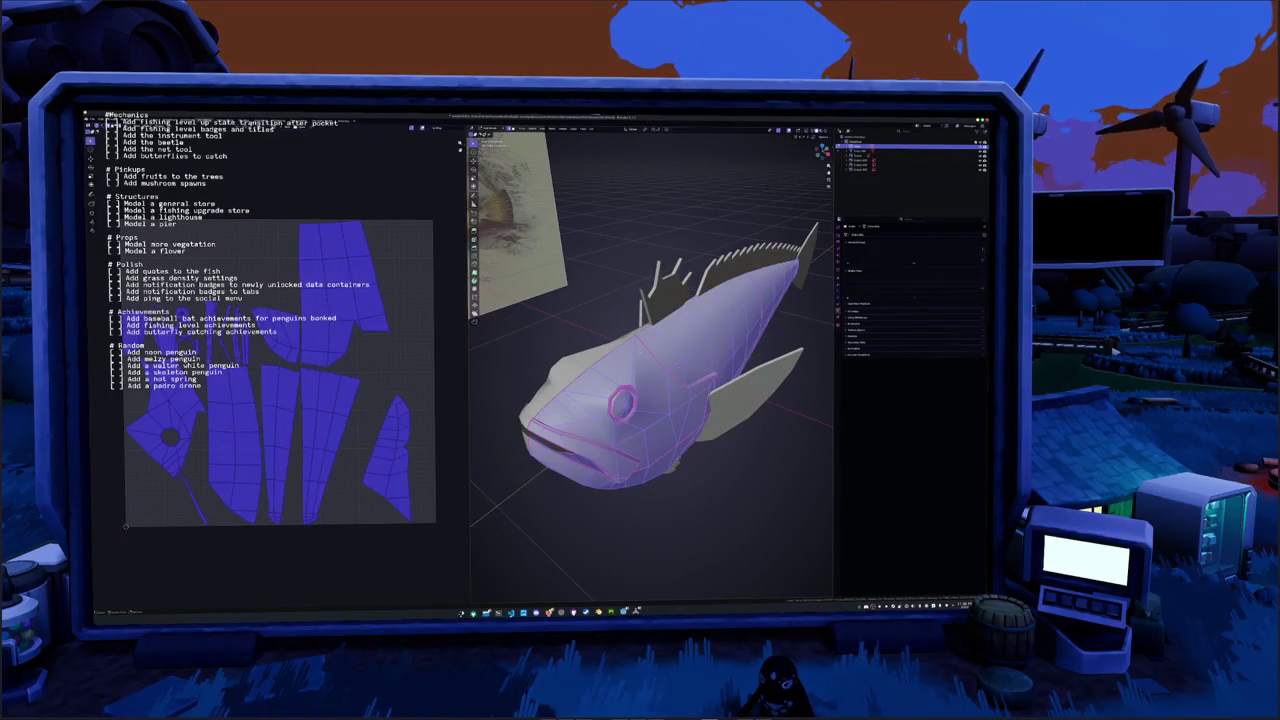
Unwrap the fish with the new eye seam, then re-enter Edit Mode with all faces selected
click(592, 129)
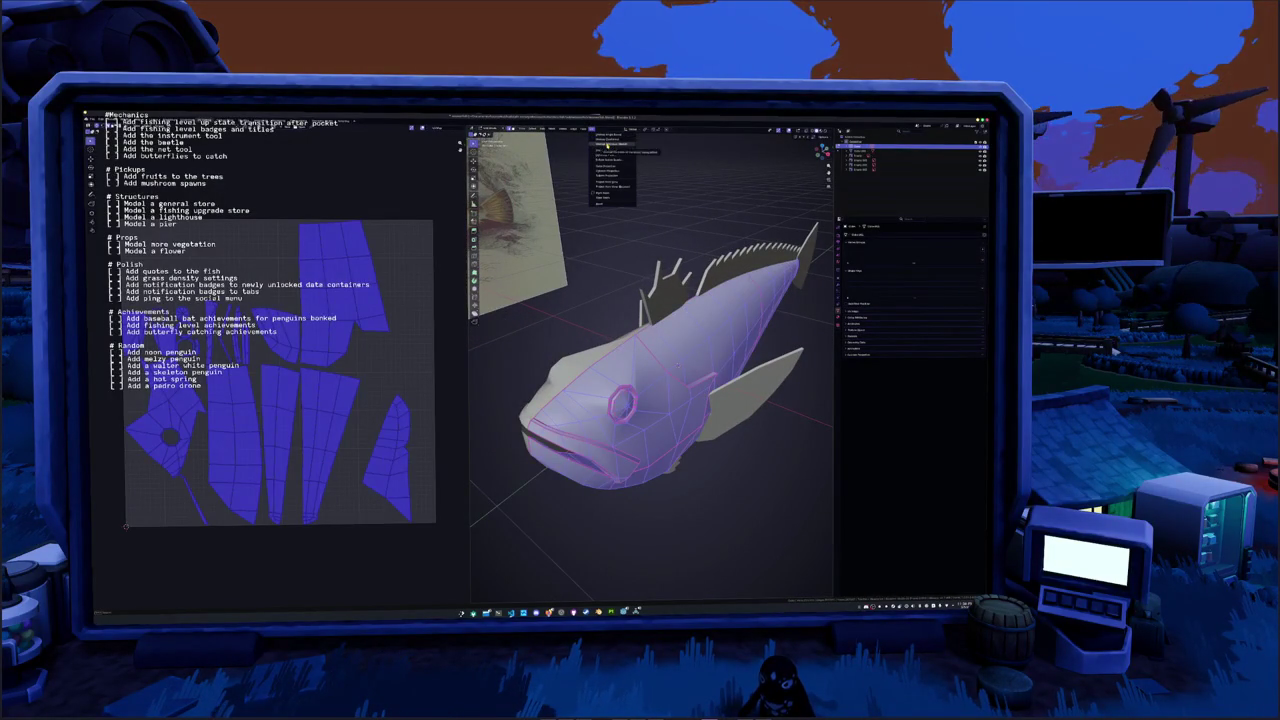
click(607, 146)
key(Tab)
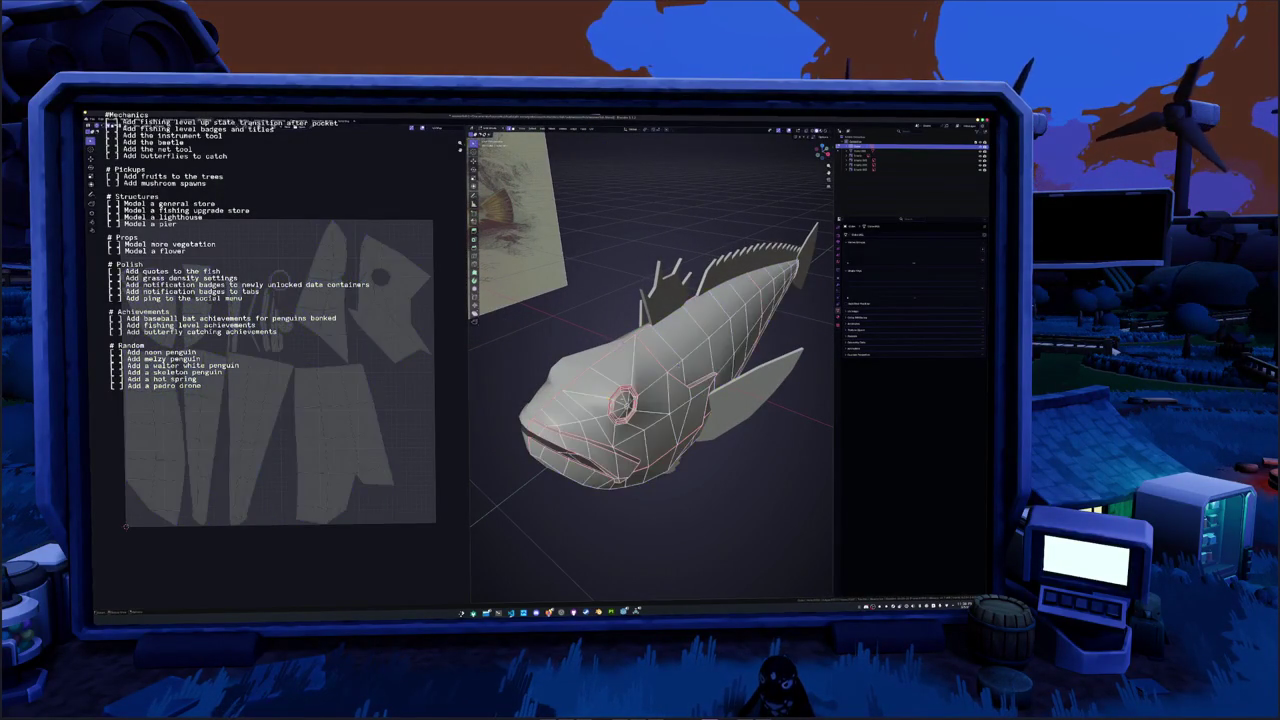
key(Tab)
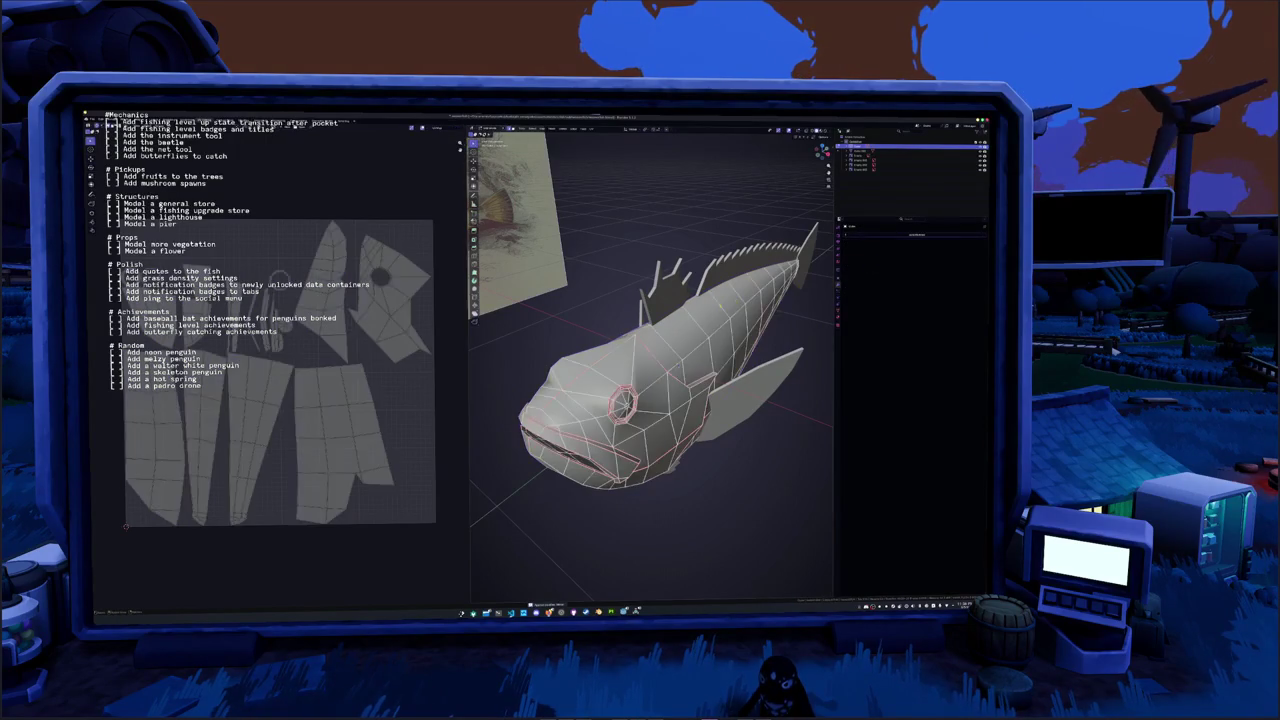
key(a)
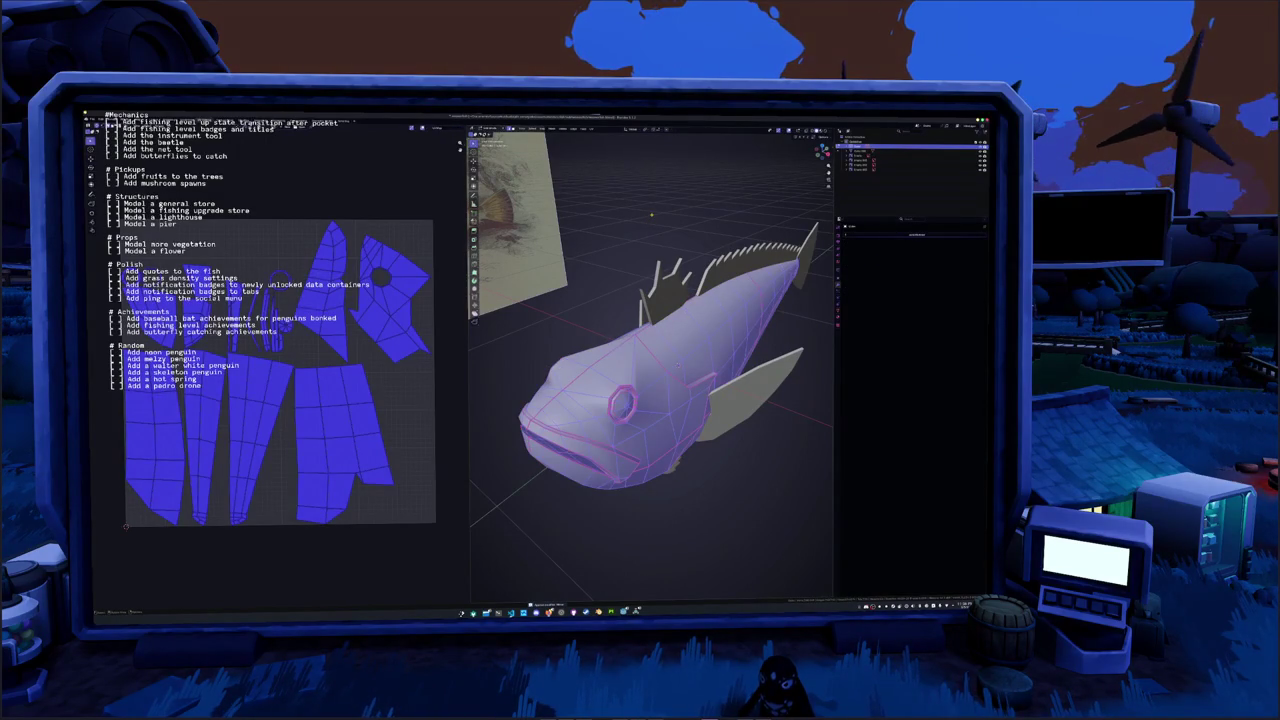
middle_drag(650, 400, 590, 405)
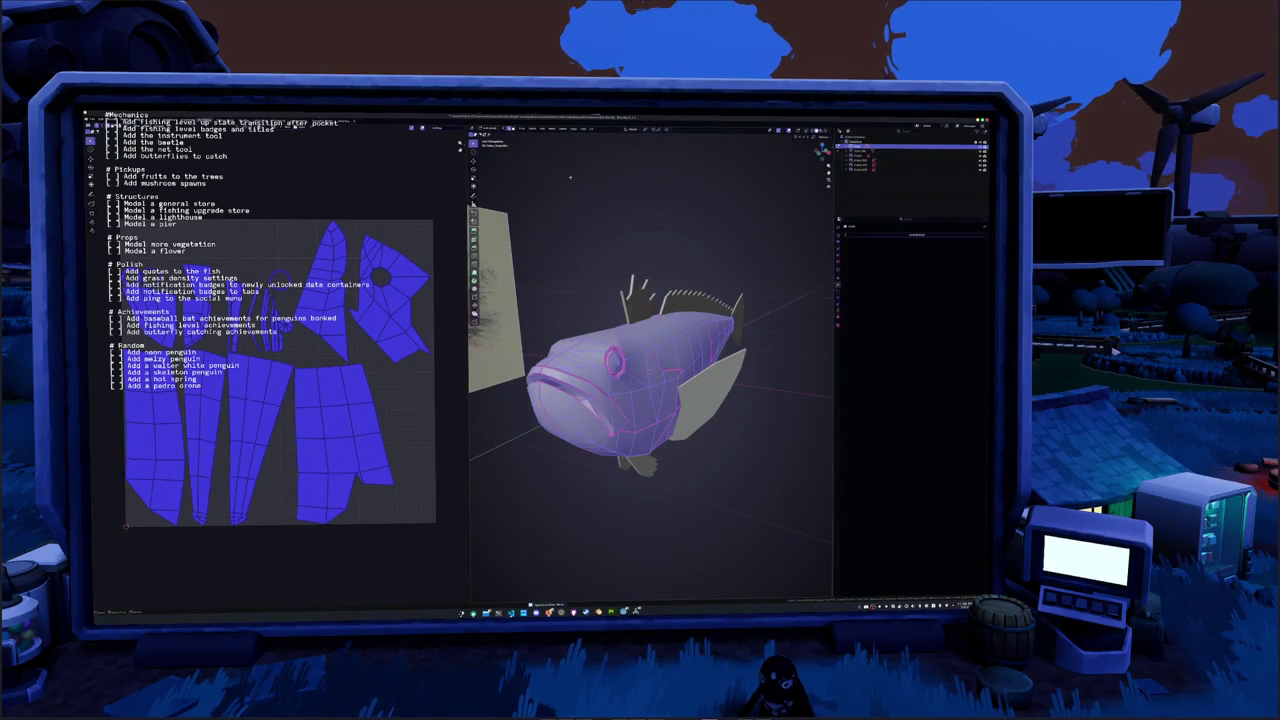
click(552, 129)
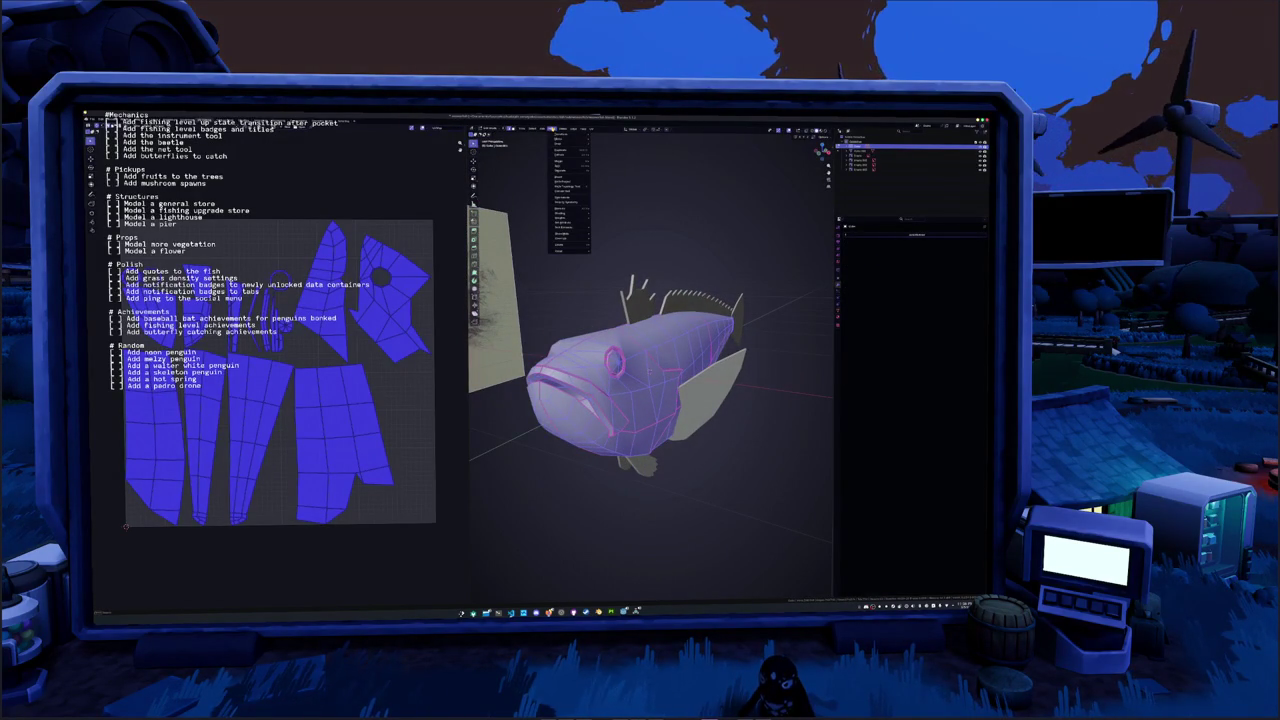
mouse_move(570, 155)
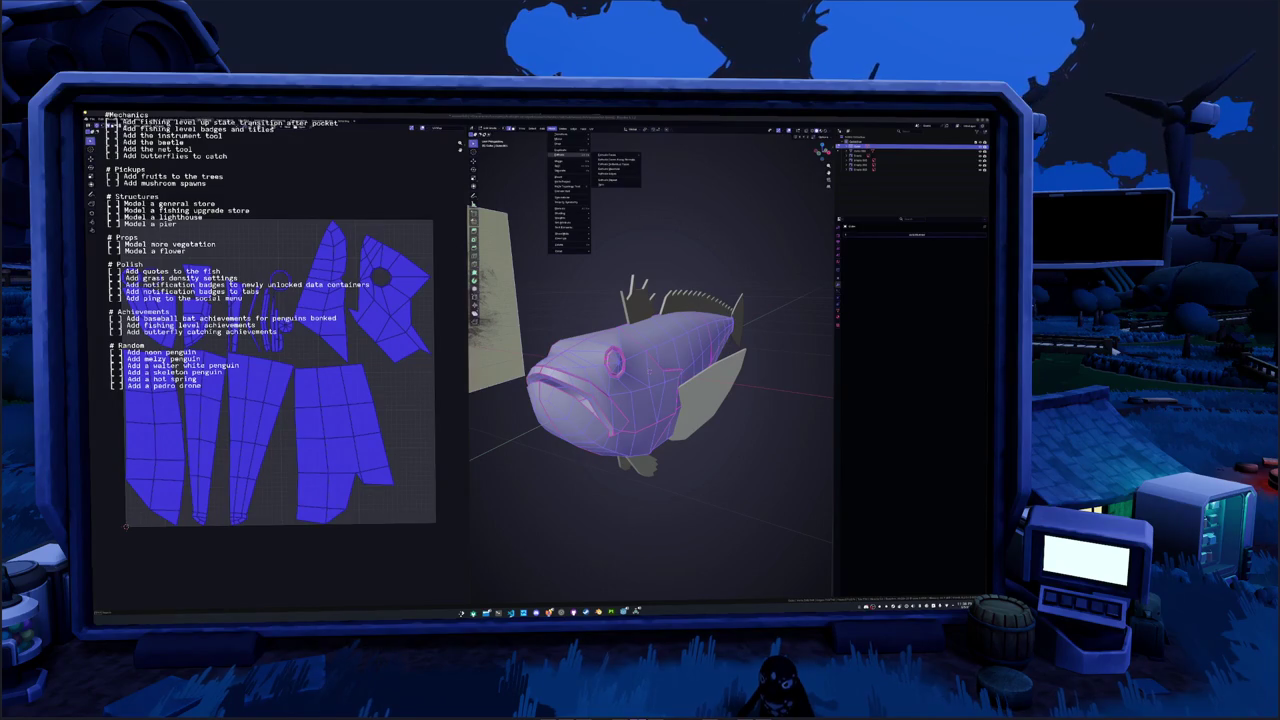
Unwrap the fish body again into more UV islands and leave Edit Mode
key(Escape)
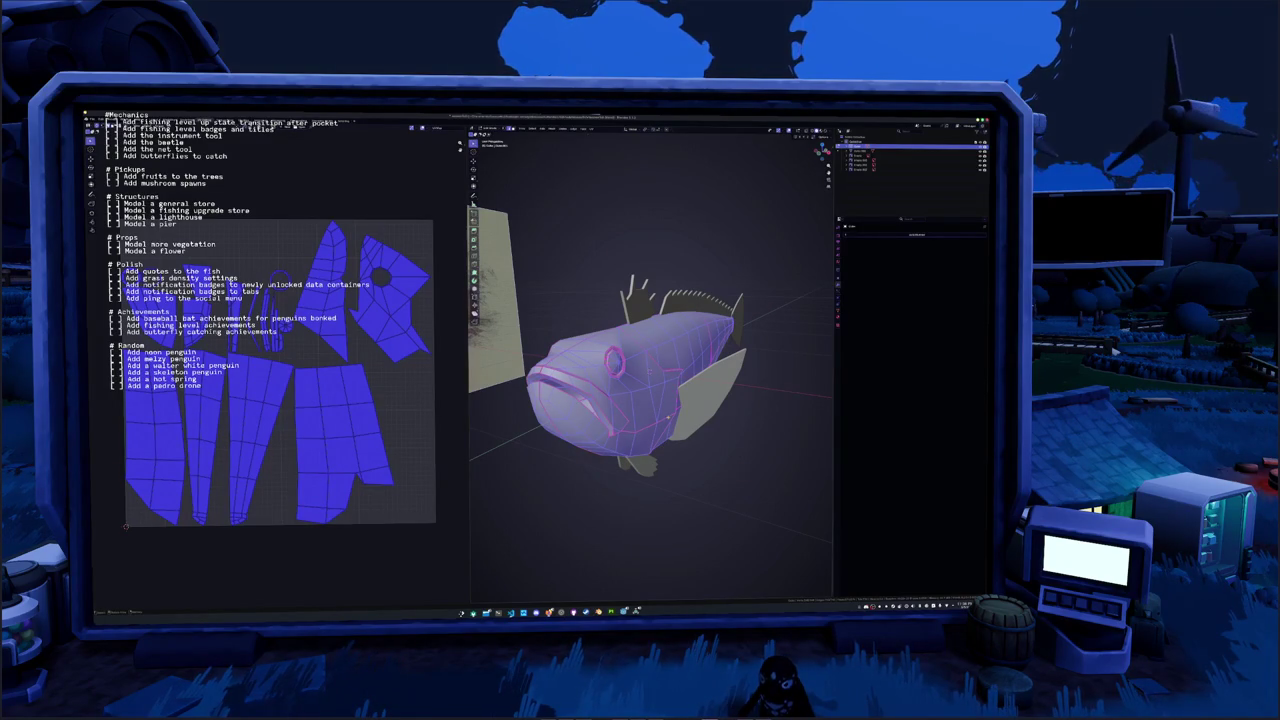
click(592, 129)
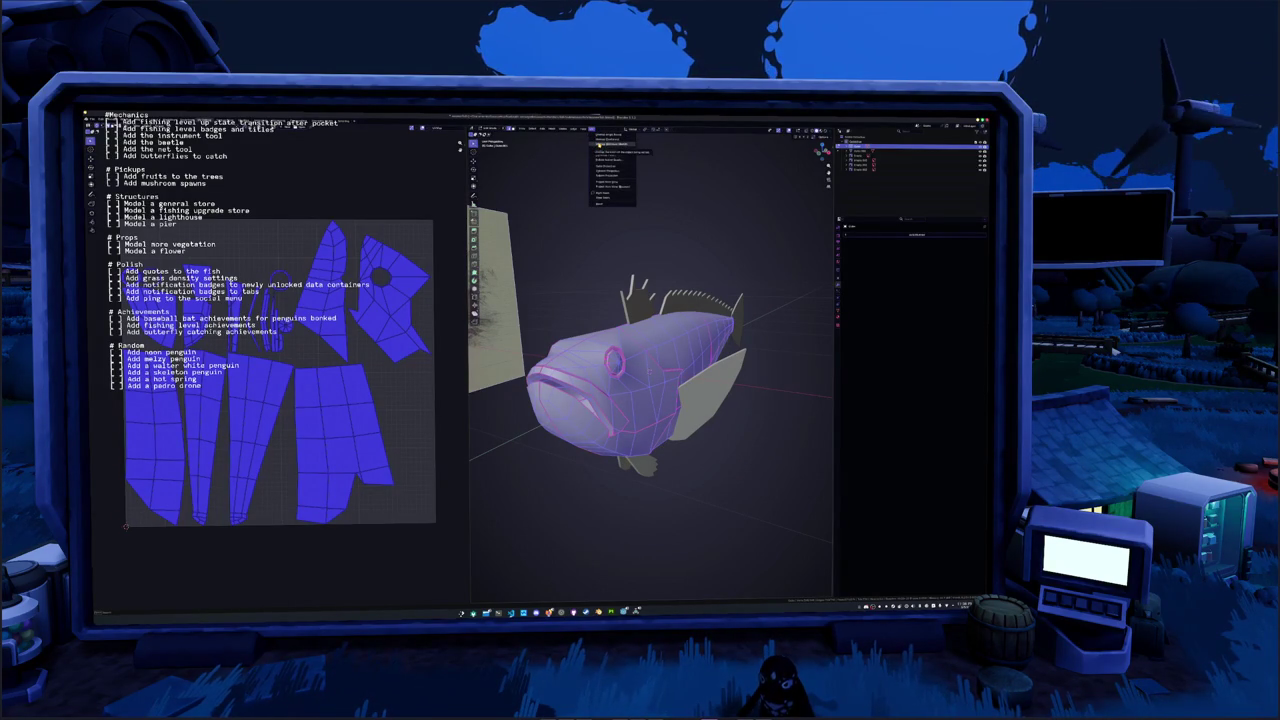
click(604, 146)
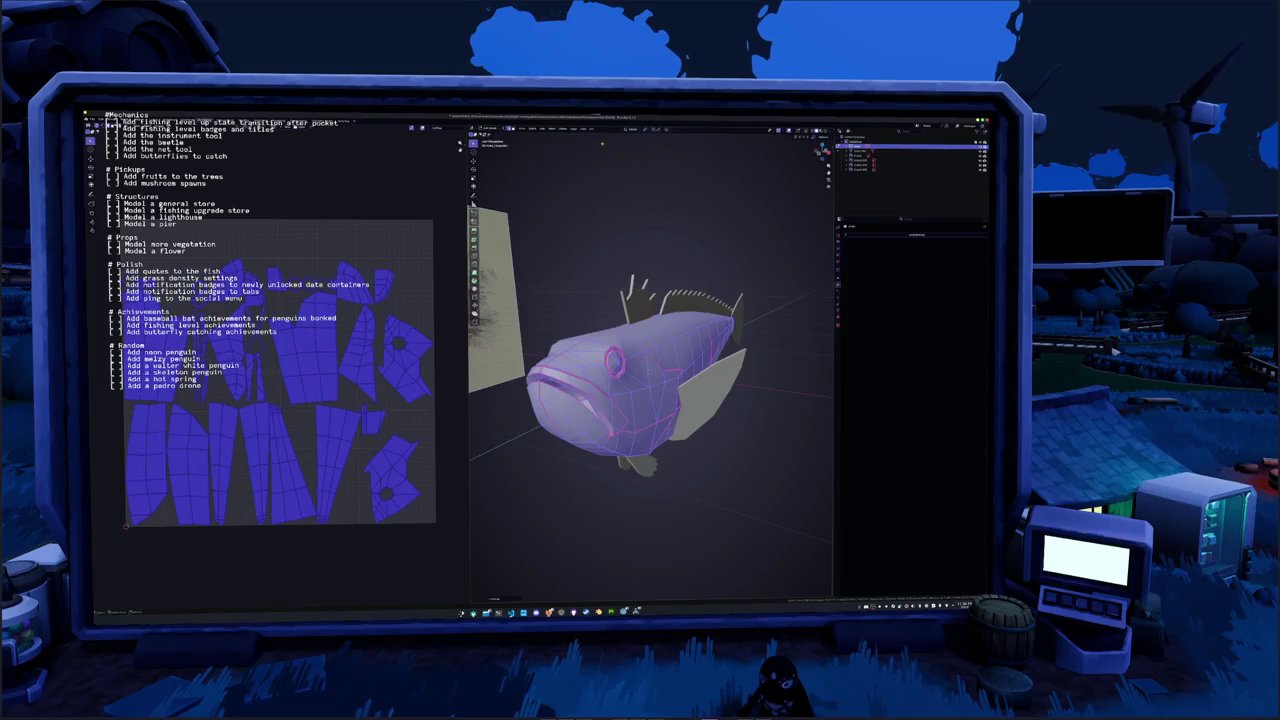
key(Tab)
Box-select the whole fish including its fins and view their UV islands in Edit Mode
middle_drag(635, 244, 720, 420)
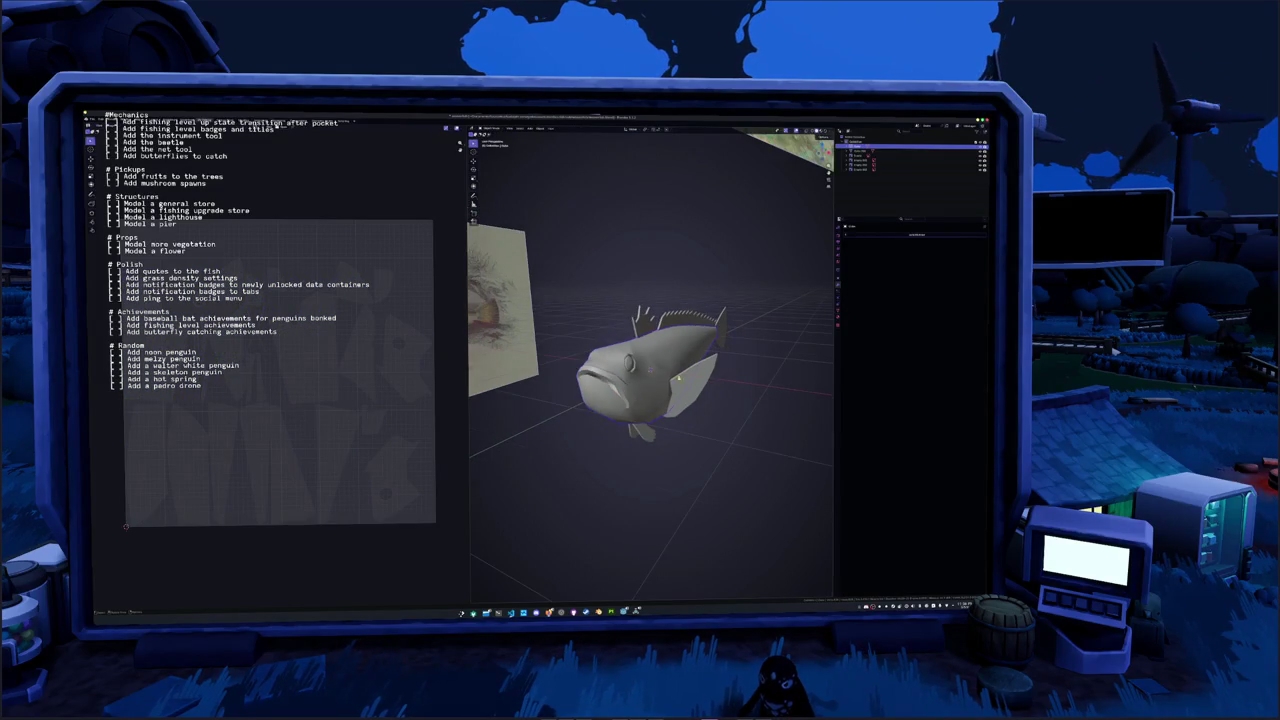
drag(736, 450, 586, 279)
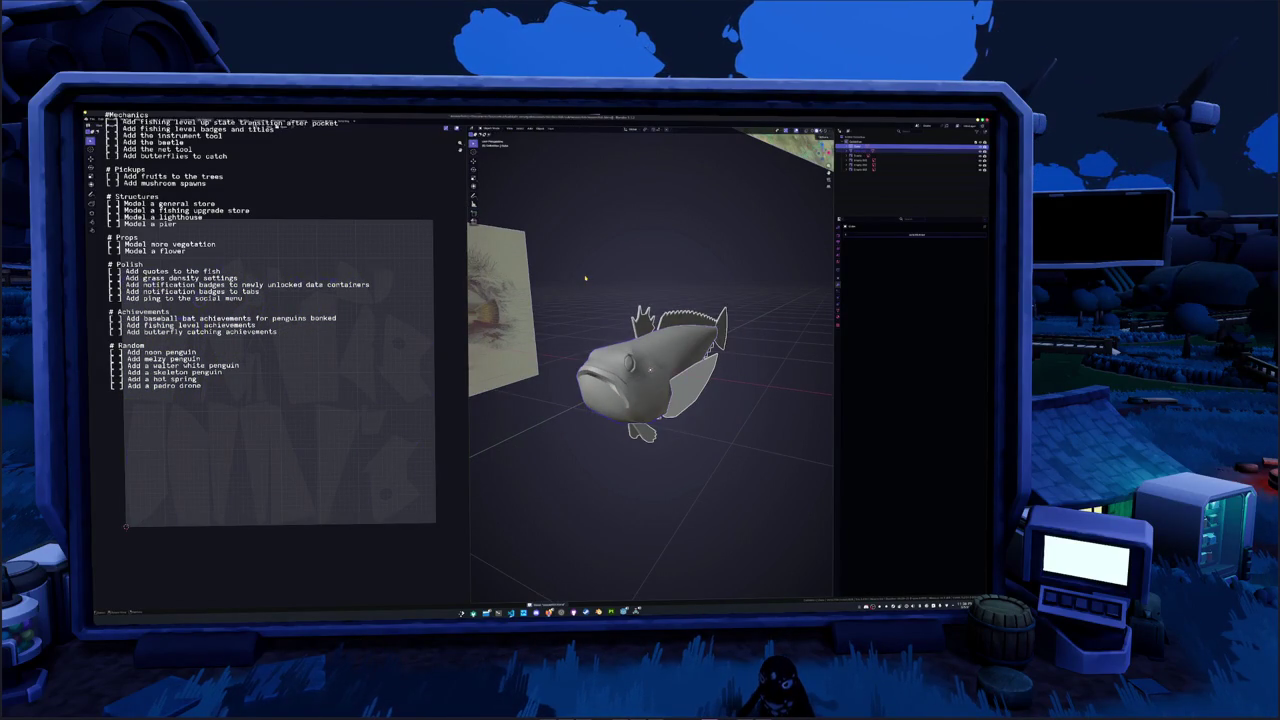
key(Tab)
key(Tab)
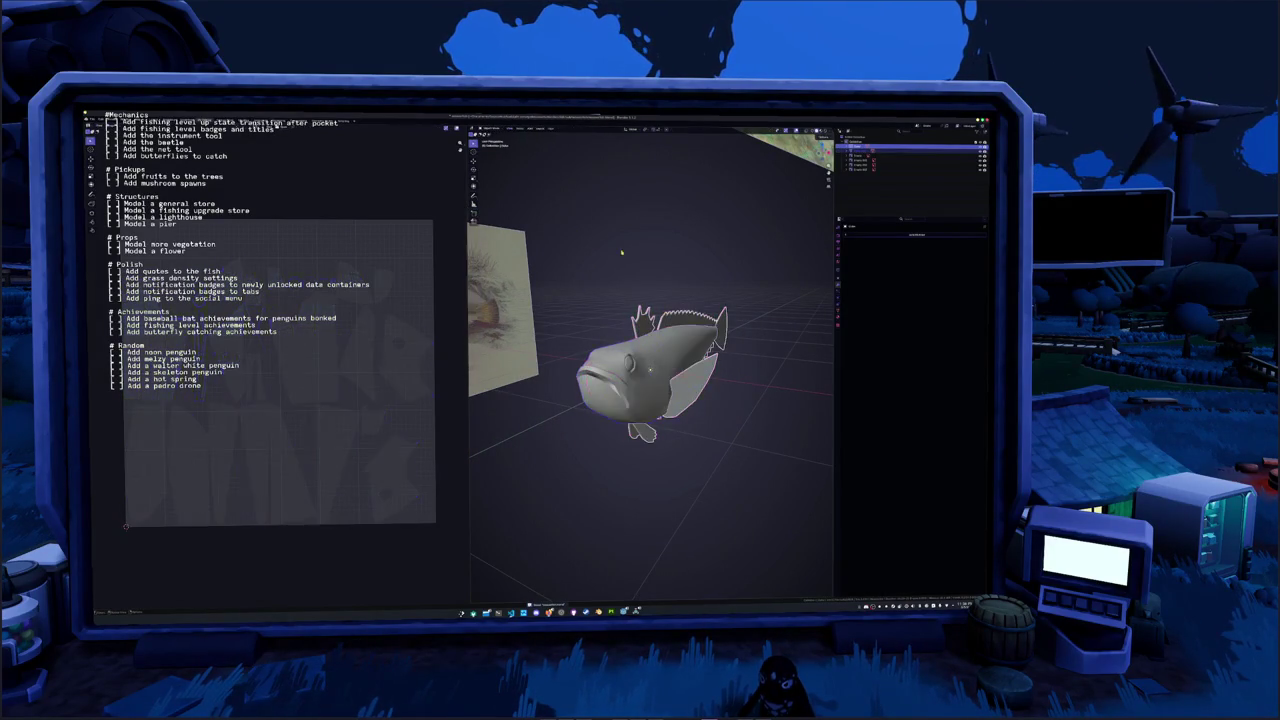
click(636, 302)
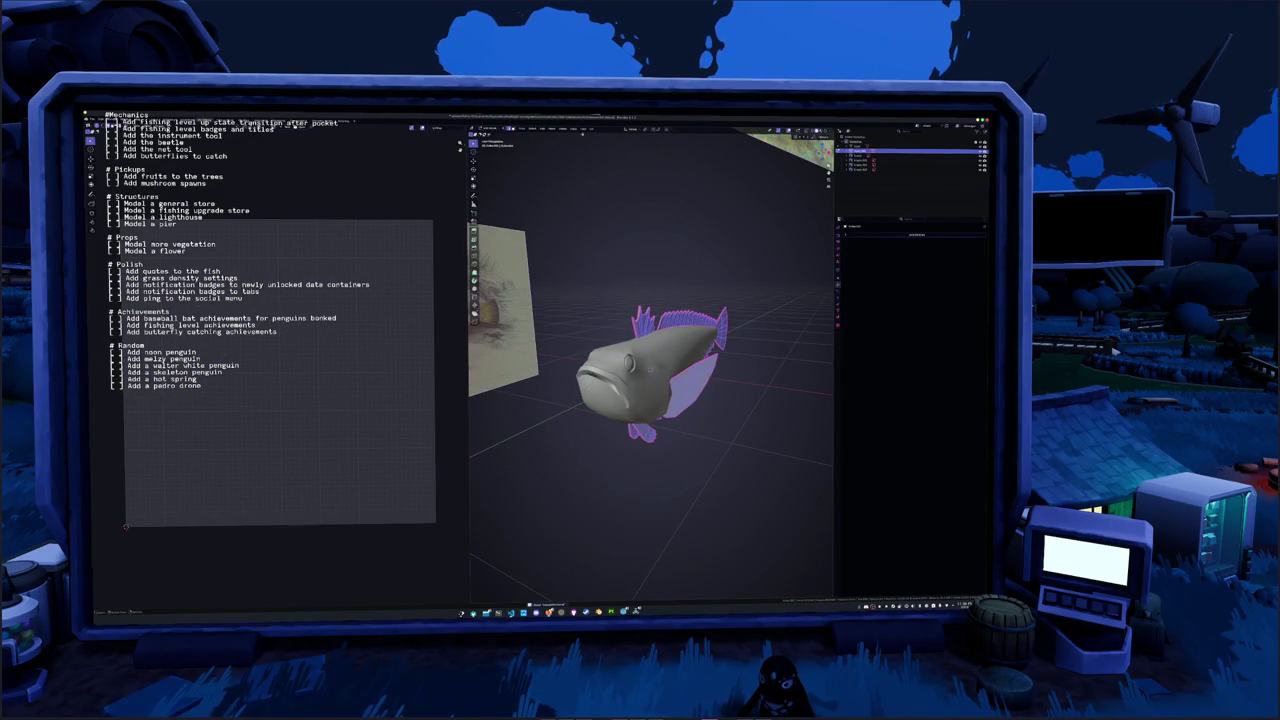
key(Tab)
key(Tab)
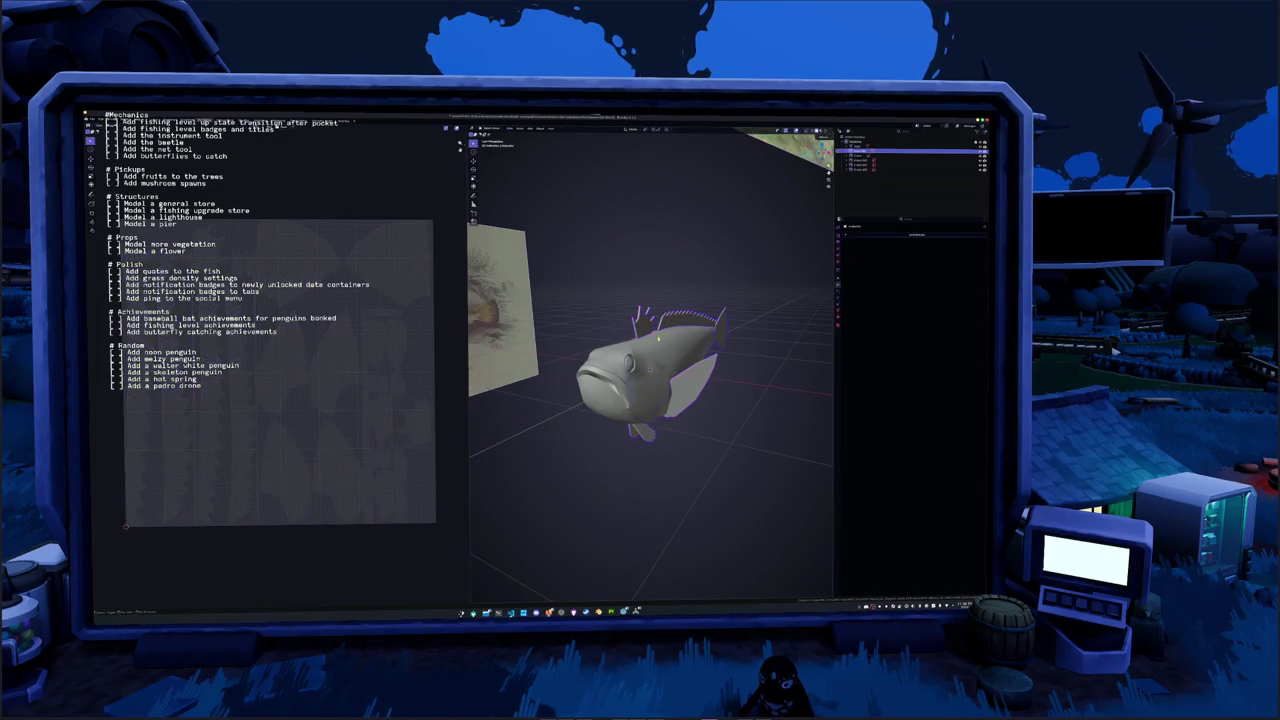
key(Tab)
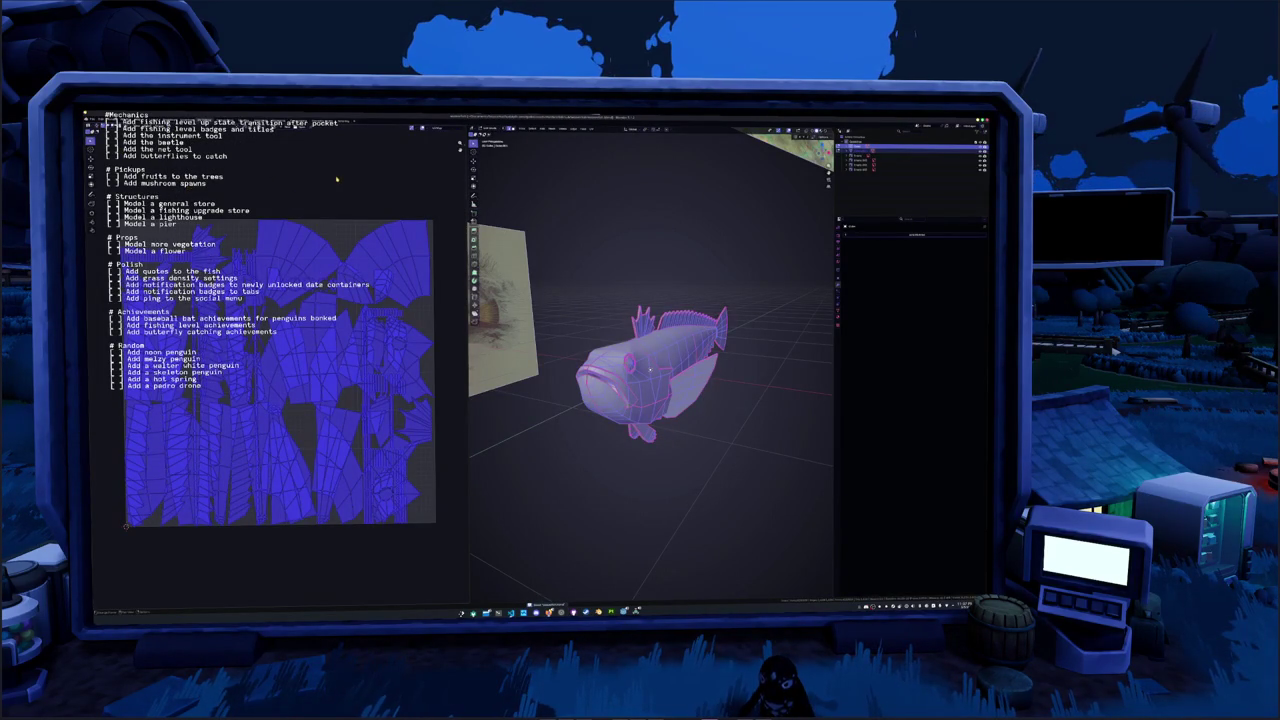
Pack all the fish's UV islands into one layout and return to Object Mode
click(425, 128)
click(447, 183)
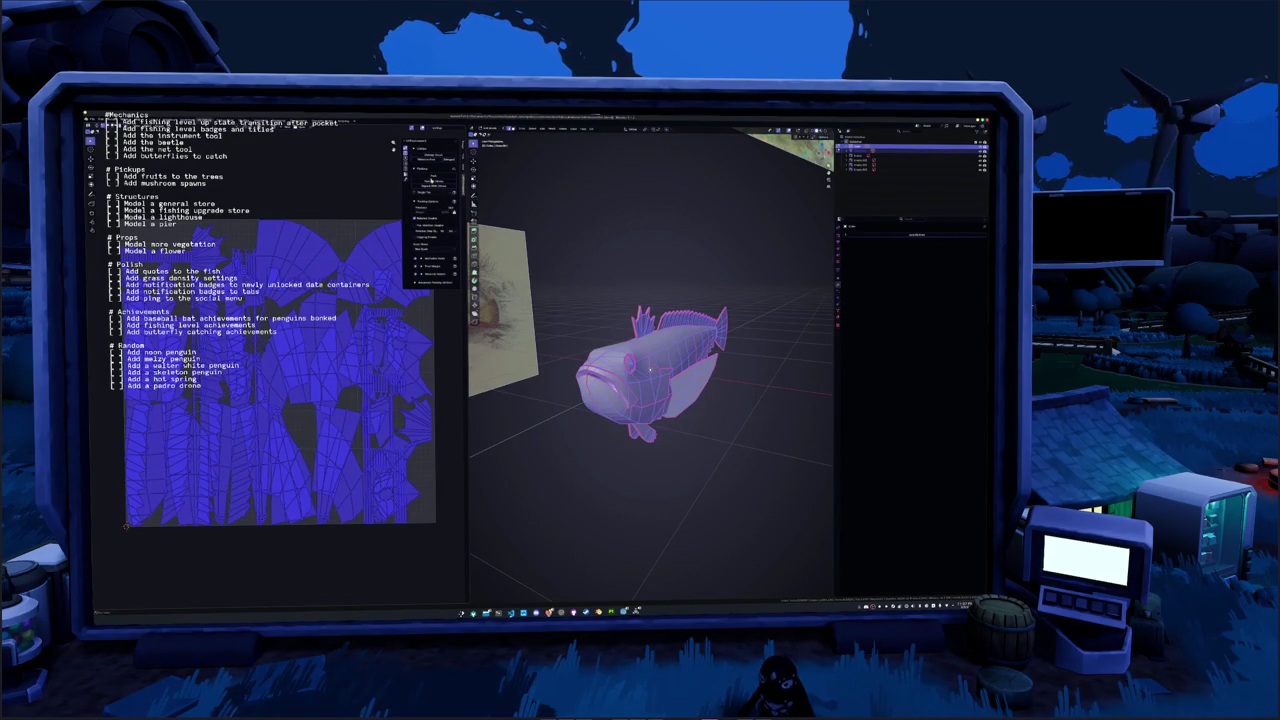
key(ctrl+p)
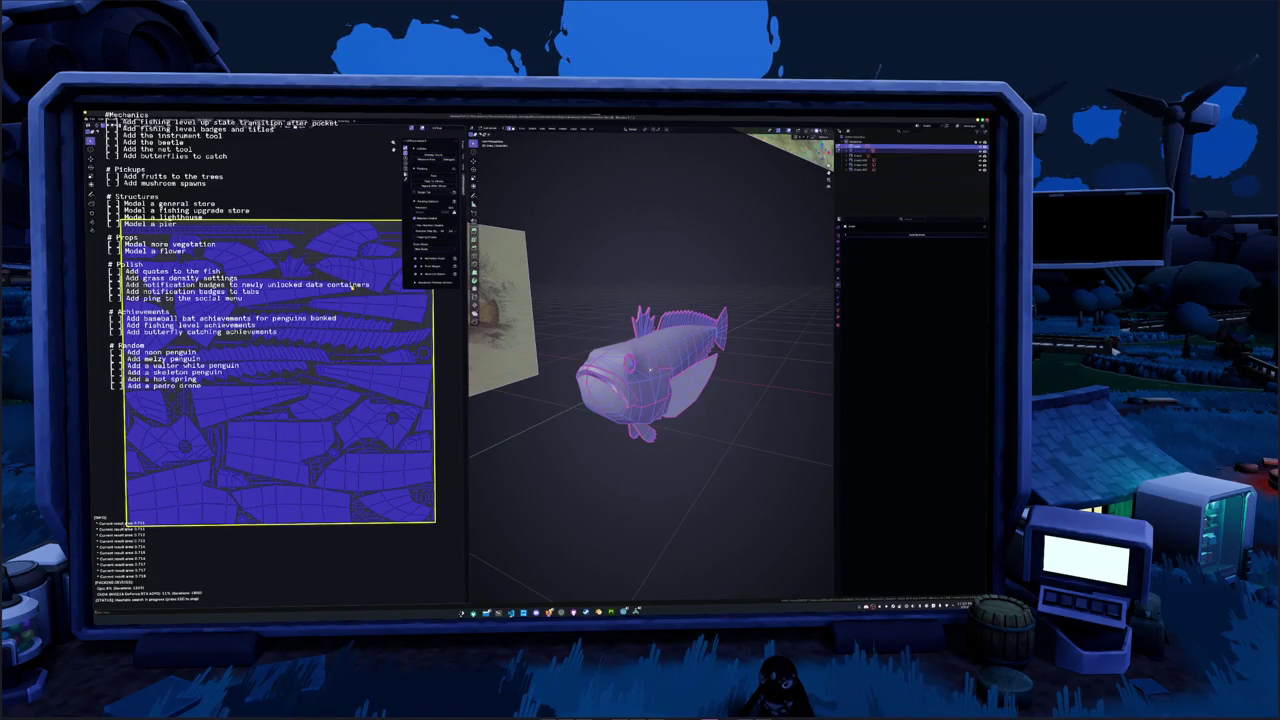
key(Escape)
key(Tab)
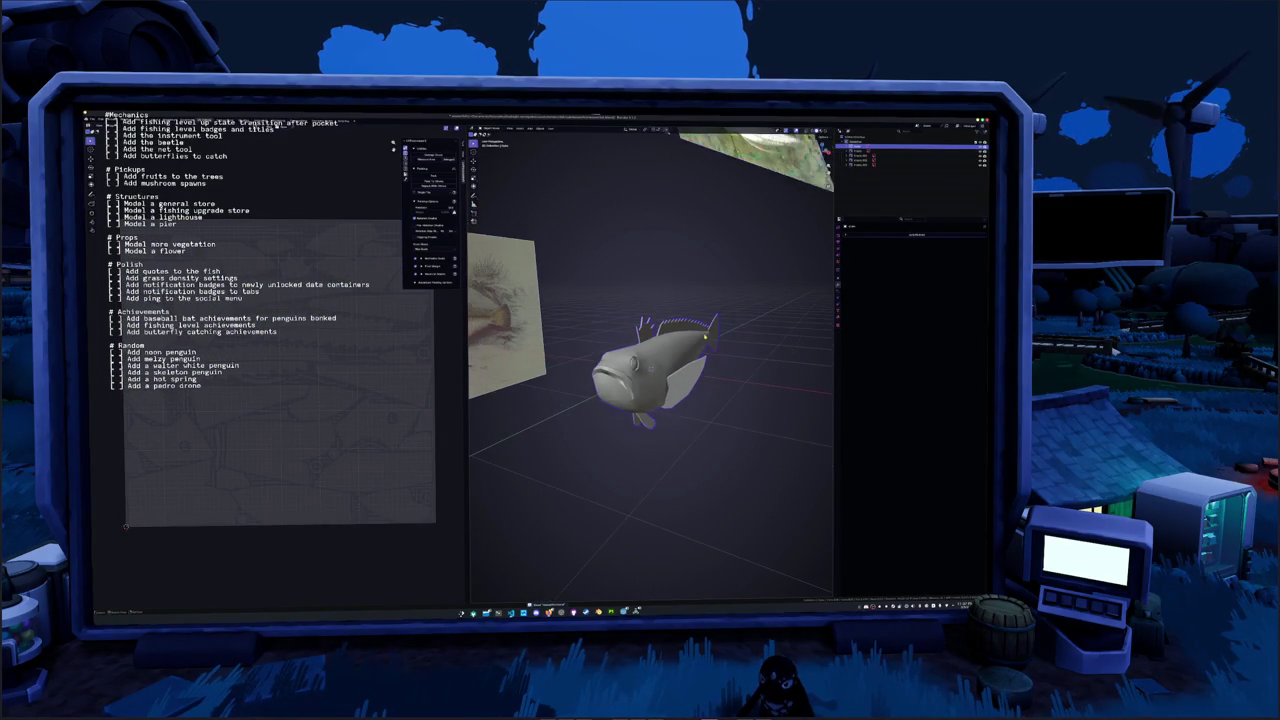
Show the transform panel and rotate the fish to a new orientation
key(n)
mouse_move(733, 290)
middle_down()
mouse_move(720, 333)
mouse_move(676, 338)
middle_up()
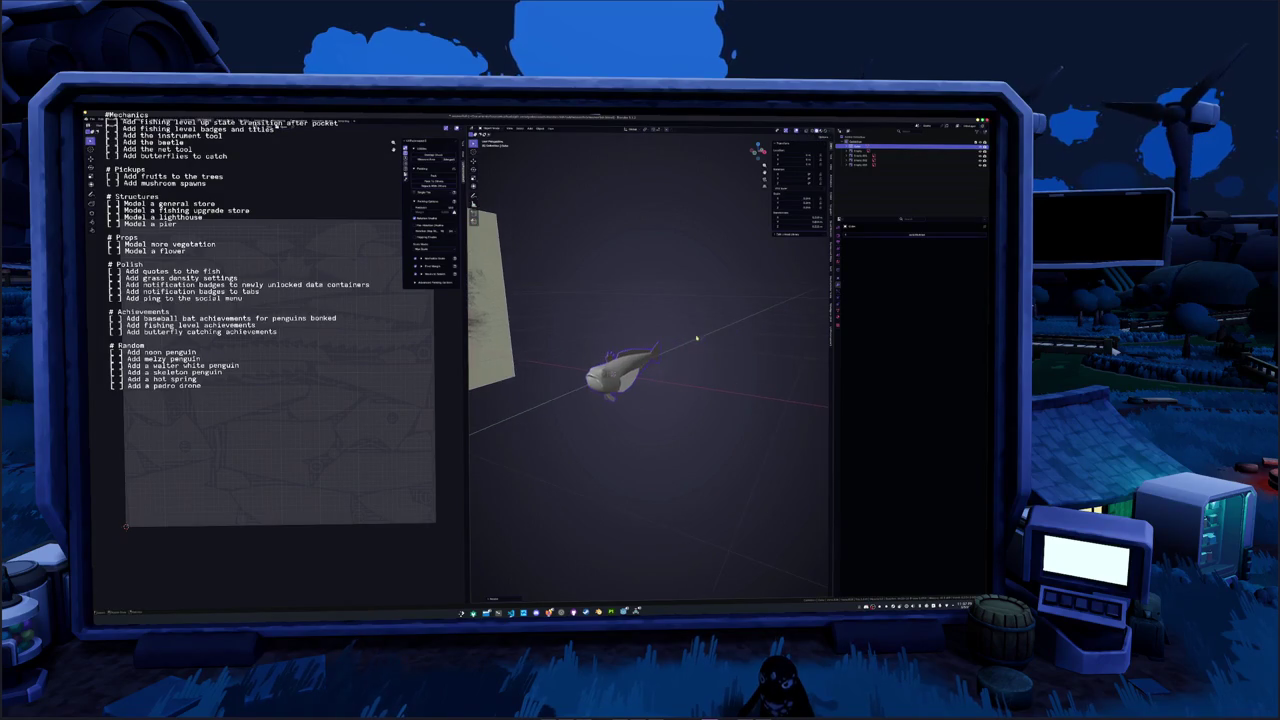
drag(676, 337, 672, 339)
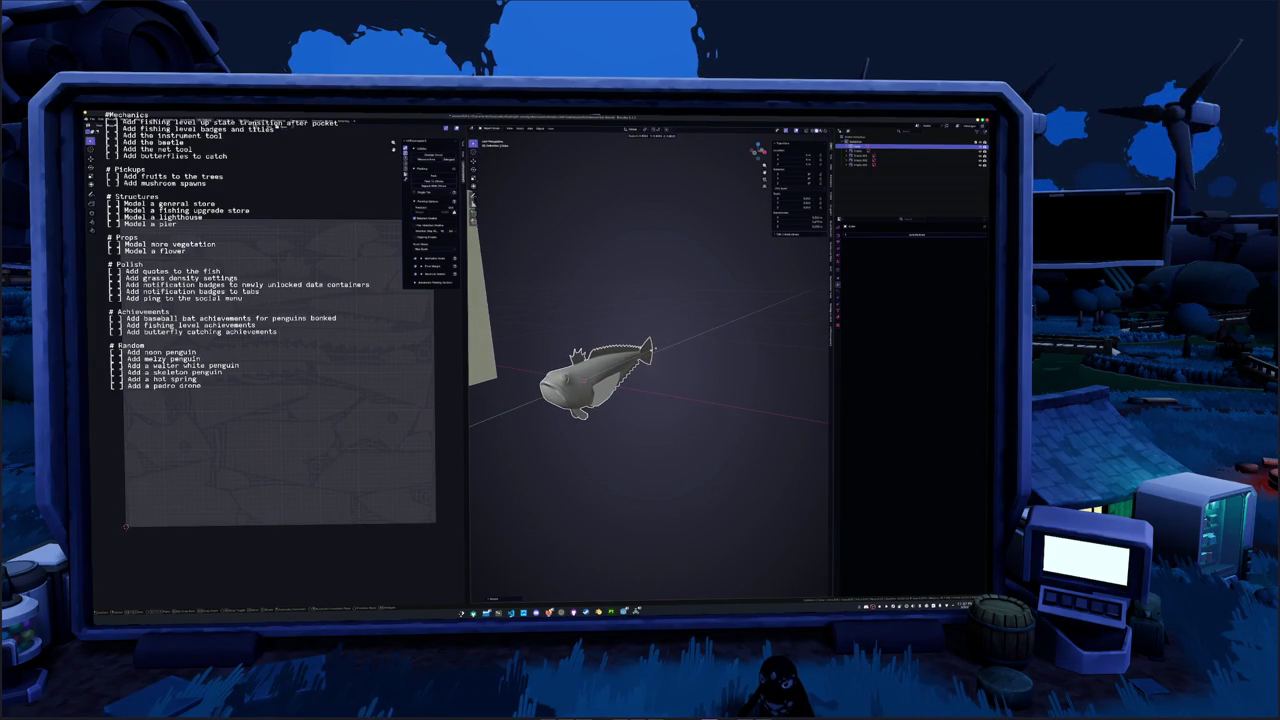
drag(672, 340, 758, 315)
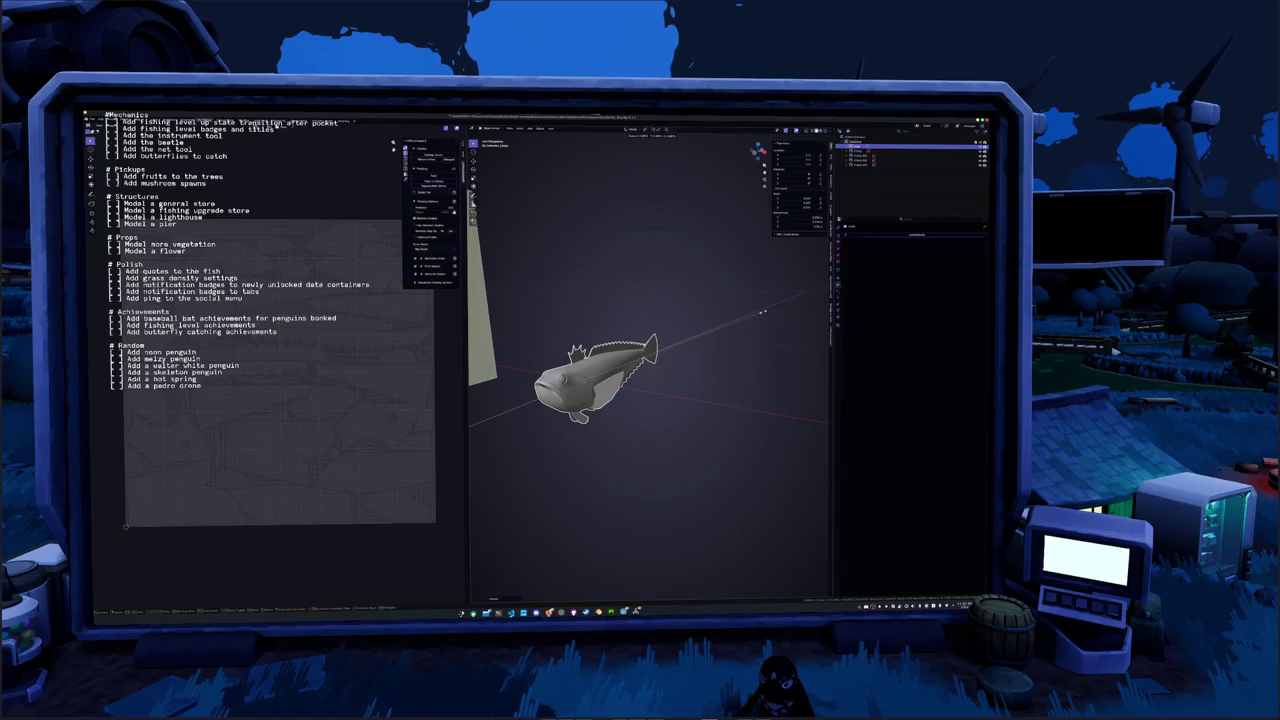
key(ctrl+a)
click(735, 330)
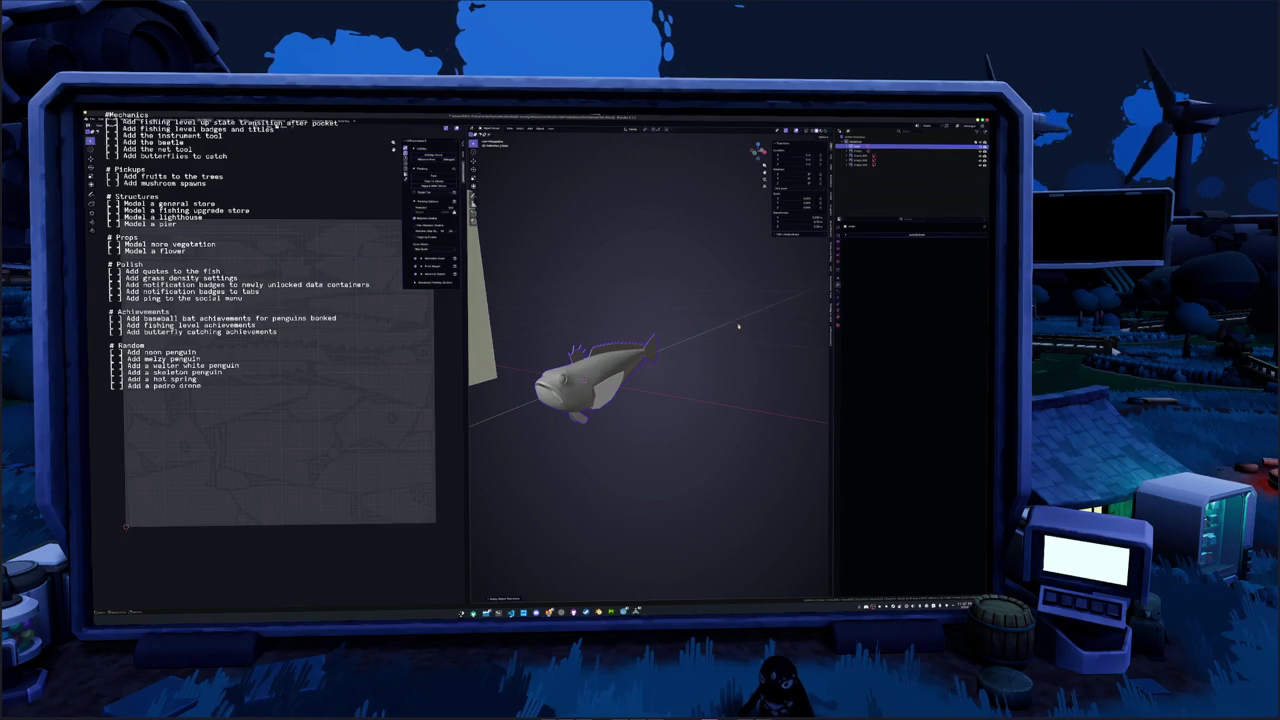
key(r)
Rename the fish object and view its object properties
key(F2)
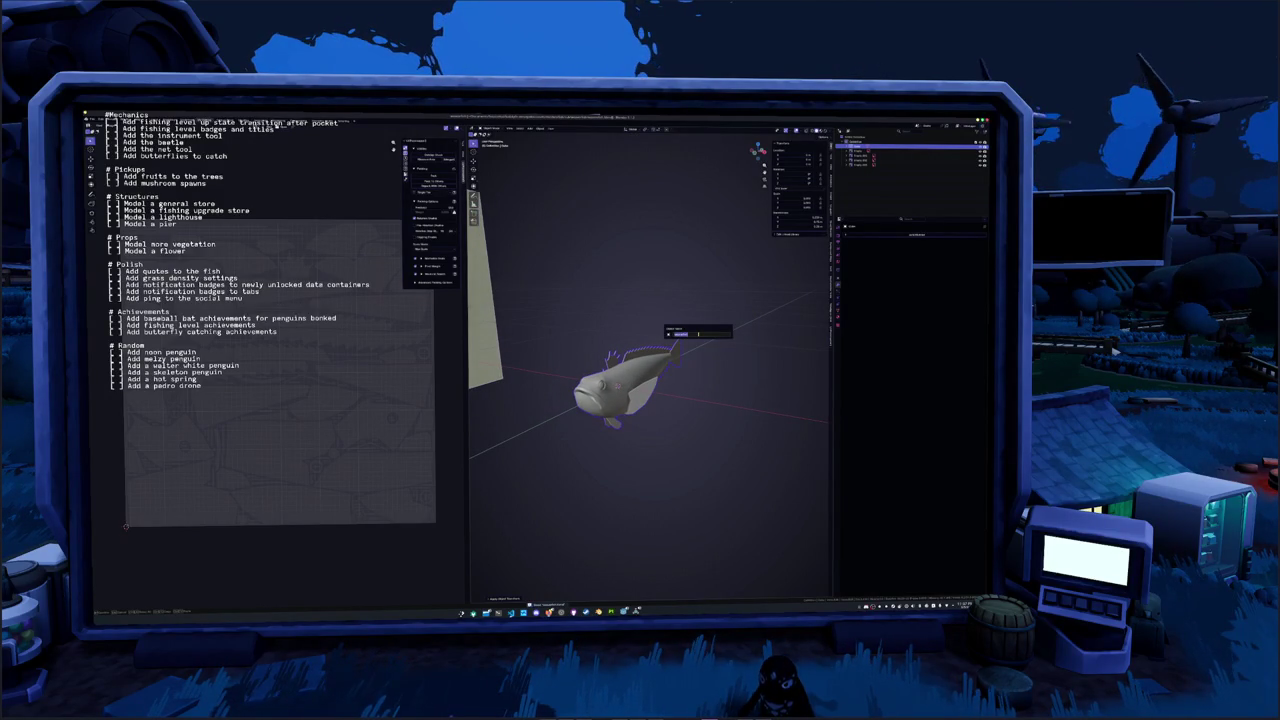
key(Return)
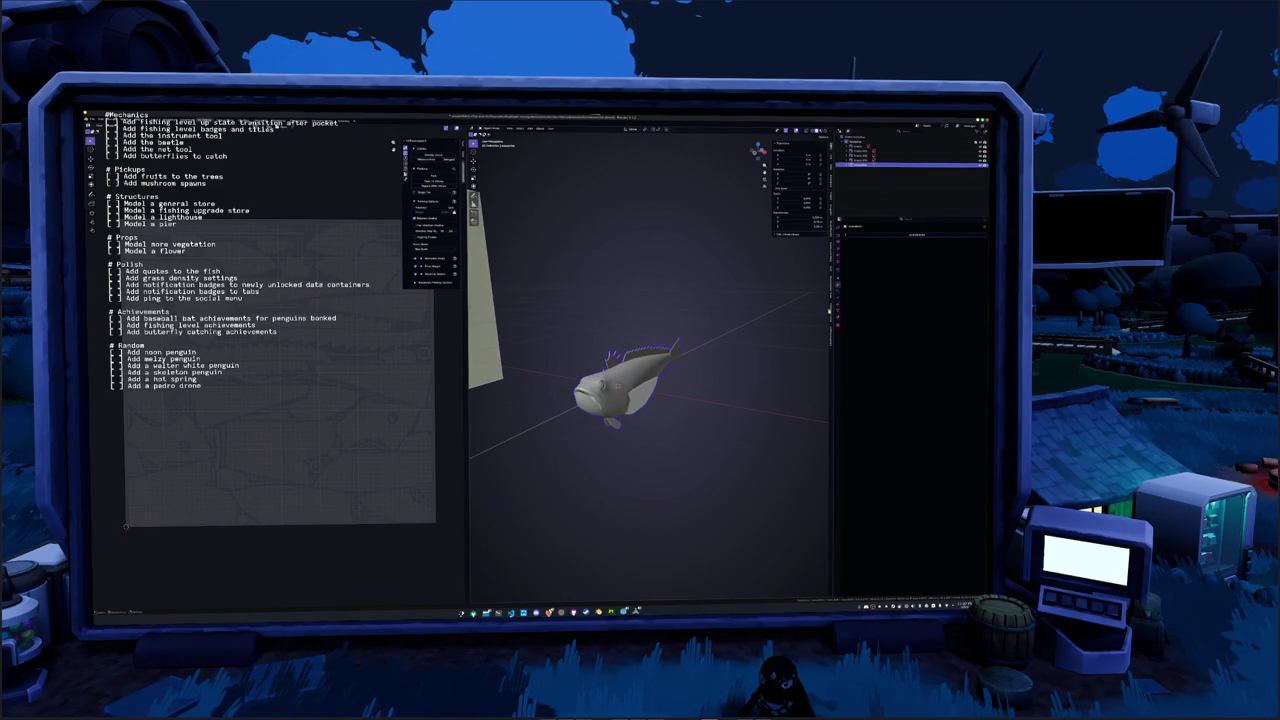
click(838, 256)
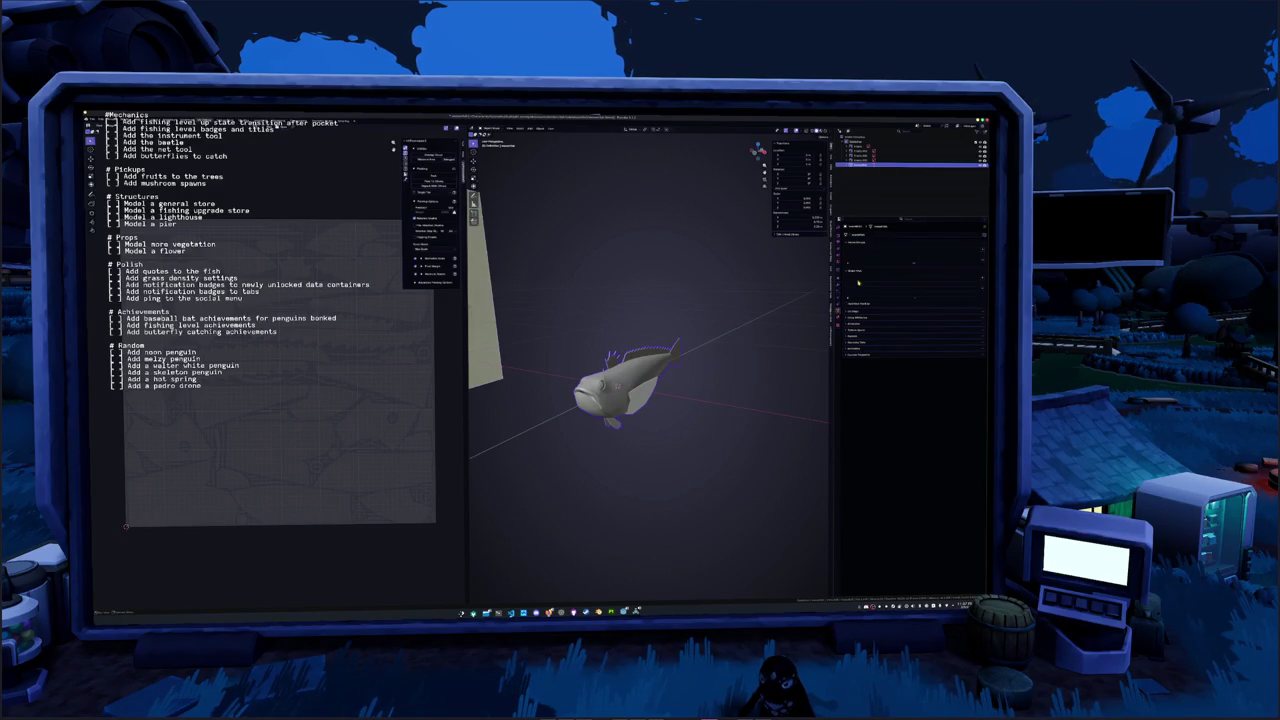
Assign a material to the fish, give it a new name, and switch to the Shading workspace
click(857, 324)
click(981, 325)
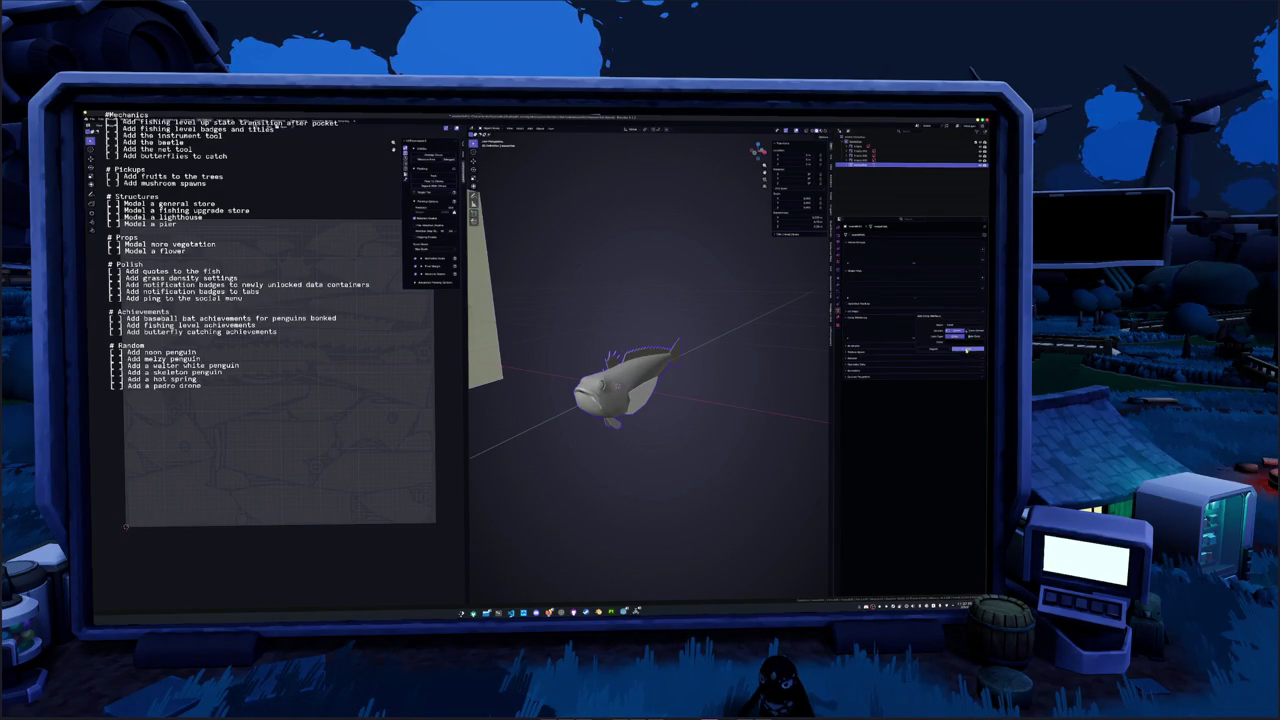
click(887, 255)
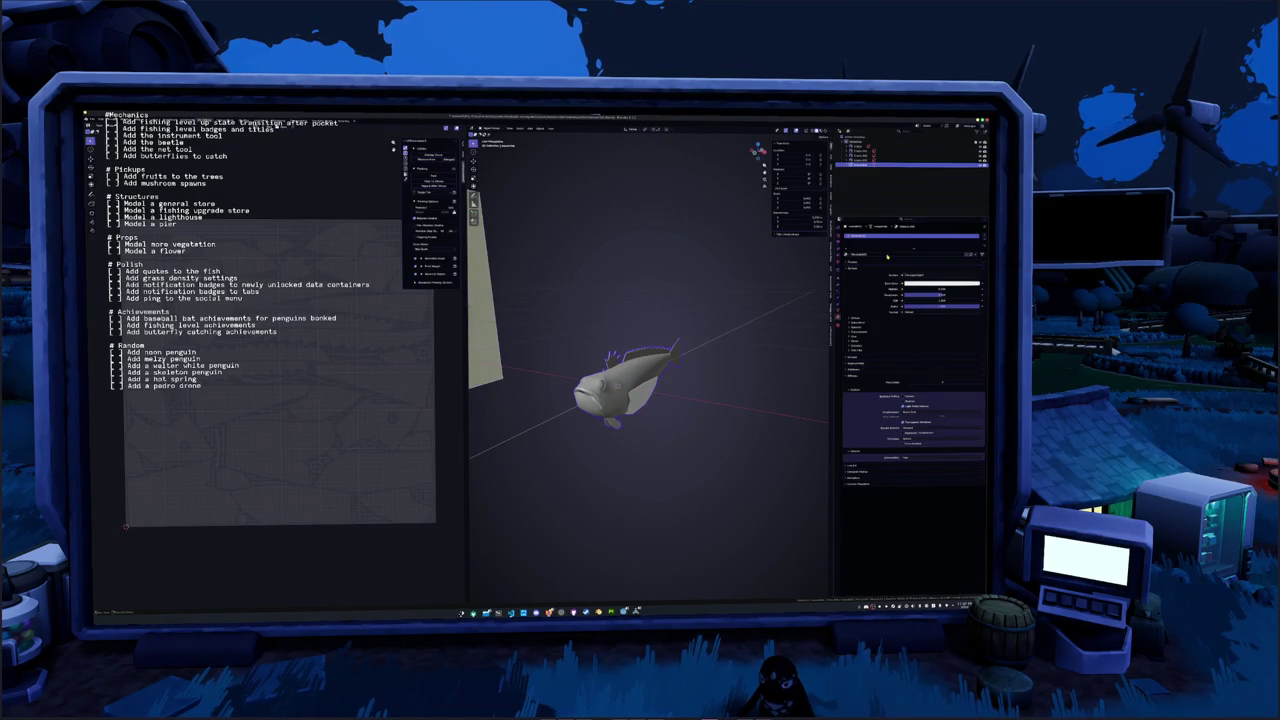
double_click(887, 256)
key(ctrl+a)
click(595, 400)
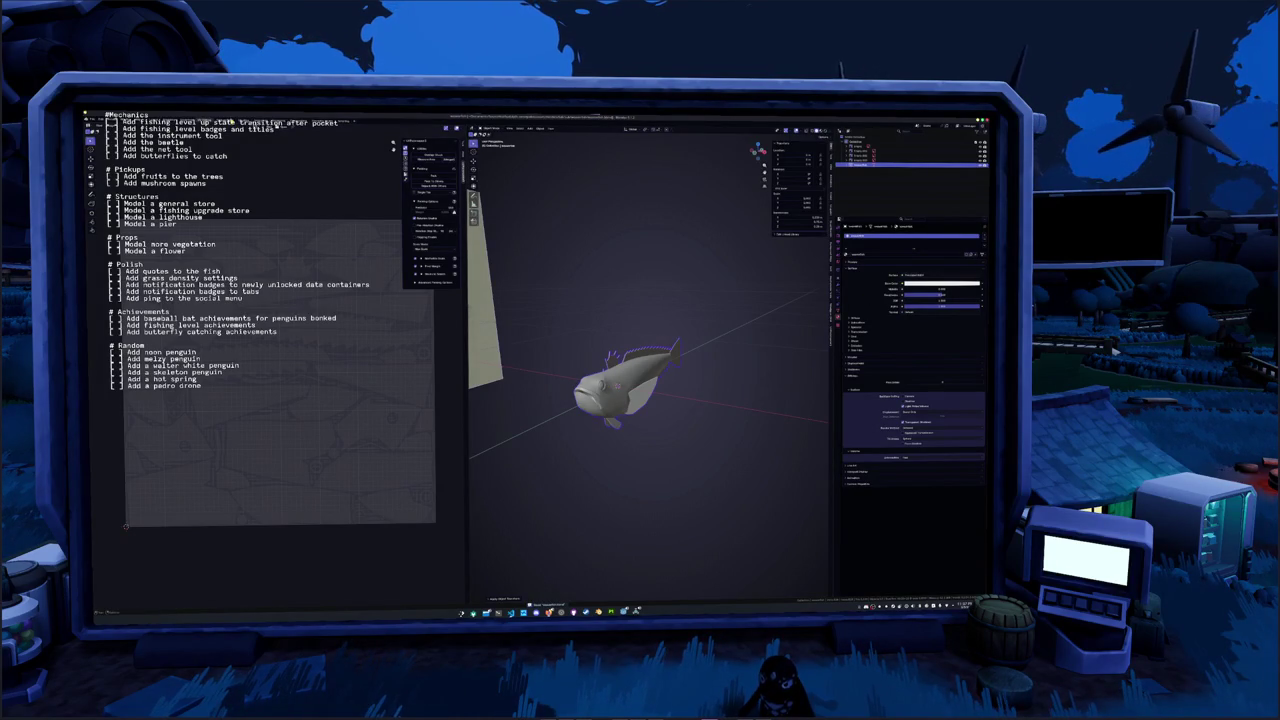
click(541, 128)
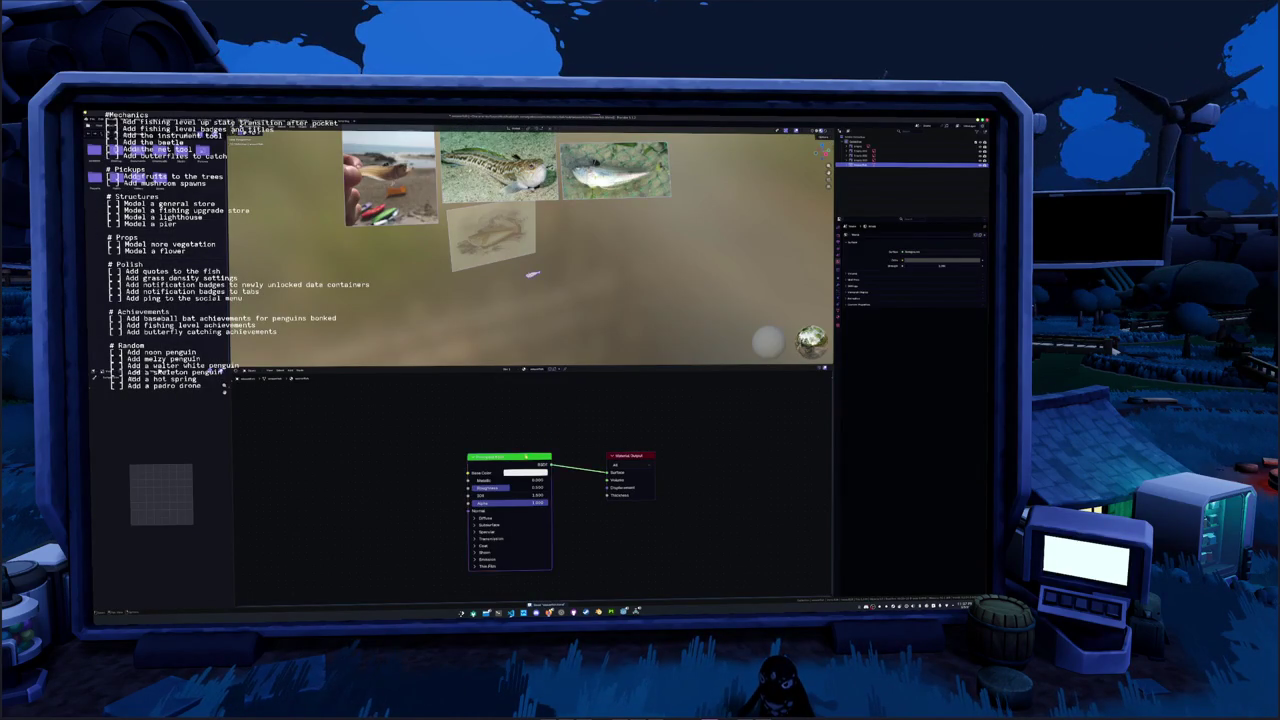
Delete the Principled BSDF and replace it with a Color Attribute node feeding the Material Output
key(x)
key(ctrl+z)
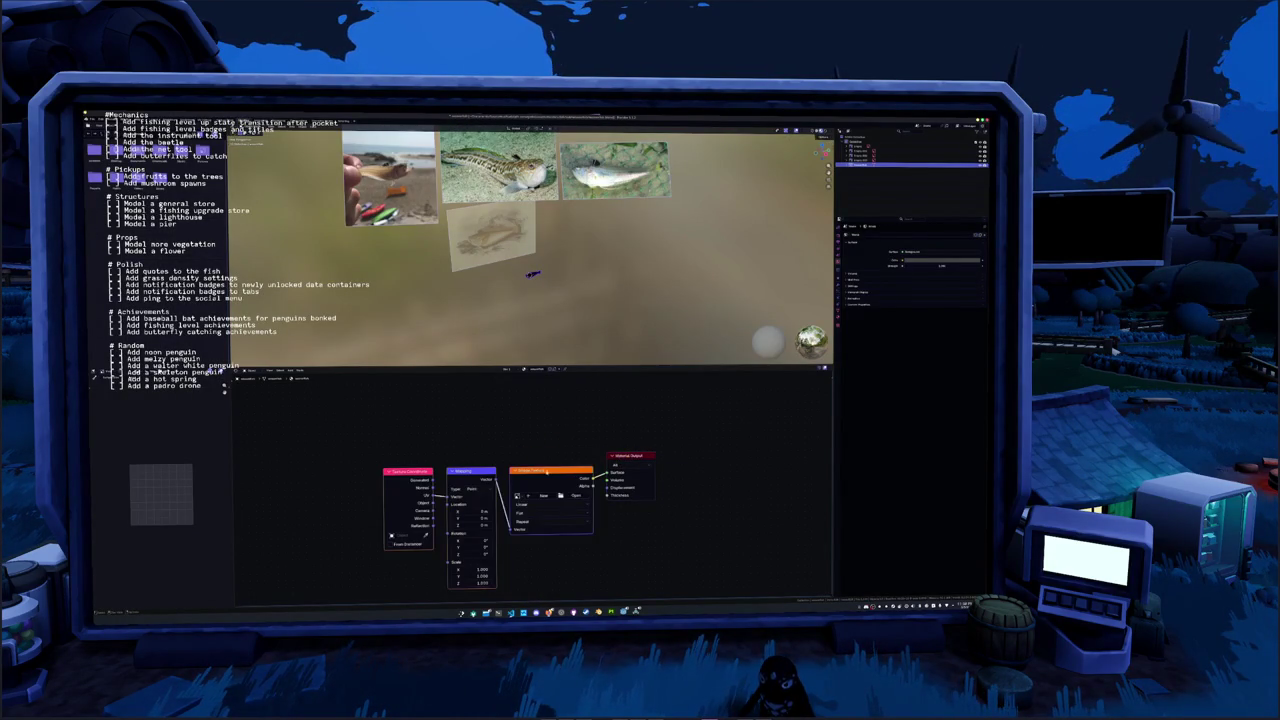
key(ctrl+z)
key(ctrl+z)
key(ctrl+z)
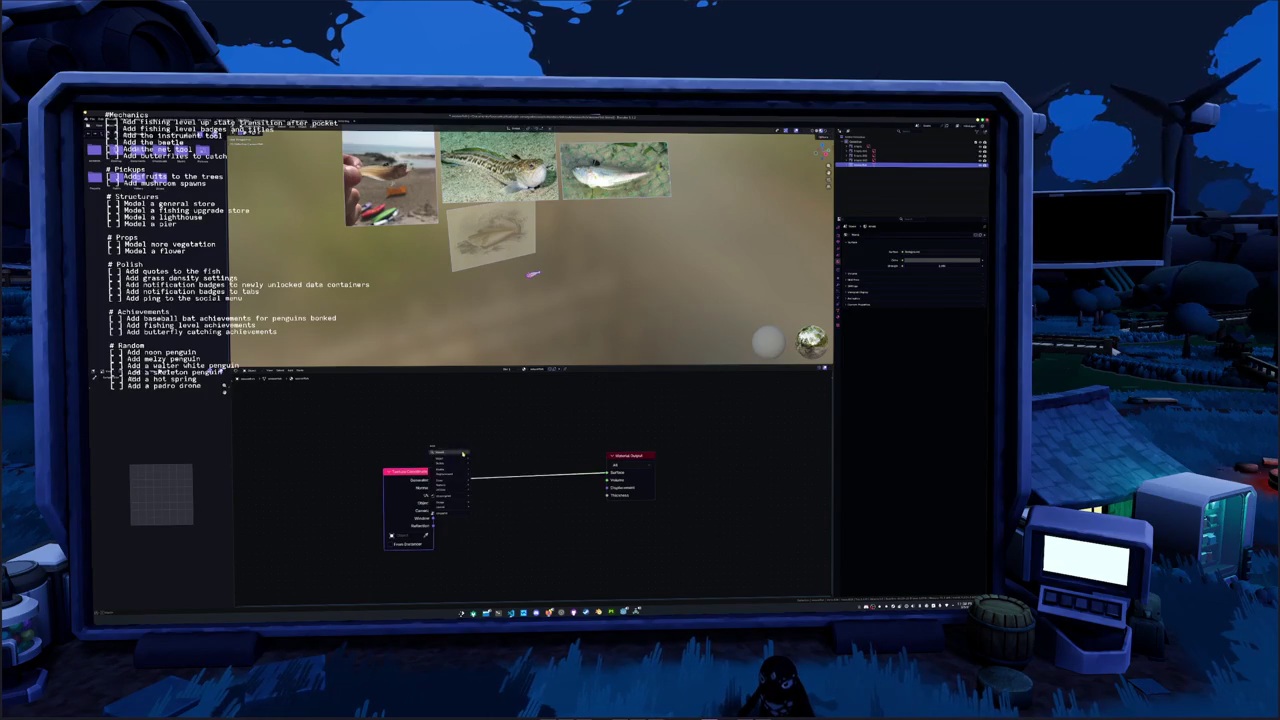
drag(424, 474, 474, 456)
click(492, 462)
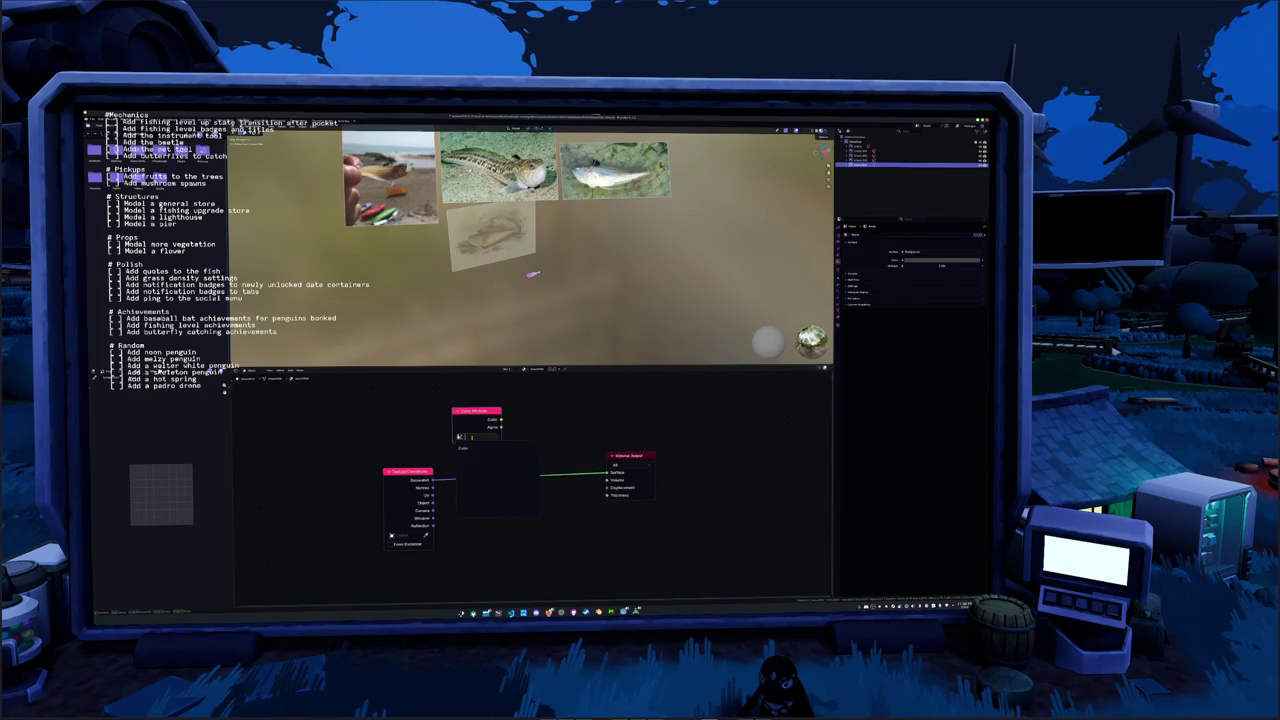
scroll(551, 318, up, 3)
middle_drag(551, 318, 550, 212)
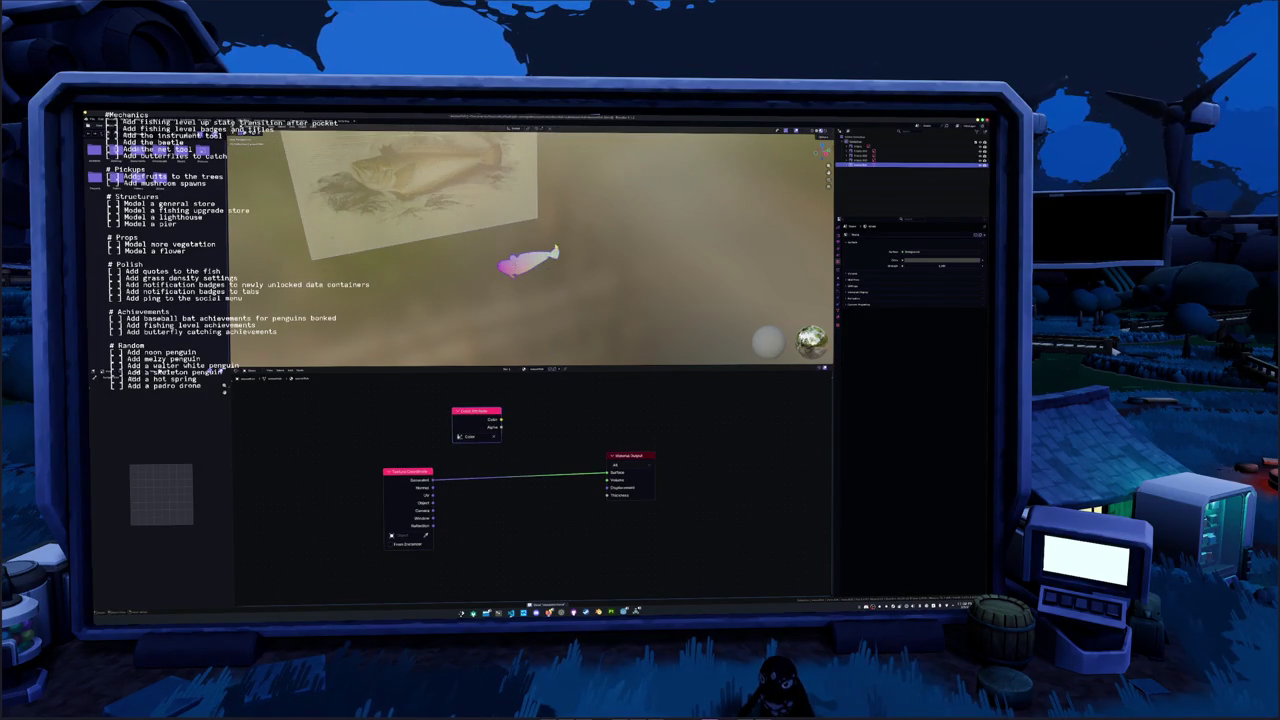
Change two render settings in the Properties panel and bring up the Append file browser
click(838, 300)
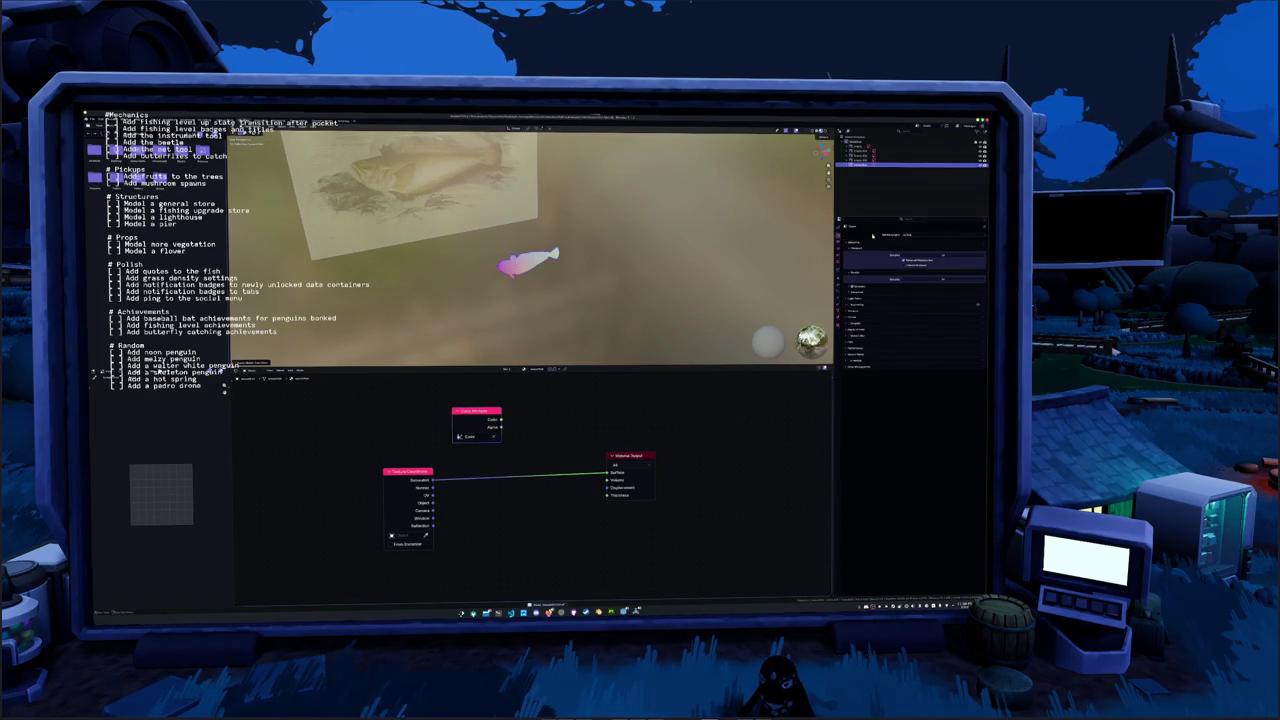
click(917, 238)
click(908, 265)
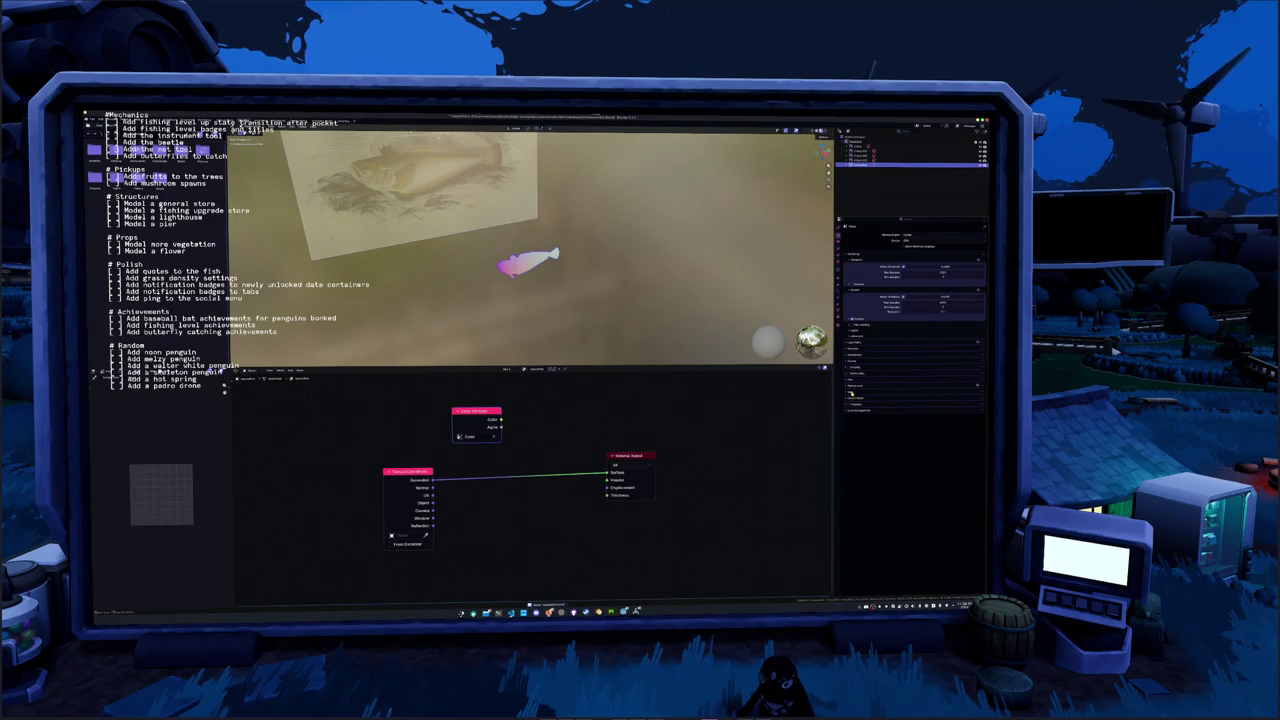
click(851, 393)
click(908, 474)
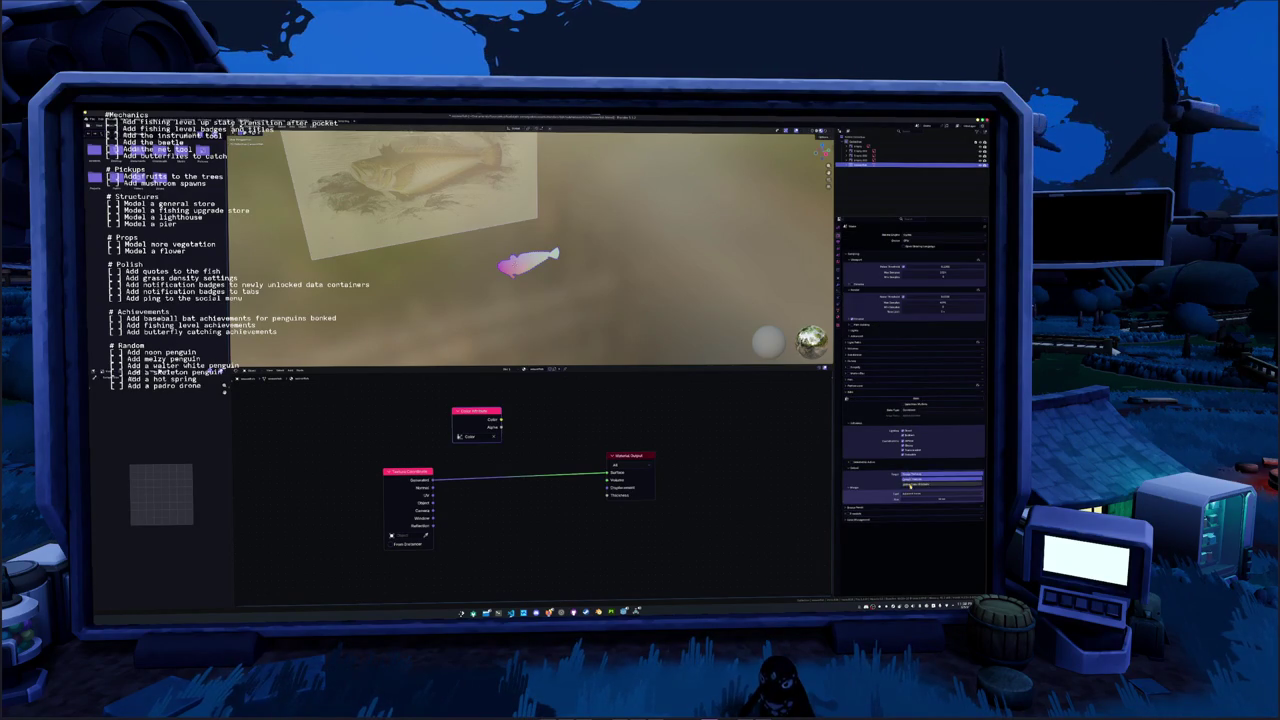
click(910, 485)
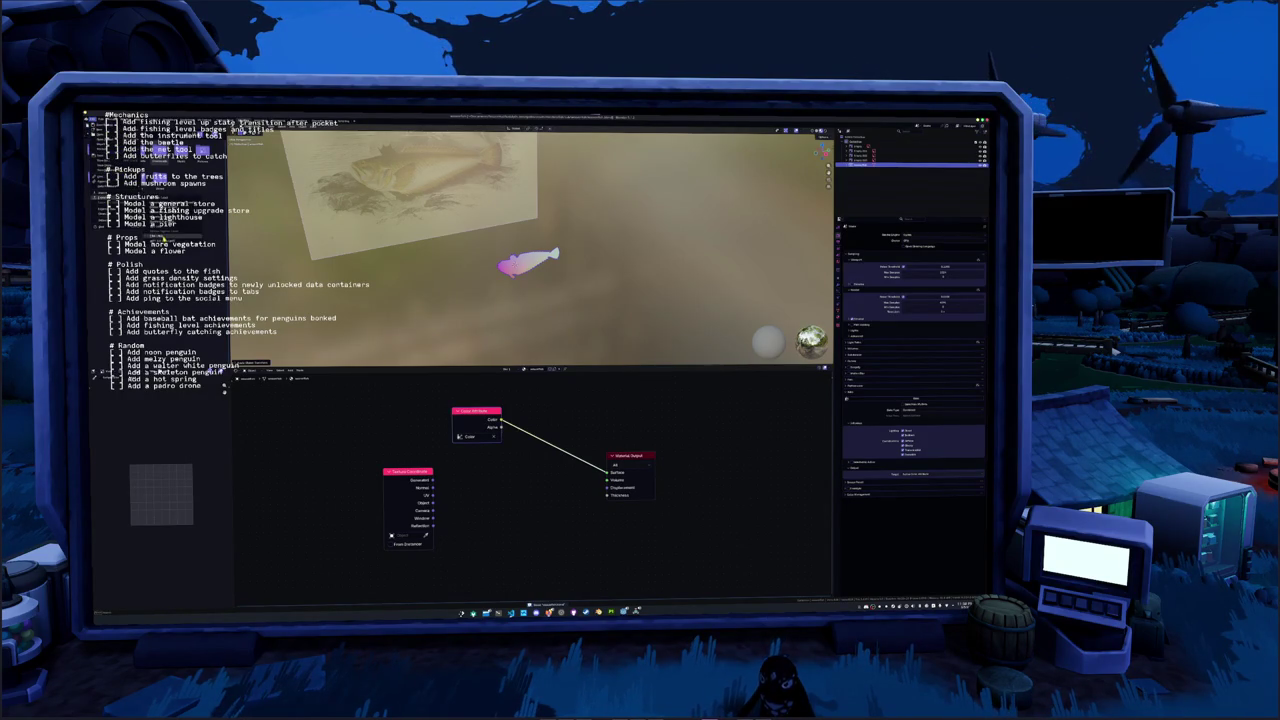
key(shift+F1)
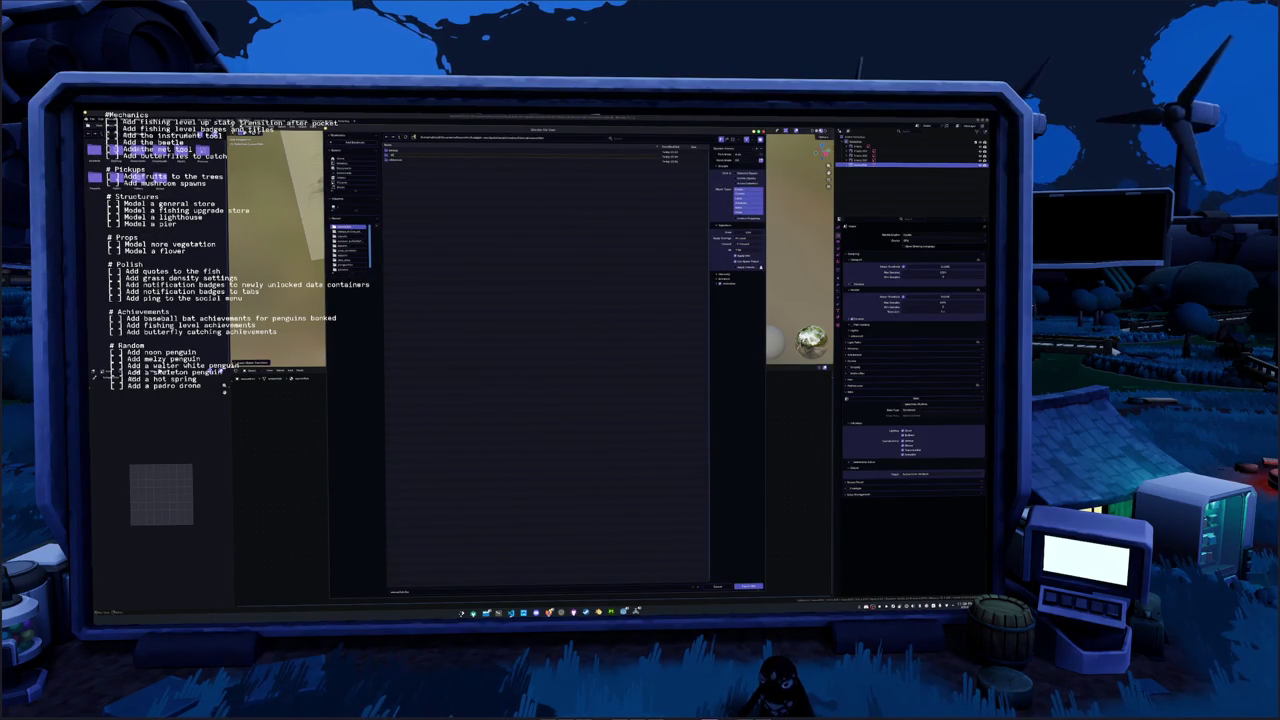
Append the fish object from the other .blend file's Object folder into the scene
double_click(400, 155)
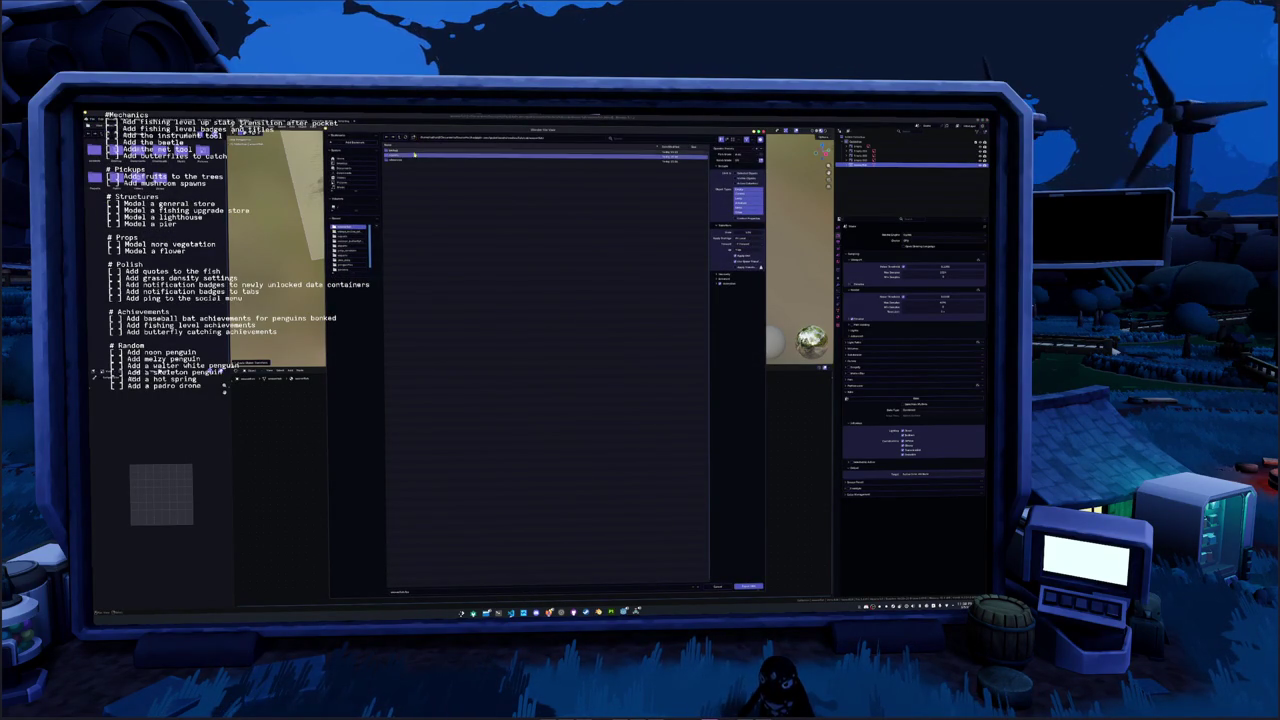
double_click(400, 156)
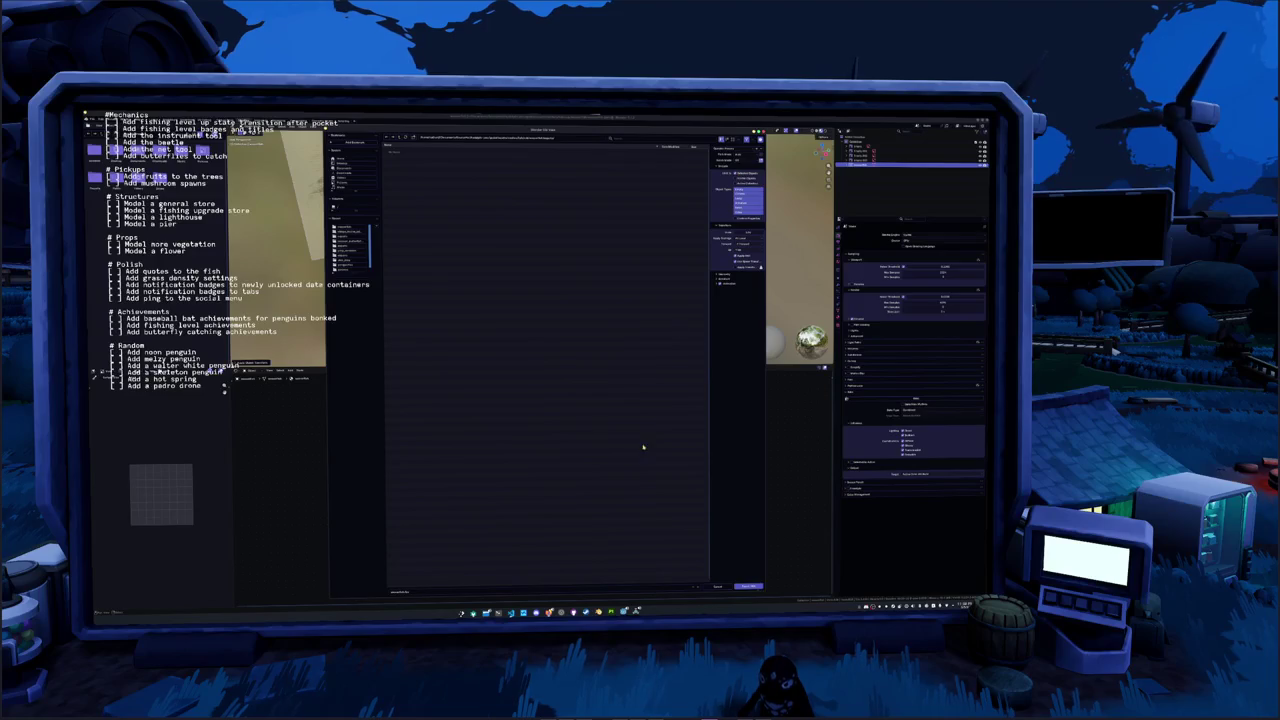
click(745, 585)
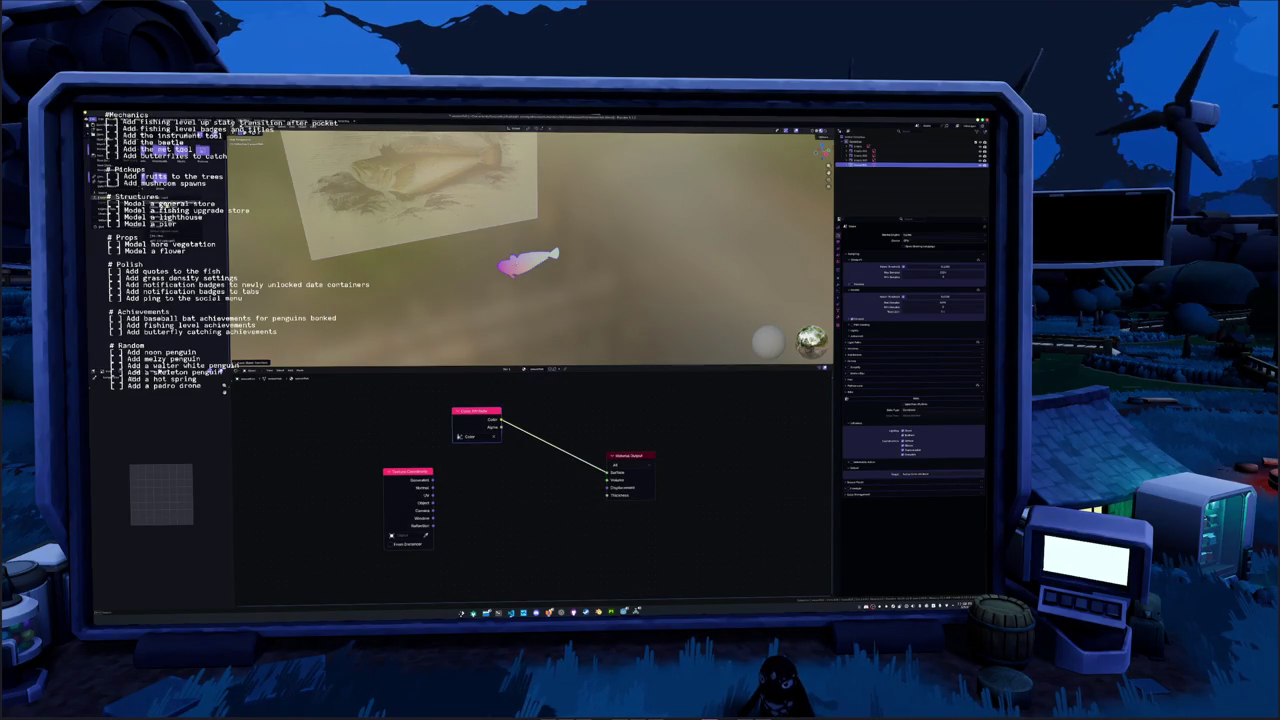
key(shift+F1)
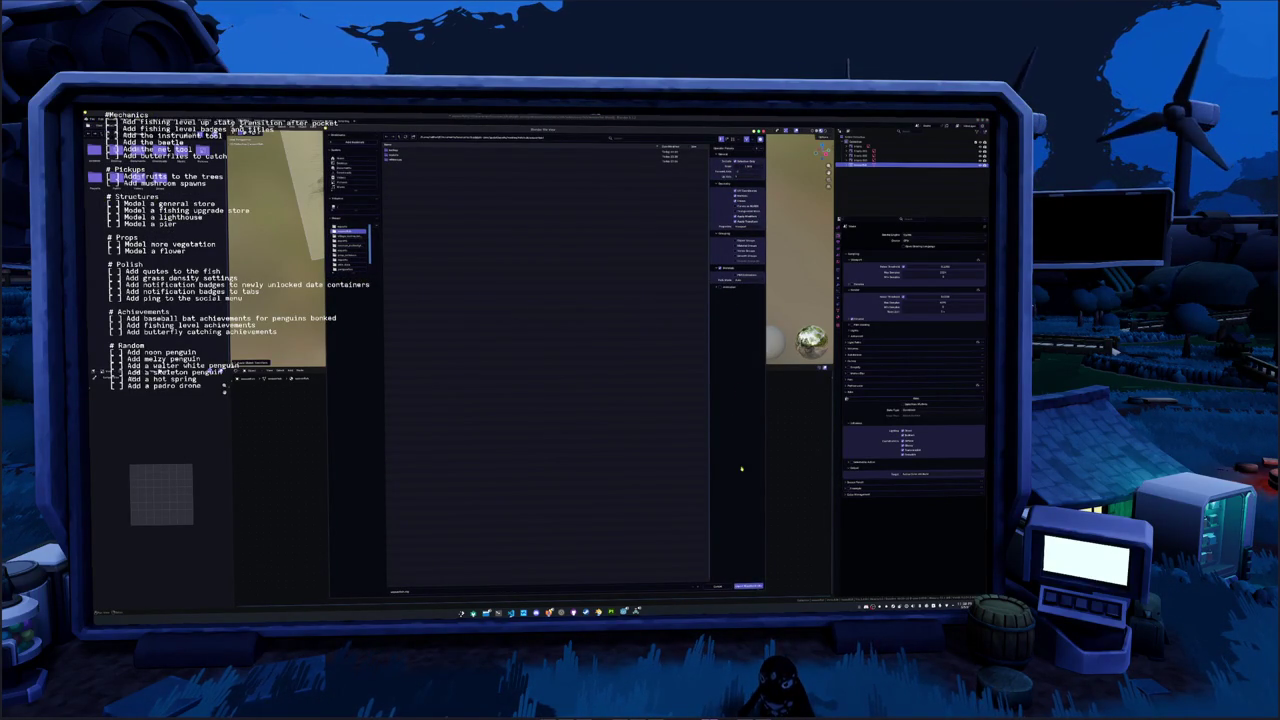
click(749, 586)
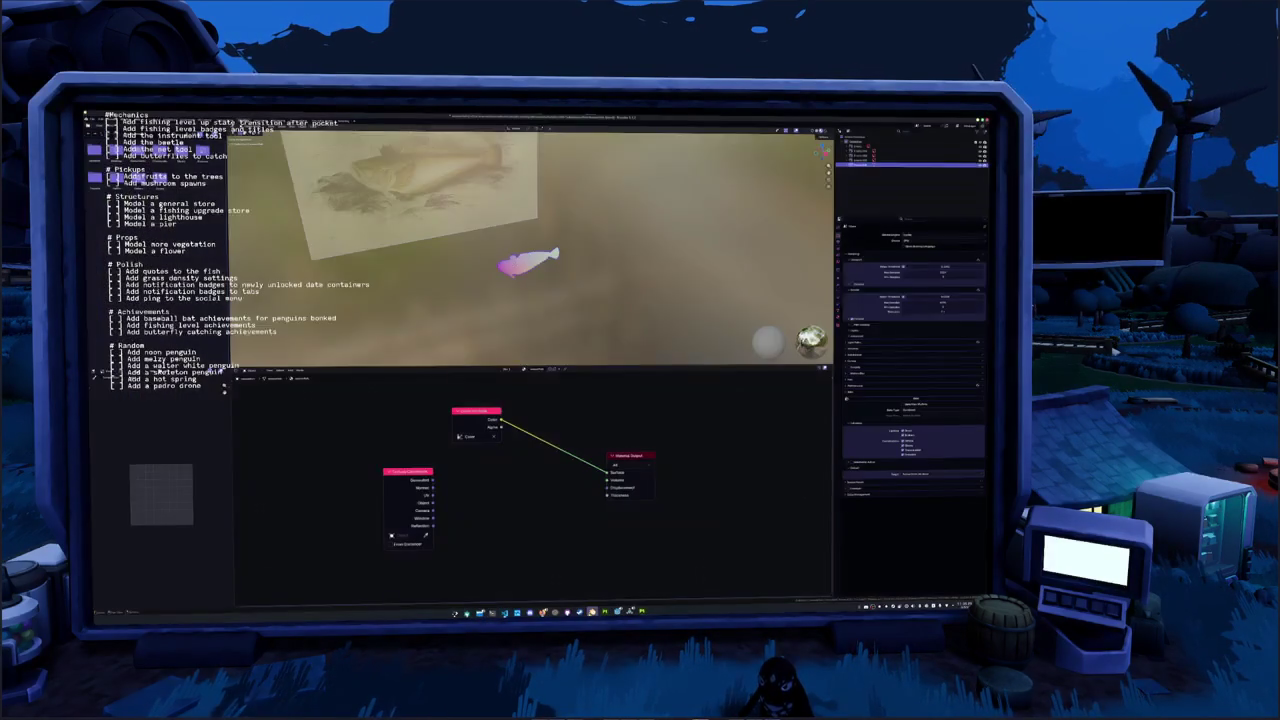
Close Blender, answering its save prompt, and restore the notebook, code and PDF windows
right_click(592, 609)
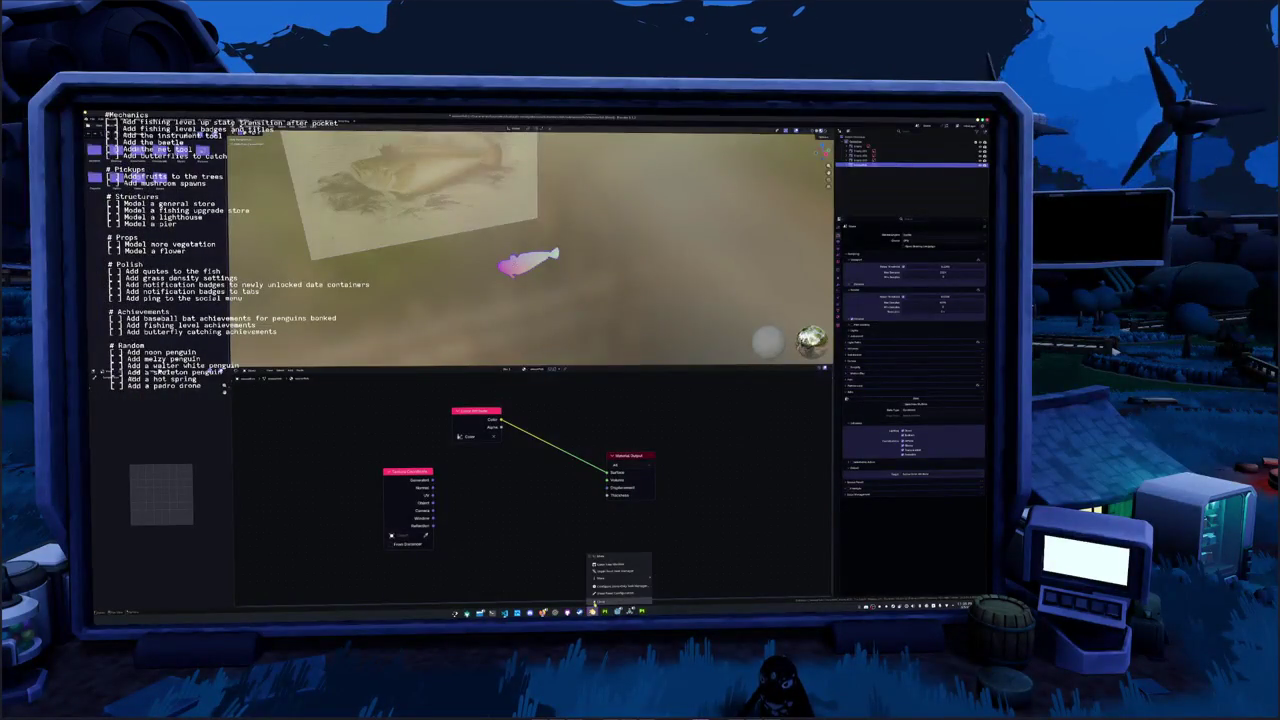
click(594, 601)
click(589, 372)
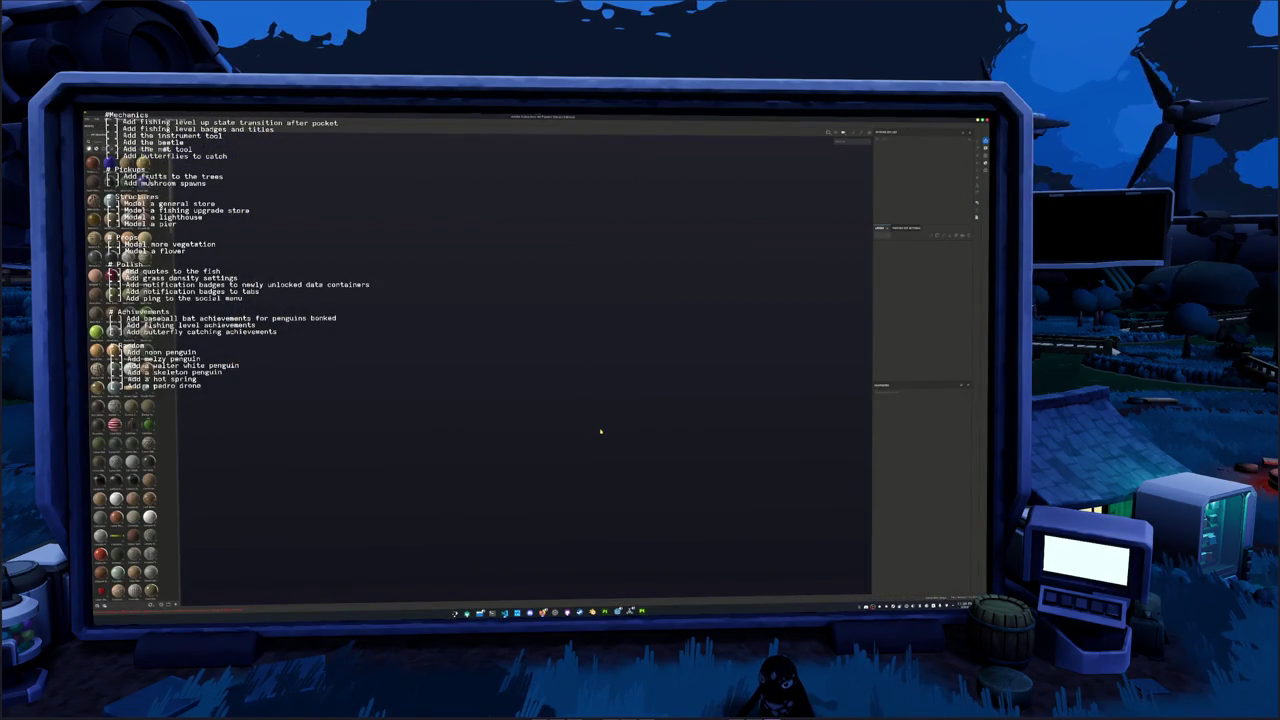
mouse_move(504, 612)
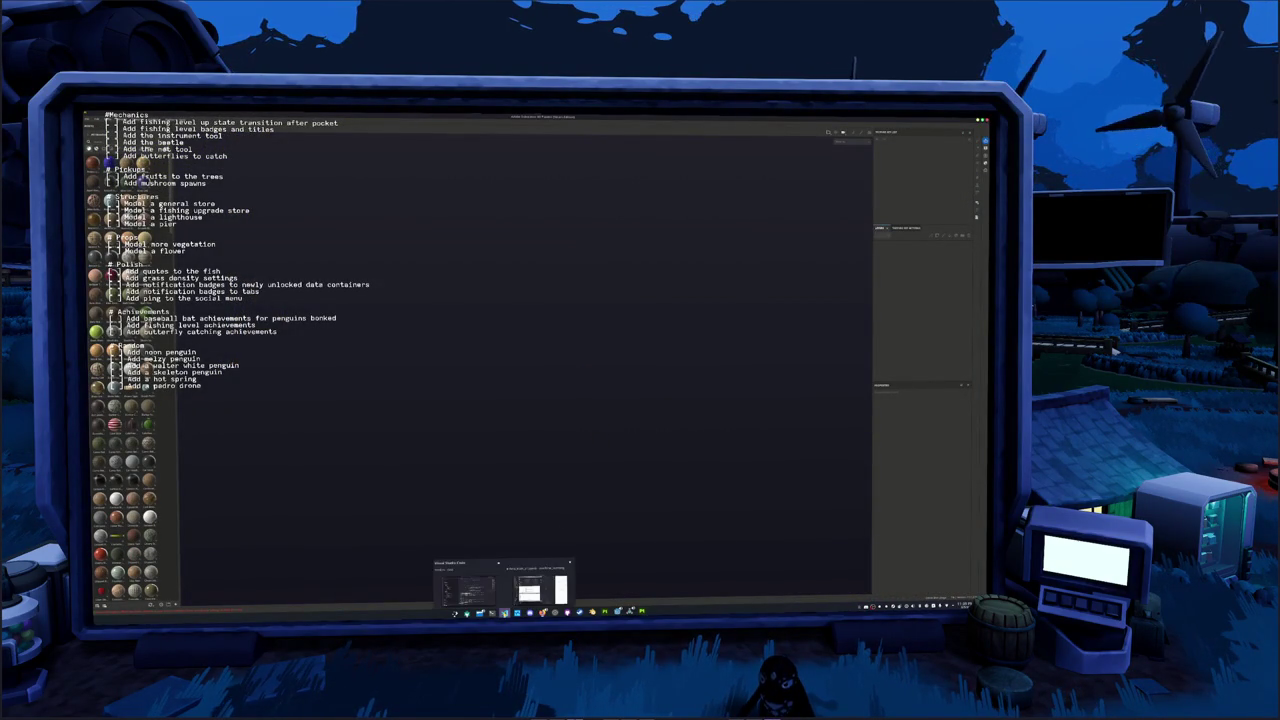
click(503, 585)
Scroll through the notebook's training logs and loss plots, then switch to Substance 3D Painter
scroll(433, 491, down, 1)
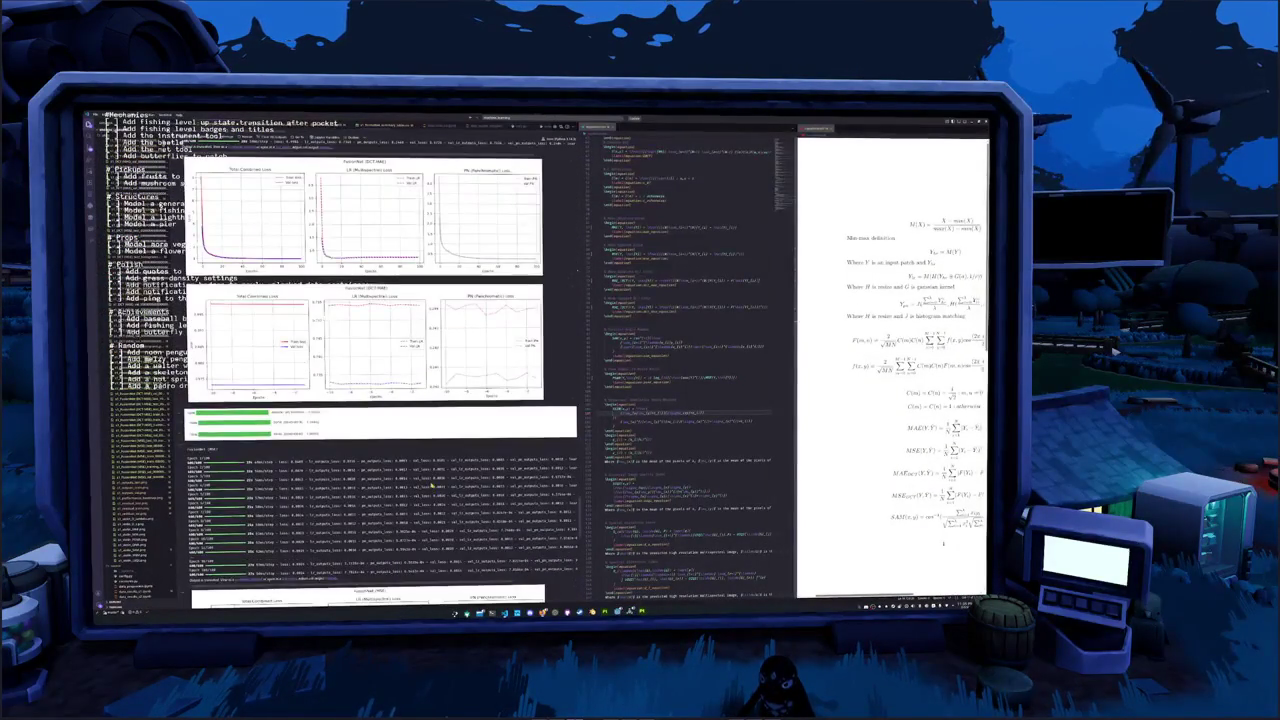
scroll(424, 478, down, 3)
scroll(422, 478, down, 3)
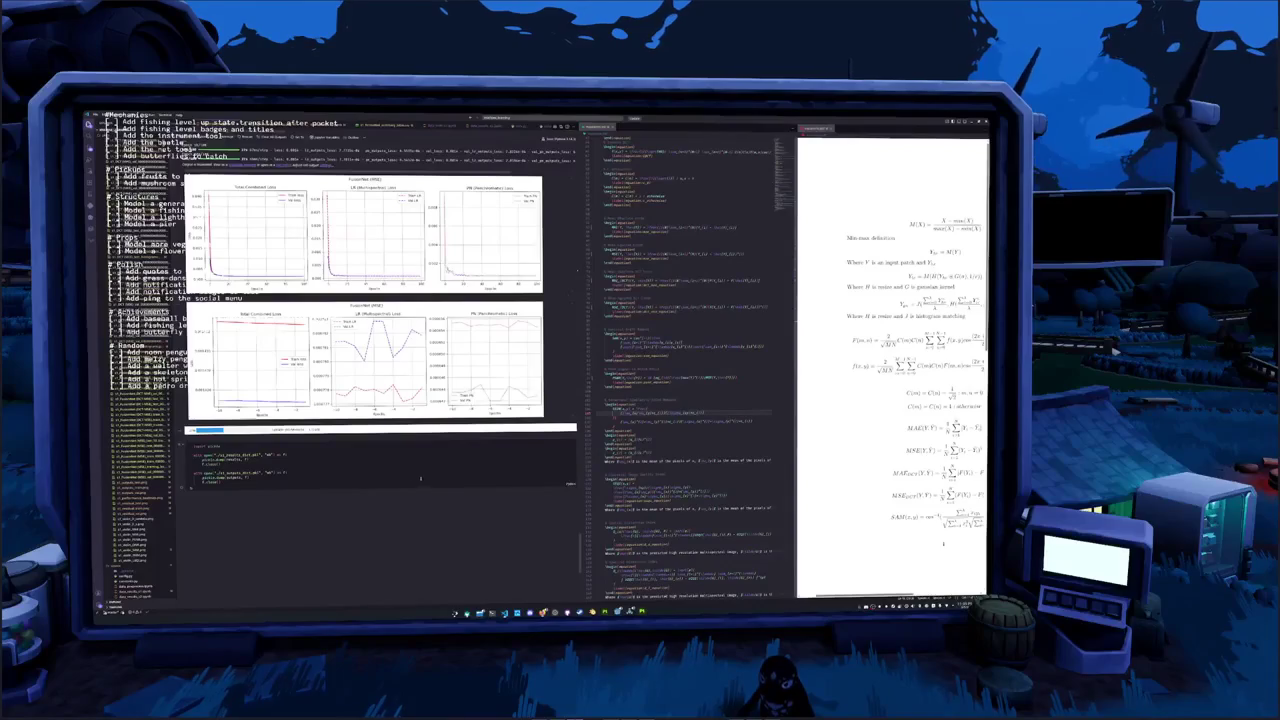
scroll(300, 437, up, 1)
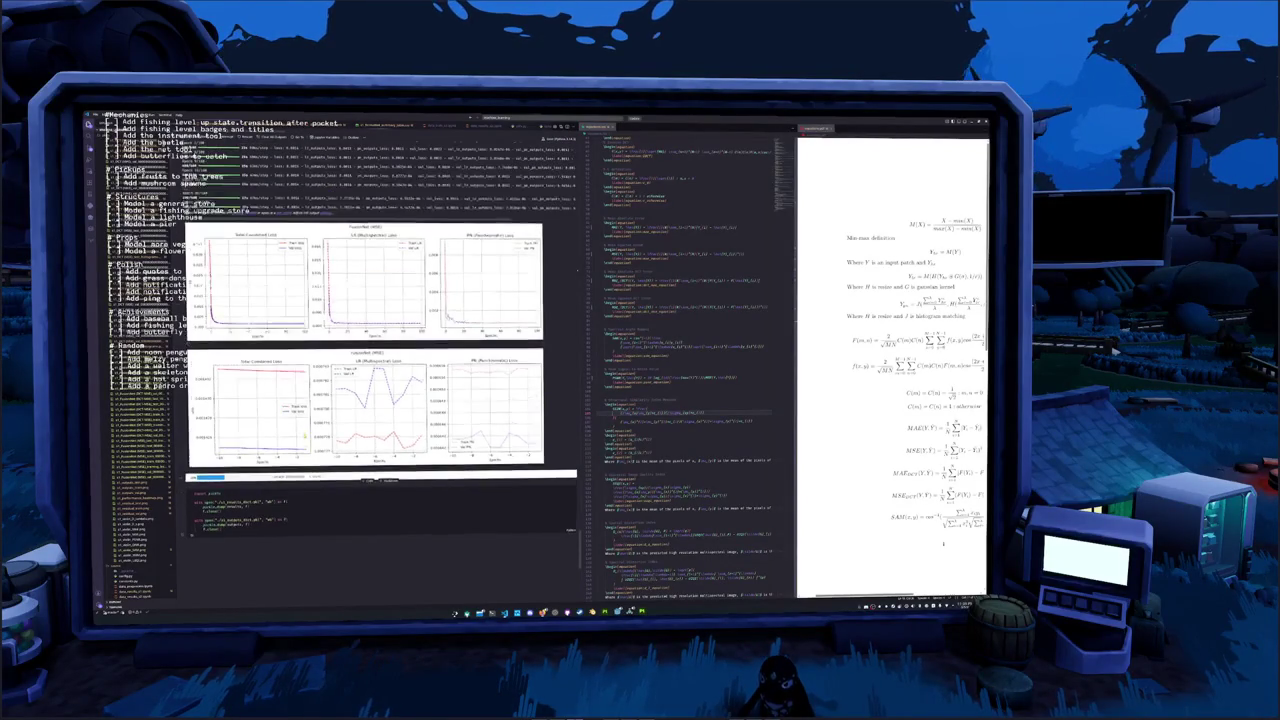
scroll(356, 419, up, 1)
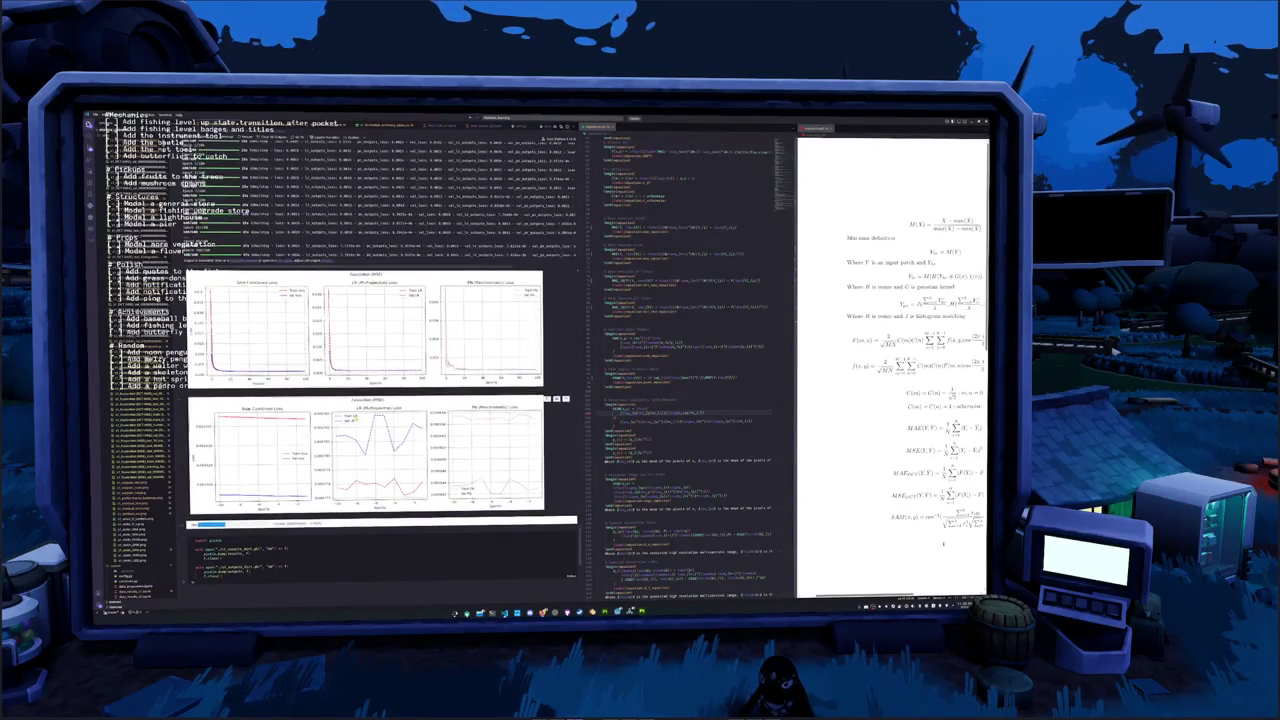
scroll(356, 419, up, 3)
drag(560, 247, 560, 315)
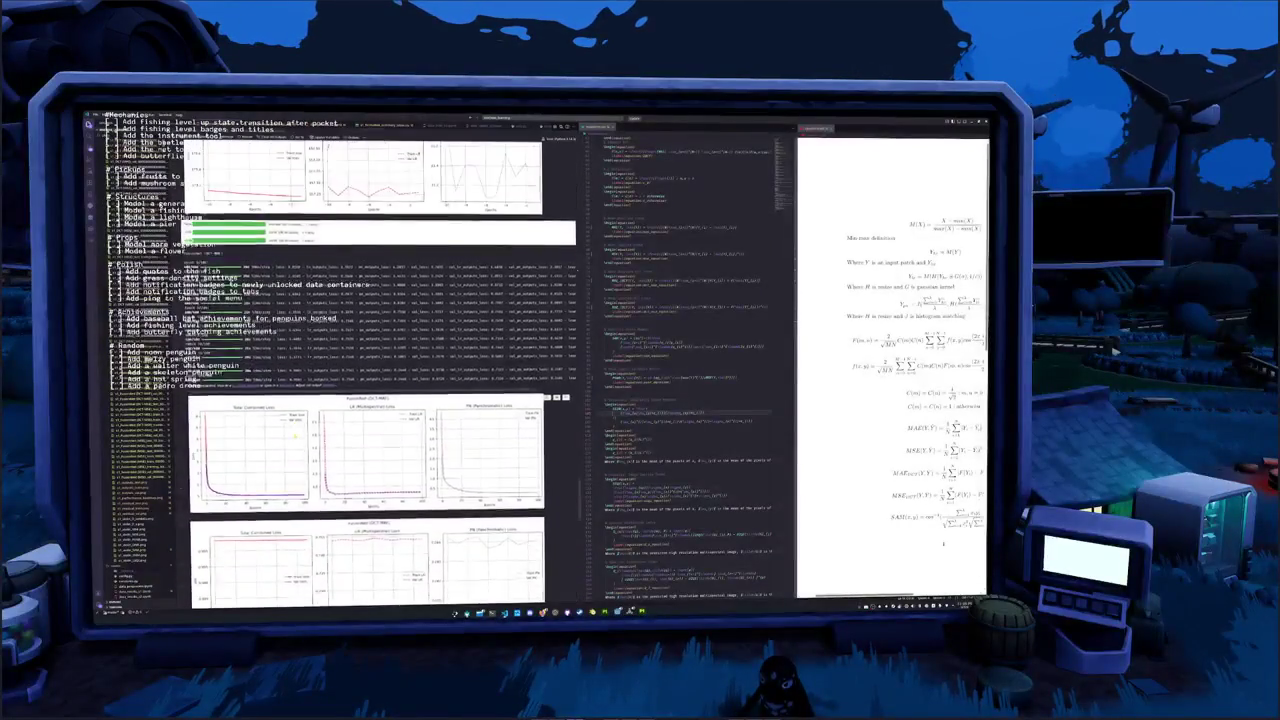
scroll(273, 431, up, 3)
scroll(273, 431, up, 3)
scroll(273, 431, up, 3)
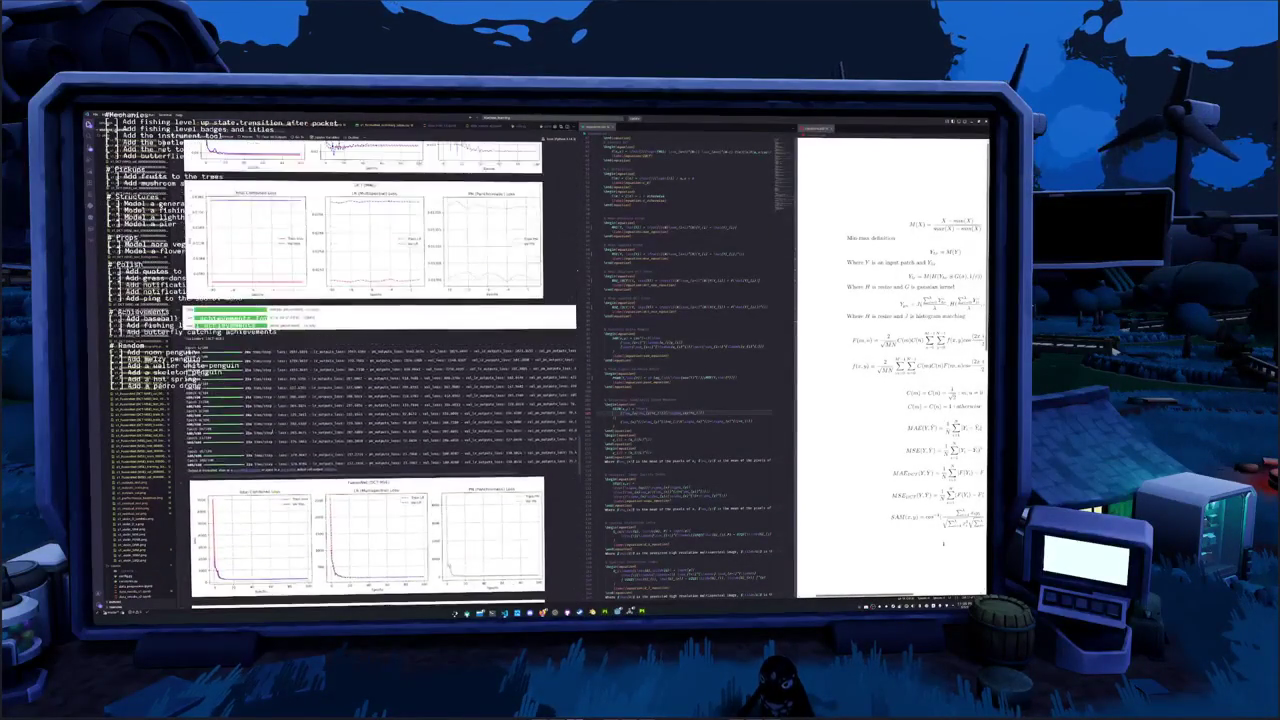
scroll(273, 431, up, 3)
scroll(272, 430, up, 3)
scroll(272, 430, up, 3)
scroll(272, 430, up, 3)
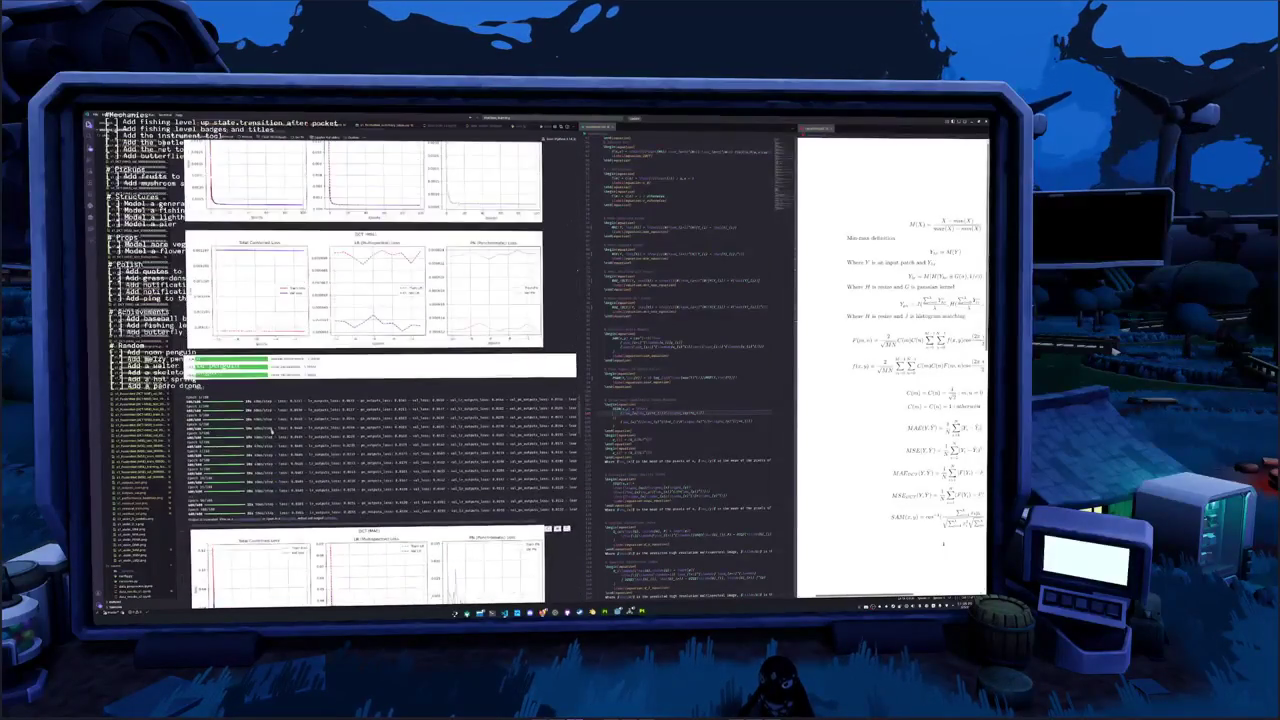
scroll(270, 428, up, 3)
scroll(270, 428, up, 3)
scroll(268, 430, up, 3)
scroll(265, 432, up, 3)
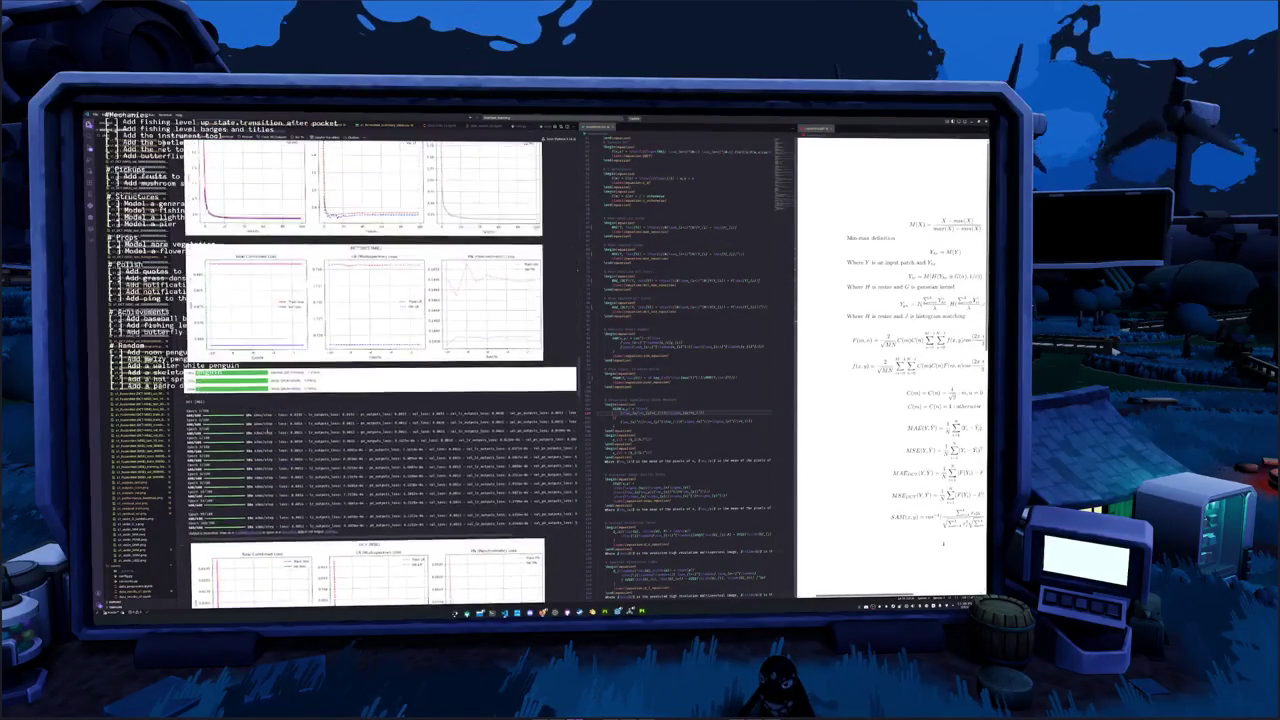
scroll(262, 435, up, 3)
scroll(262, 433, up, 3)
scroll(262, 433, up, 3)
scroll(262, 433, up, 3)
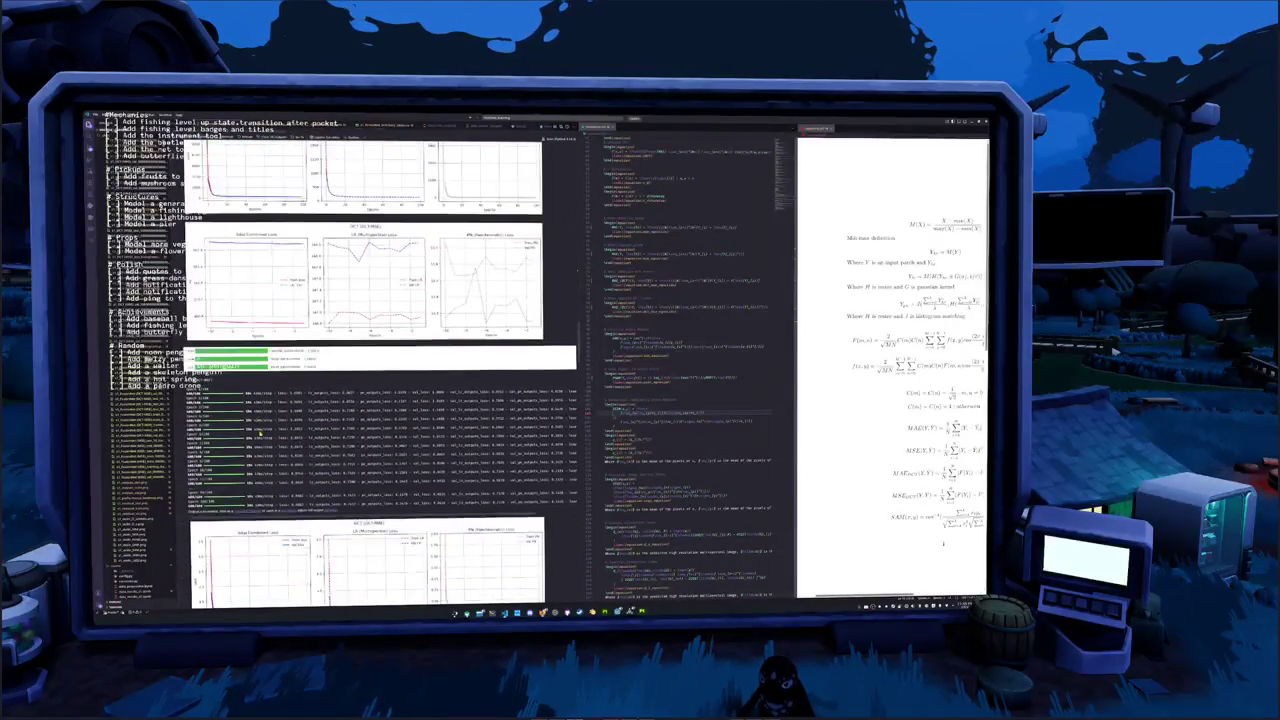
scroll(261, 433, up, 3)
scroll(261, 433, up, 3)
scroll(260, 433, up, 3)
scroll(259, 433, up, 3)
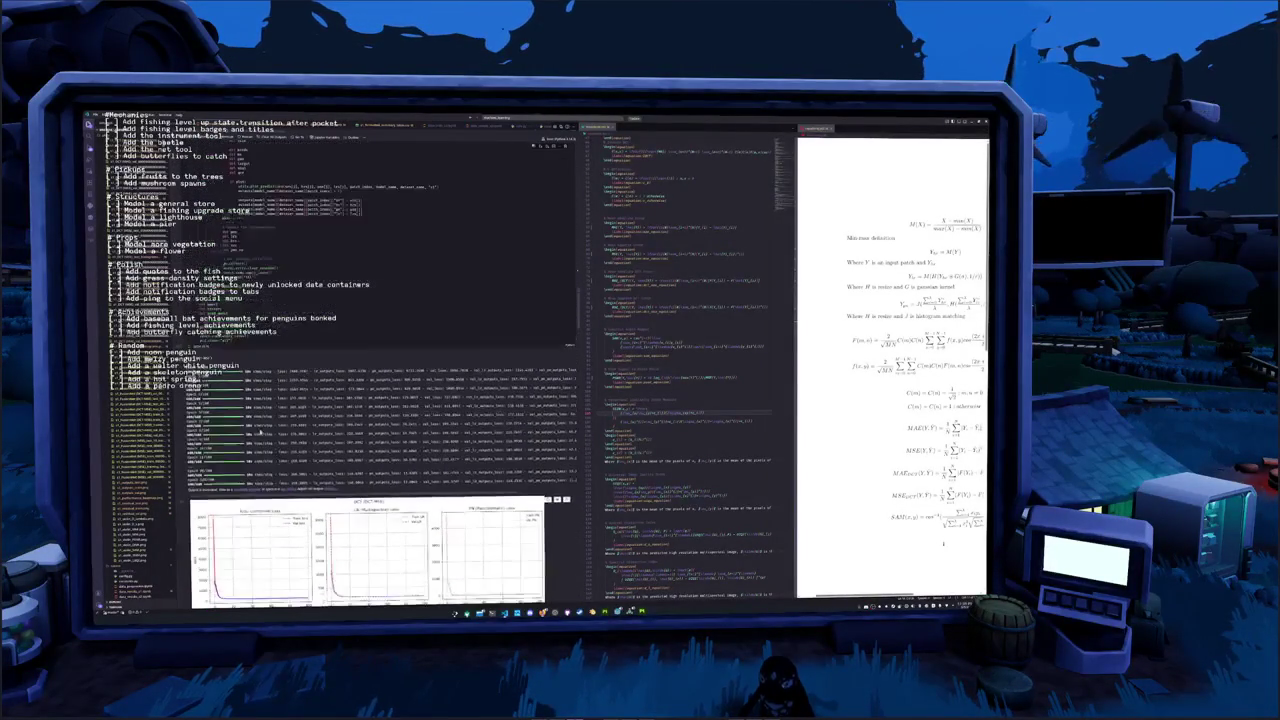
scroll(261, 433, down, 2)
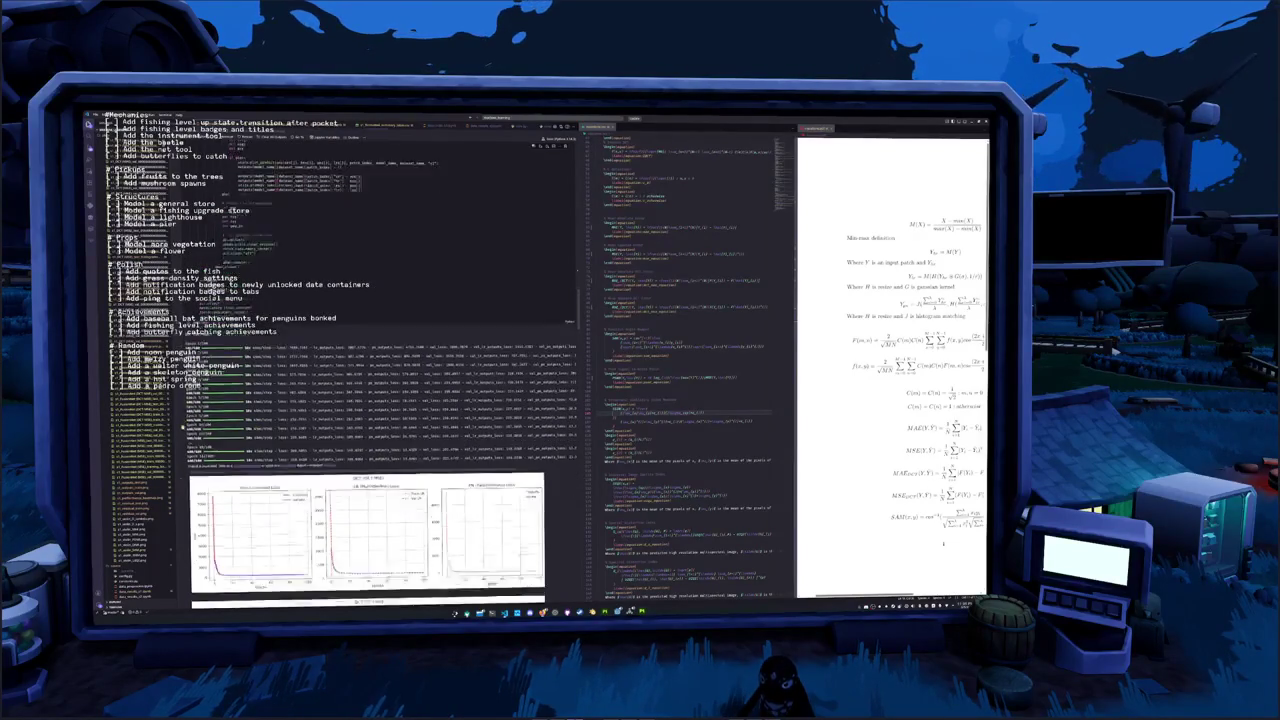
scroll(261, 433, down, 3)
scroll(261, 433, down, 3)
scroll(261, 433, down, 3)
scroll(182, 429, down, 3)
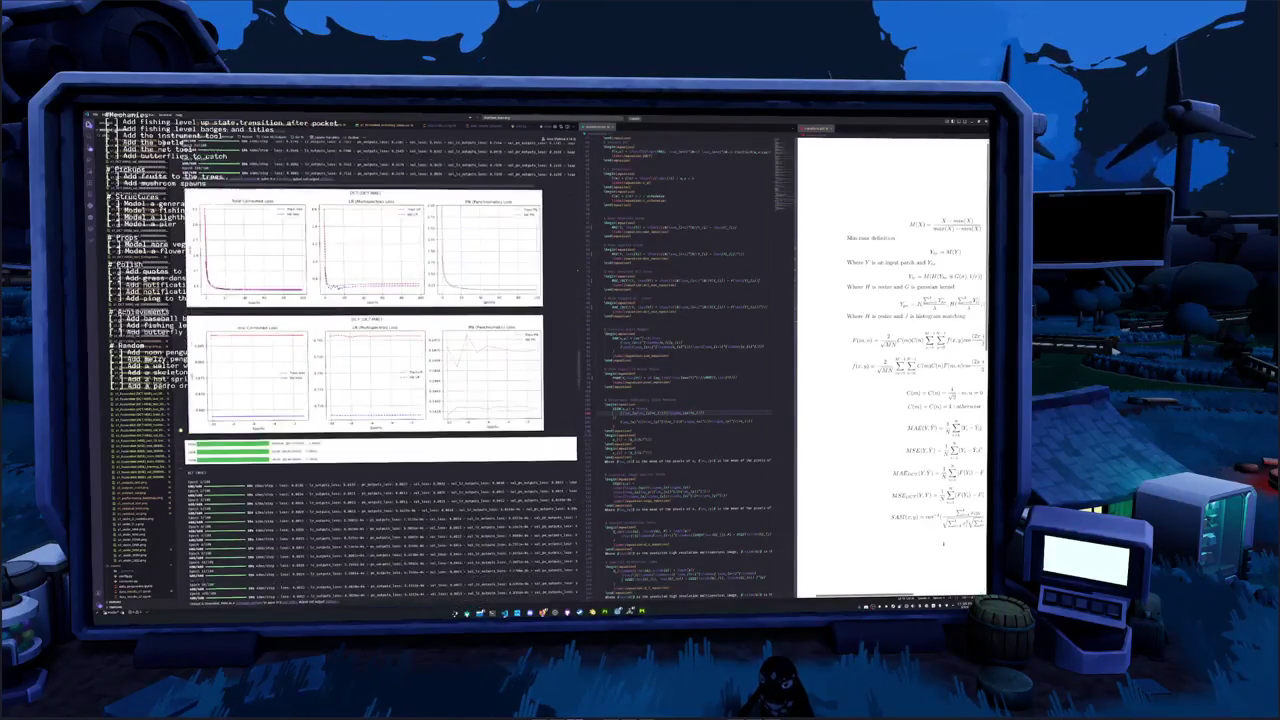
scroll(181, 429, down, 2)
scroll(180, 428, down, 3)
scroll(178, 428, down, 3)
scroll(178, 428, down, 3)
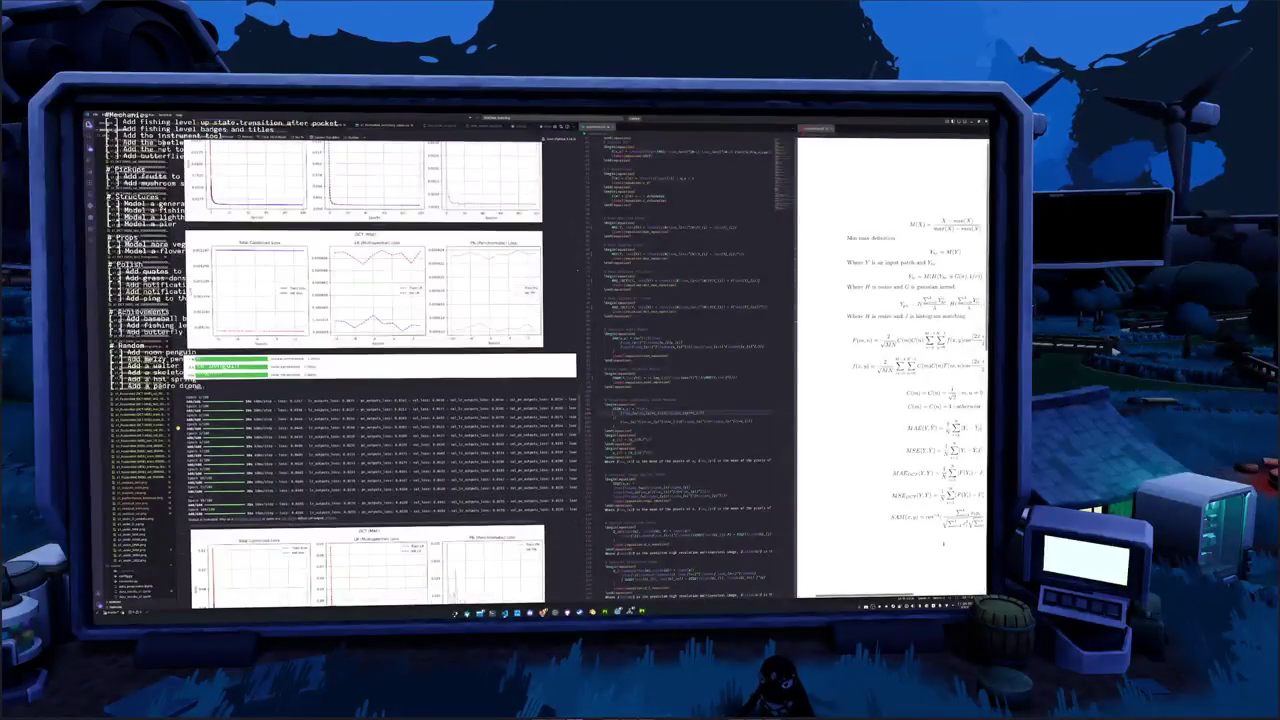
scroll(178, 428, down, 3)
scroll(178, 428, down, 3)
scroll(178, 428, down, 3)
scroll(178, 424, down, 3)
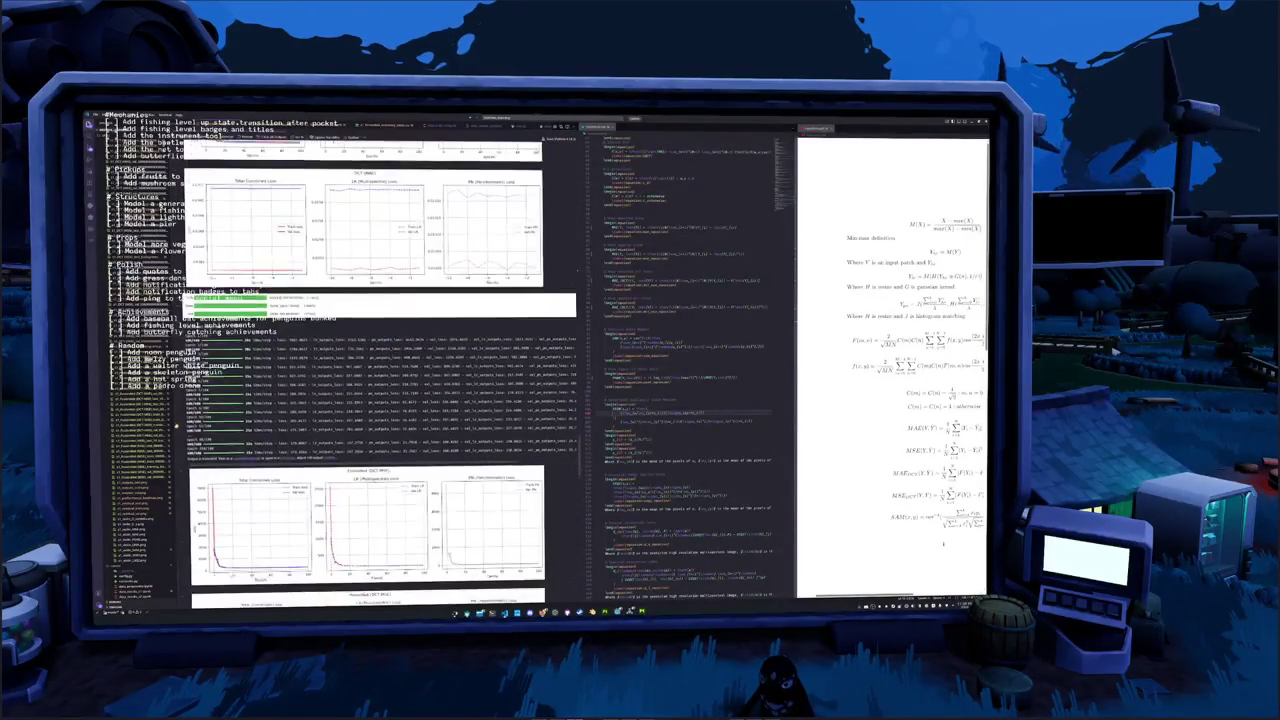
scroll(178, 424, down, 3)
scroll(178, 424, down, 3)
scroll(178, 424, down, 3)
scroll(178, 424, down, 3)
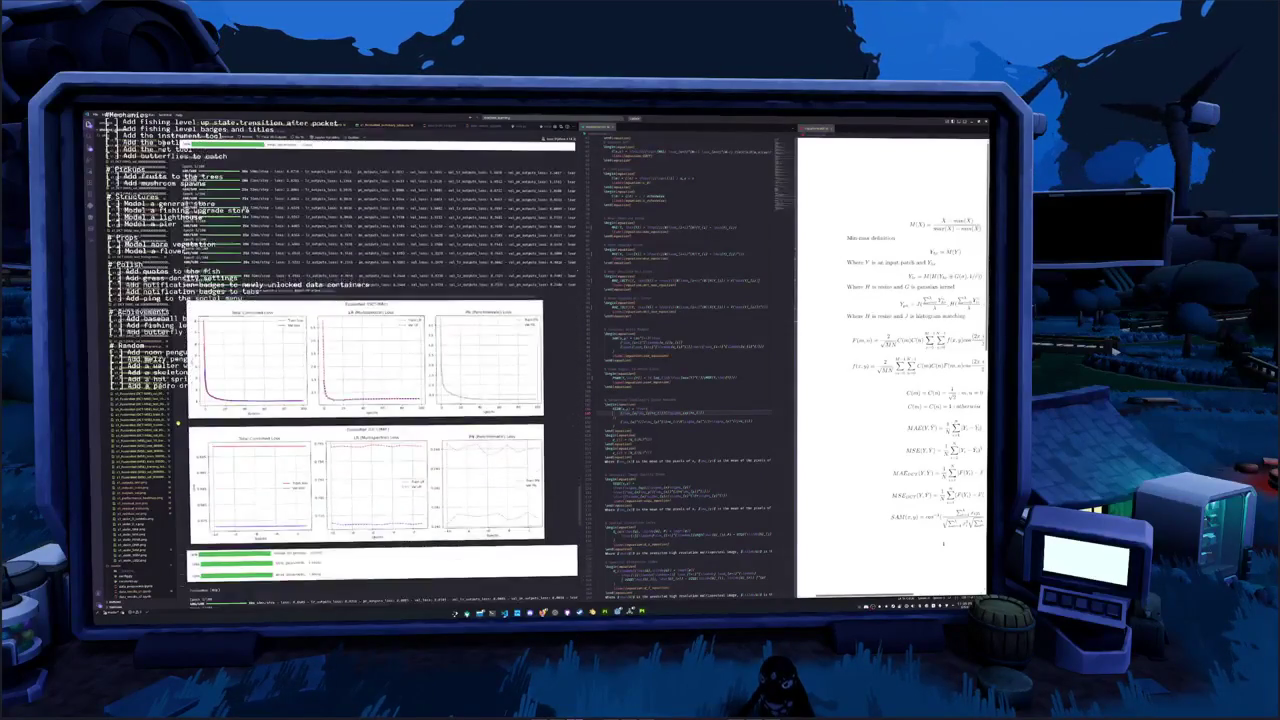
scroll(178, 424, down, 3)
scroll(178, 424, down, 3)
scroll(178, 422, down, 3)
scroll(178, 422, down, 3)
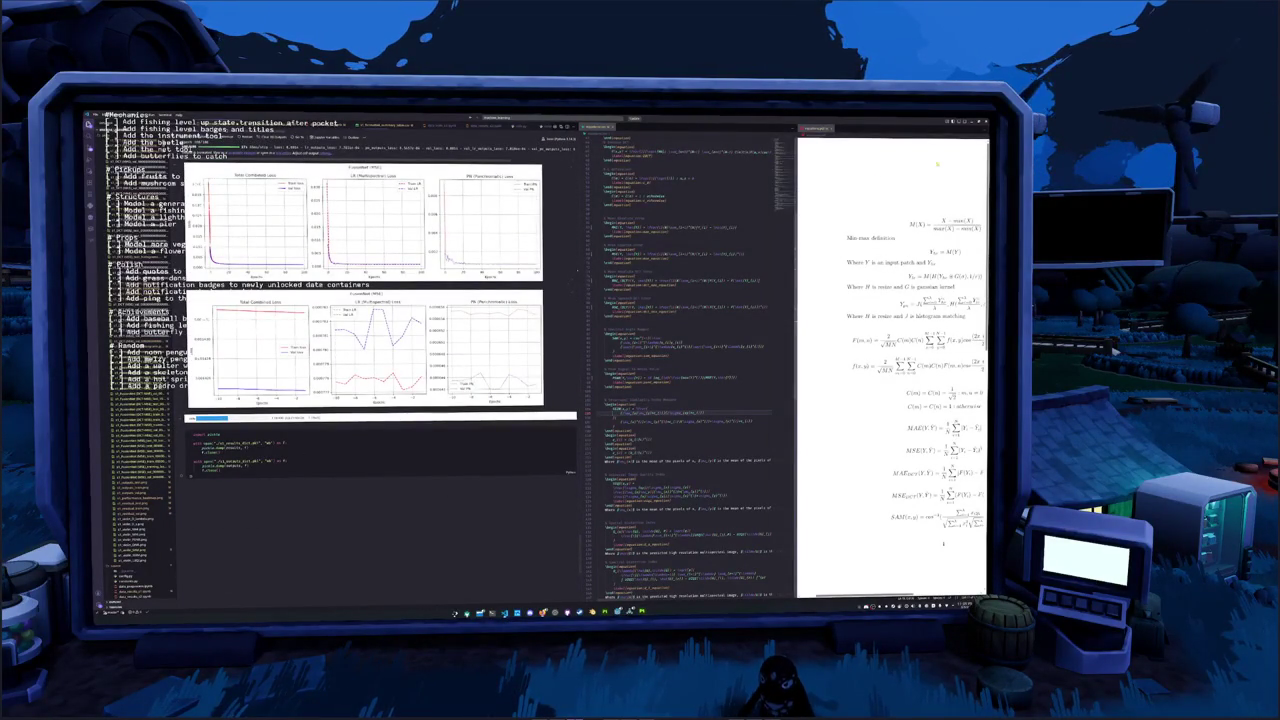
key(alt+Tab)
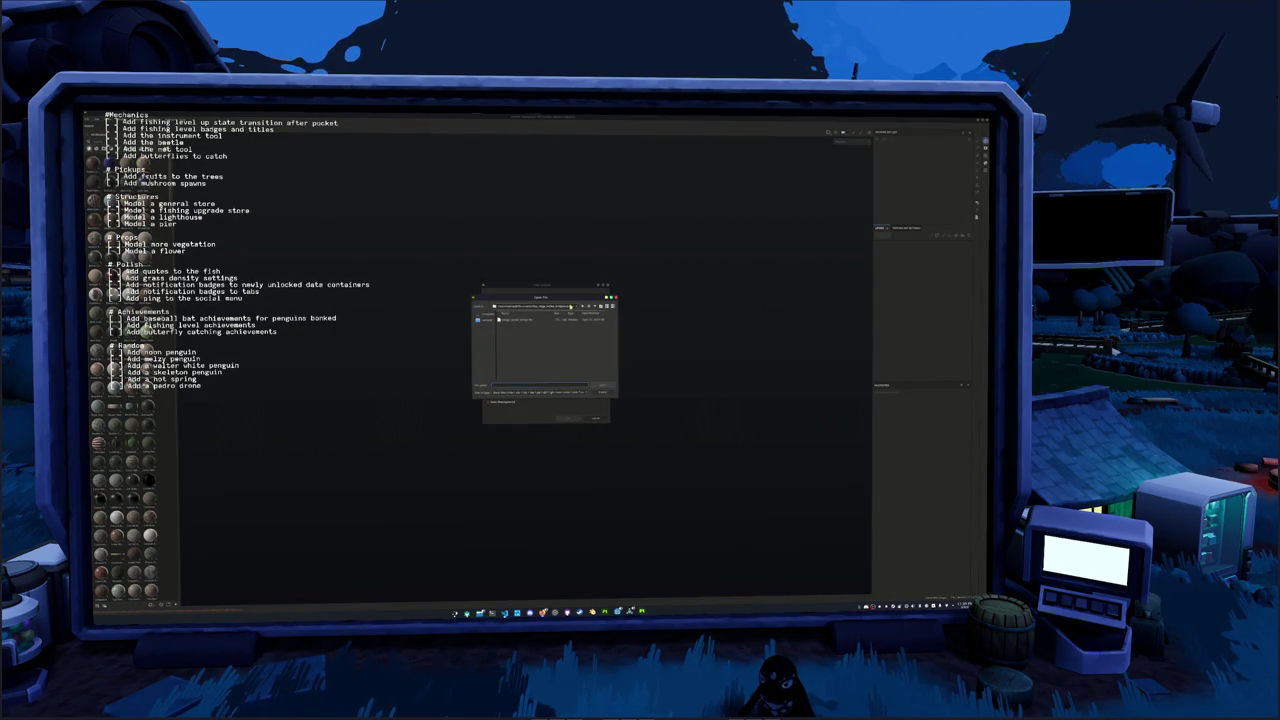
Create a new project from the exported fish mesh with the chosen texture resolution
click(594, 309)
click(594, 309)
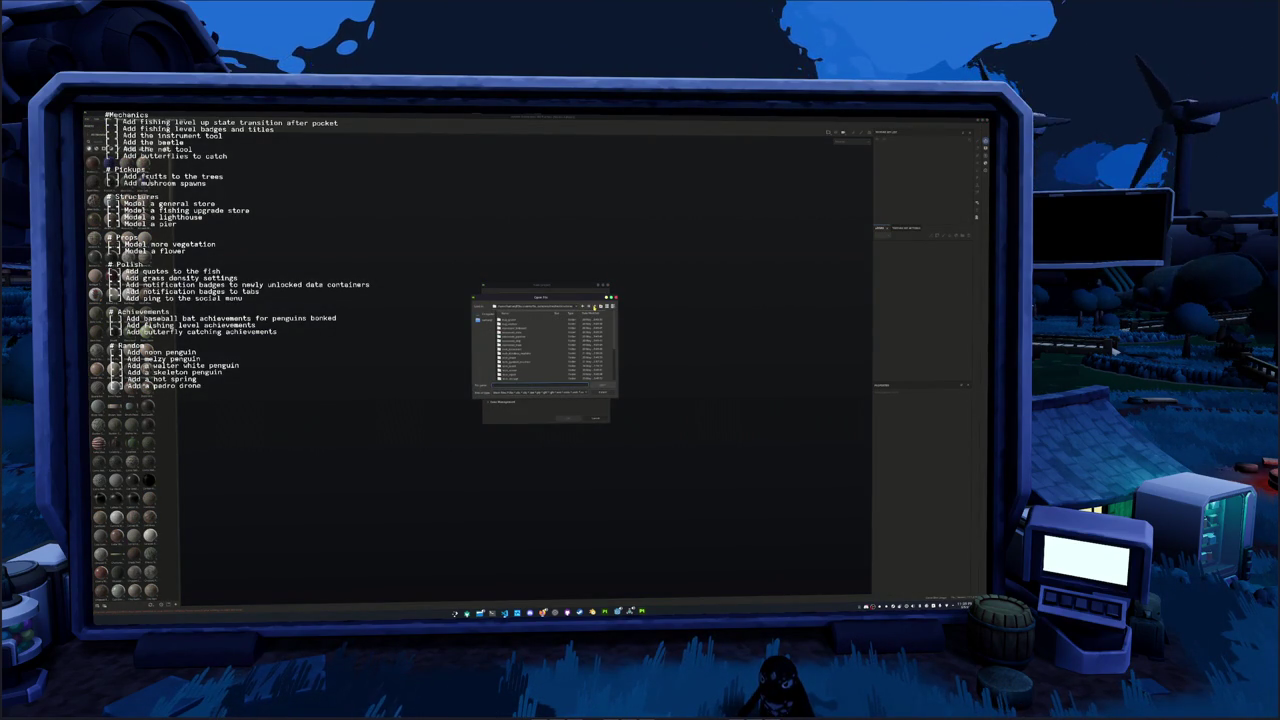
click(589, 310)
double_click(510, 332)
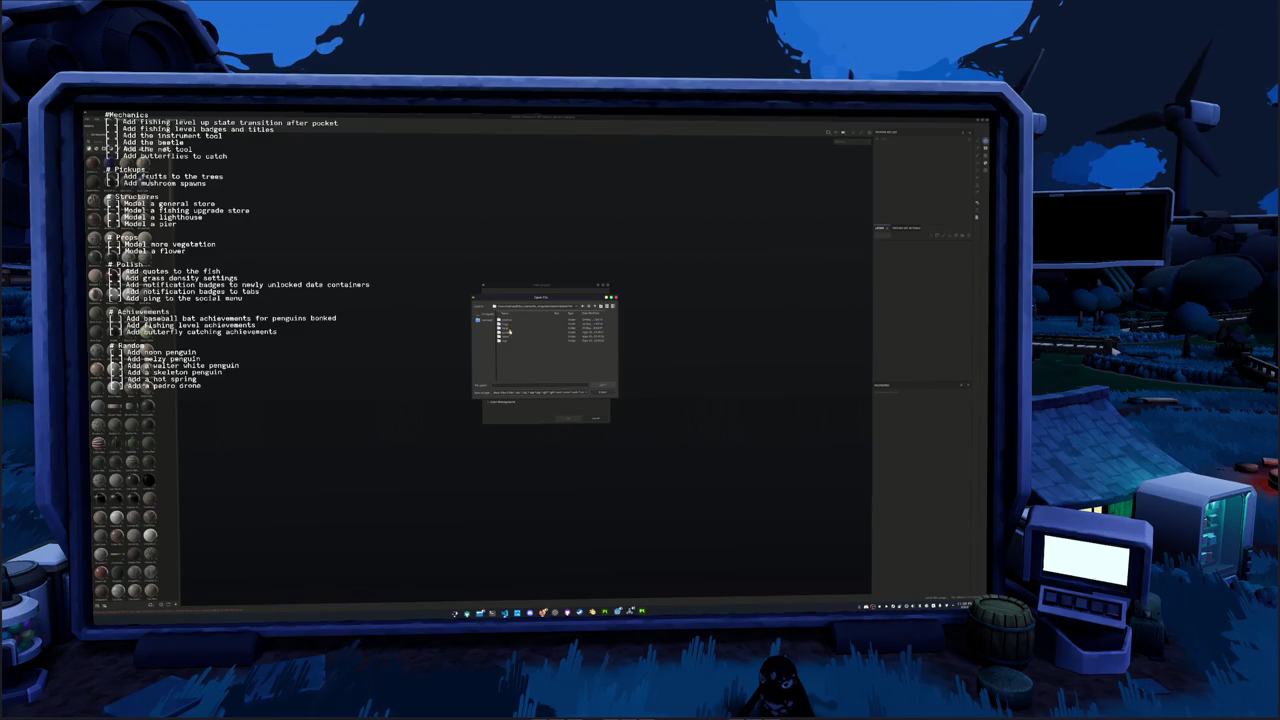
double_click(508, 342)
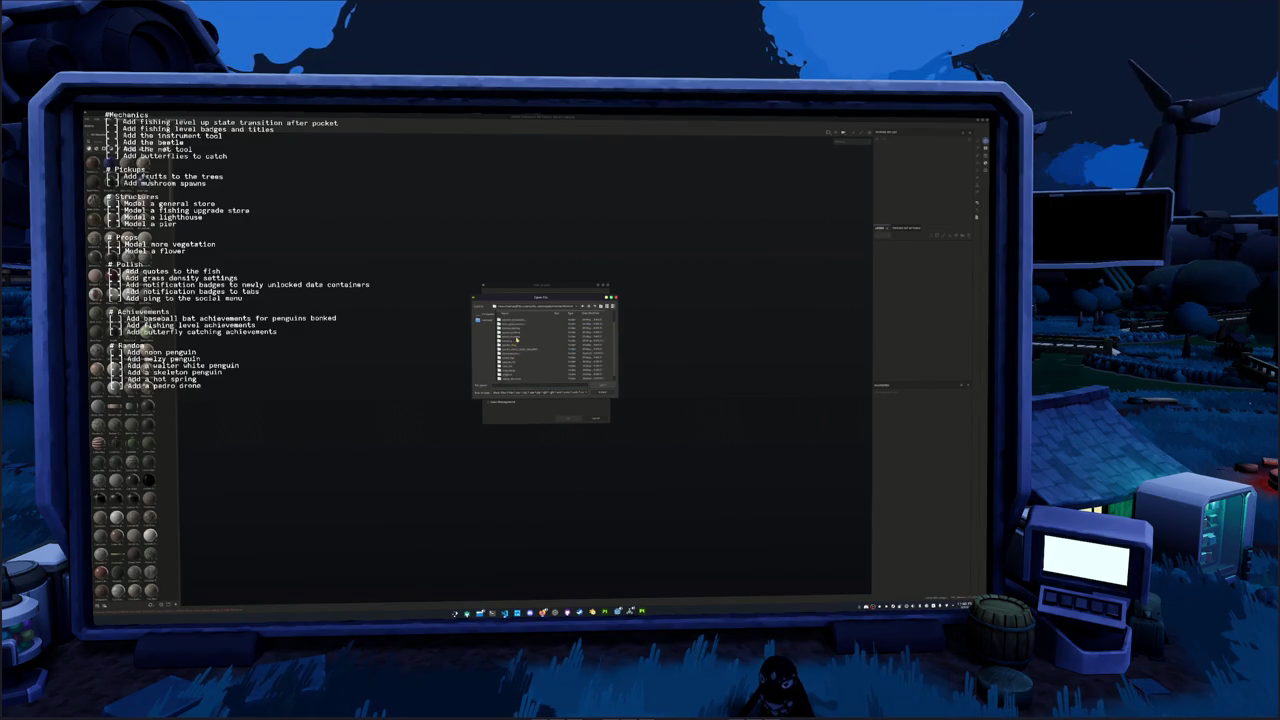
double_click(512, 376)
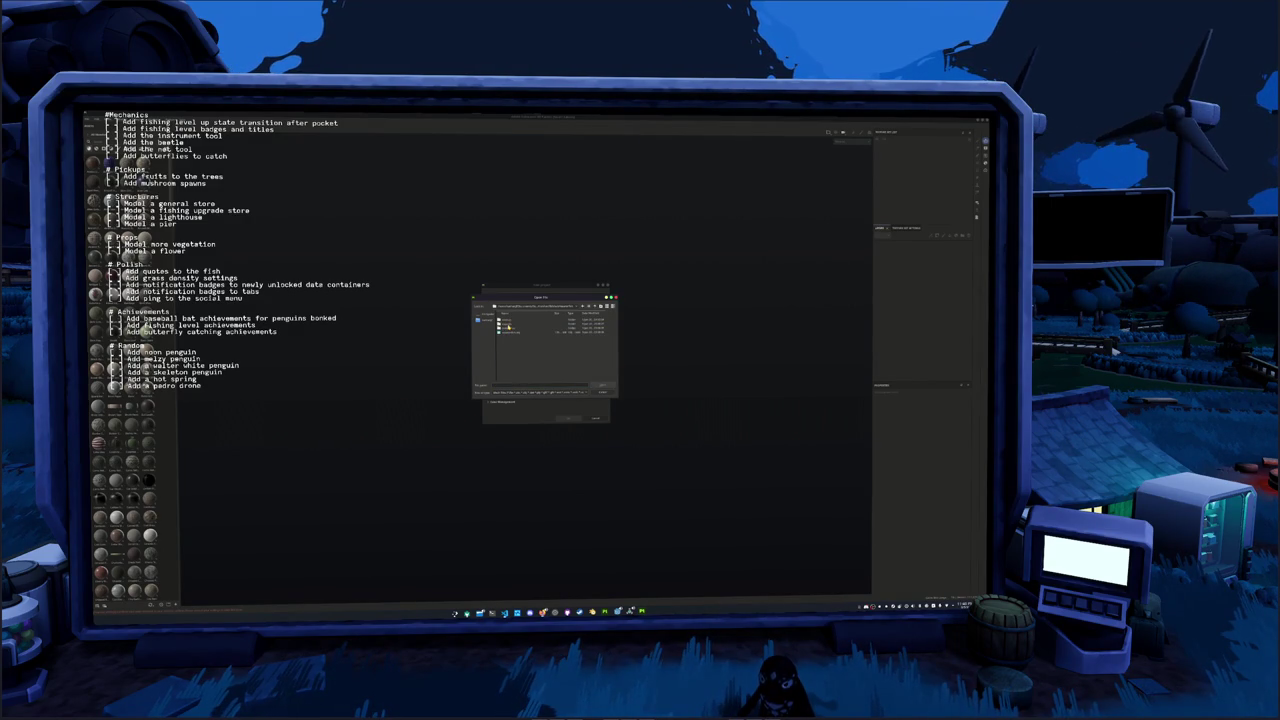
double_click(507, 327)
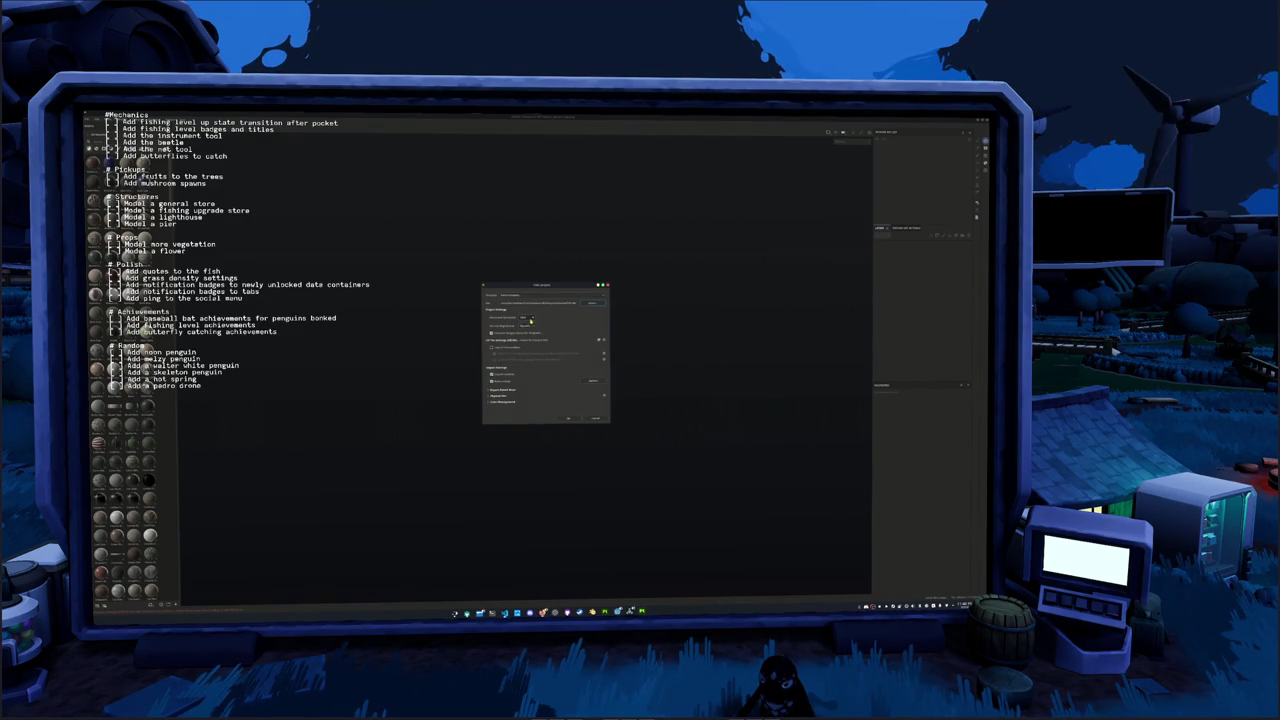
click(529, 319)
click(530, 330)
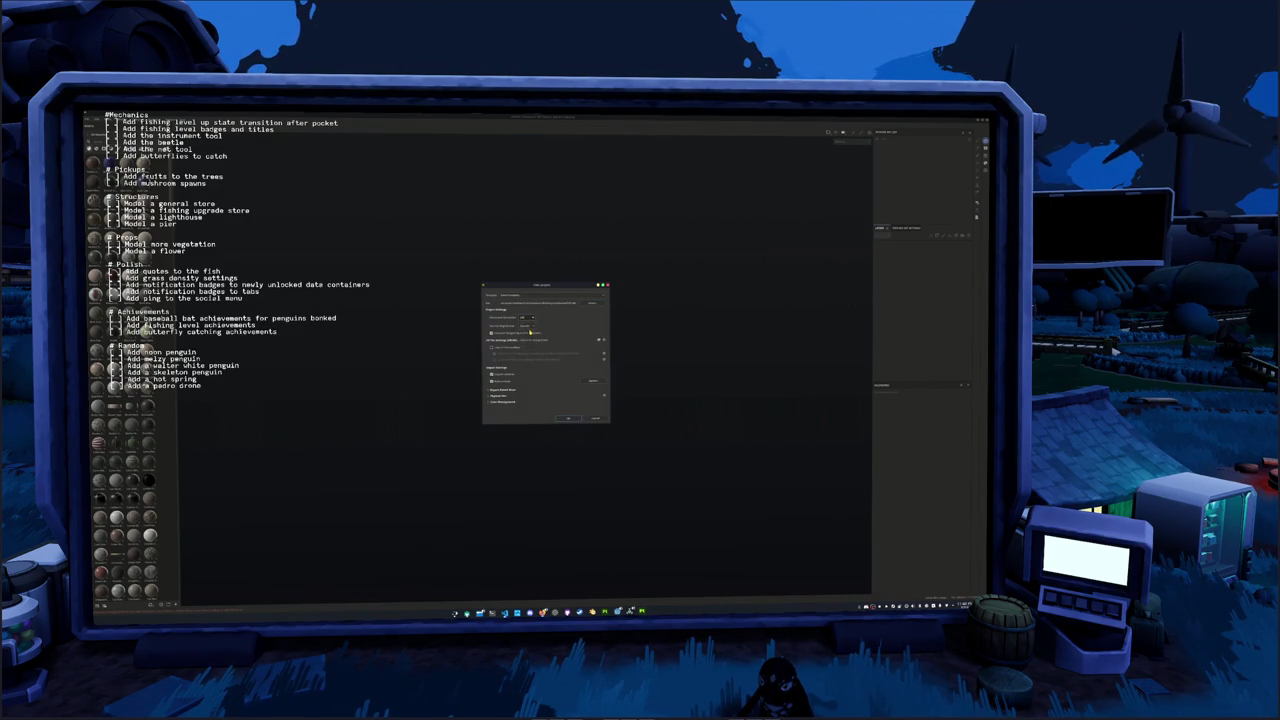
click(567, 419)
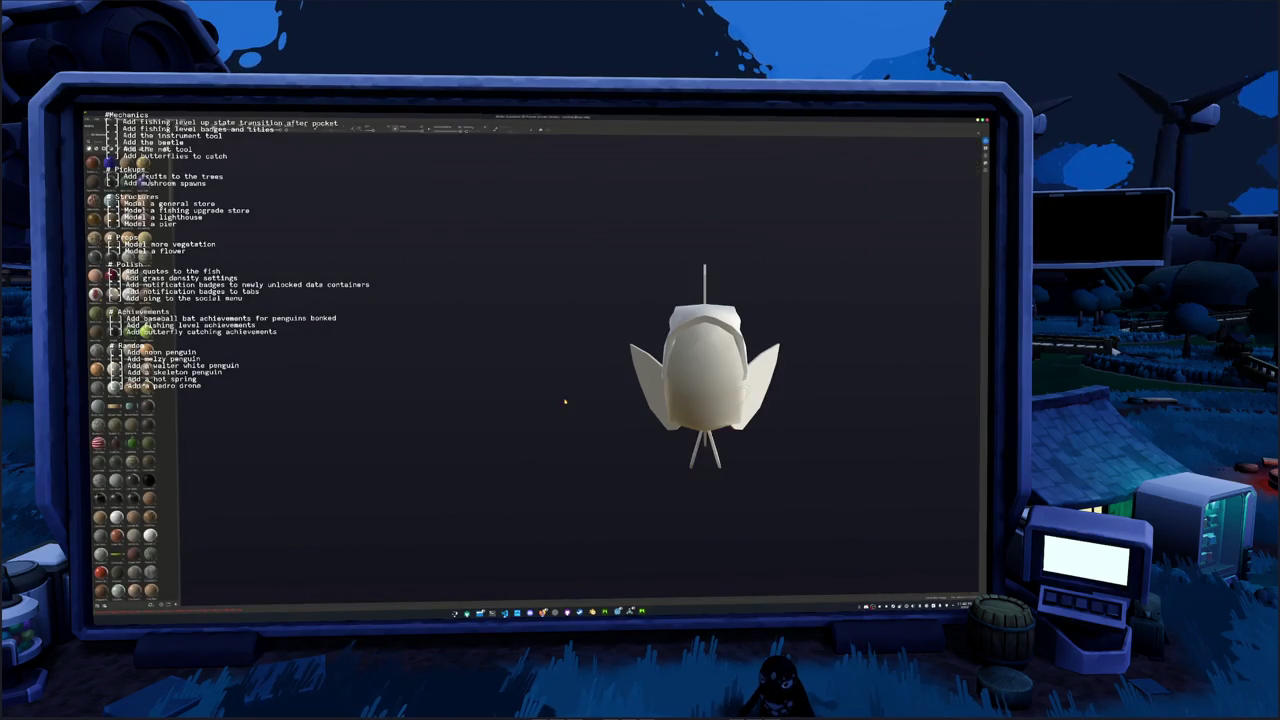
Bake the fish's mesh maps and return to the painting view
click(660, 588)
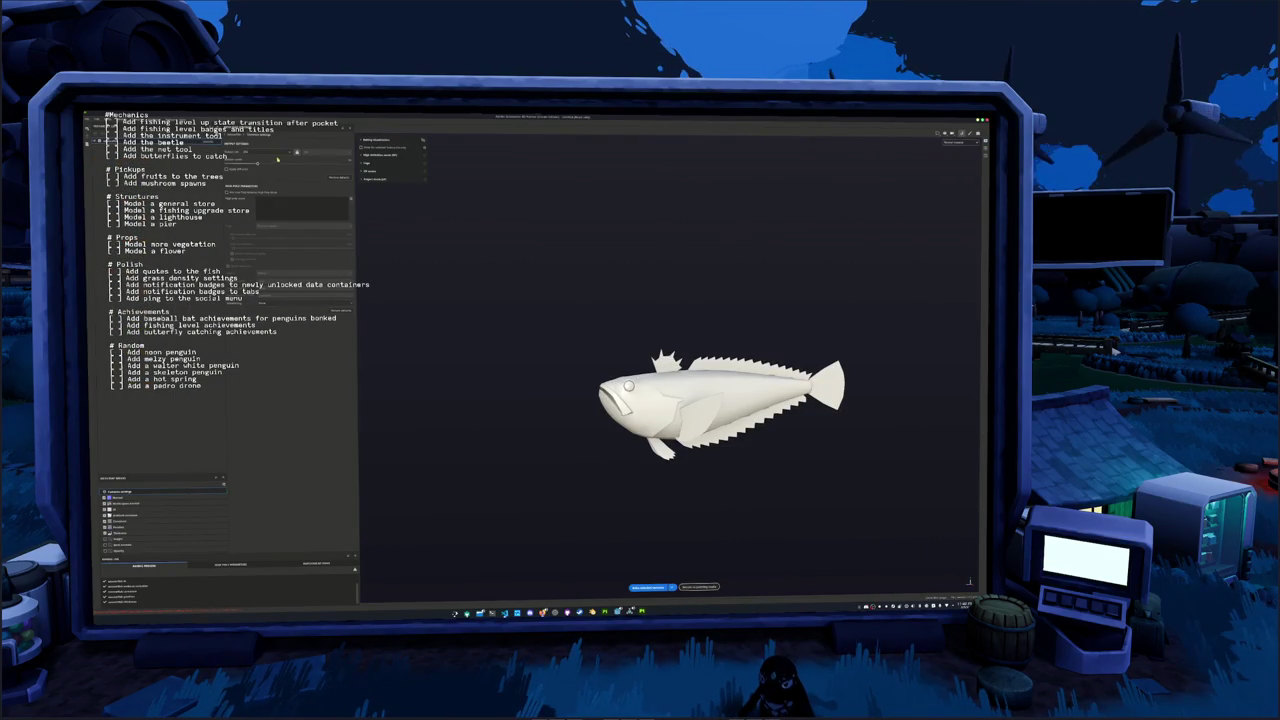
click(269, 185)
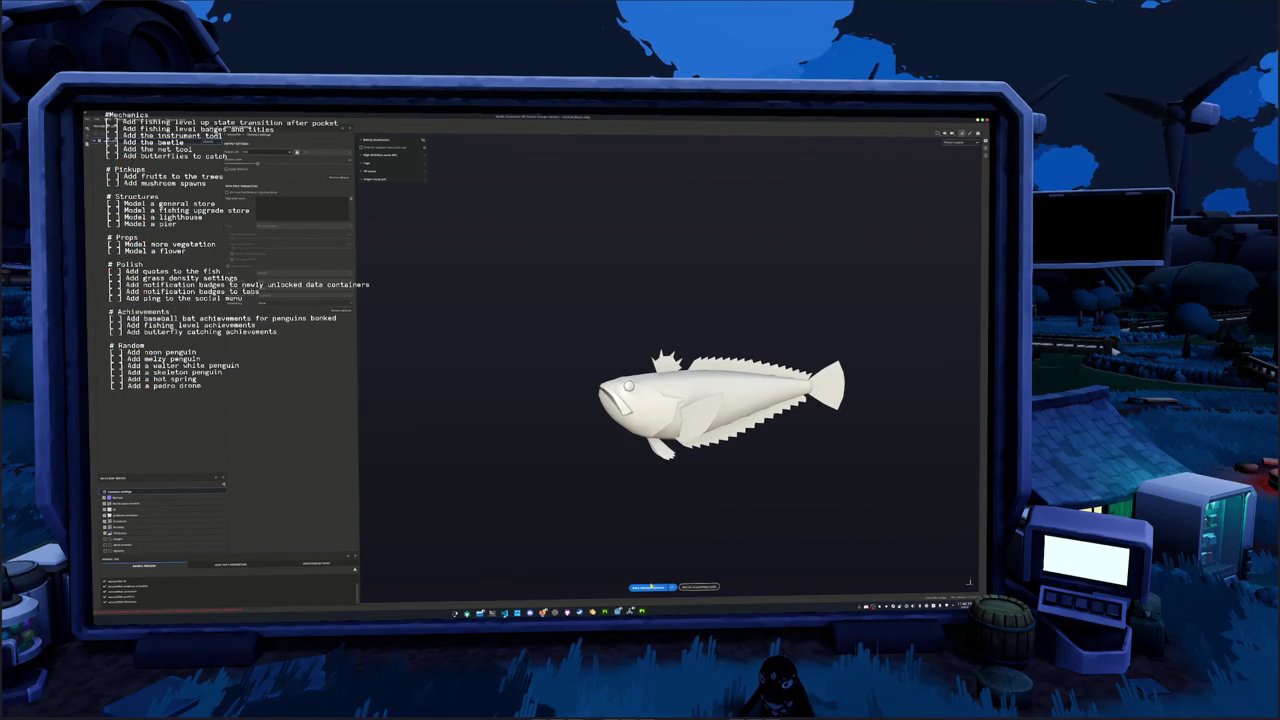
click(651, 586)
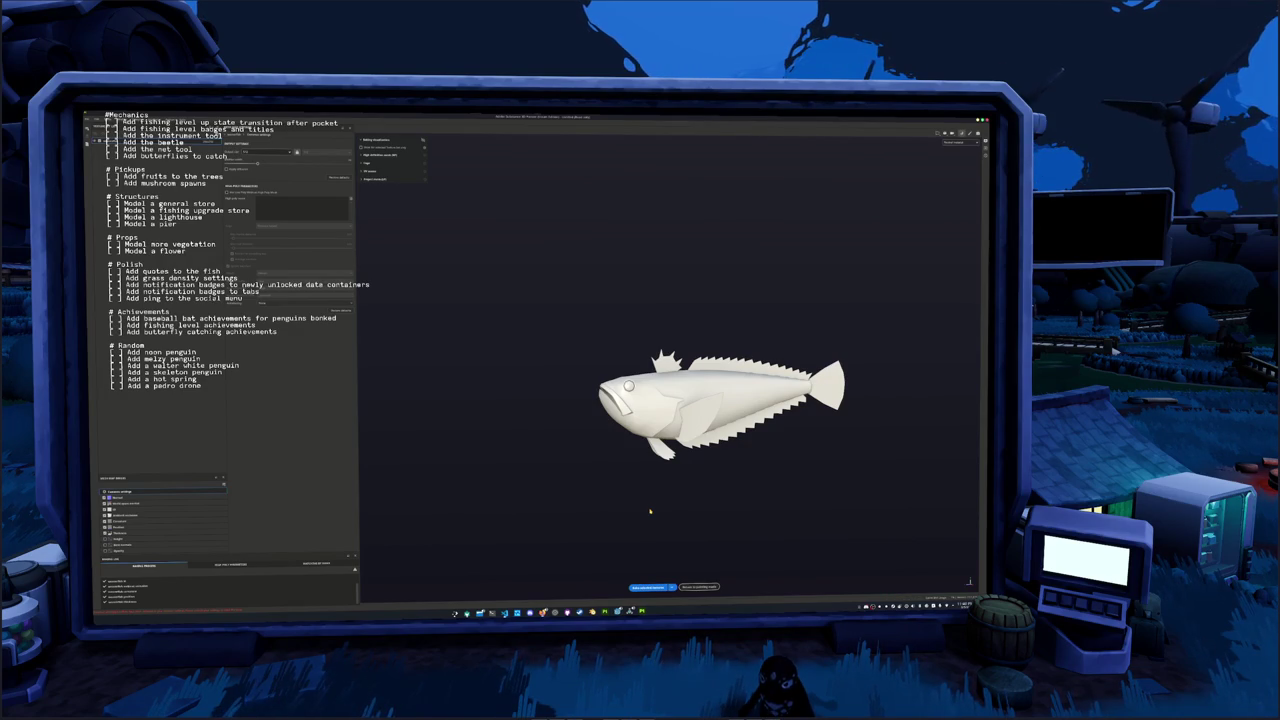
click(699, 586)
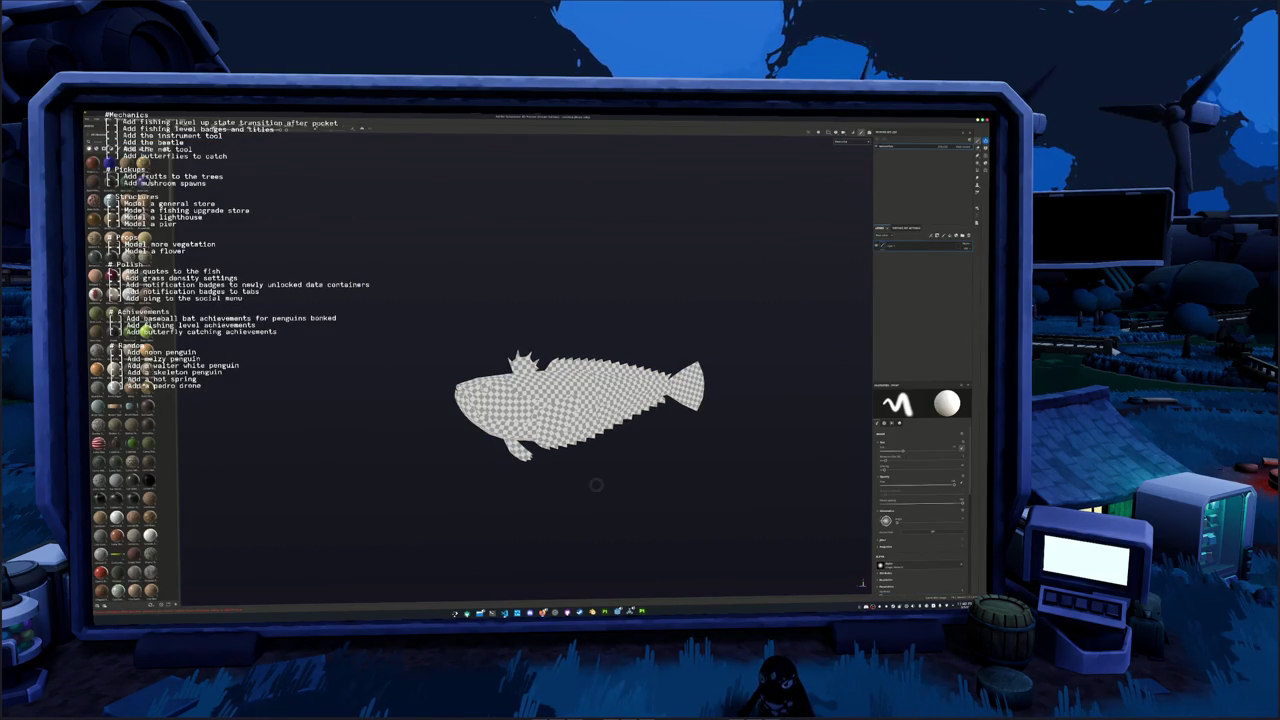
Open the fish illustration reference image in an image viewer
key(alt+Tab)
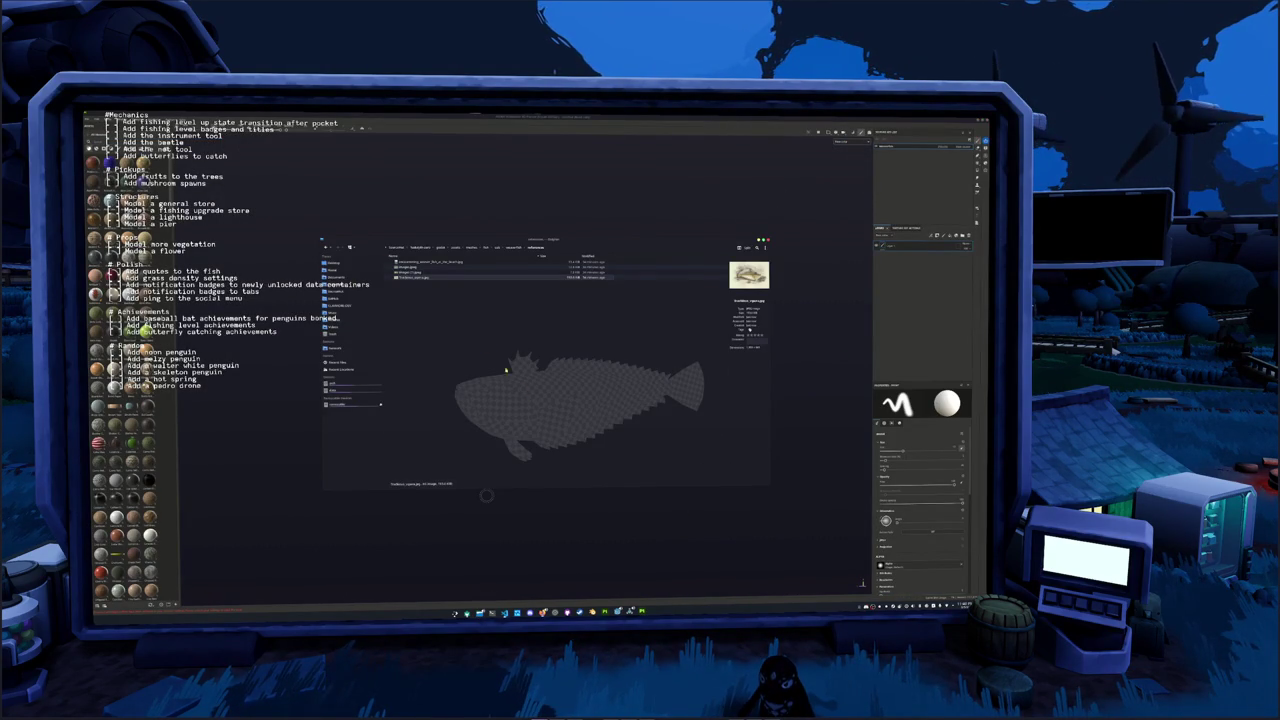
click(416, 273)
click(417, 268)
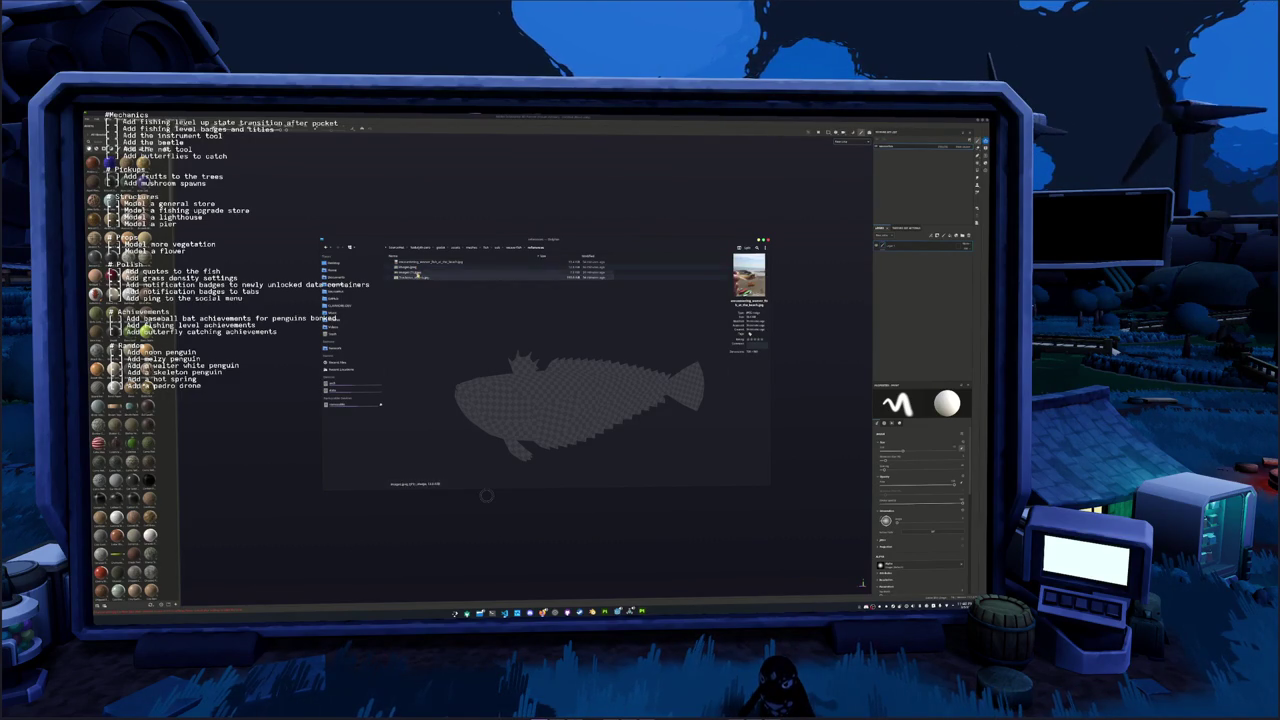
click(420, 277)
double_click(420, 277)
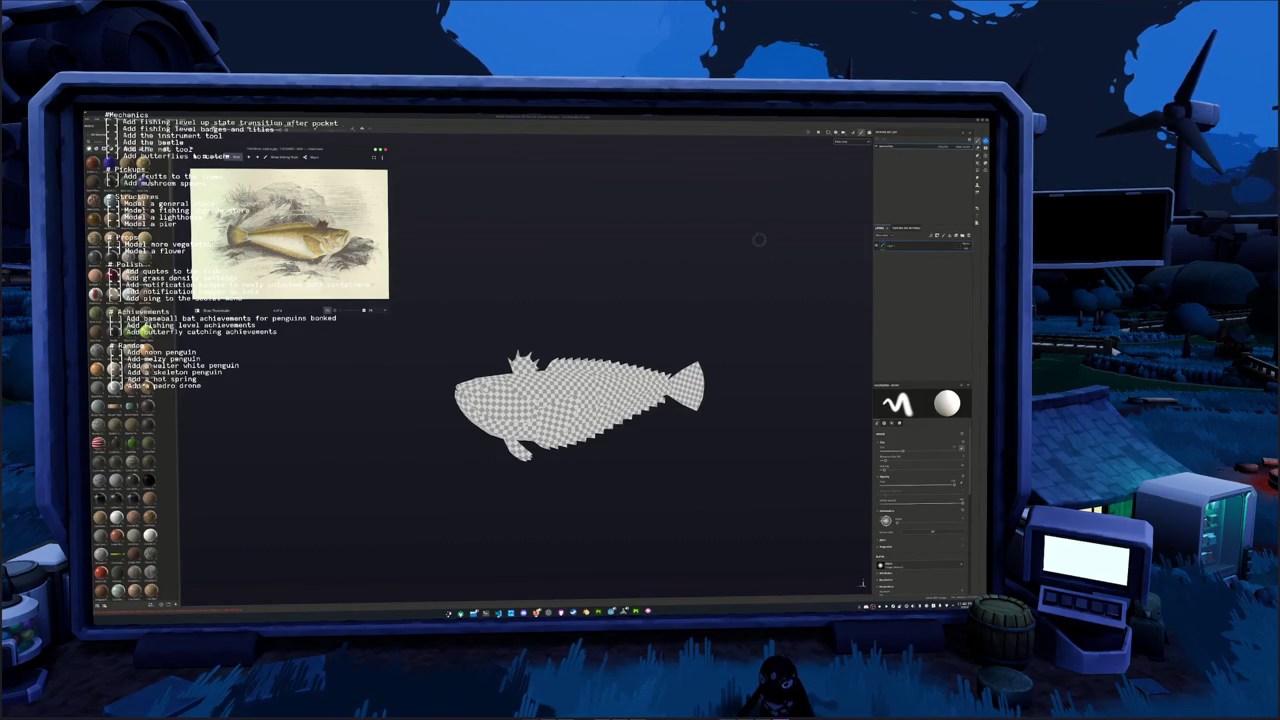
Sample the reference fish's tan with a screen colour picker and add a Fill layer
key(super)
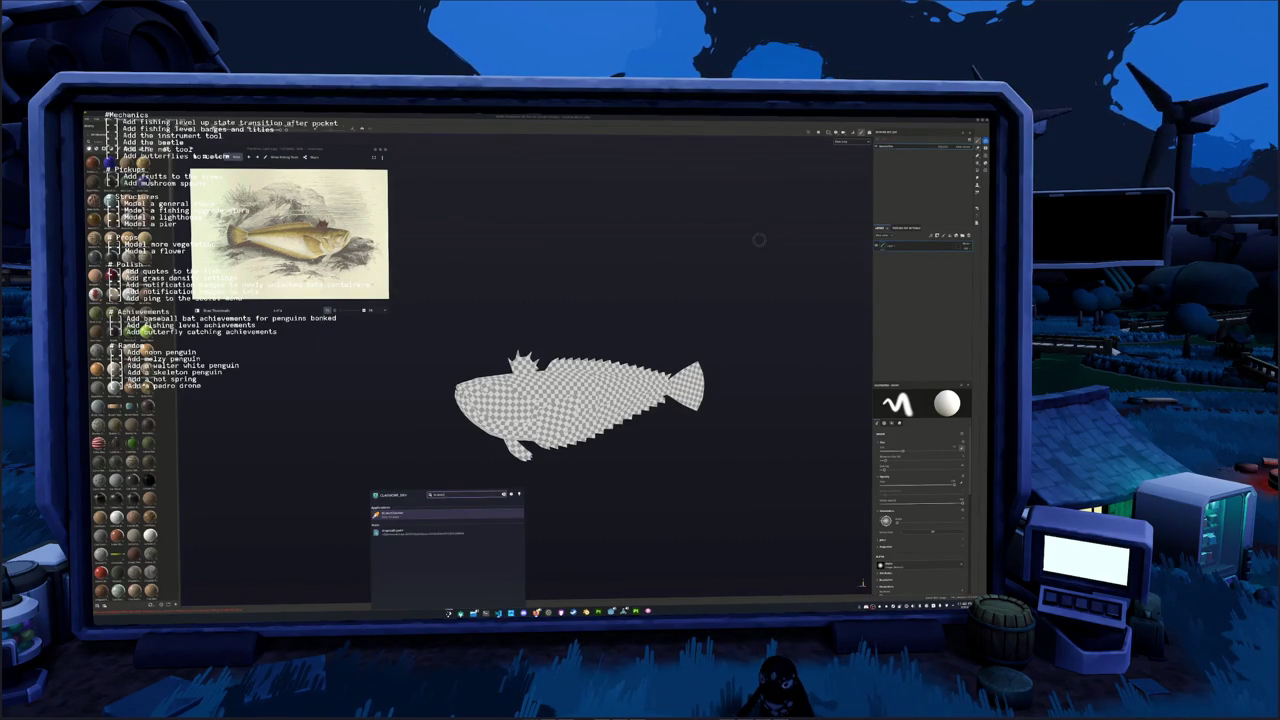
text(und)
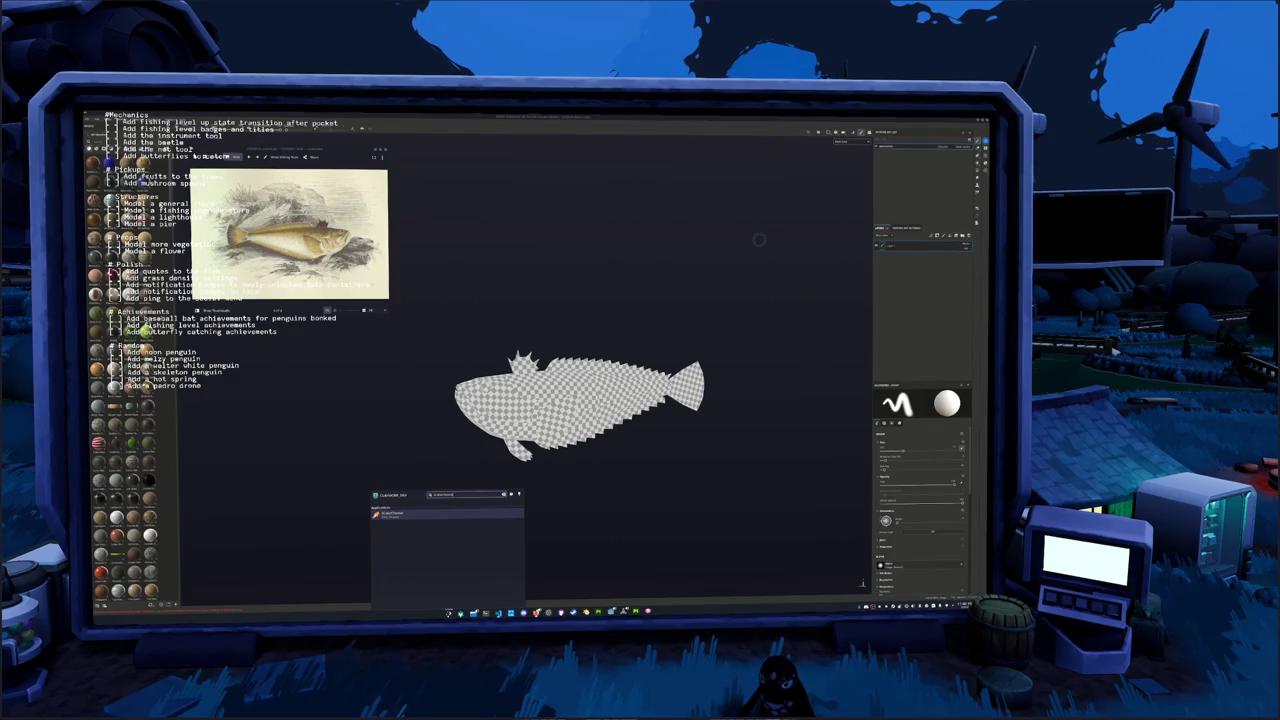
key(Return)
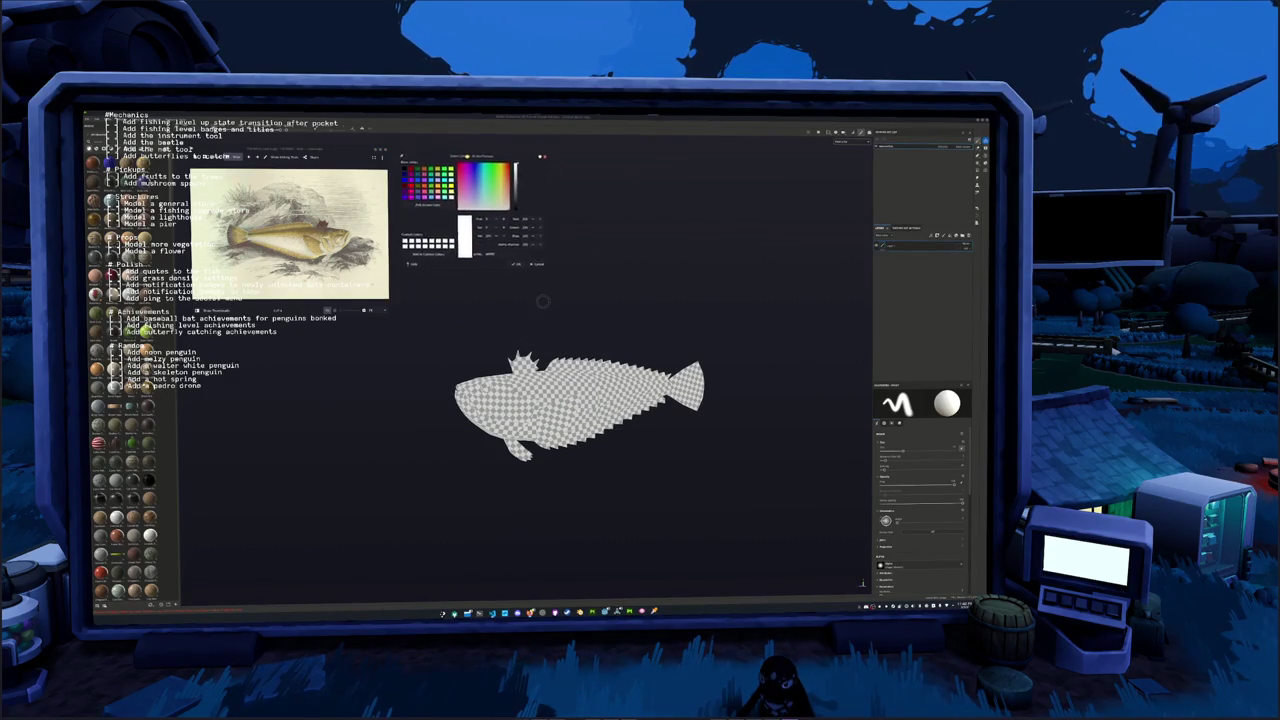
click(418, 198)
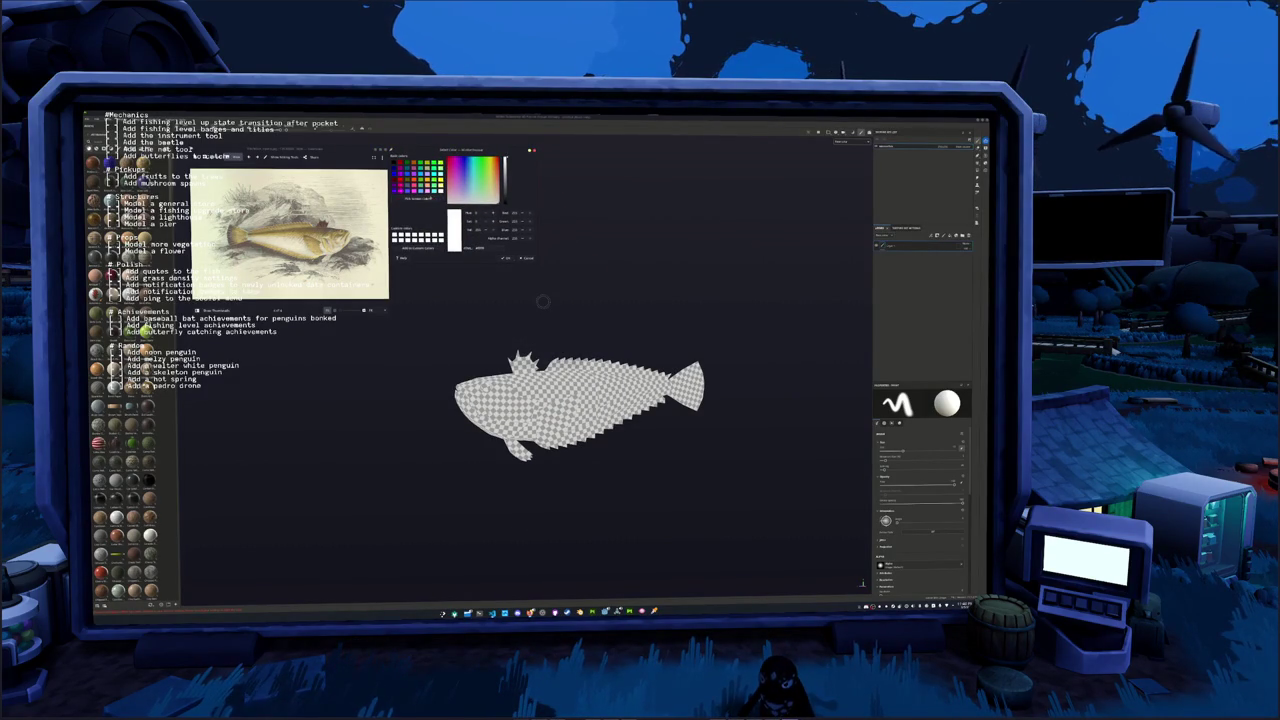
click(542, 300)
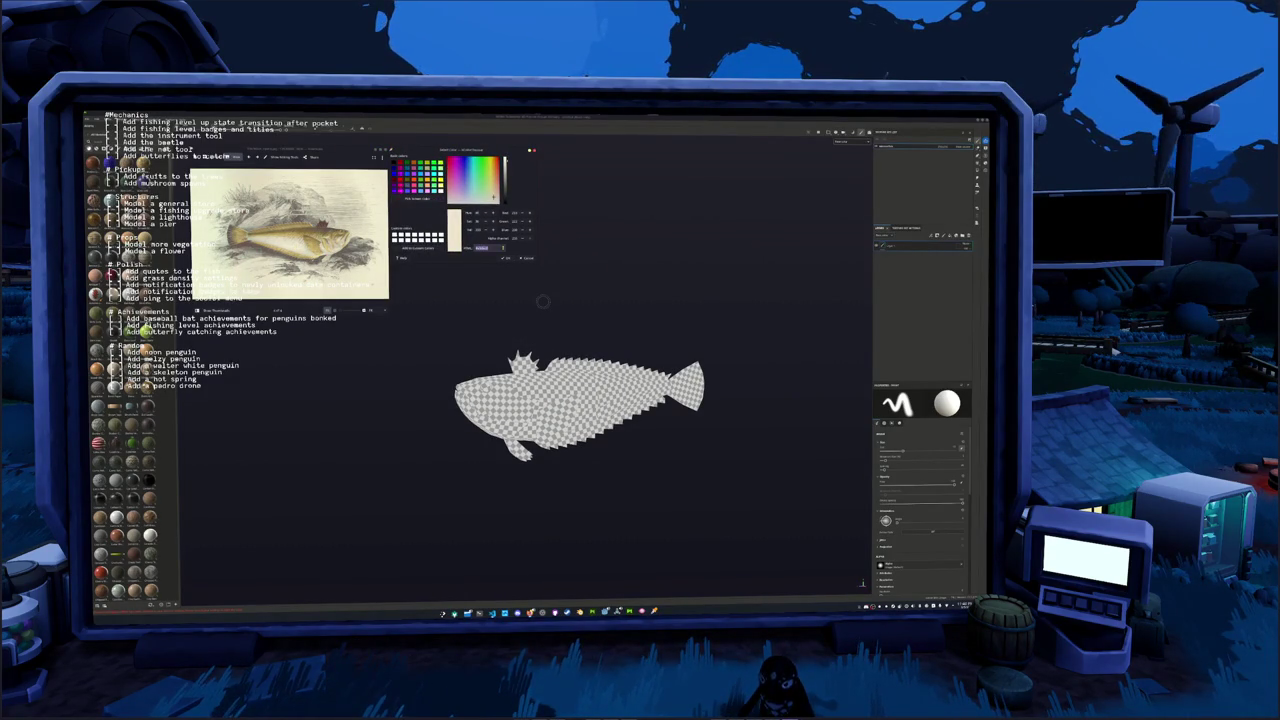
click(945, 238)
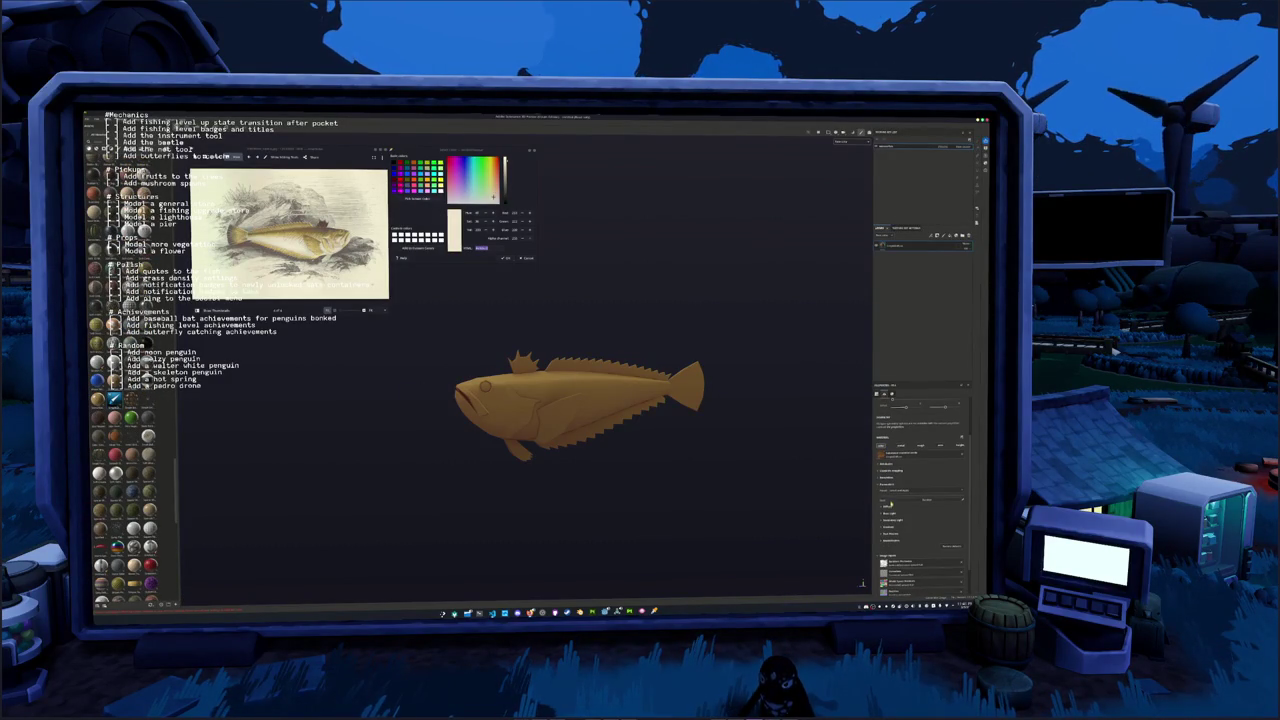
Lighten the fill layer's Base Color to pale cream
click(910, 513)
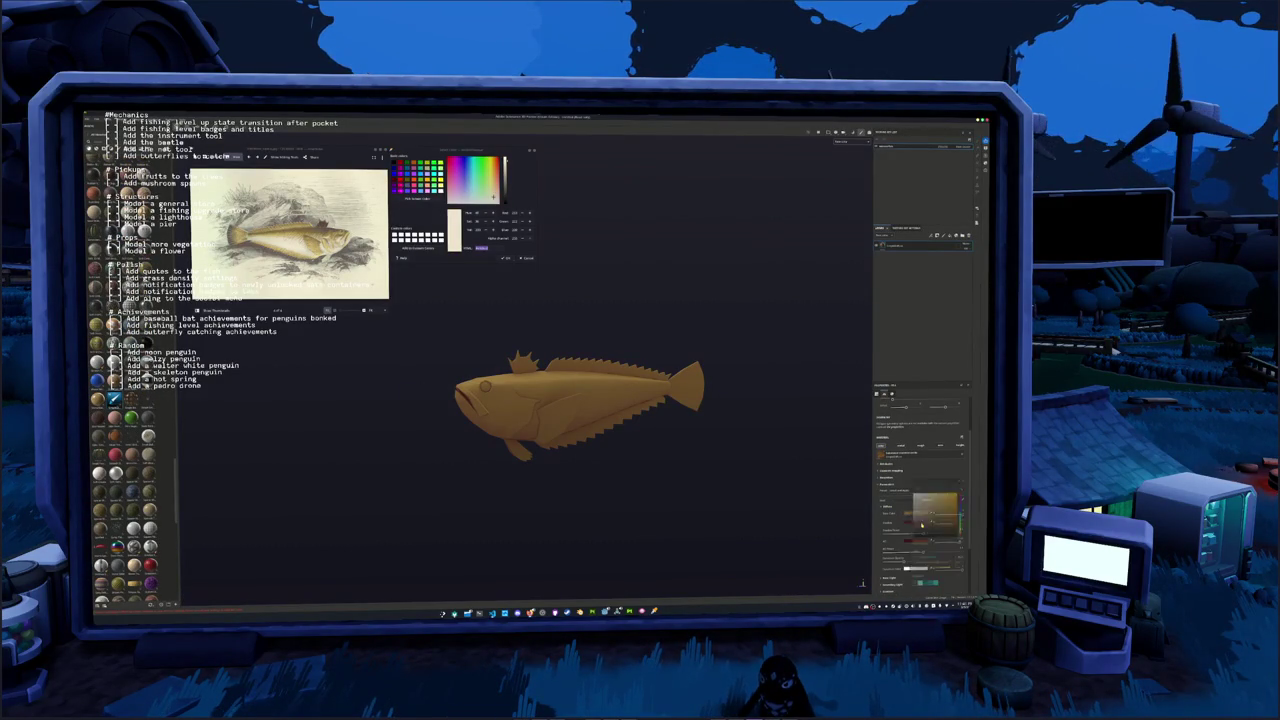
mouse_move(940, 513)
mouse_down()
mouse_move(916, 492)
mouse_move(919, 504)
mouse_up()
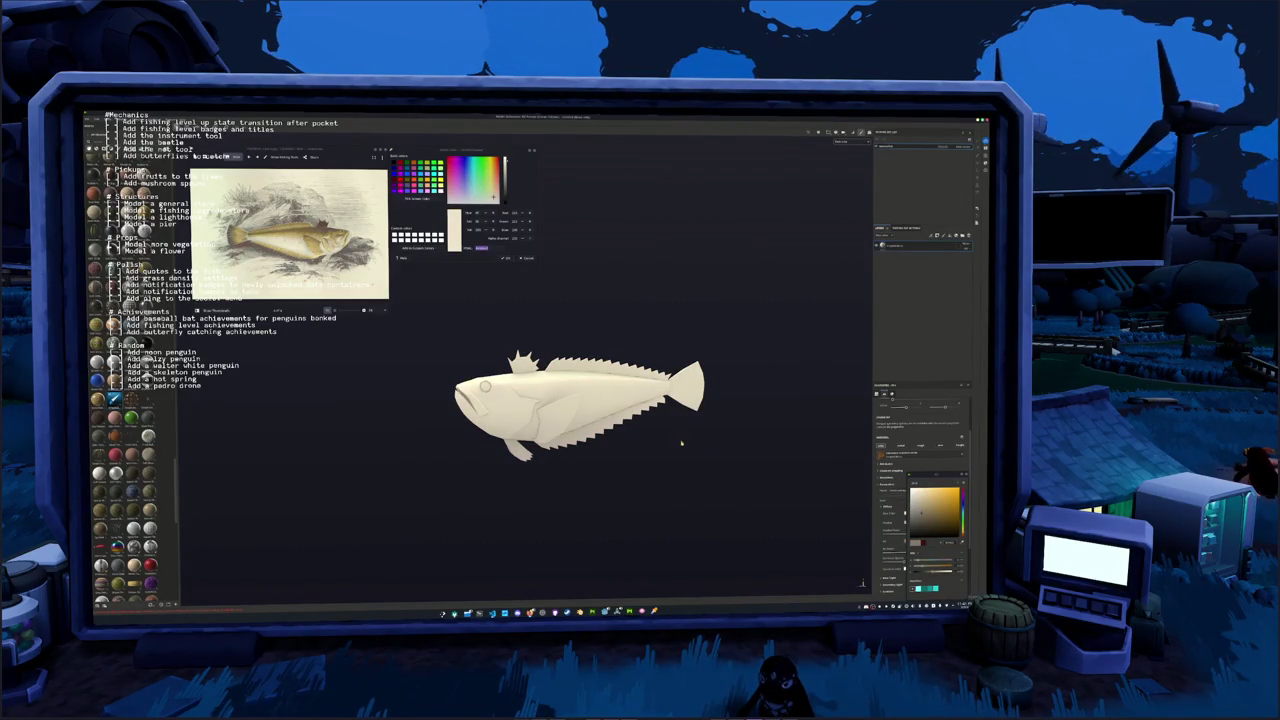
mouse_move(680, 443)
middle_down()
mouse_move(668, 421)
mouse_move(690, 430)
middle_up()
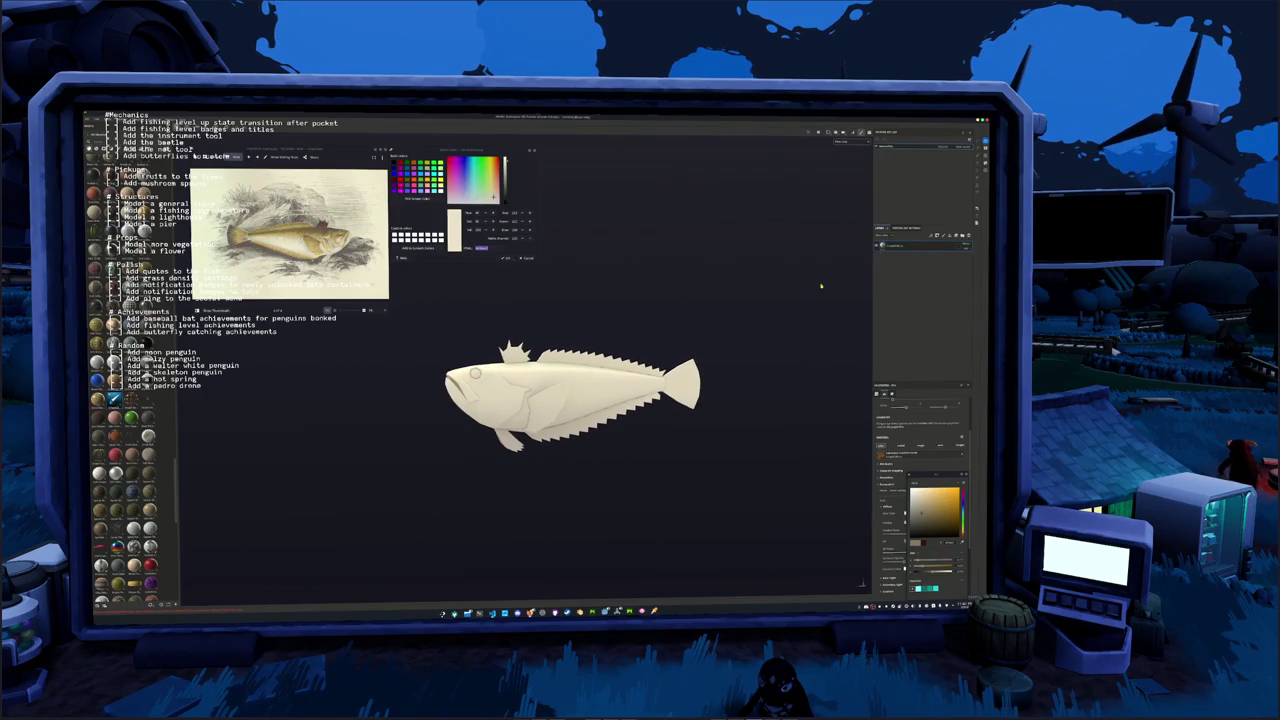
click(904, 332)
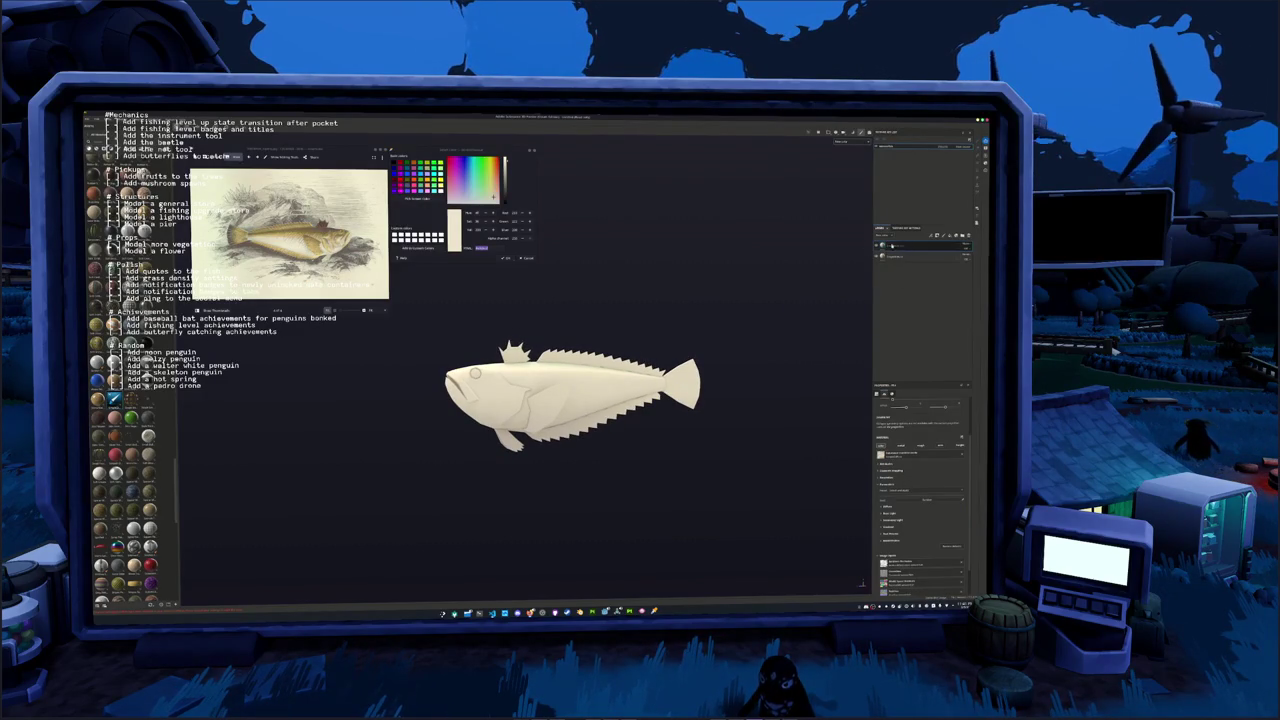
Set the new fill layer to the sampled reference tan, slightly darkened, and give it a black mask
click(417, 199)
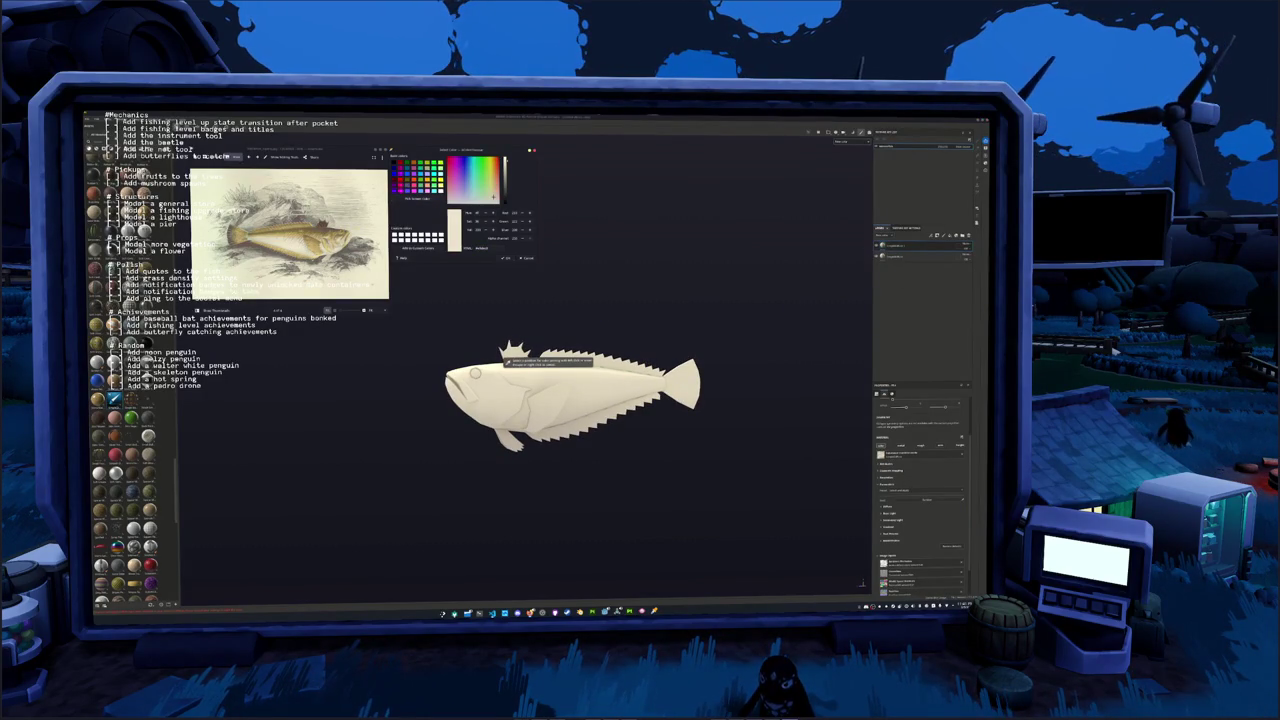
click(503, 357)
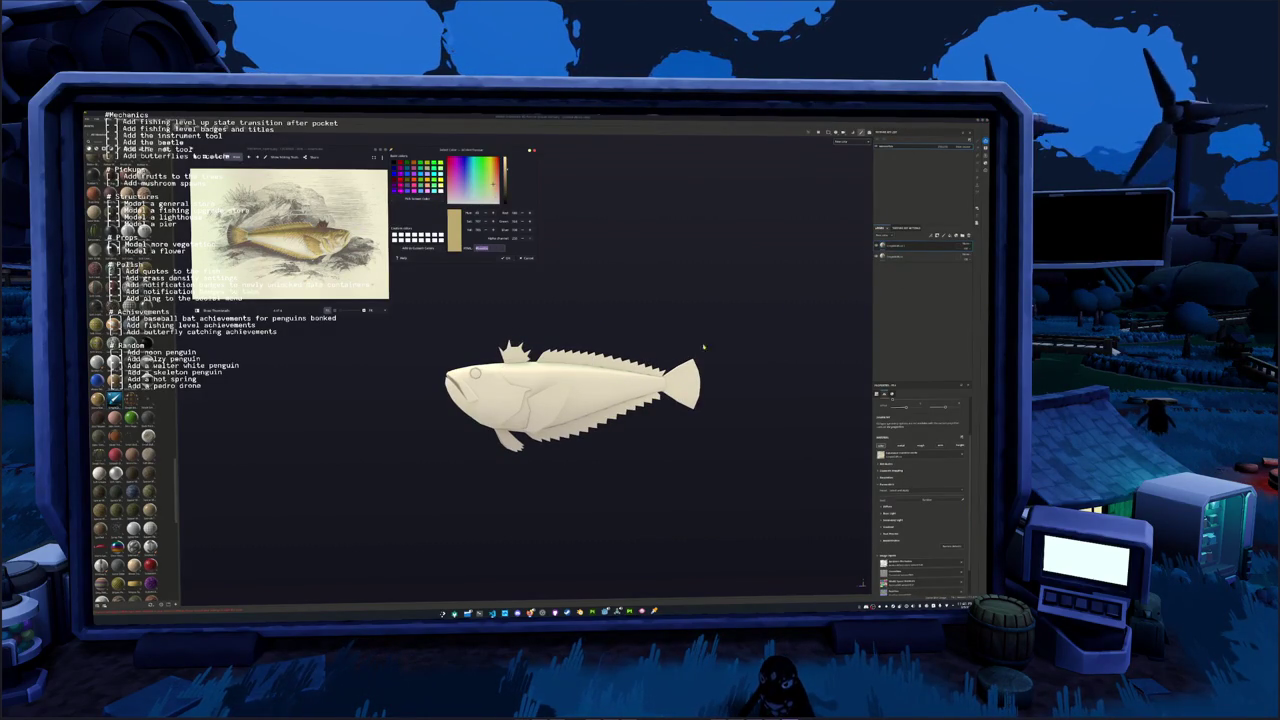
scroll(900, 470, down, 1)
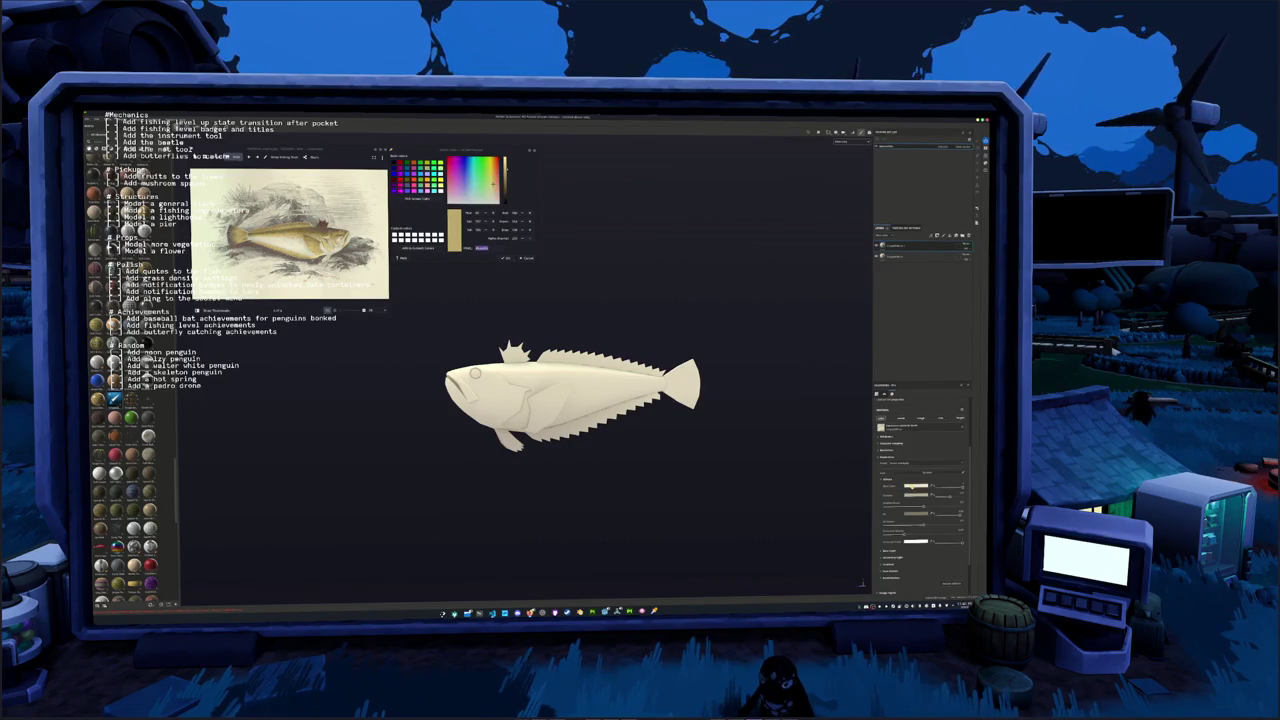
click(905, 487)
click(930, 500)
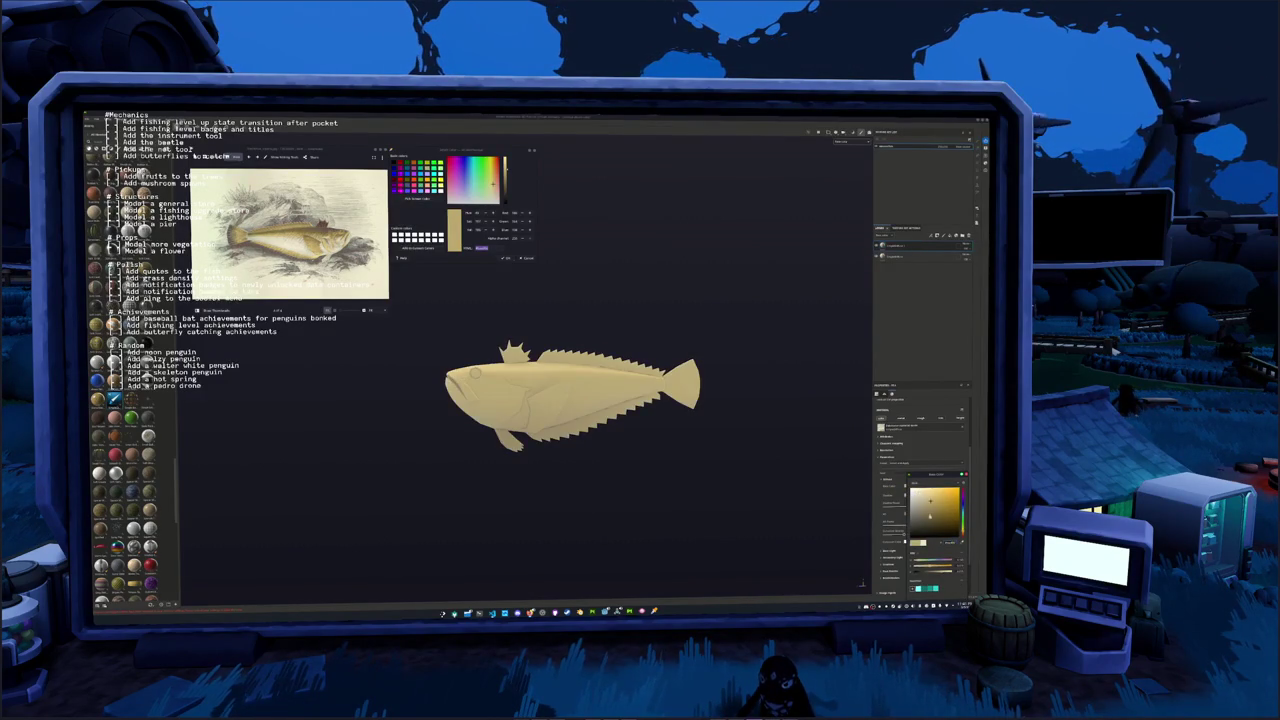
click(918, 503)
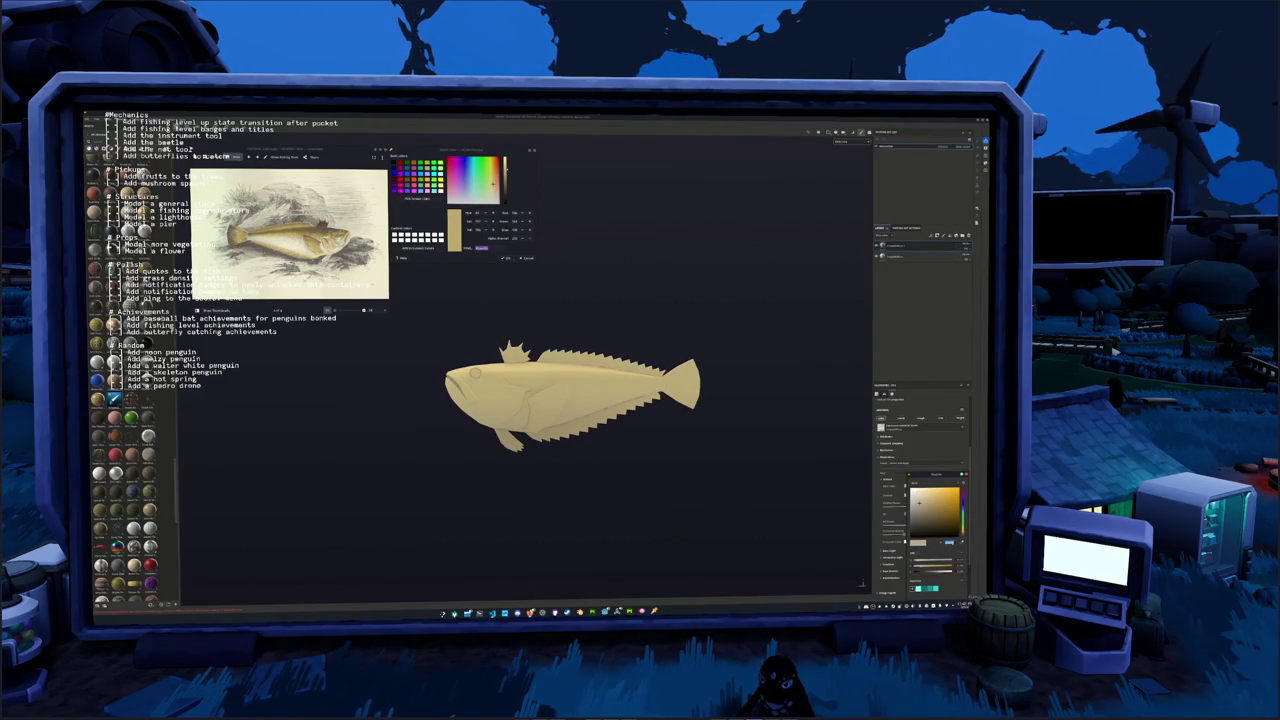
click(935, 508)
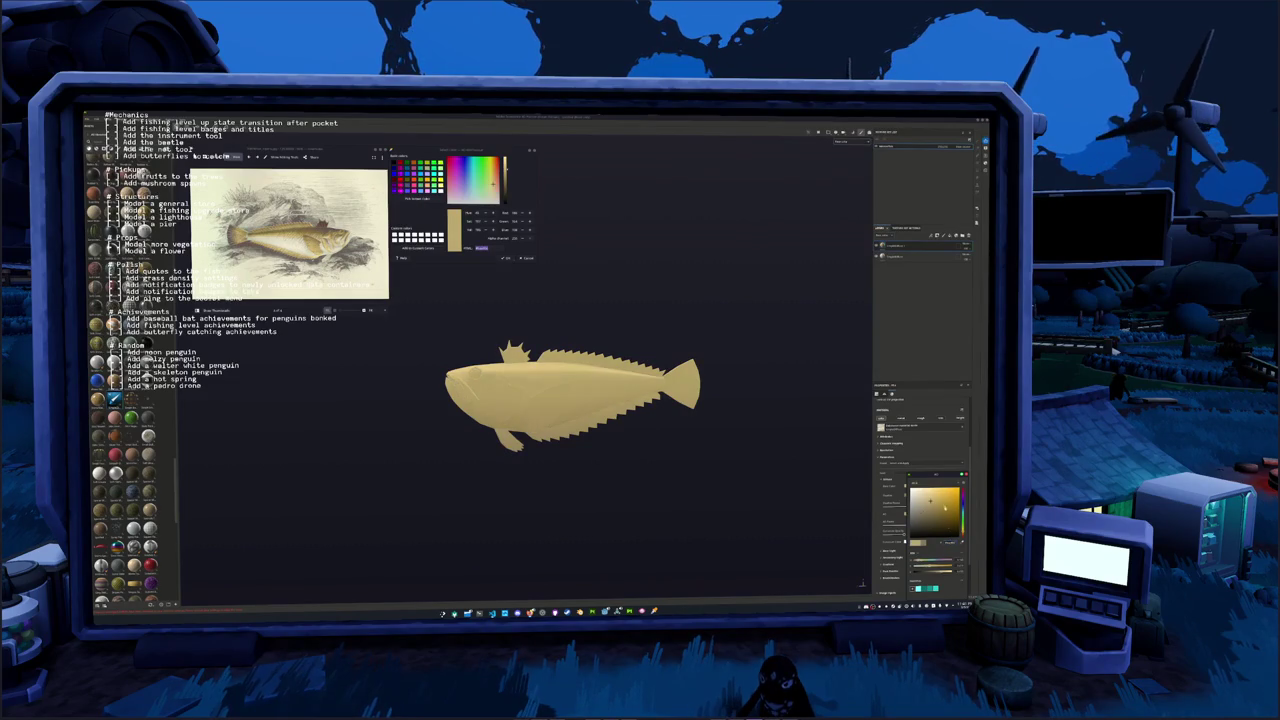
click(943, 514)
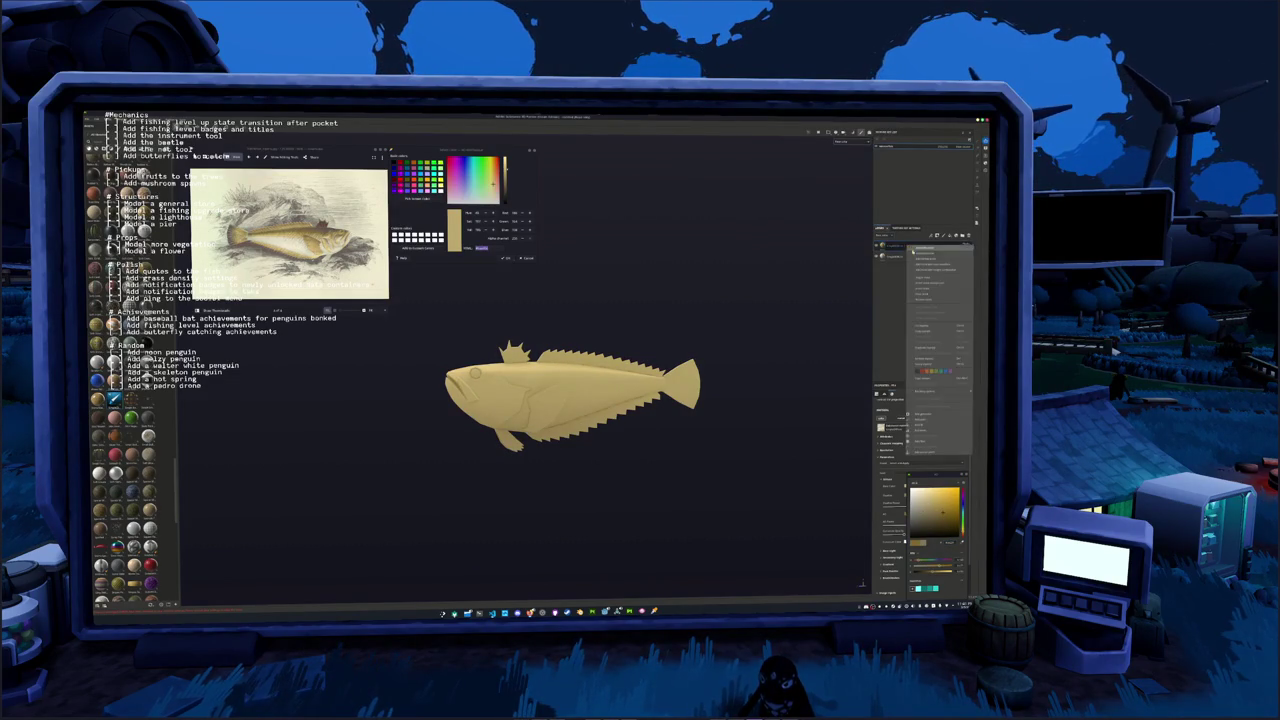
key(slash)
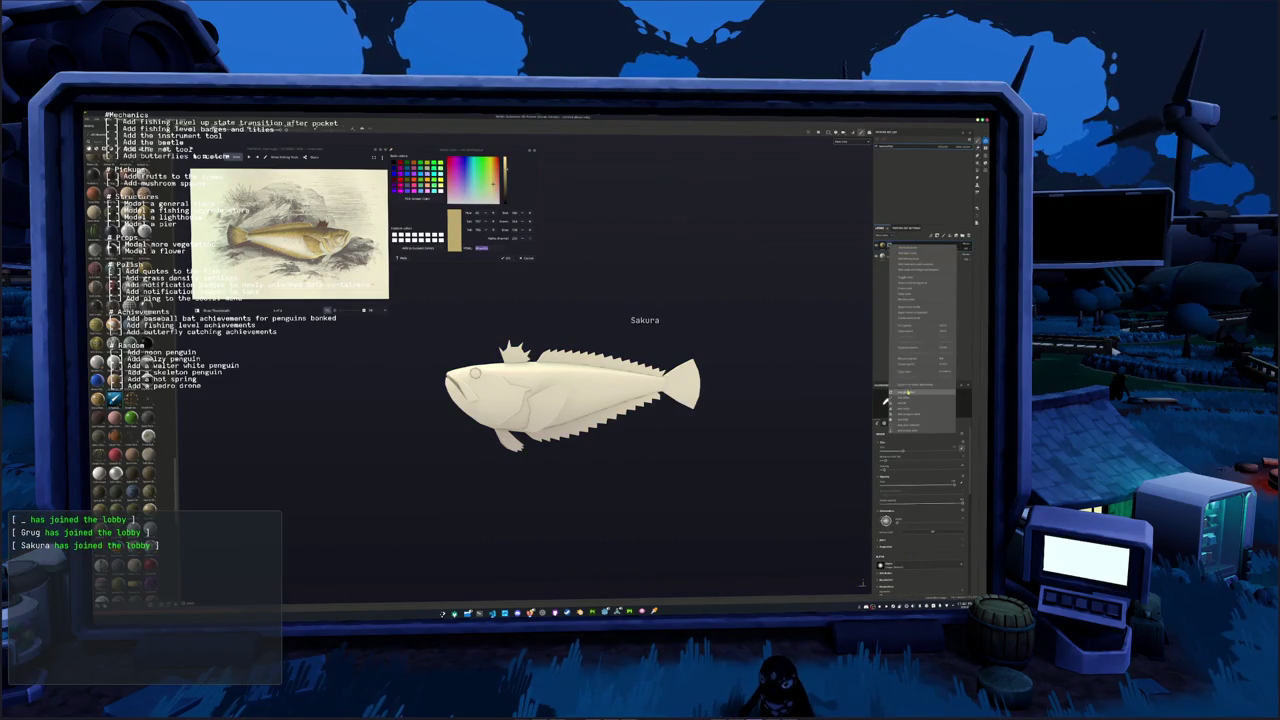
Choose a brush preset and paint tan shading on the mask across the fish's cheek and head
click(907, 399)
click(920, 410)
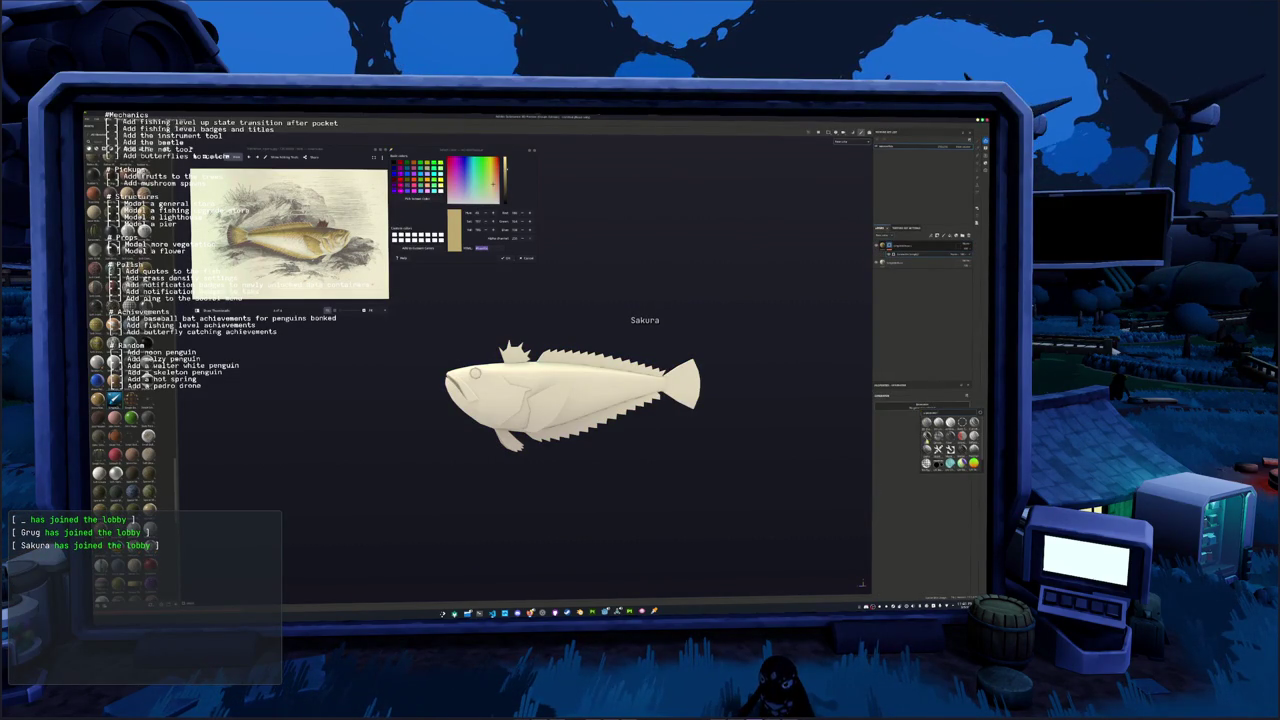
click(937, 450)
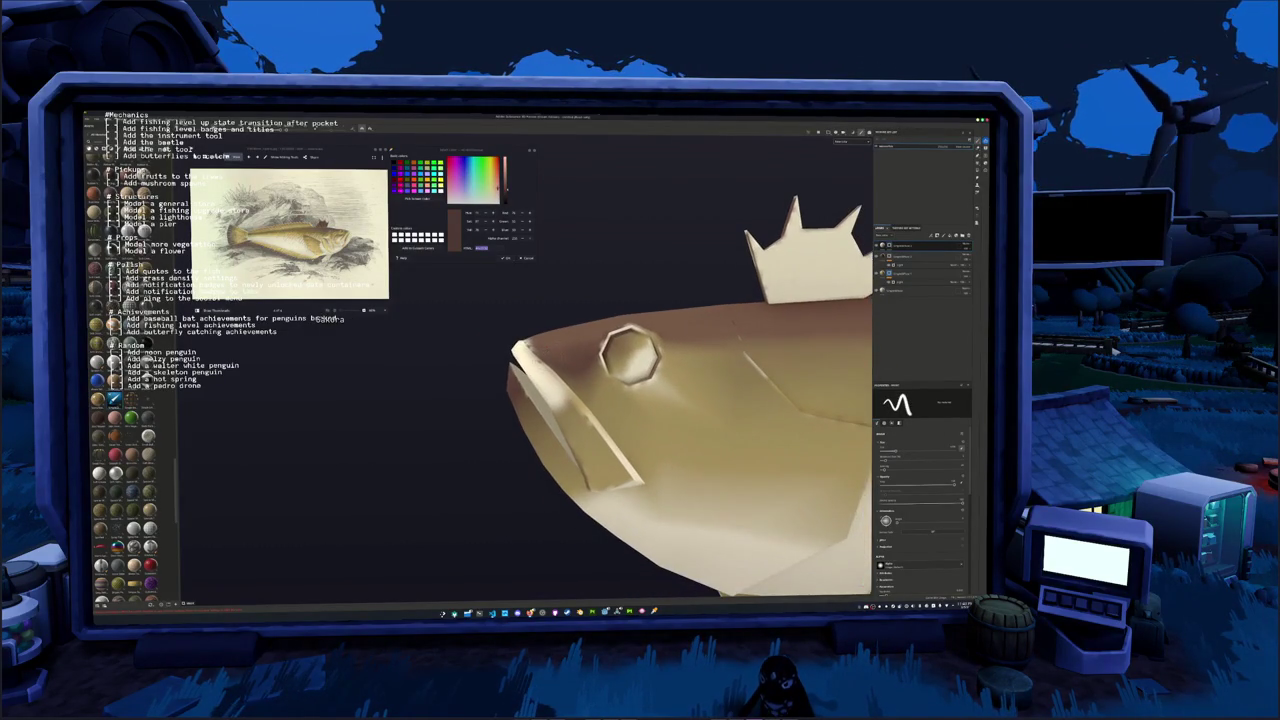
mouse_move(570, 418)
mouse_down()
mouse_move(605, 452)
mouse_move(560, 370)
mouse_up()
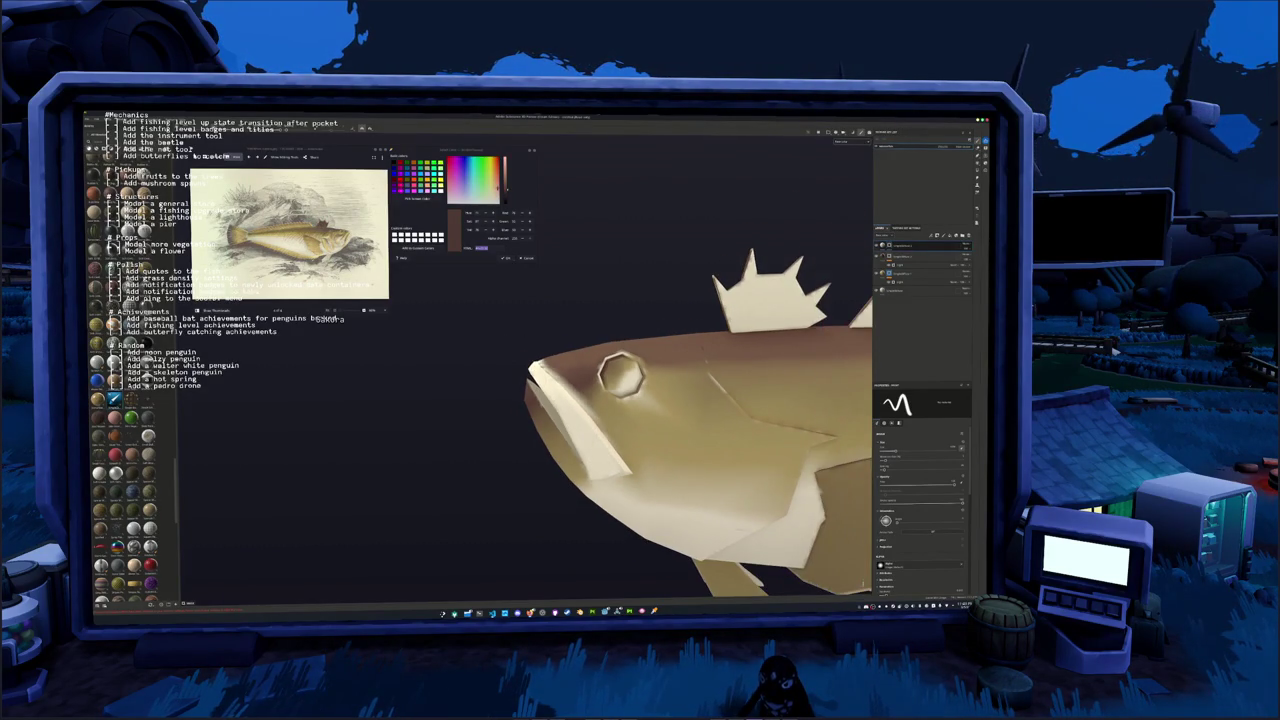
alt+drag(600, 420, 640, 400)
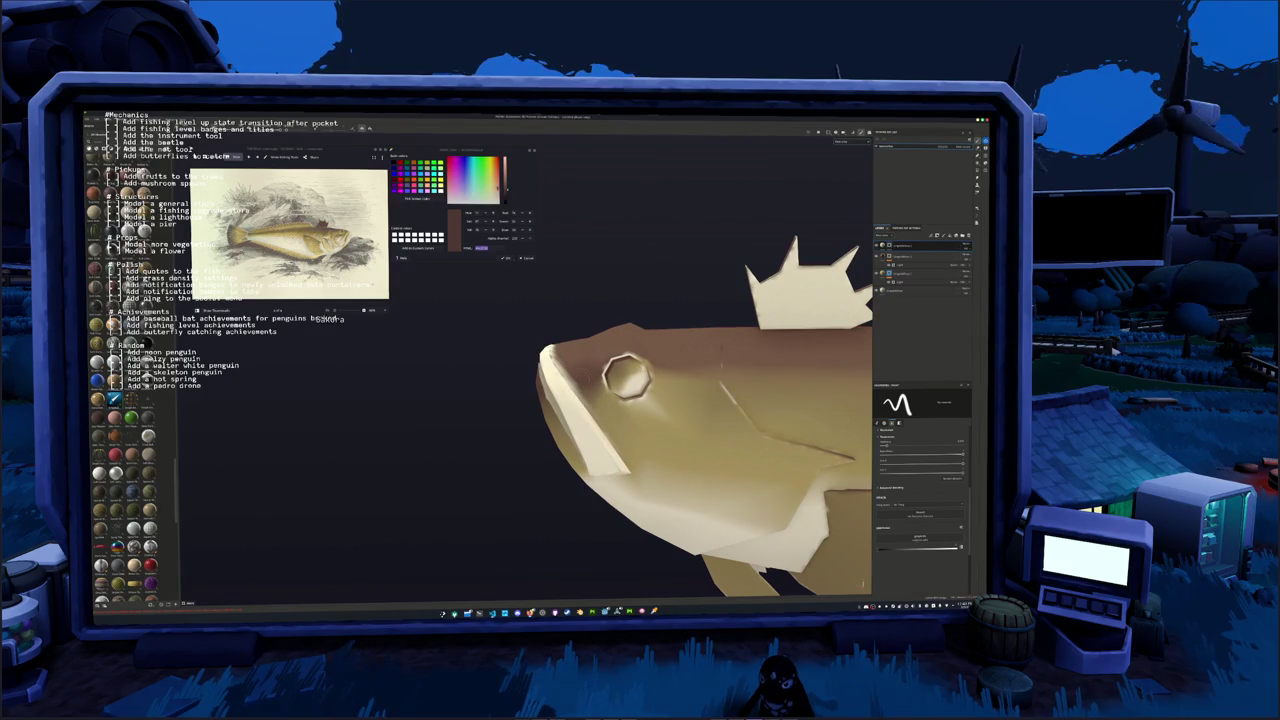
alt+drag(555, 338, 859, 586)
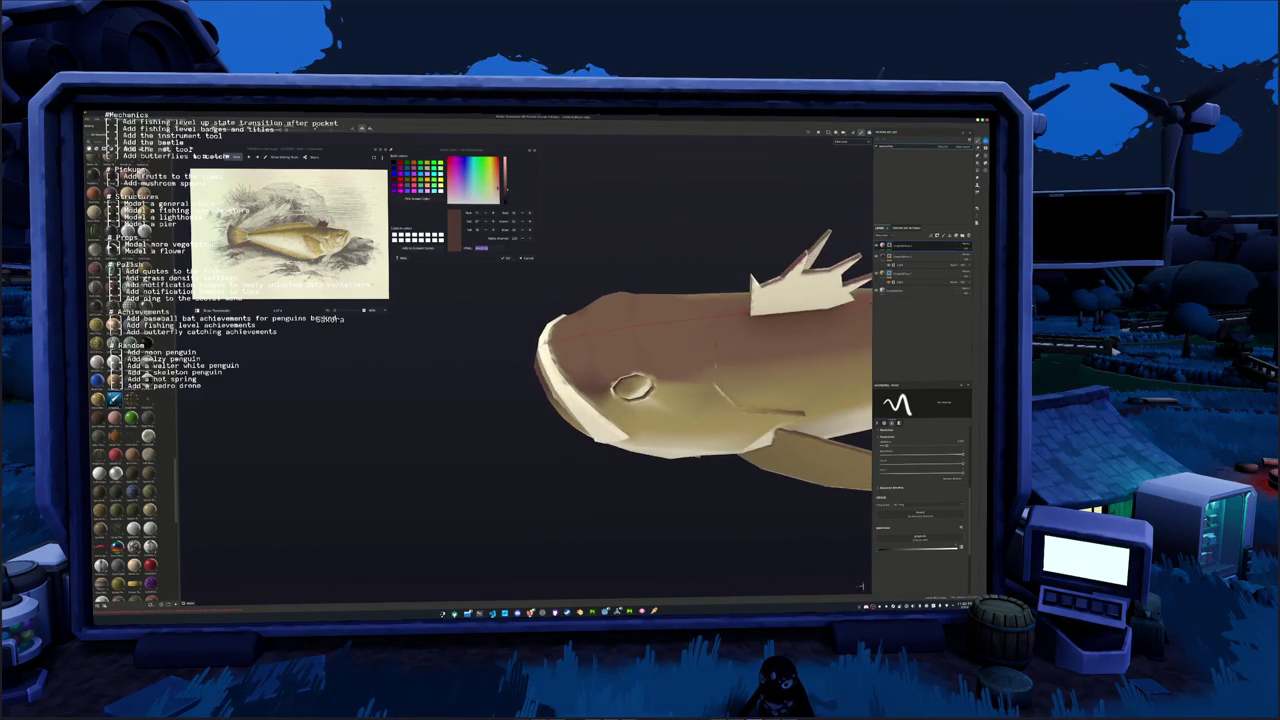
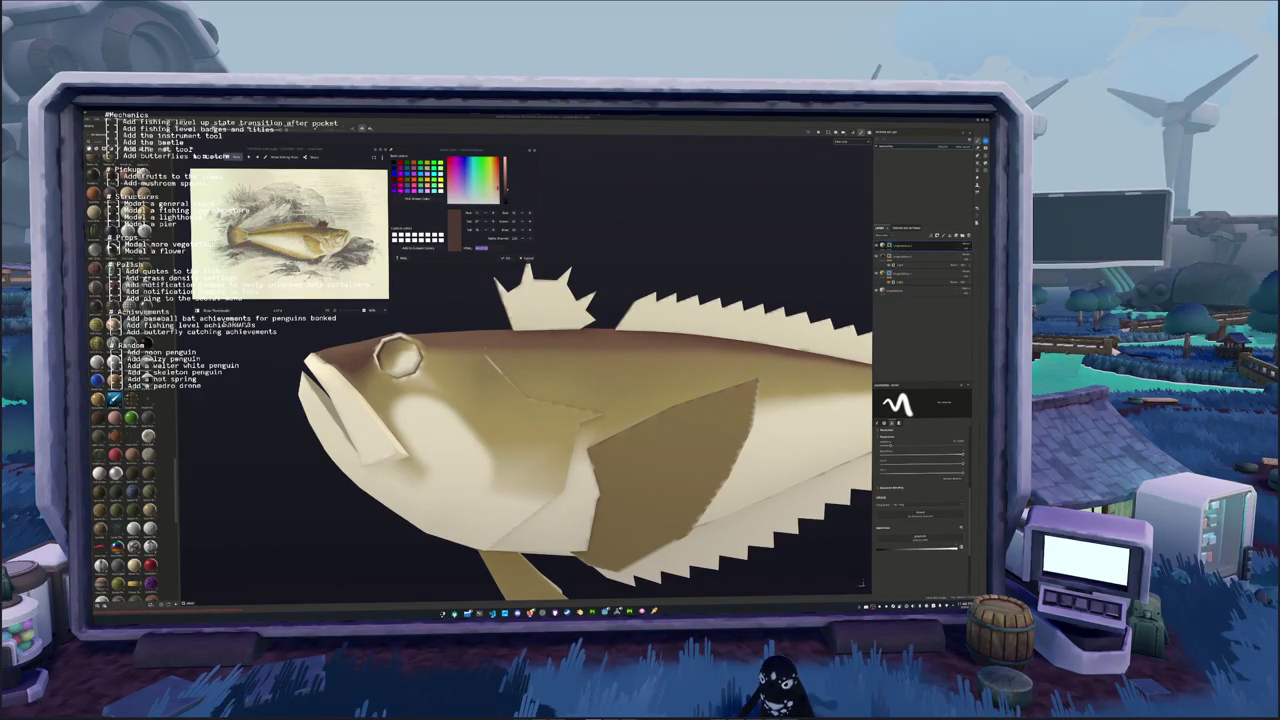
Orbit and zoom around the textured fish, then frame it in a side-on profile view
scroll(586, 430, down, 2)
alt+drag(600, 430, 620, 420)
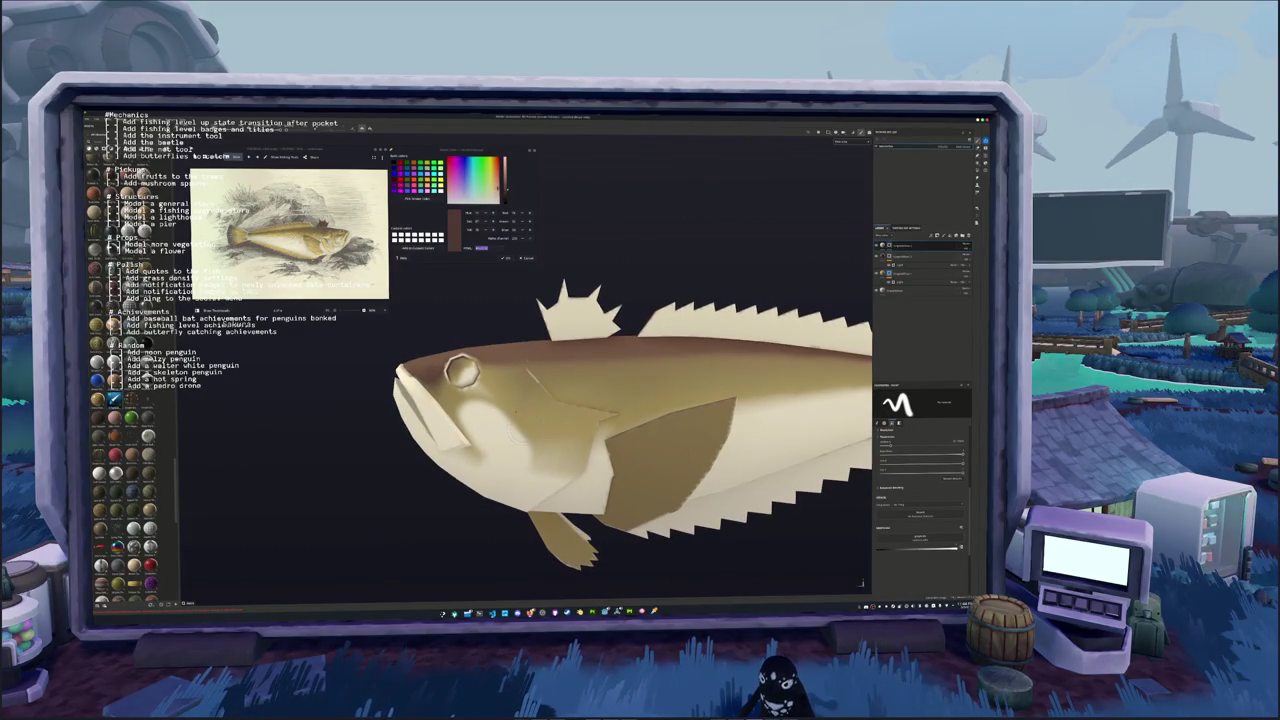
scroll(612, 416, up, 2)
alt+drag(462, 423, 473, 420)
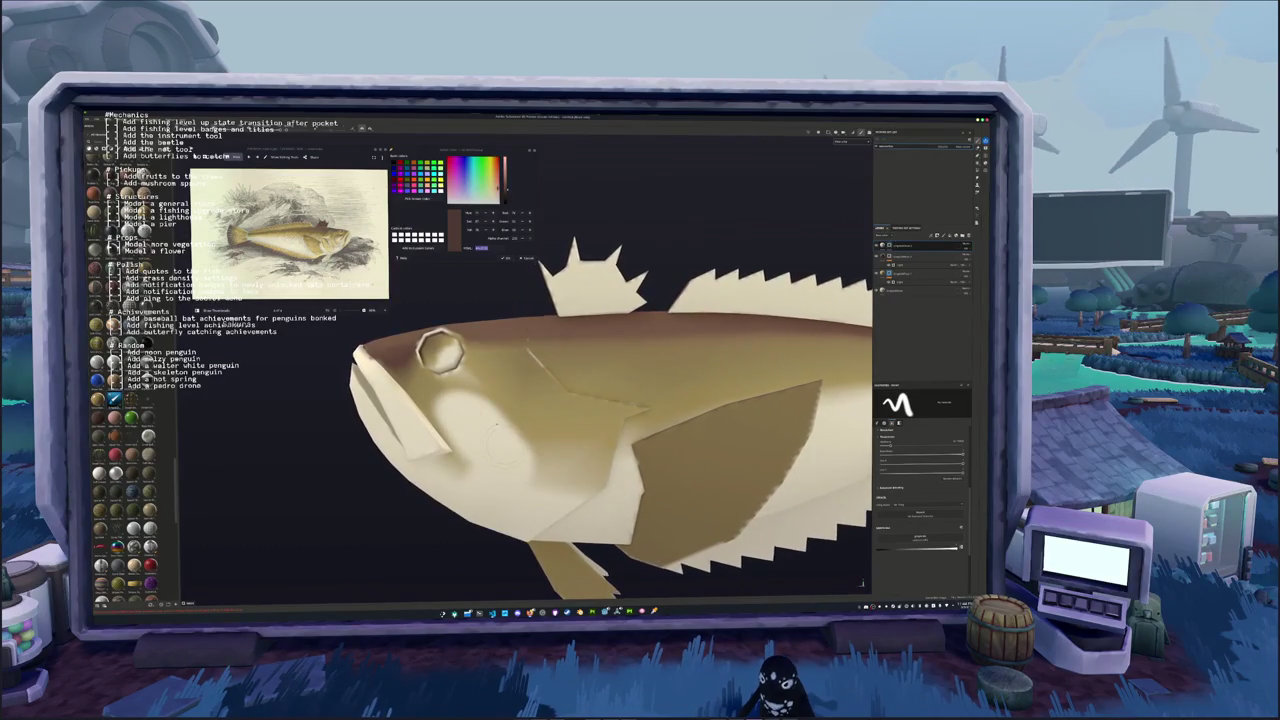
alt+drag(473, 420, 474, 416)
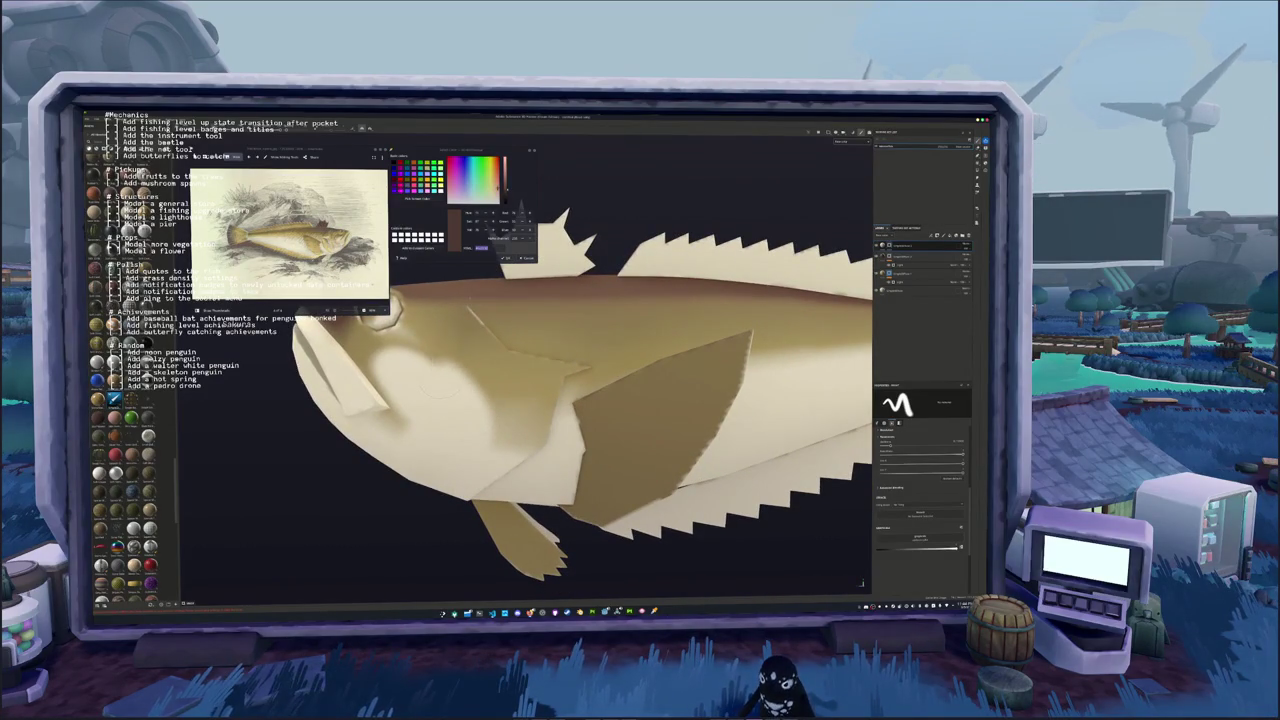
key(f)
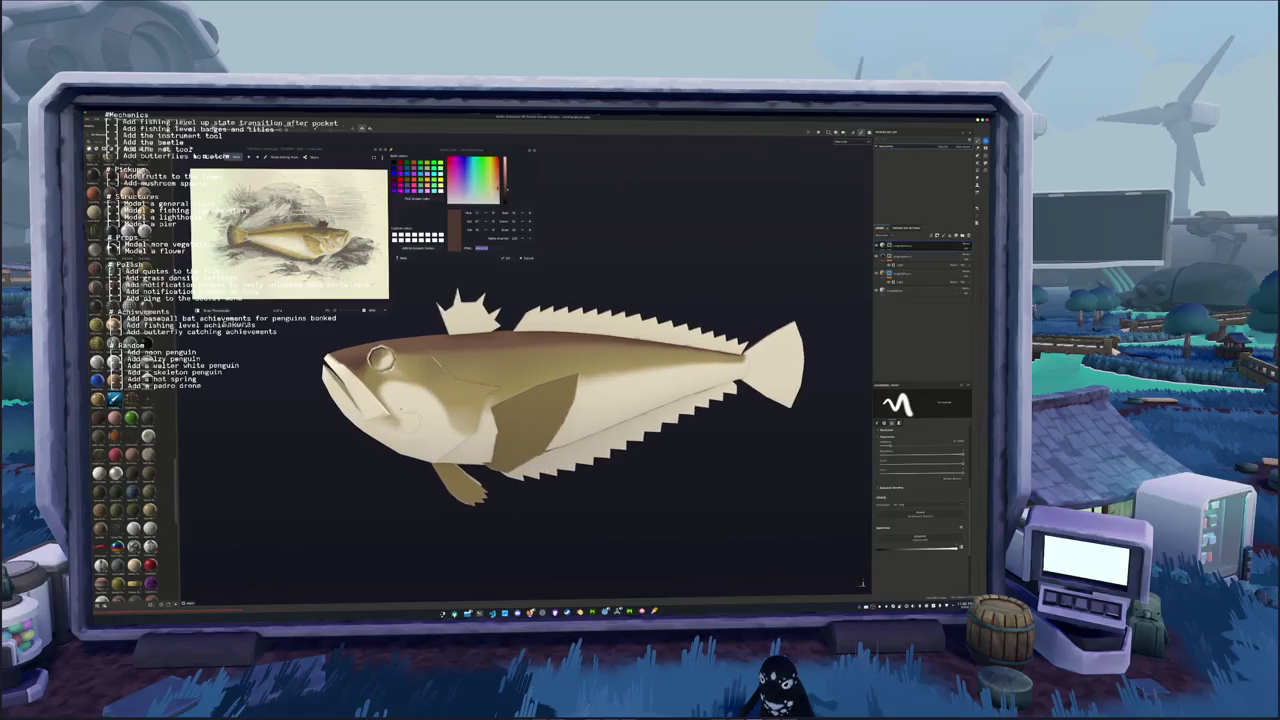
scroll(682, 470, up, 3)
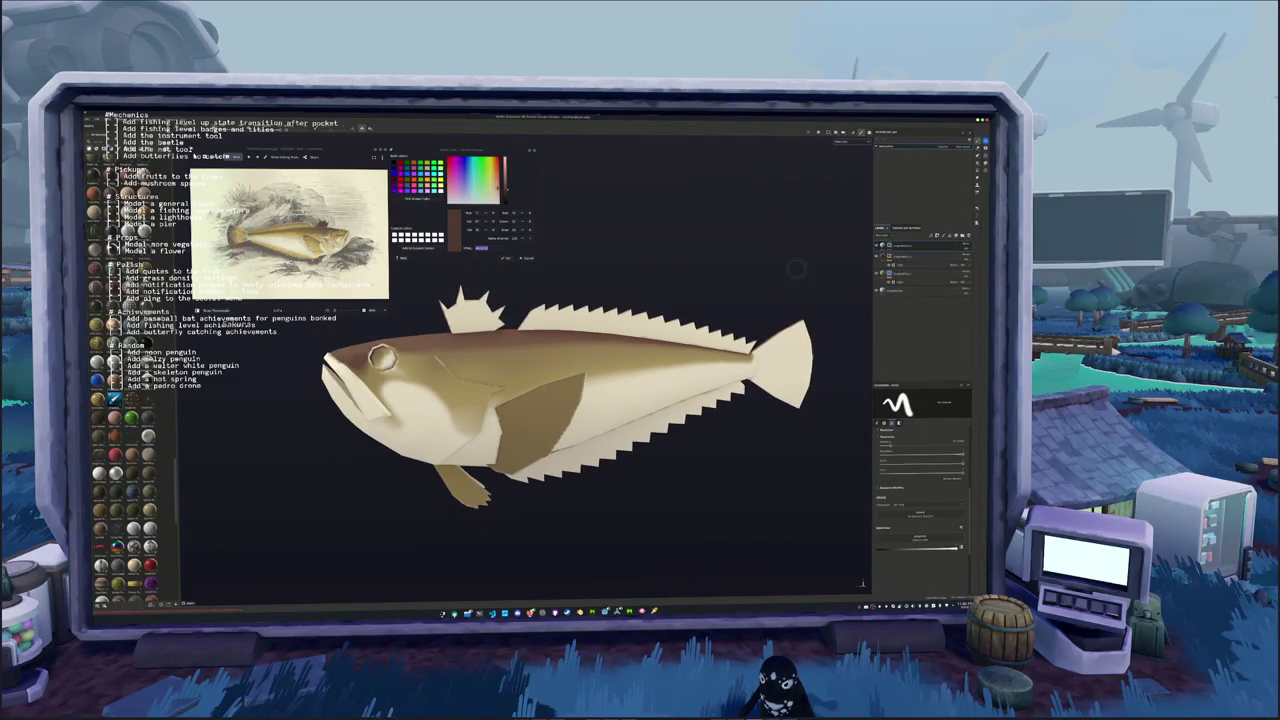
Hide the brown colour layer, add a black mask to the colour layer and use Polygon Fill
key(f)
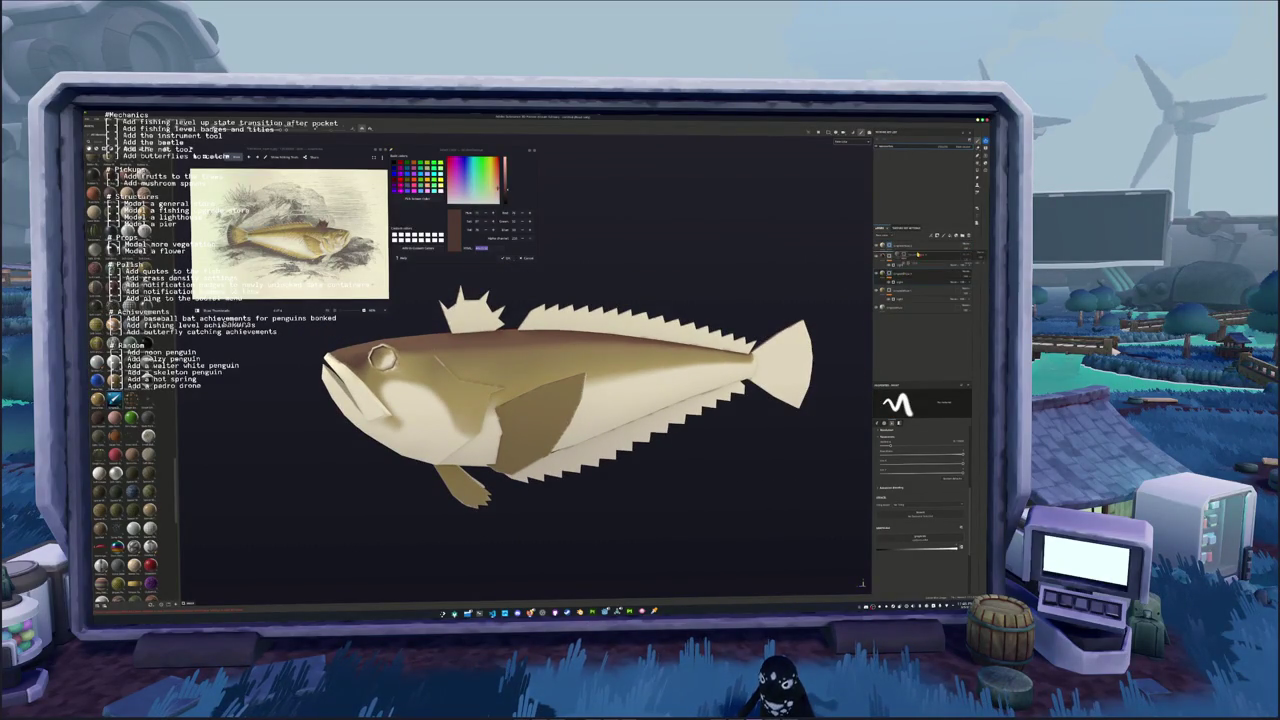
click(903, 271)
right_click(905, 290)
click(910, 304)
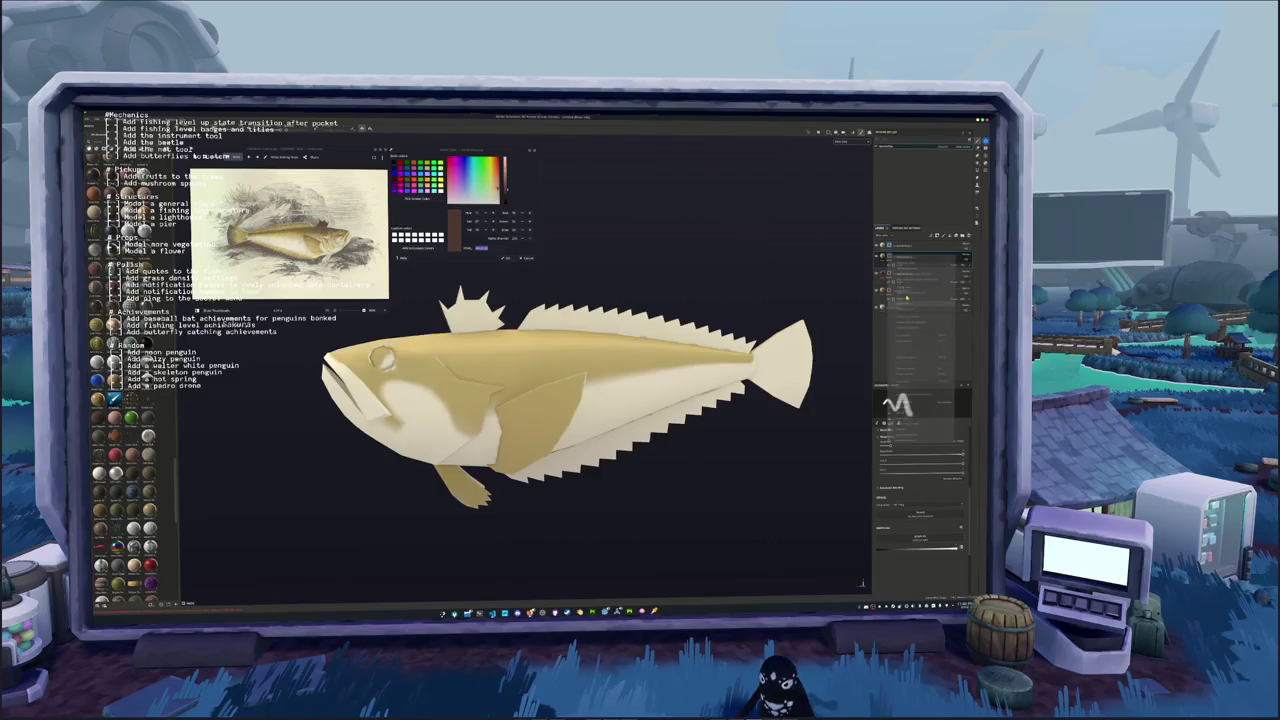
key(f)
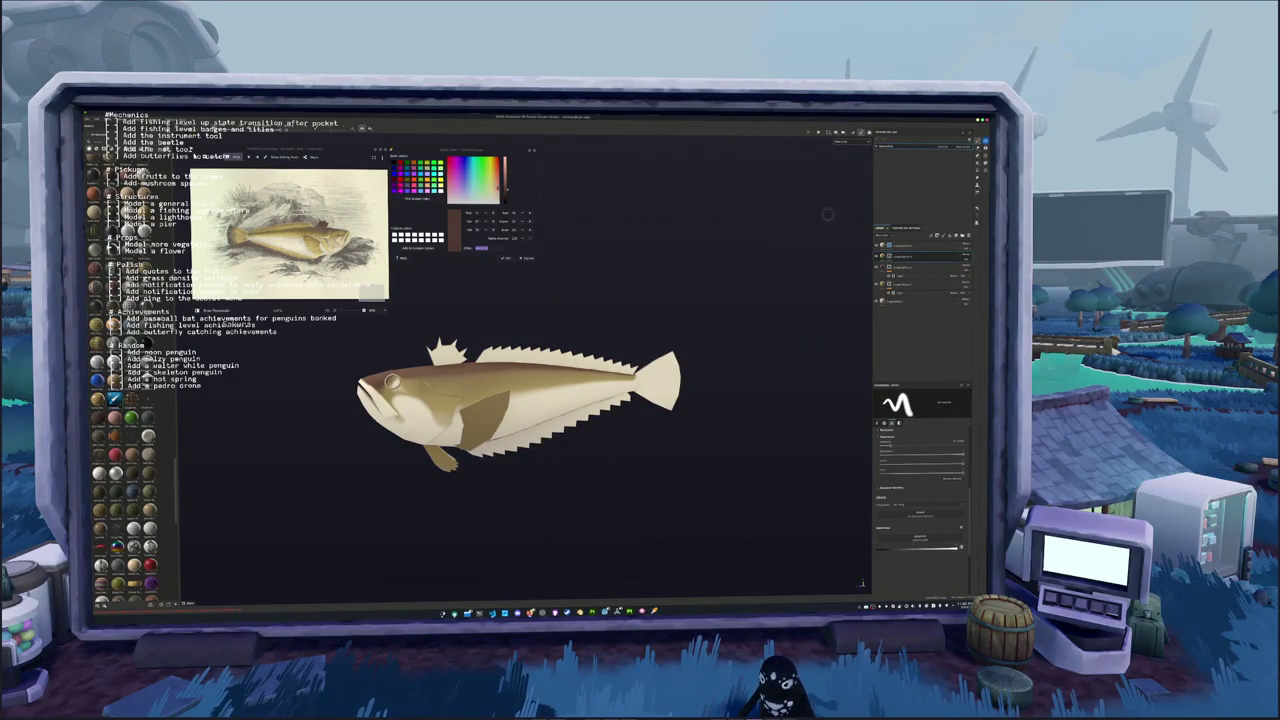
key(4)
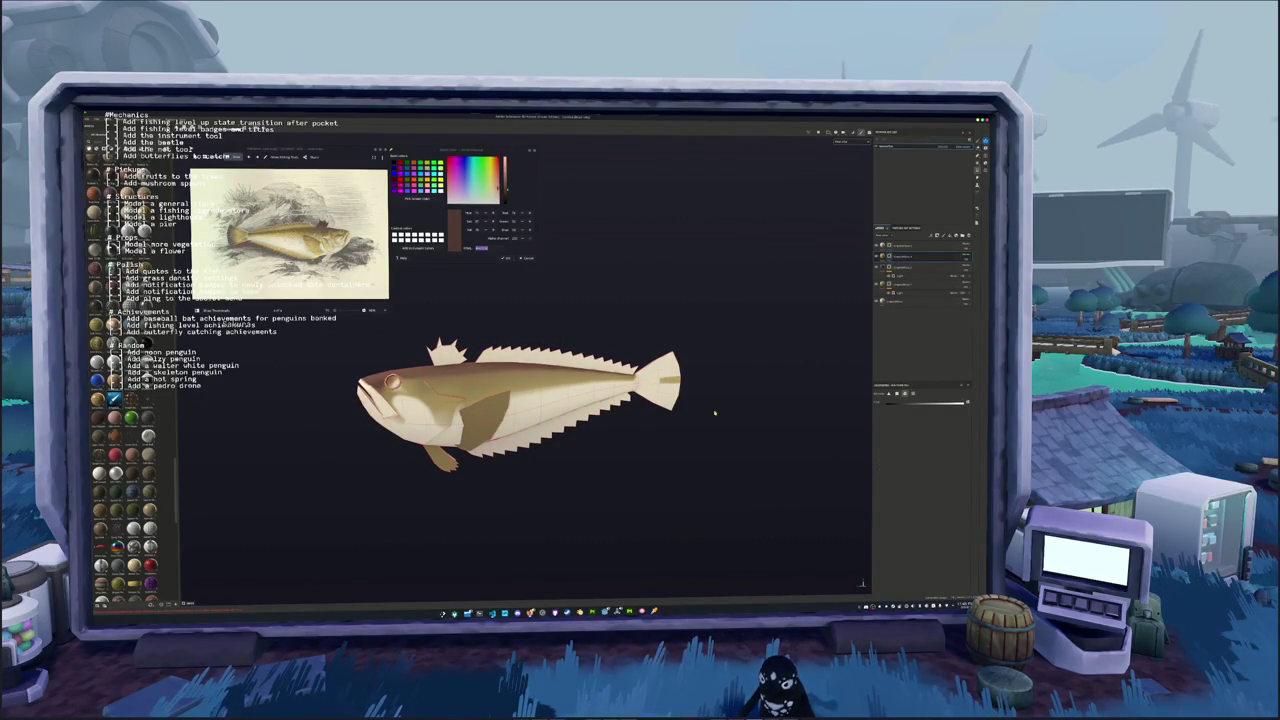
Fill the mask on the tail, dorsal, spiny front and lower sawtooth fins
click(677, 373)
click(560, 362)
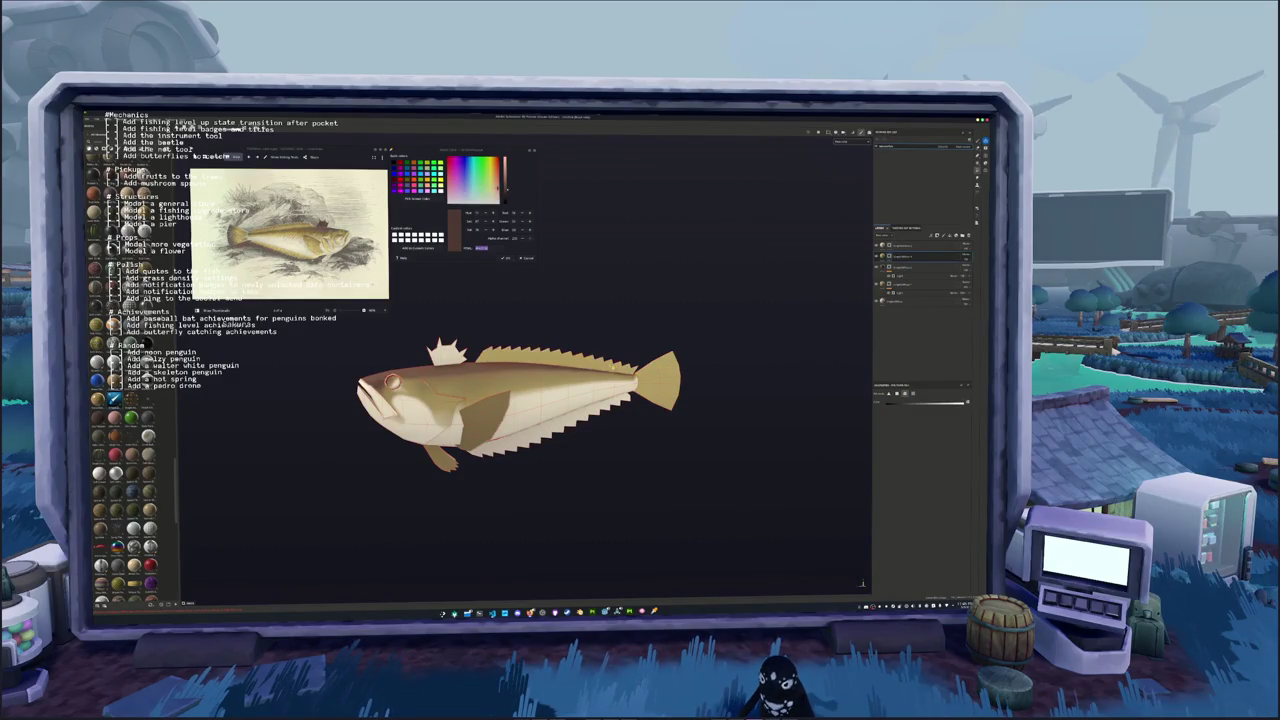
click(446, 348)
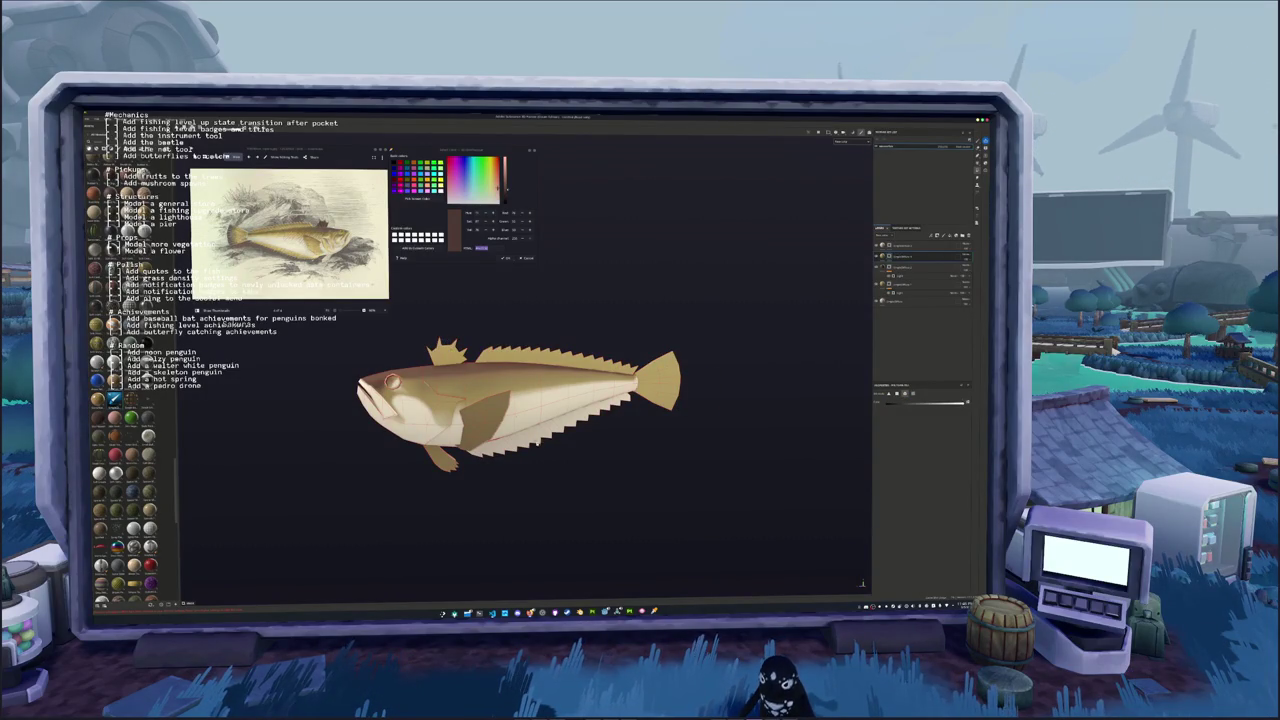
click(456, 450)
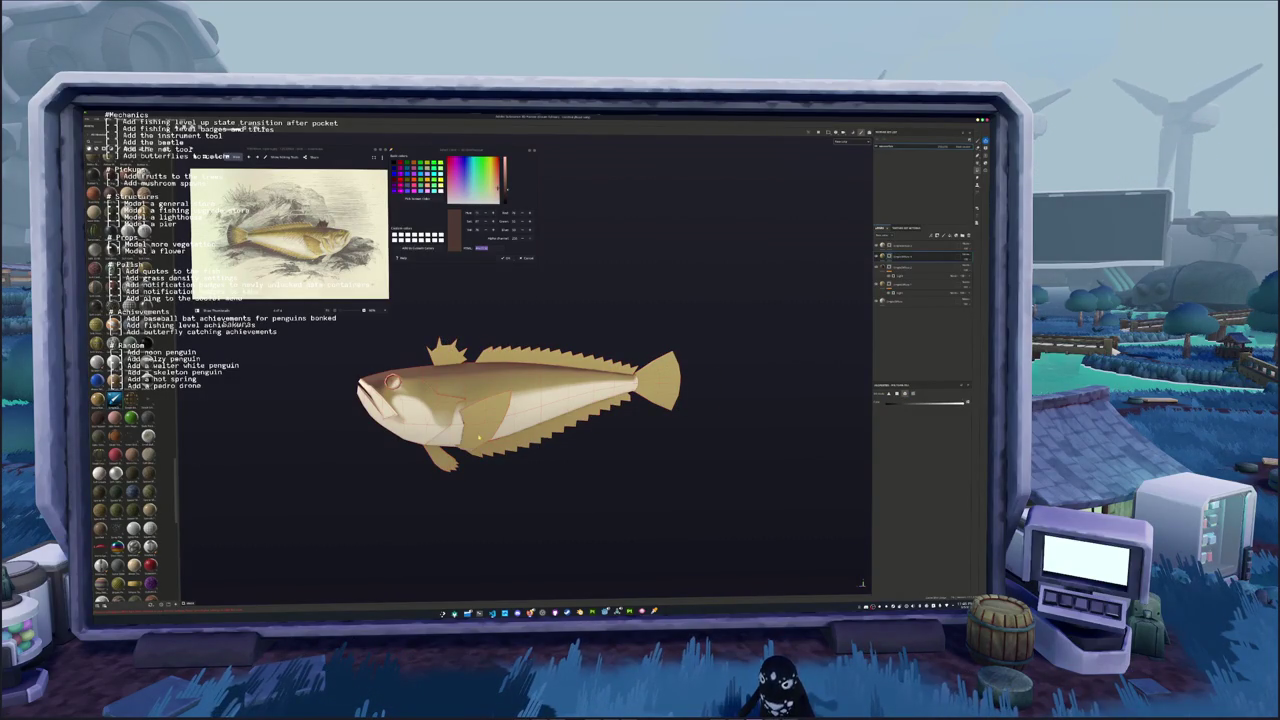
middle_drag(485, 405, 505, 420)
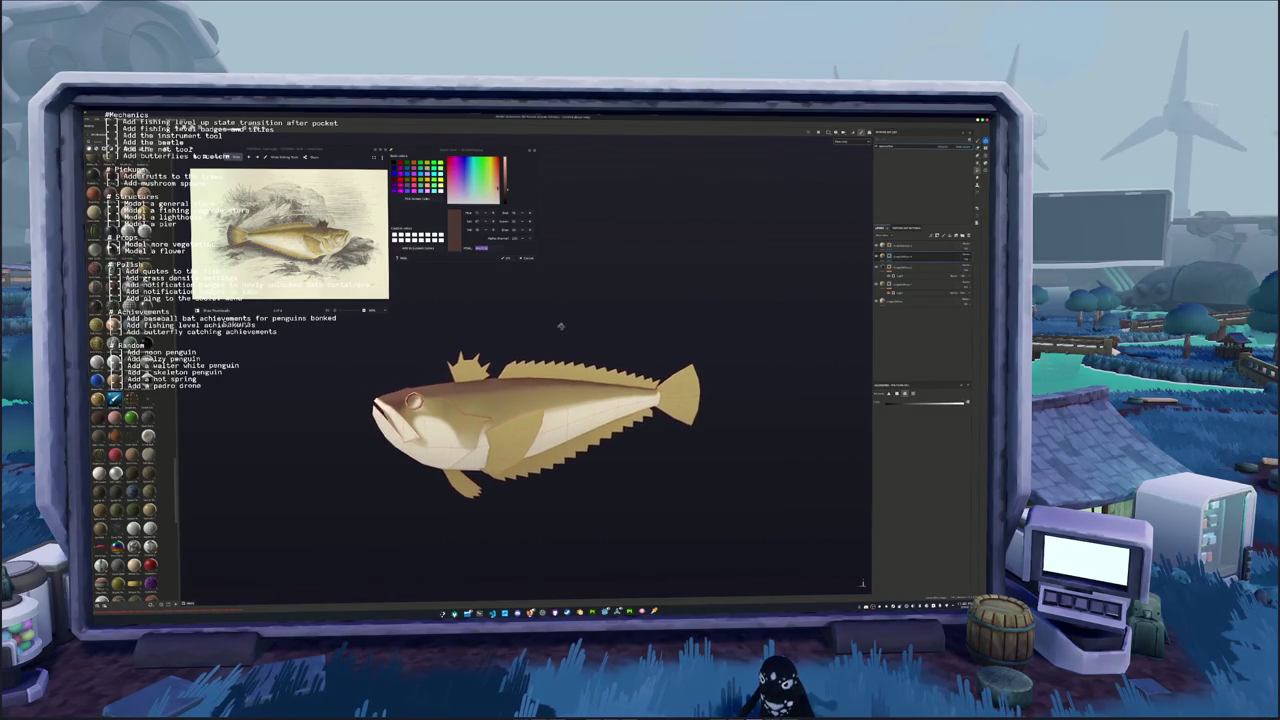
Expand the layer stack and select the layers for the pectoral fin and front dorsal spine
click(903, 268)
click(910, 262)
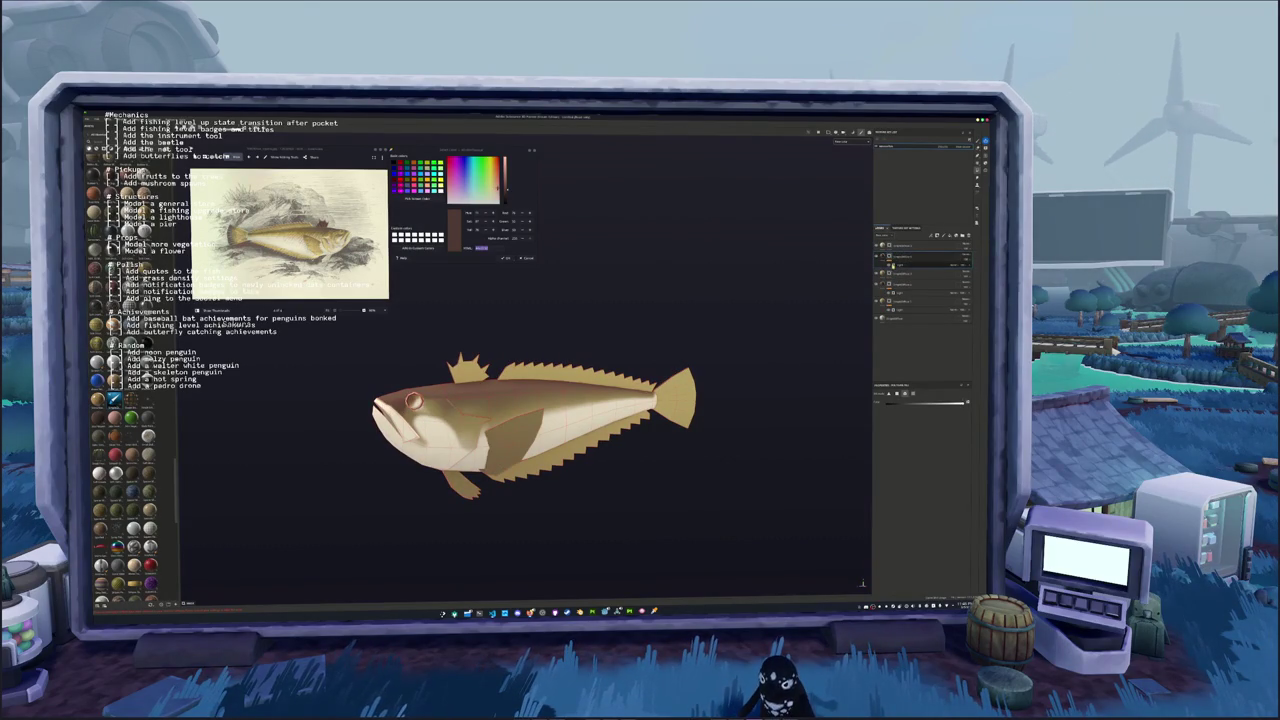
click(942, 264)
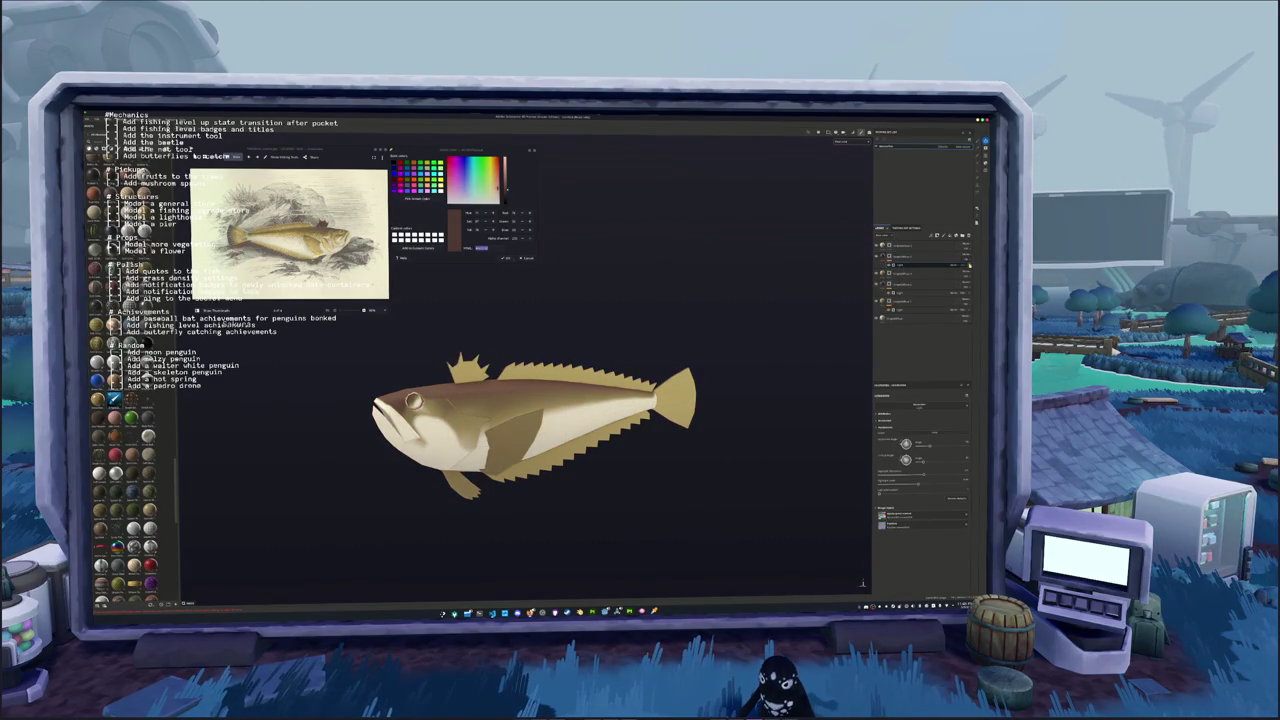
click(887, 260)
click(887, 257)
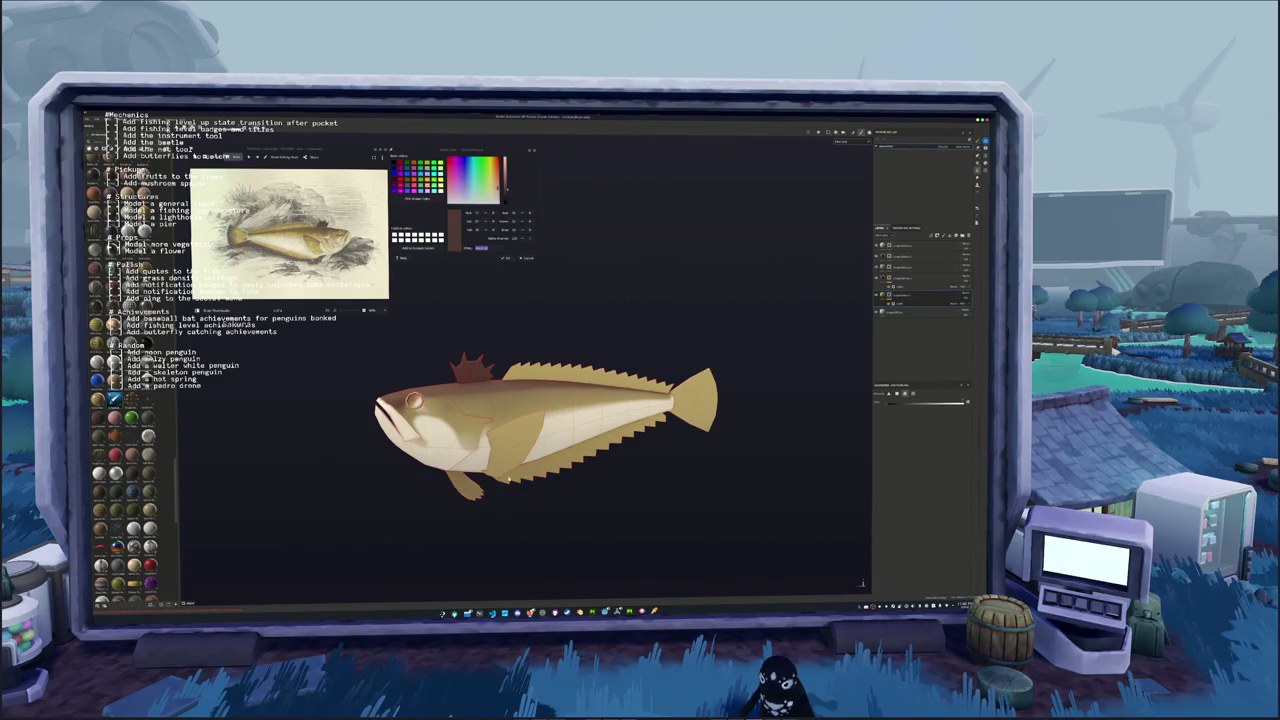
Add a layer coloured from the fish reference picture, then add another layer on top
right_click(882, 291)
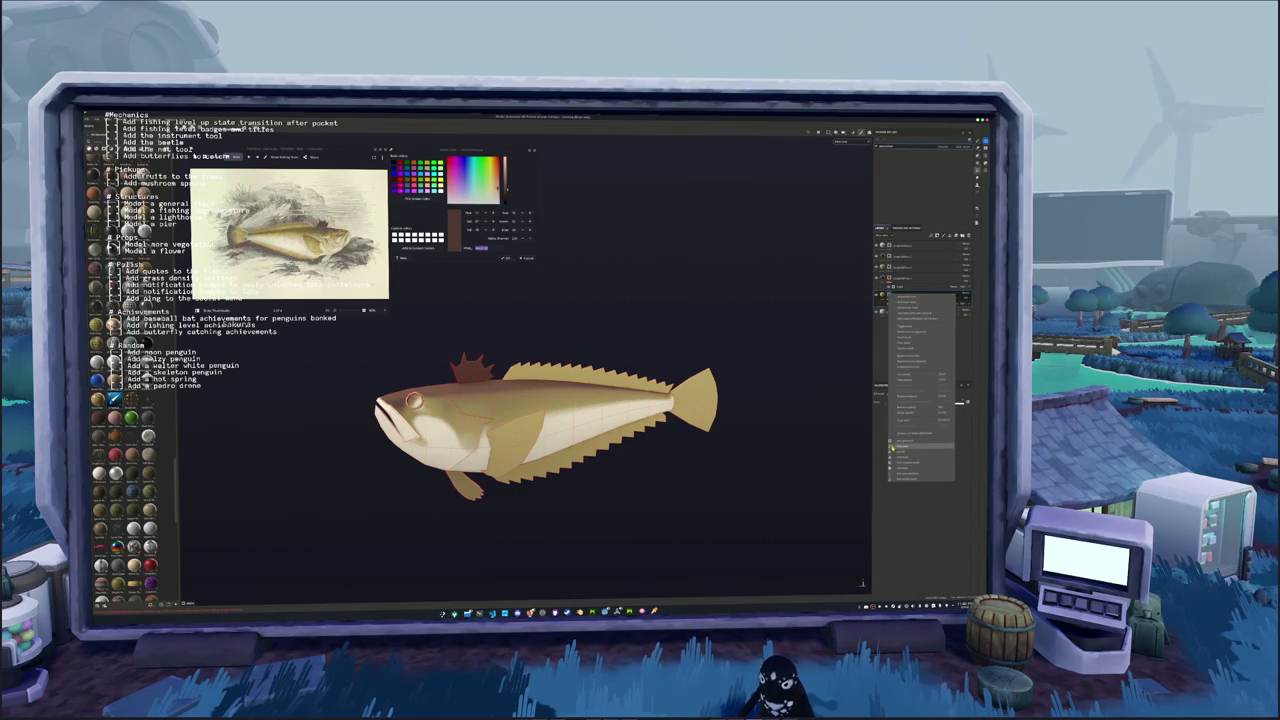
click(897, 430)
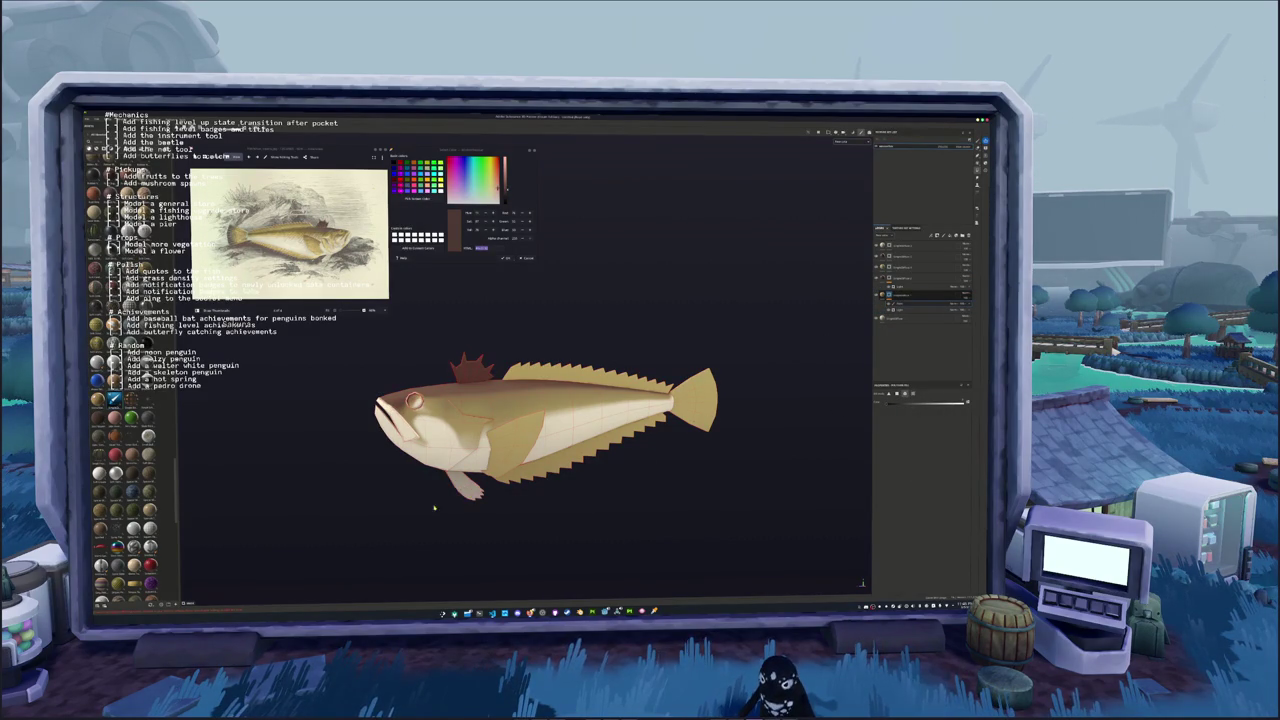
alt+drag(434, 508, 414, 508)
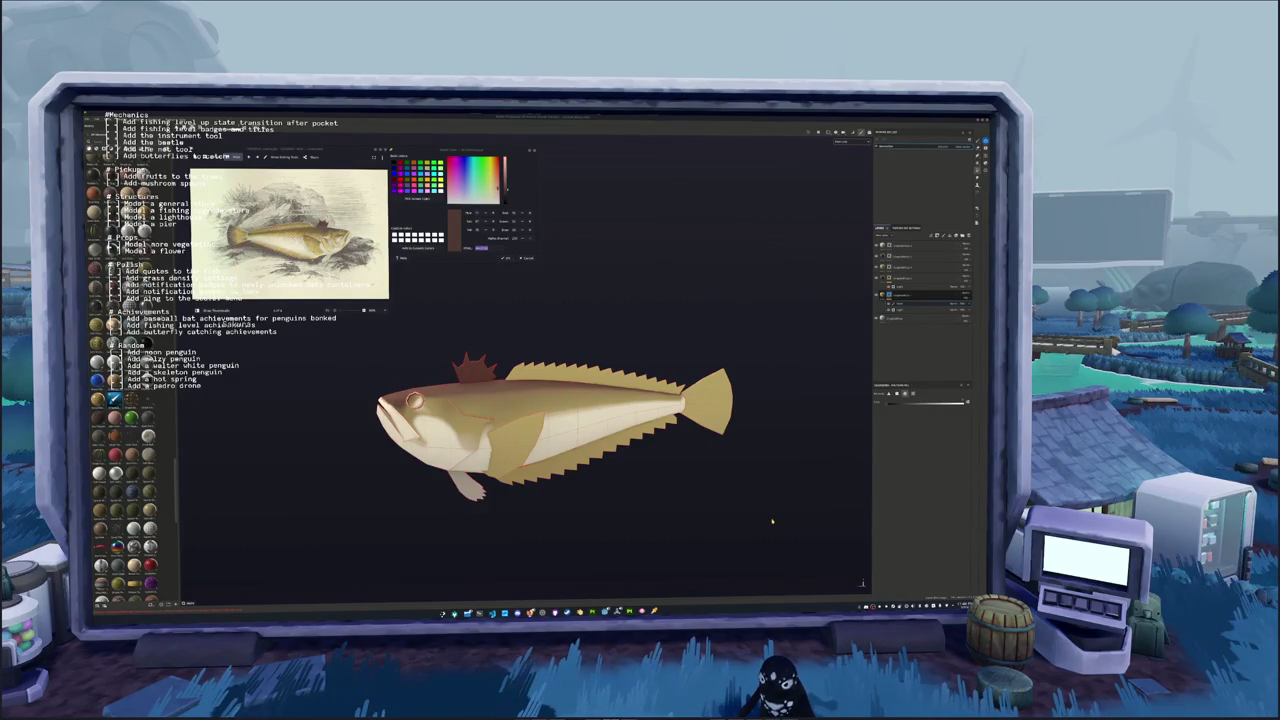
middle_drag(771, 515, 777, 458)
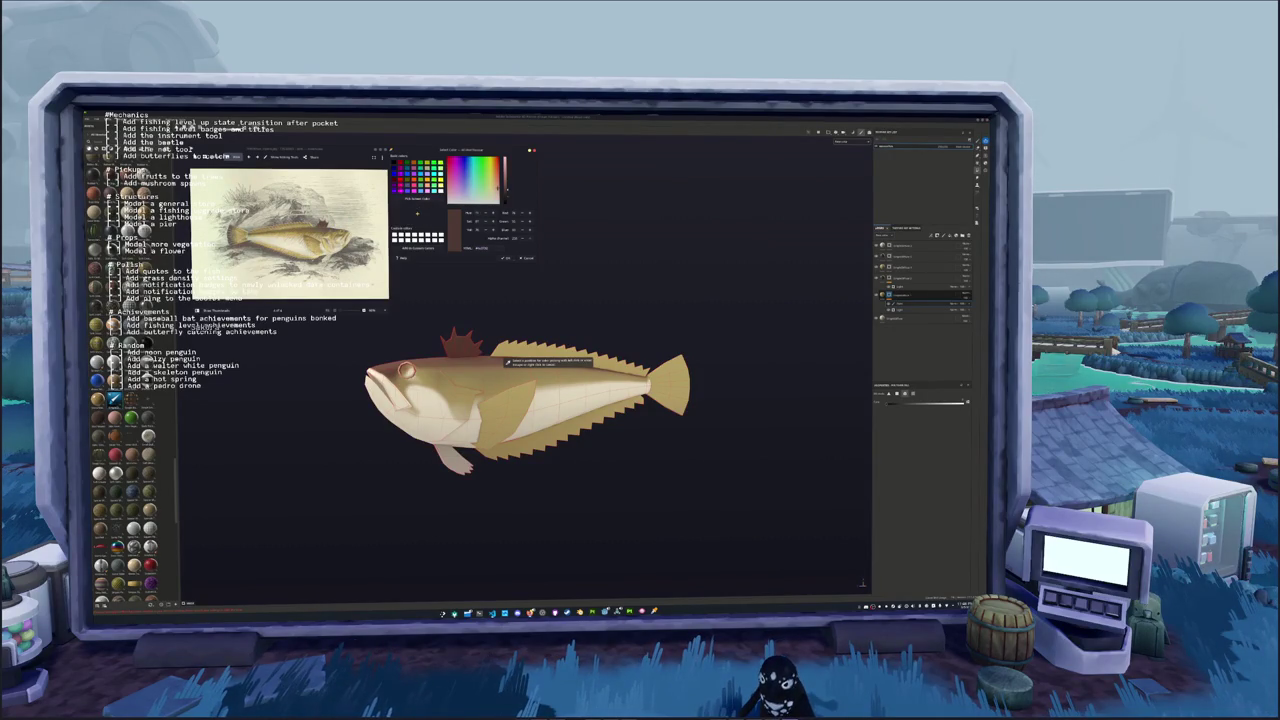
click(505, 362)
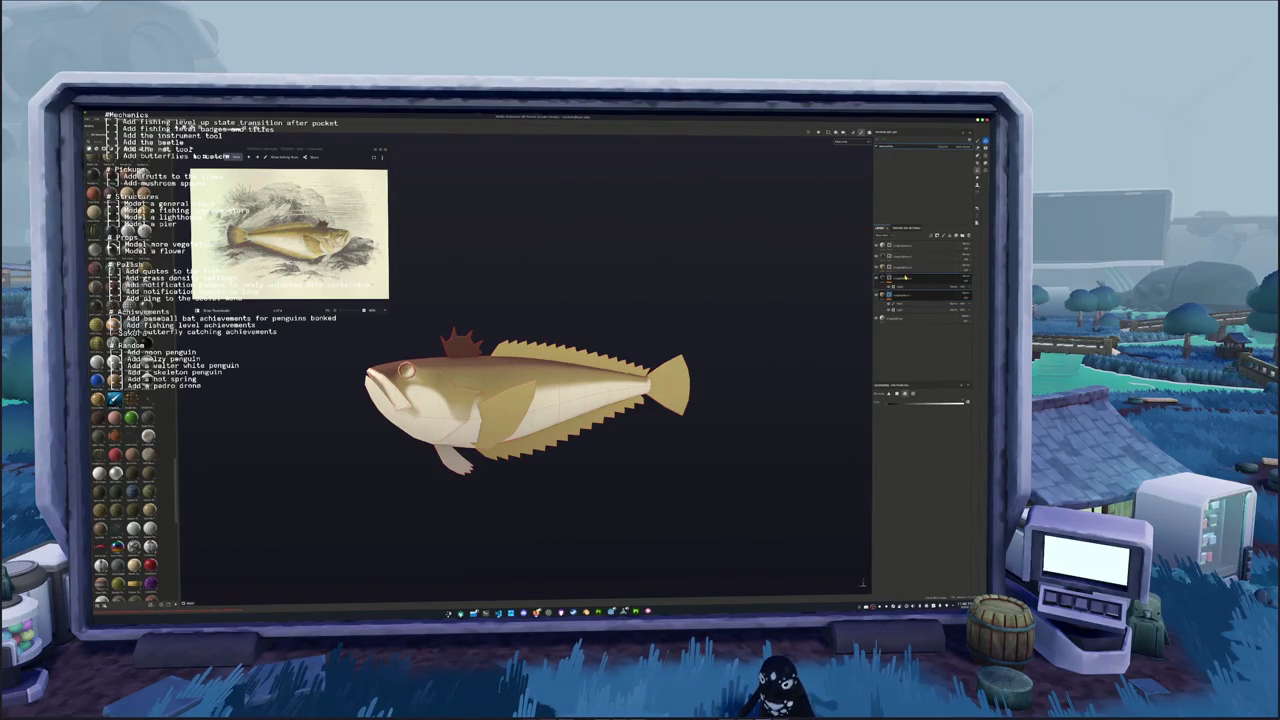
click(905, 253)
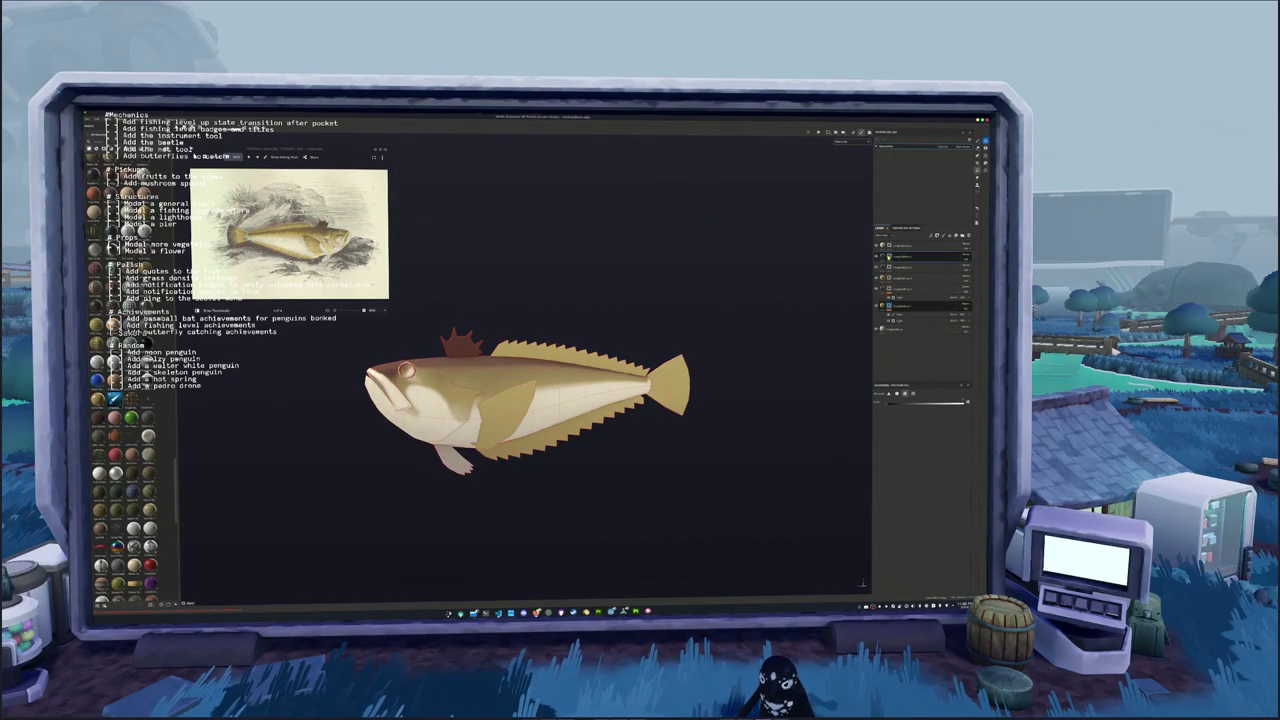
right_click(889, 254)
Apply a brown material to the top layer and lighten its shading on the body and tail
click(900, 402)
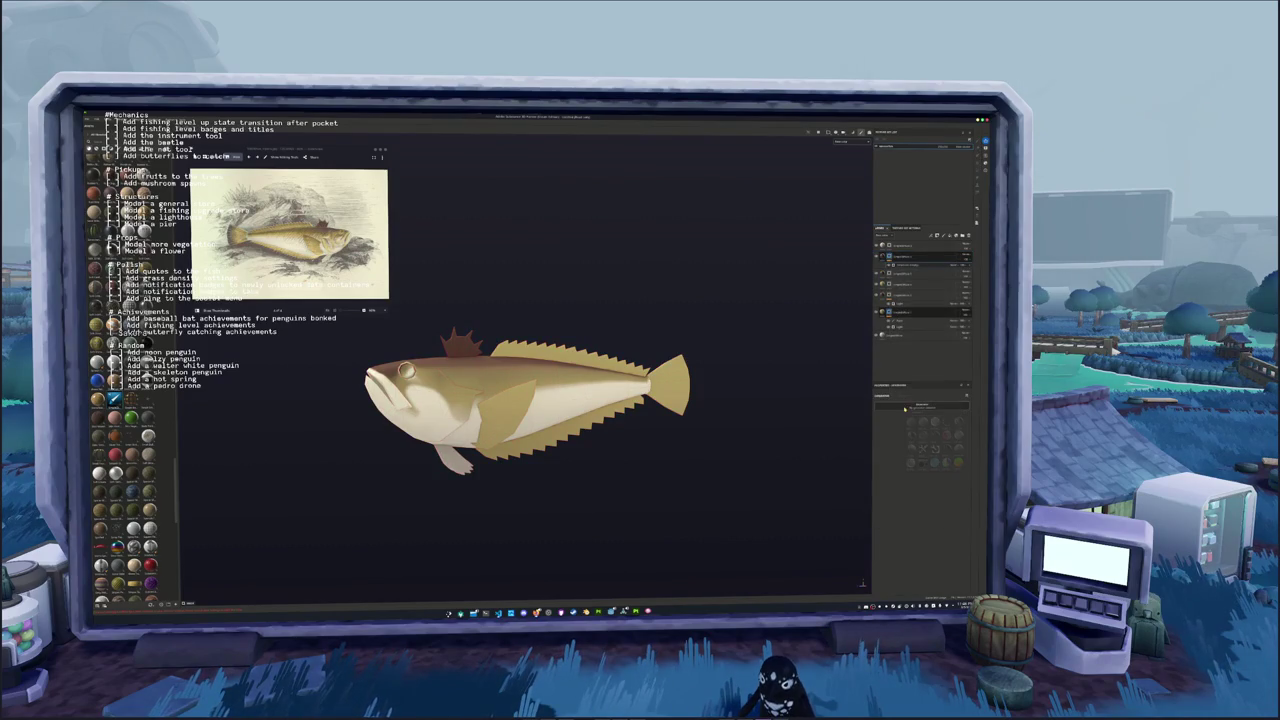
click(935, 448)
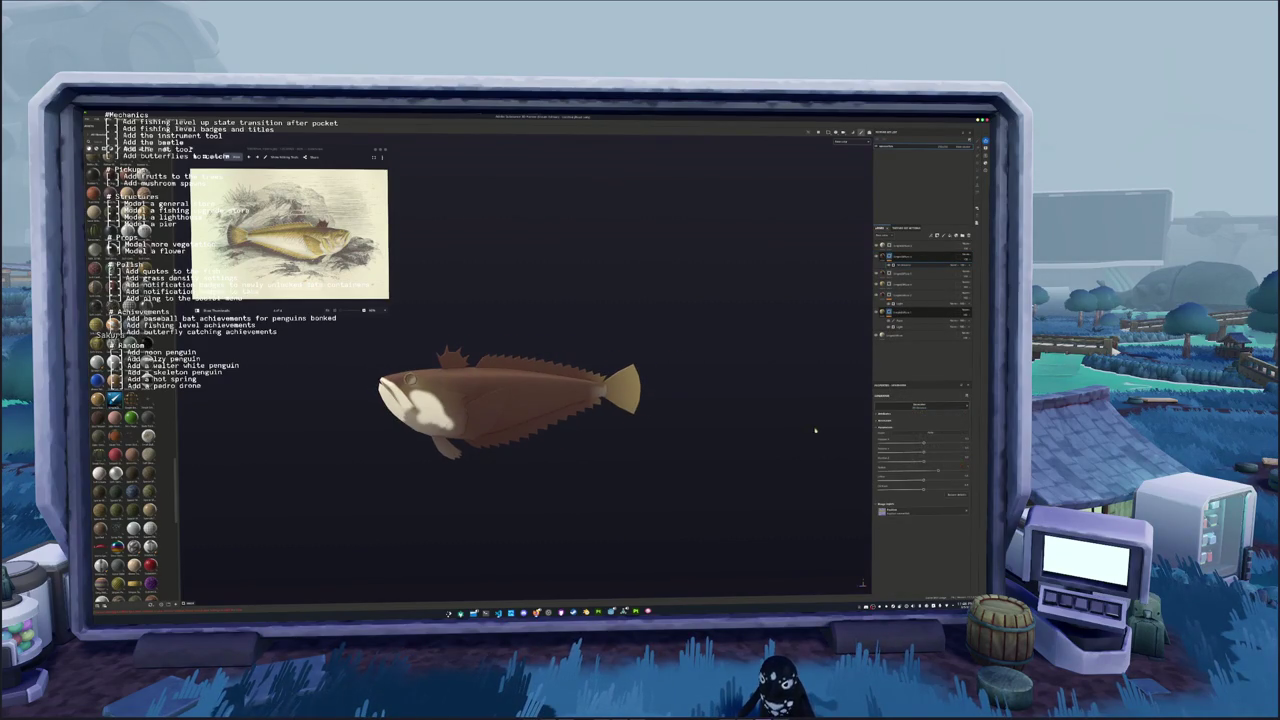
drag(922, 462, 840, 463)
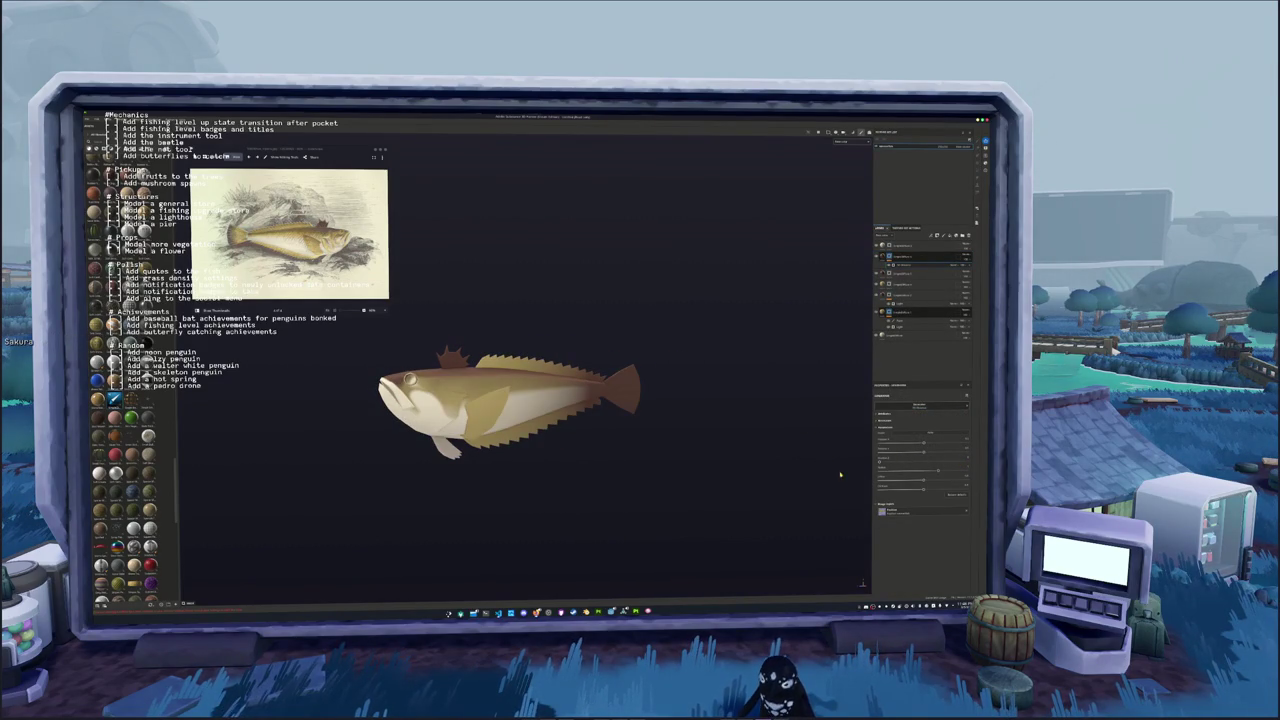
mouse_move(931, 470)
mouse_down()
mouse_move(890, 473)
mouse_move(911, 472)
mouse_up()
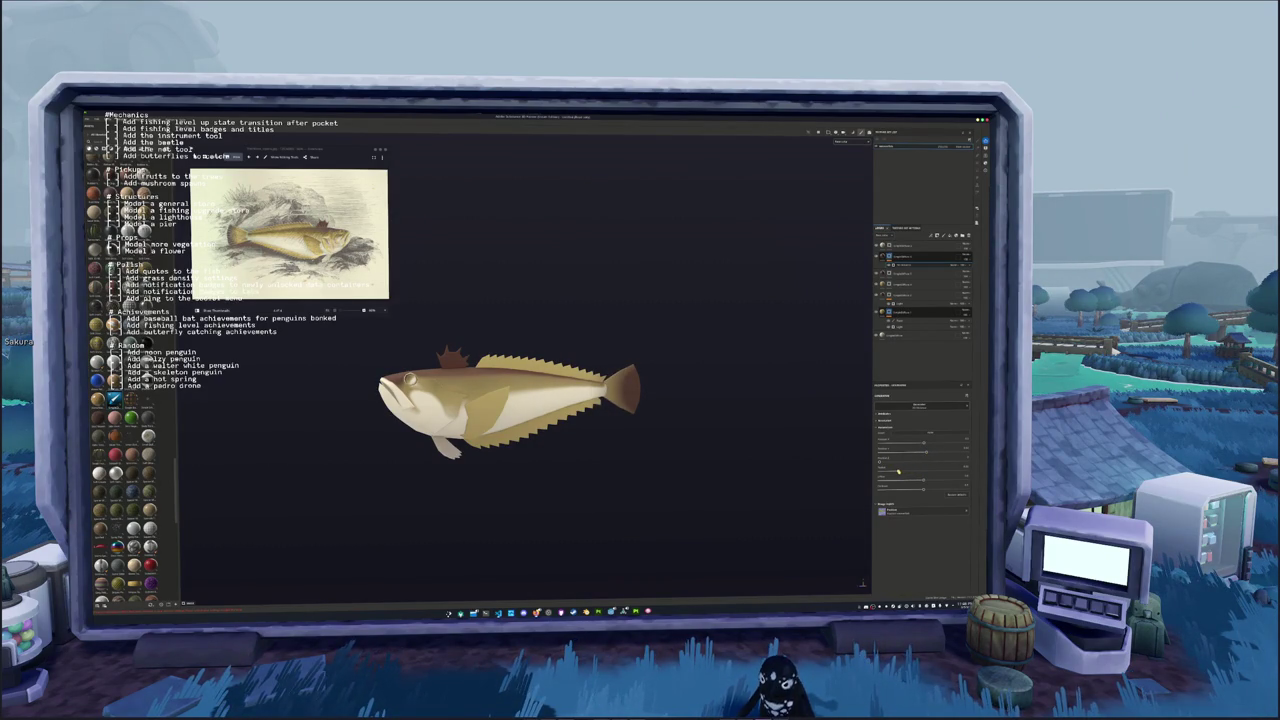
mouse_move(910, 471)
mouse_down()
mouse_move(922, 457)
mouse_move(899, 463)
mouse_up()
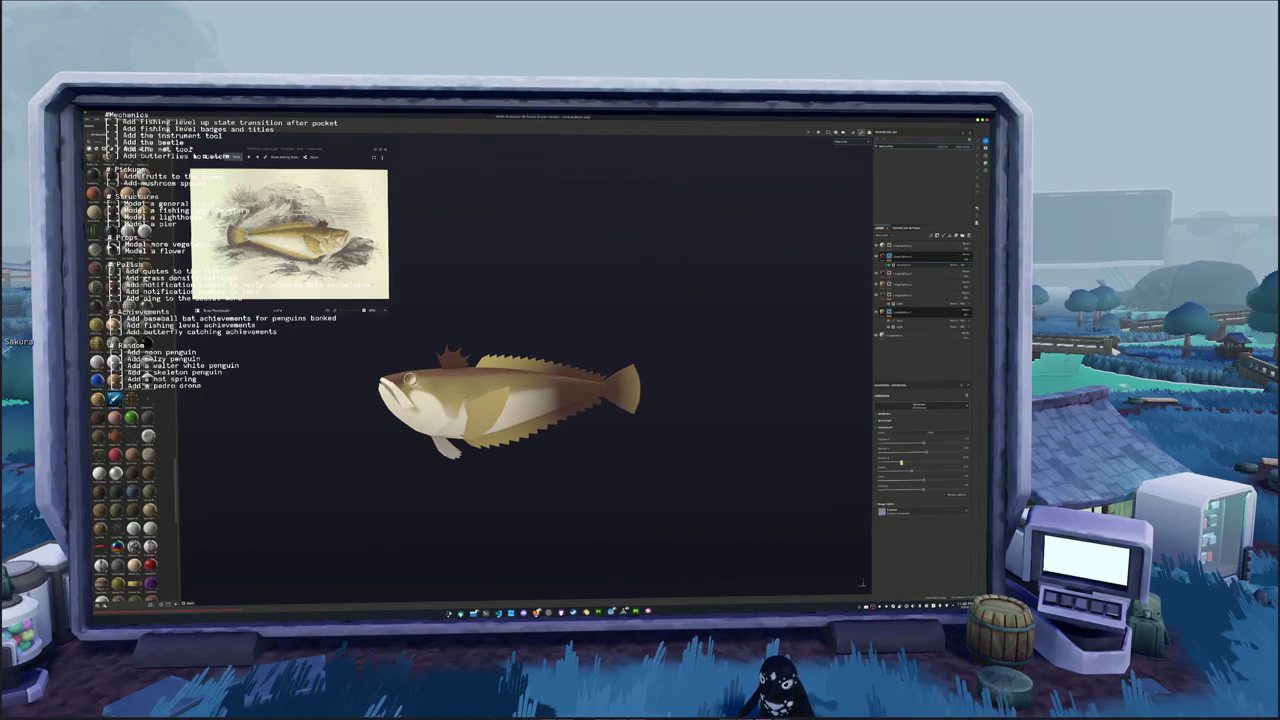
Switch to dark brown with white patches, fine-tune belly shading, and apply a layer menu option
click(912, 434)
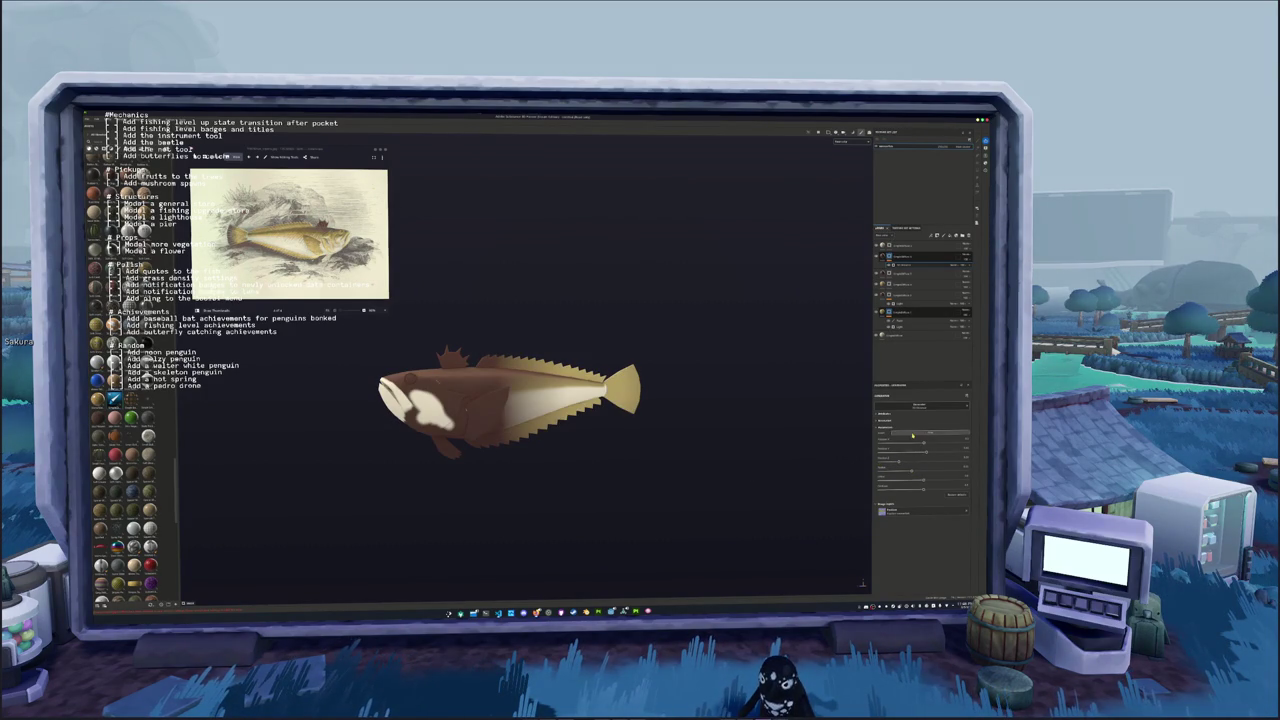
drag(900, 462, 903, 463)
drag(924, 461, 925, 461)
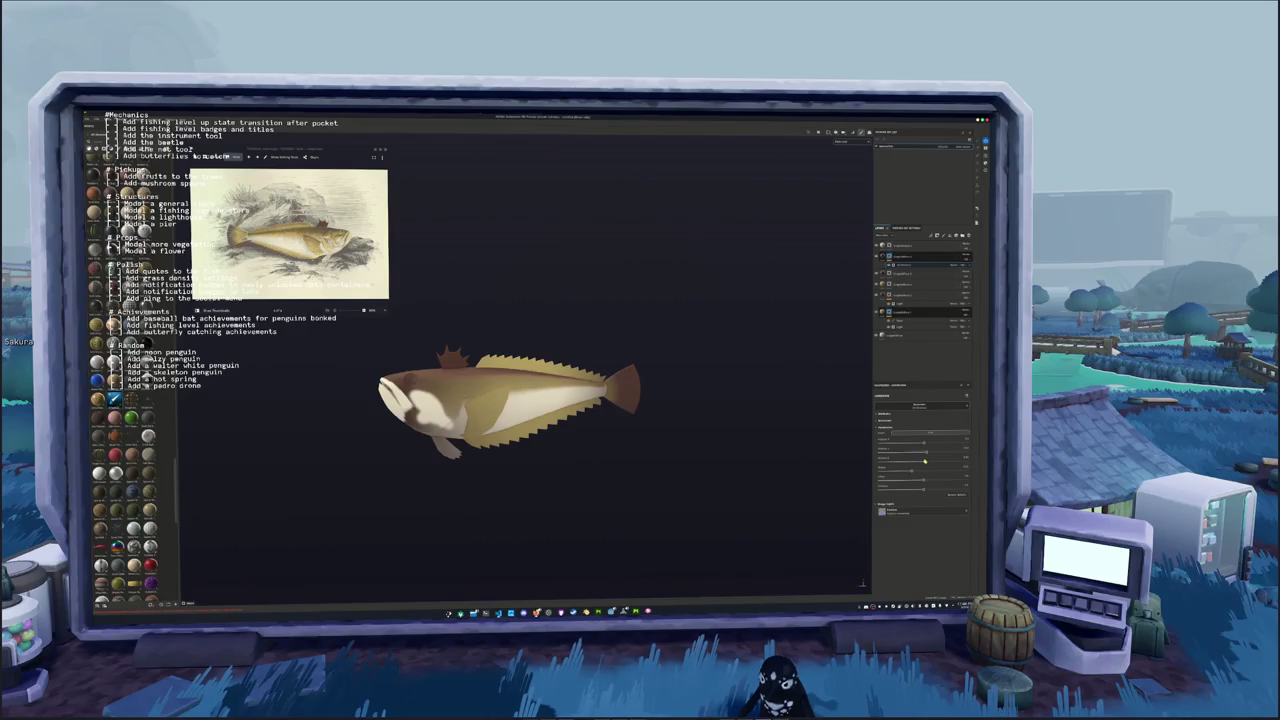
right_click(890, 258)
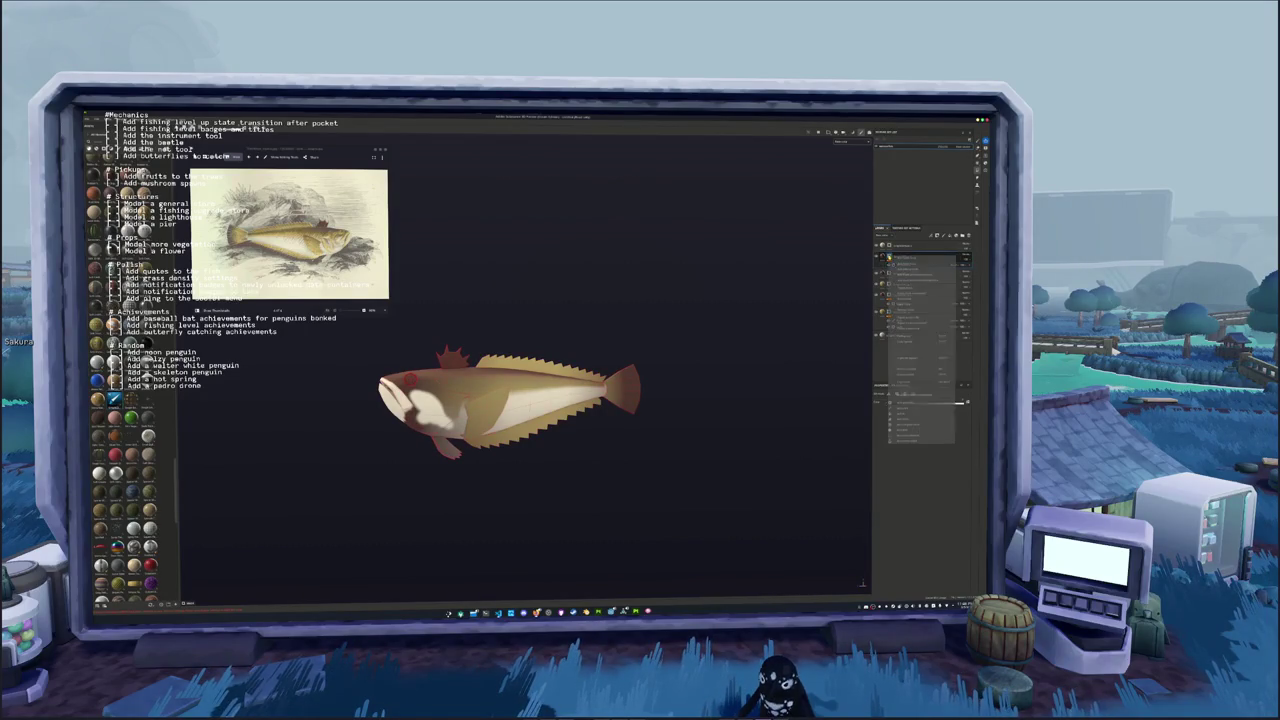
click(903, 410)
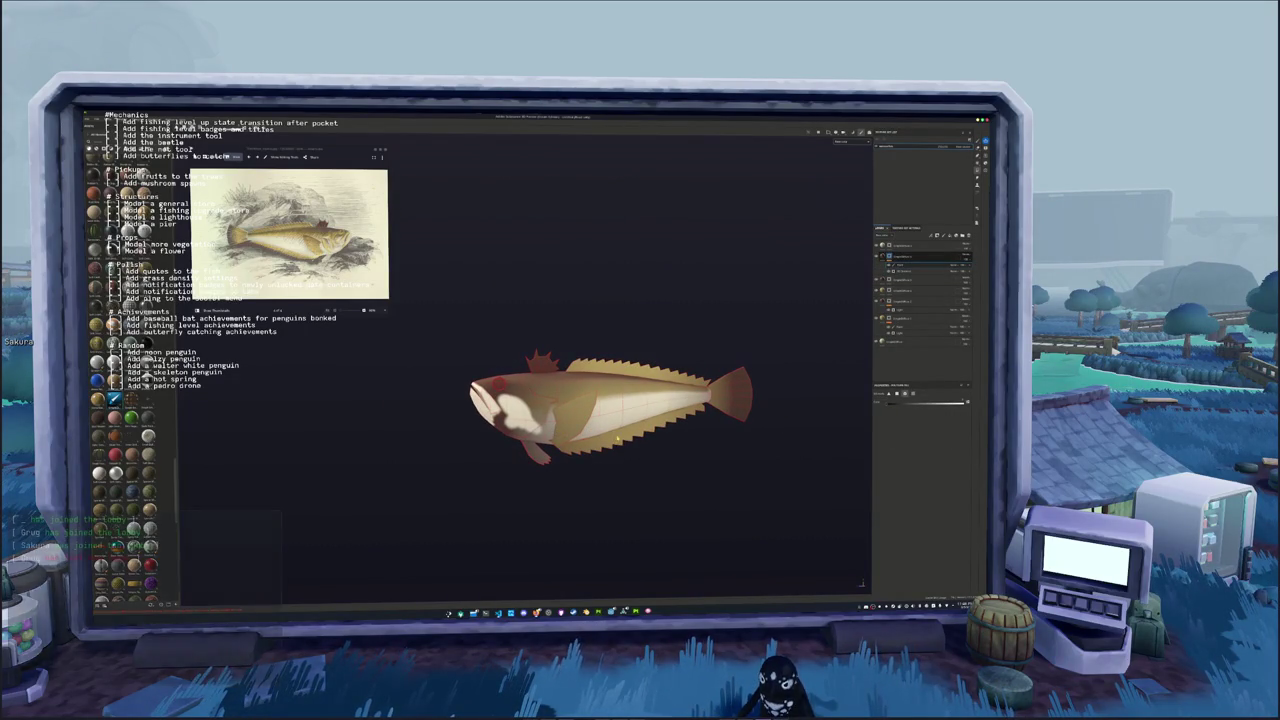
Try painting dark brown across the fish's mid-body, undo it, and reposition the view
click(985, 156)
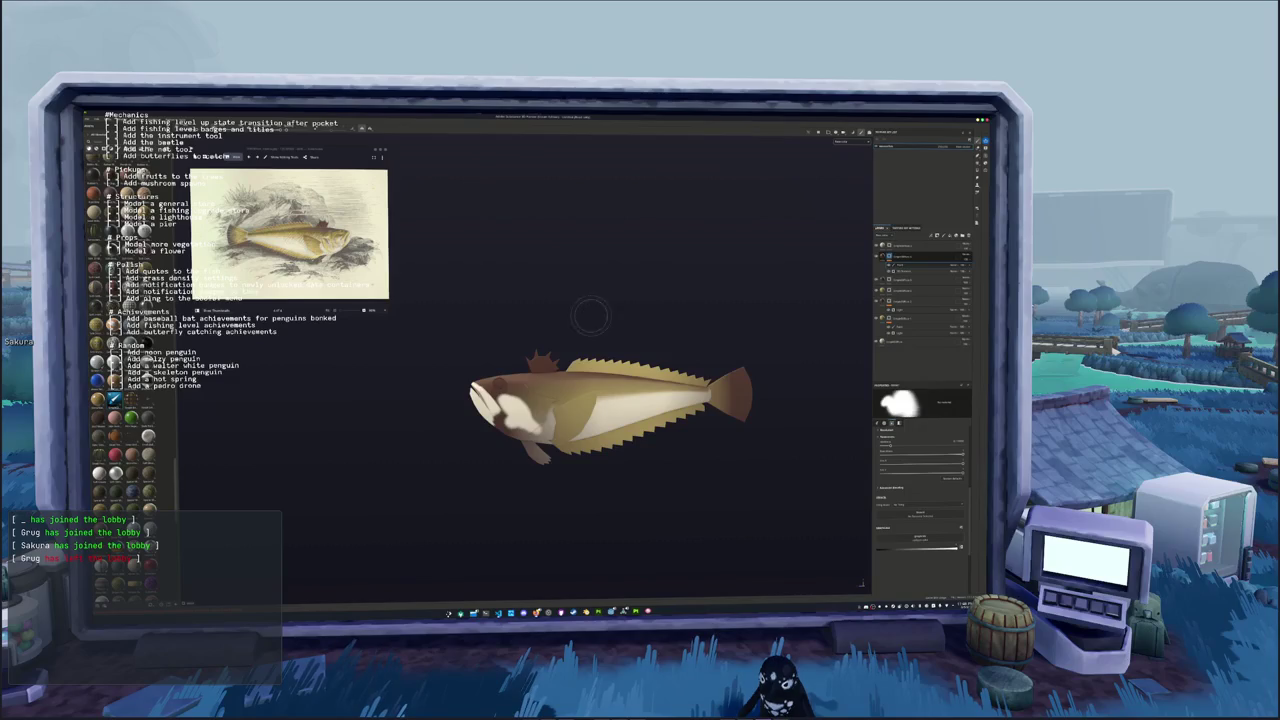
drag(535, 460, 550, 470)
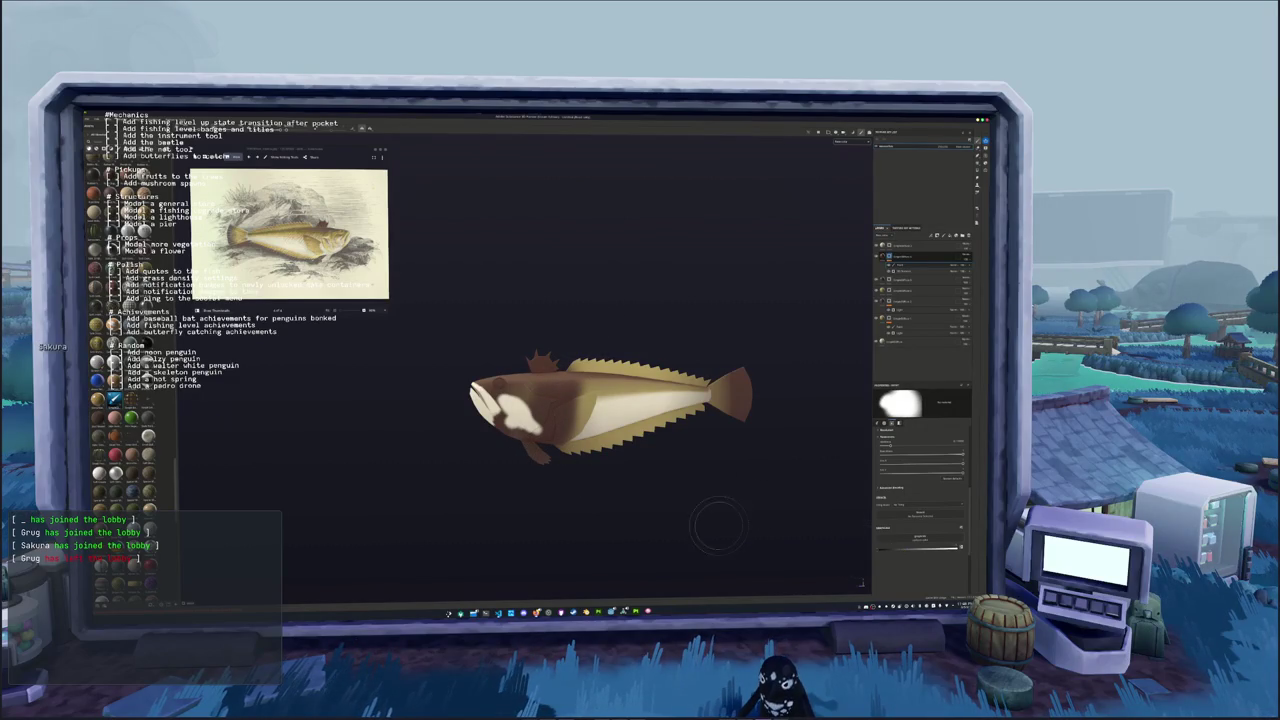
key(ctrl+z)
key(ctrl+z)
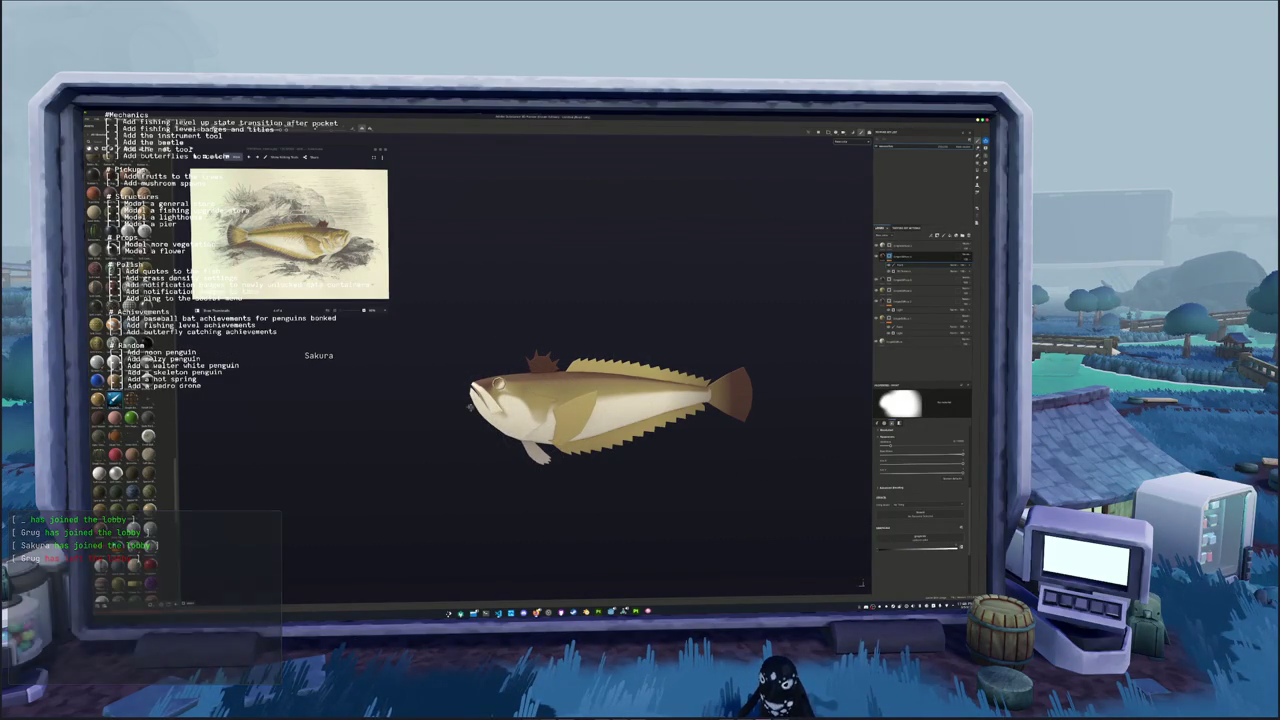
mouse_move(632, 449)
alt+mouse_down()
mouse_move(445, 420)
mouse_move(438, 392)
mouse_move(440, 453)
alt+mouse_up()
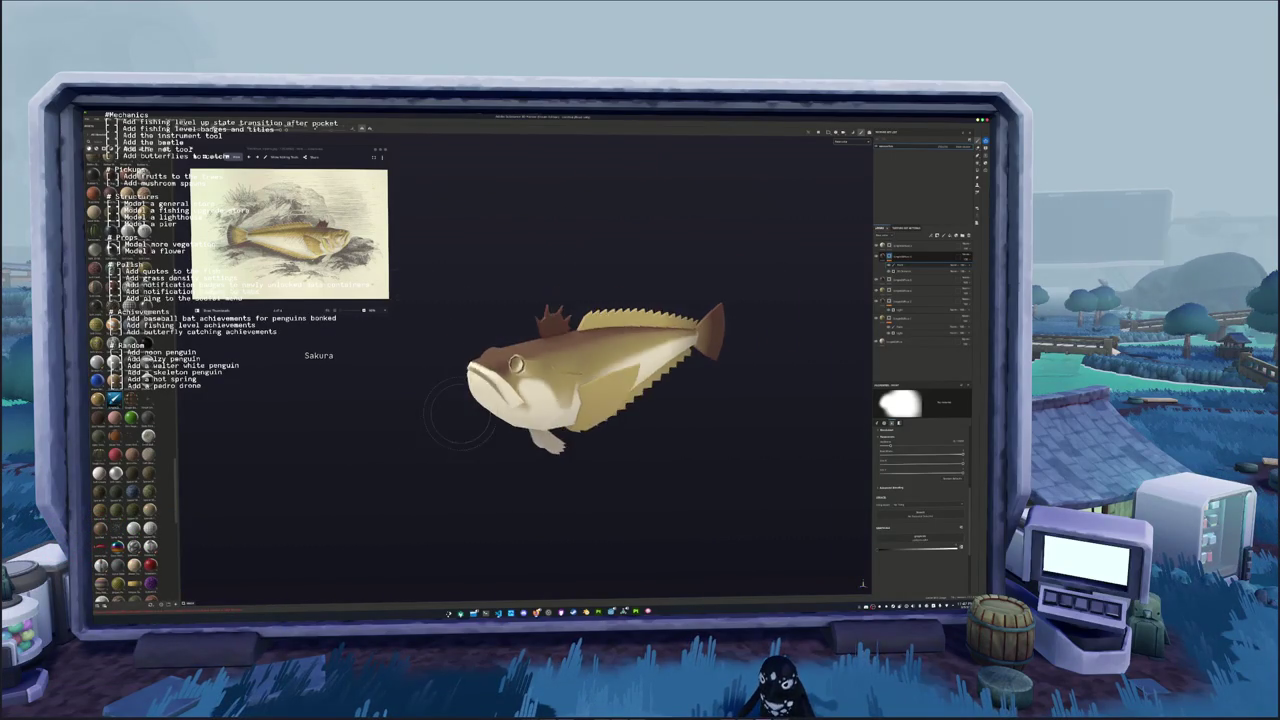
scroll(440, 453, up, 2)
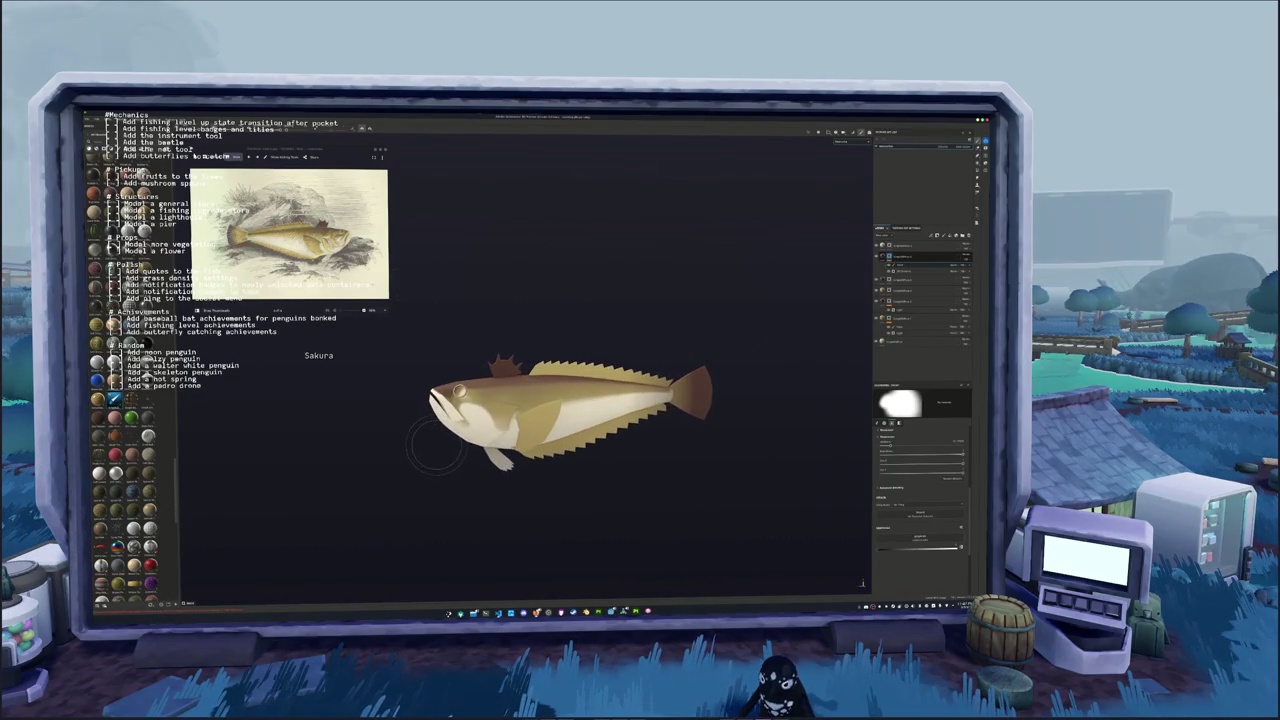
alt+middle_drag(440, 453, 404, 462)
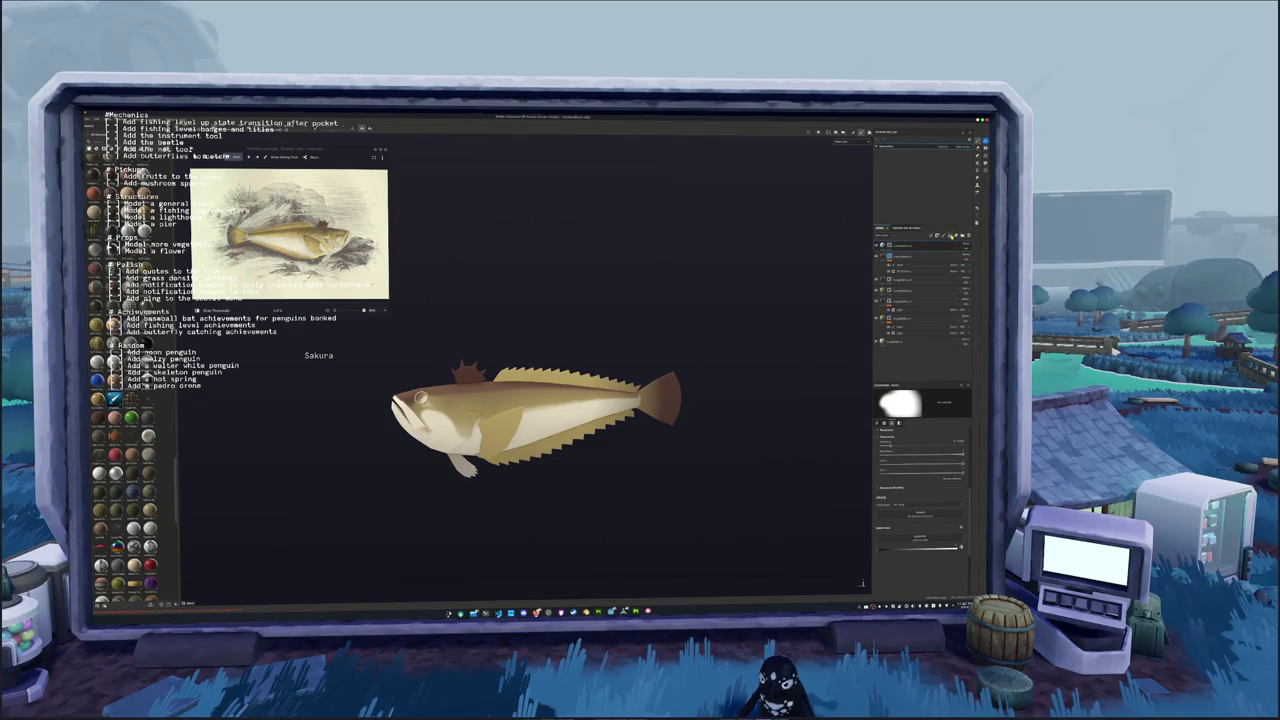
Add a fill layer on top with a texture-revealing blend mode and a white mask
click(951, 235)
click(966, 246)
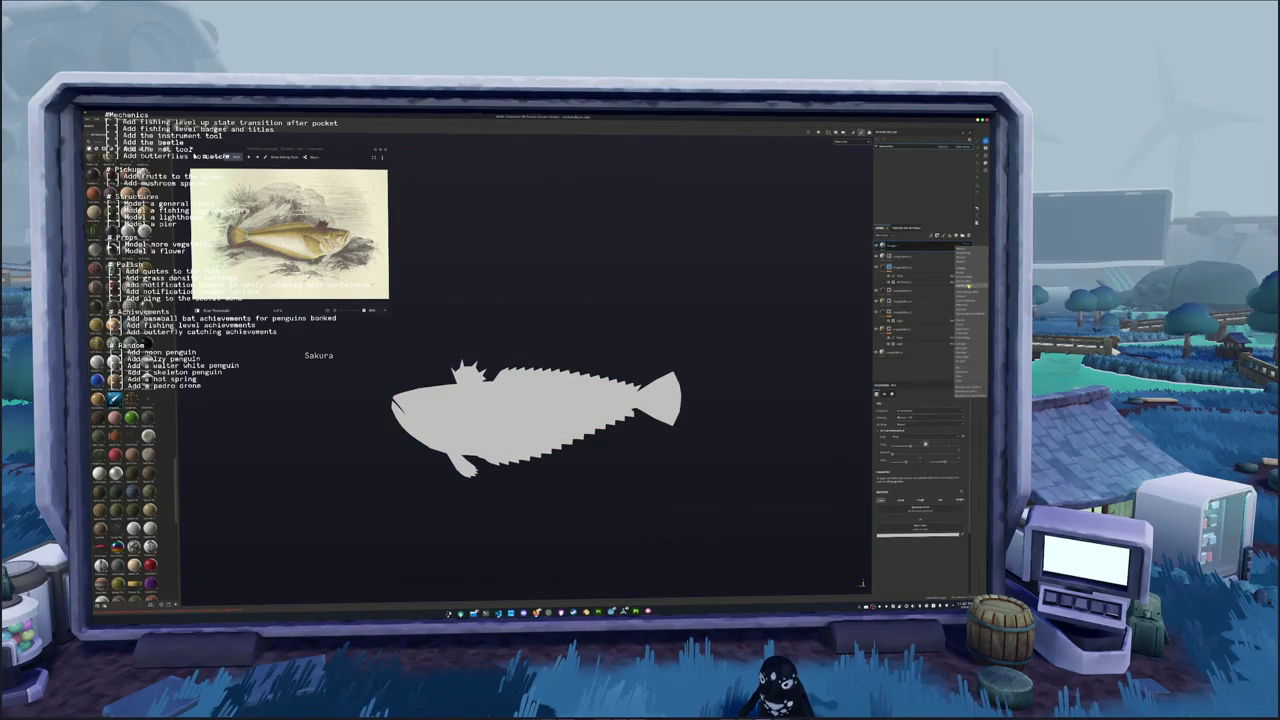
click(963, 318)
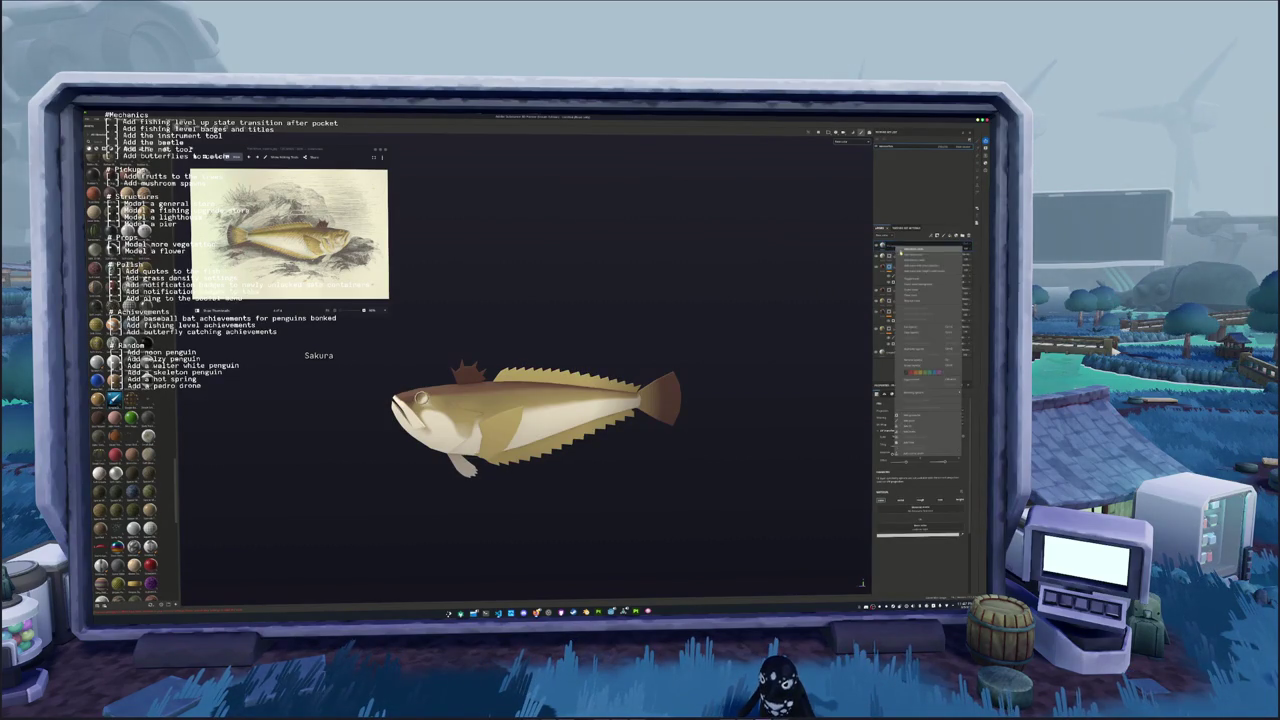
right_click(888, 244)
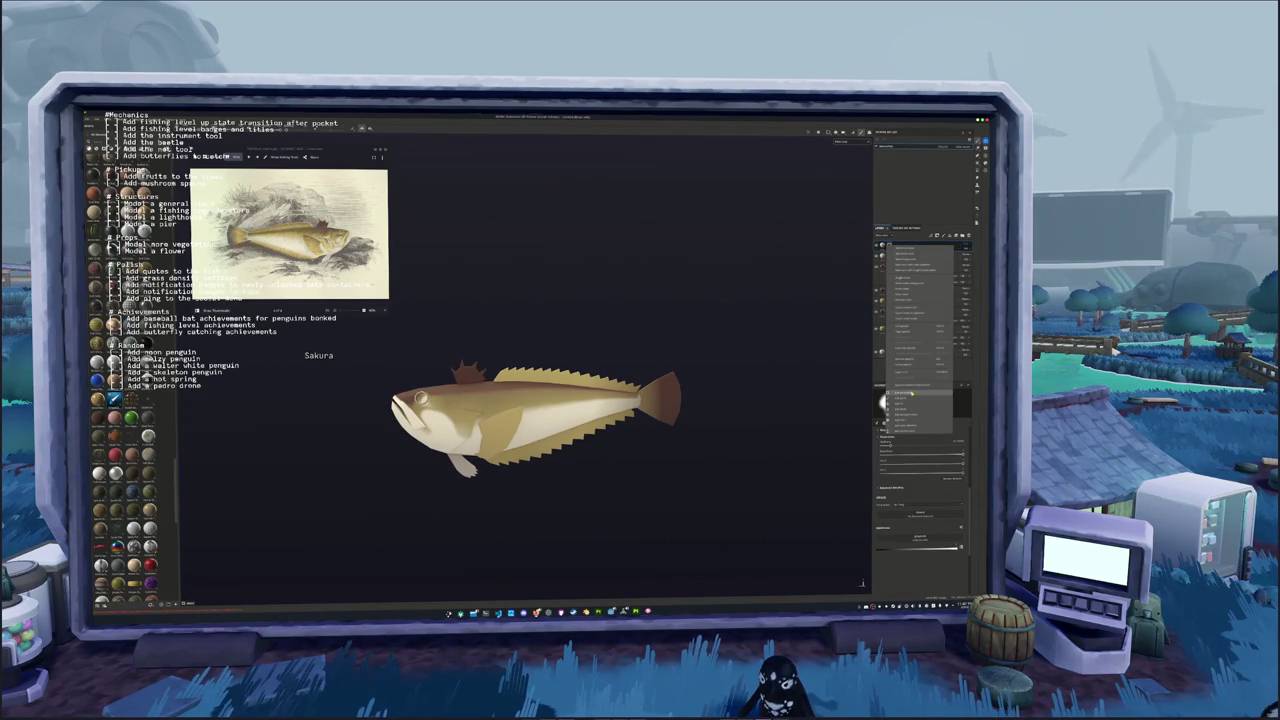
click(905, 400)
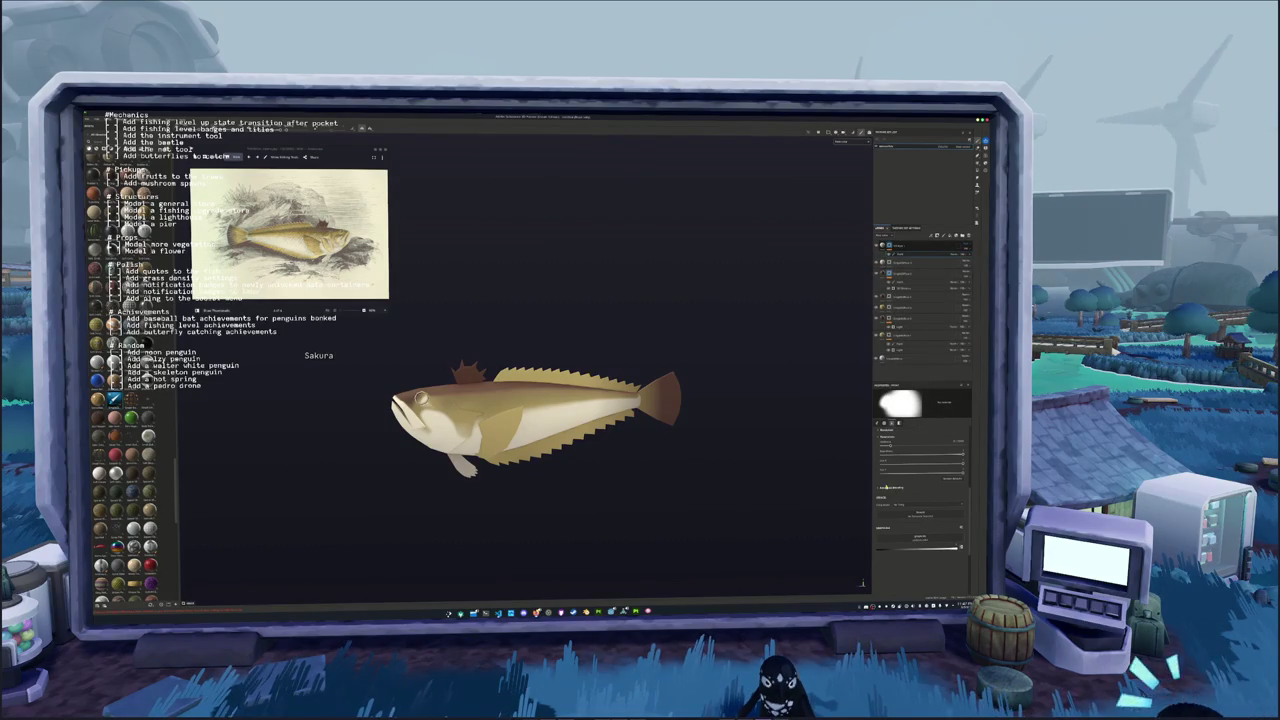
scroll(600, 425, up, 2)
Paint a yellow-to-red stroke on the top layer, then clear it and apply another layer option
key(b)
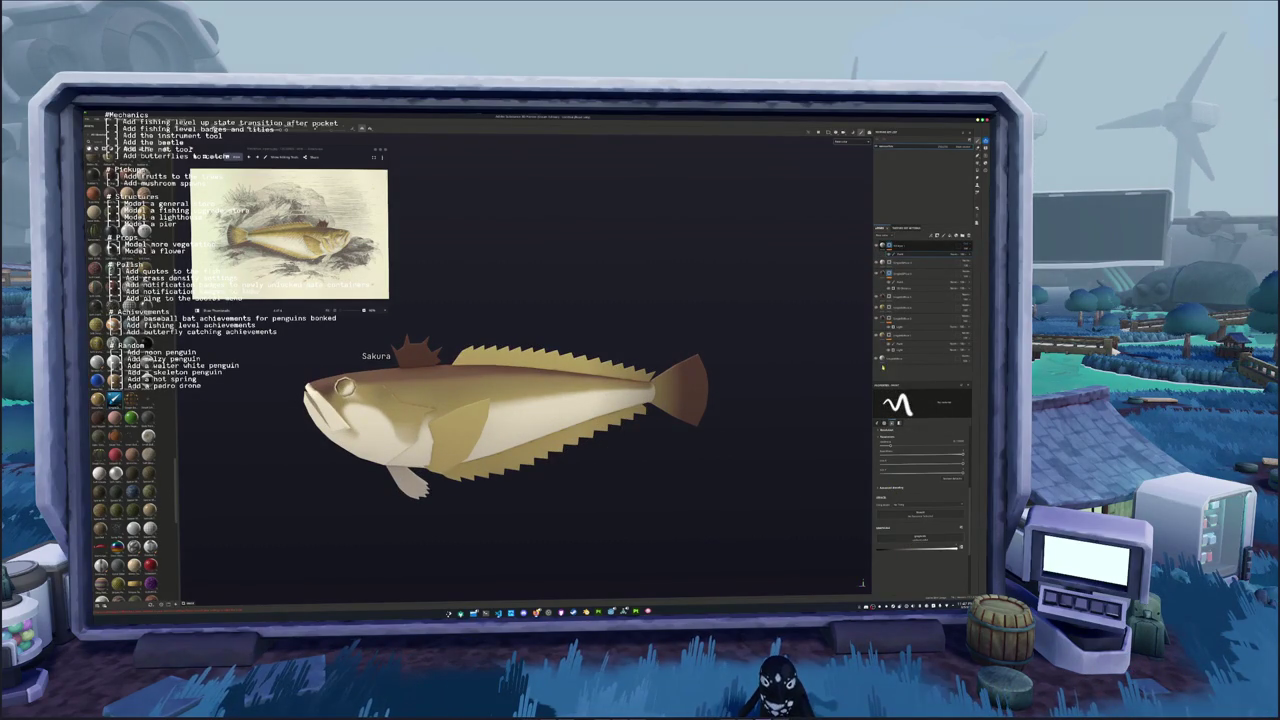
click(947, 244)
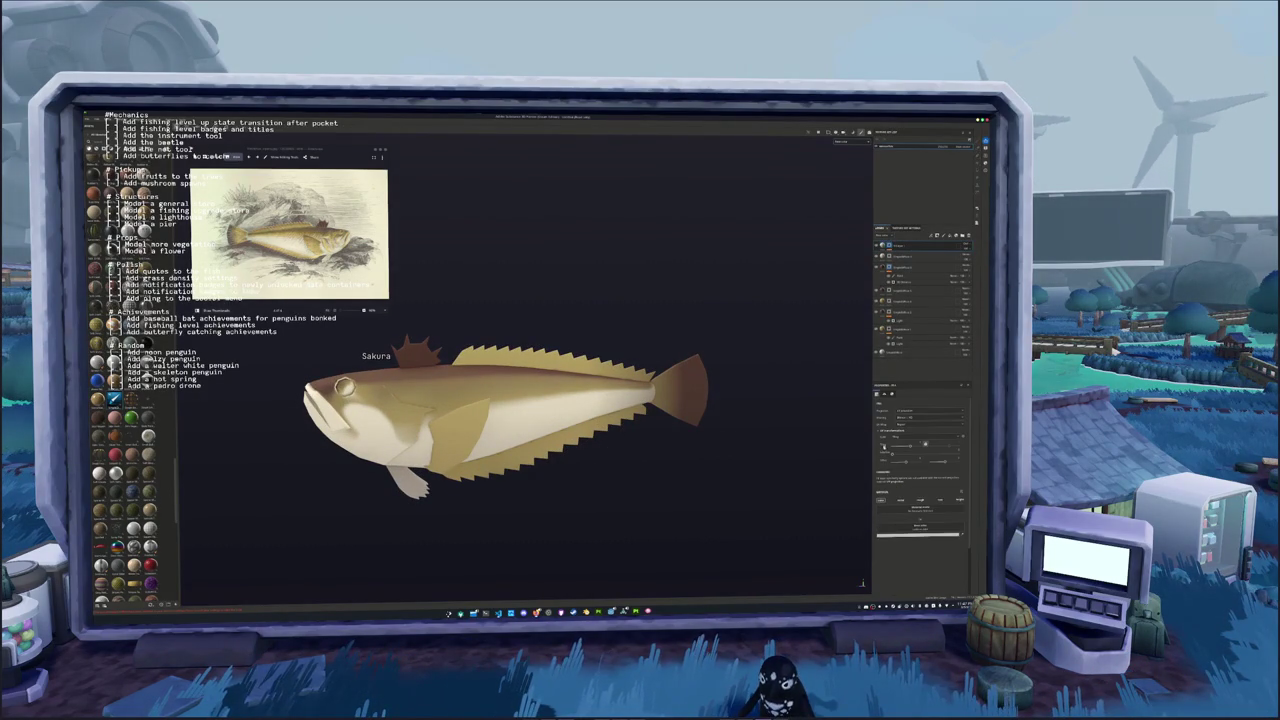
click(900, 537)
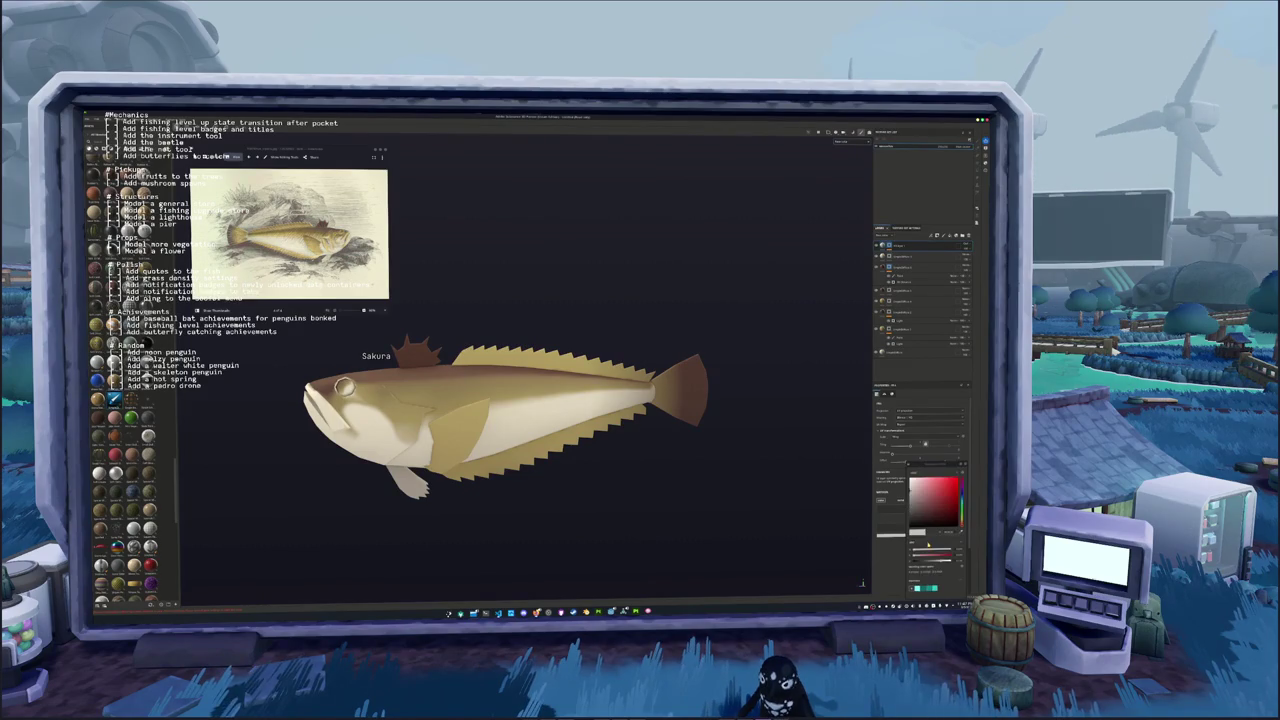
drag(508, 420, 620, 396)
right_click(890, 244)
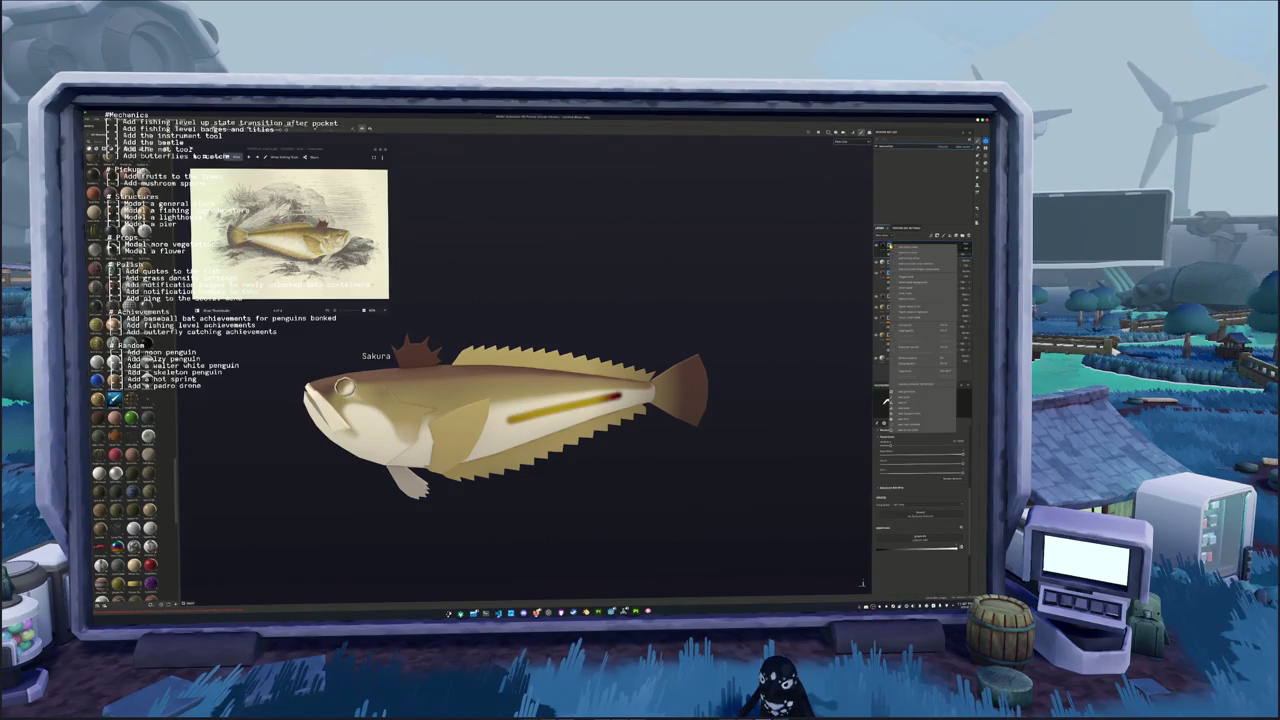
click(905, 294)
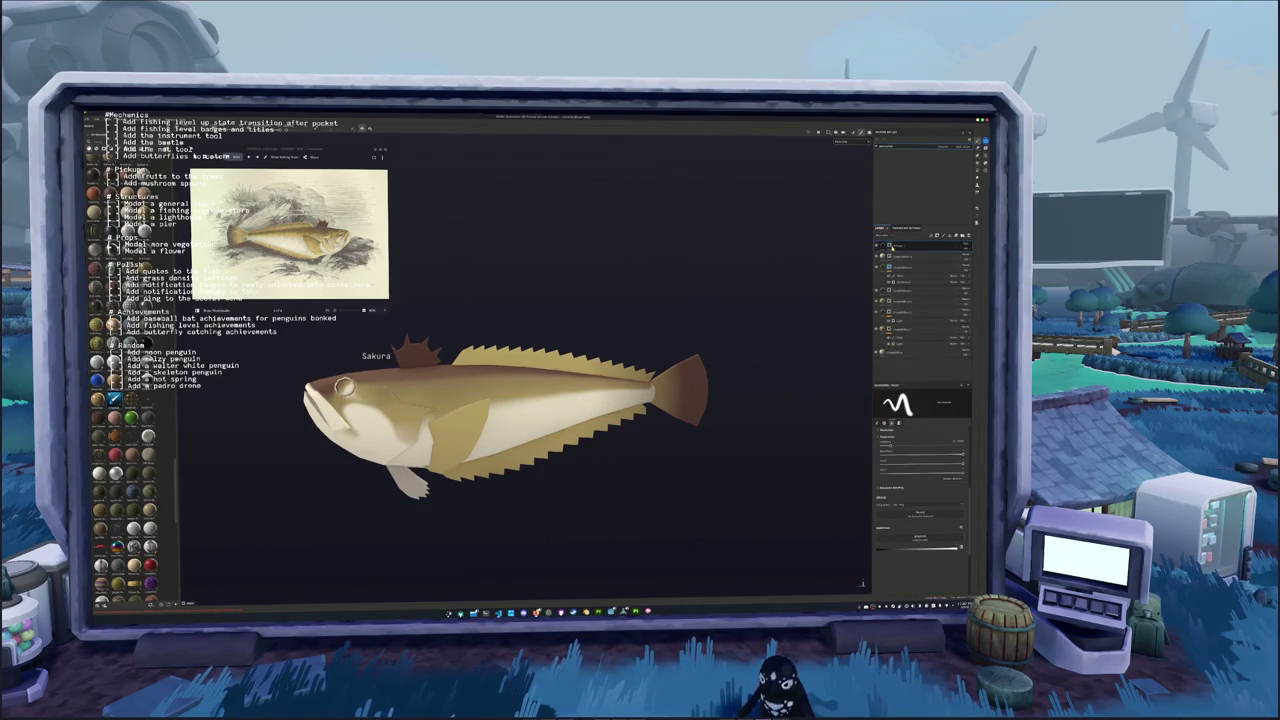
right_click(890, 244)
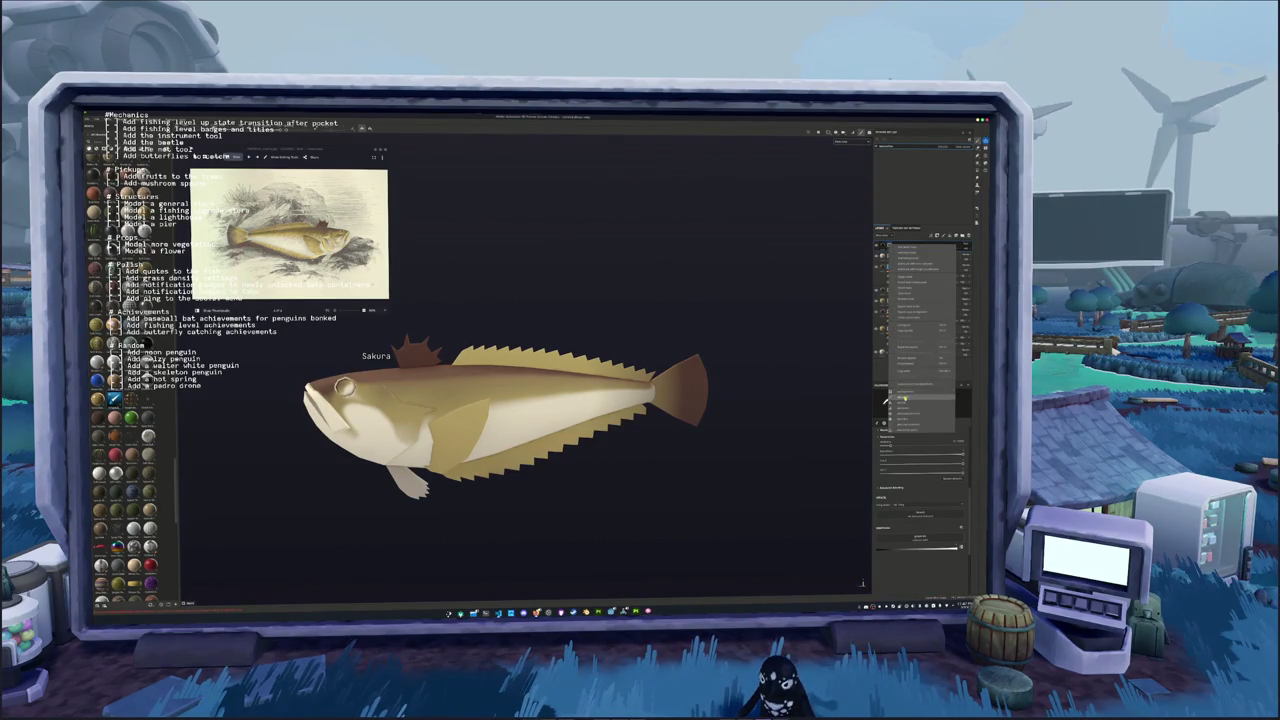
click(900, 400)
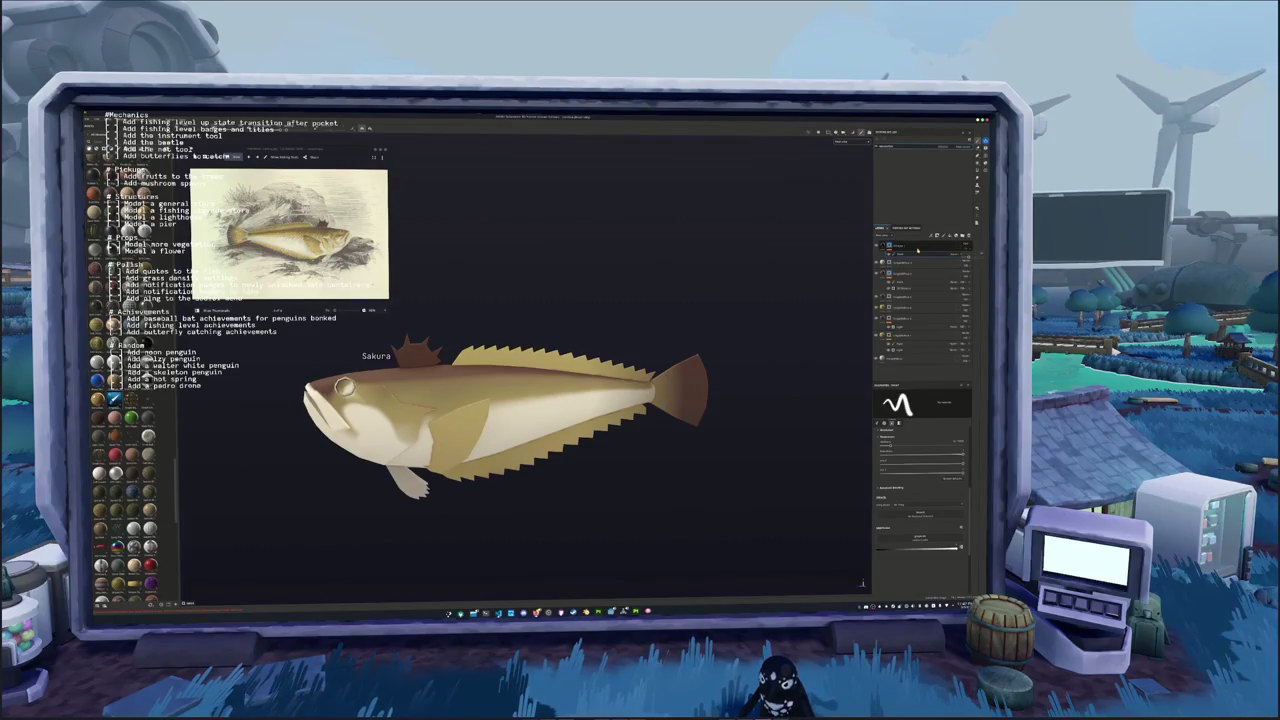
scroll(482, 419, up, 1)
scroll(482, 419, up, 3)
scroll(482, 419, up, 2)
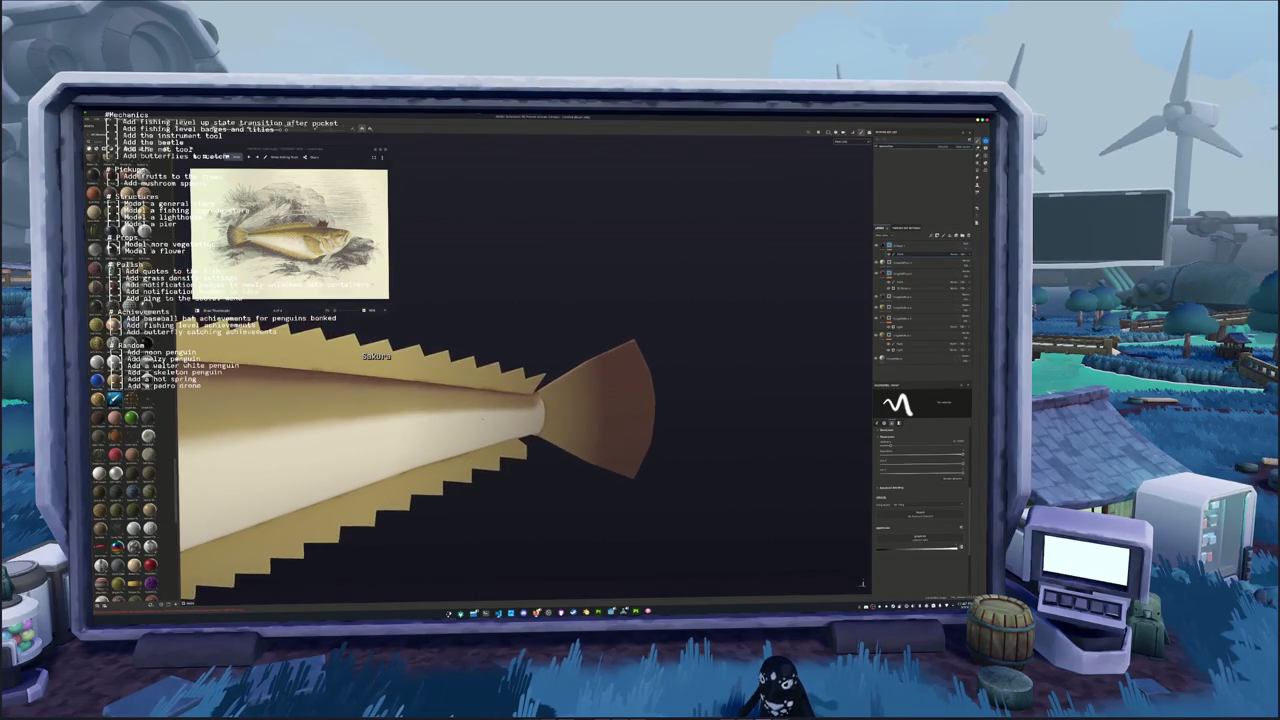
scroll(482, 419, up, 2)
scroll(482, 419, up, 2)
scroll(482, 419, up, 2)
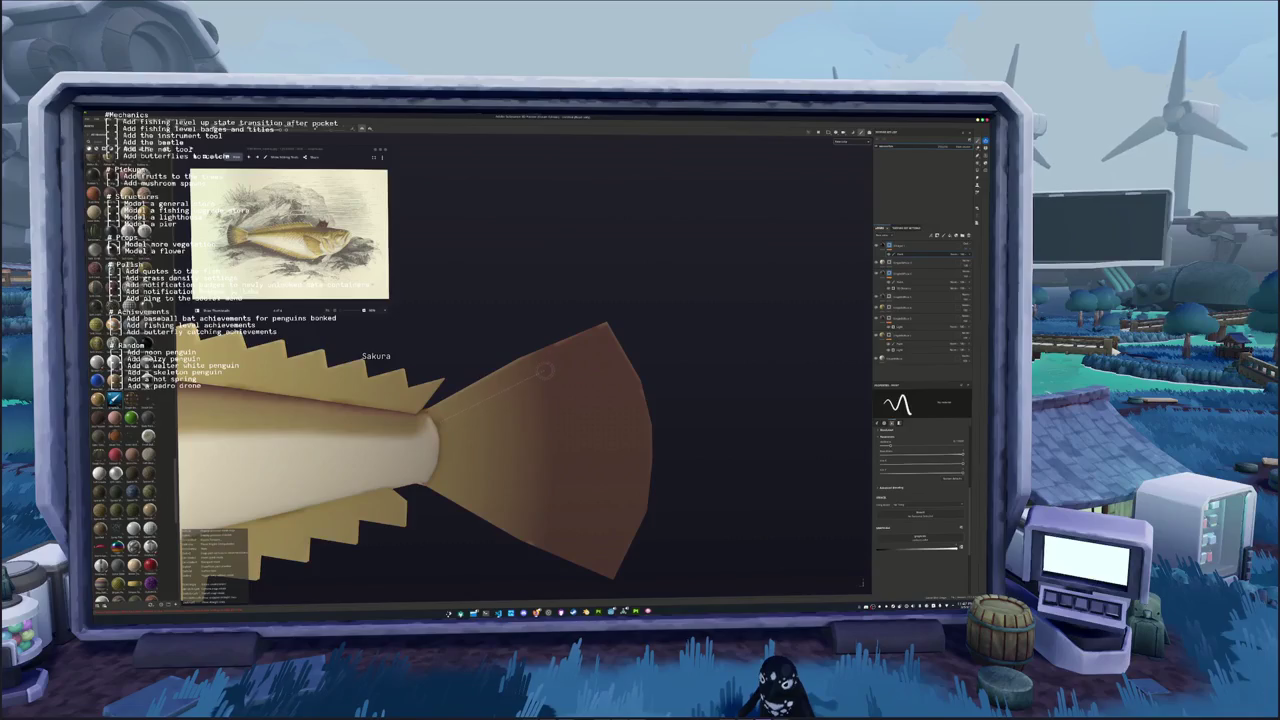
alt+drag(646, 333, 600, 345)
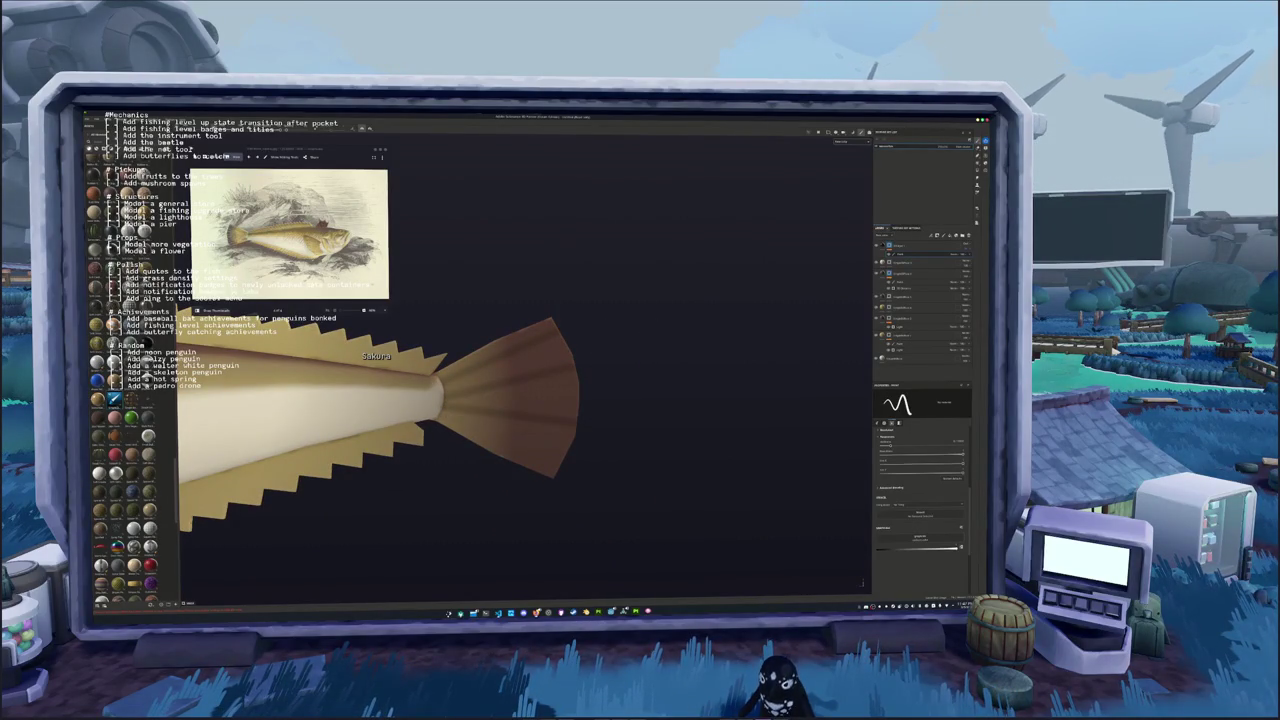
key(shift)
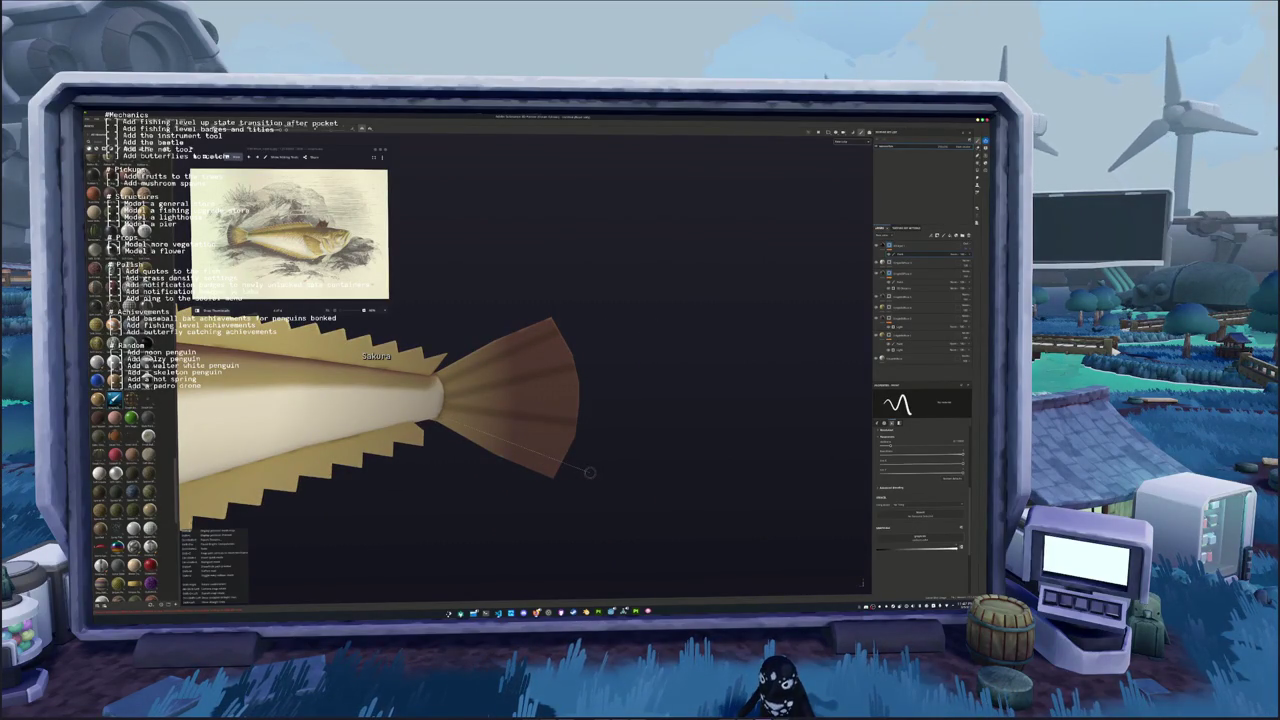
key(f)
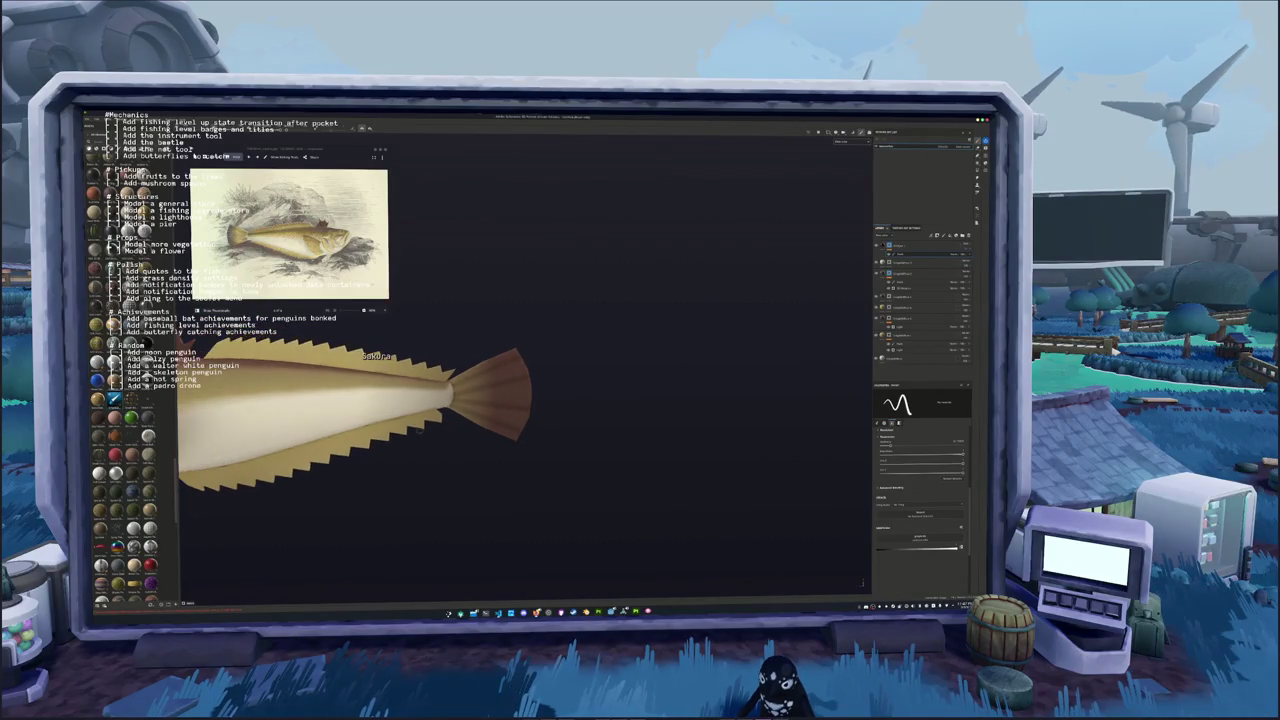
scroll(224, 325, up, 2)
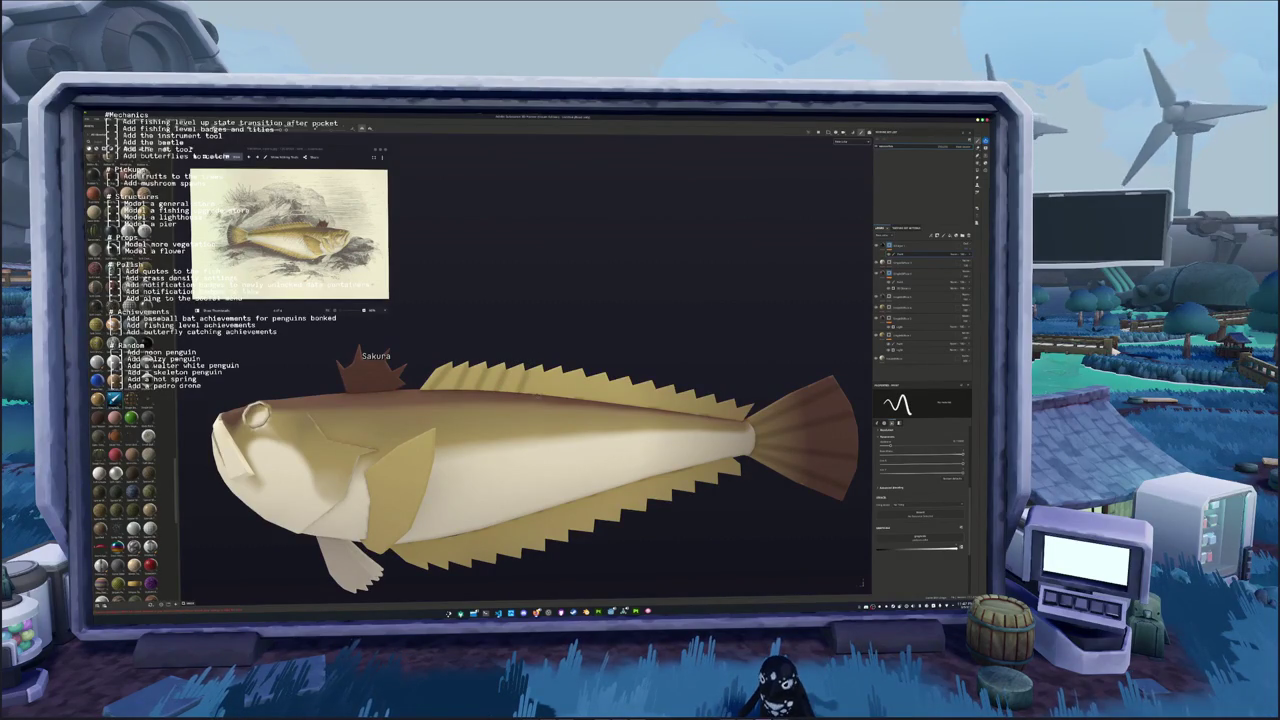
key(ctrl)
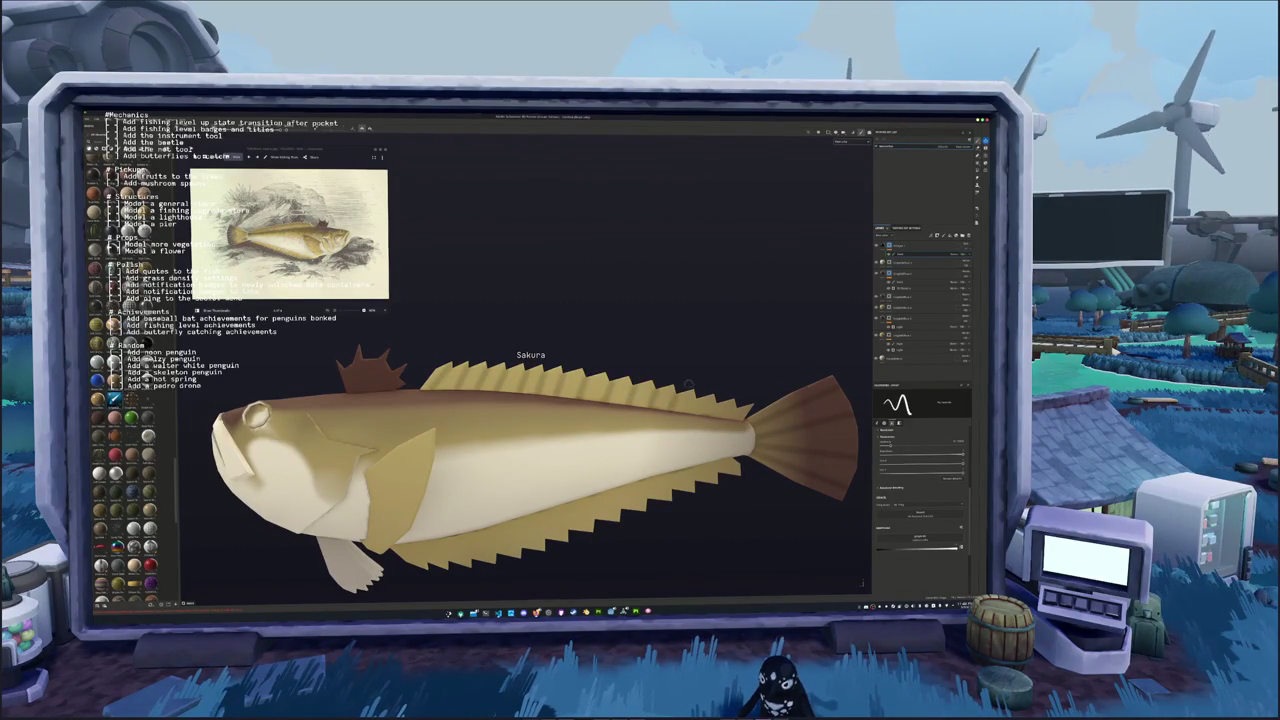
shift+middle_drag(687, 383, 595, 383)
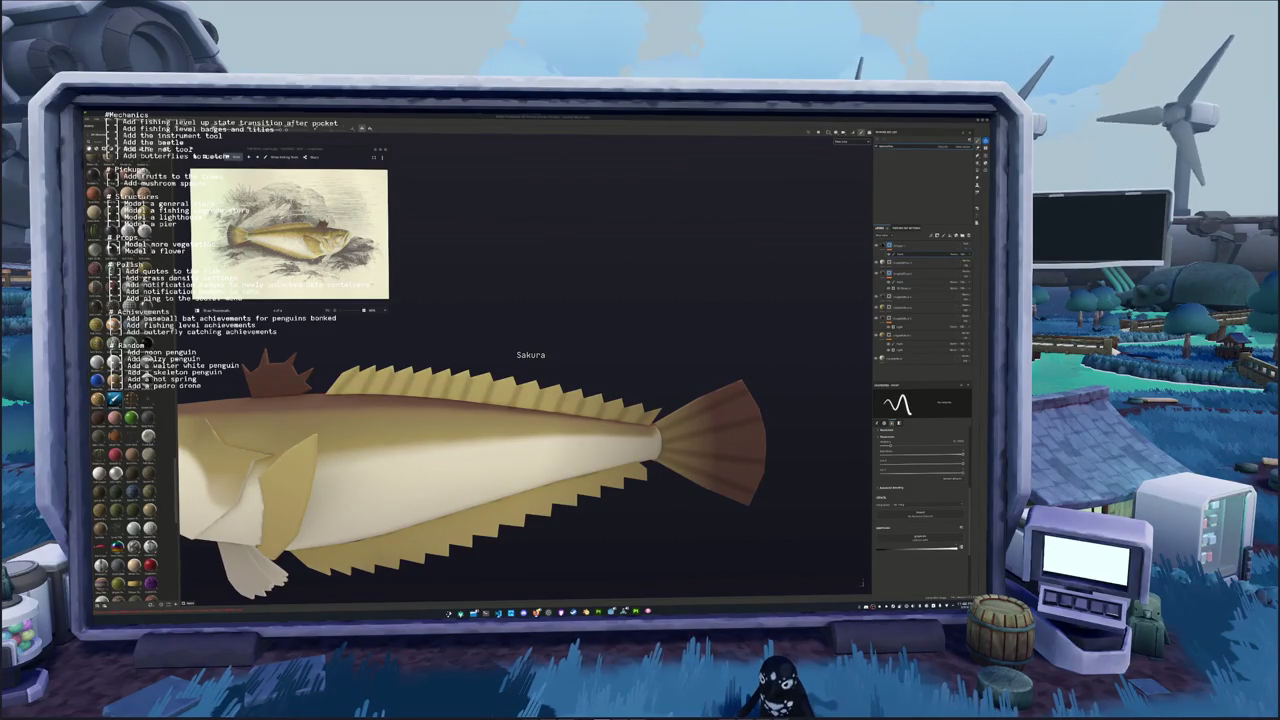
scroll(470, 470, down, 3)
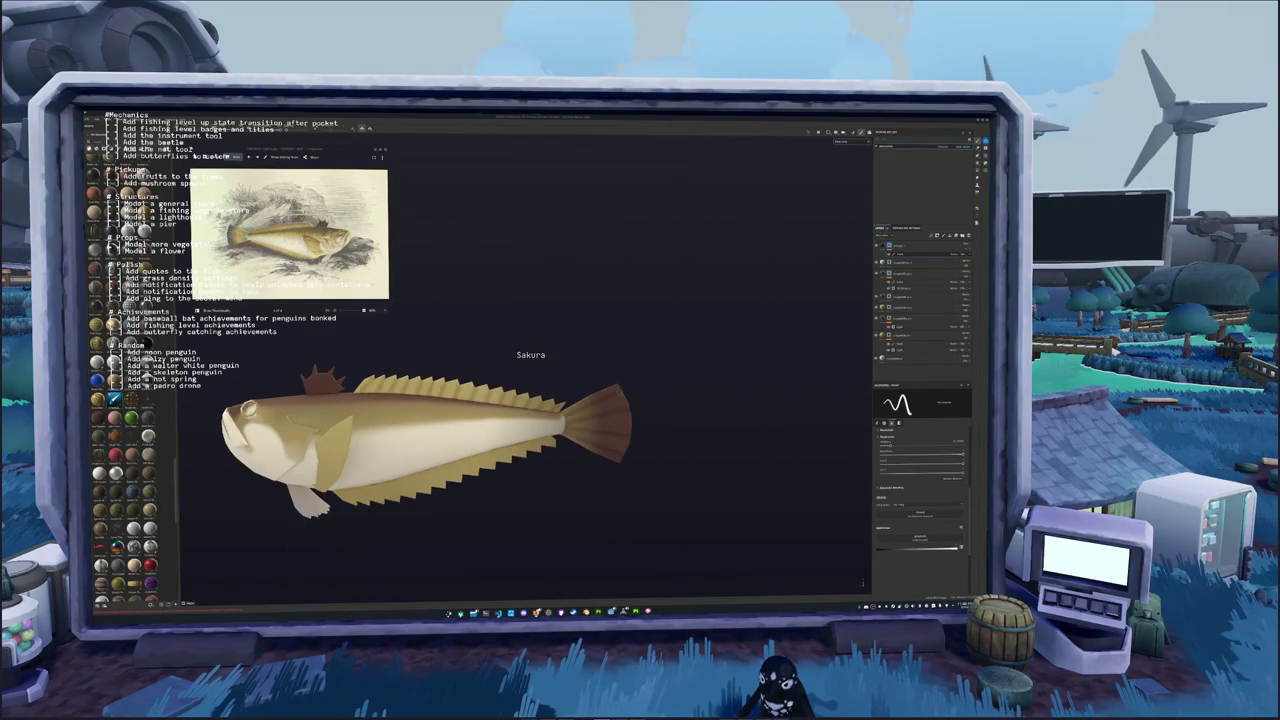
scroll(530, 380, up, 3)
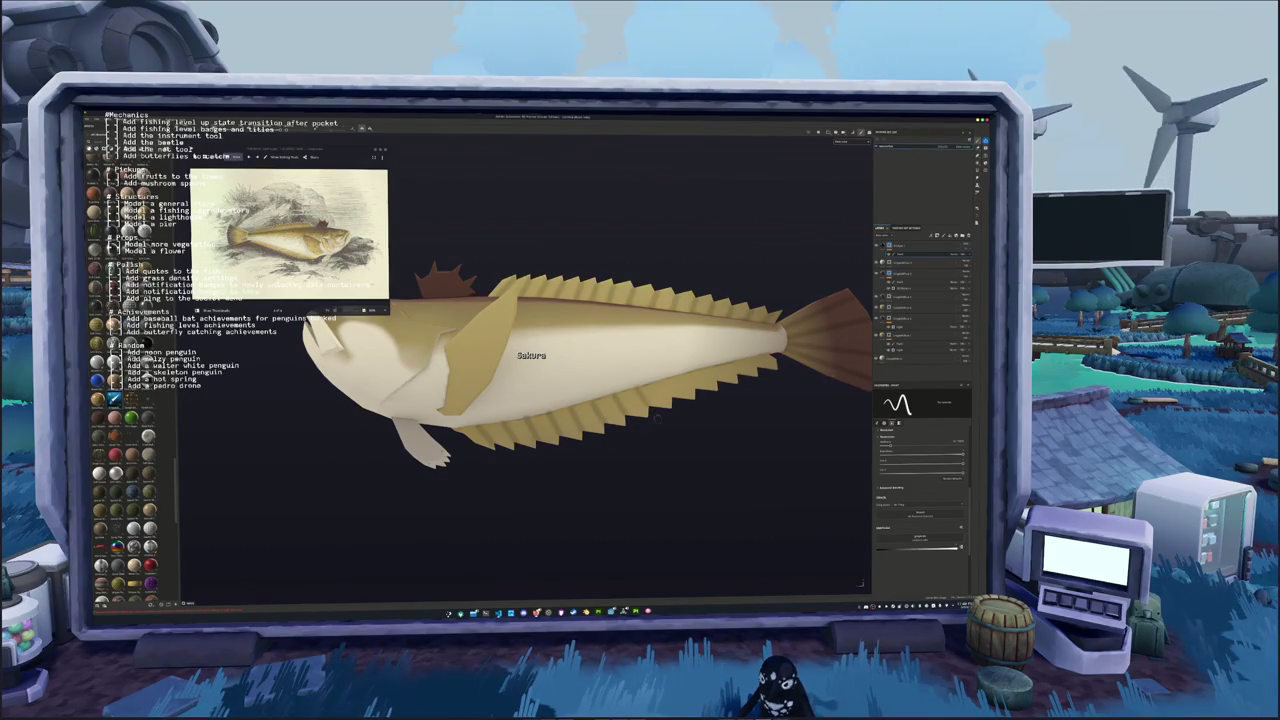
middle_drag(656, 418, 560, 441)
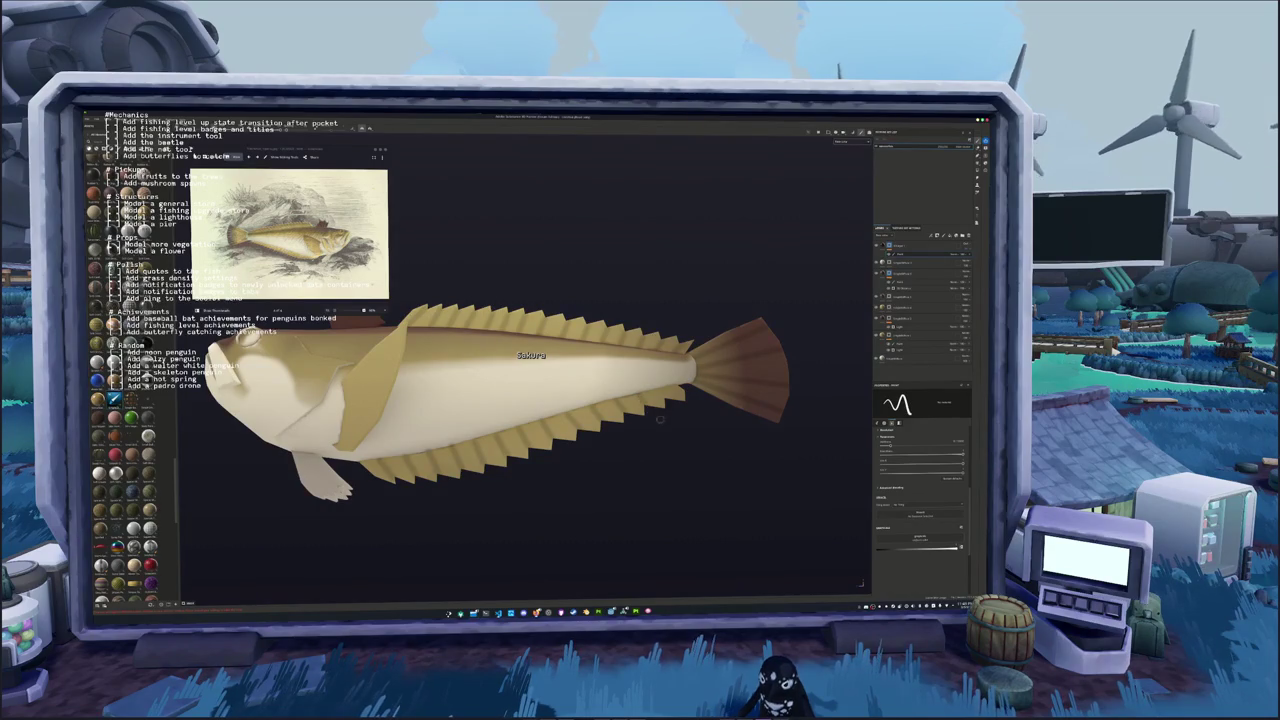
middle_drag(688, 415, 570, 452)
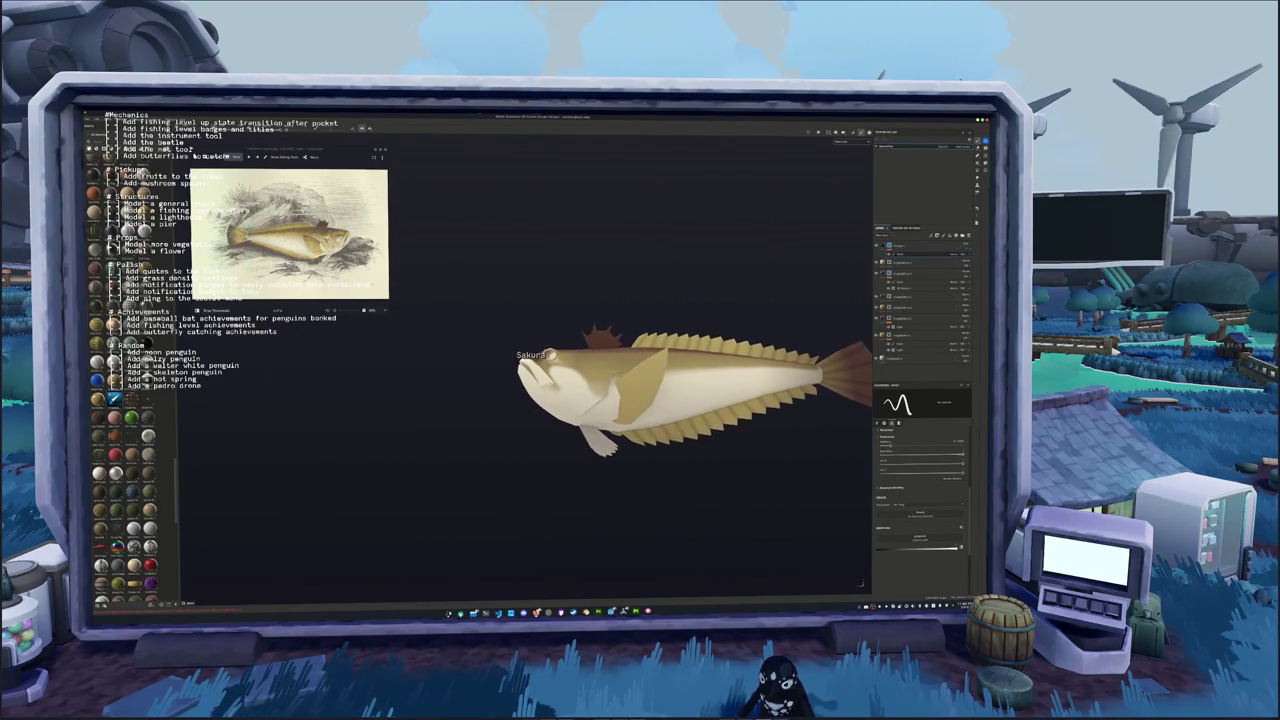
scroll(569, 452, up, 5)
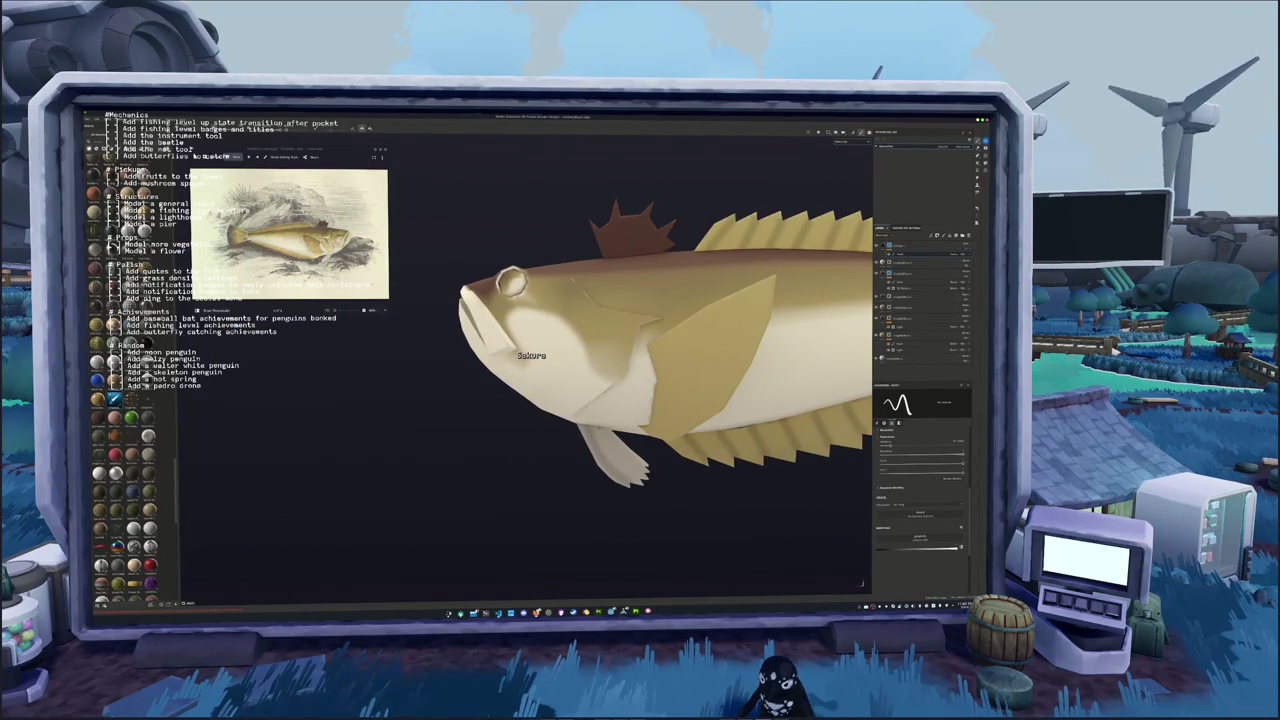
mouse_move(560, 452)
middle_down()
mouse_move(546, 457)
mouse_move(585, 425)
mouse_move(720, 450)
mouse_move(690, 447)
middle_up()
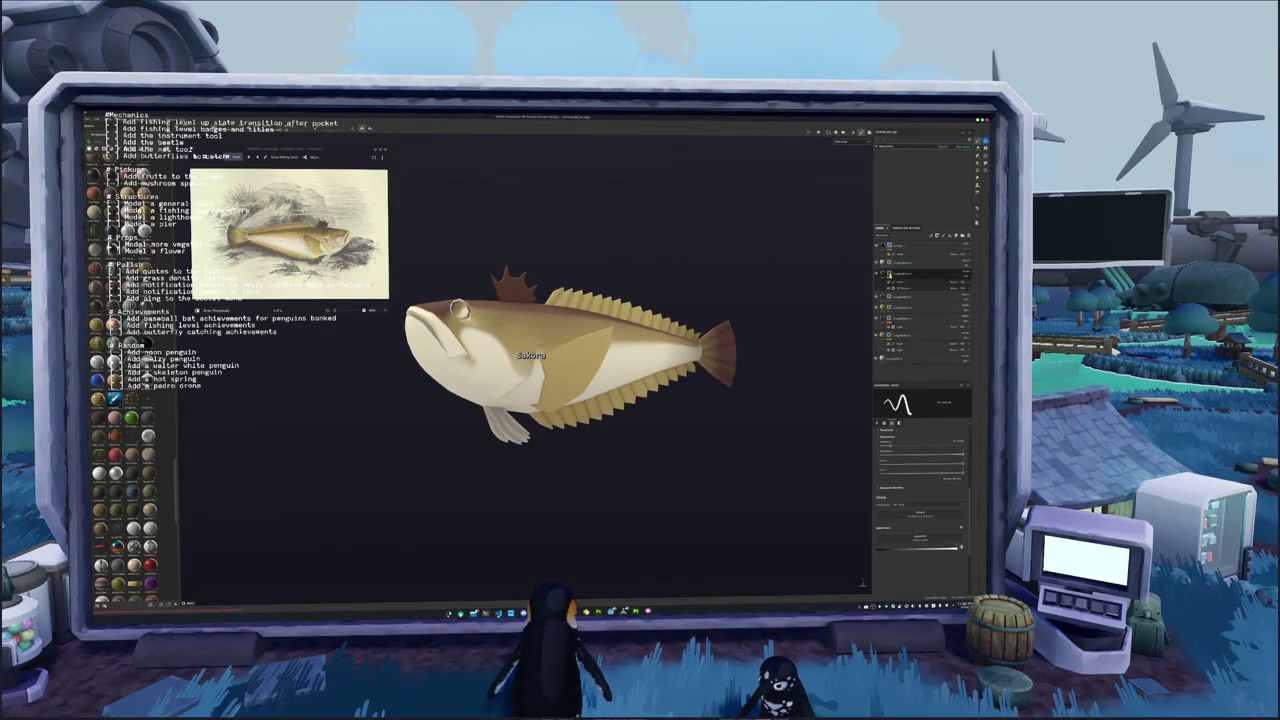
Select the fish's texture layers and shift their colour sliders to a warm brown body with lighter belly
click(911, 273)
click(911, 283)
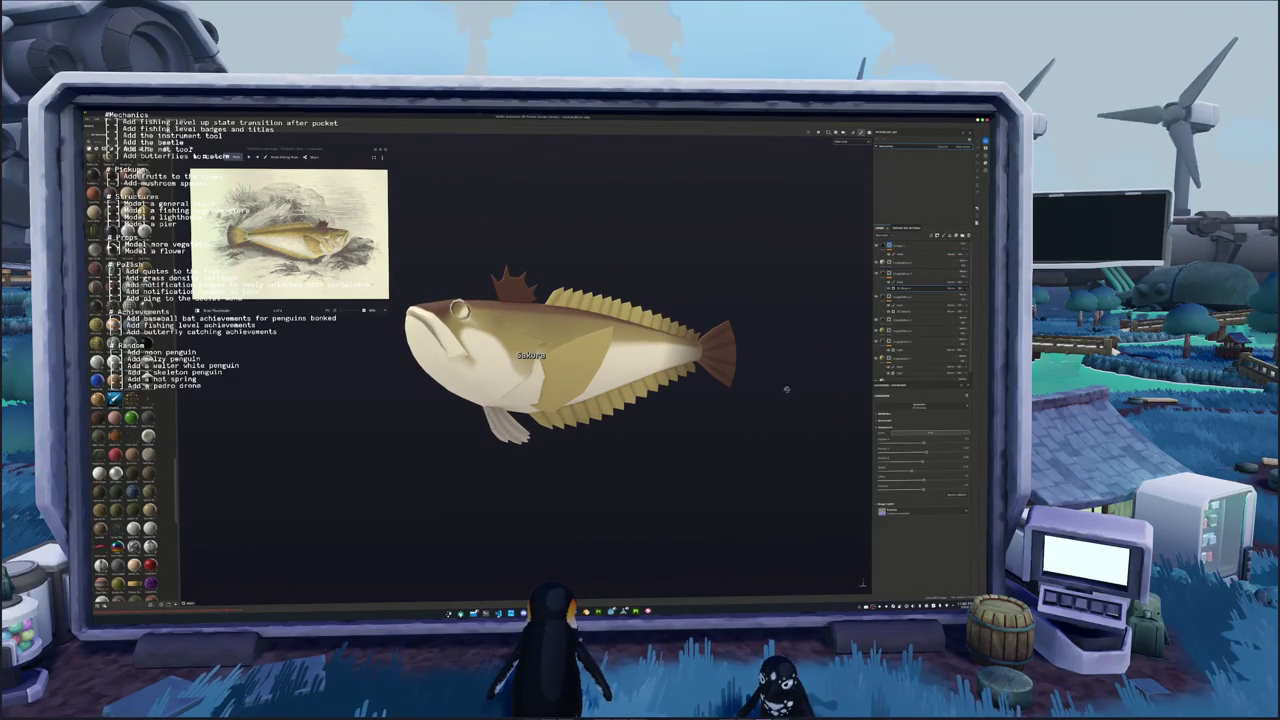
click(925, 453)
drag(925, 453, 865, 454)
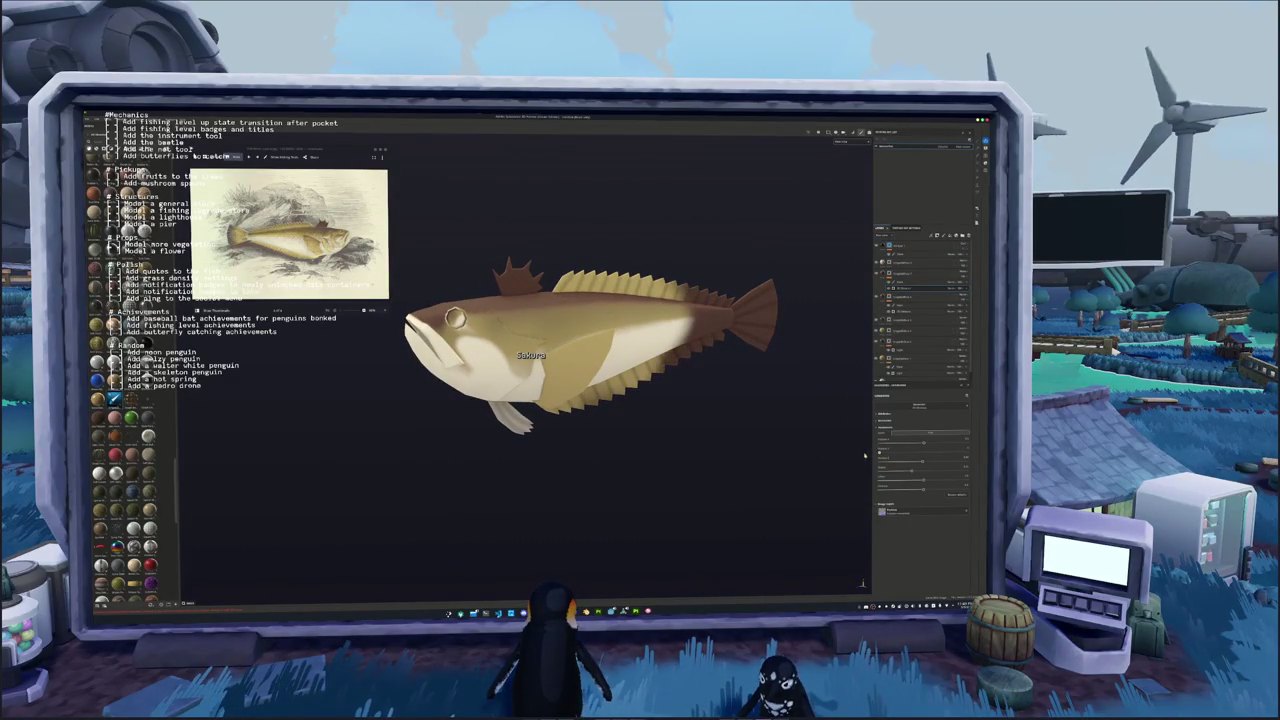
click(905, 284)
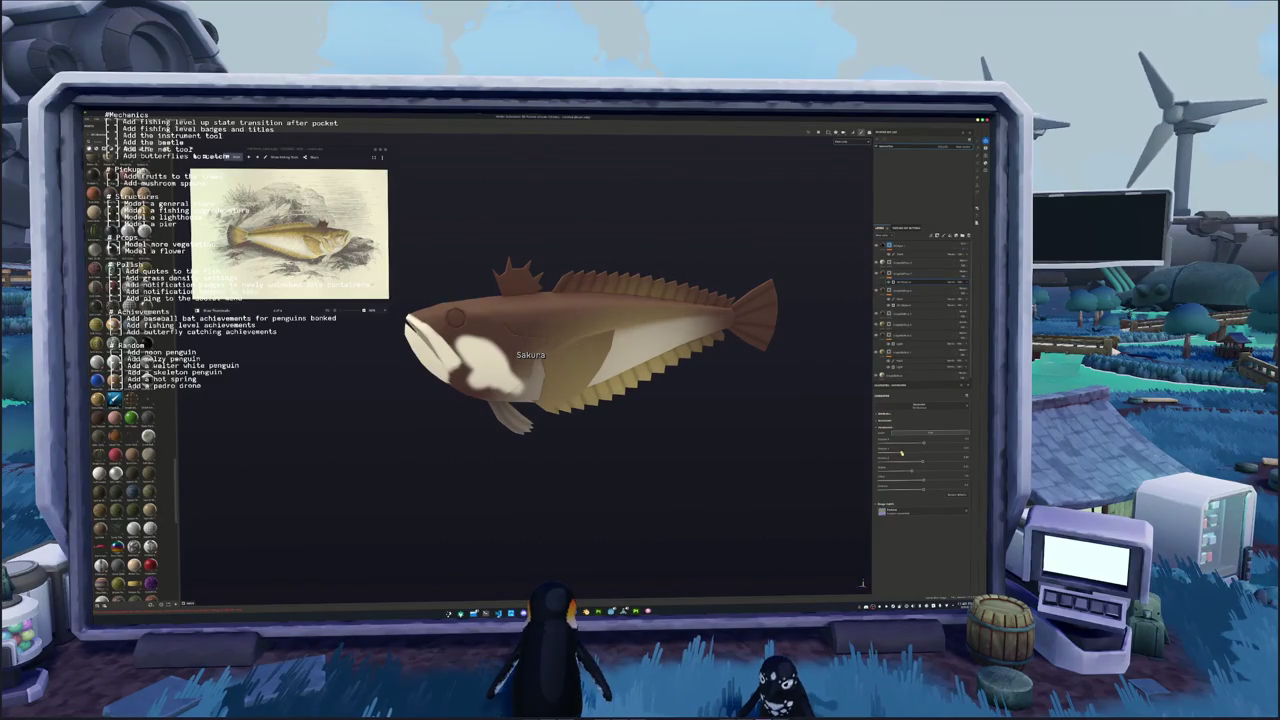
drag(905, 453, 895, 457)
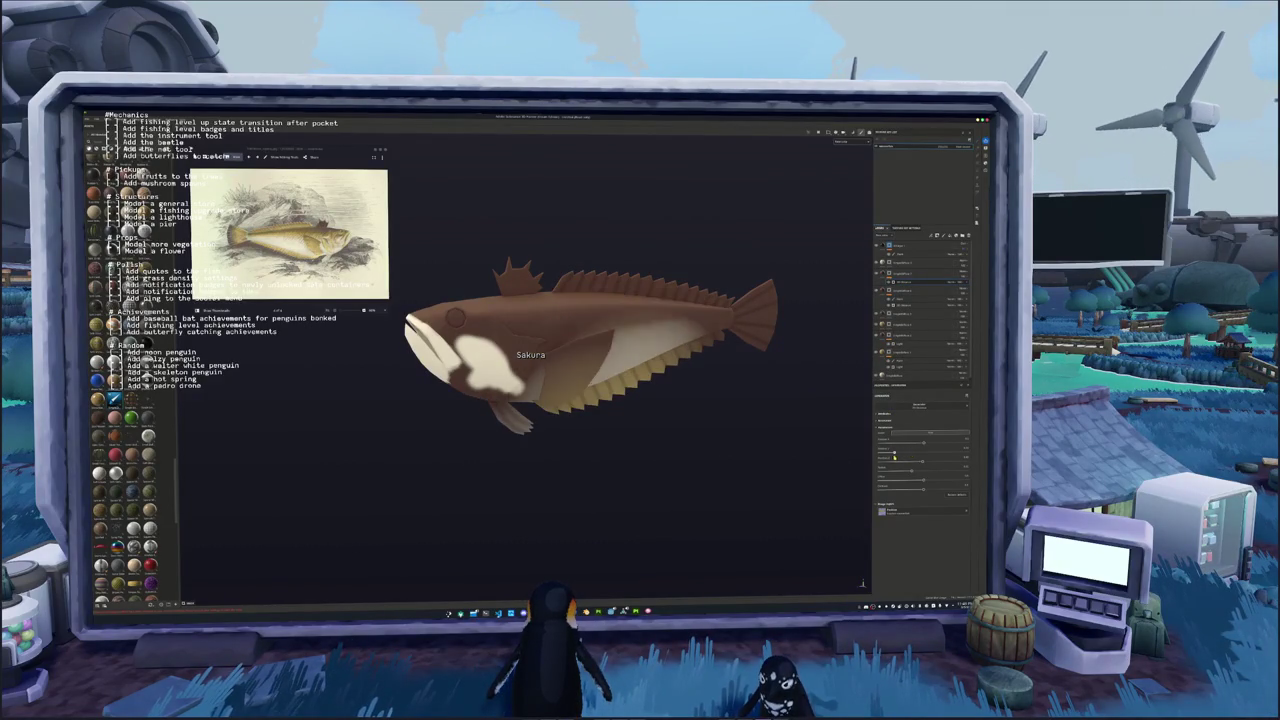
drag(895, 457, 922, 463)
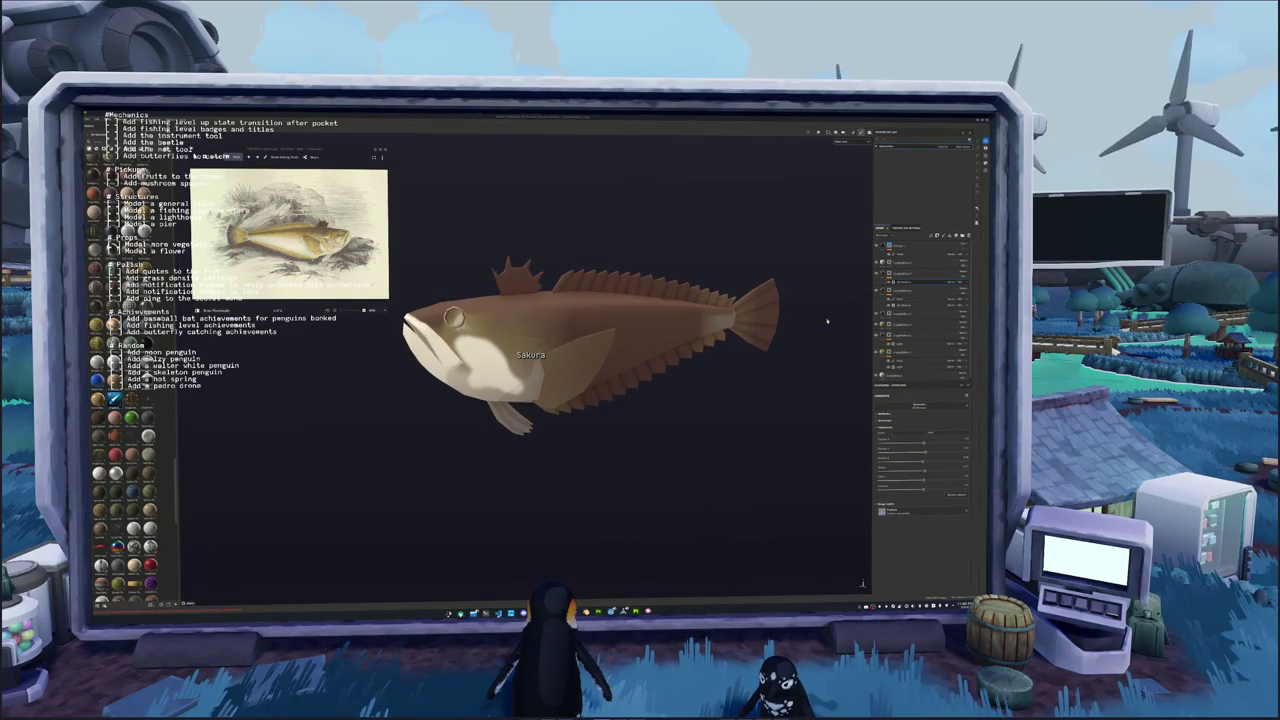
Add a Curves adjustment layer to the fish's colour layer
click(920, 274)
right_click(889, 273)
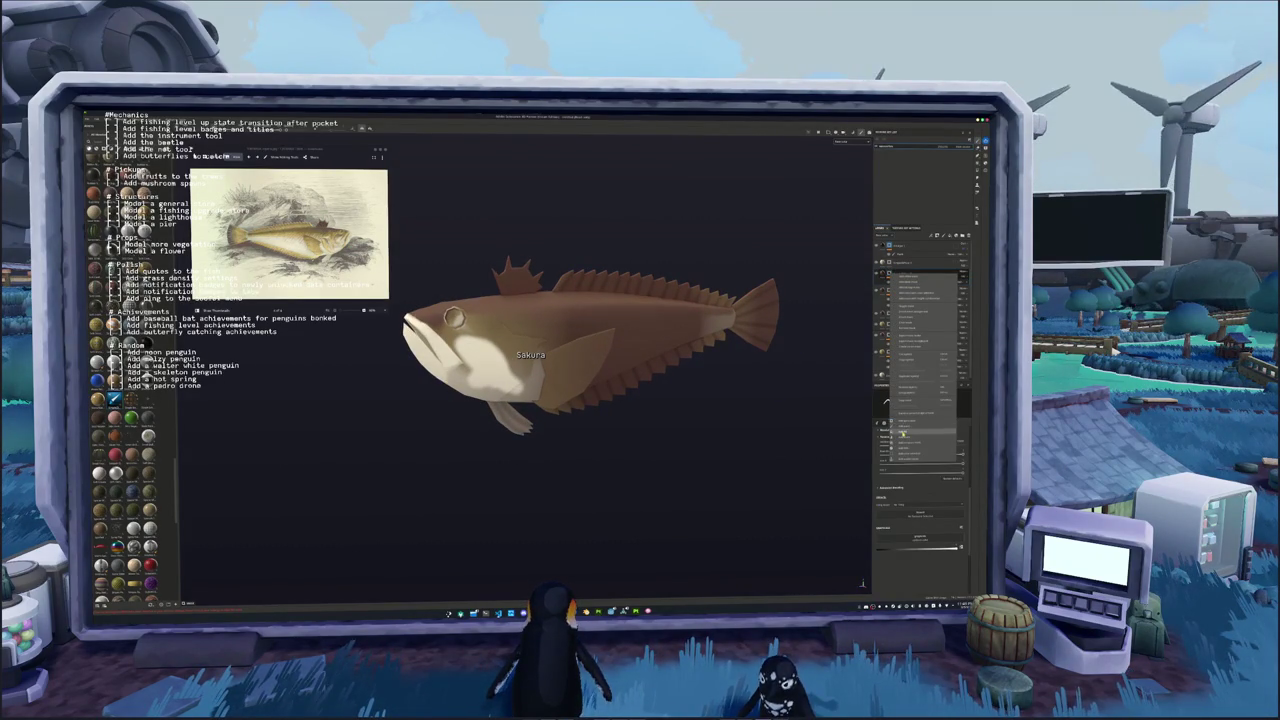
click(902, 430)
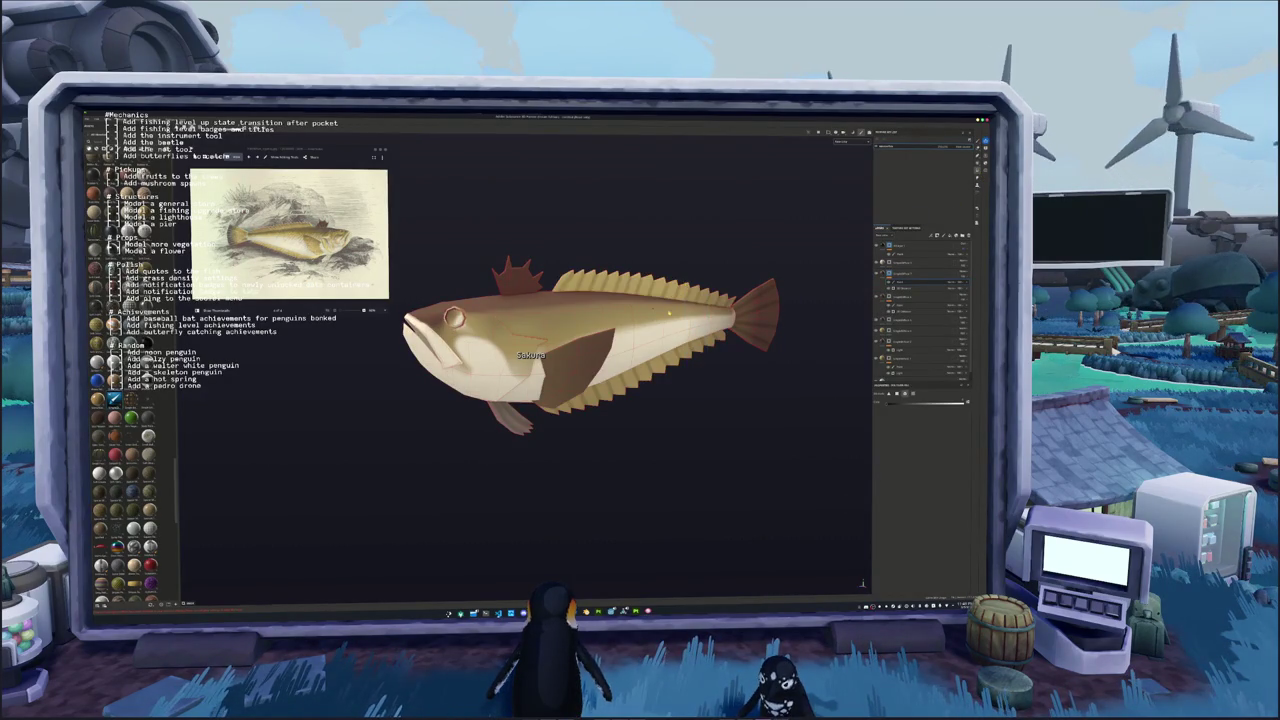
scroll(547, 303, down, 2)
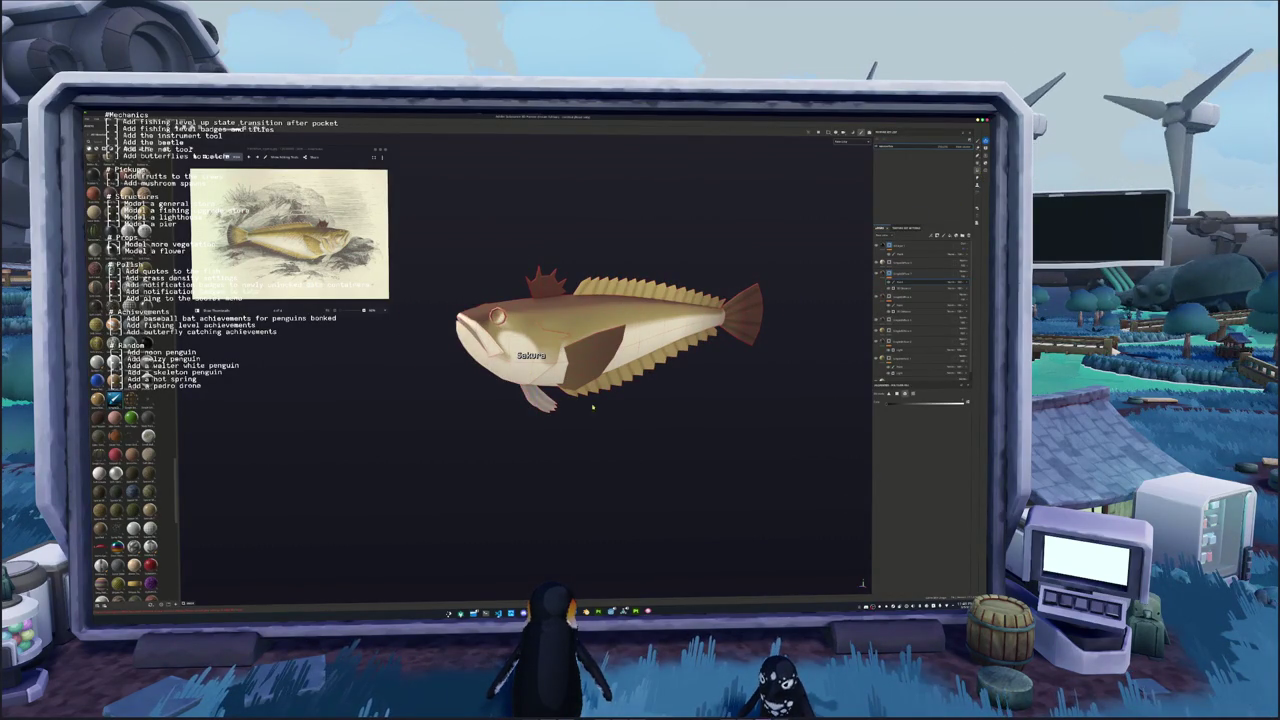
drag(700, 360, 716, 290)
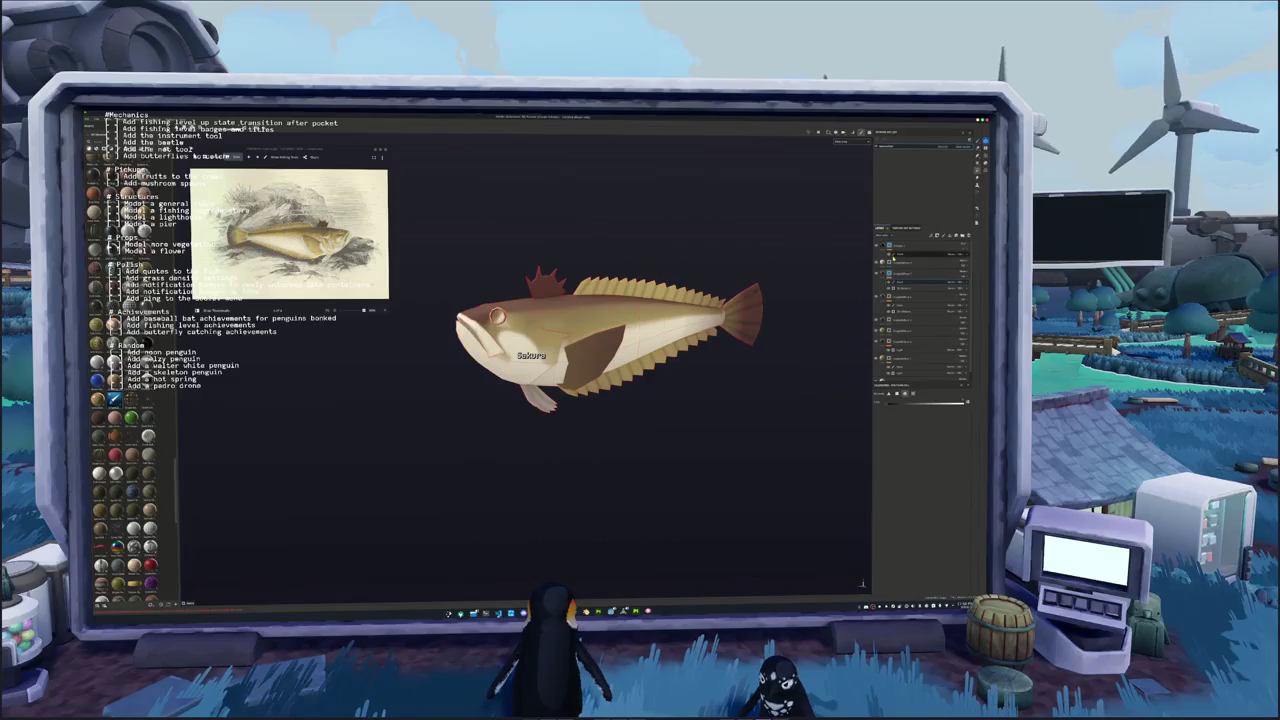
Lighten the dark pectoral fin by sliding its layer's opacity left, then reselect the Curves layer
key(1)
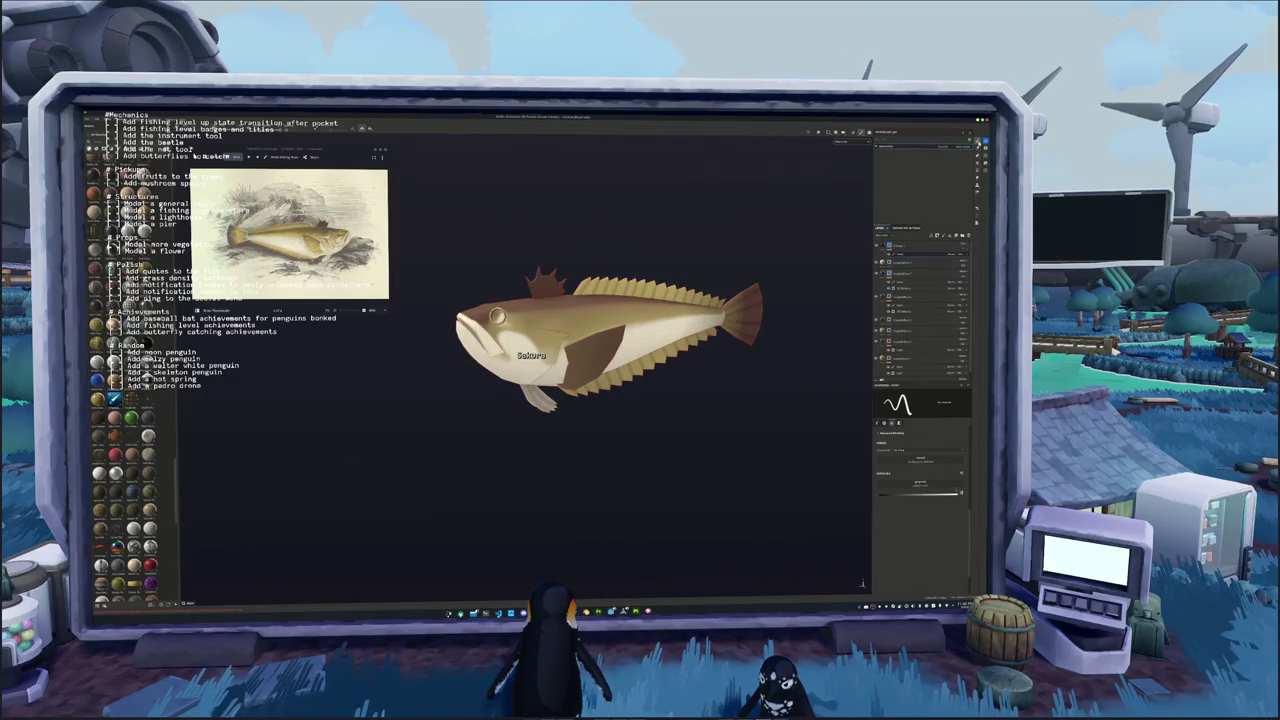
click(910, 288)
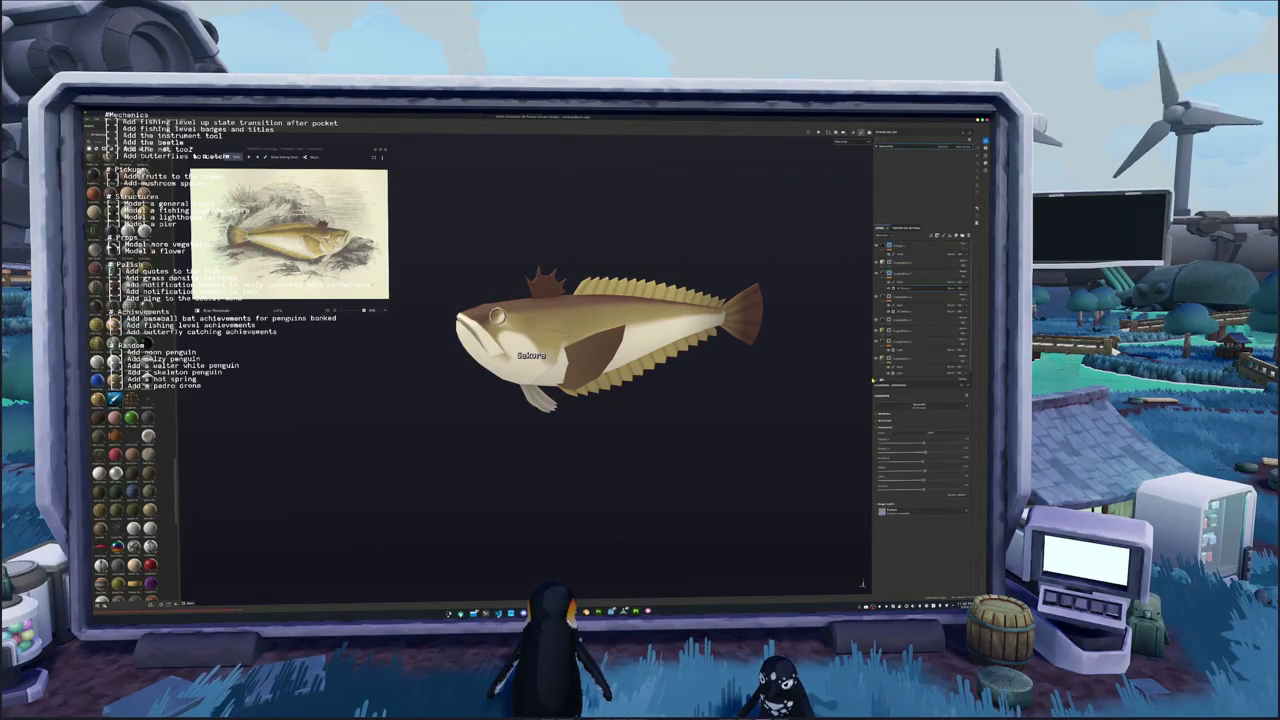
mouse_move(923, 470)
mouse_down()
mouse_move(901, 472)
mouse_move(958, 487)
mouse_up()
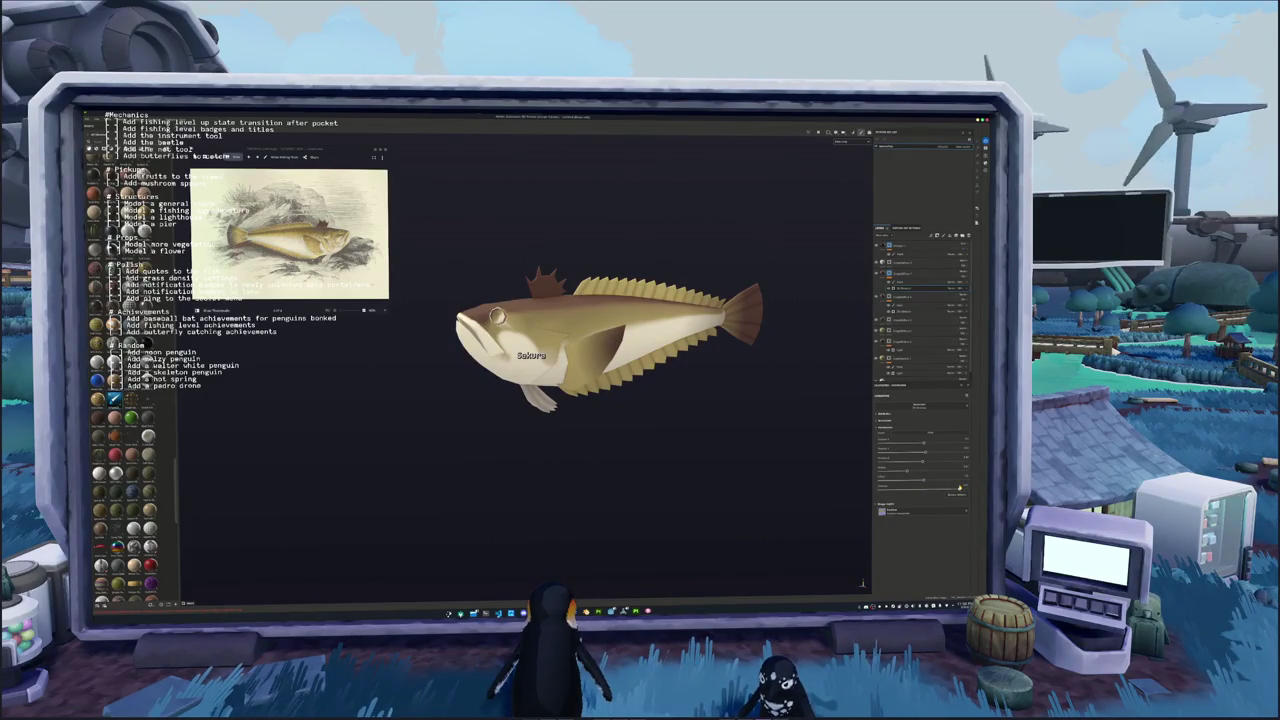
drag(923, 466, 929, 455)
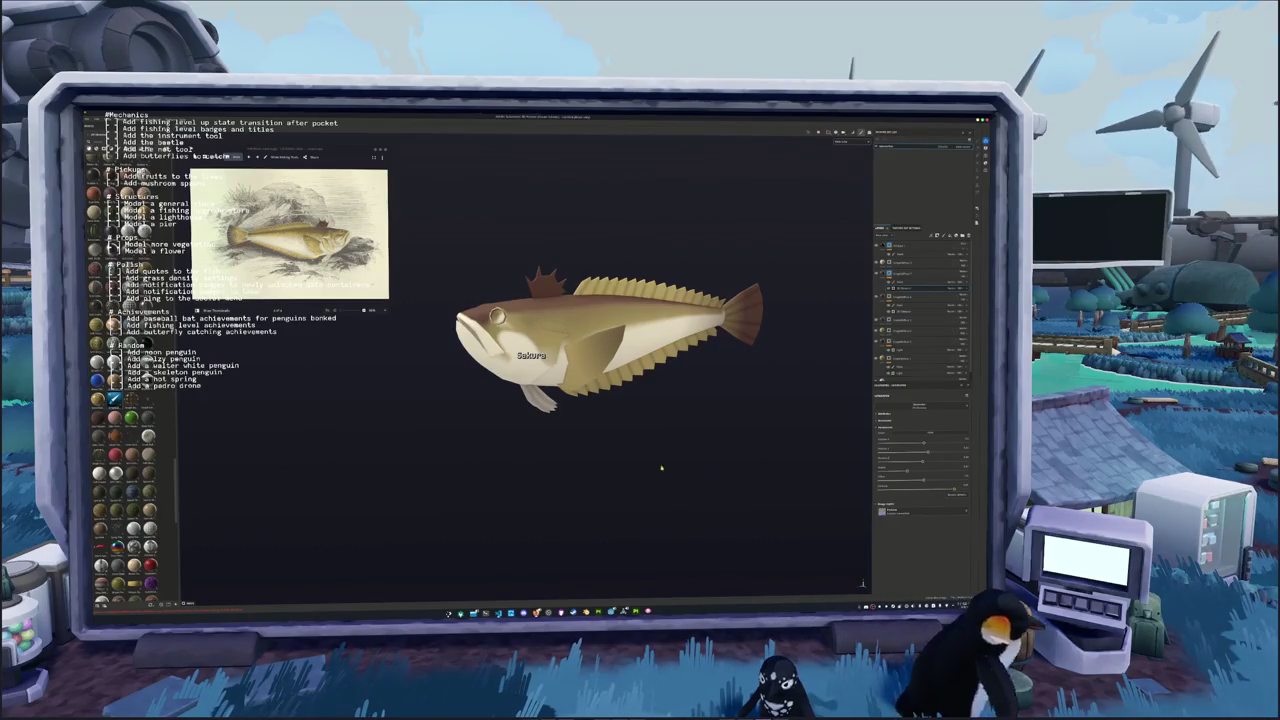
scroll(620, 455, up, 2)
scroll(570, 445, up, 2)
drag(563, 443, 575, 440)
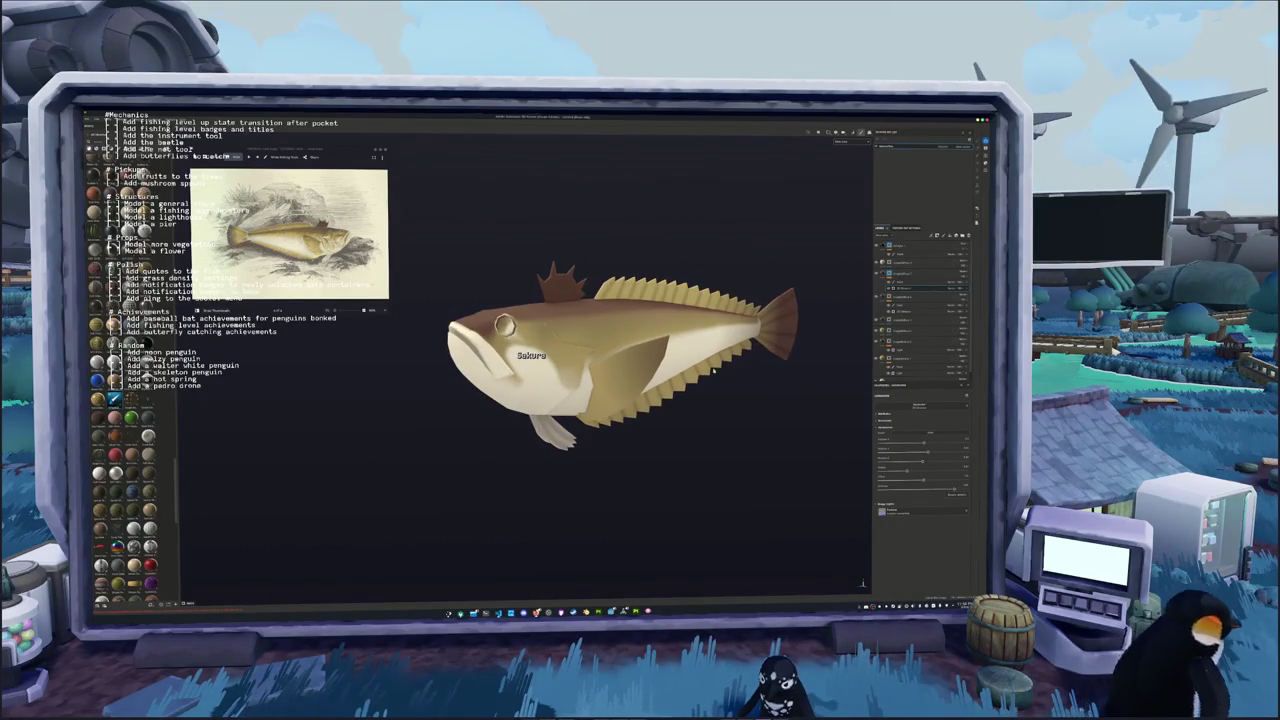
click(898, 284)
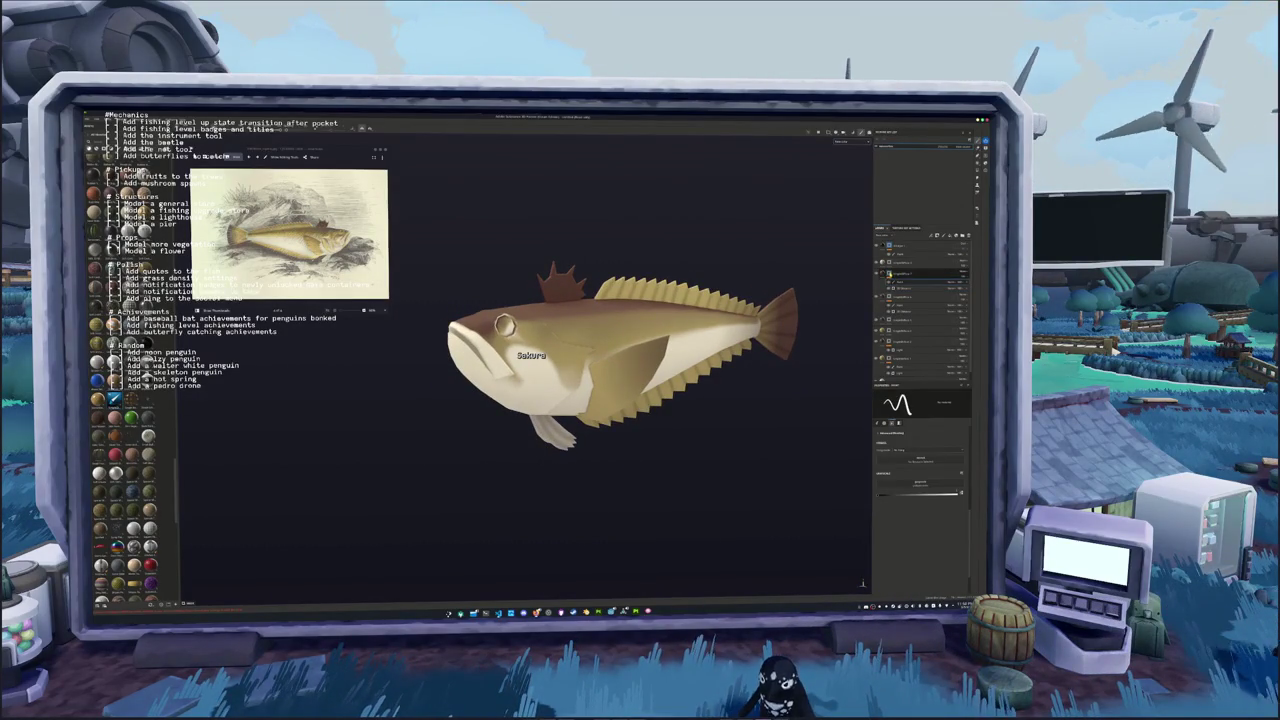
Move the Curves adjustment up one place and orbit the fish to check the lighter flank
drag(938, 283, 930, 272)
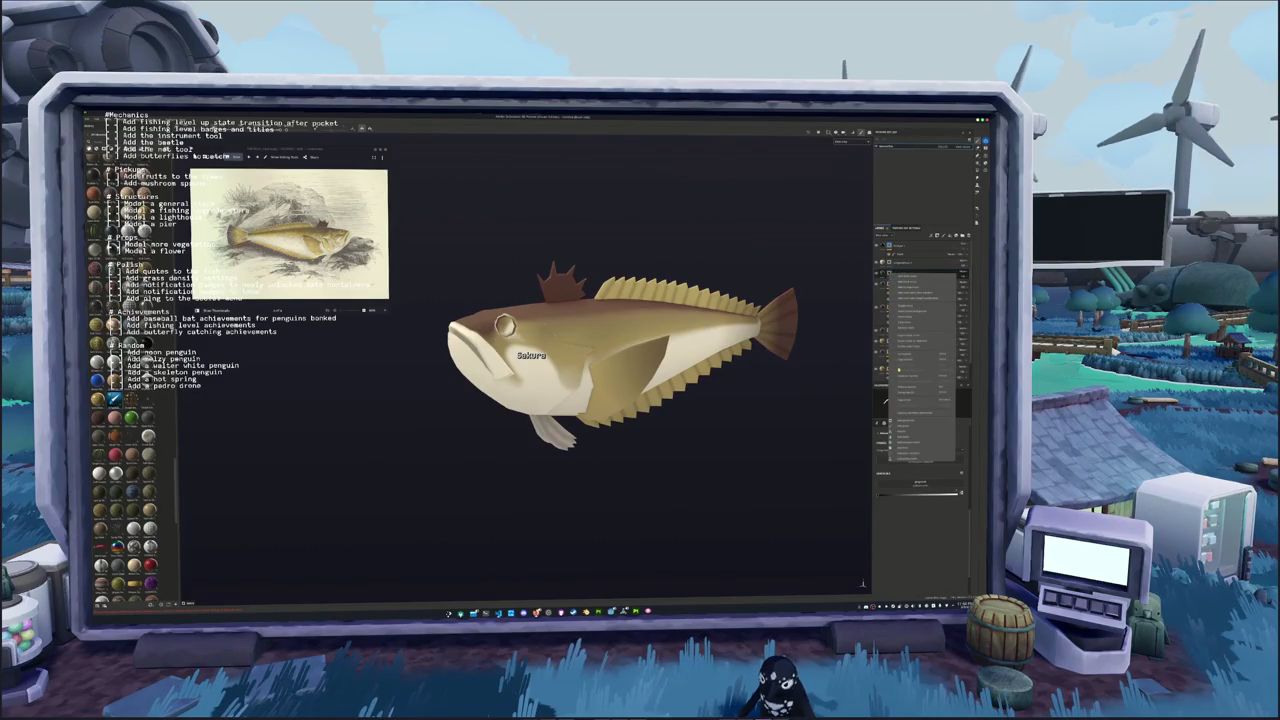
scroll(730, 325, up, 2)
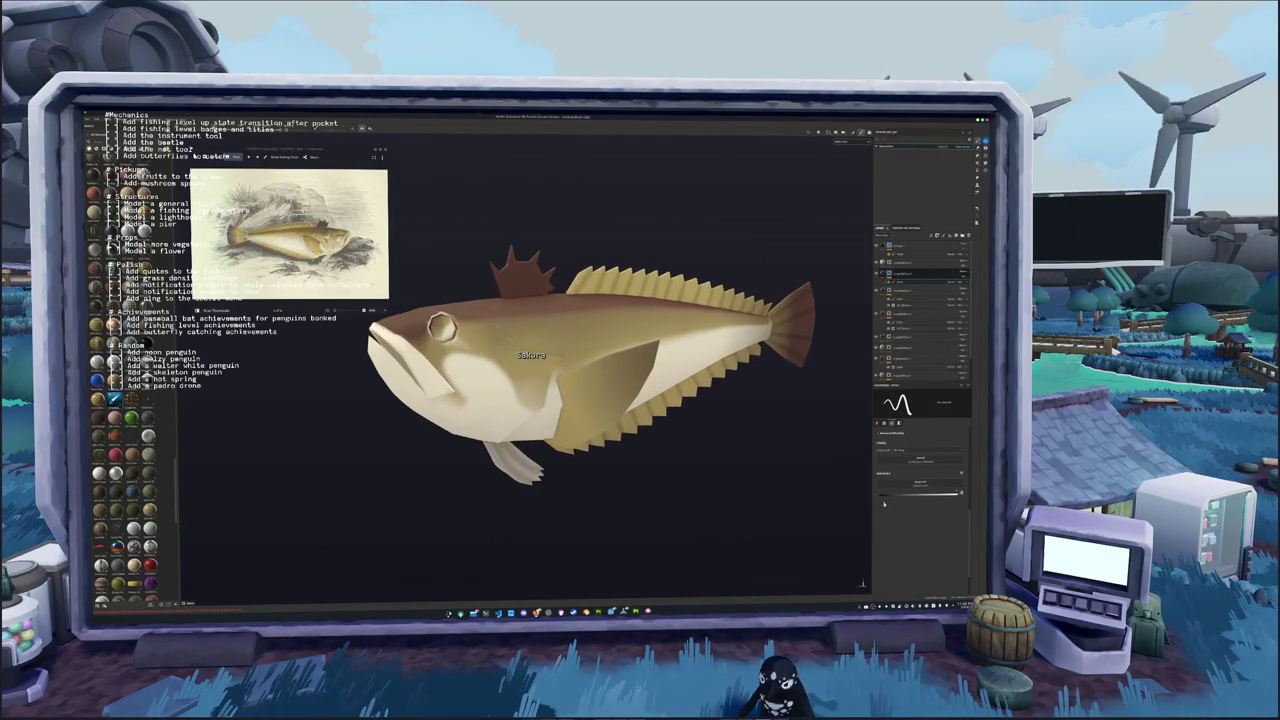
drag(862, 470, 942, 490)
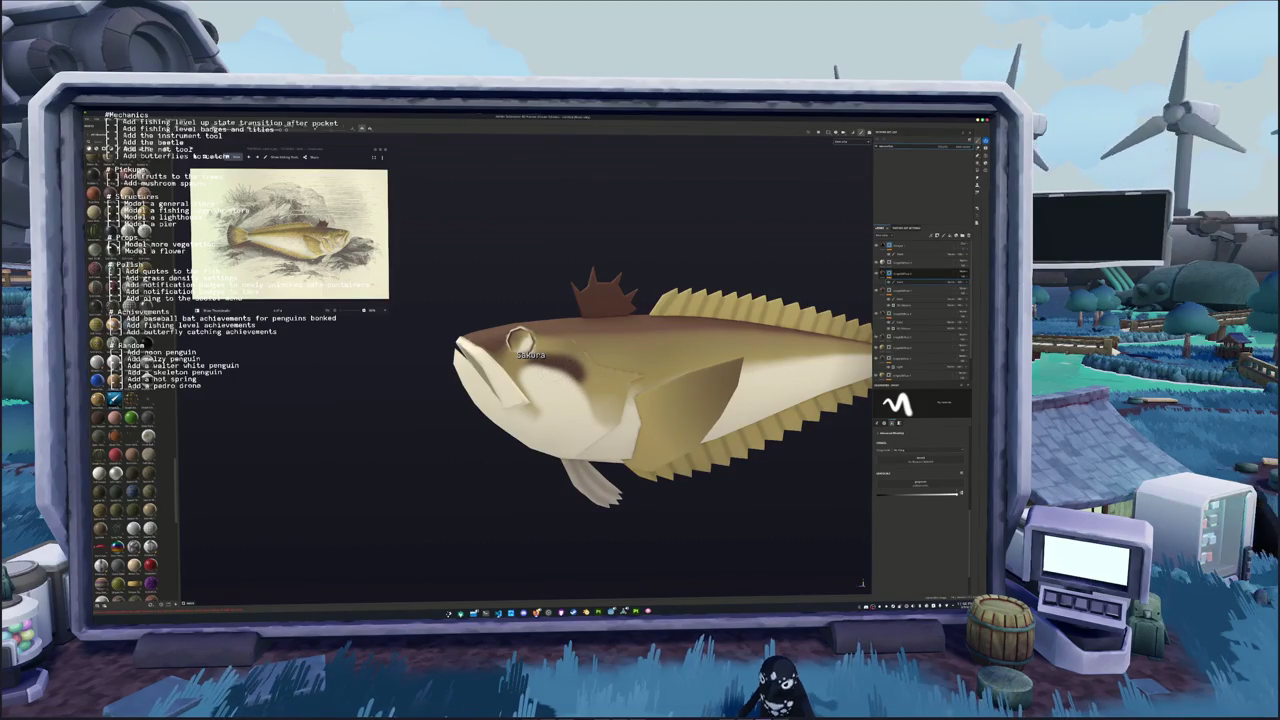
alt+drag(520, 337, 505, 352)
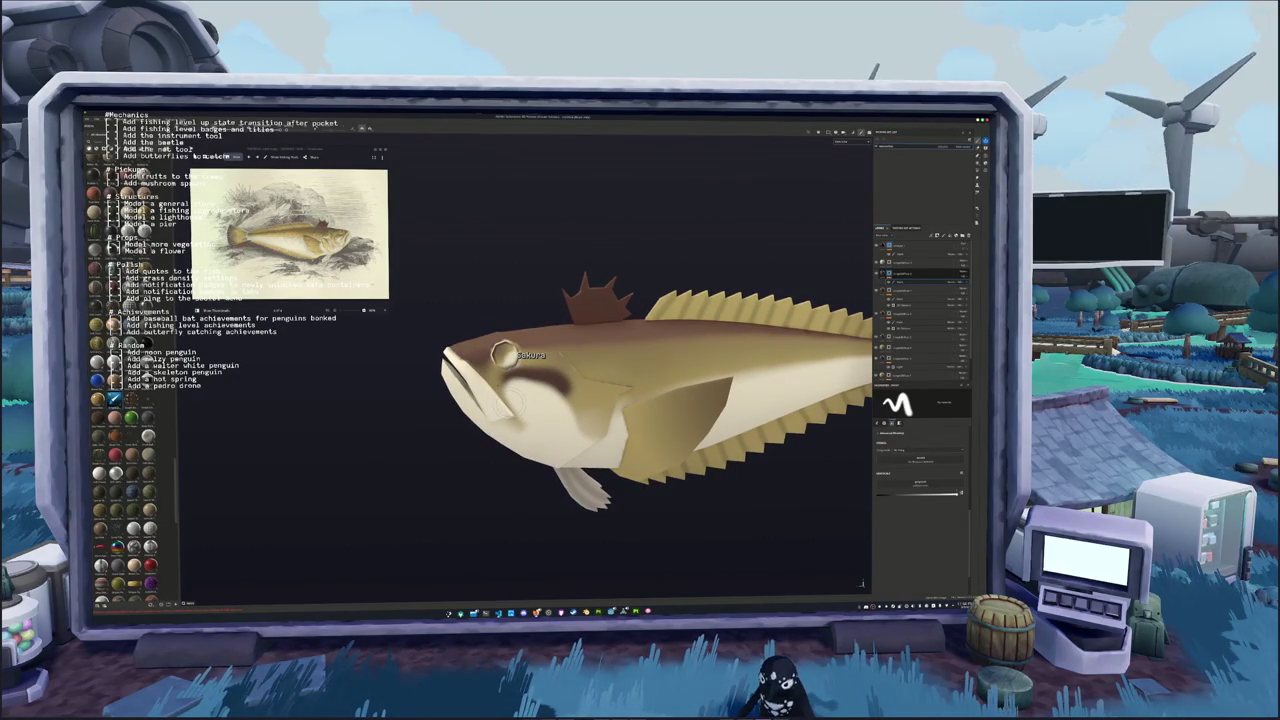
alt+drag(503, 353, 505, 357)
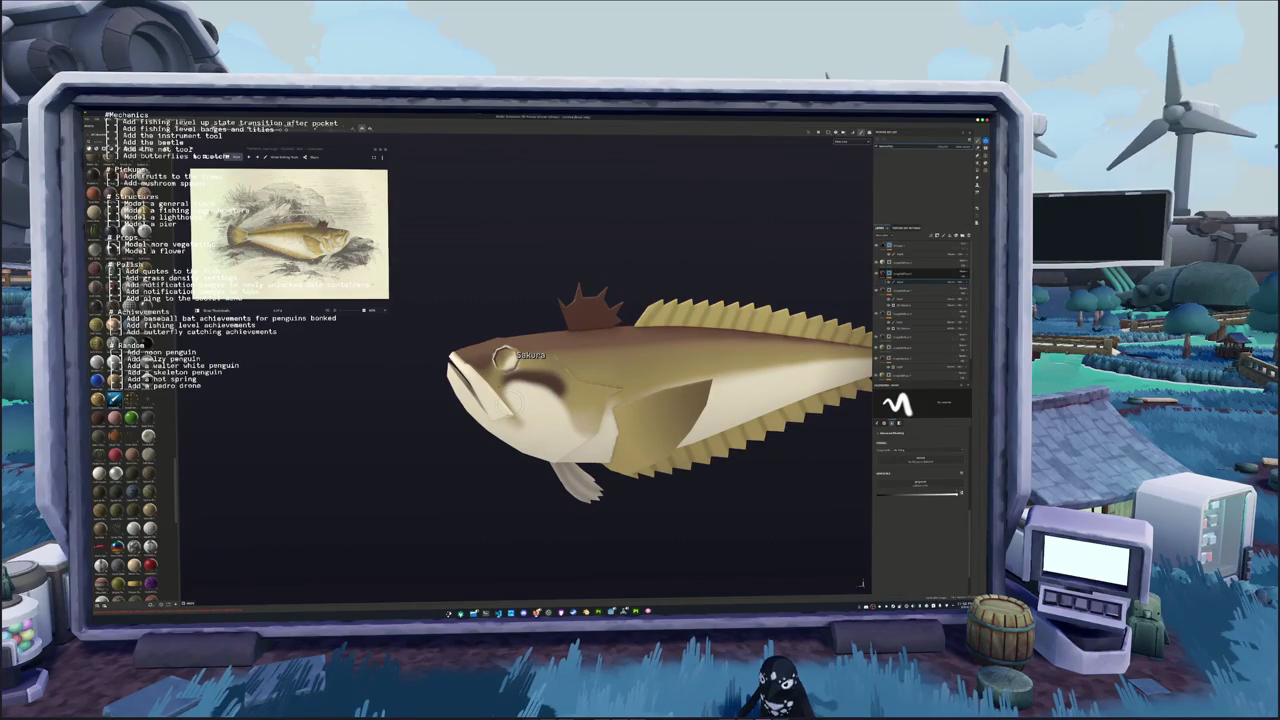
alt+drag(503, 358, 490, 333)
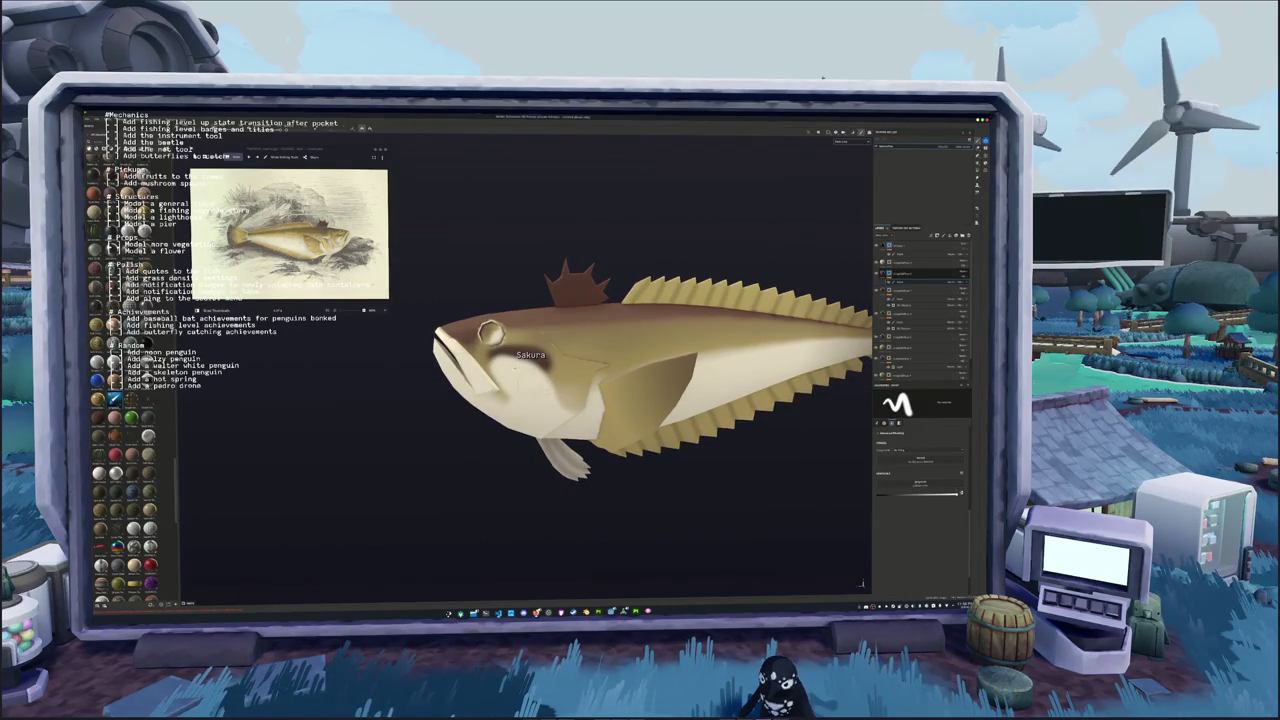
scroll(490, 333, down, 2)
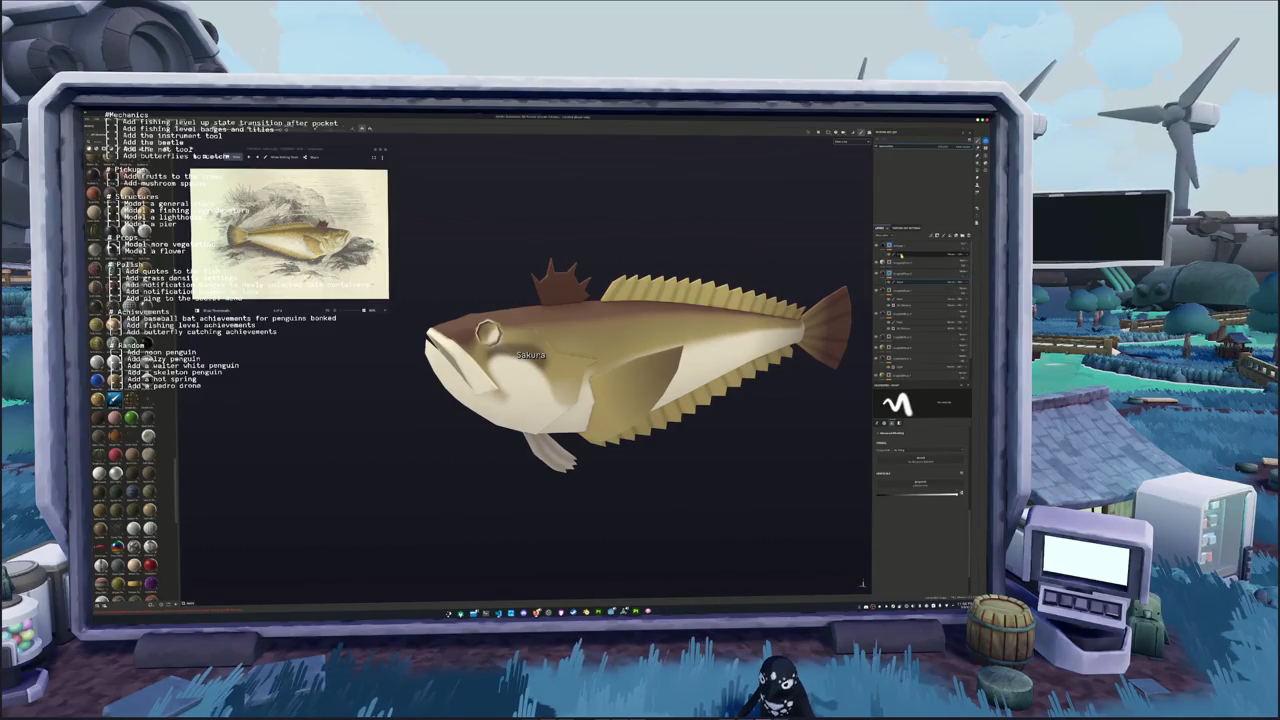
scroll(637, 413, up, 2)
scroll(637, 413, up, 2)
alt+drag(637, 413, 610, 420)
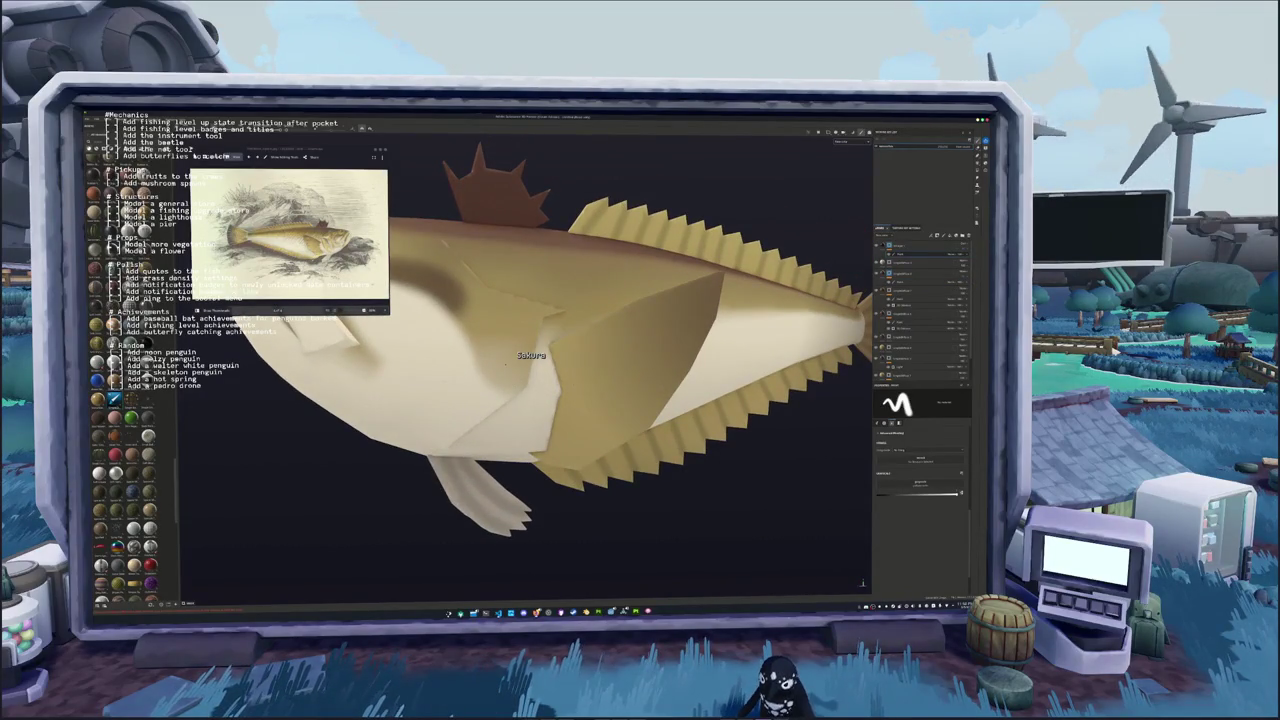
alt+drag(504, 364, 421, 381)
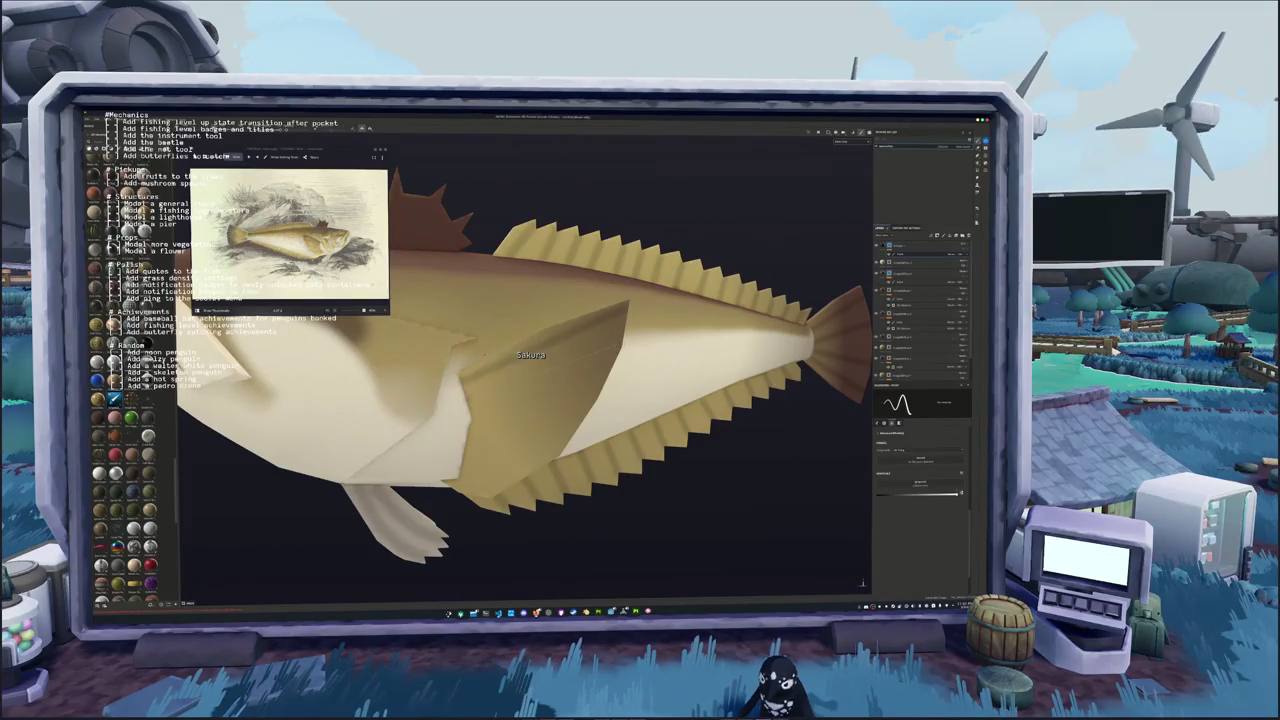
alt+drag(484, 355, 450, 362)
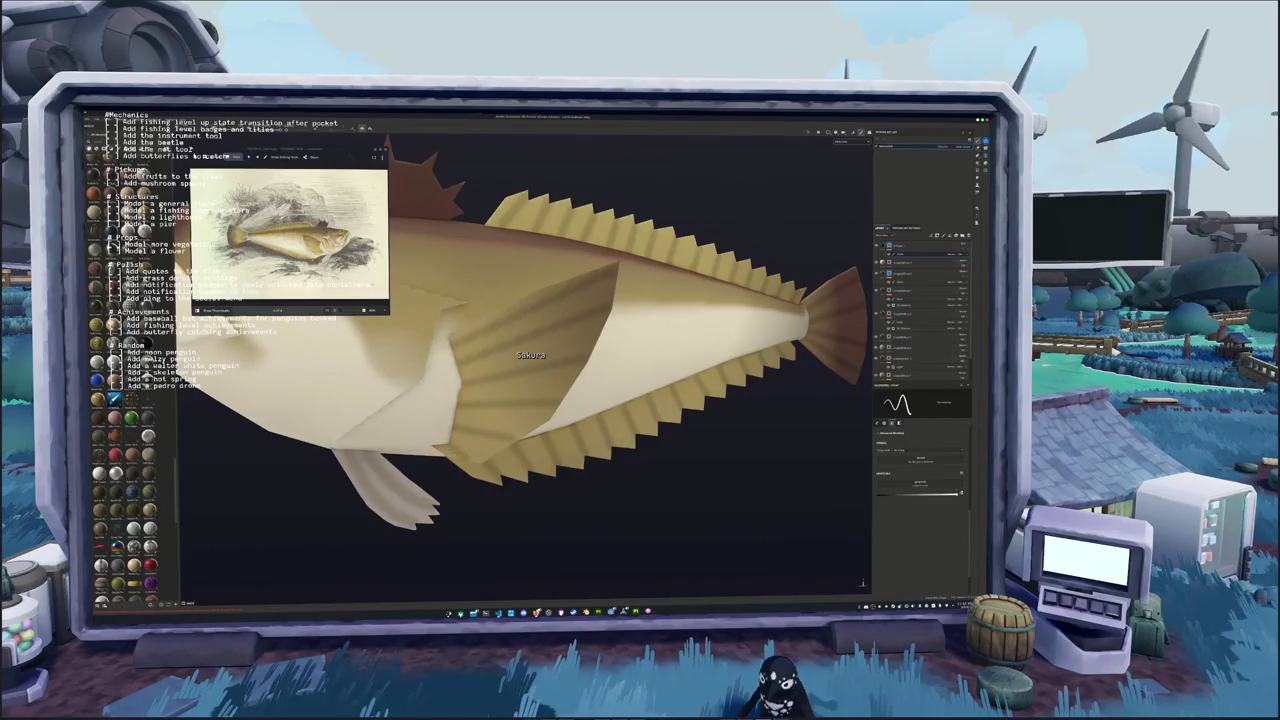
mouse_move(429, 438)
alt+mouse_down()
mouse_move(404, 365)
mouse_move(523, 357)
mouse_move(476, 327)
alt+mouse_up()
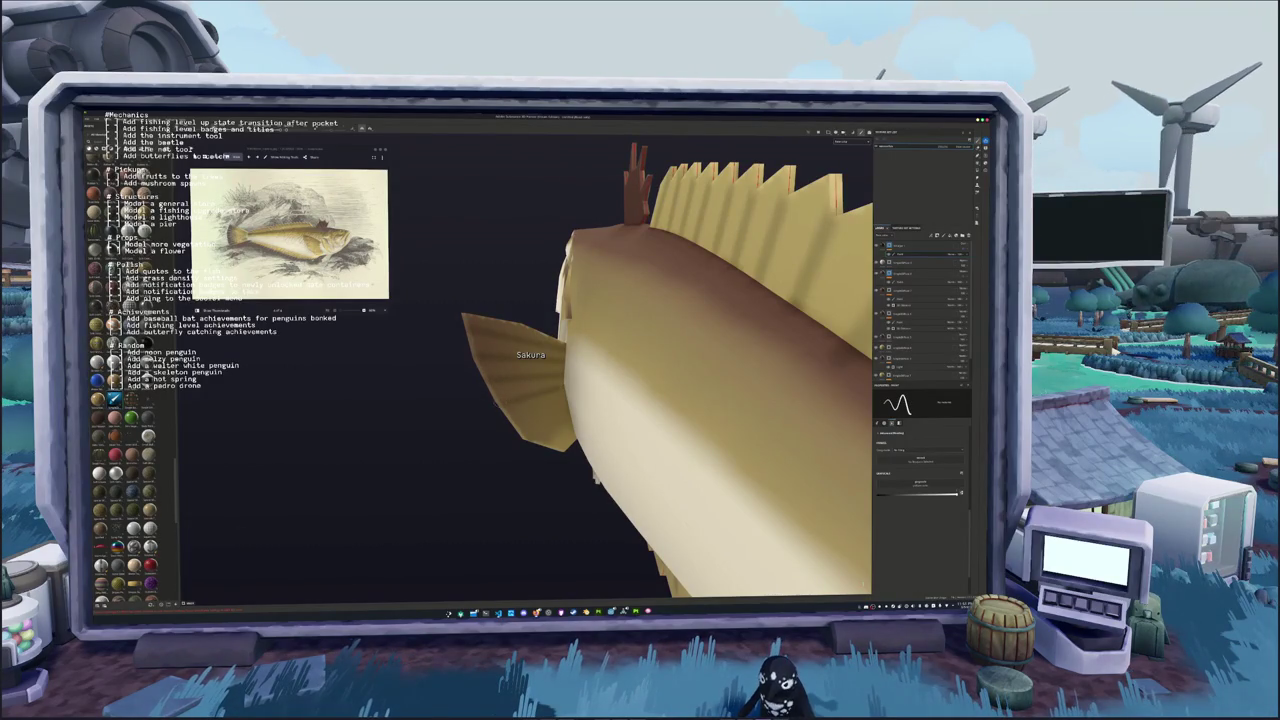
alt+drag(699, 470, 699, 415)
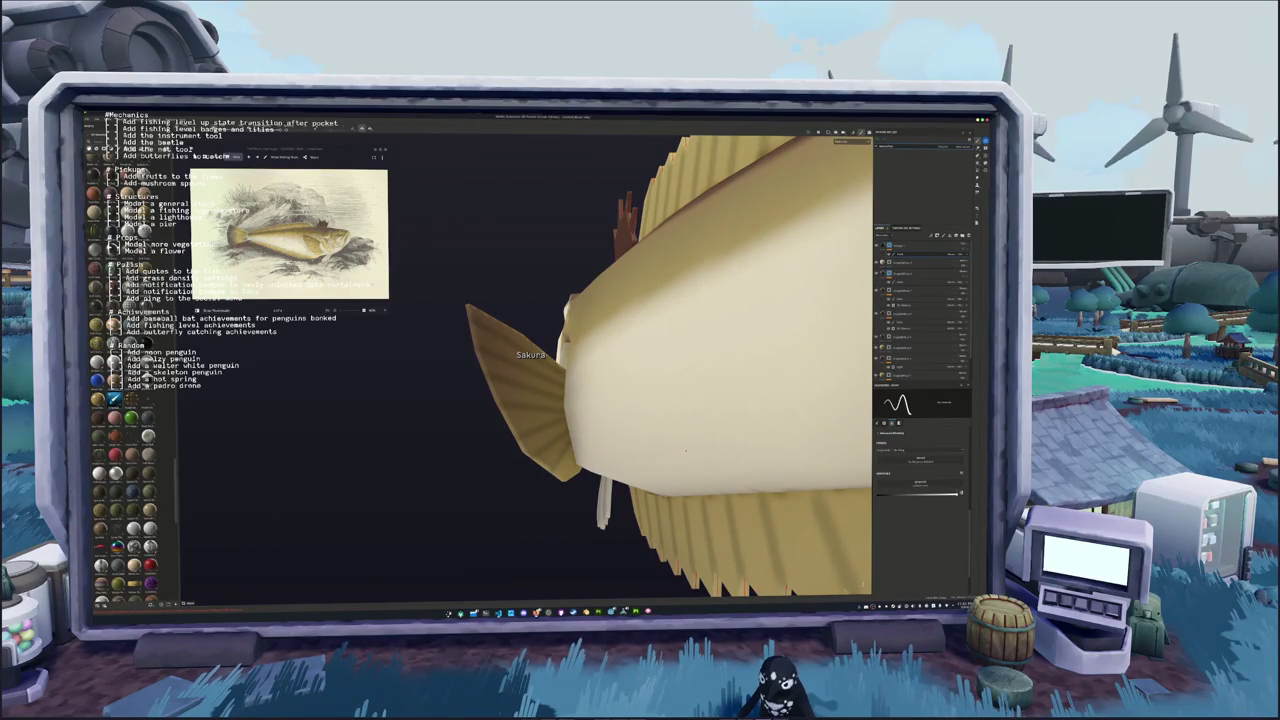
alt+drag(704, 477, 456, 432)
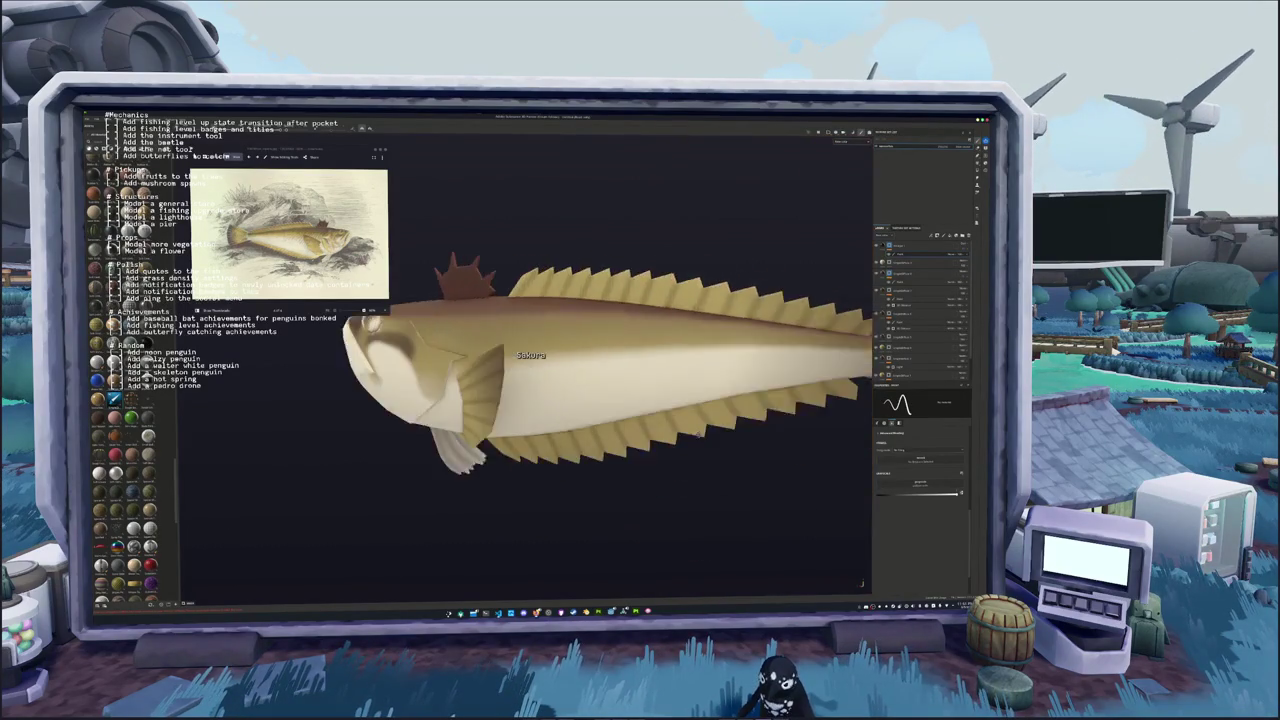
scroll(456, 432, down, 2)
scroll(456, 432, down, 1)
scroll(456, 432, up, 2)
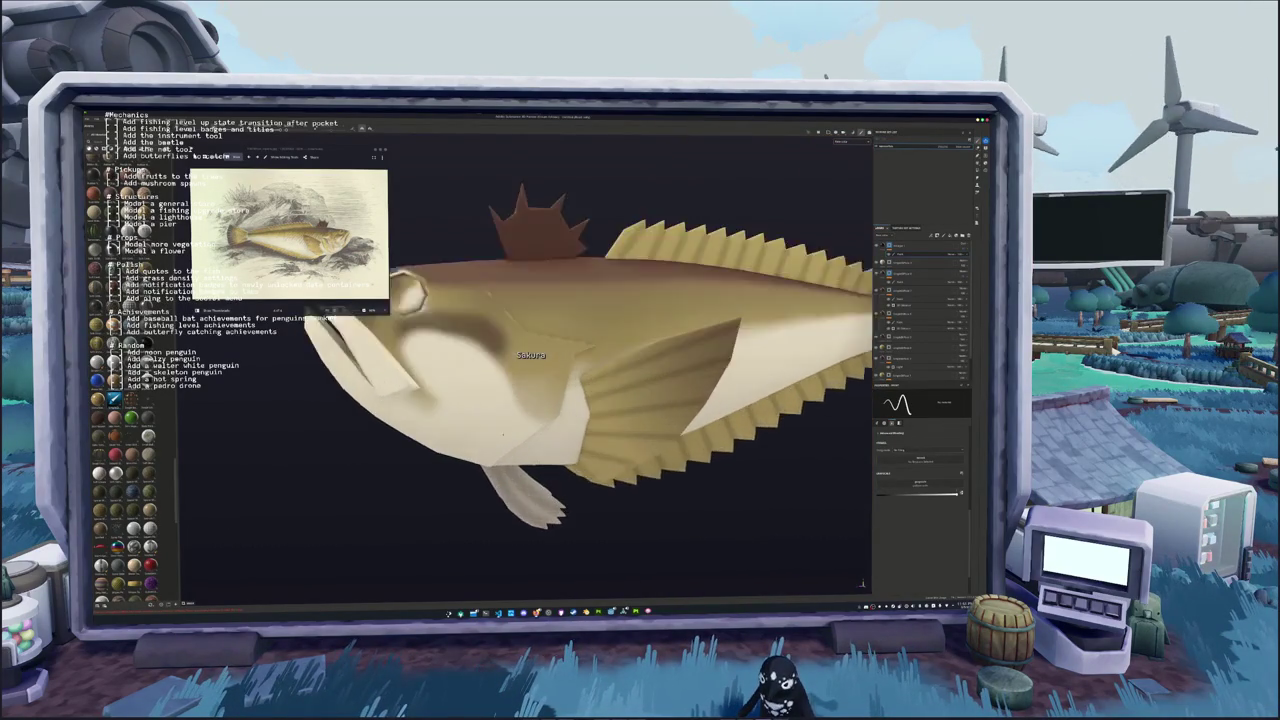
scroll(456, 432, up, 5)
alt+drag(456, 432, 470, 465)
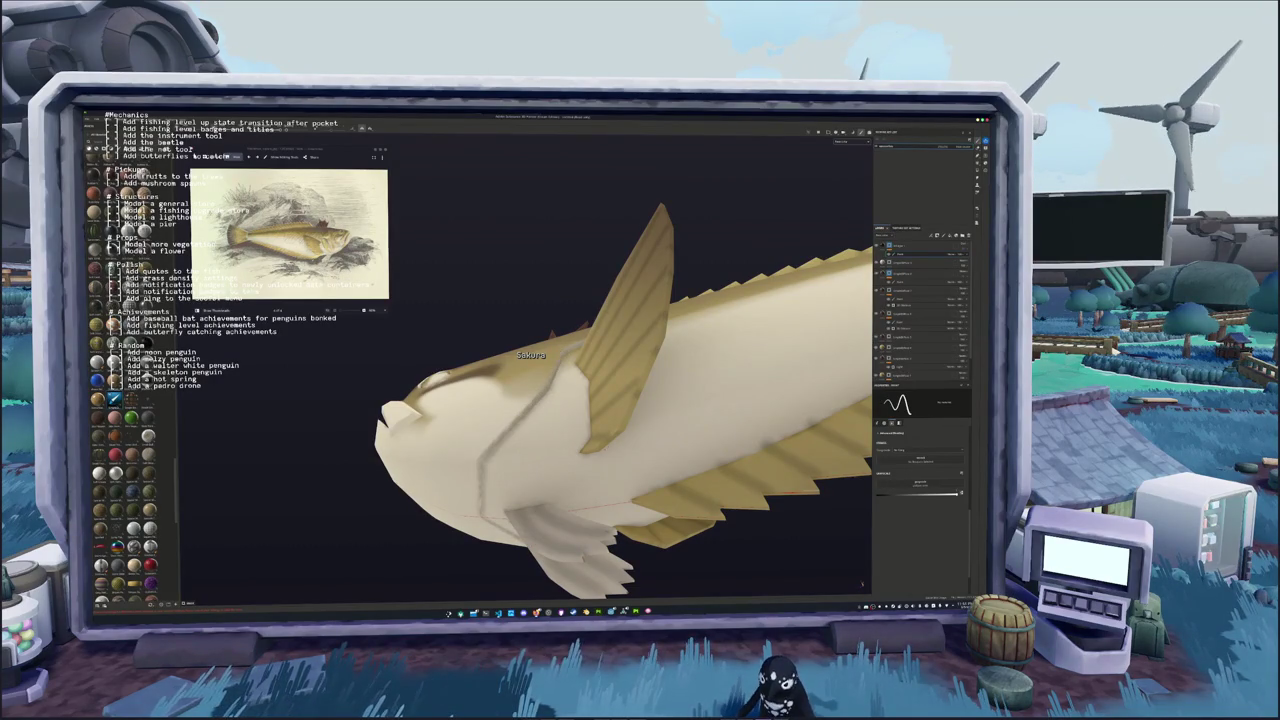
alt+drag(862, 584, 674, 414)
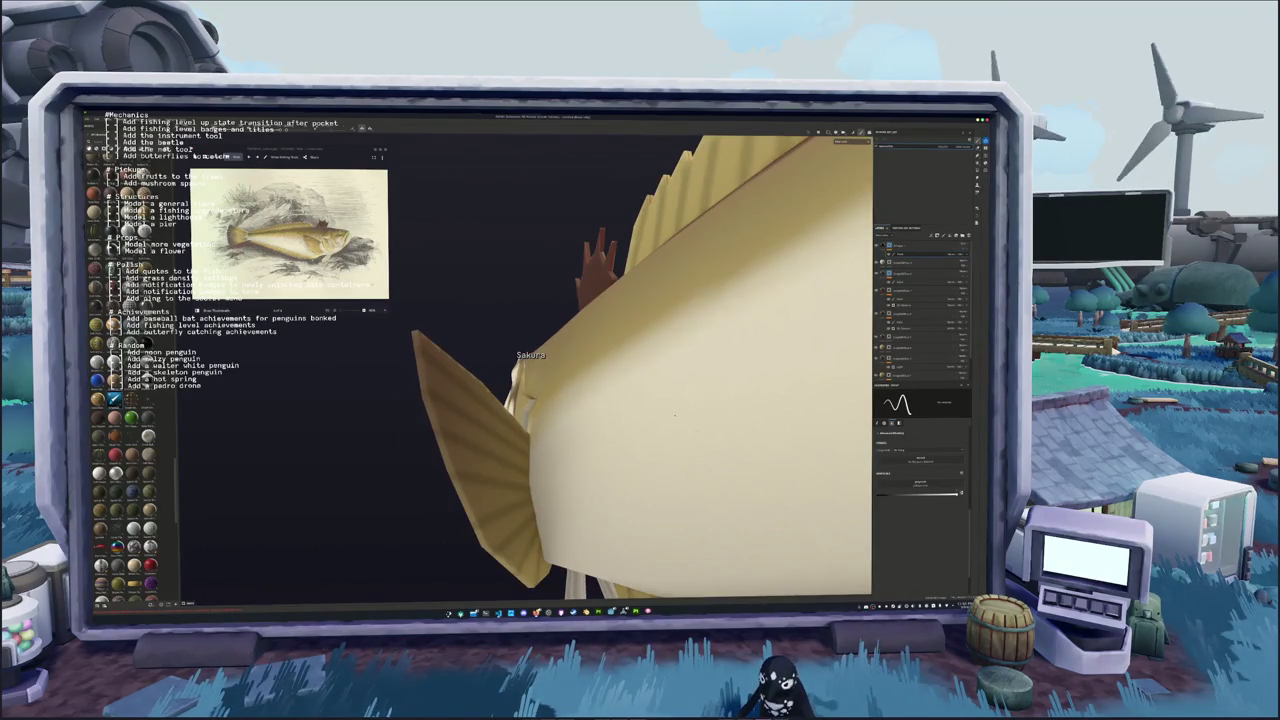
alt+drag(674, 410, 863, 582)
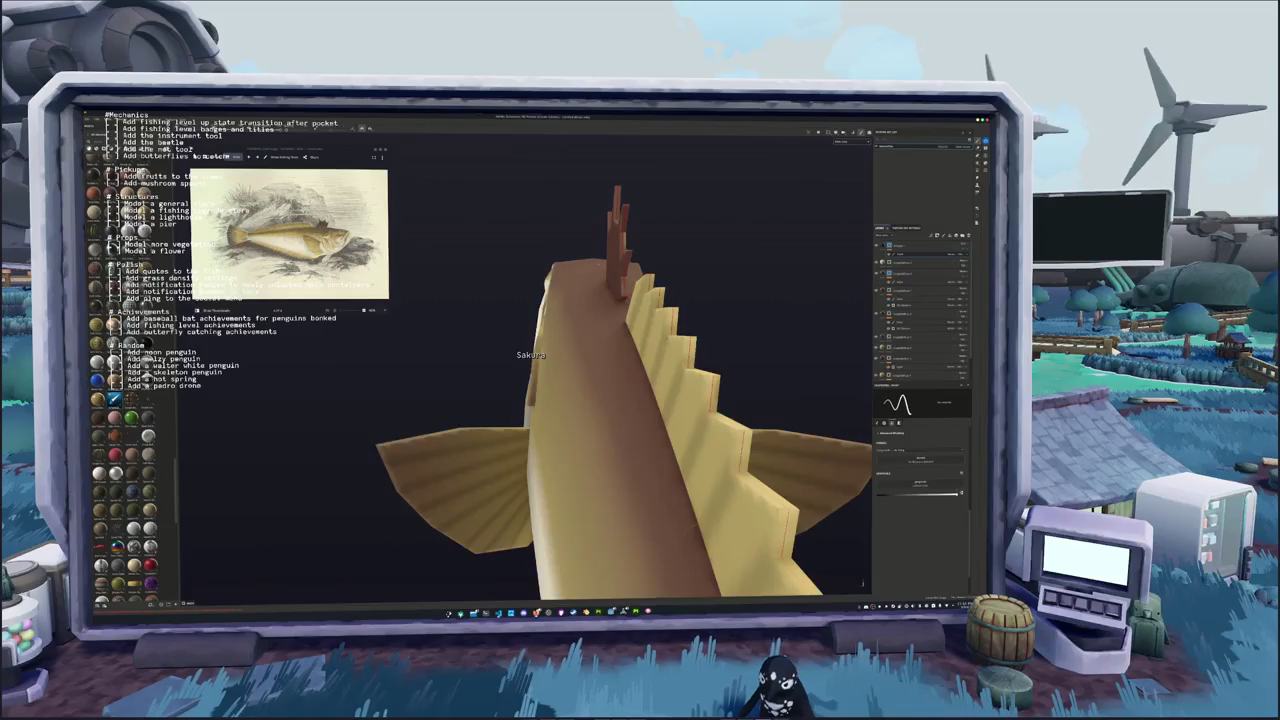
alt+drag(862, 584, 837, 248)
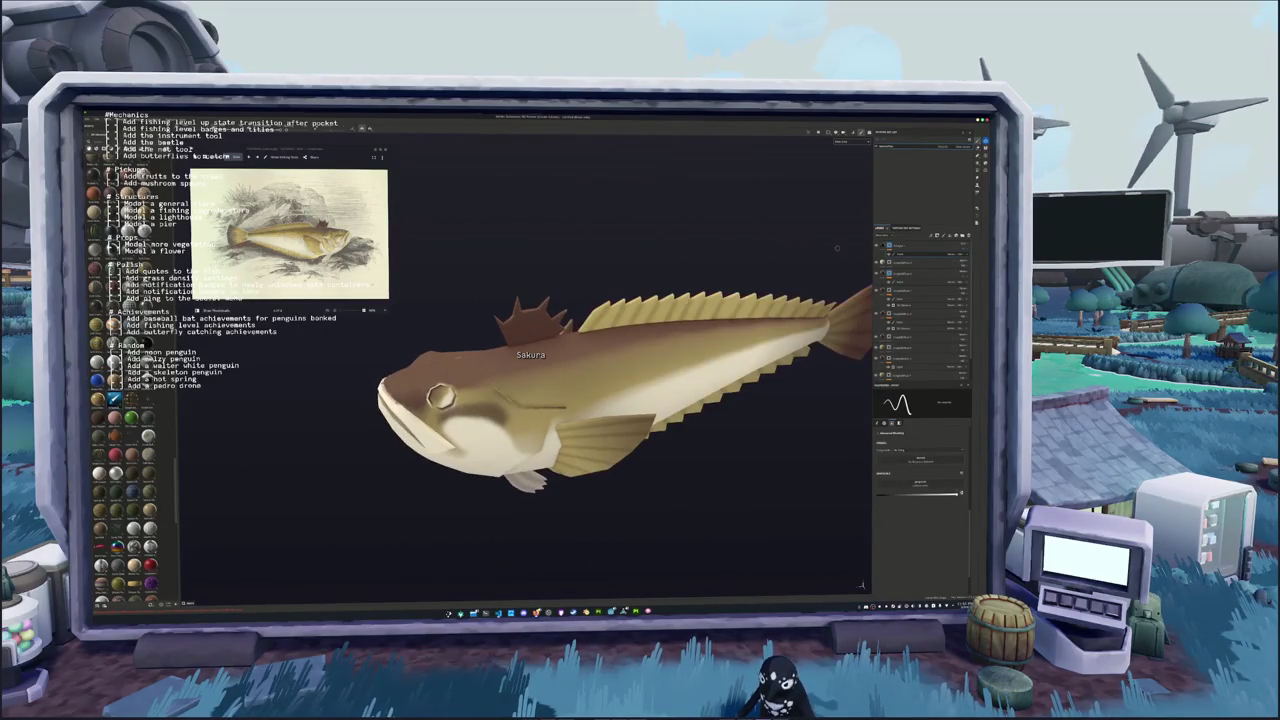
click(940, 148)
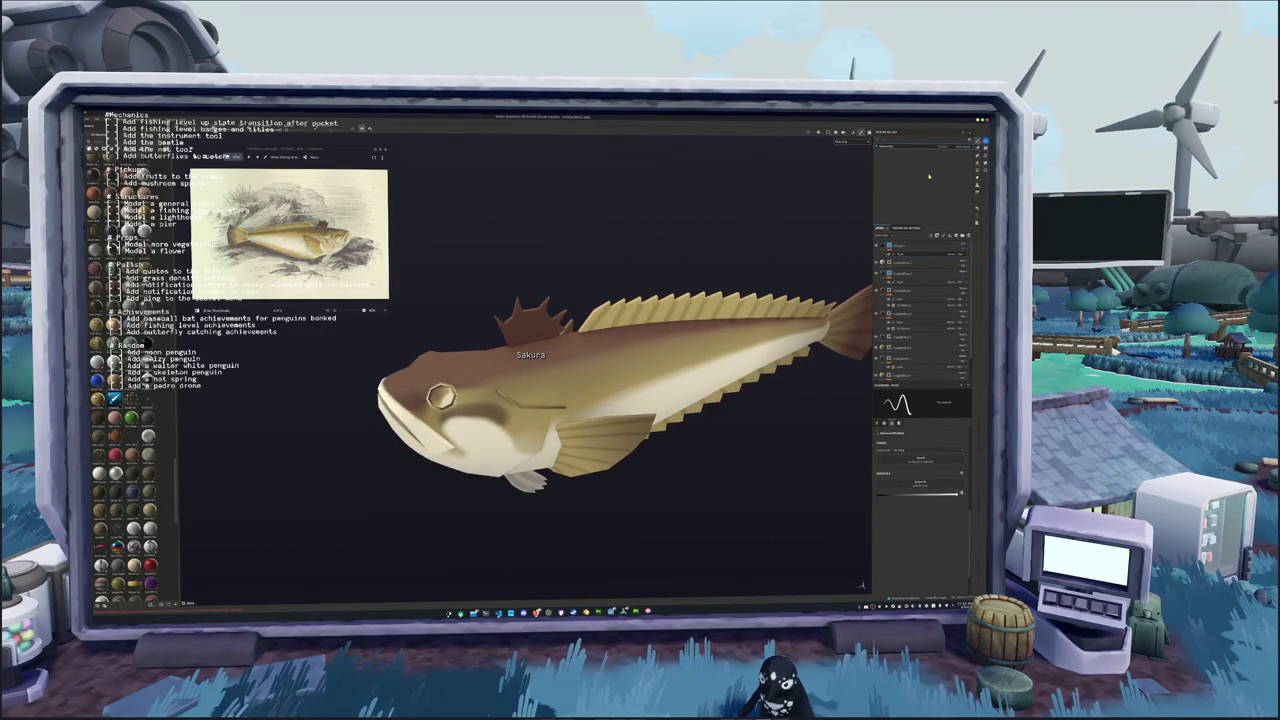
mouse_move(620, 400)
alt+mouse_down()
mouse_move(680, 380)
mouse_move(660, 400)
alt+mouse_up()
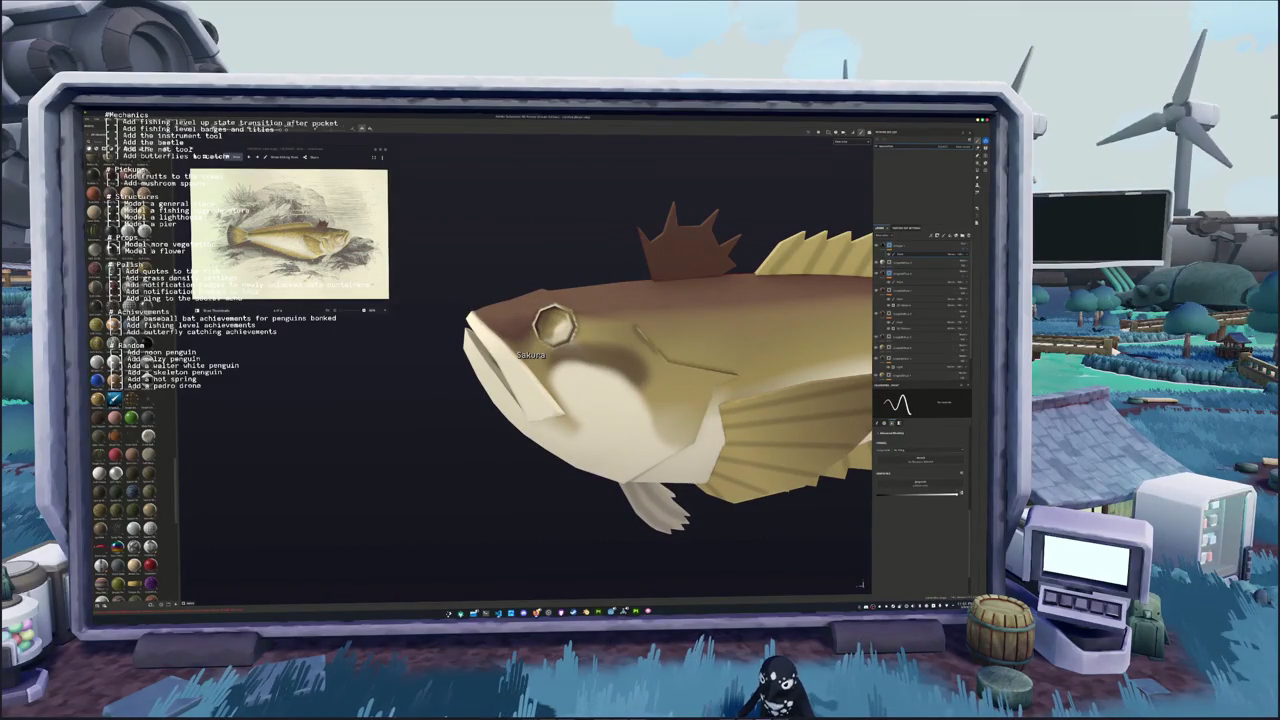
scroll(531, 355, up, 2)
scroll(531, 355, up, 3)
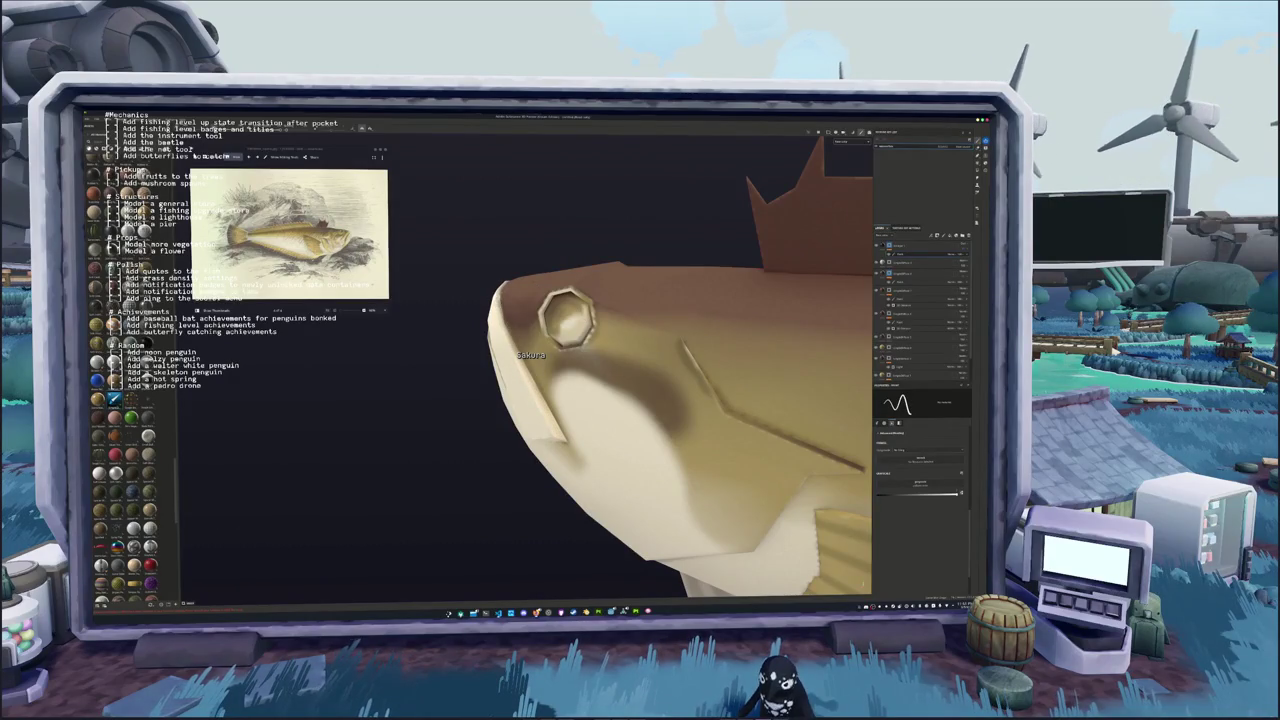
alt+drag(600, 380, 680, 380)
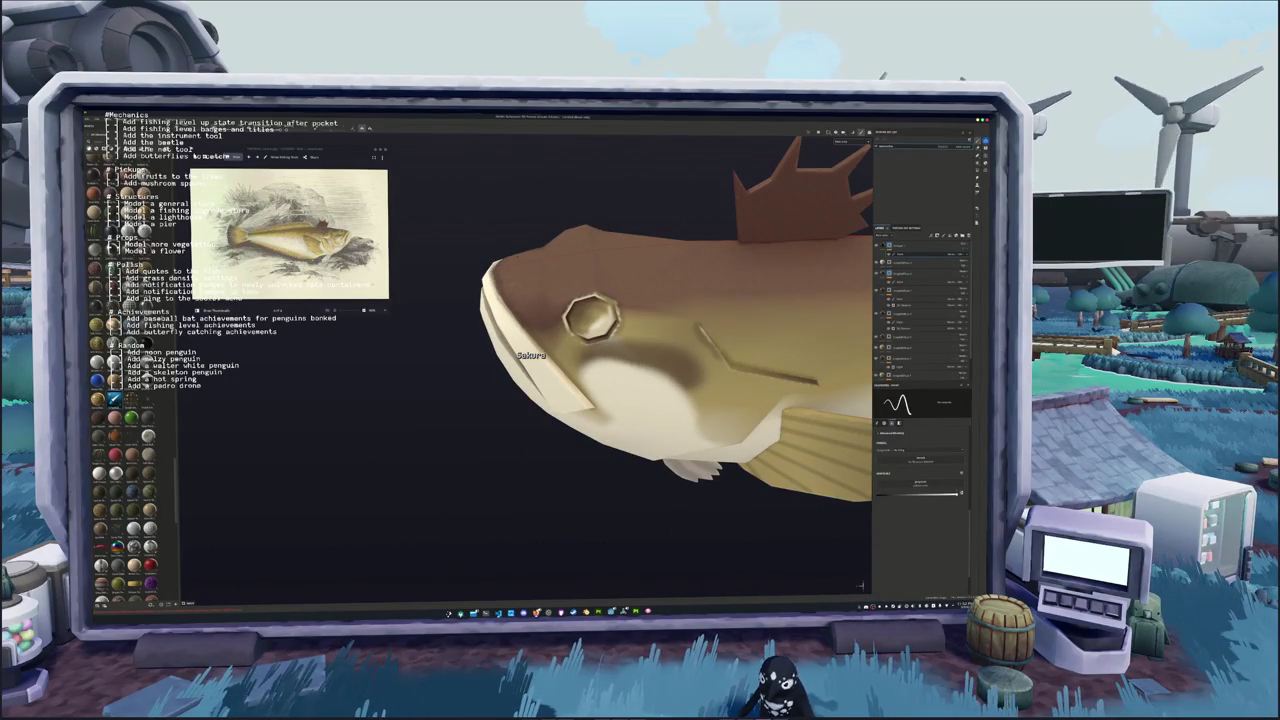
alt+drag(600, 380, 660, 350)
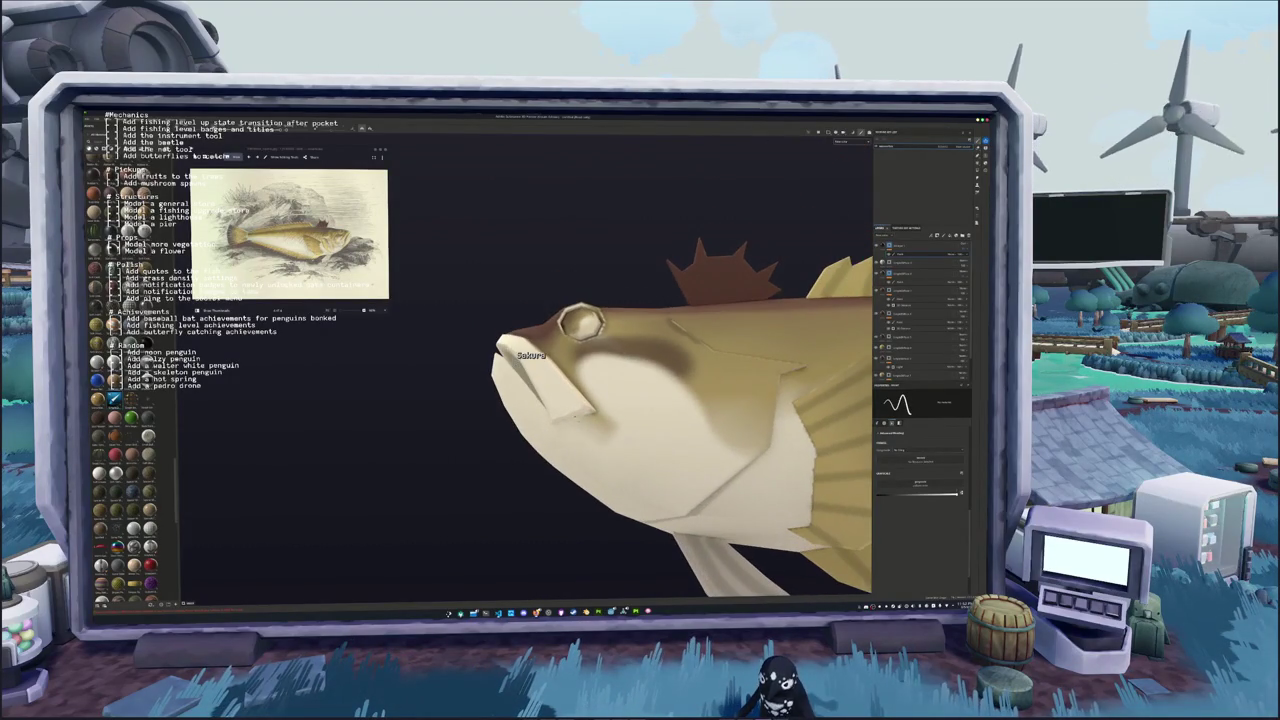
alt+drag(620, 400, 700, 390)
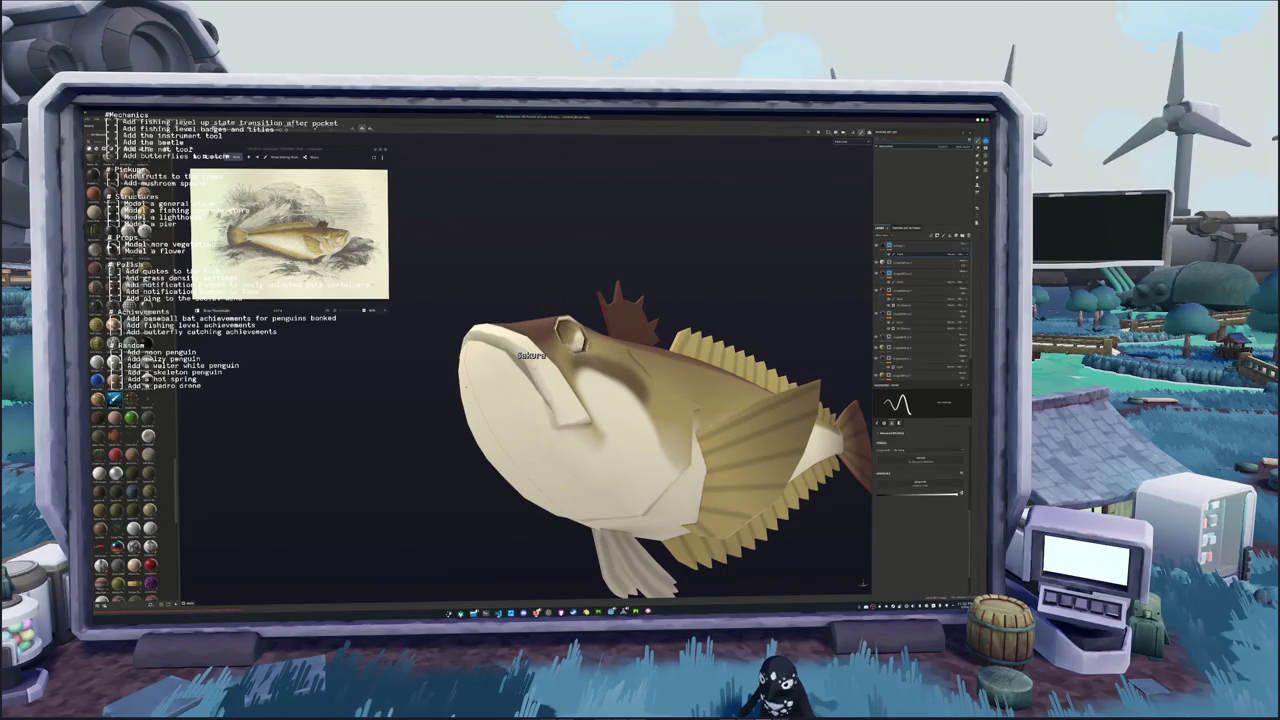
alt+drag(600, 400, 680, 400)
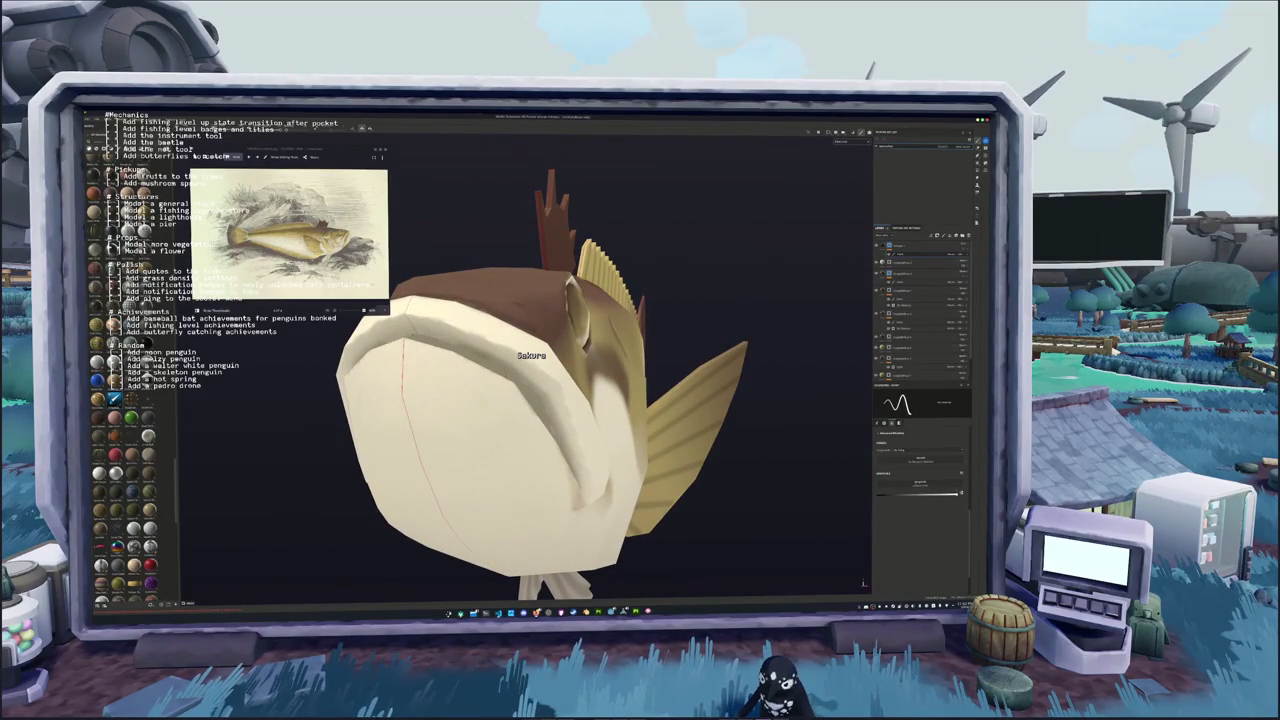
mouse_move(600, 400)
alt+mouse_down()
mouse_move(466, 352)
mouse_move(486, 393)
alt+mouse_up()
scroll(495, 414, up, 2)
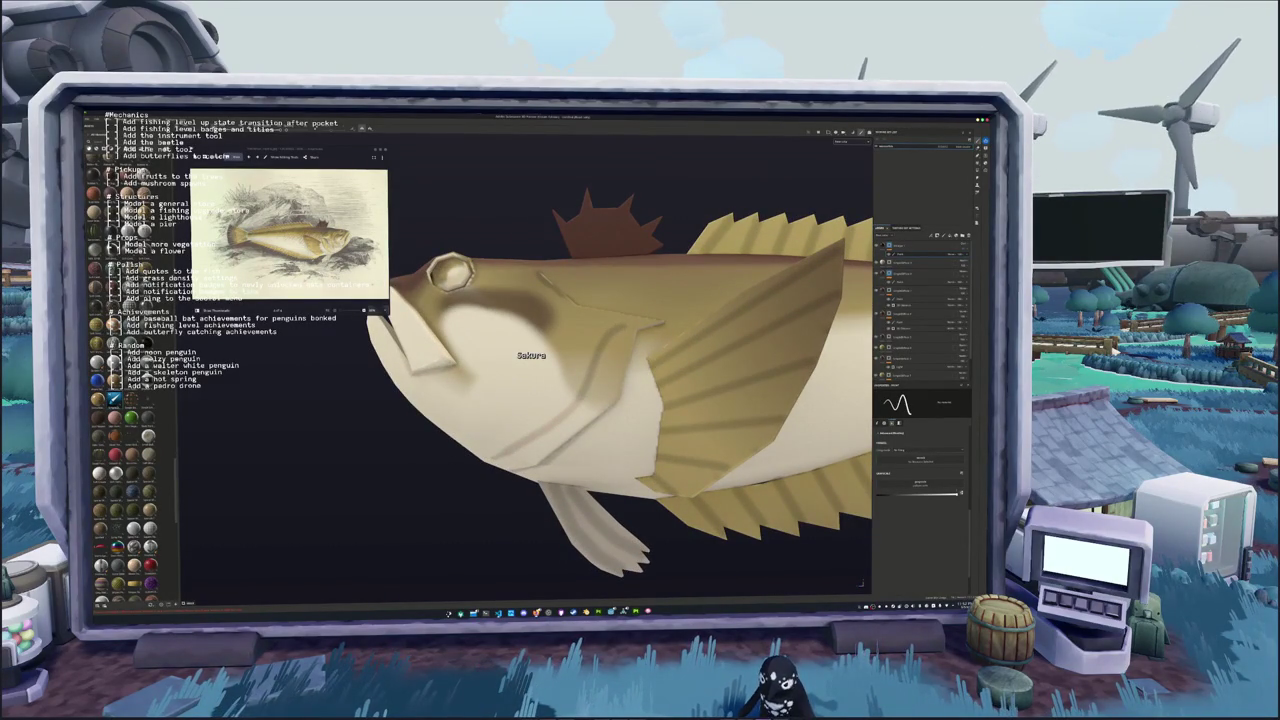
alt+drag(603, 358, 630, 385)
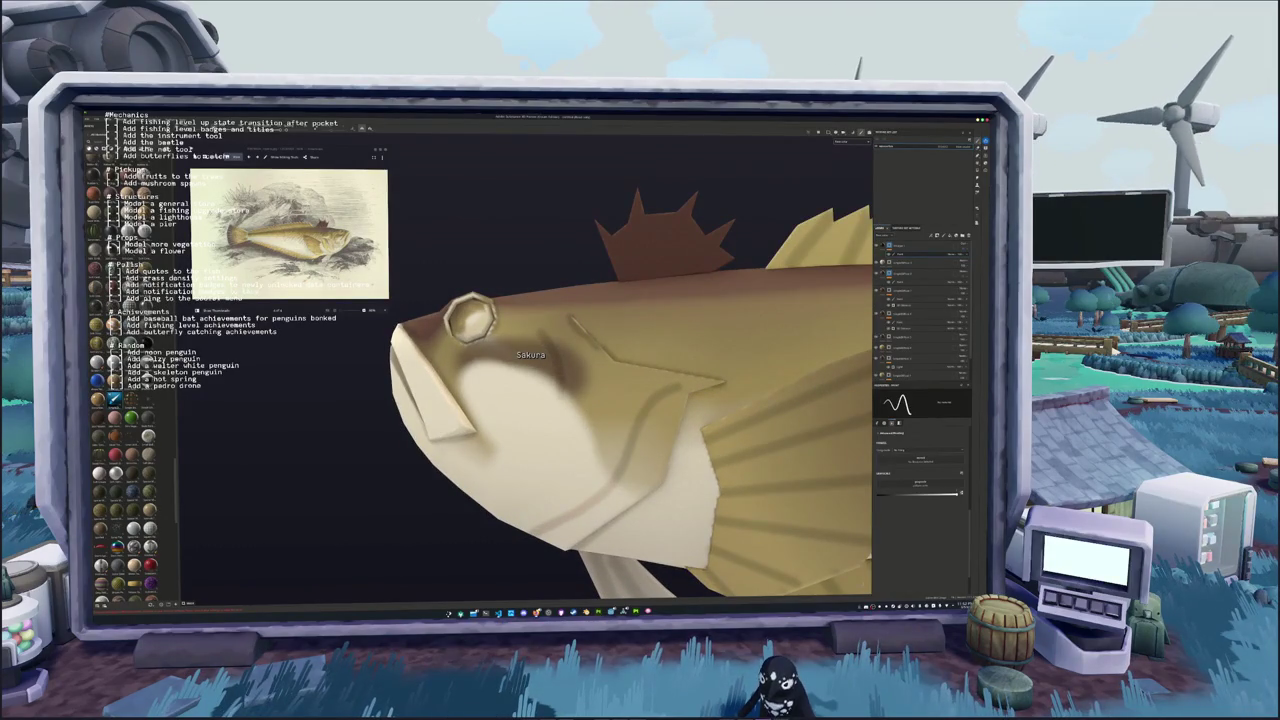
alt+drag(519, 434, 542, 428)
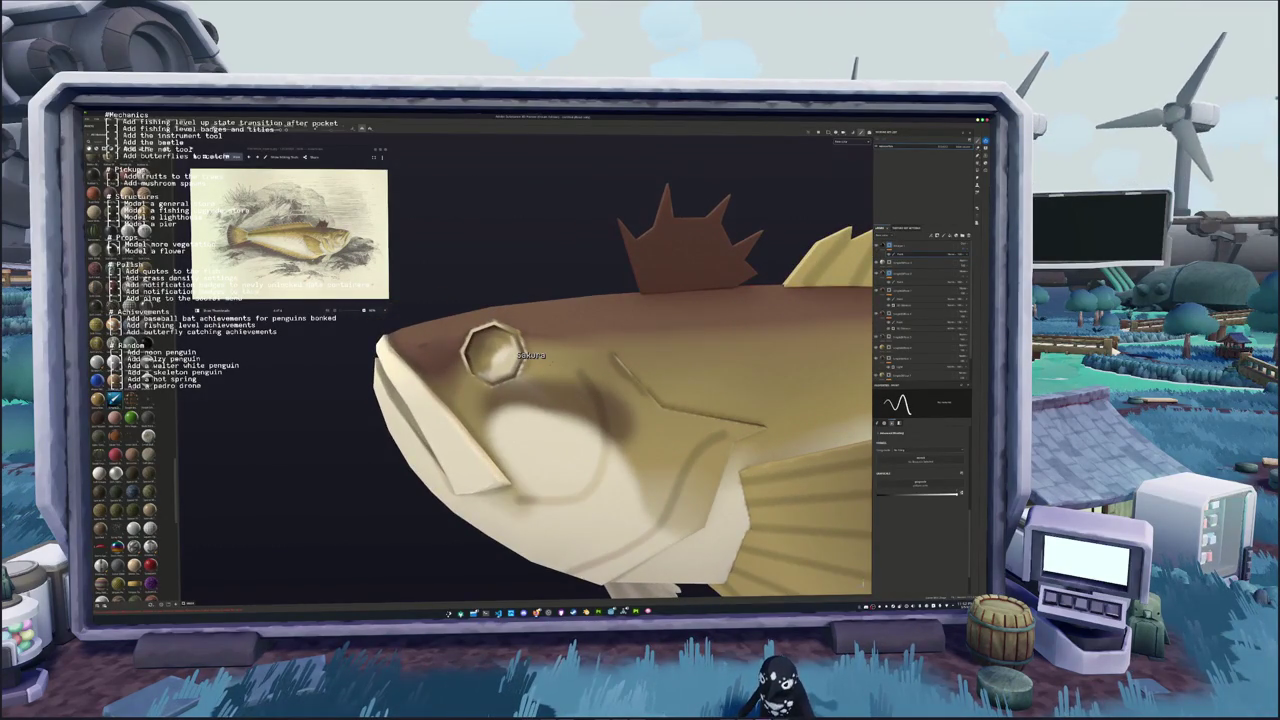
alt+drag(531, 355, 531, 355)
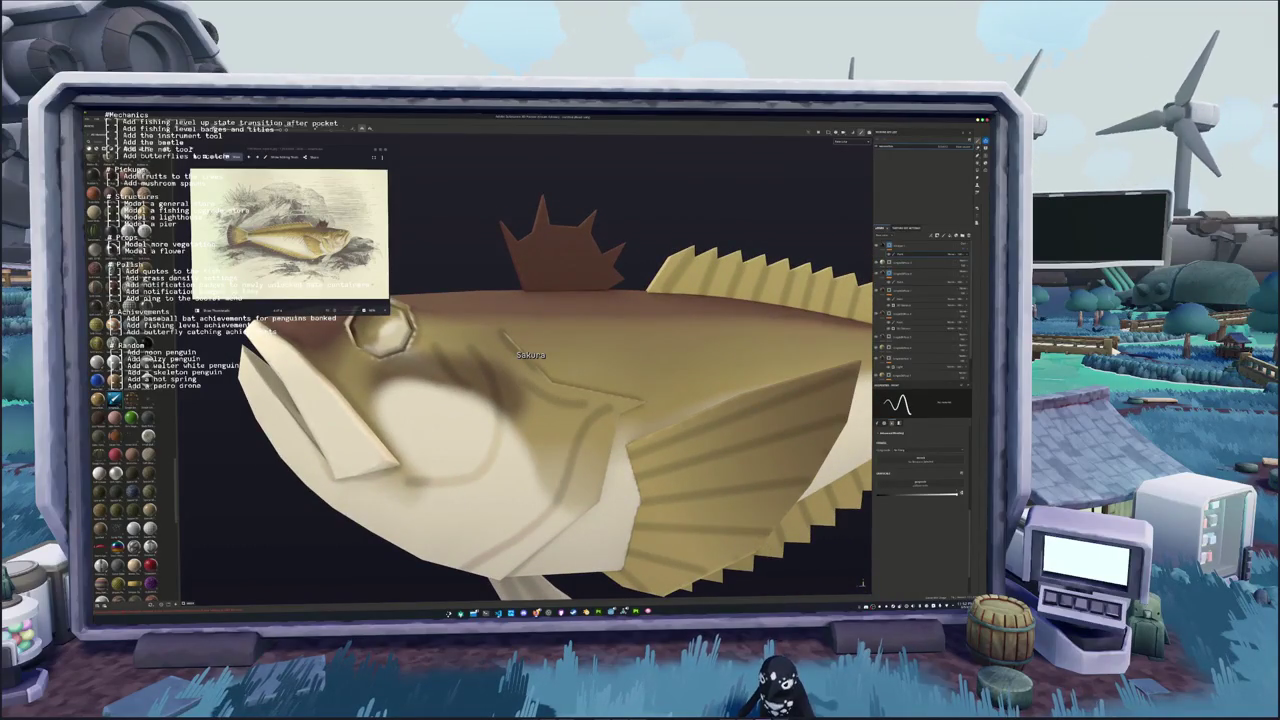
scroll(531, 355, down, 5)
scroll(531, 355, down, 3)
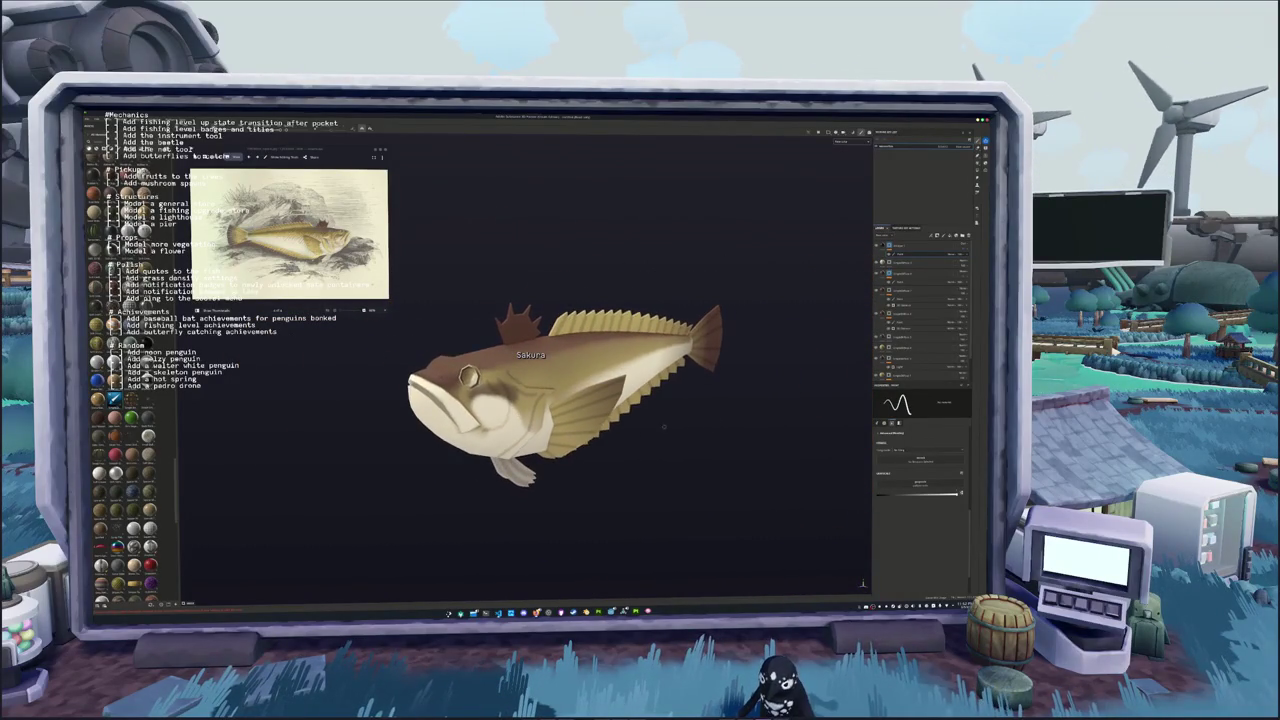
alt+drag(531, 355, 531, 355)
scroll(531, 355, down, 3)
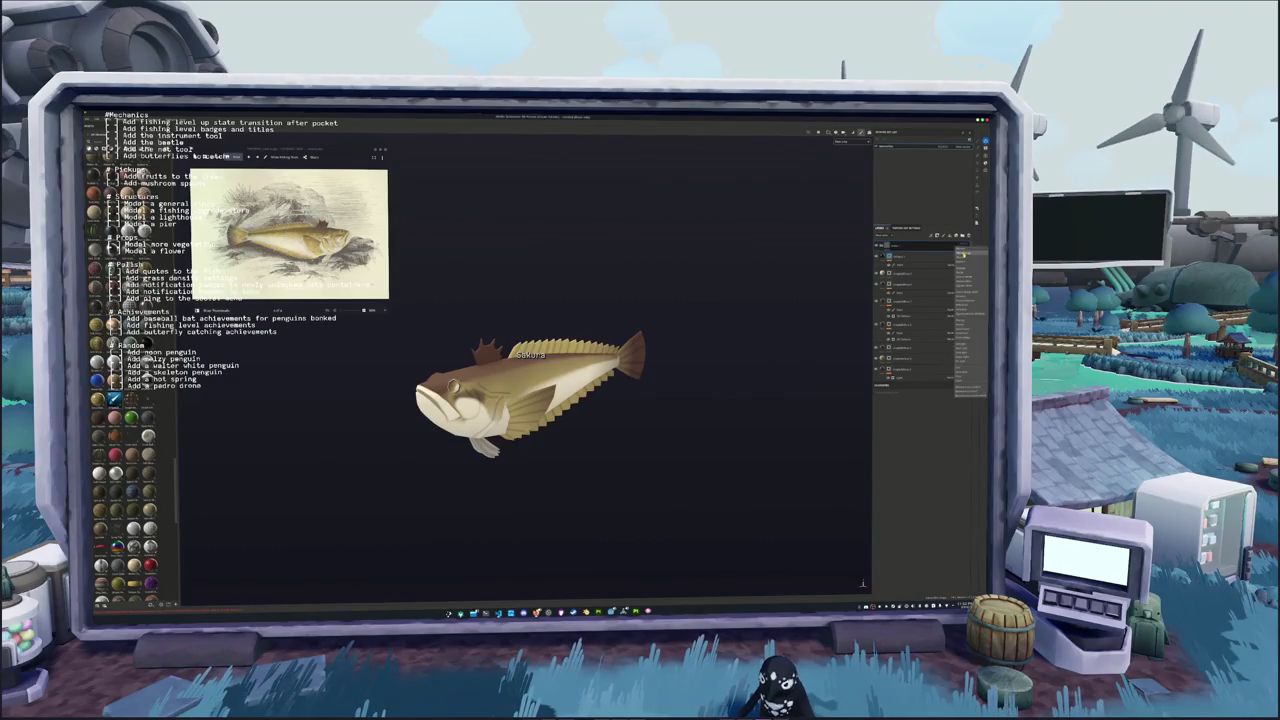
Add a new fill layer at the top of the fish's layer stack and expand it
right_click(921, 246)
click(936, 444)
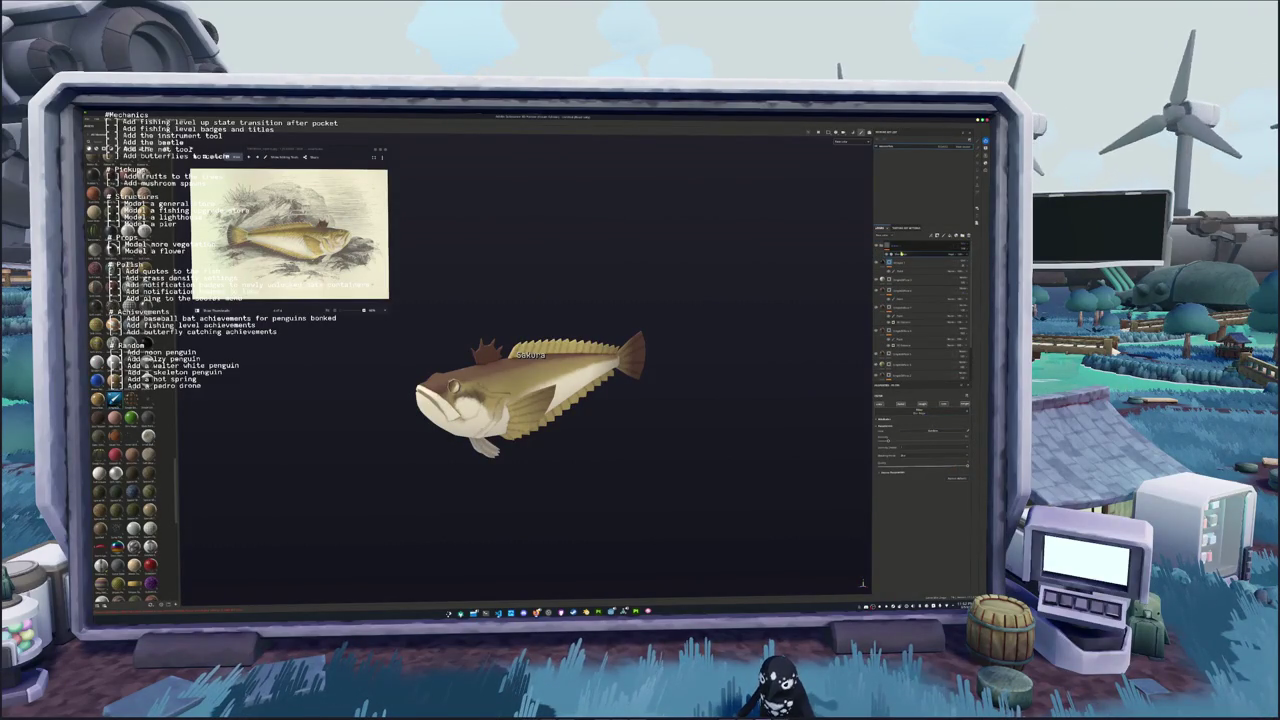
click(900, 438)
click(920, 300)
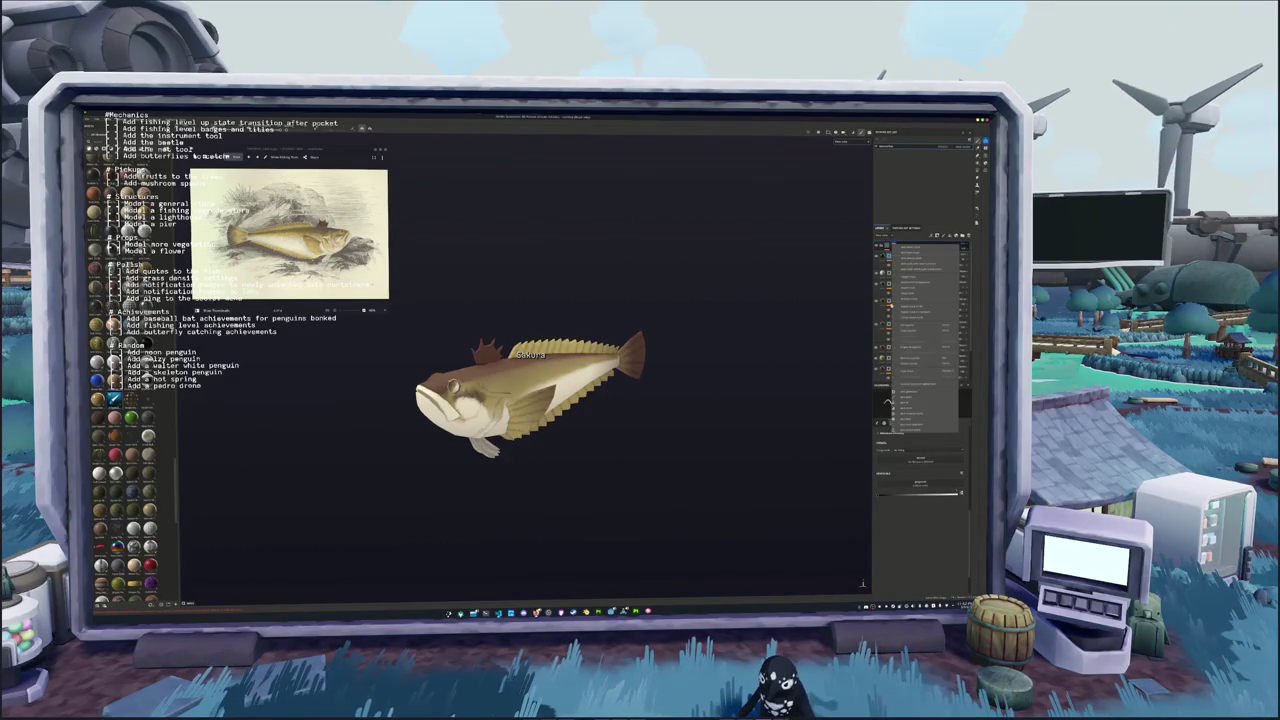
click(882, 246)
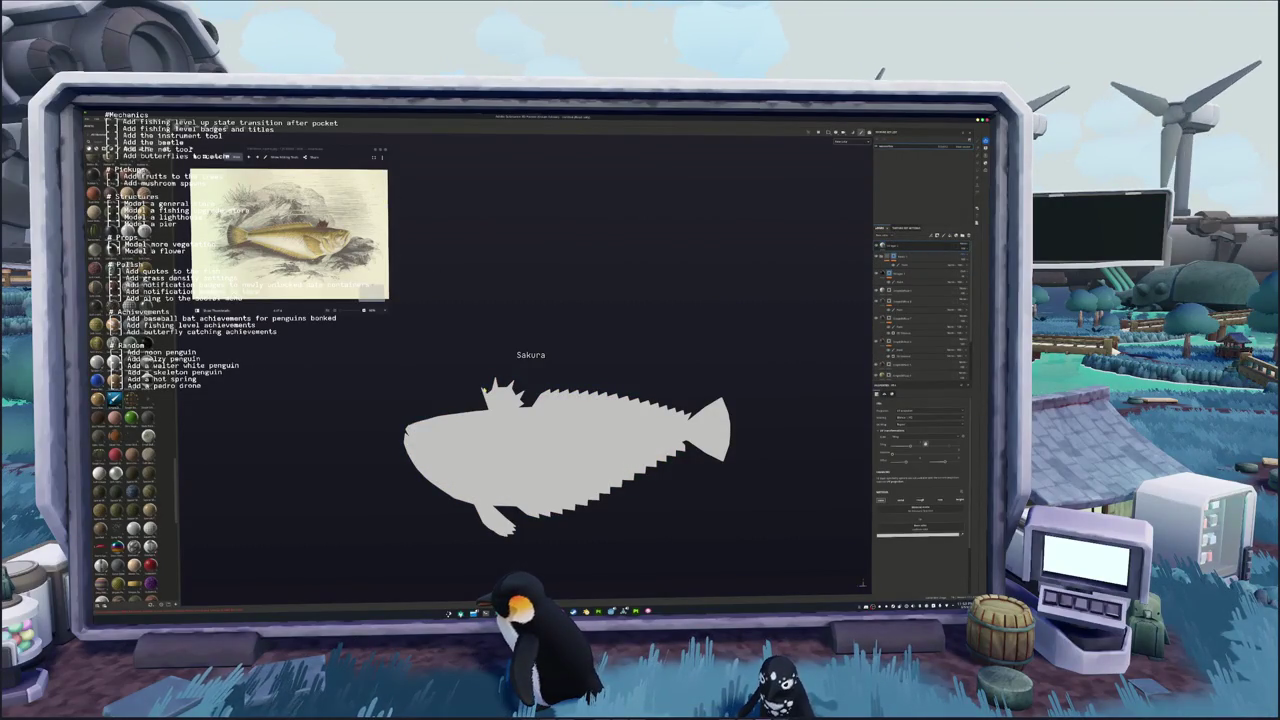
Sample the tan from the reference fish with a screen colour picker, then open the layer's Base Color
key(super)
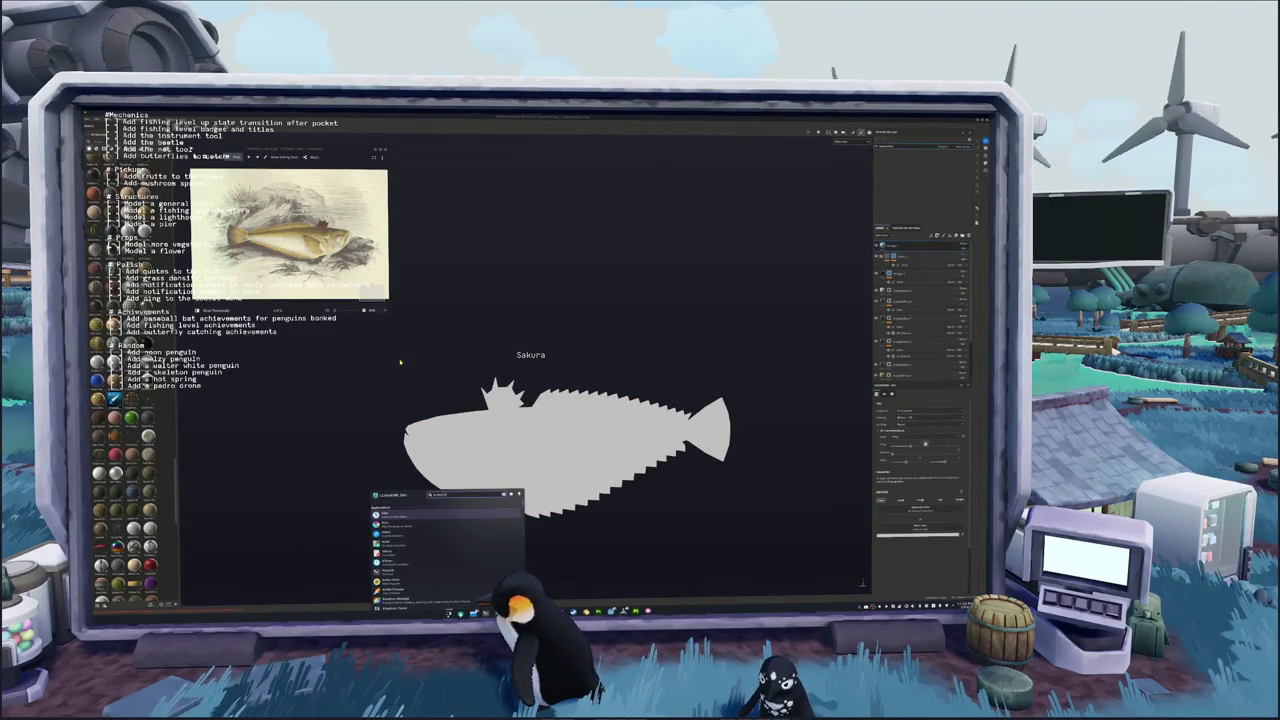
key(Return)
drag(497, 295, 424, 149)
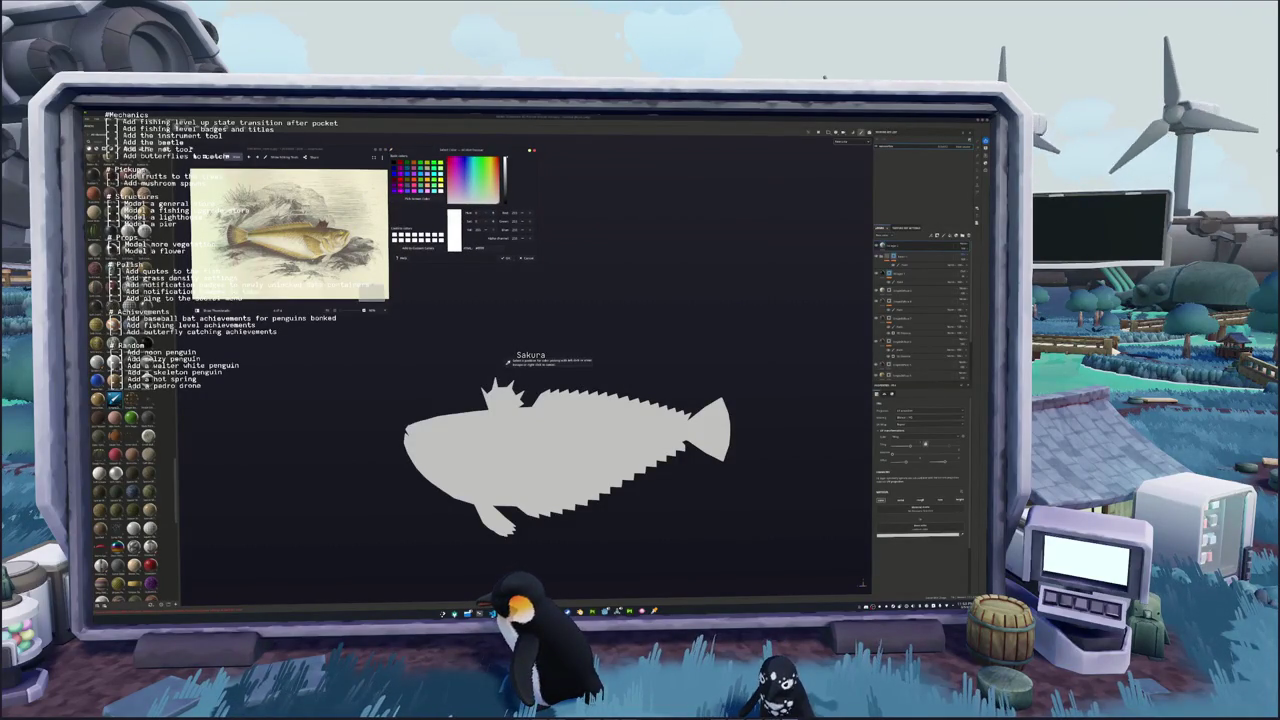
click(300, 235)
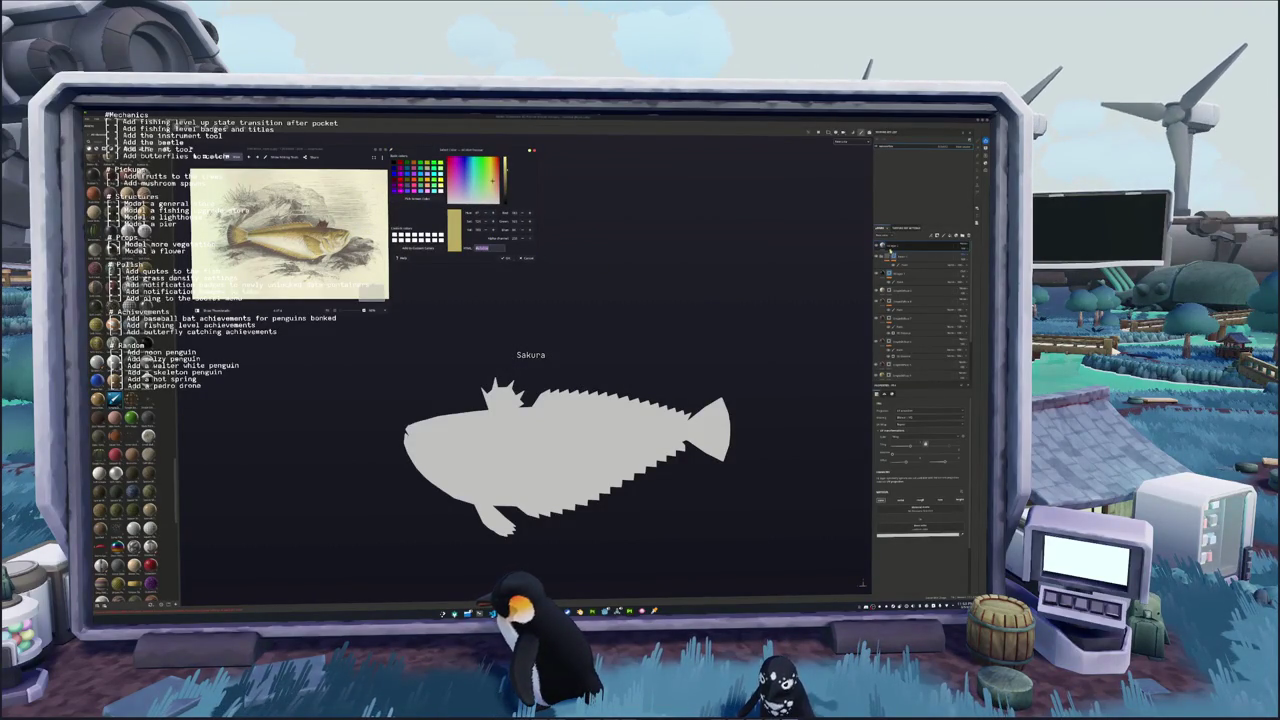
click(895, 526)
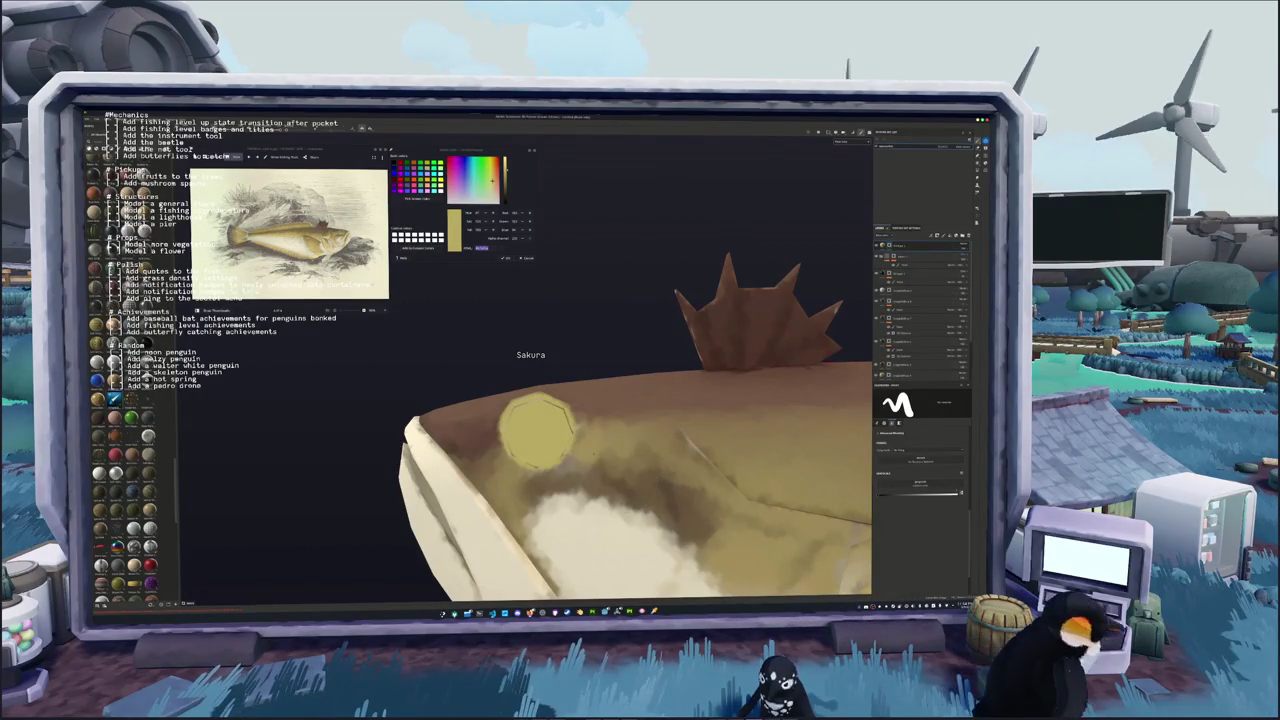
Check the yellow eye fill by toggling it off and on, then expand its group's colour settings
click(915, 355)
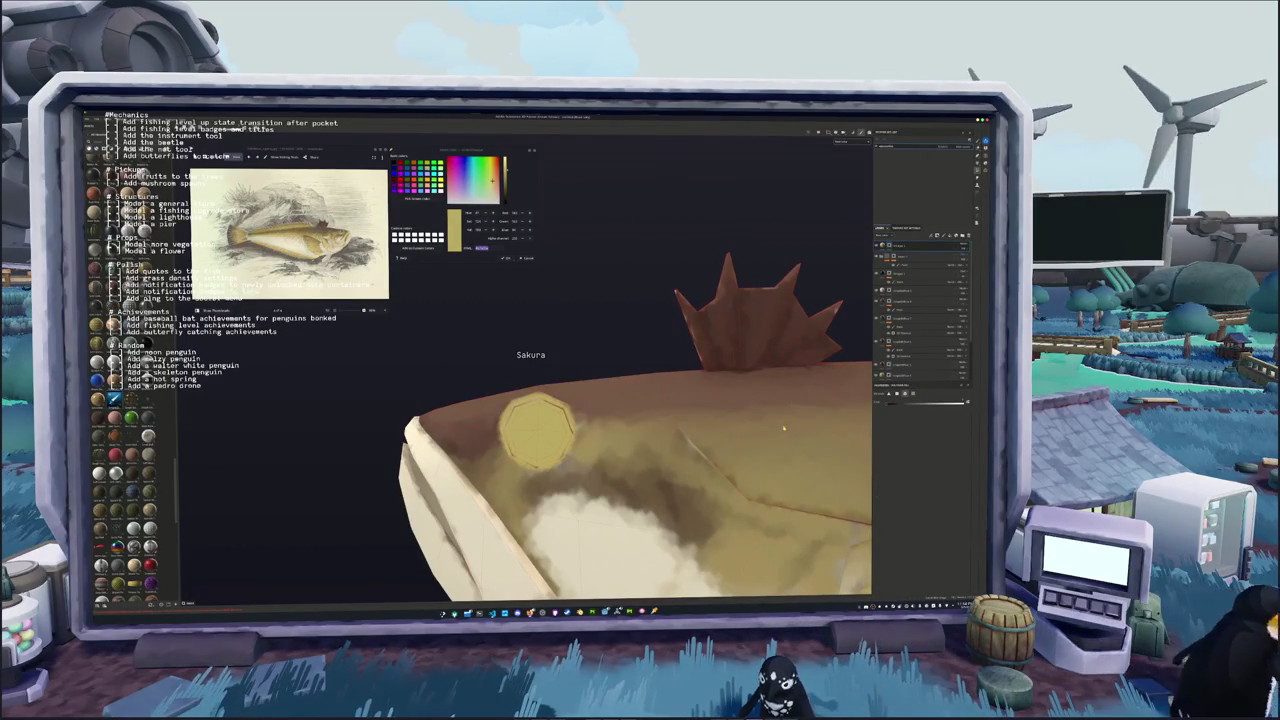
key(ctrl+z)
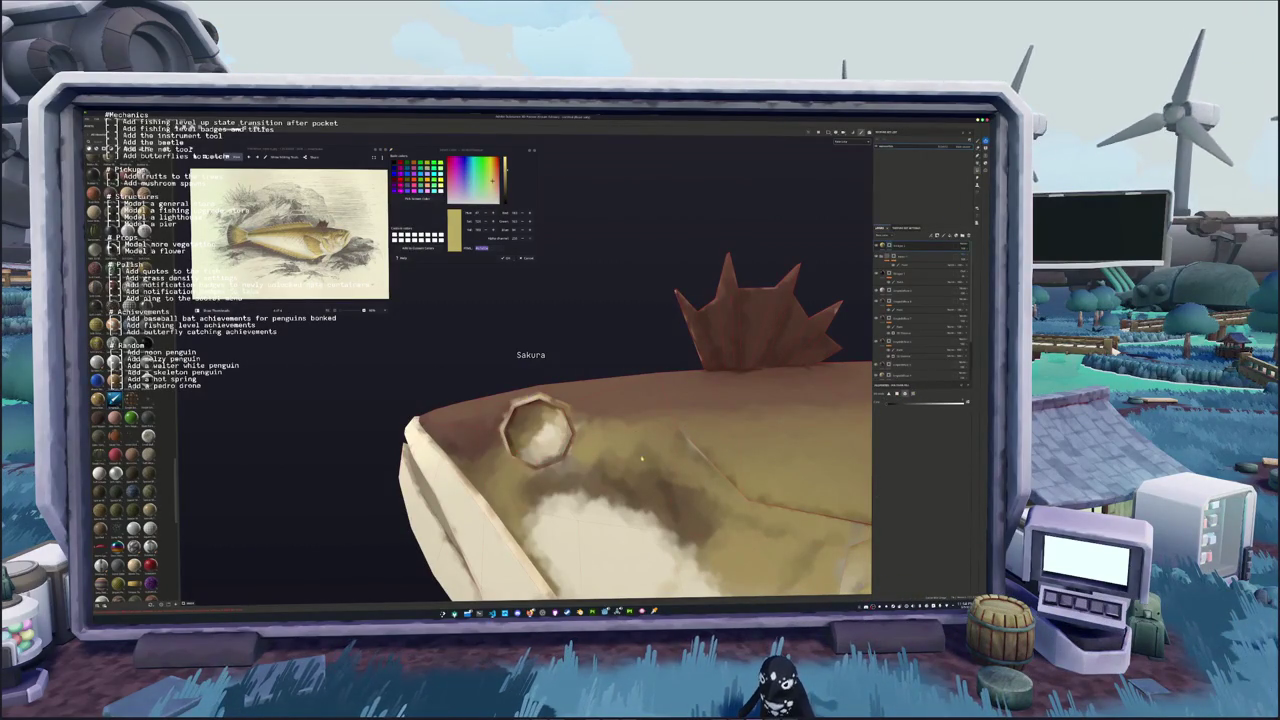
key(ctrl+shift+z)
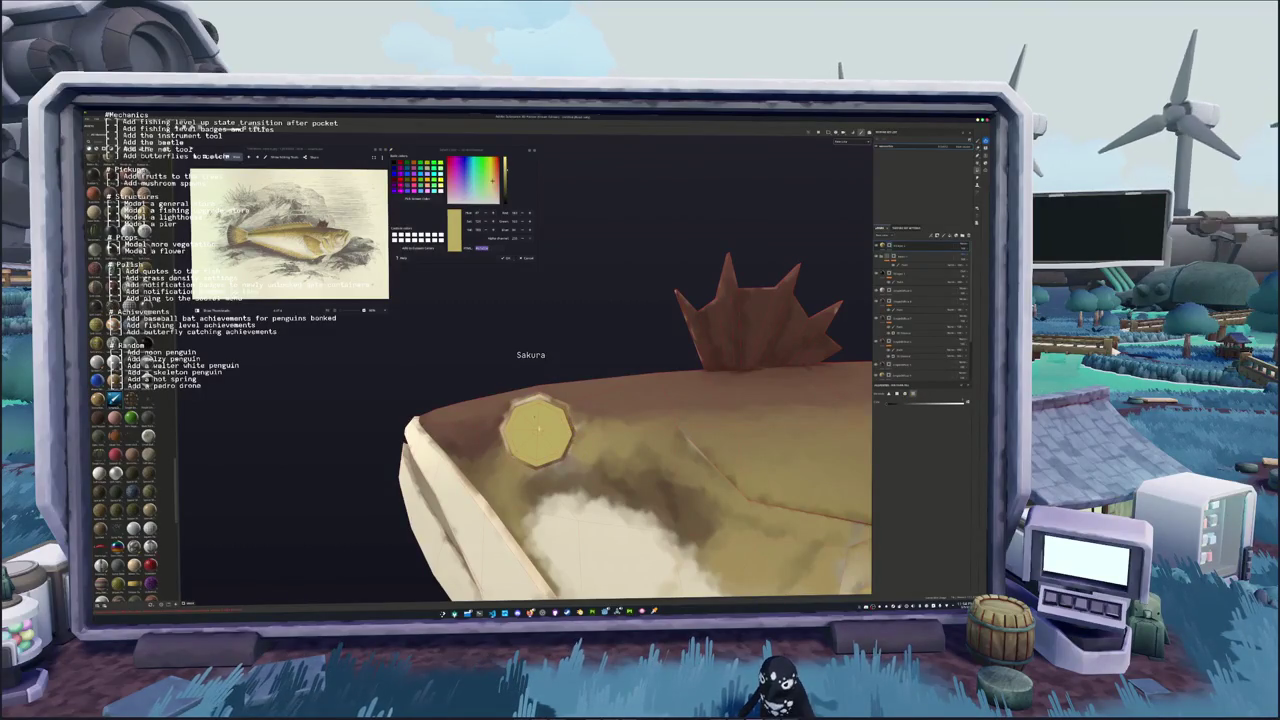
scroll(580, 420, down, 2)
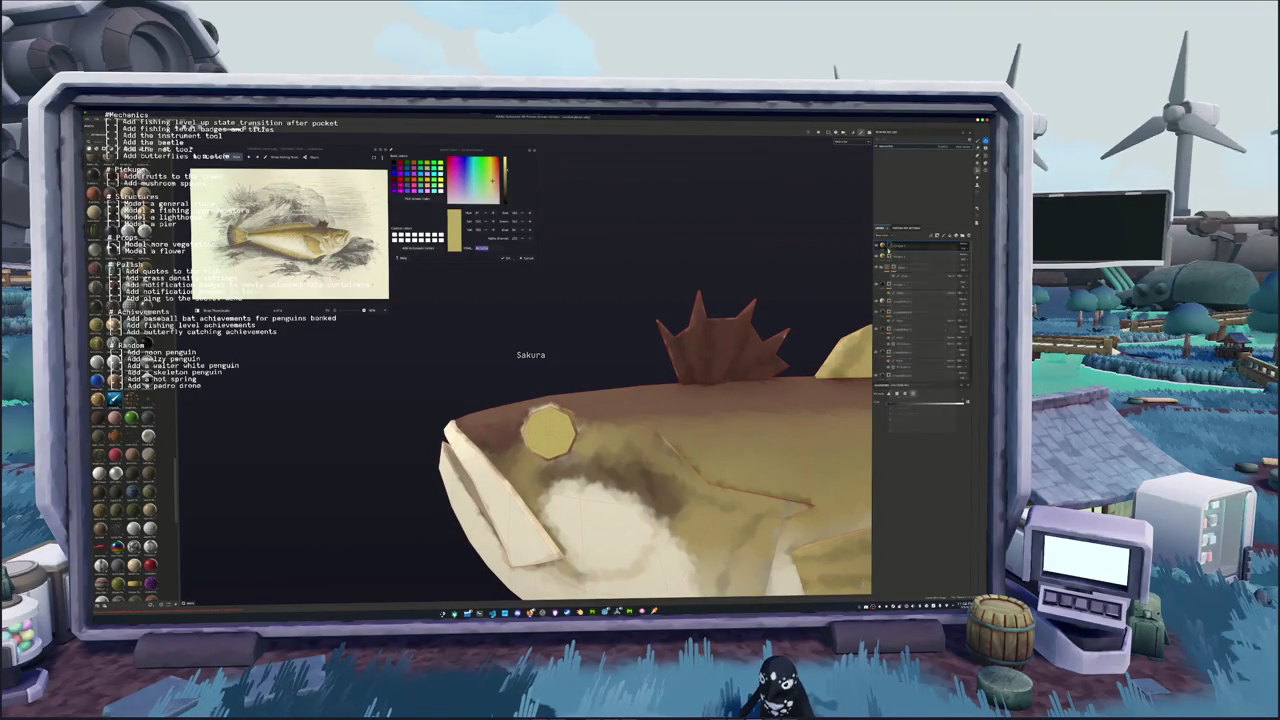
click(889, 245)
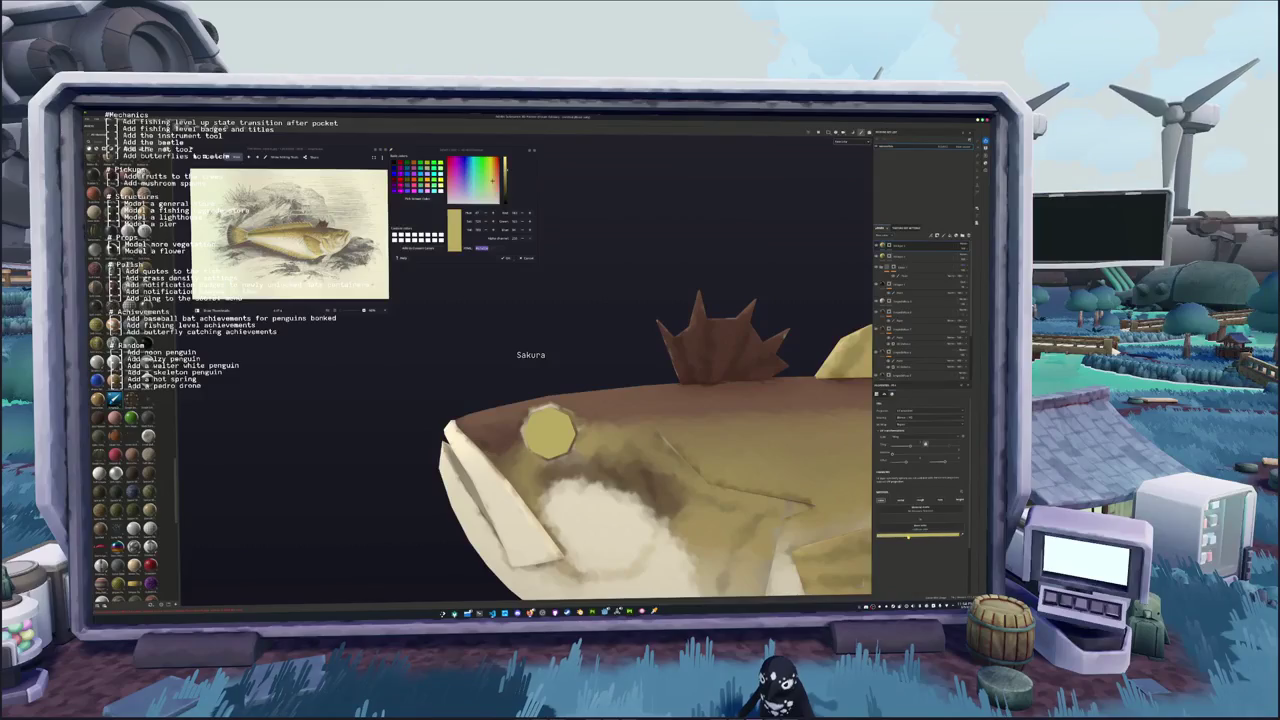
click(903, 507)
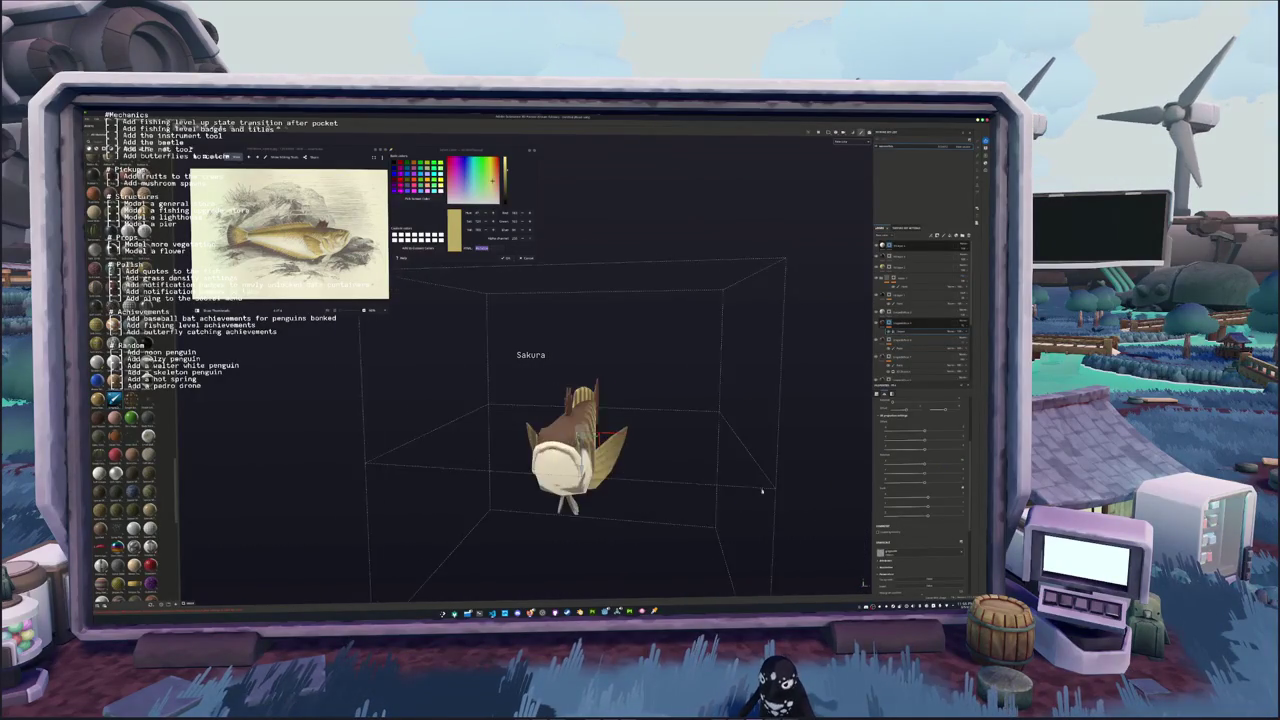
Raise the stripe pattern's tiling so the flank bands become many thin, closely spaced lines
drag(762, 491, 873, 469)
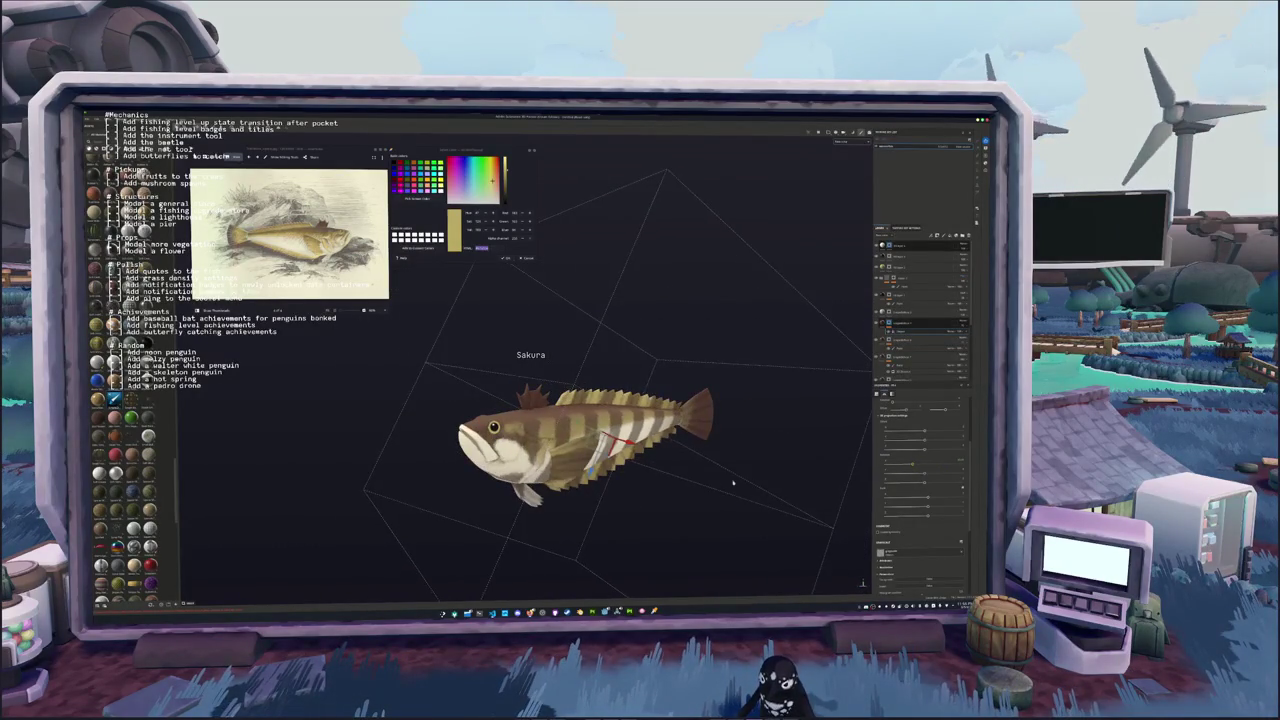
mouse_move(734, 480)
mouse_down()
mouse_move(829, 494)
mouse_move(653, 485)
mouse_up()
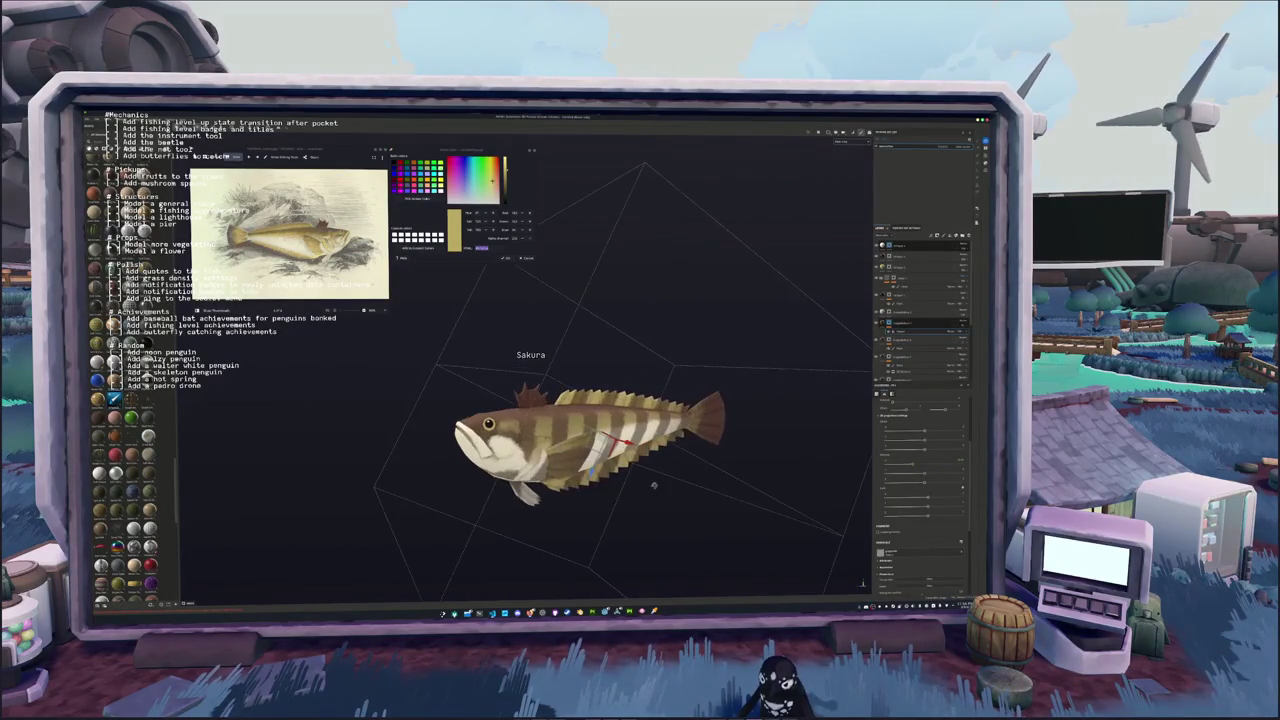
drag(911, 468, 941, 463)
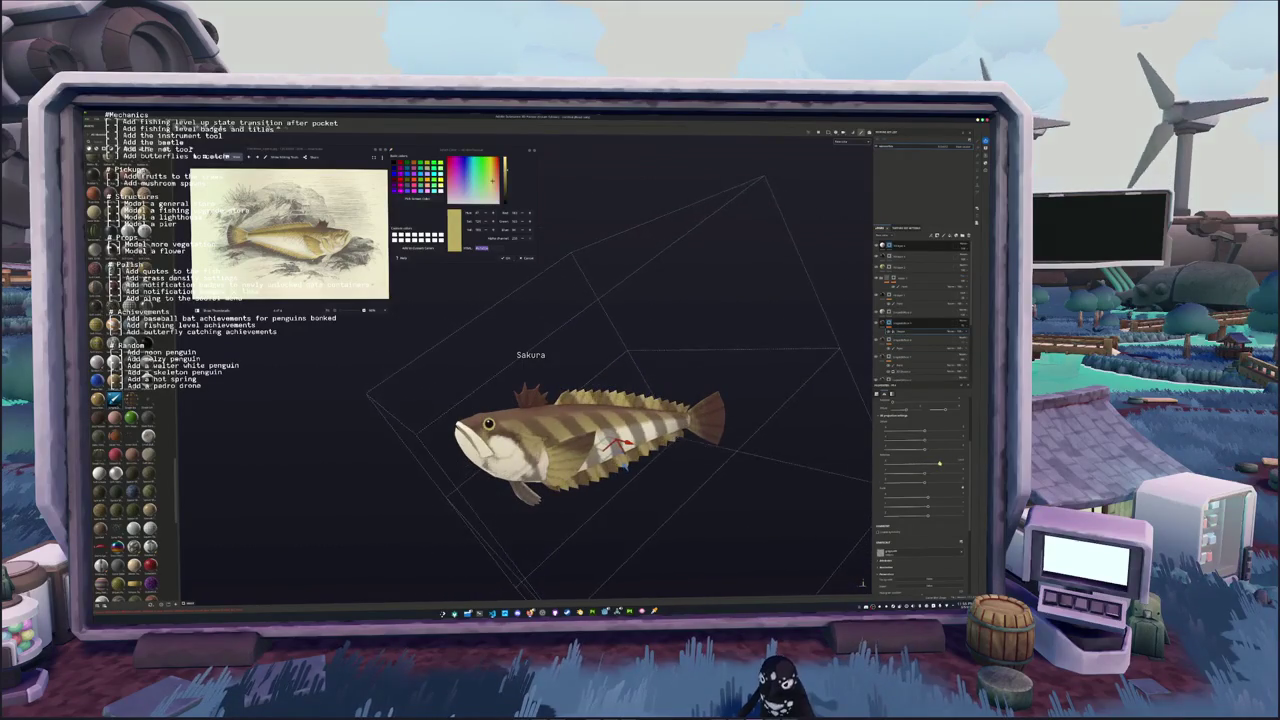
scroll(900, 521, down, 3)
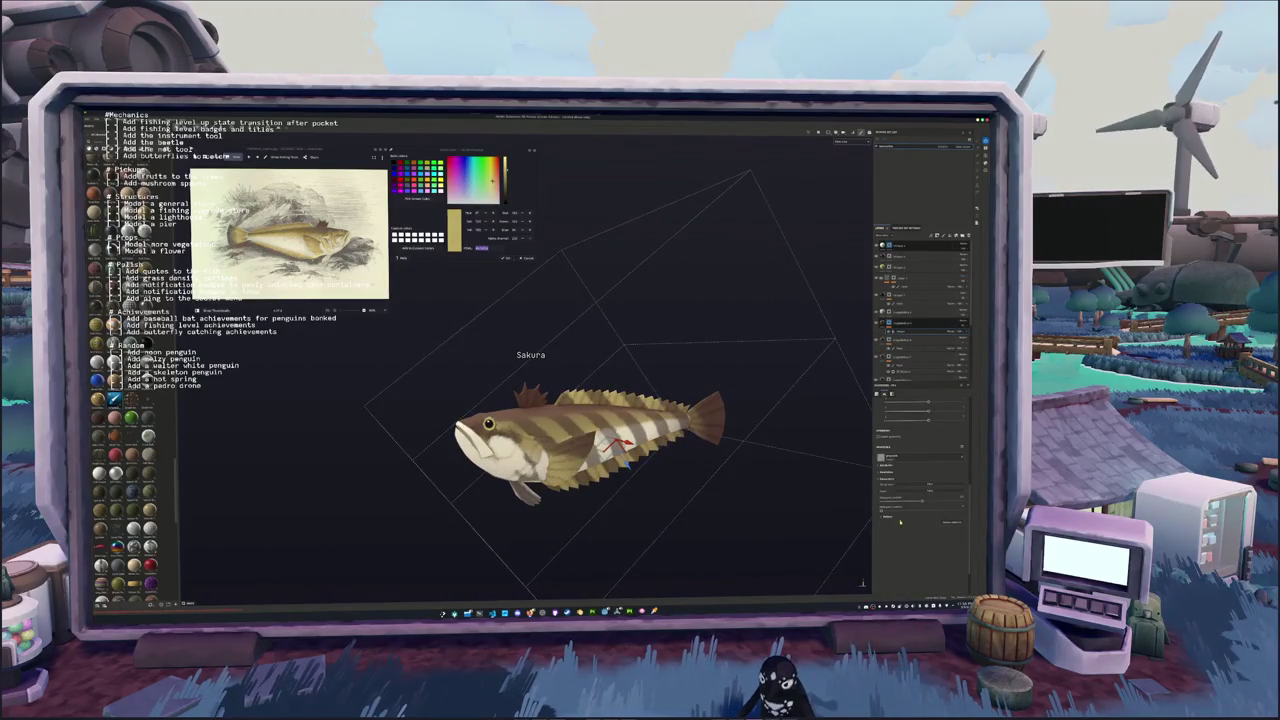
click(881, 517)
mouse_move(891, 526)
mouse_down()
mouse_move(911, 524)
mouse_move(901, 537)
mouse_up()
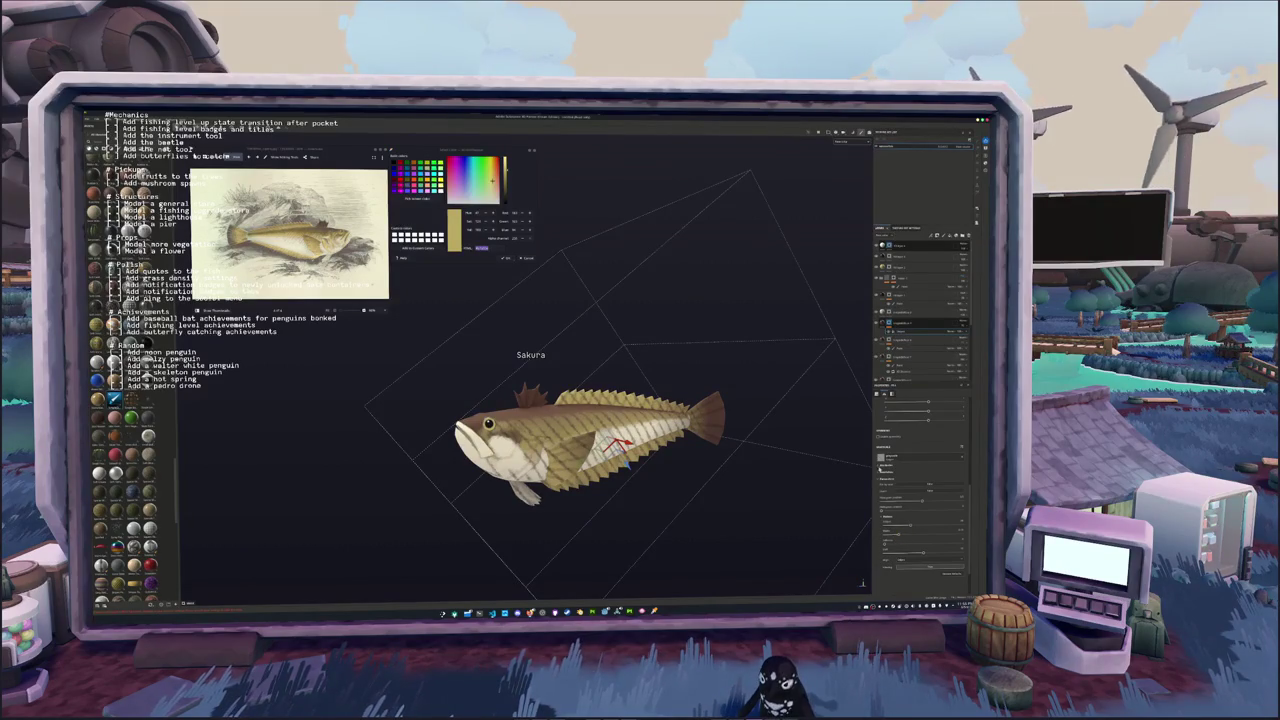
Add a fill layer with a material swatch and change its blend mode to hide the stripes
right_click(886, 323)
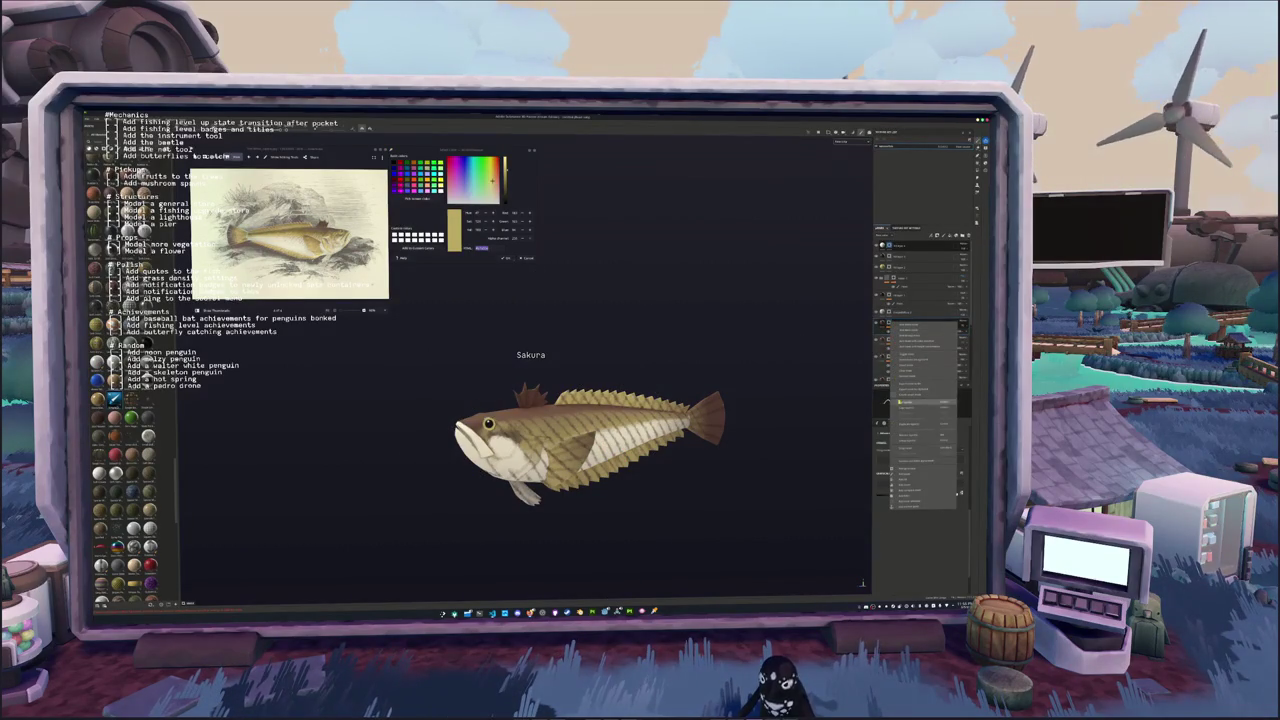
click(910, 470)
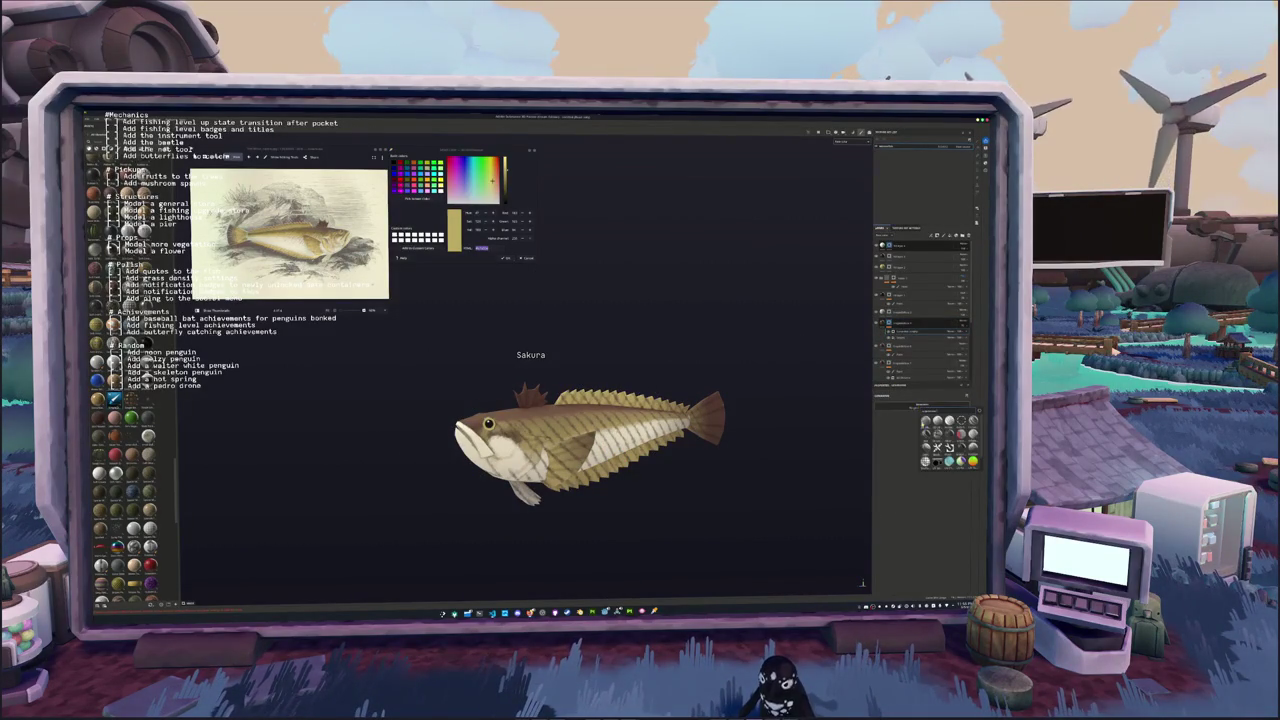
click(935, 445)
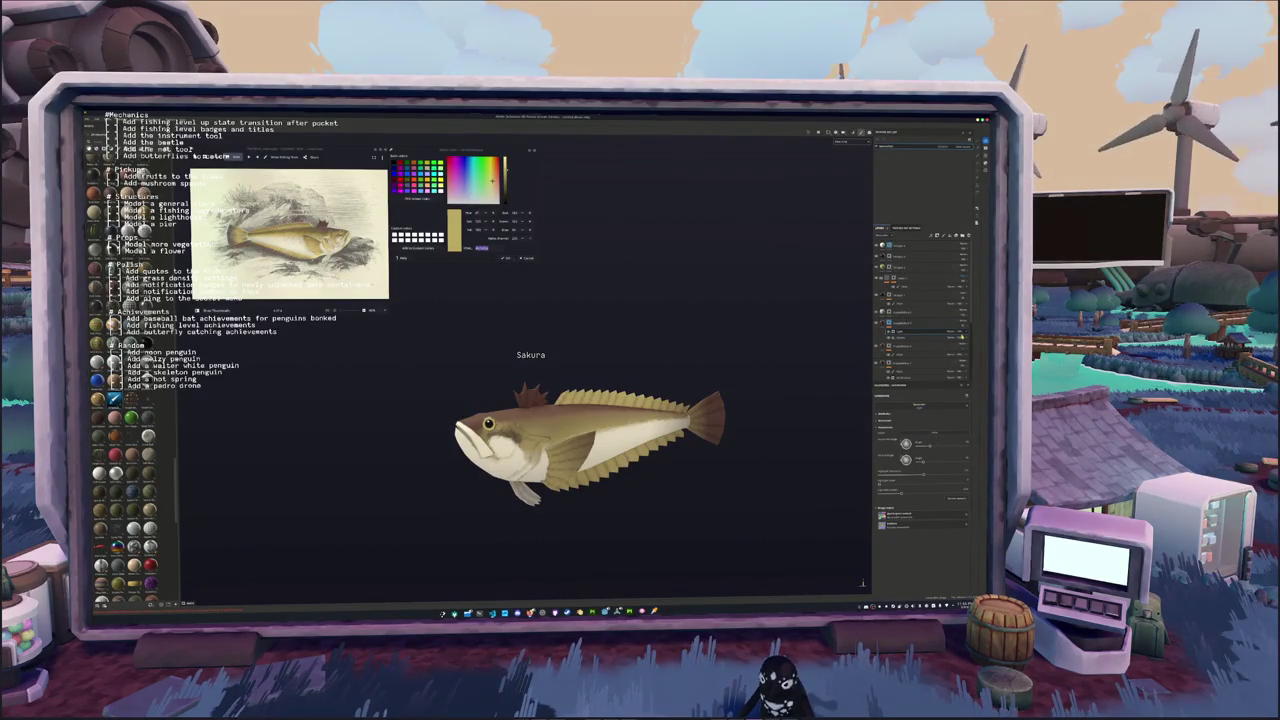
click(951, 332)
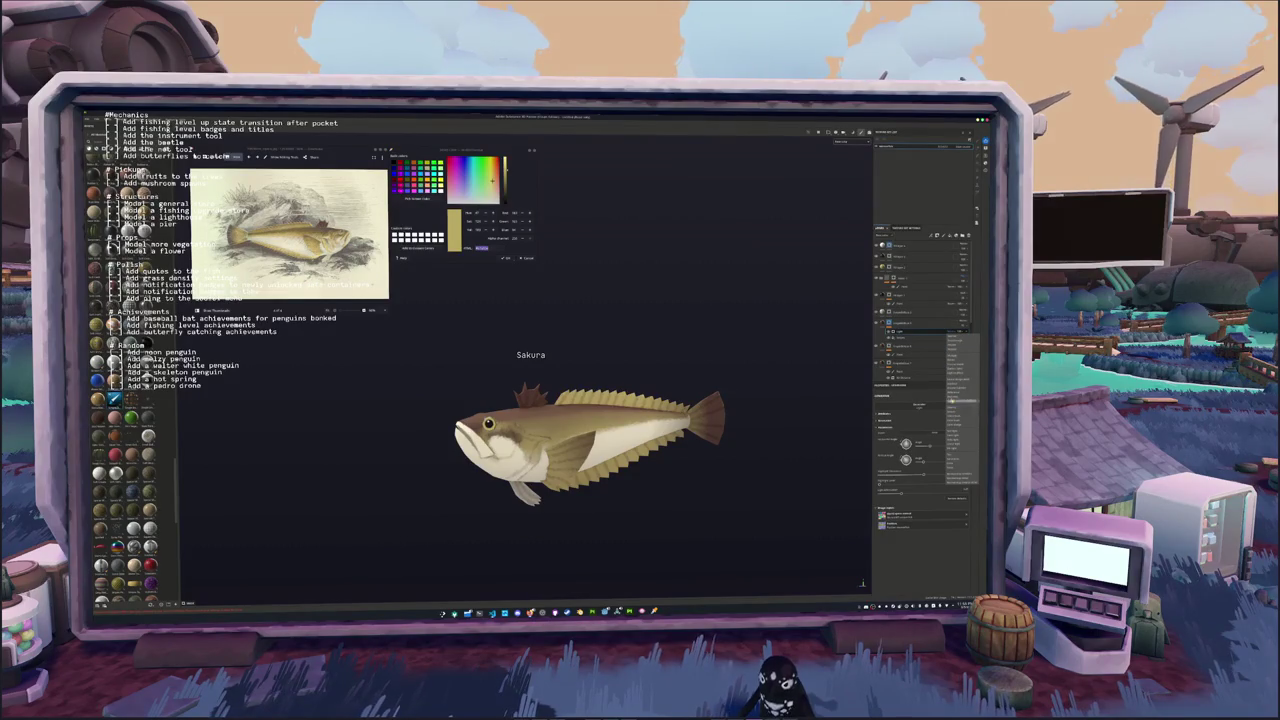
click(954, 408)
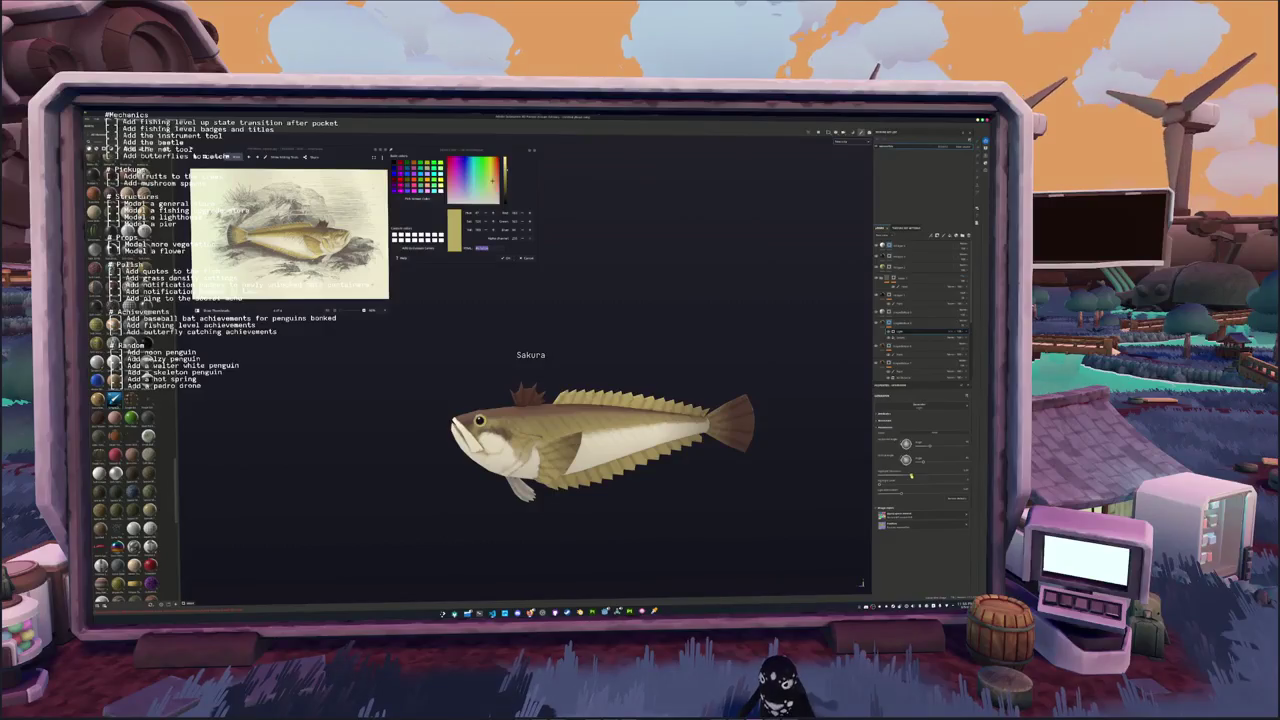
Add a curve filter to the fish layer, collapse its settings, and select the layer above
right_click(890, 324)
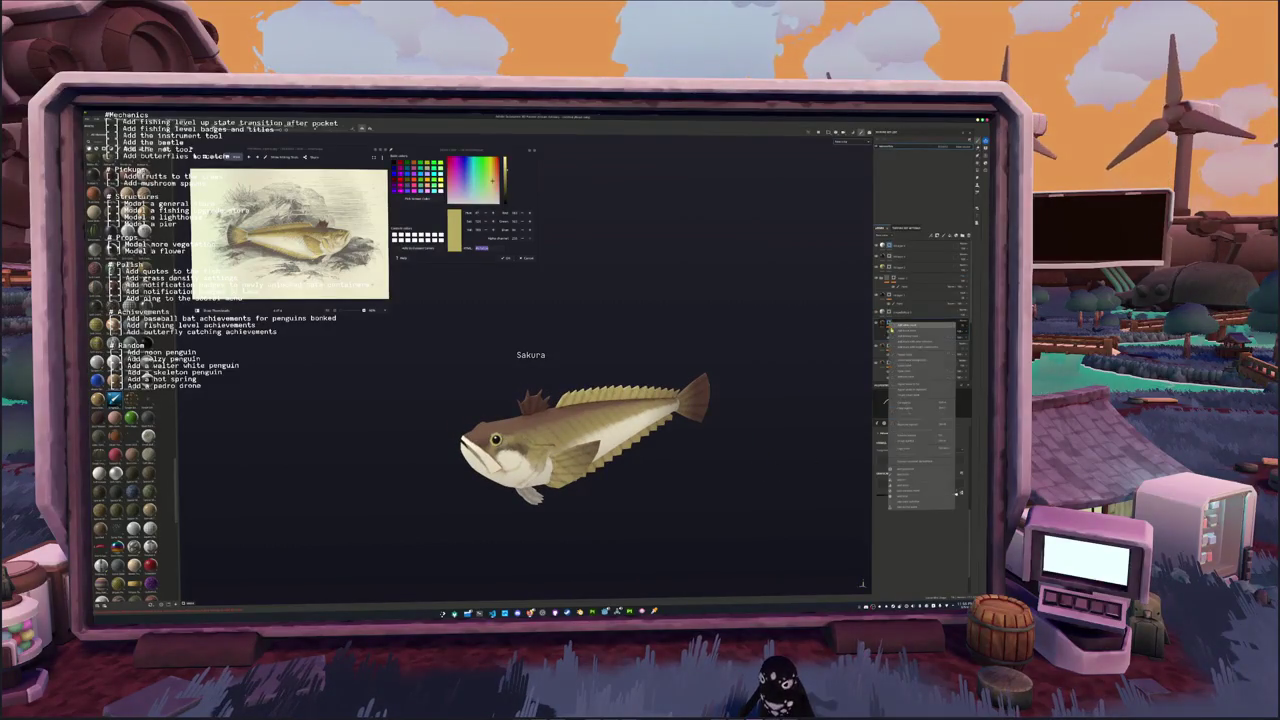
click(893, 500)
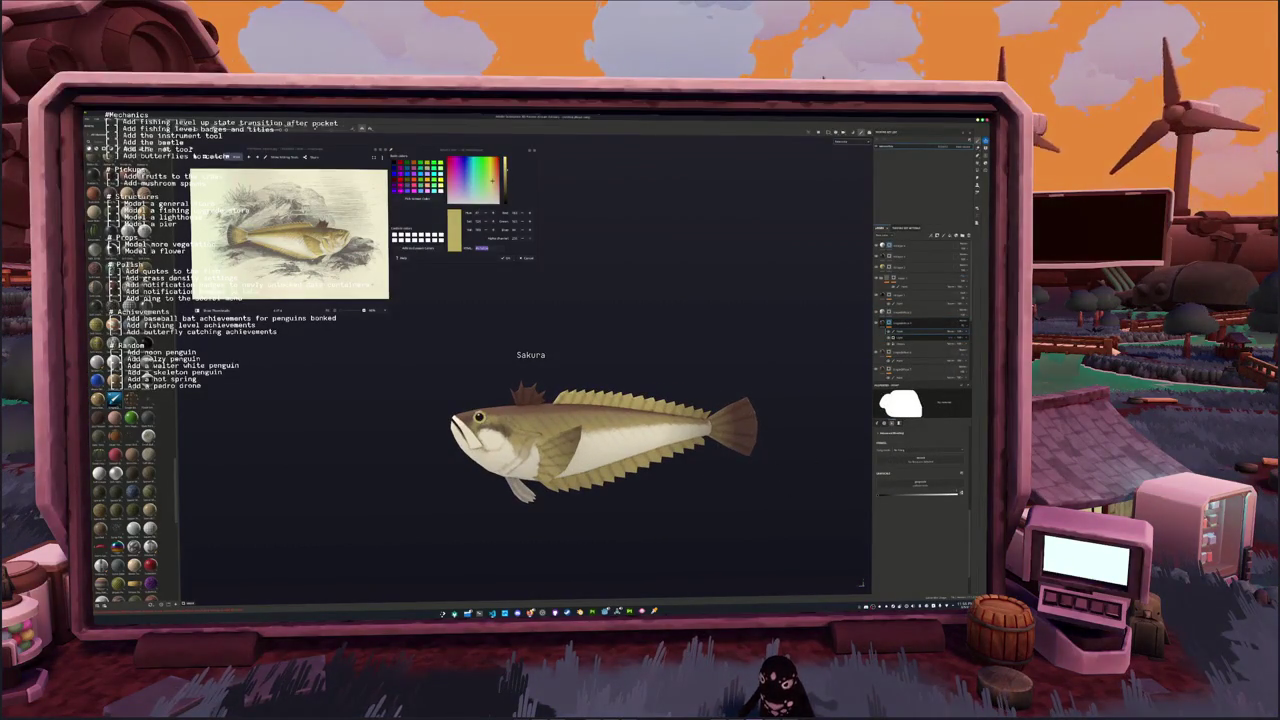
key(Return)
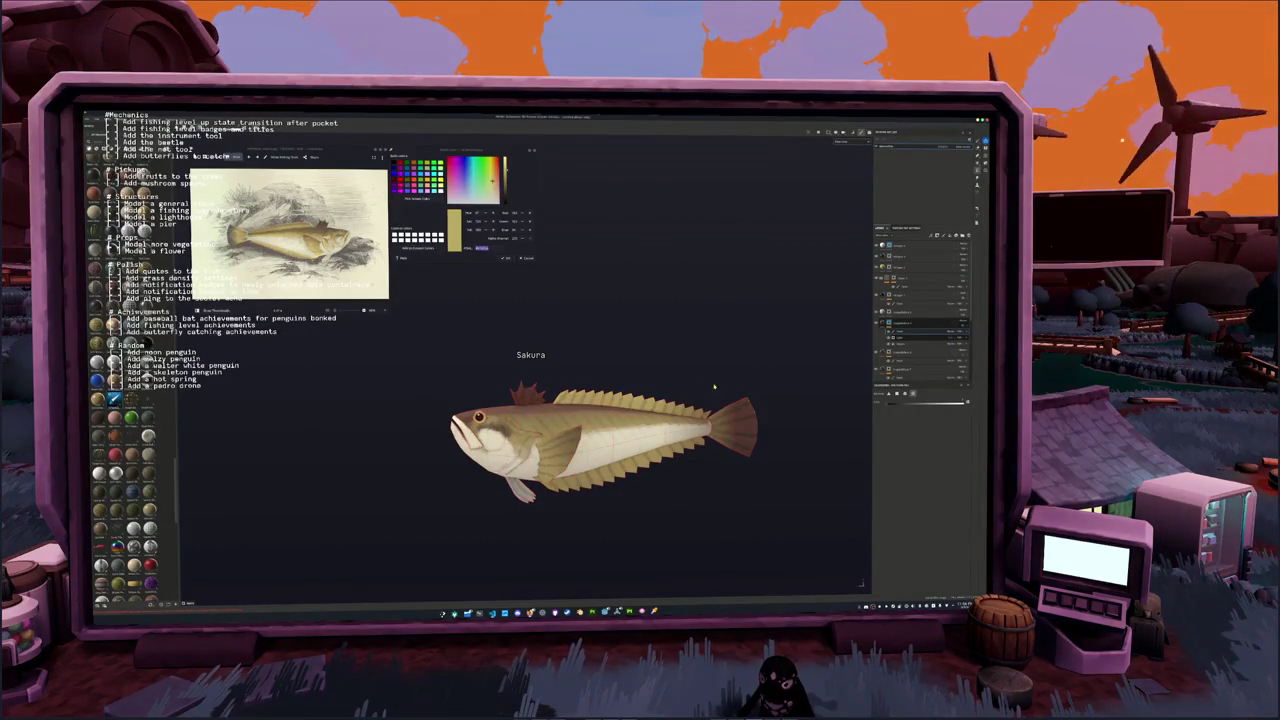
click(906, 296)
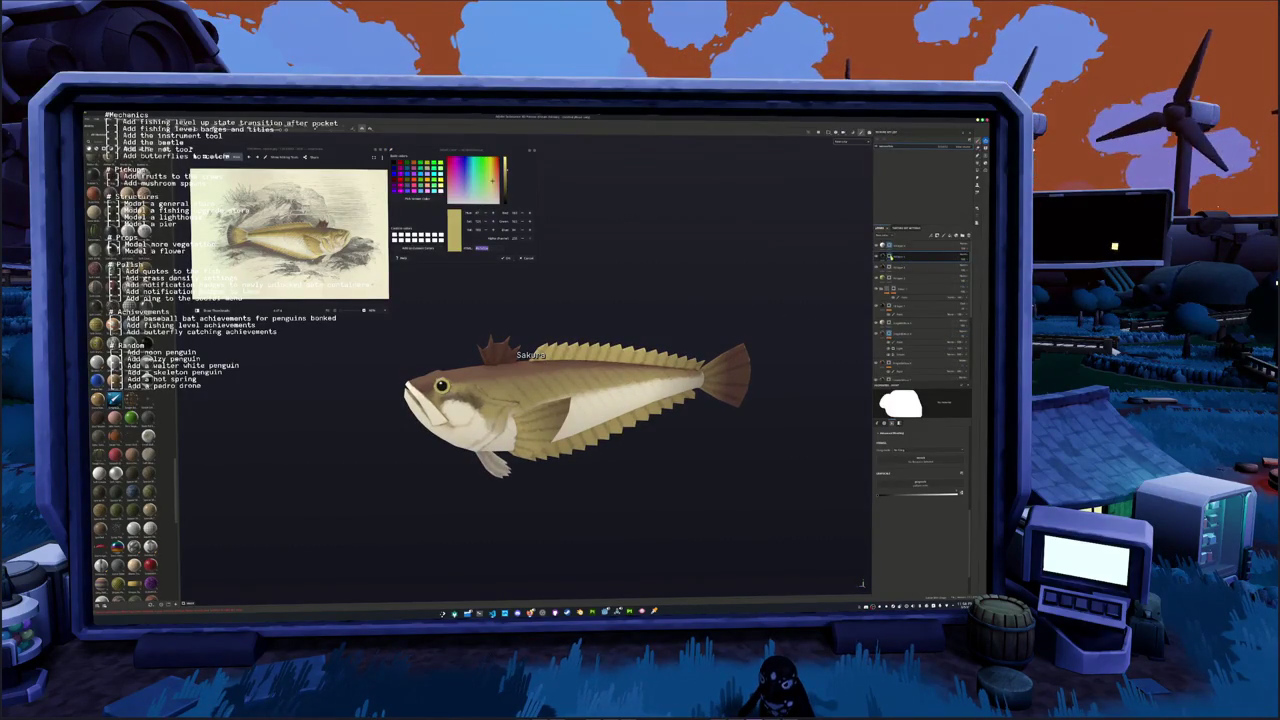
Move the layer into the lower group and add a box-projected material fill layer inside it
mouse_move(950, 256)
mouse_down()
mouse_move(953, 297)
mouse_move(883, 294)
mouse_up()
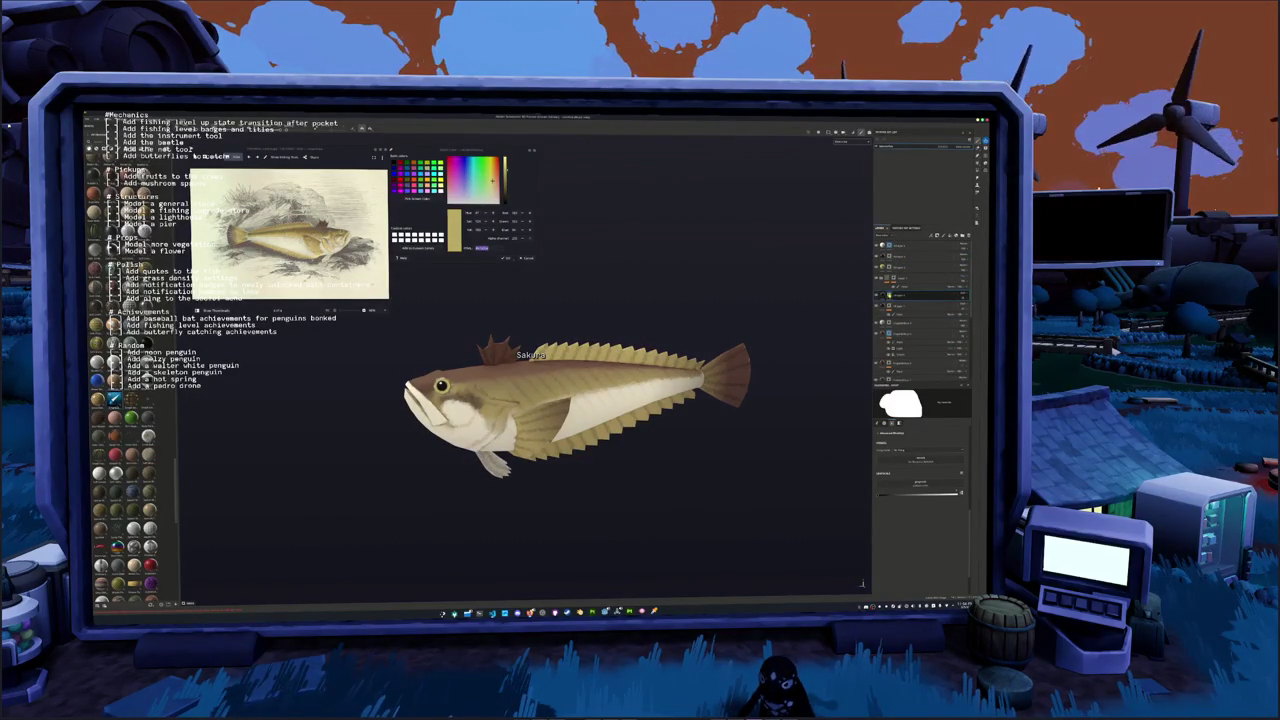
right_click(888, 293)
click(911, 453)
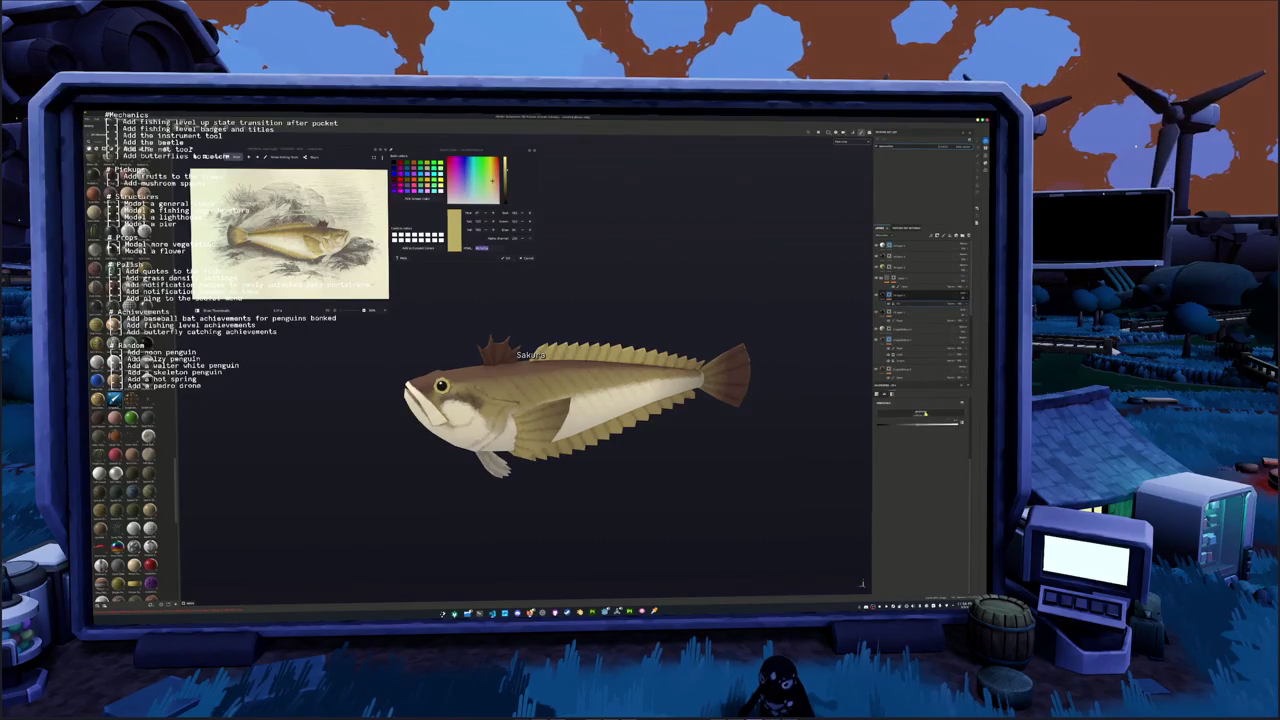
click(924, 413)
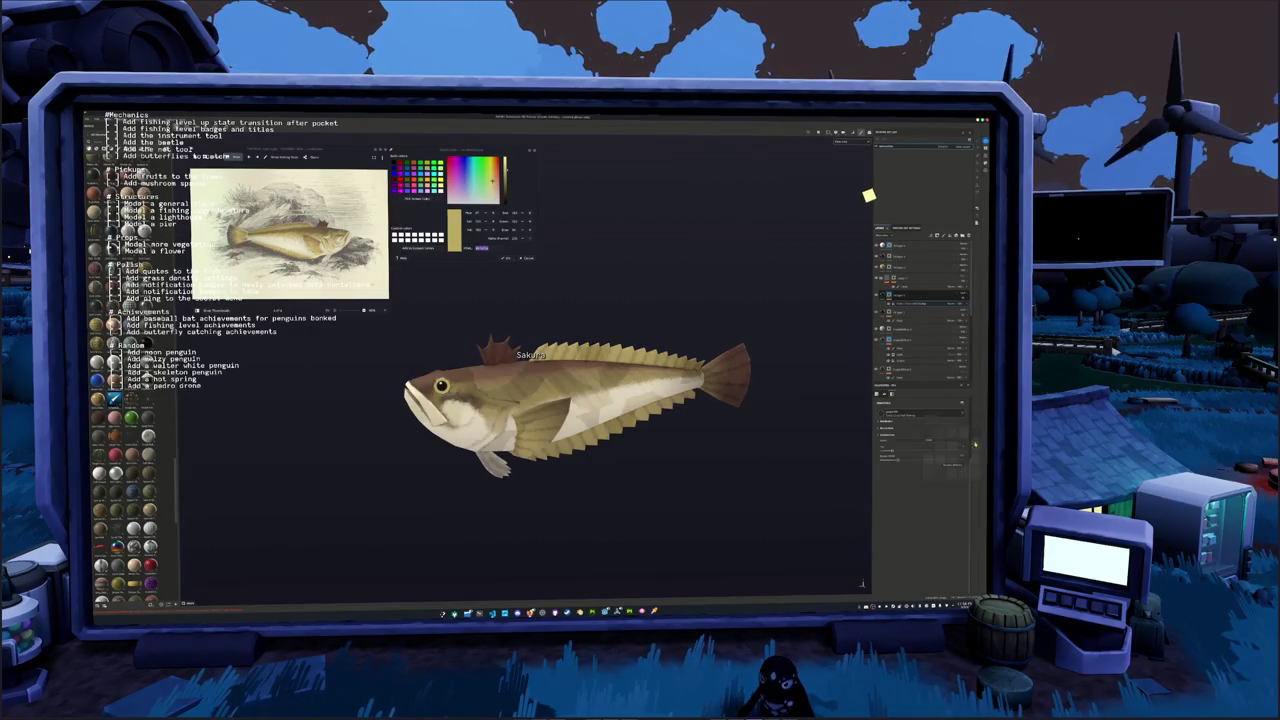
click(896, 431)
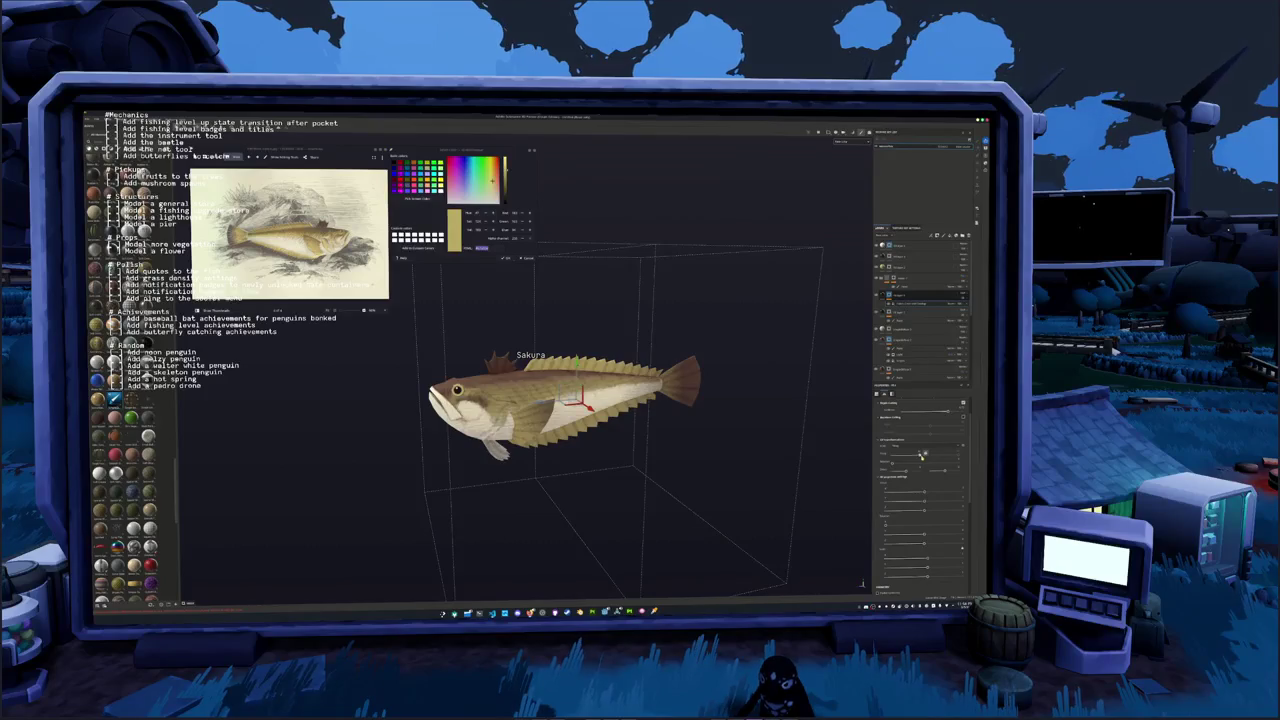
Adjust the new pattern's projection box size and settings around the whole fish
mouse_move(800, 470)
middle_down()
mouse_move(887, 525)
mouse_move(960, 521)
mouse_move(943, 527)
middle_up()
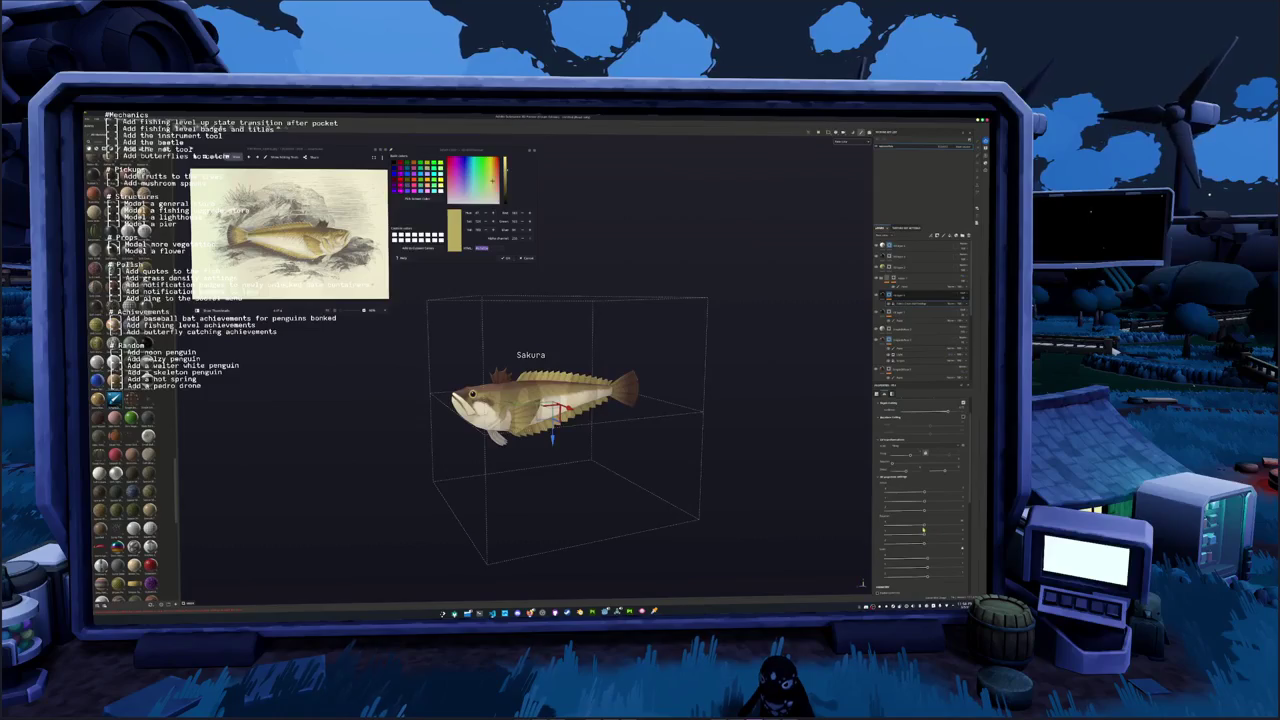
middle_drag(943, 527, 933, 525)
mouse_move(933, 525)
mouse_down()
mouse_move(958, 521)
mouse_move(925, 523)
mouse_move(929, 540)
mouse_up()
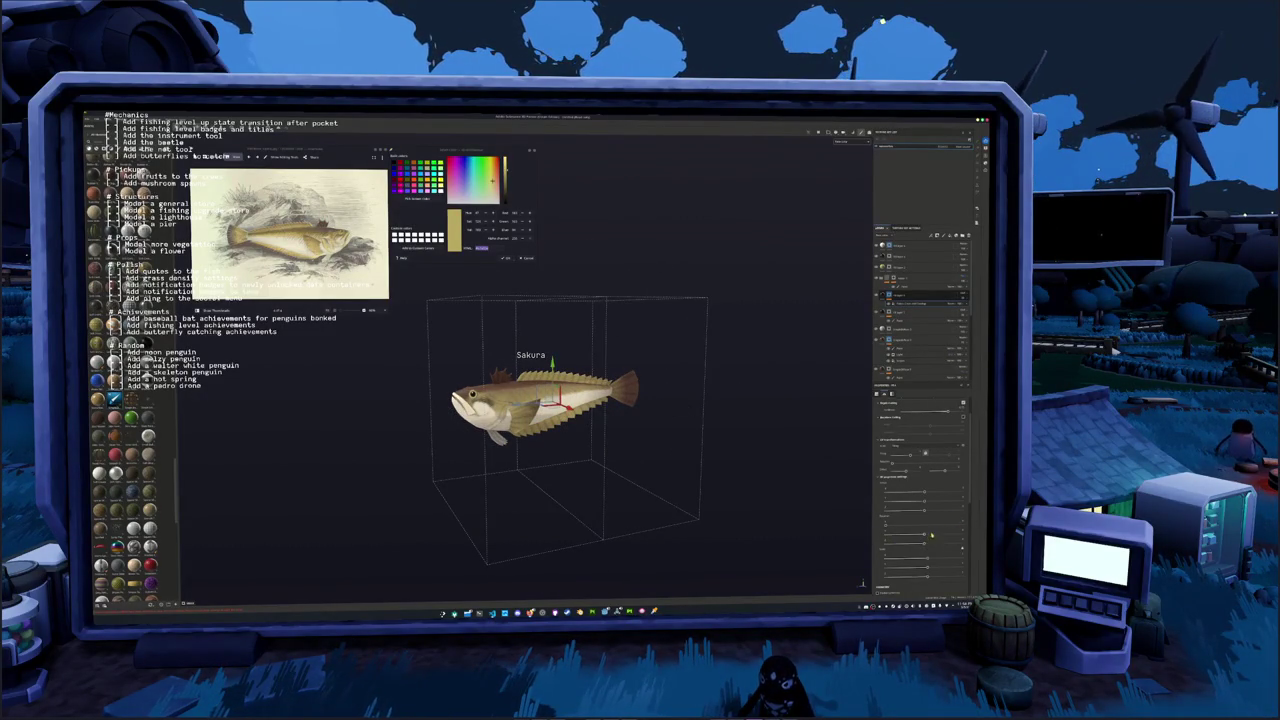
mouse_move(929, 540)
mouse_down()
mouse_move(966, 541)
mouse_move(926, 544)
mouse_up()
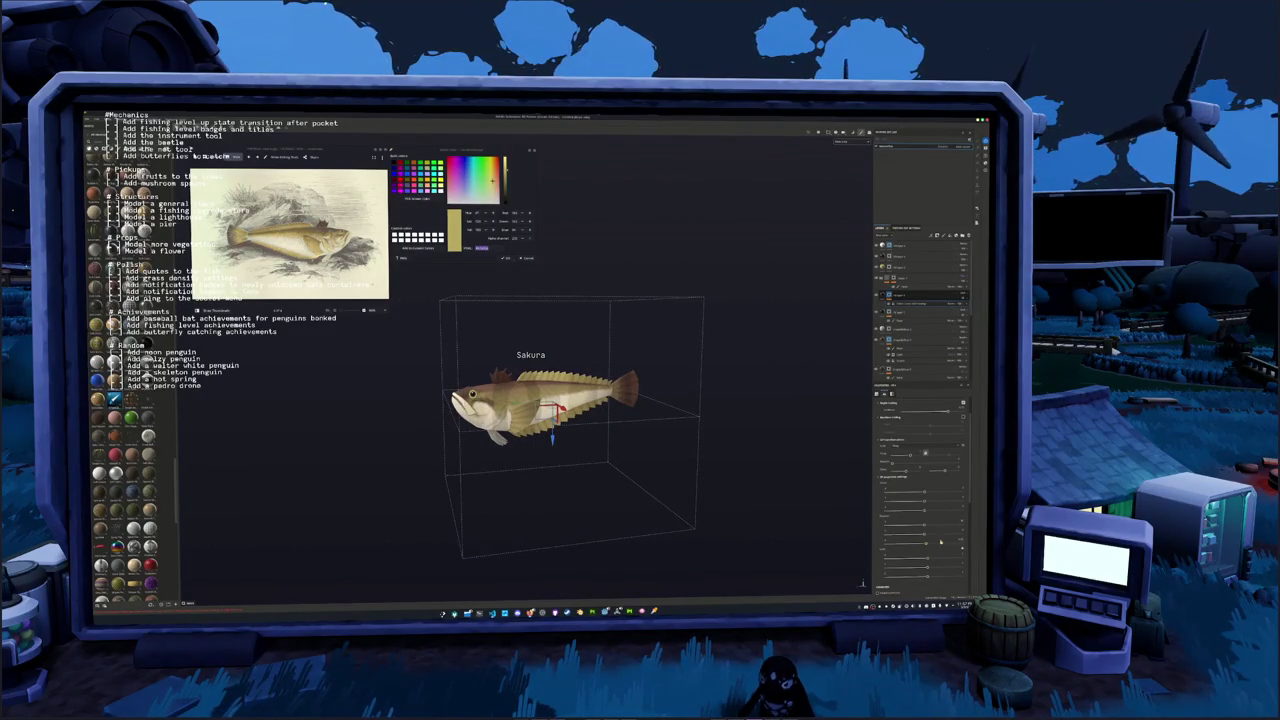
drag(926, 544, 930, 544)
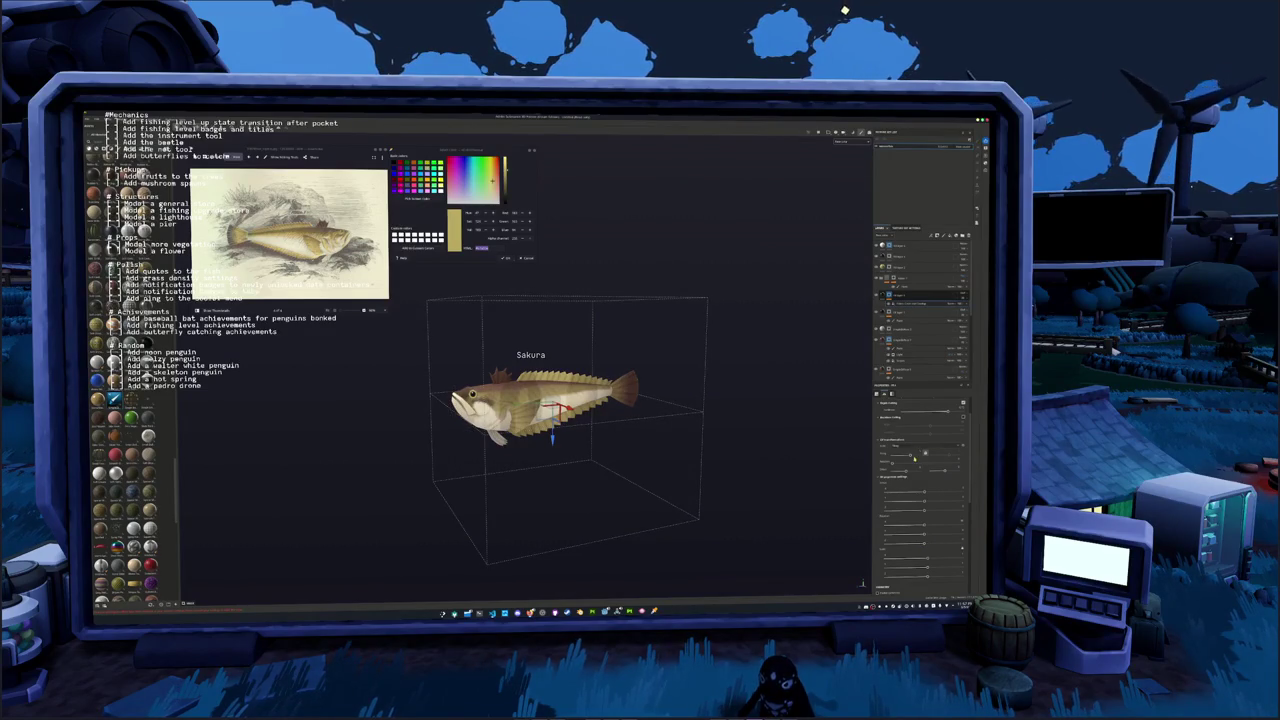
drag(924, 453, 916, 456)
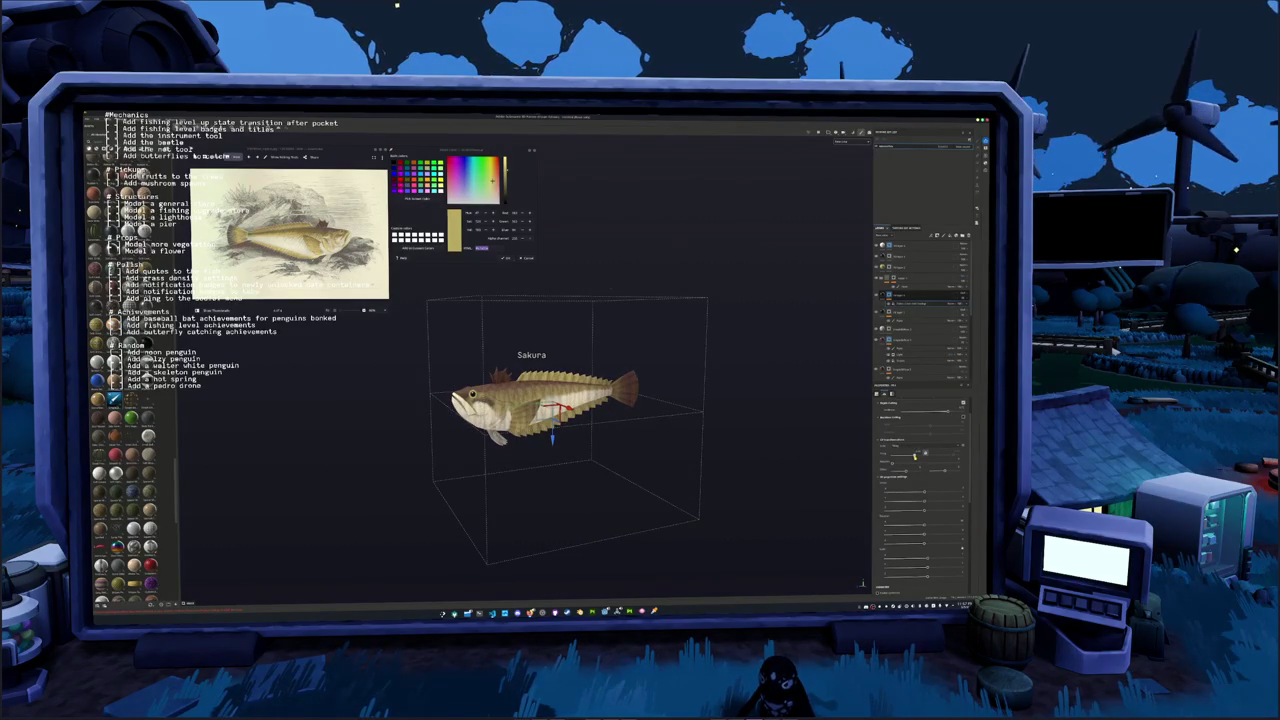
drag(930, 533, 922, 533)
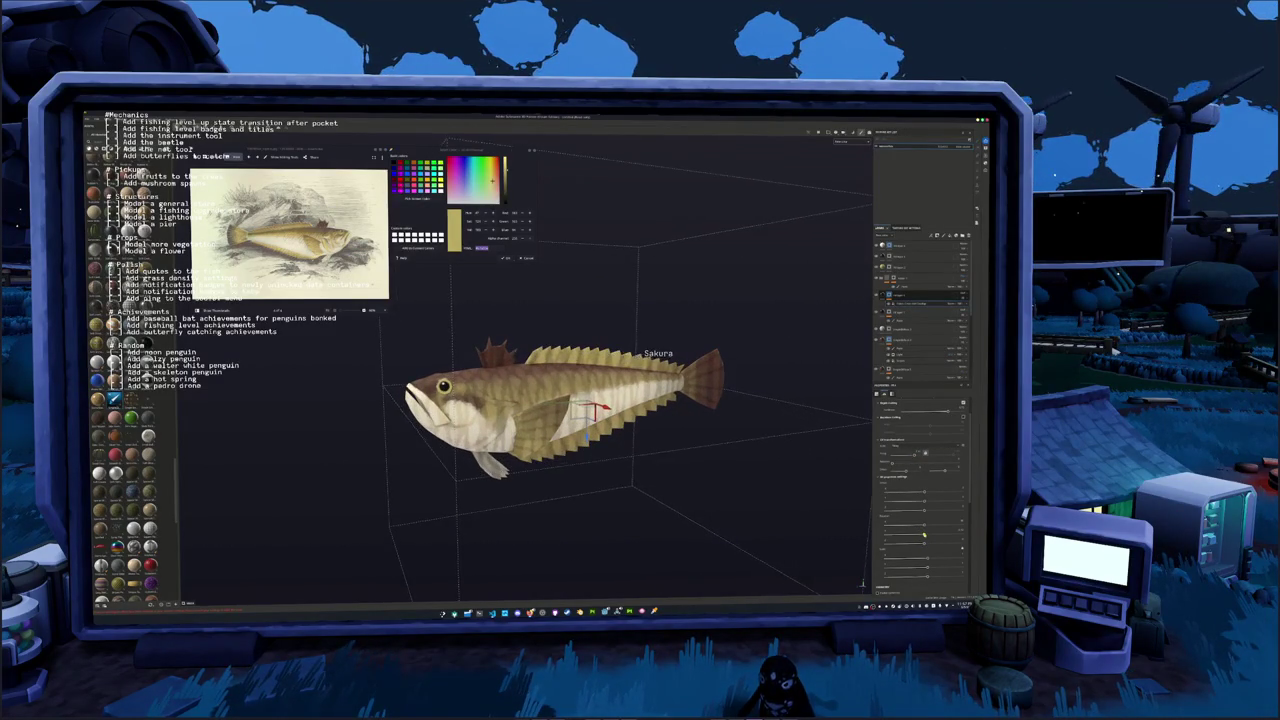
Widen the camera field of view, rotate the environment light, and select a layer's mask
drag(922, 533, 958, 531)
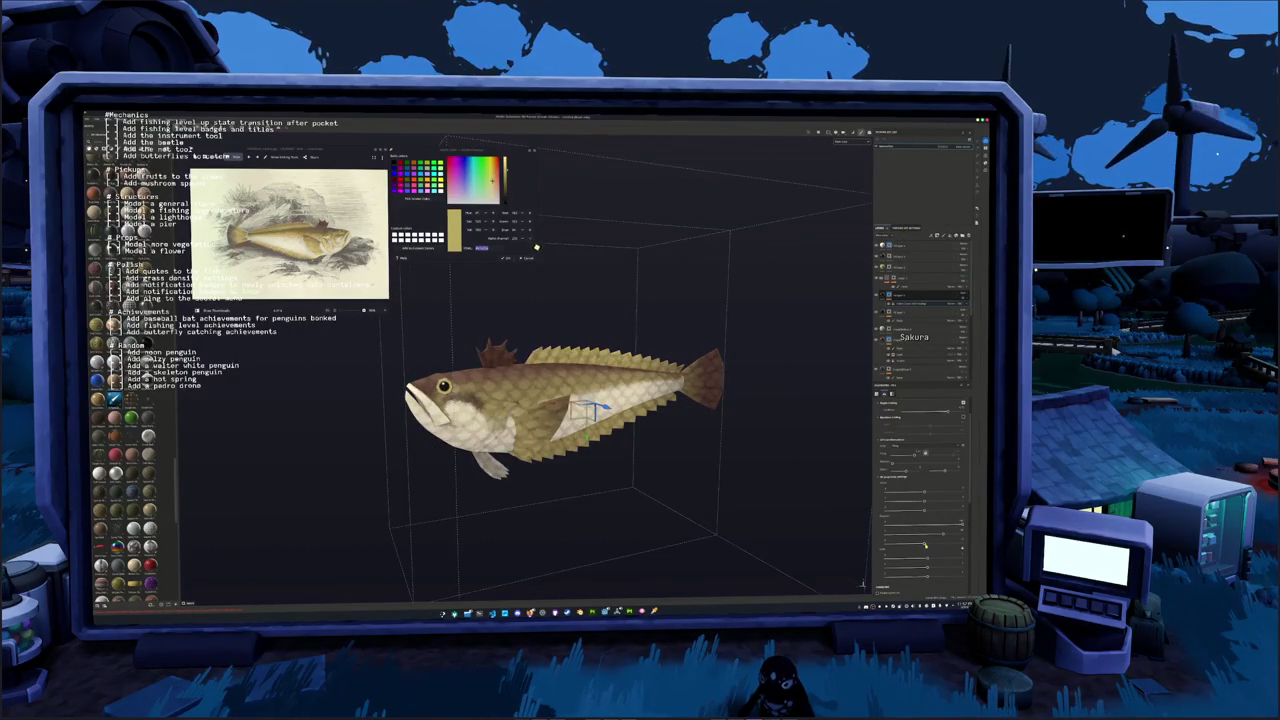
mouse_move(590, 408)
shift+right_down()
mouse_move(600, 398)
mouse_move(600, 410)
shift+right_up()
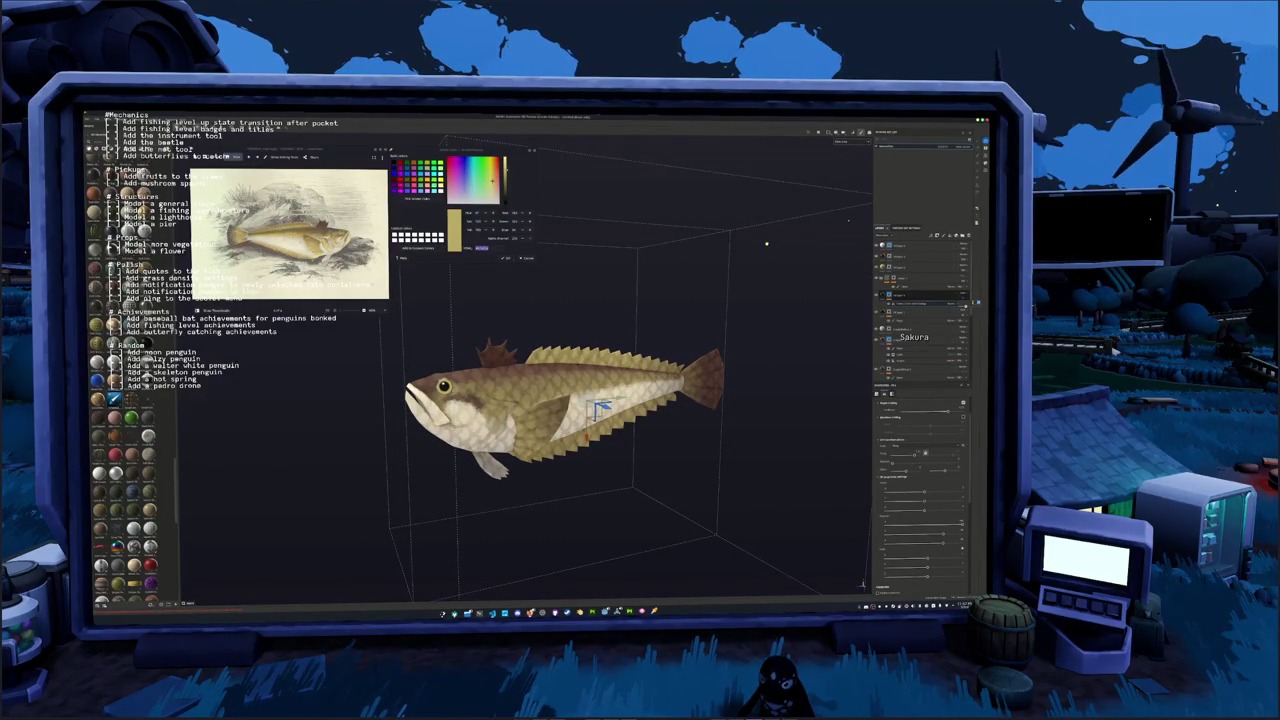
click(890, 296)
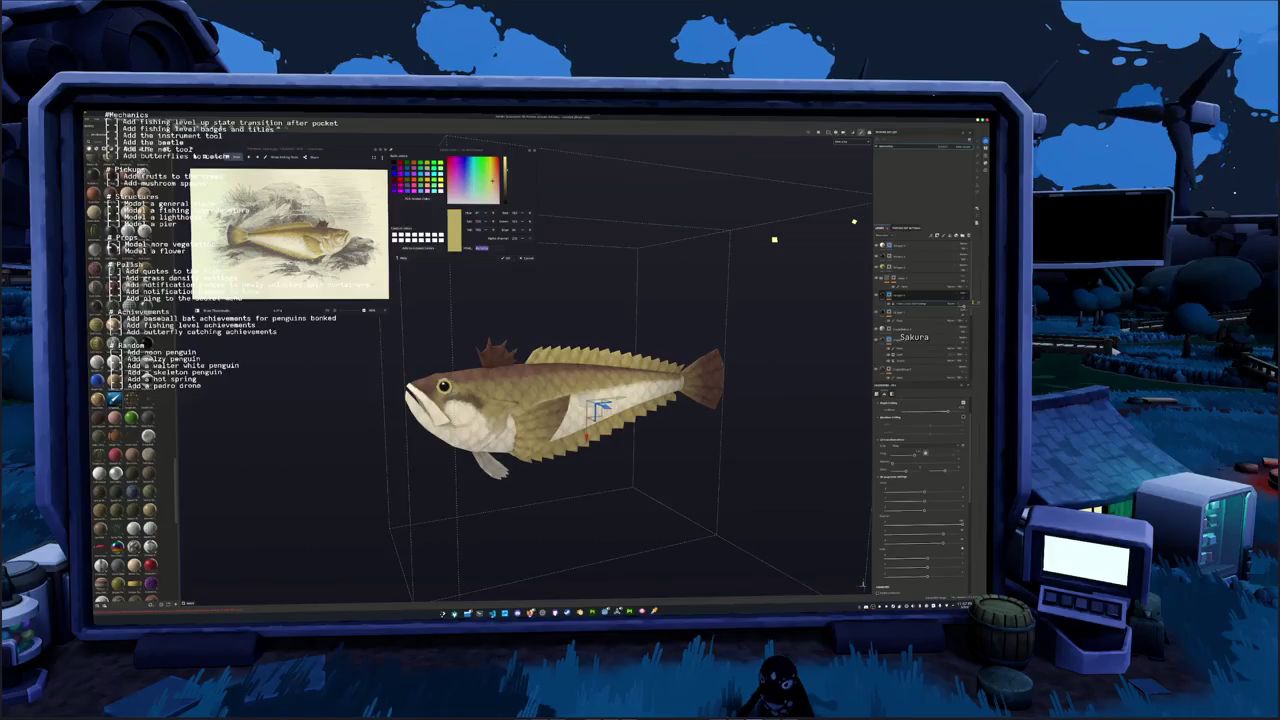
Add a new mask/effect entry to the fish layer, then switch to another open window
right_click(890, 294)
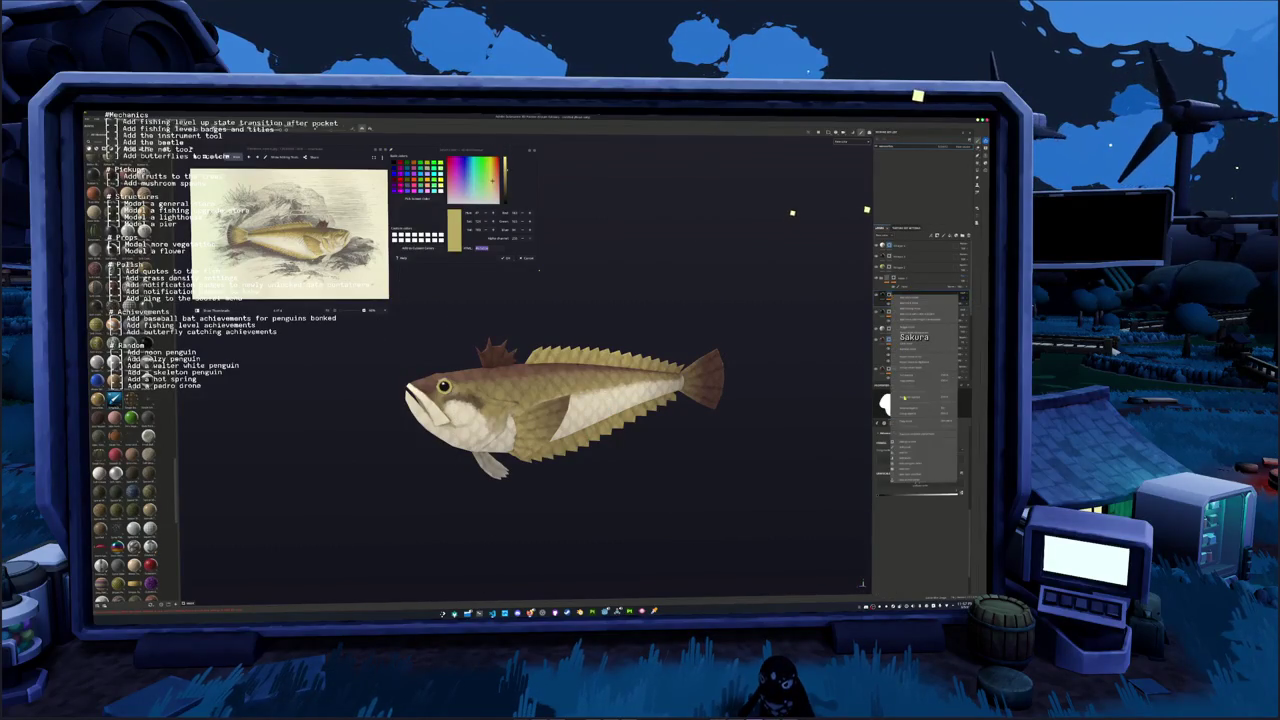
click(905, 449)
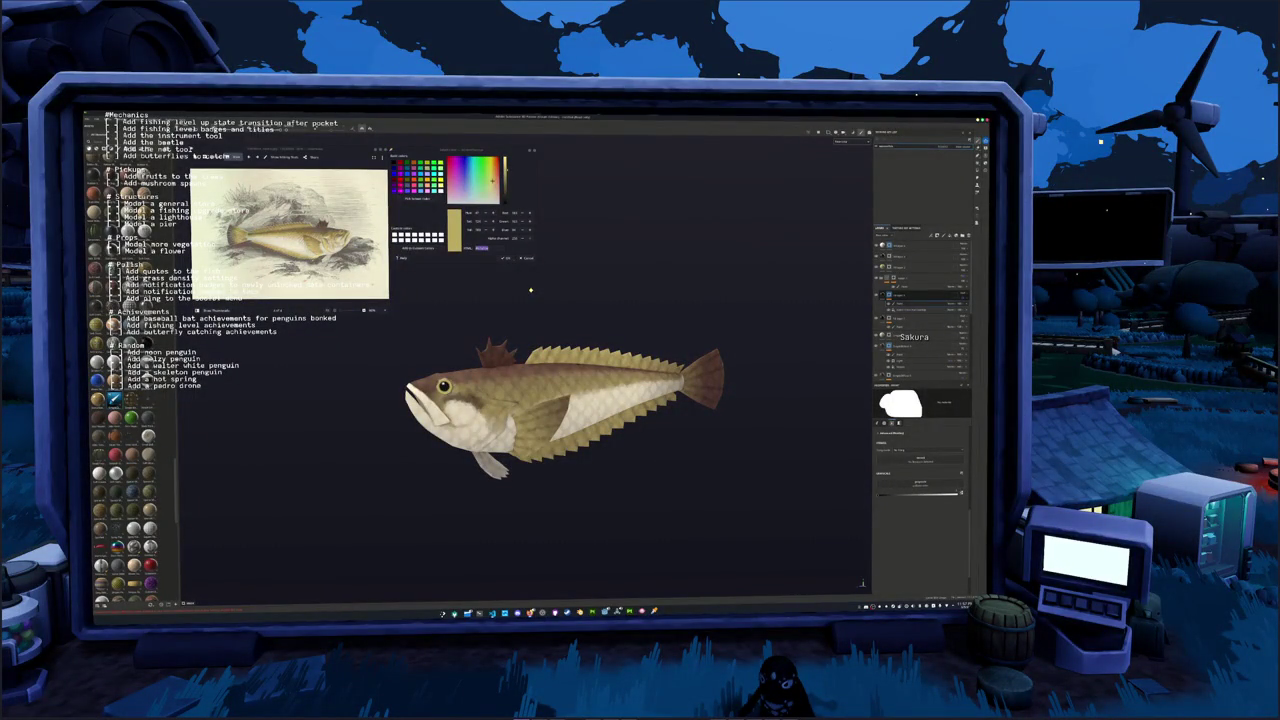
key(alt+Tab)
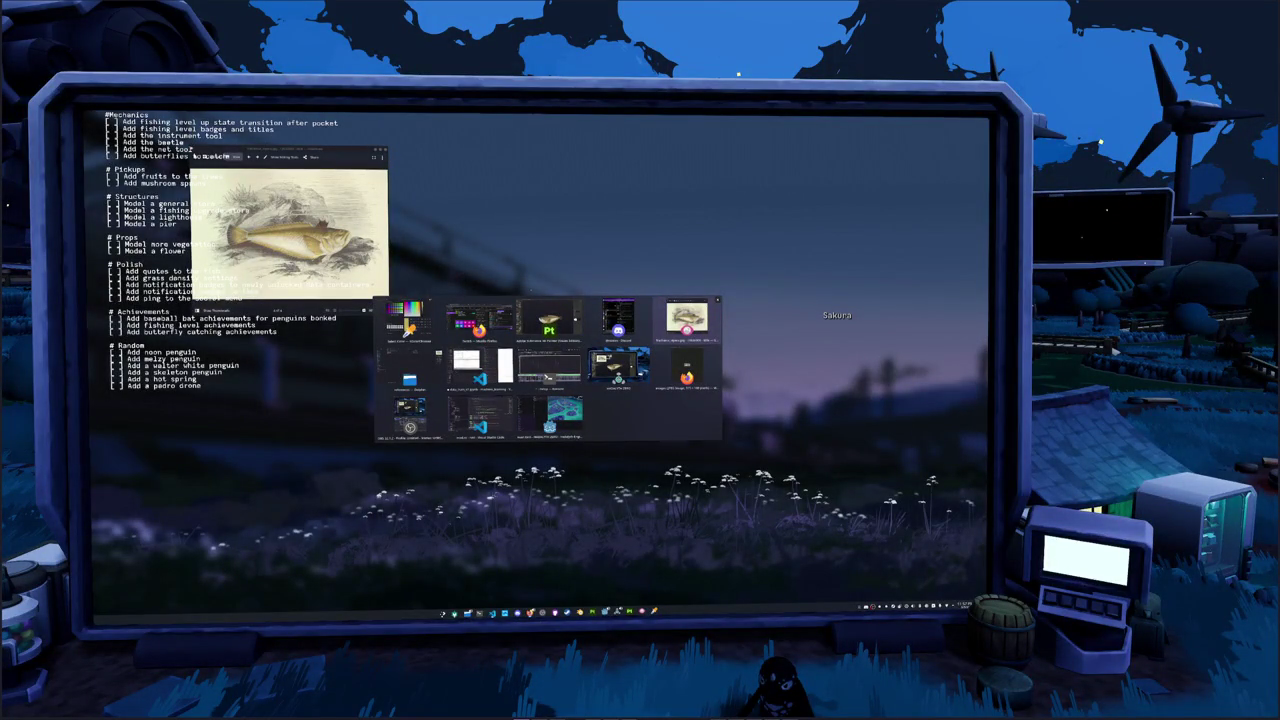
Leave the window overview and return to the Substance 3D Painter fish project
key(Return)
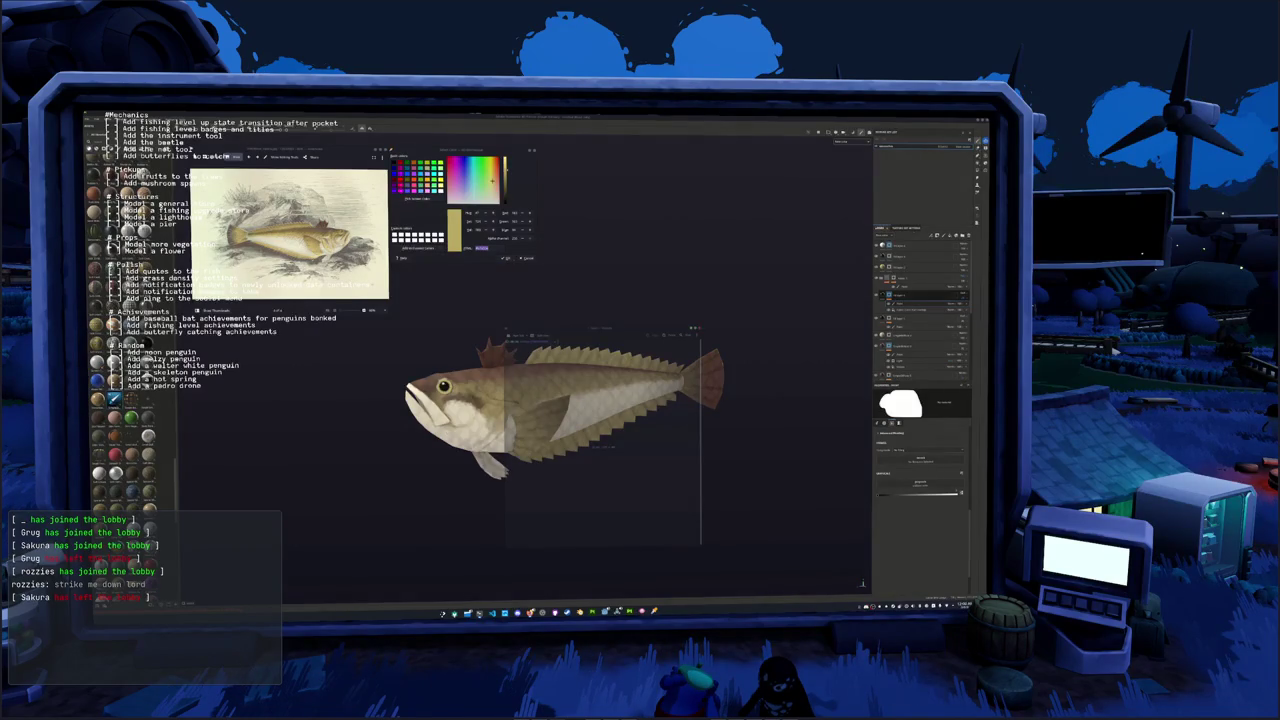
Open the save dialog for the fish project with Ctrl+S
key(ctrl+s)
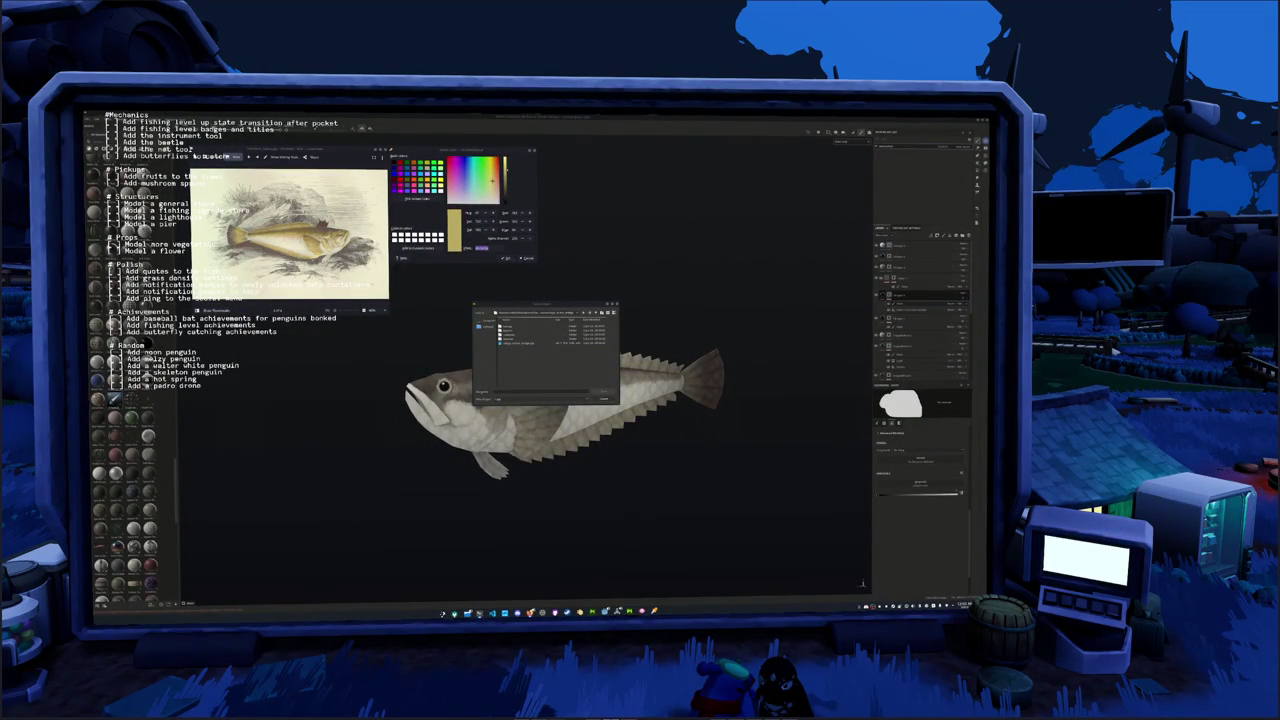
Move the OBS window off the fish, find the fish image in the browser, and open a folder in the file dialog
key(alt+Tab)
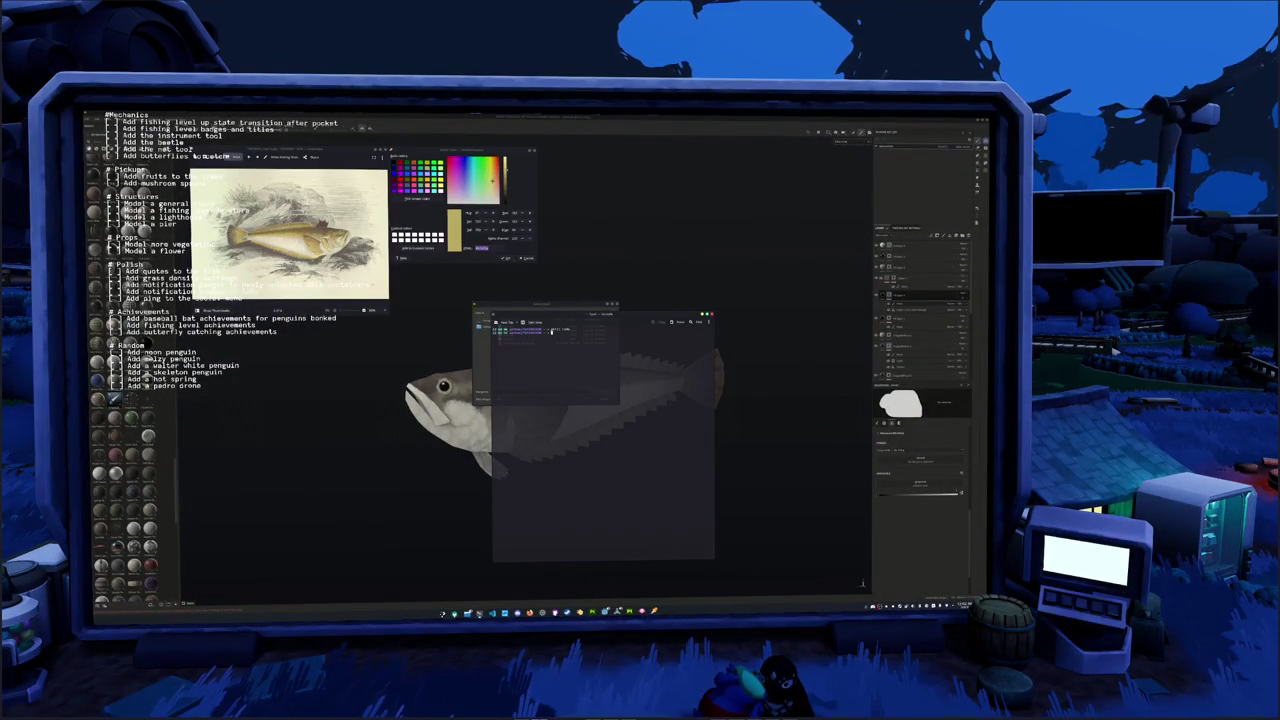
key(alt+Tab)
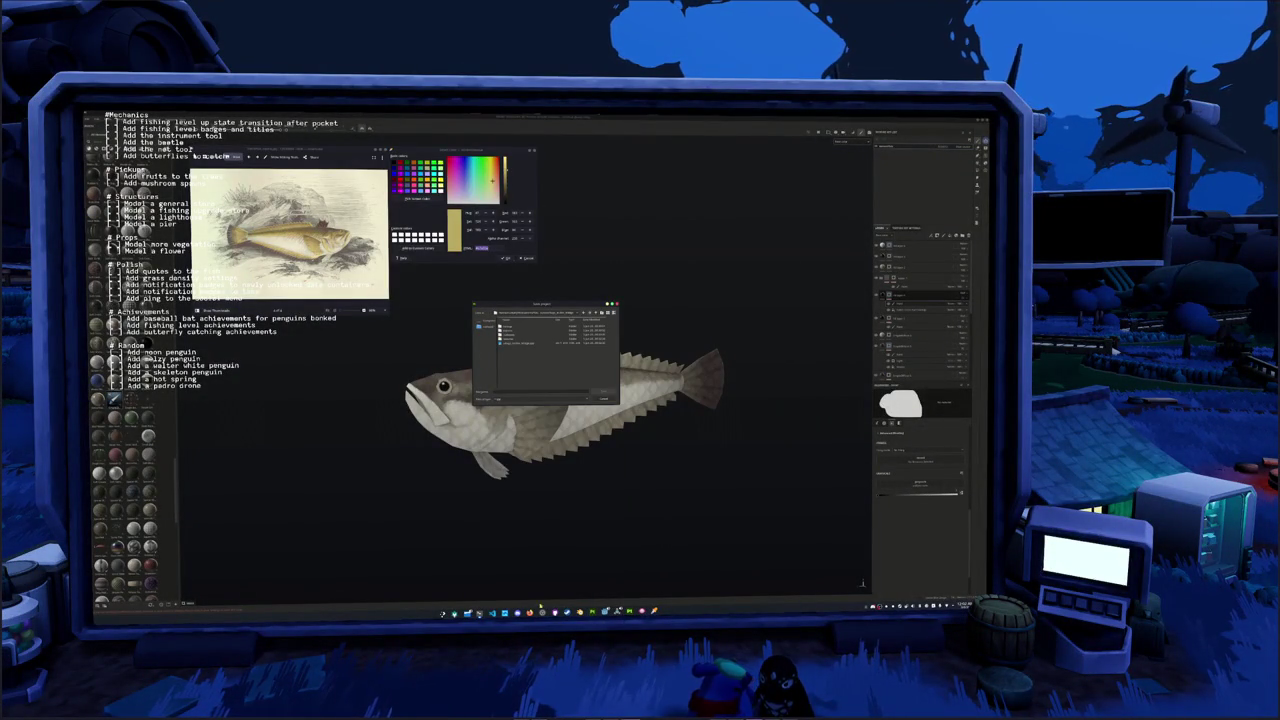
key(alt+Tab)
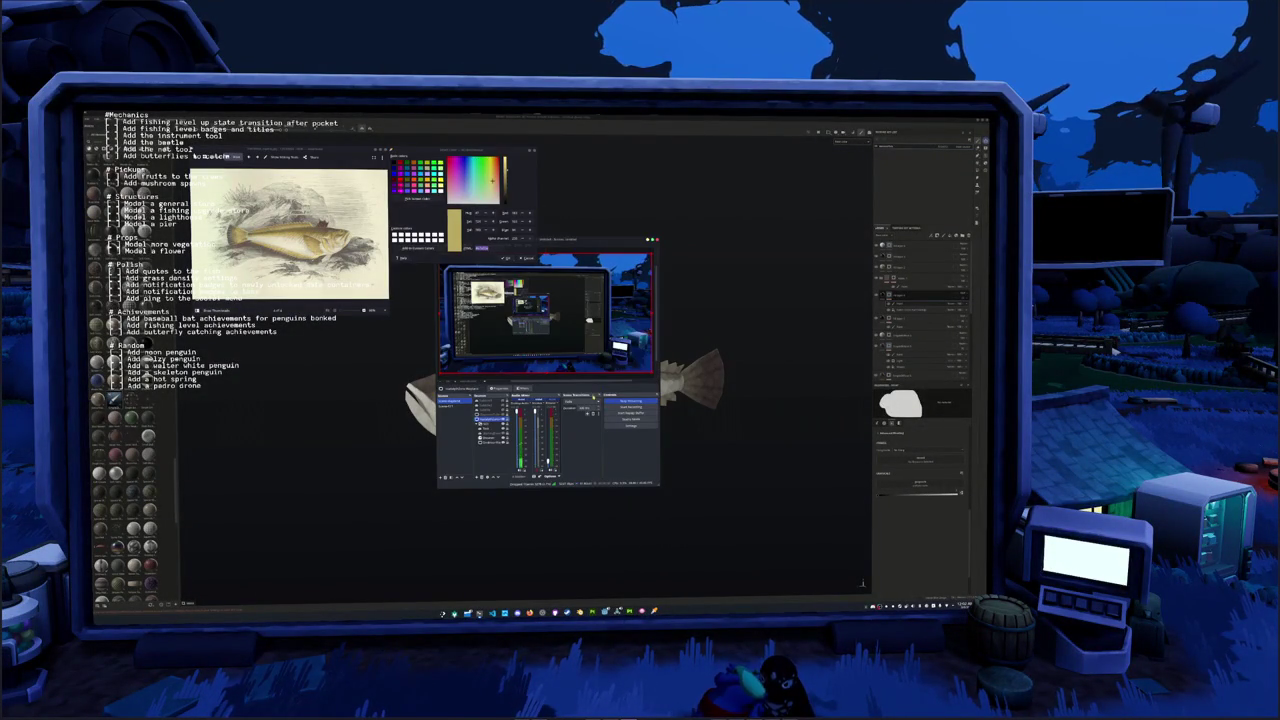
drag(548, 241, 743, 242)
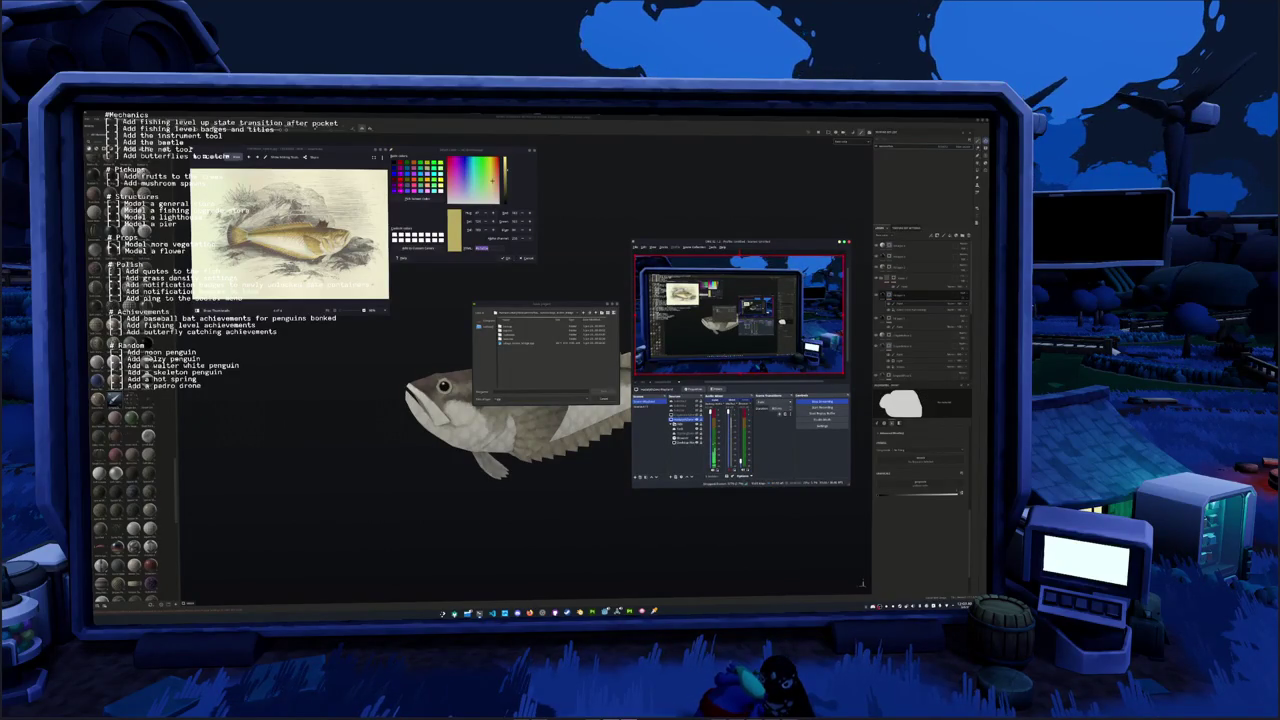
key(alt+Tab)
key(alt+Tab)
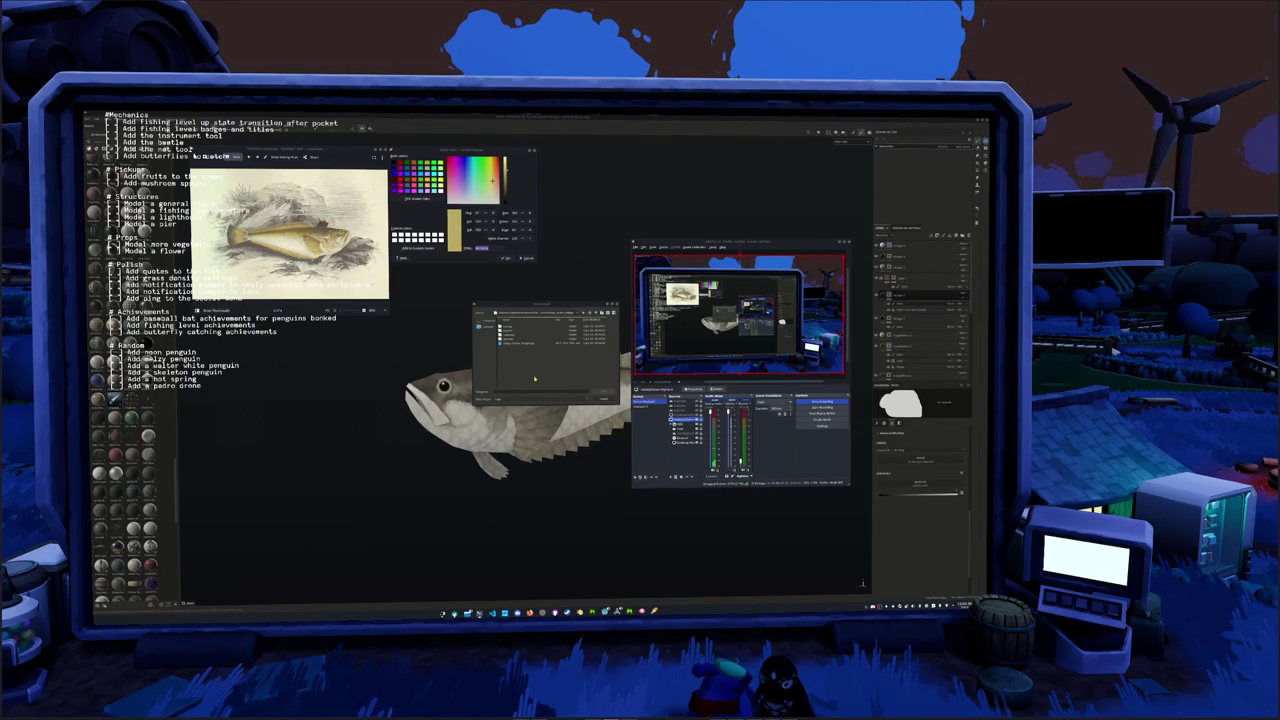
double_click(520, 335)
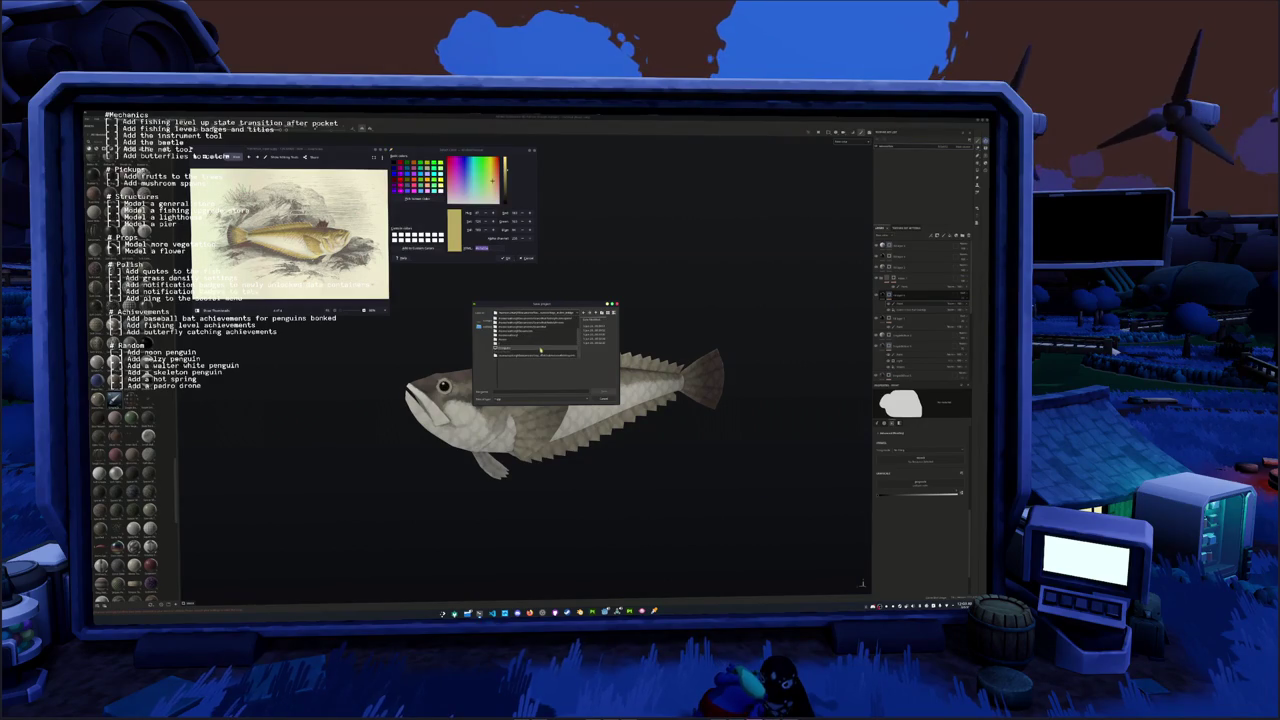
Load the brown fish texture image onto the fish and inspect it from several angles
double_click(545, 351)
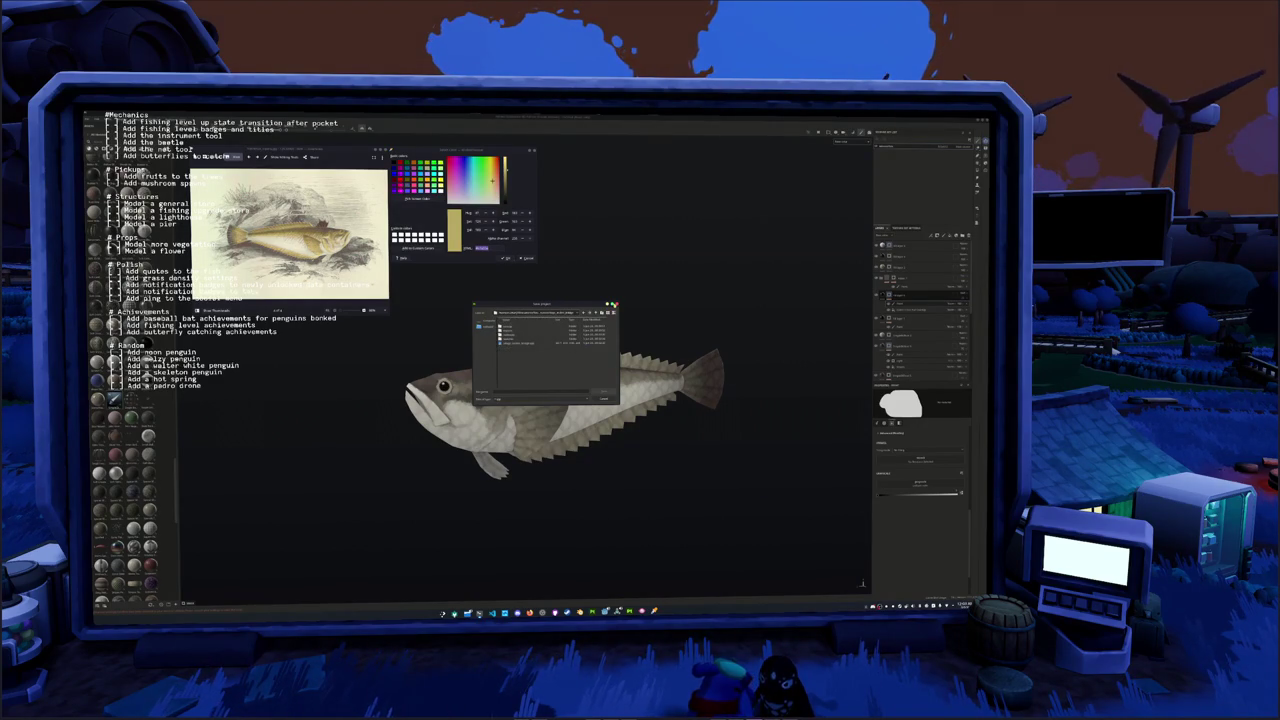
double_click(520, 343)
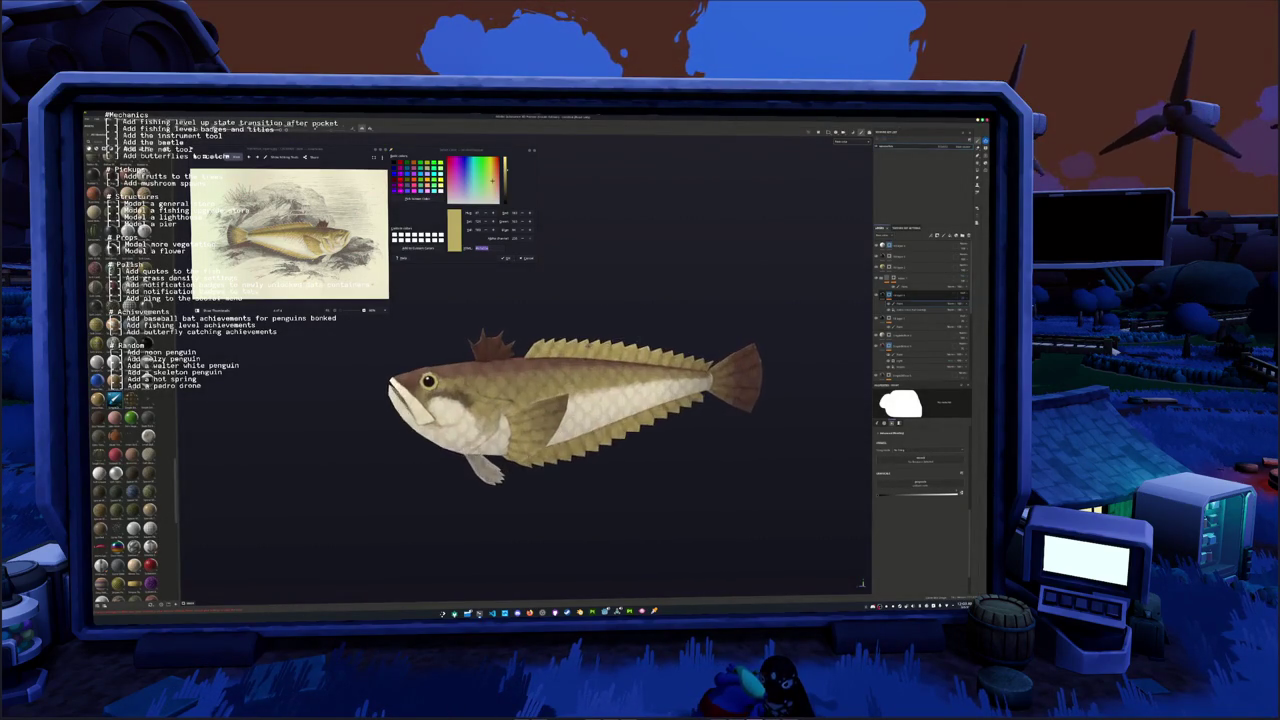
middle_drag(611, 344, 660, 340)
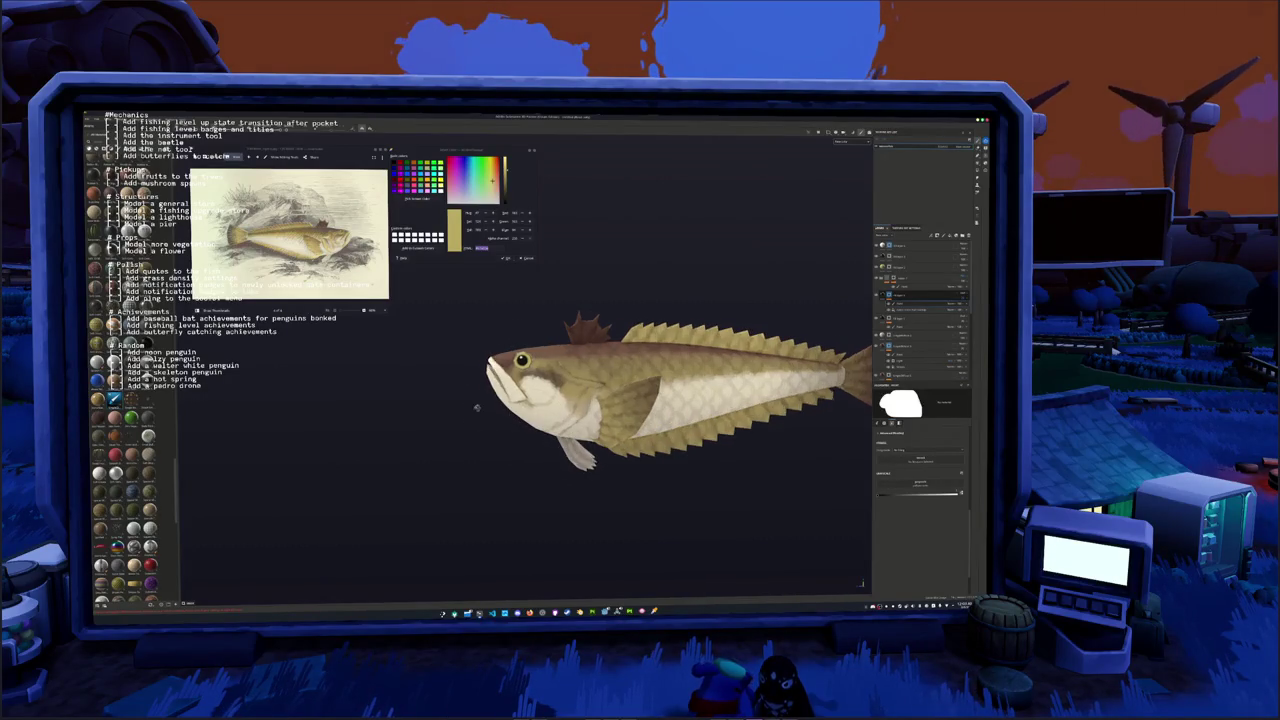
middle_drag(660, 390, 700, 390)
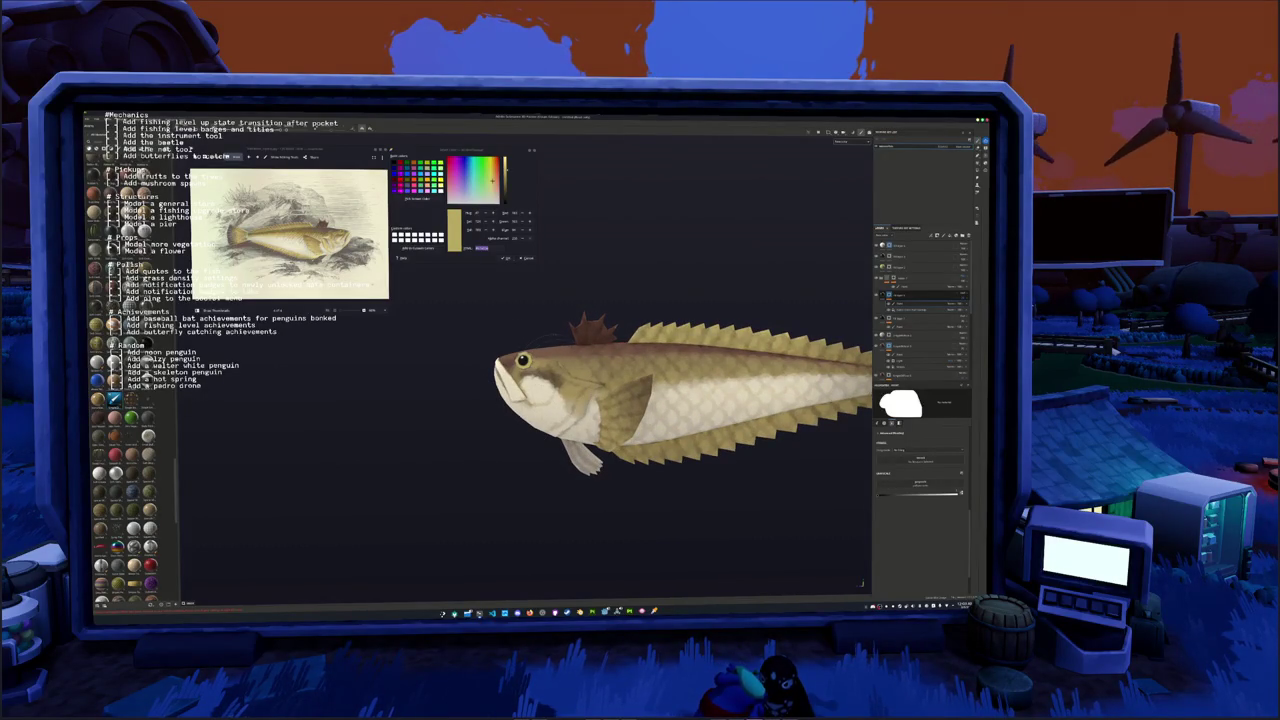
middle_drag(709, 314, 666, 340)
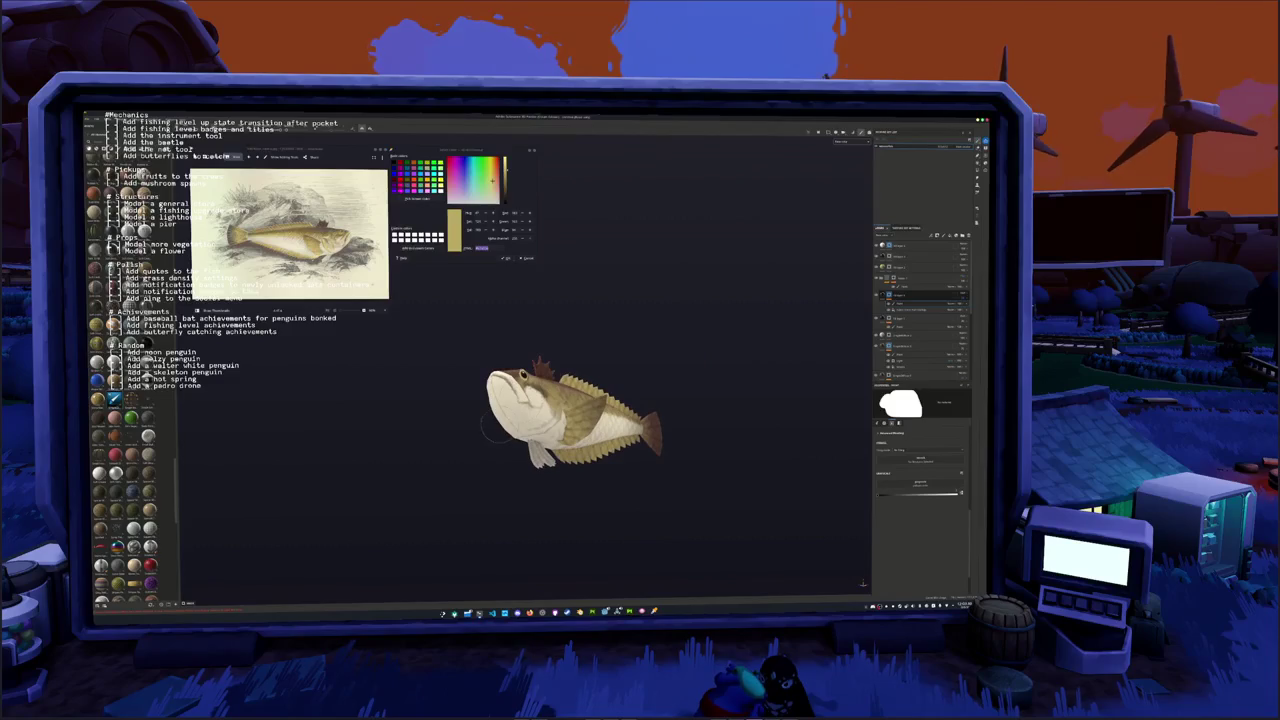
middle_drag(480, 440, 451, 449)
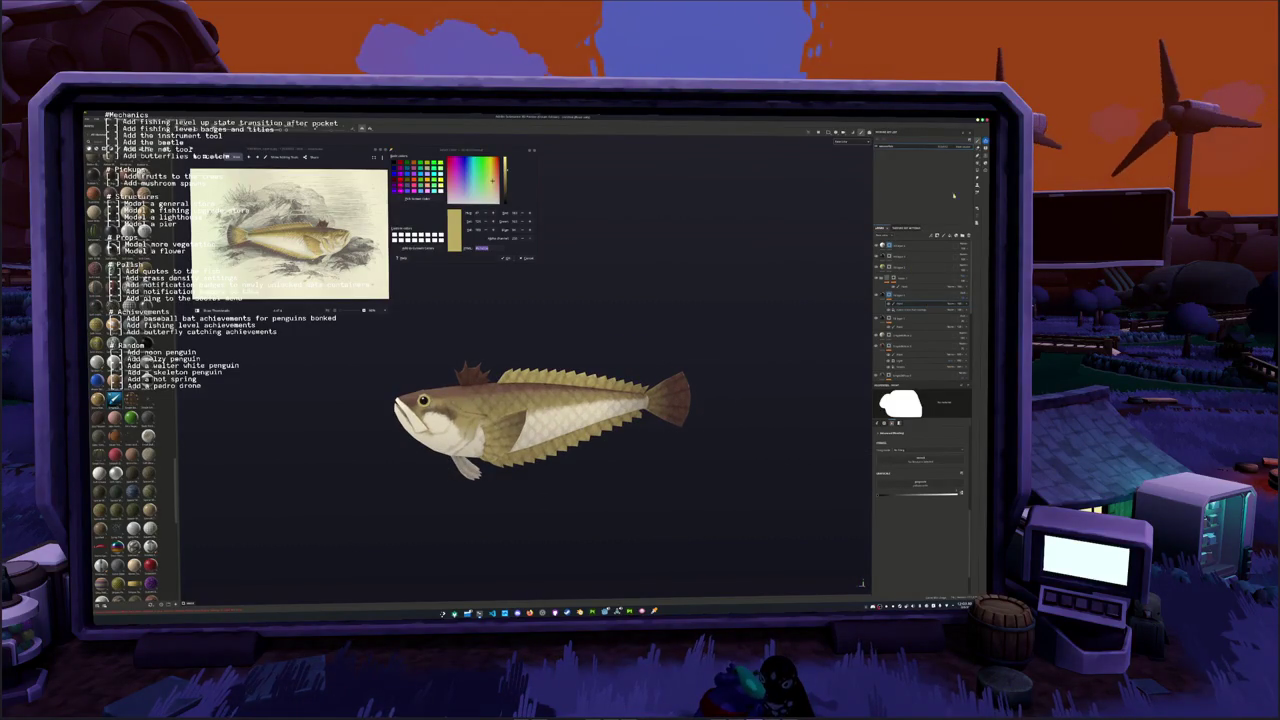
Collapse the layer's mask settings, recentre the fish, and start saving the project with Ctrl+S
click(928, 306)
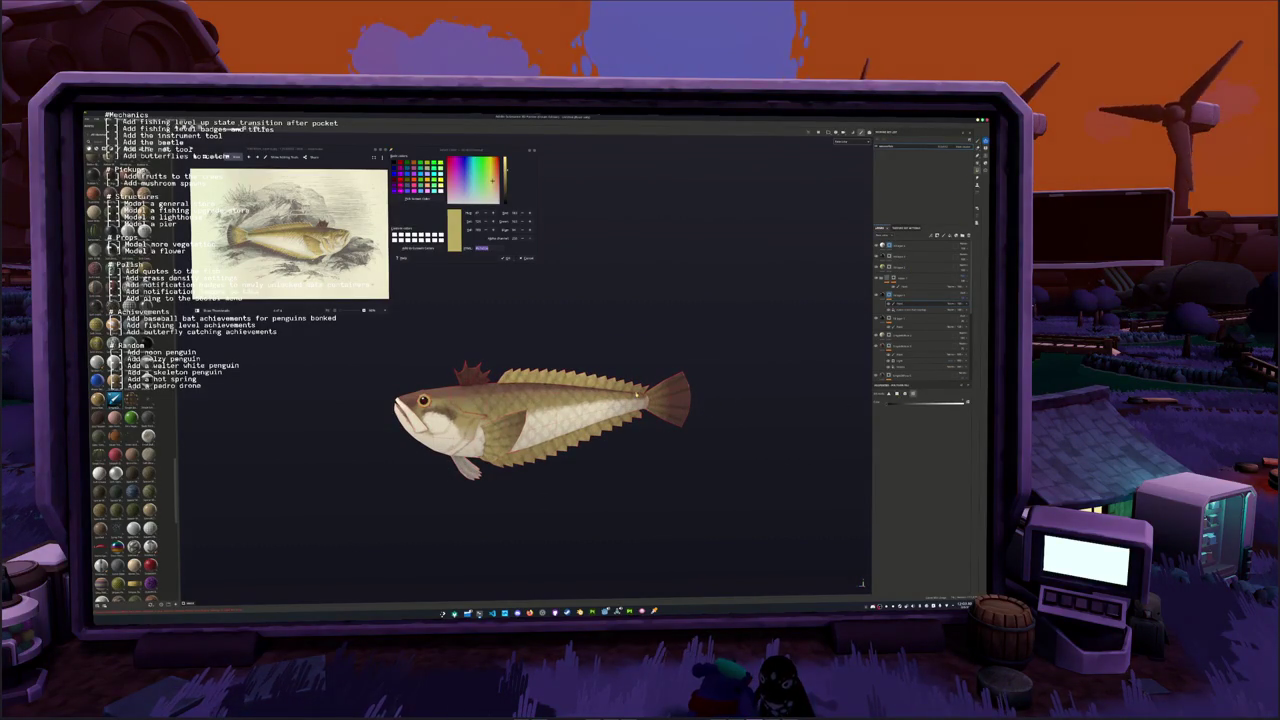
middle_drag(637, 393, 675, 373)
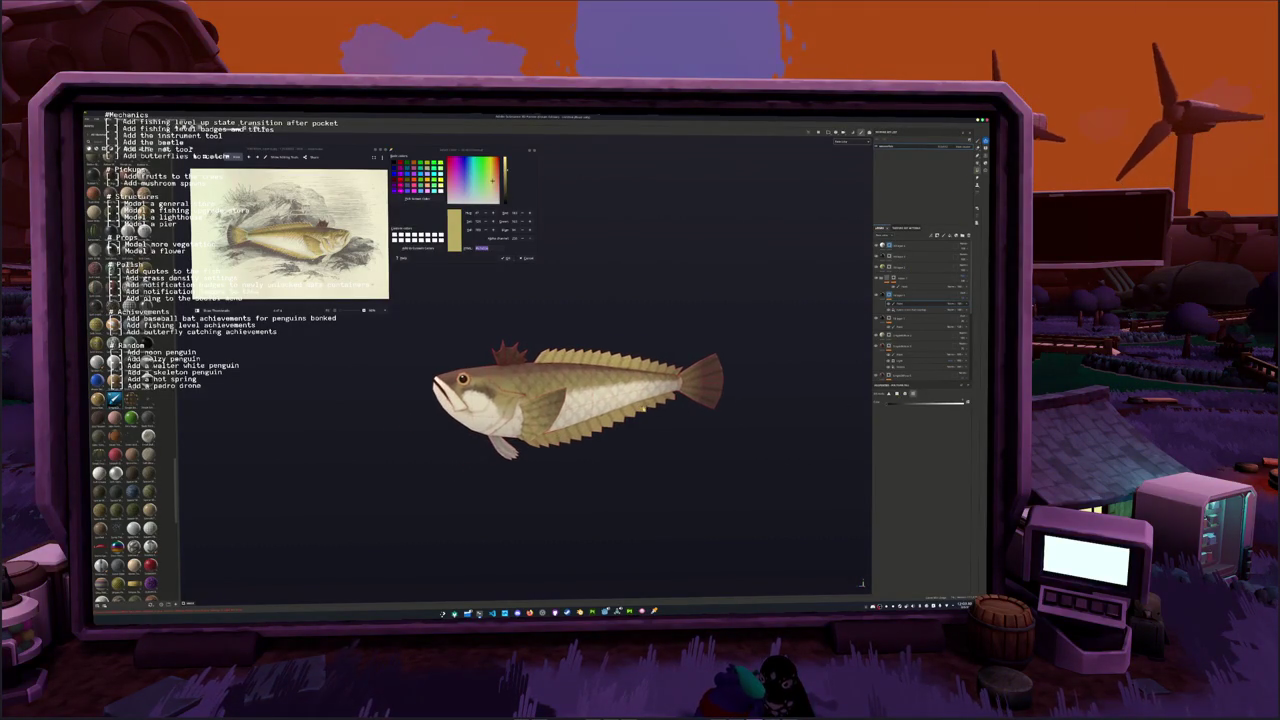
key(ctrl+s)
click(548, 317)
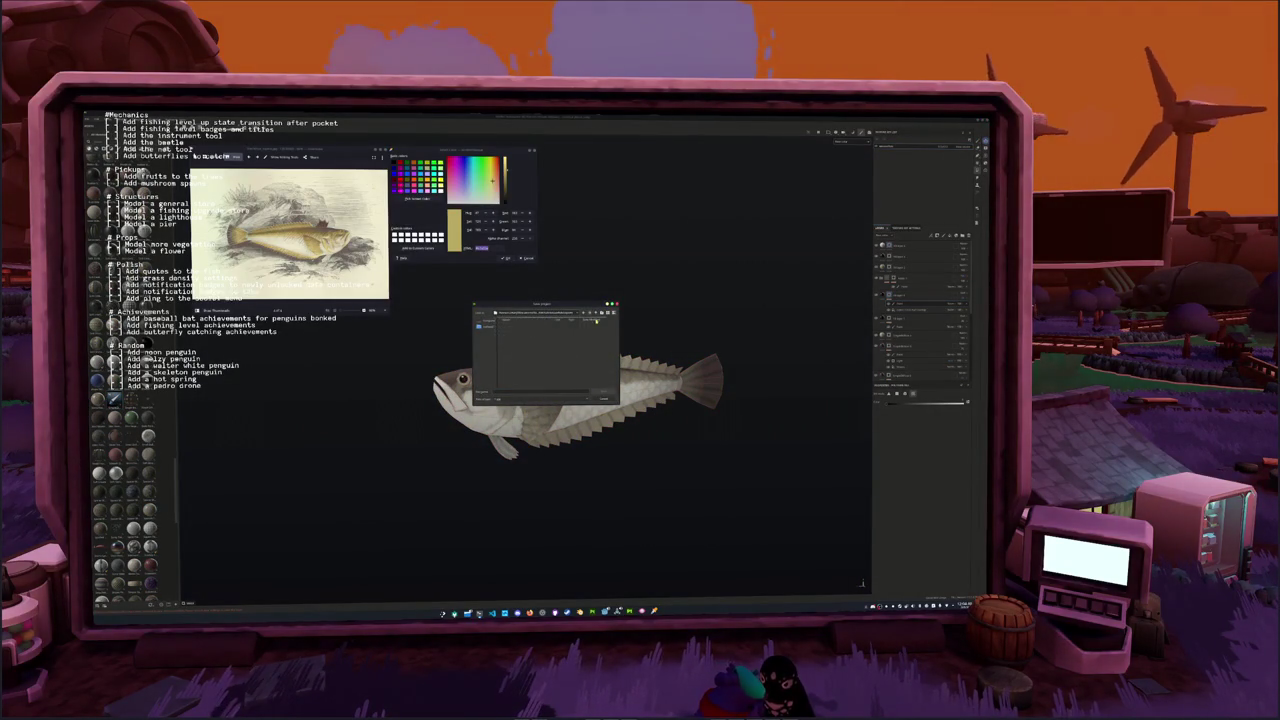
Save the fish project under its existing file name and export its textures to the chosen output folder
double_click(533, 388)
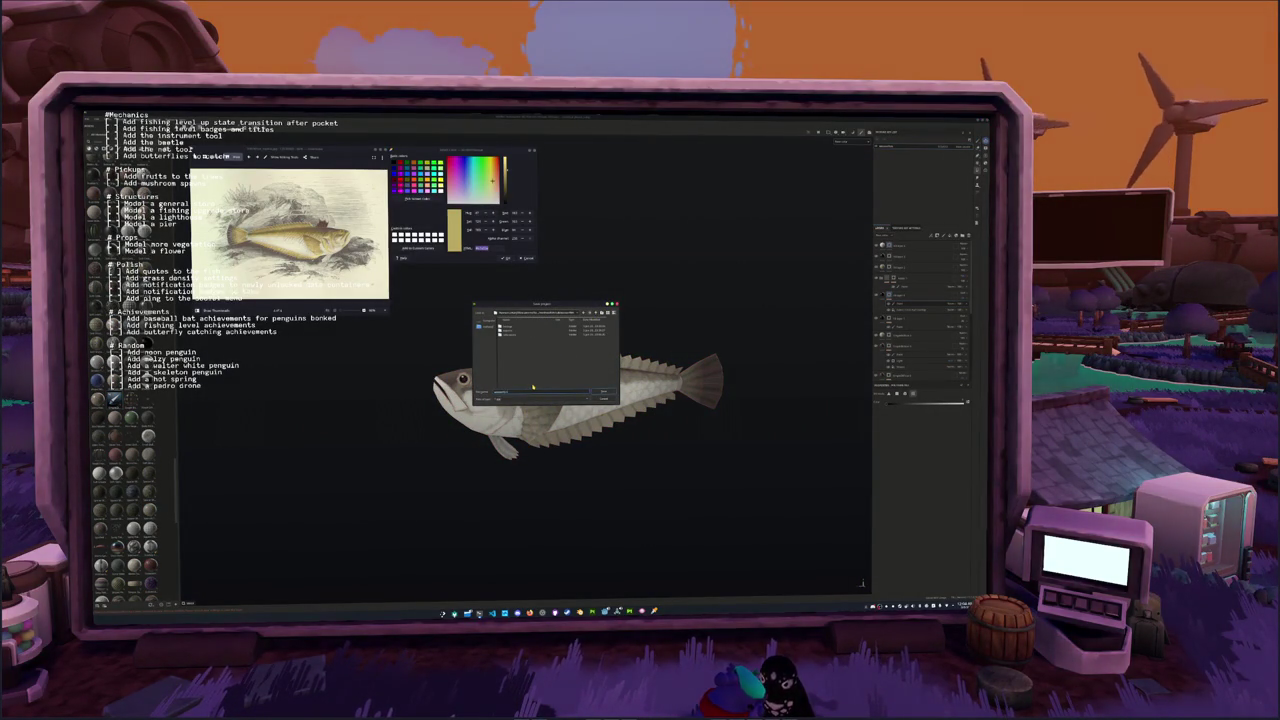
key(Return)
click(575, 297)
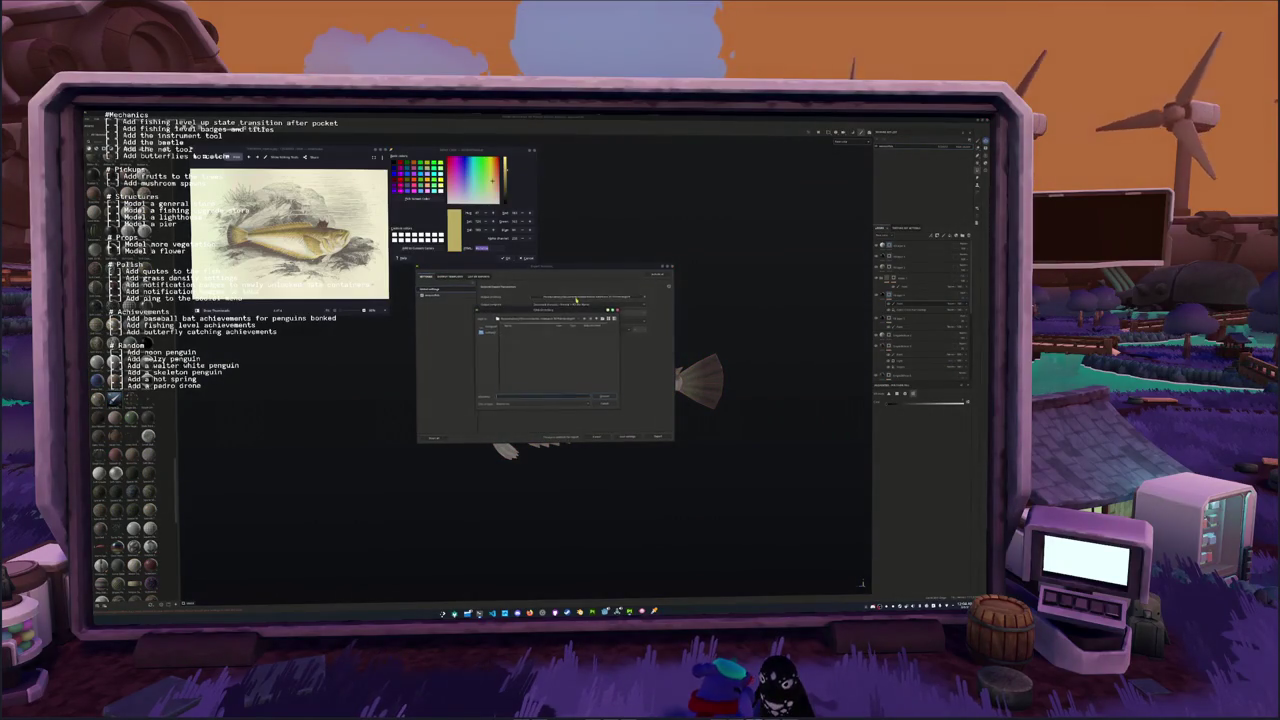
click(554, 355)
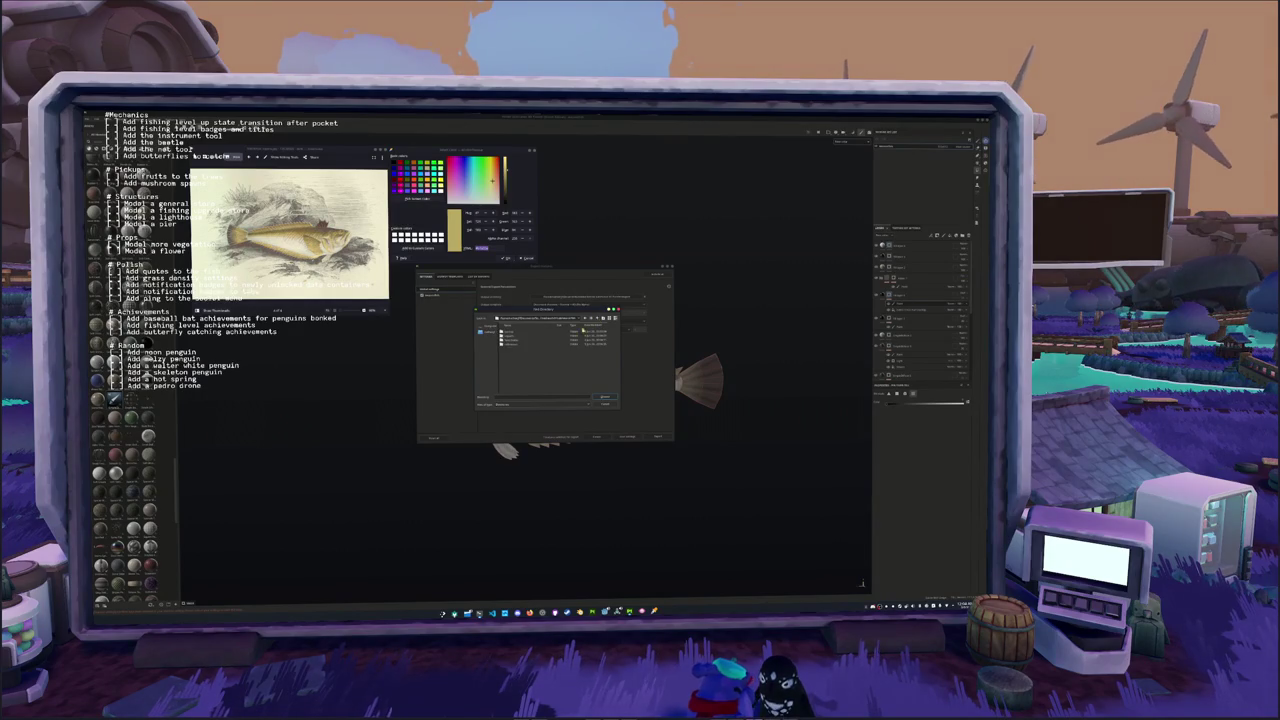
click(545, 360)
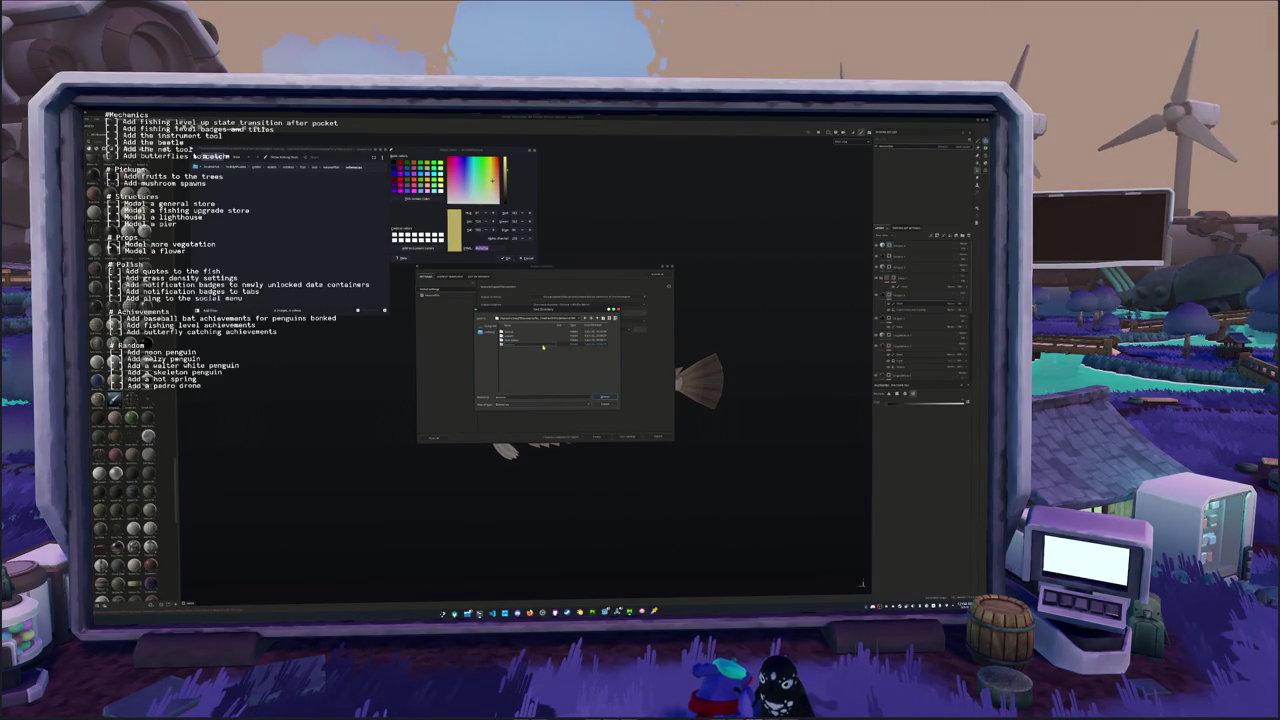
click(604, 397)
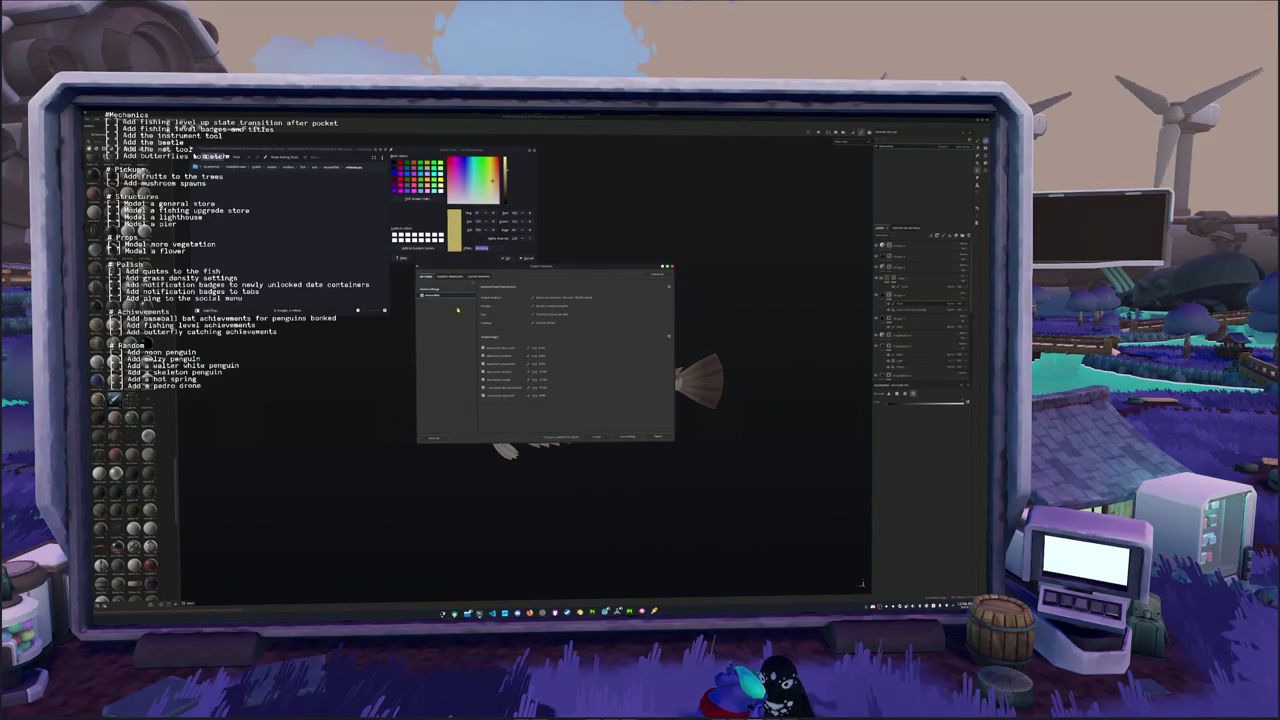
click(657, 437)
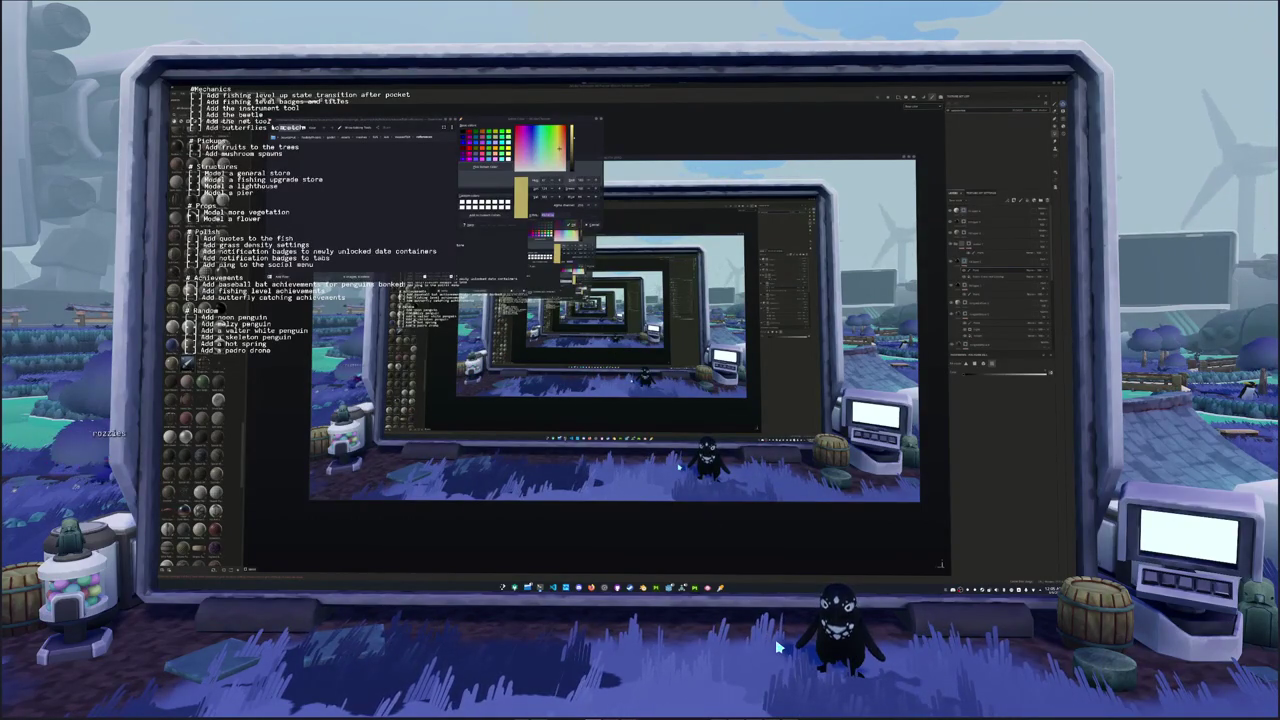
Open the chat entry line over the penguin game world
key(Return)
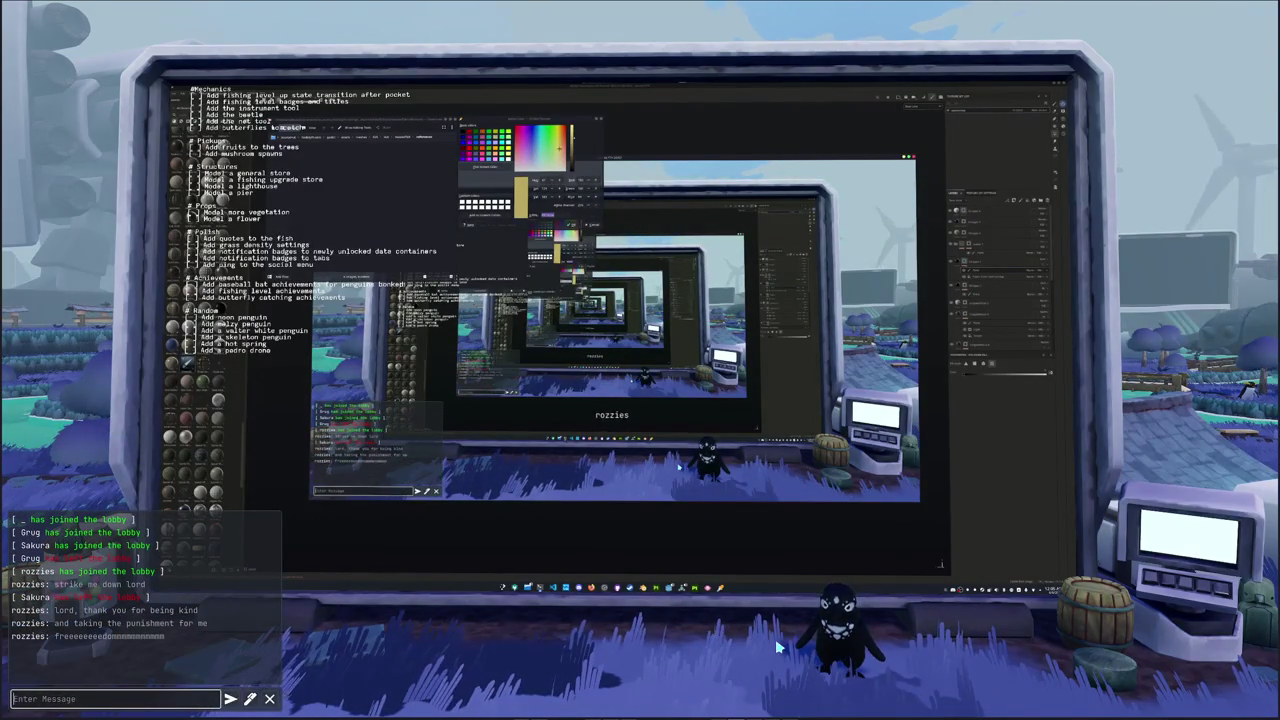
Send the message 'Uhm' in the lobby chat
text(Uhm)
key(Return)
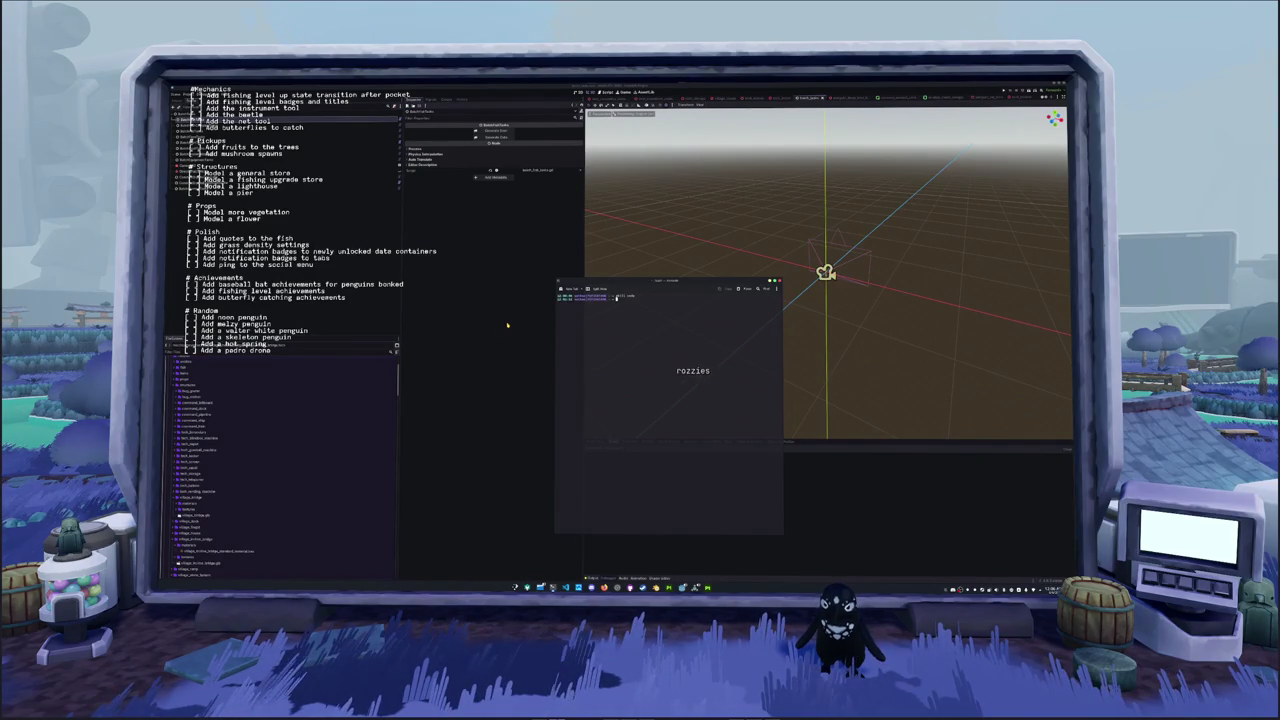
Hide the floating terminal, select an output log entry, and quit the Godot editor with Ctrl+Q
click(507, 325)
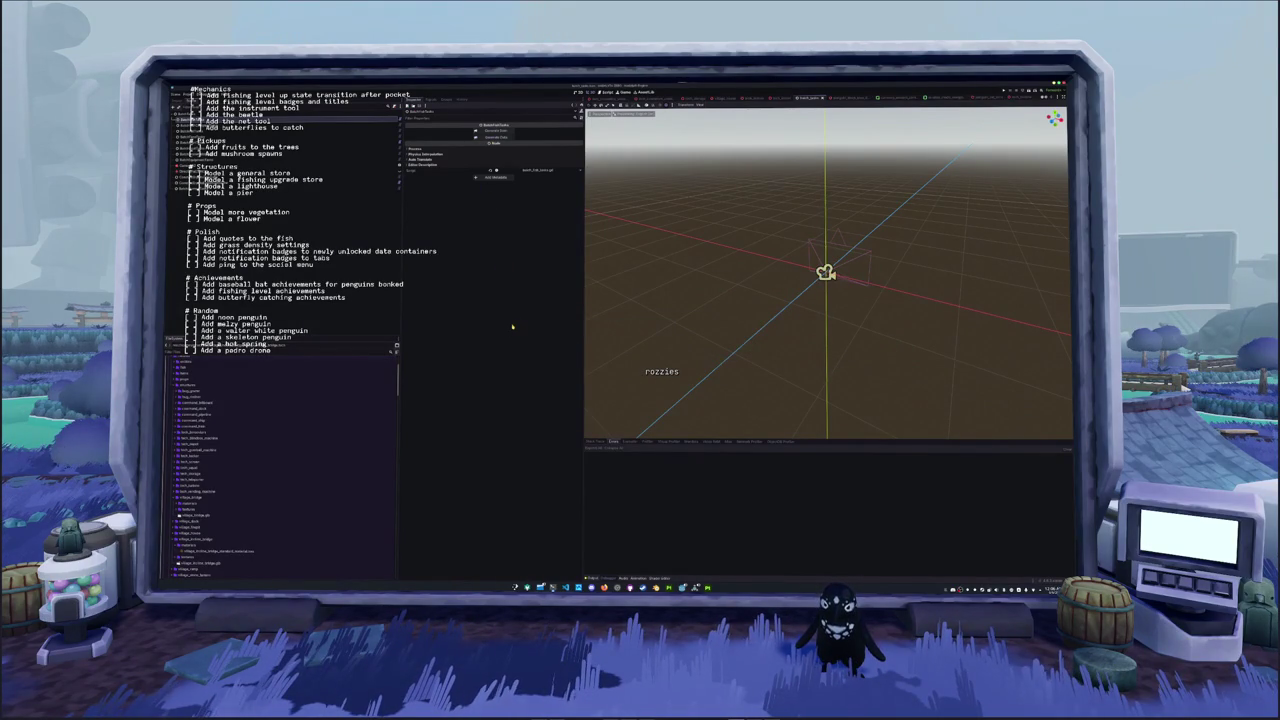
key(alt+Tab)
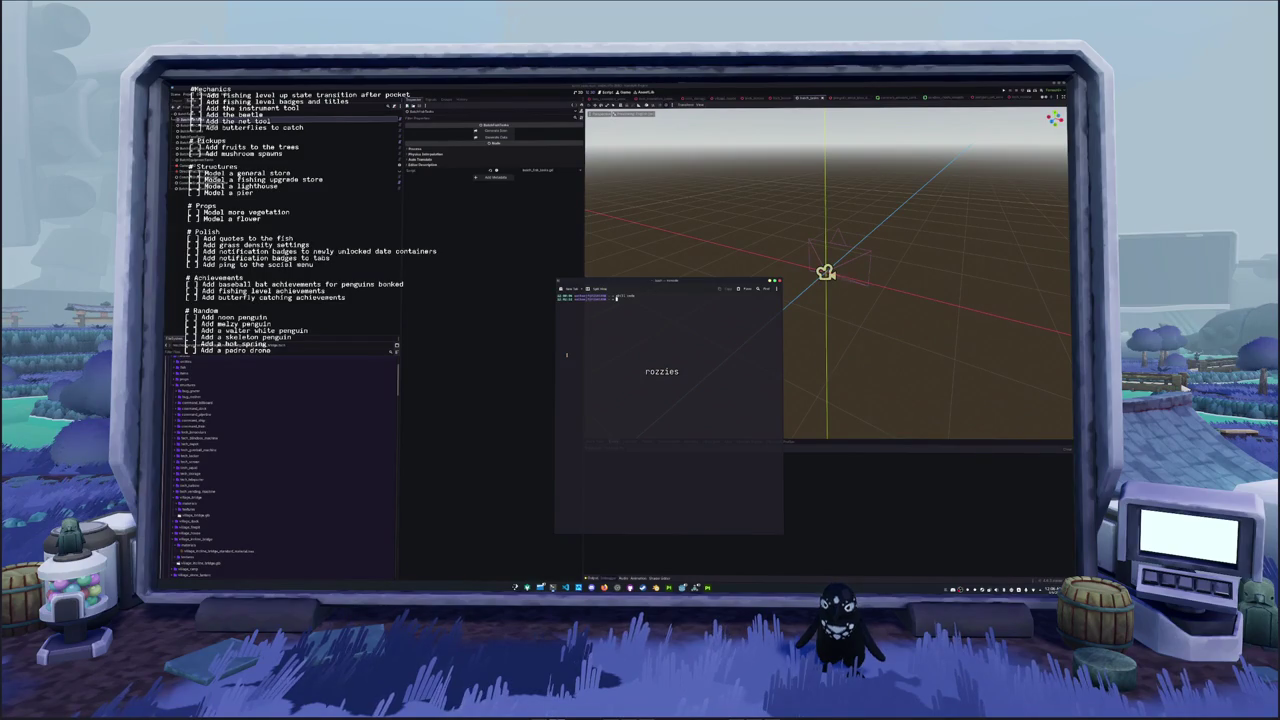
click(526, 303)
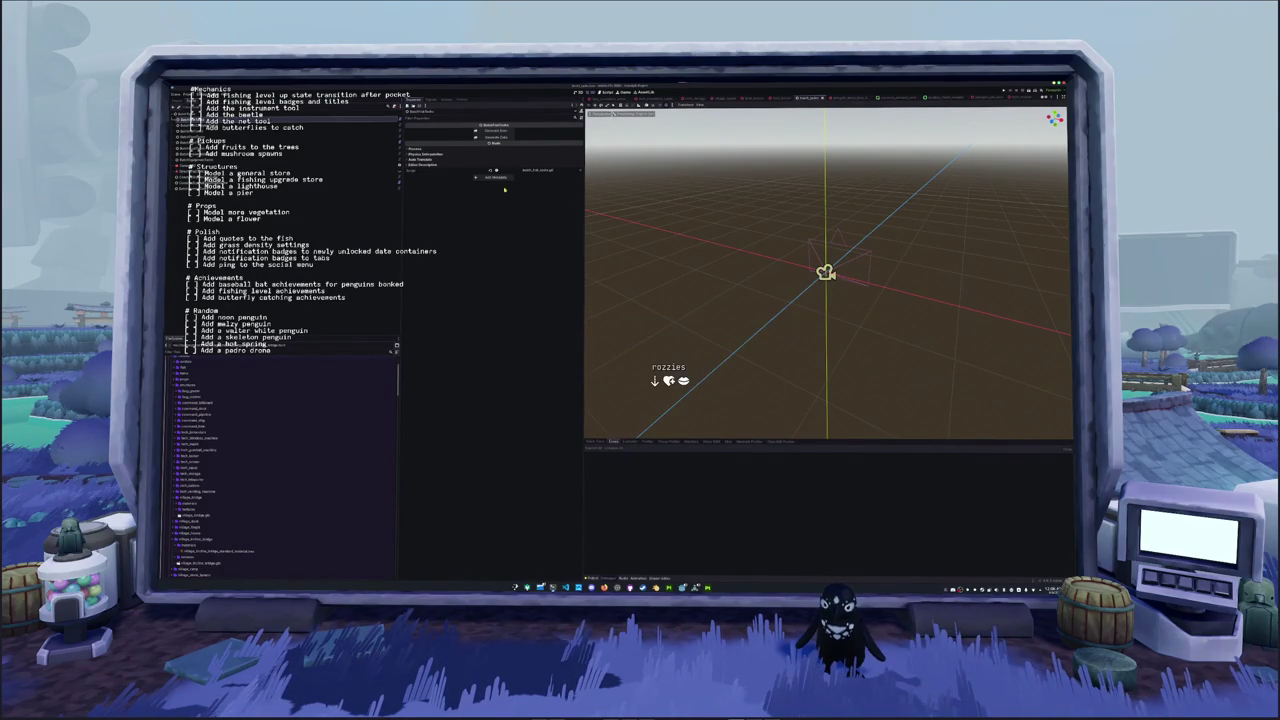
key(alt+Tab)
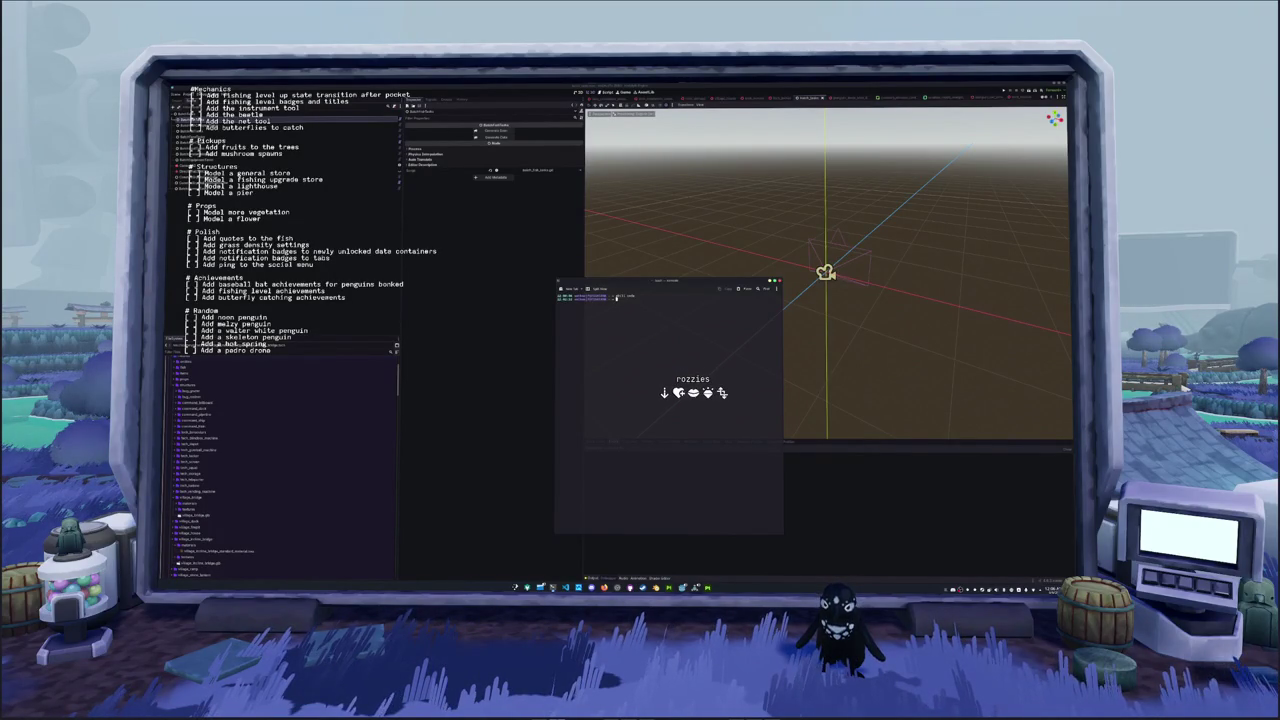
key(alt+Tab)
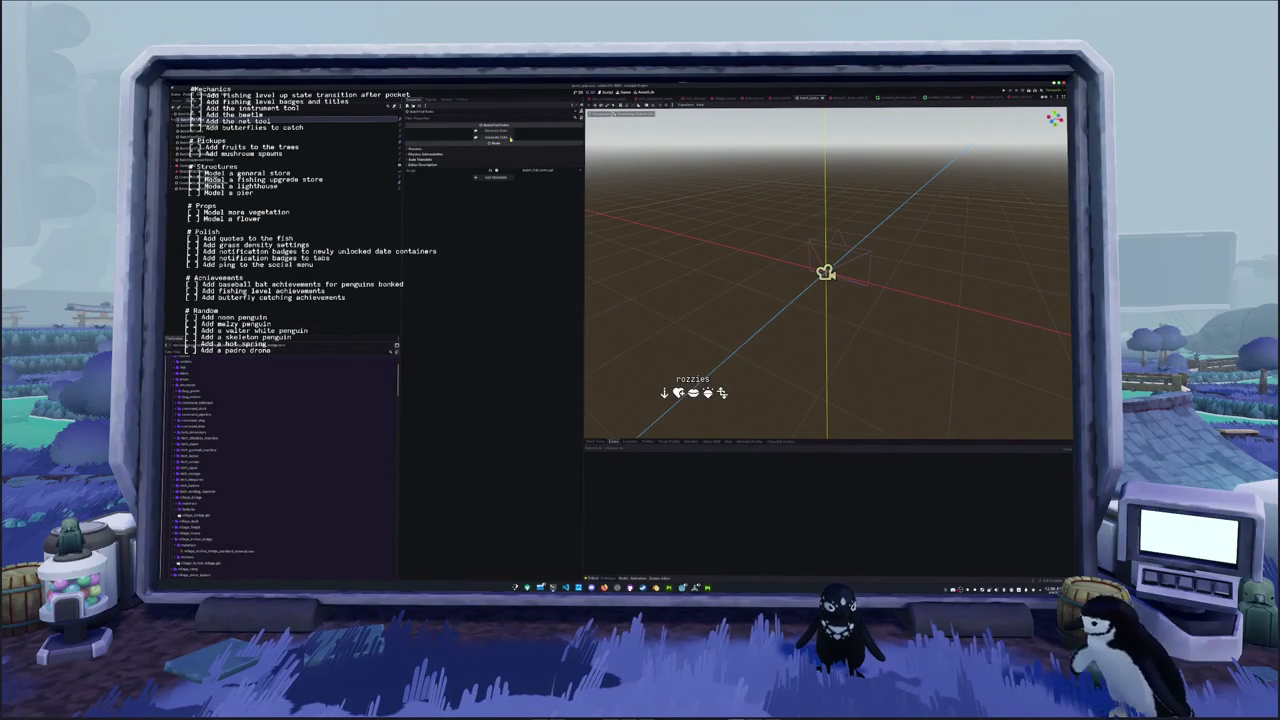
key(alt+Tab)
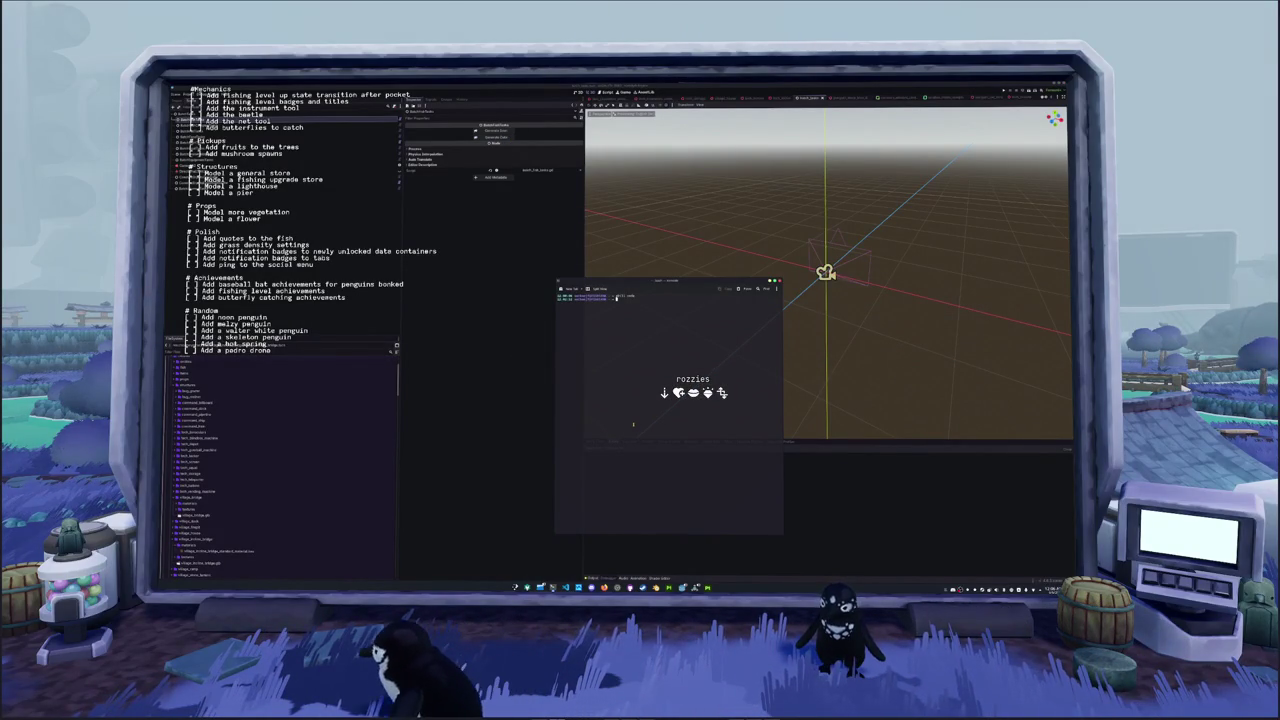
key(Return)
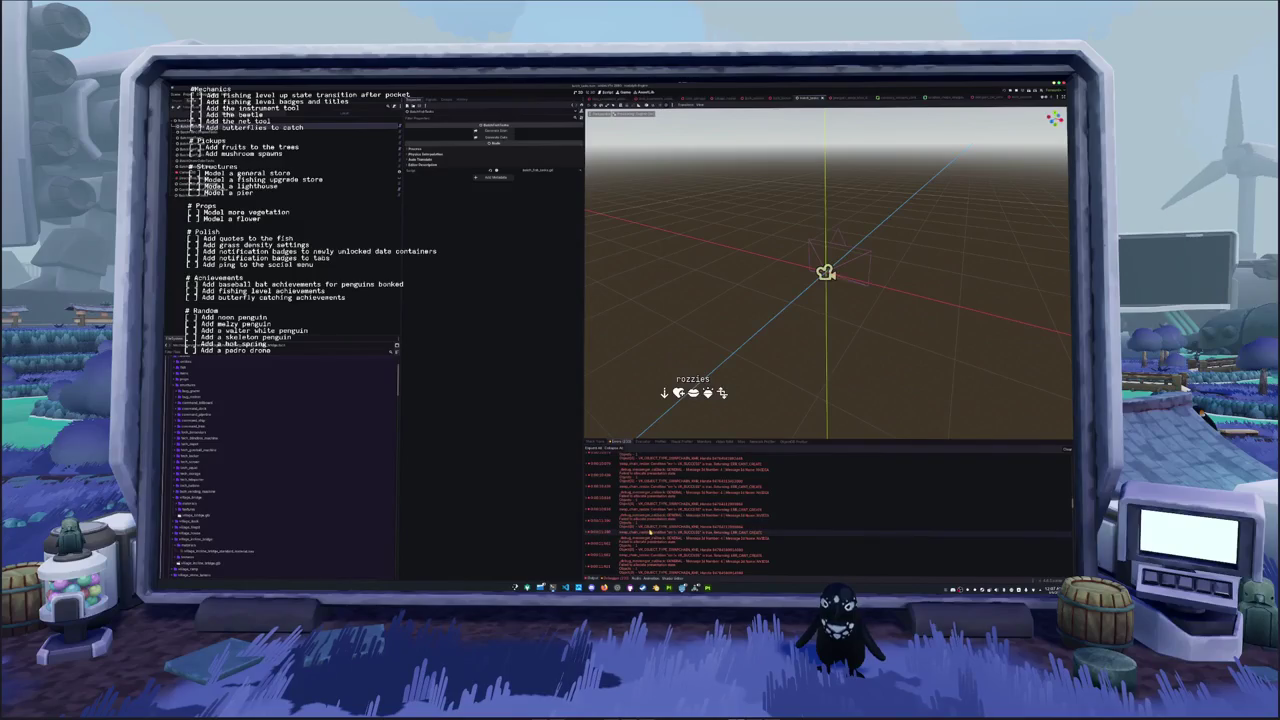
click(660, 524)
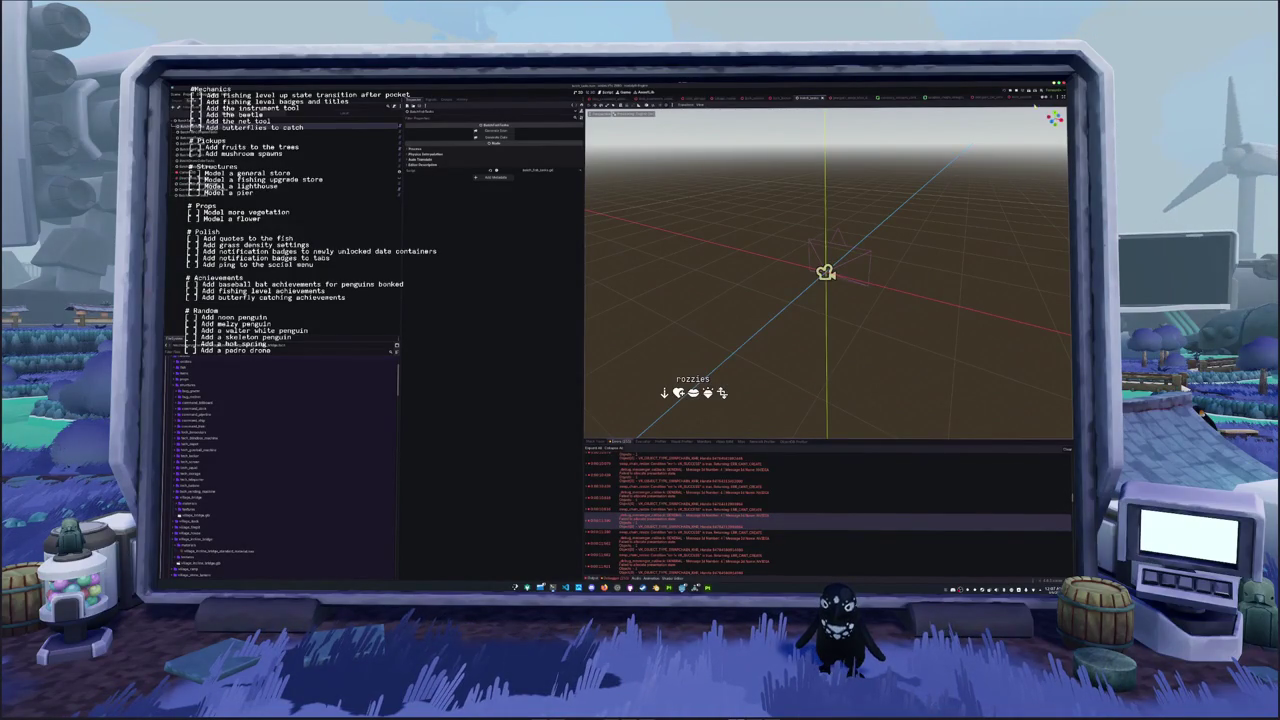
key(ctrl+q)
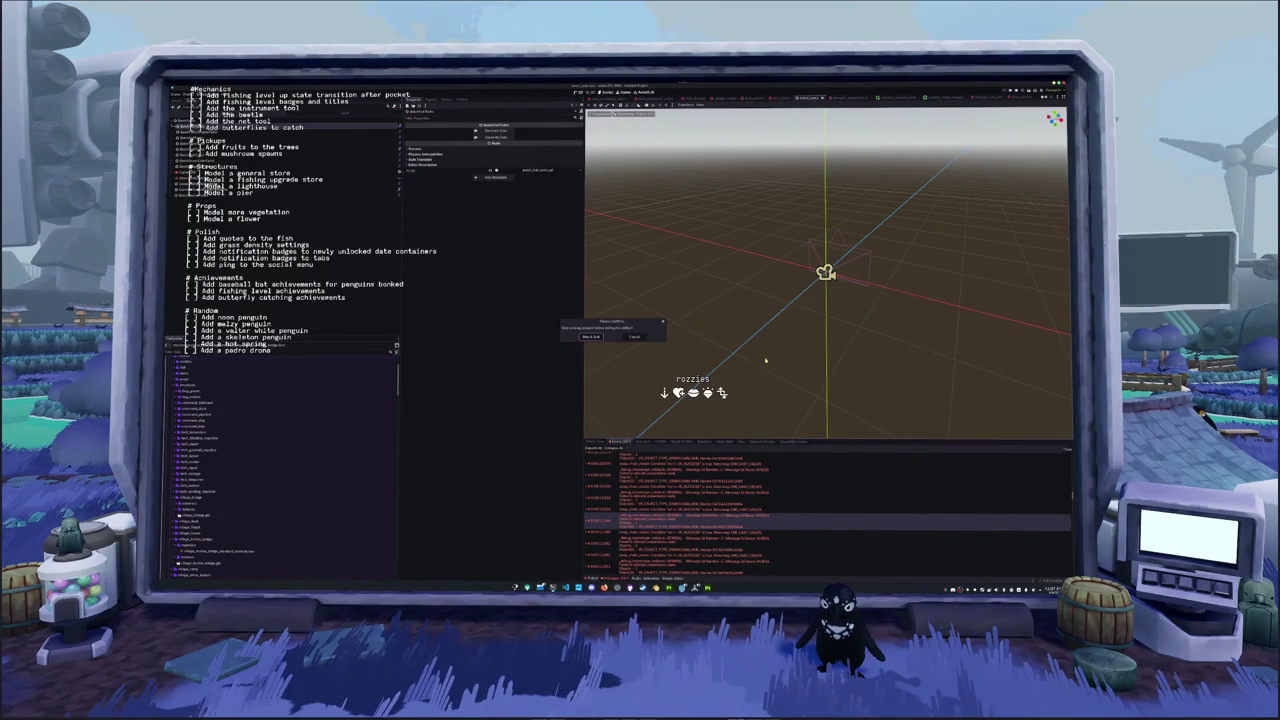
Choose Save & Quit to close Godot, then run htop in the terminal
click(590, 337)
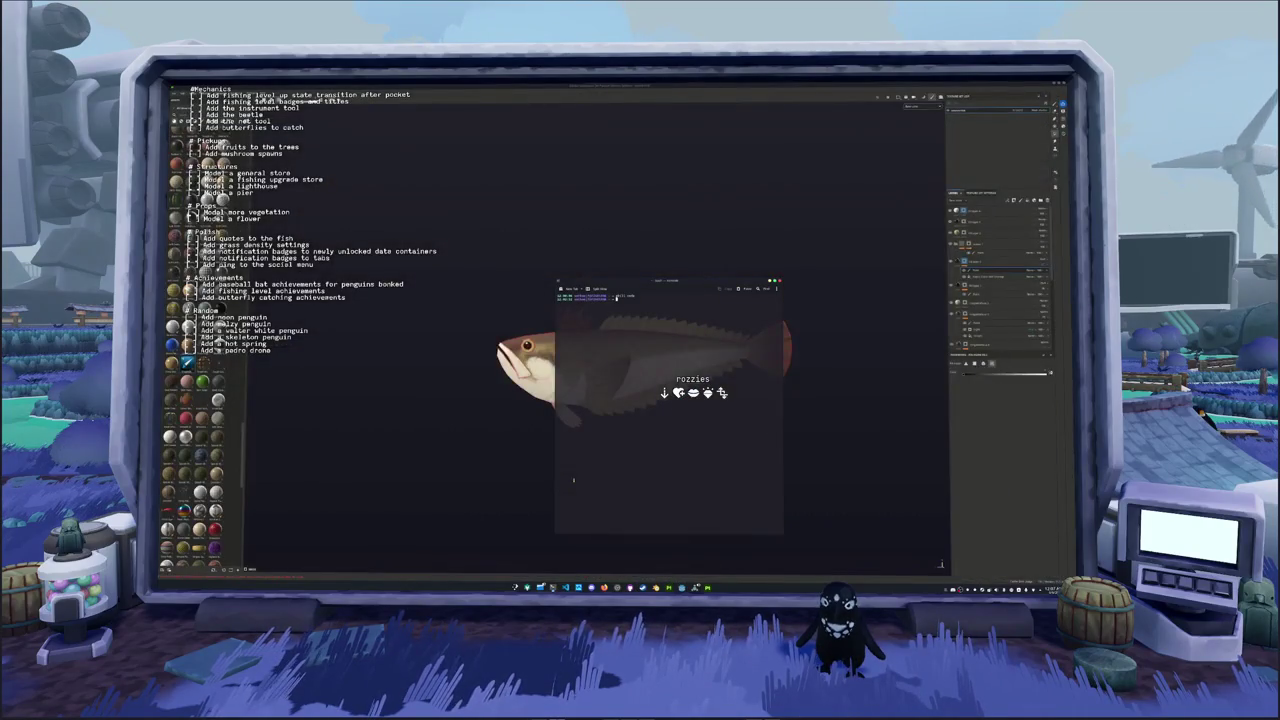
key(Return)
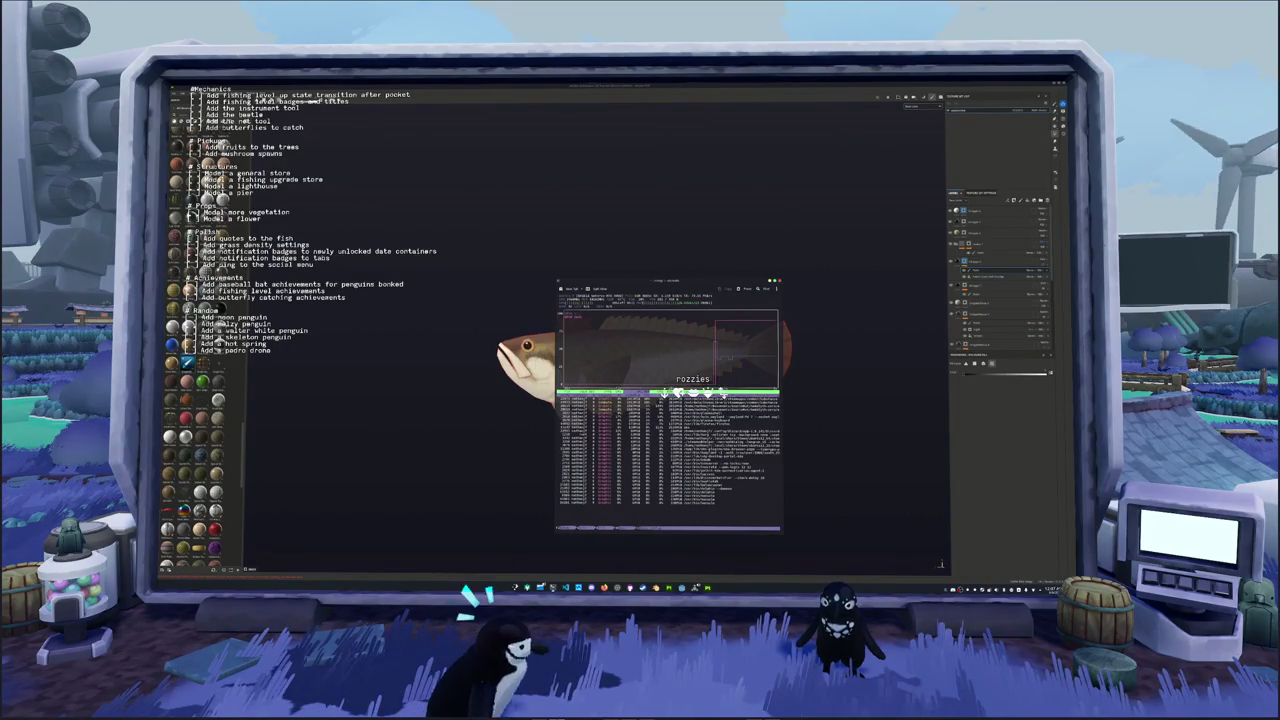
Shift the htop window right, open a new Konsole running btop, and move it left
drag(667, 278, 796, 173)
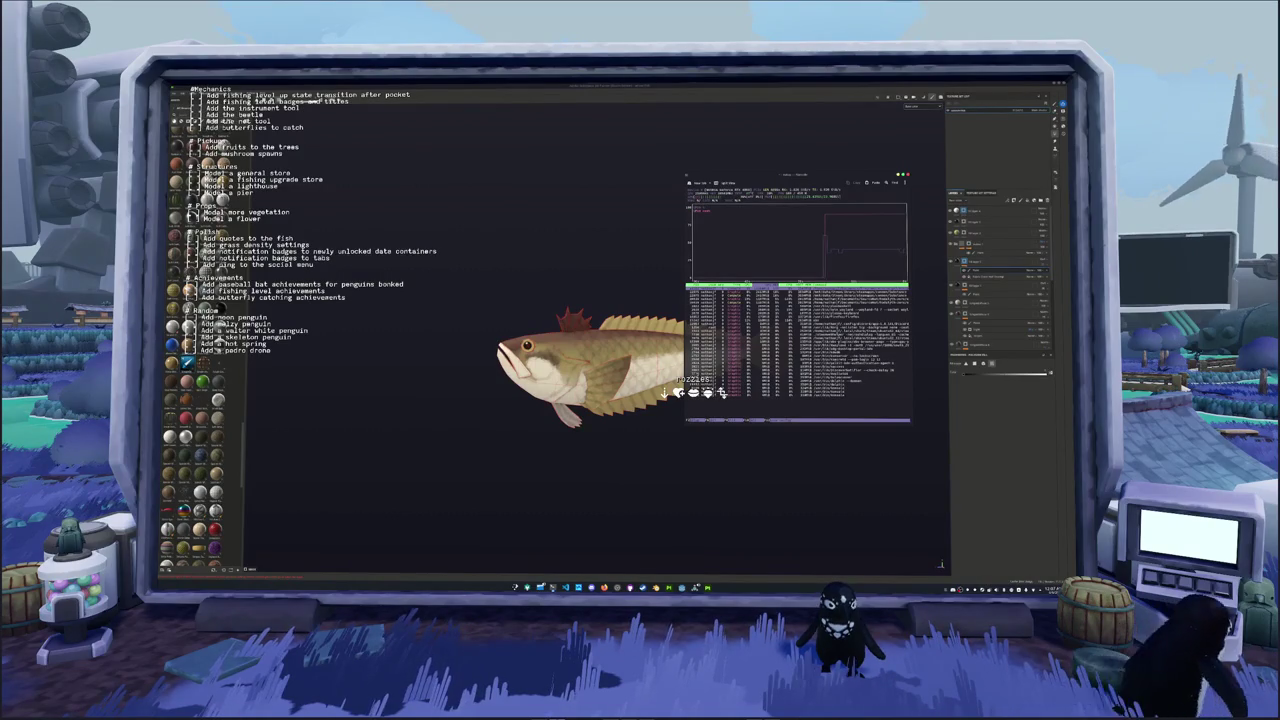
key(ctrl+shift+n)
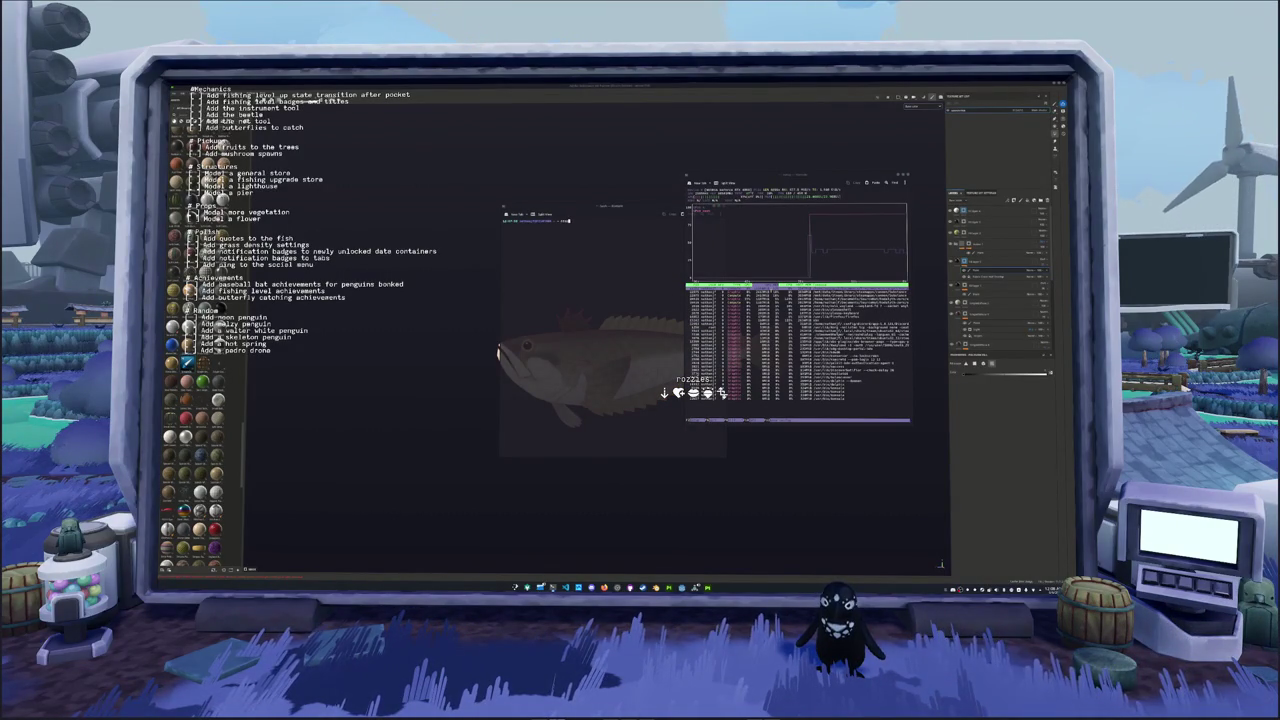
key(Return)
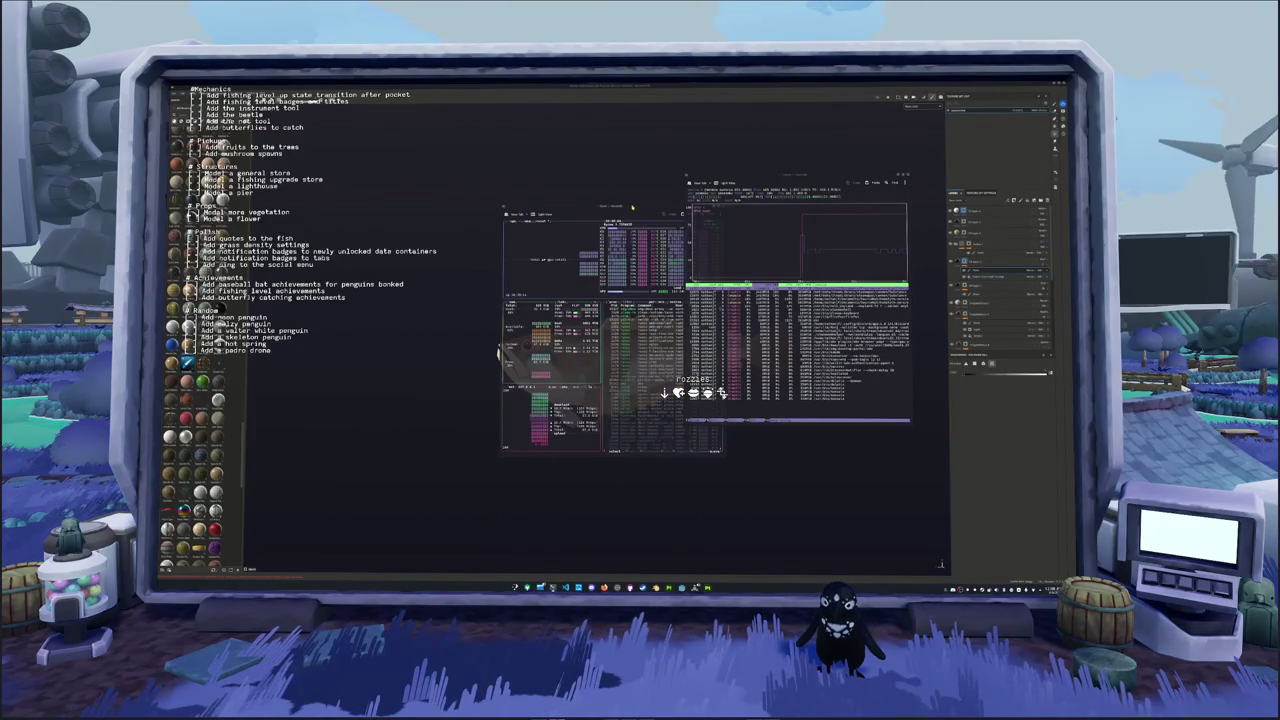
drag(632, 207, 499, 210)
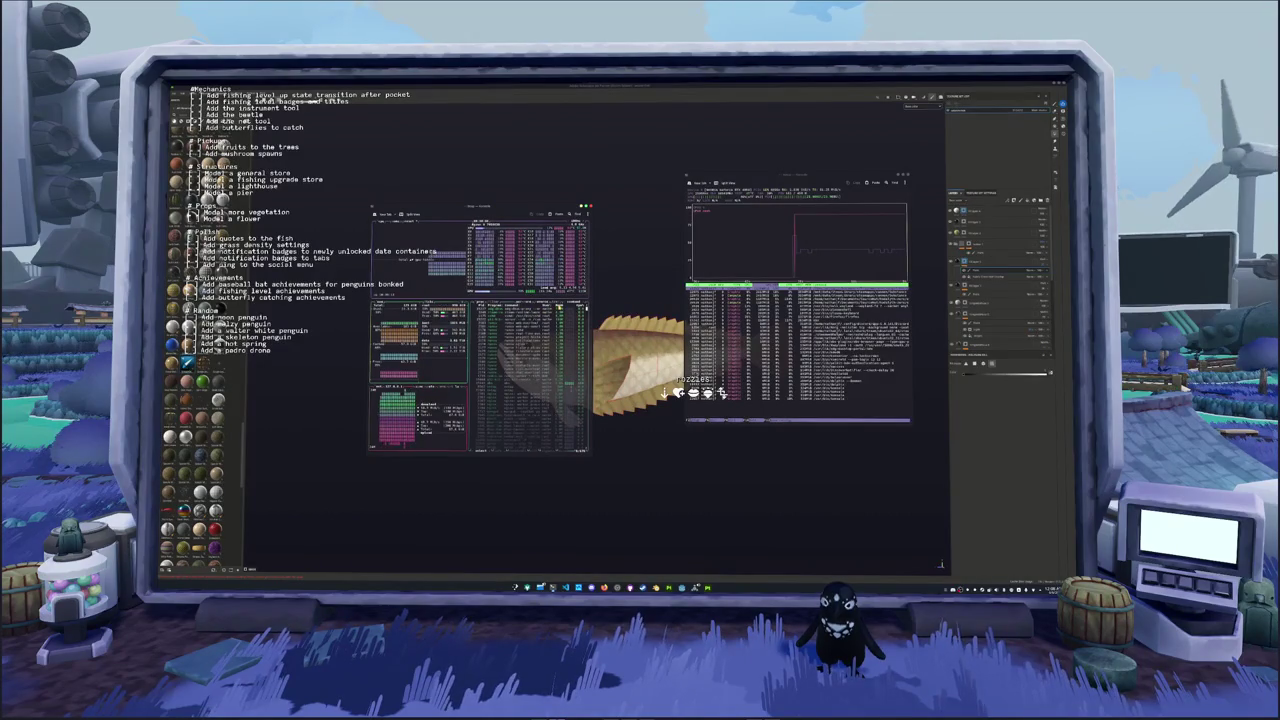
Select the bottom process in btop's list and send it a kill signal, confirming the prompts
key(Down)
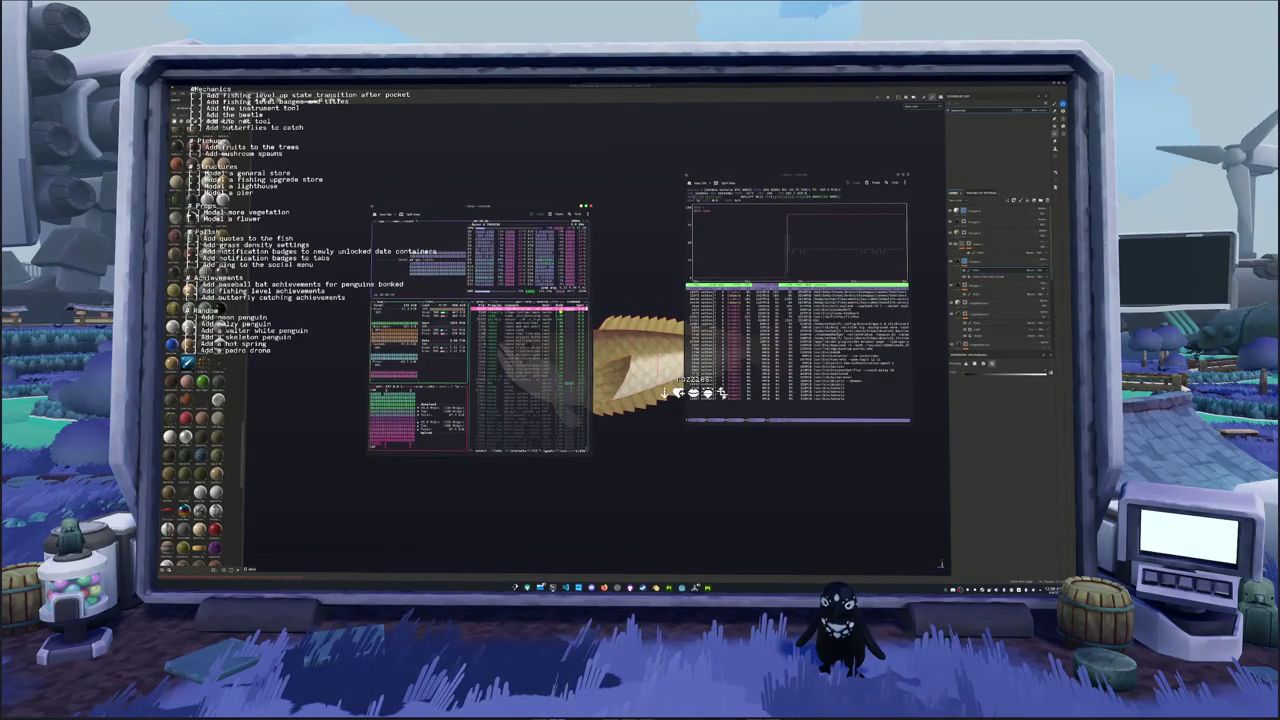
key(Down)
key(Down)
key(Down)
key(Down)
key(Down)
key(Down)
key(Down)
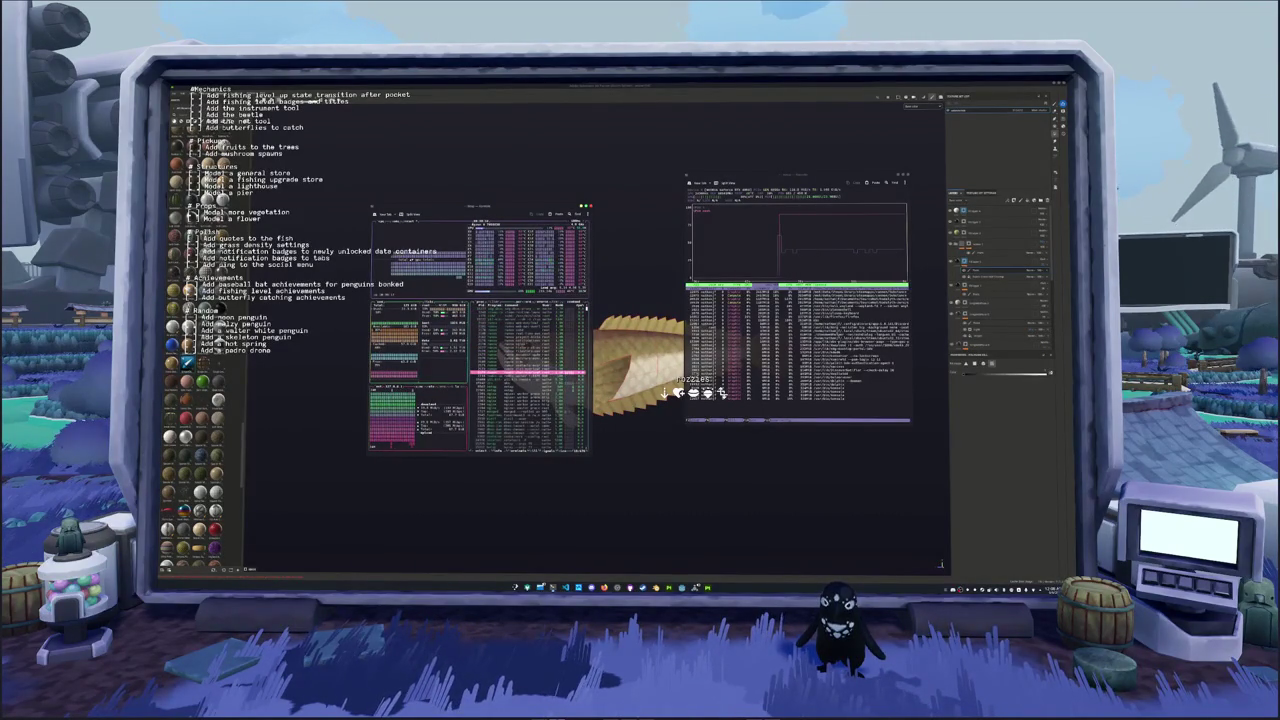
key(Down)
key(Down)
key(Down)
key(Down)
key(Down)
key(Down)
key(Down)
key(Down)
key(Down)
key(Down)
key(Down)
key(Down)
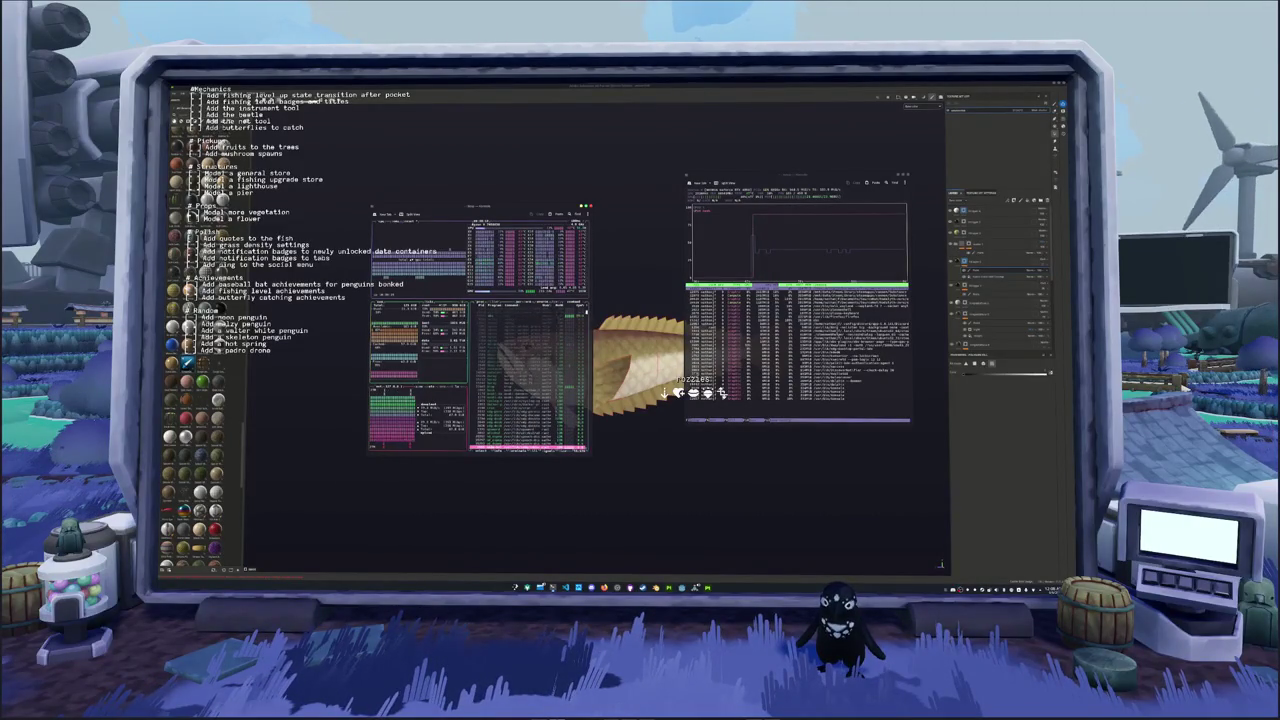
key(Up)
key(Up)
key(Up)
key(Up)
key(Up)
key(Up)
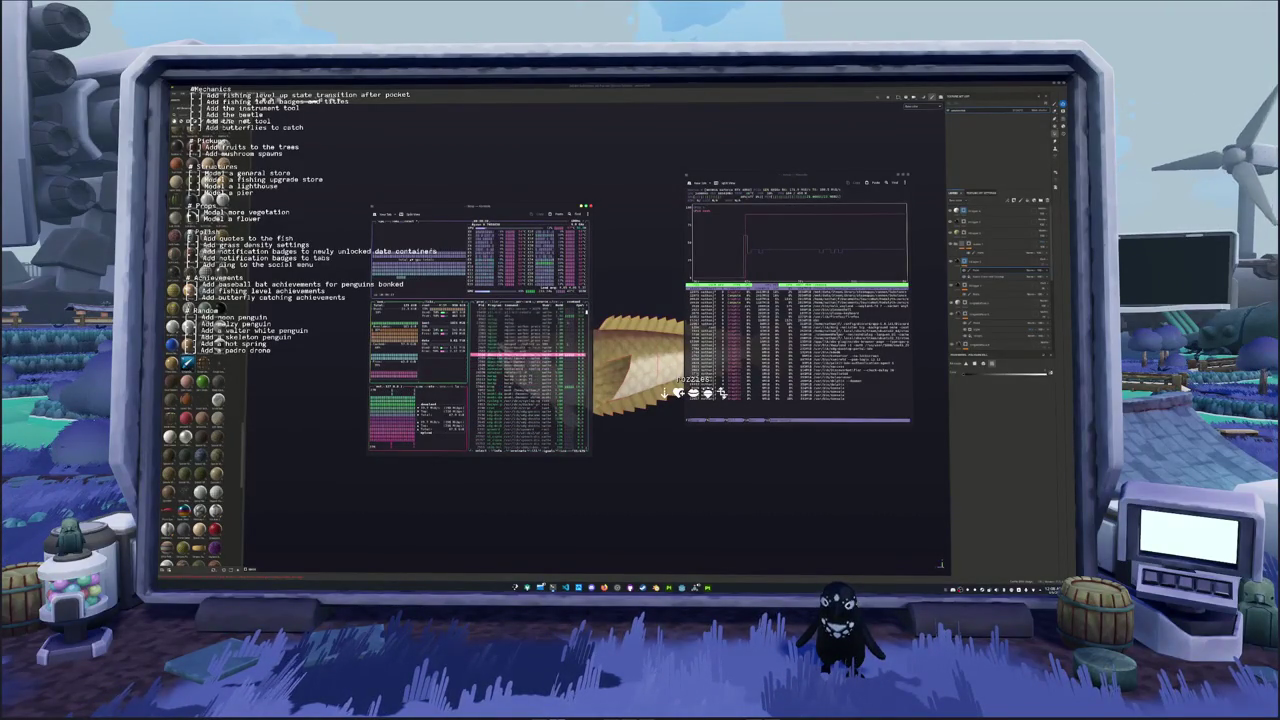
key(Down)
key(Down)
key(Down)
key(Down)
key(Down)
key(Down)
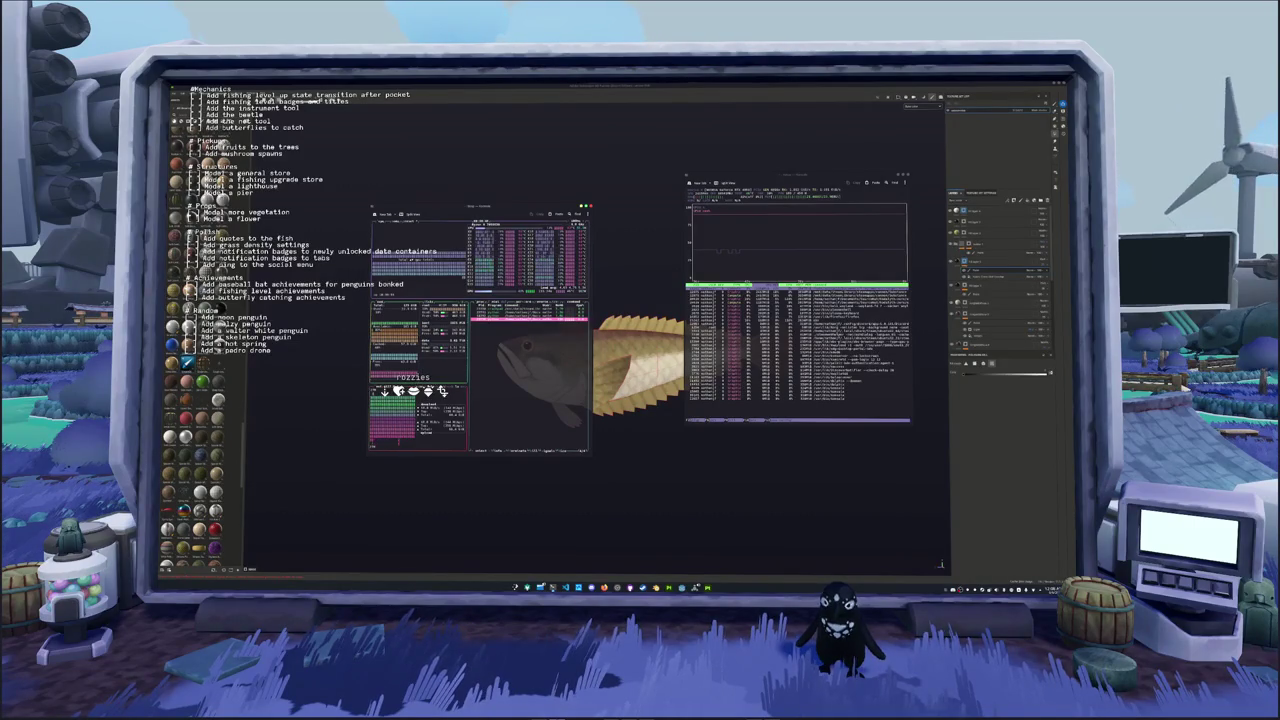
key(k)
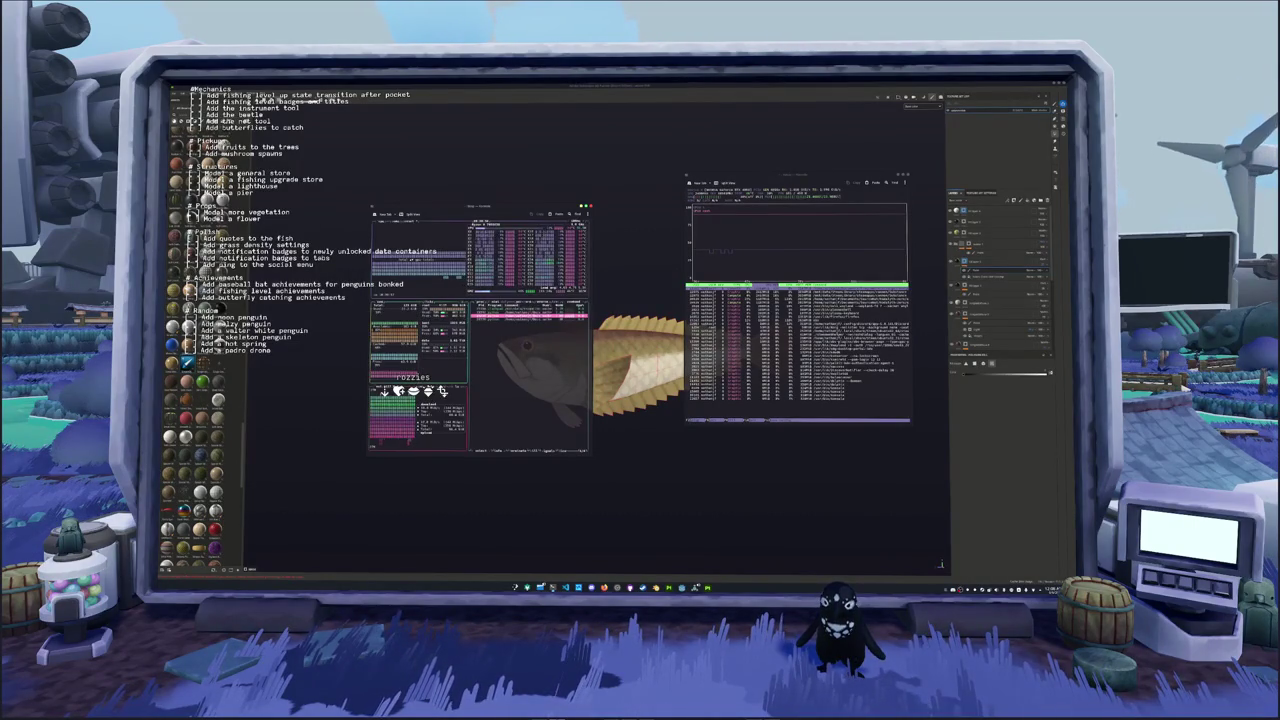
key(Return)
key(k)
key(Return)
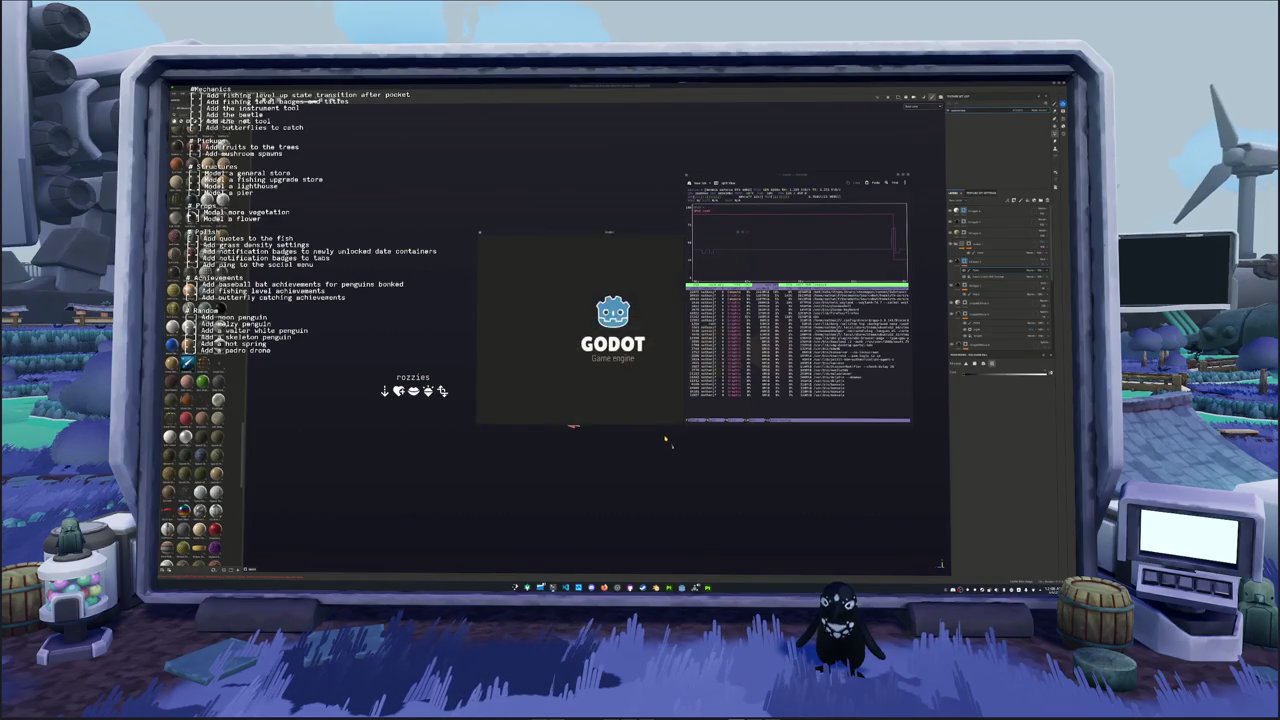
Open the game project from the Project Manager and quit htop with q
double_click(545, 275)
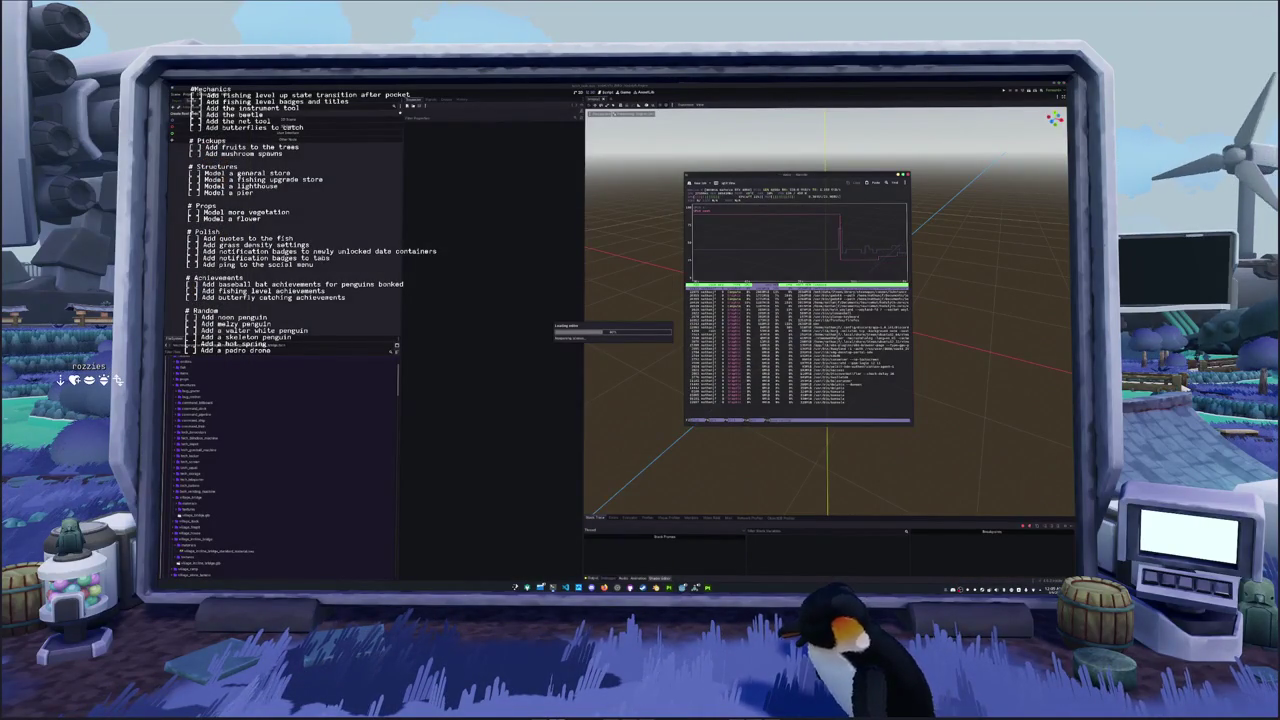
key(q)
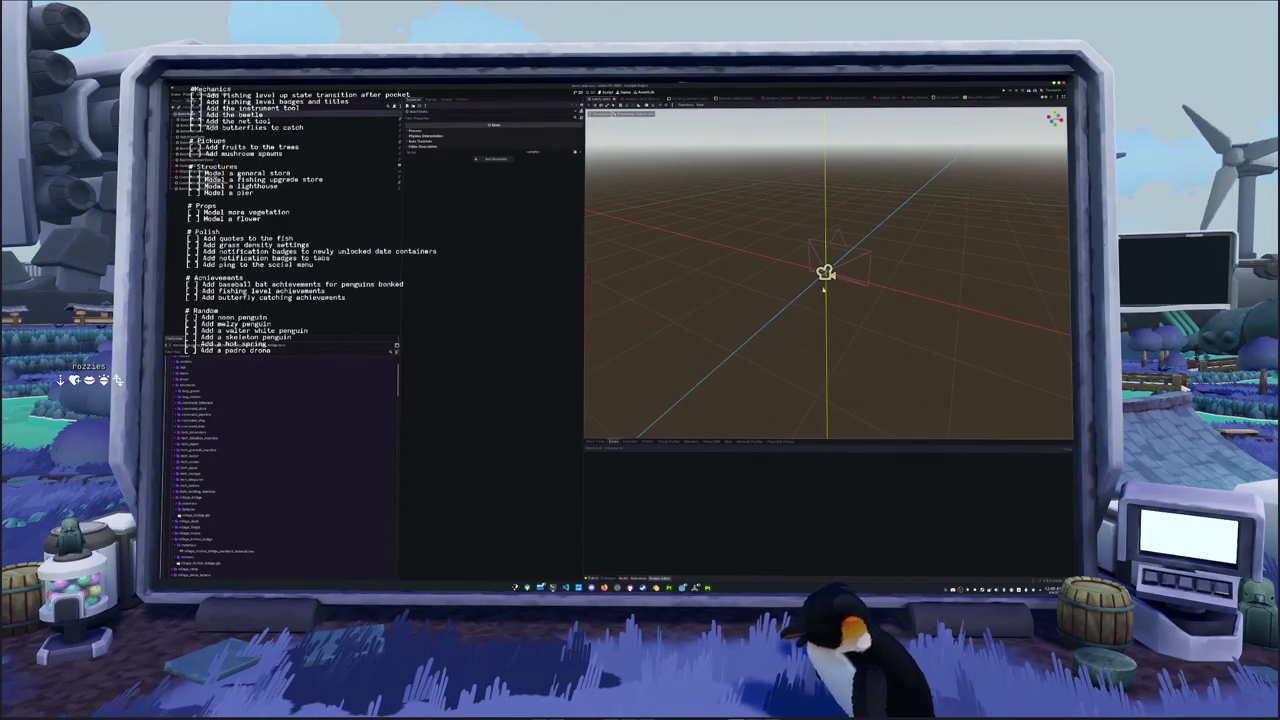
scroll(822, 290, up, 1)
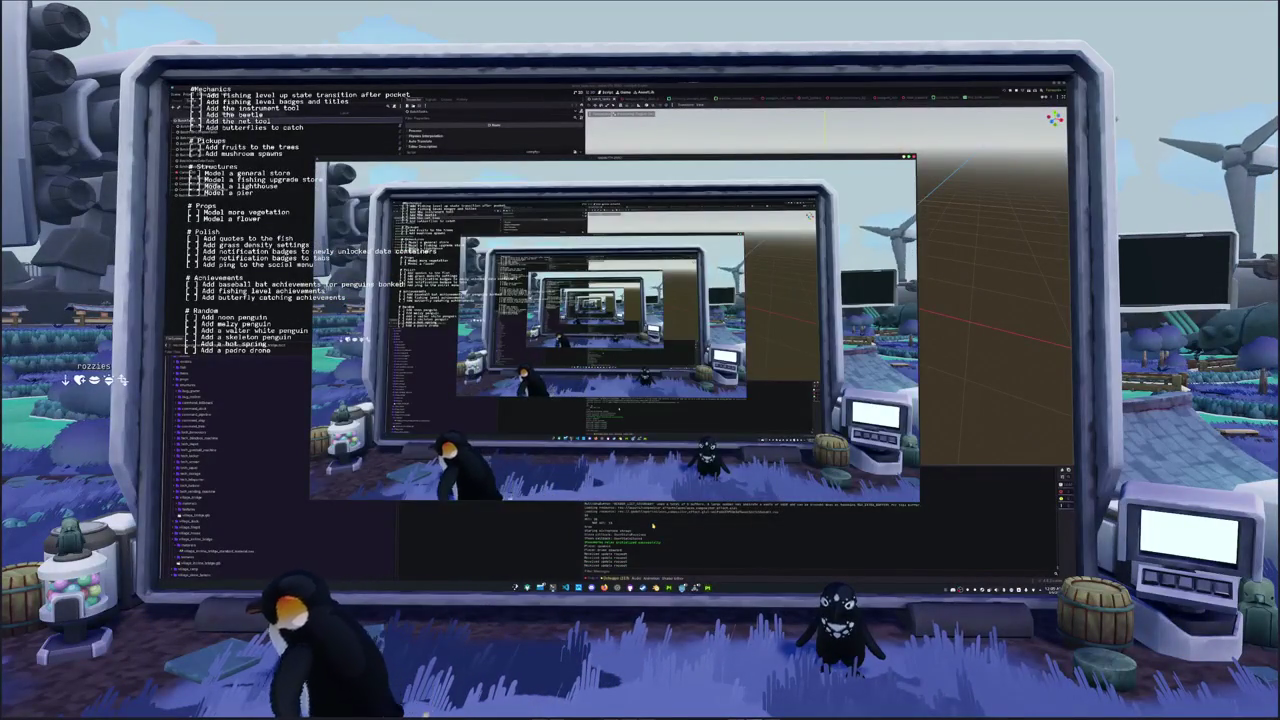
Restart the game, walk the penguin toward the fountain and house, and check chat and inventory
key(F8)
key(F5)
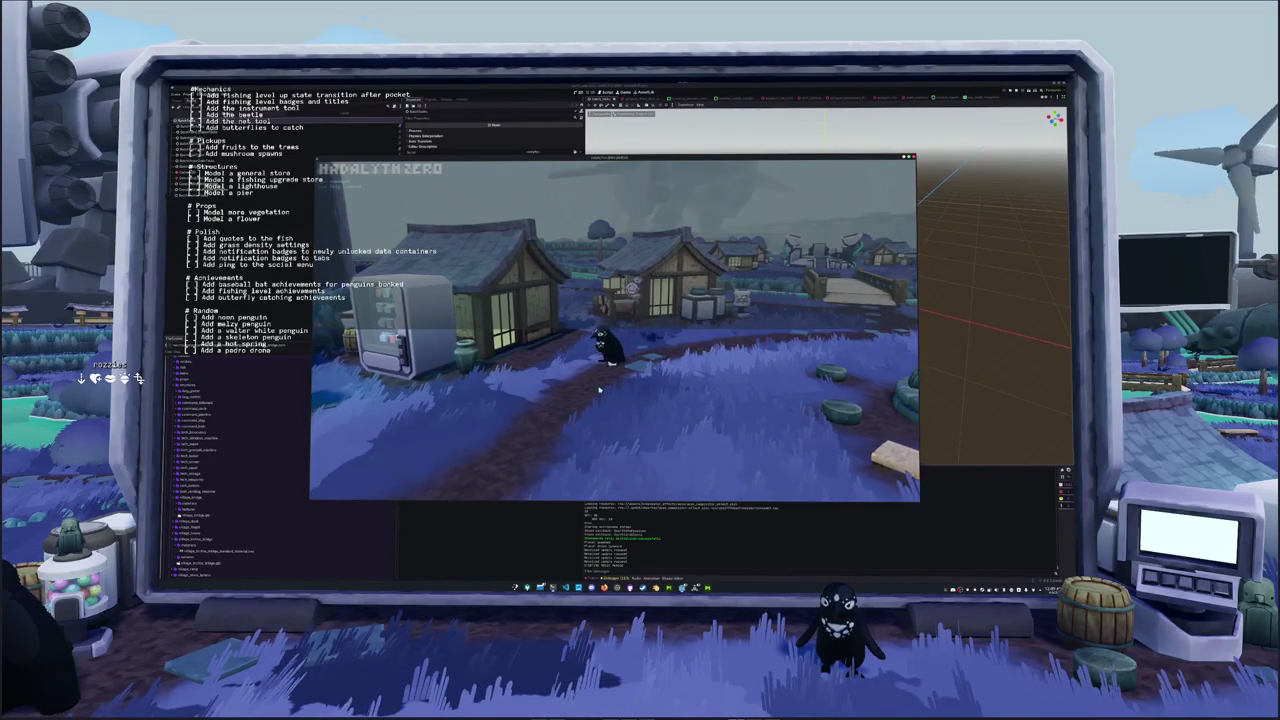
key(d)
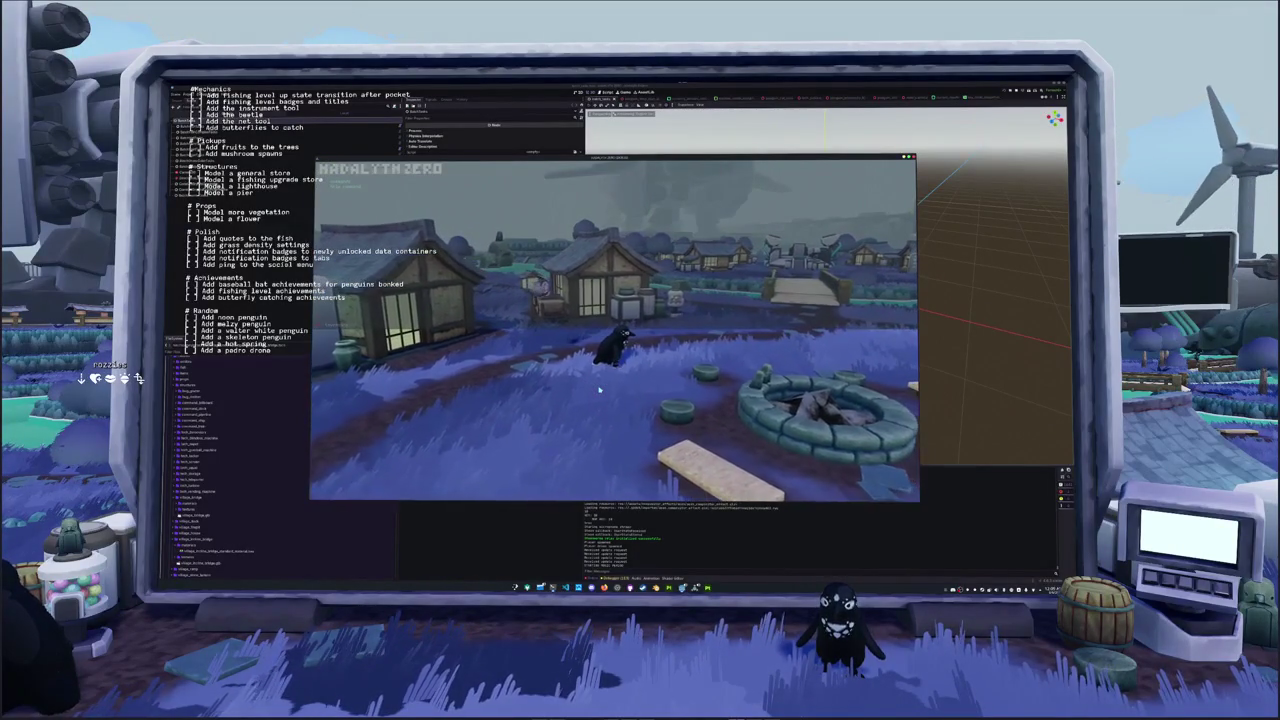
key(d)
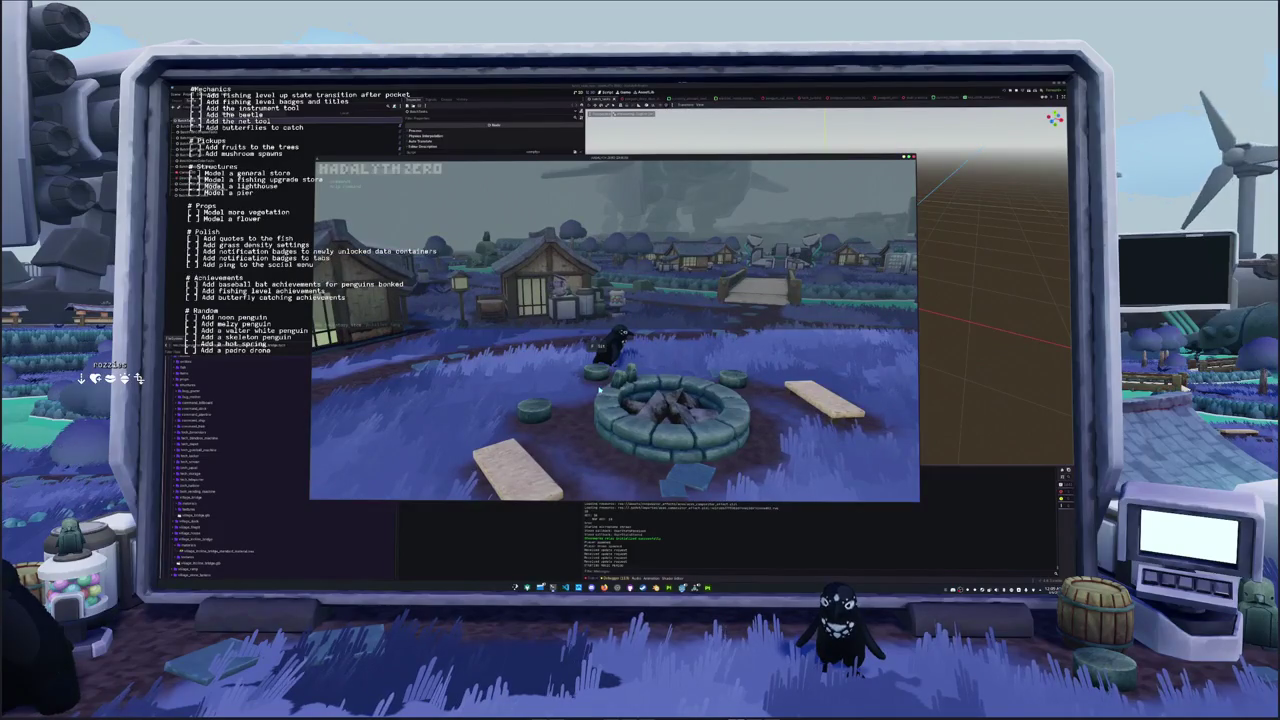
key(w)
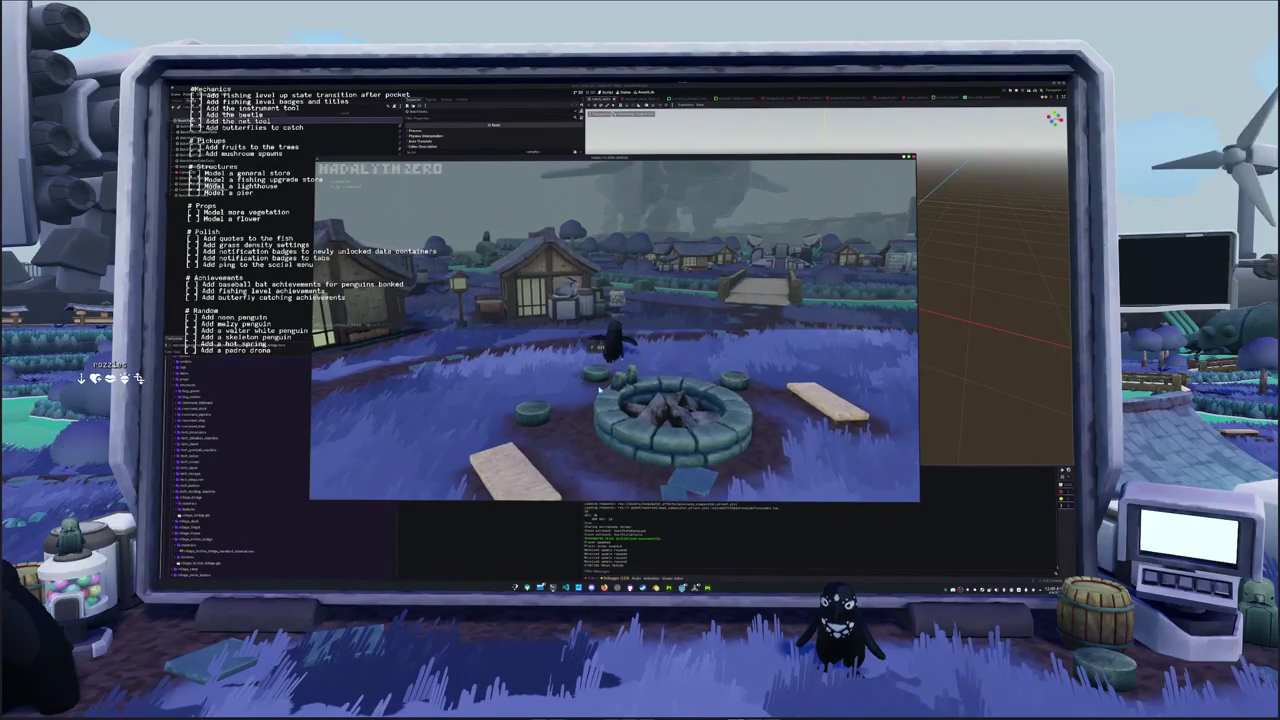
key(Return)
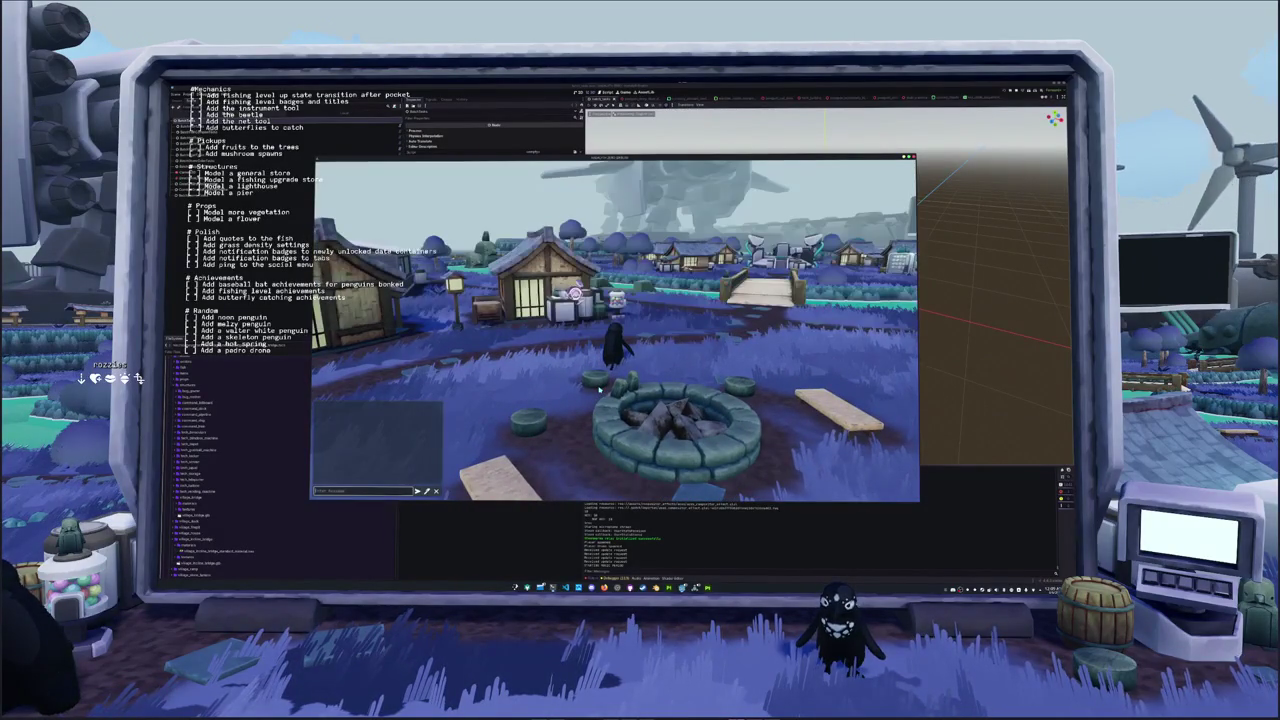
key(i)
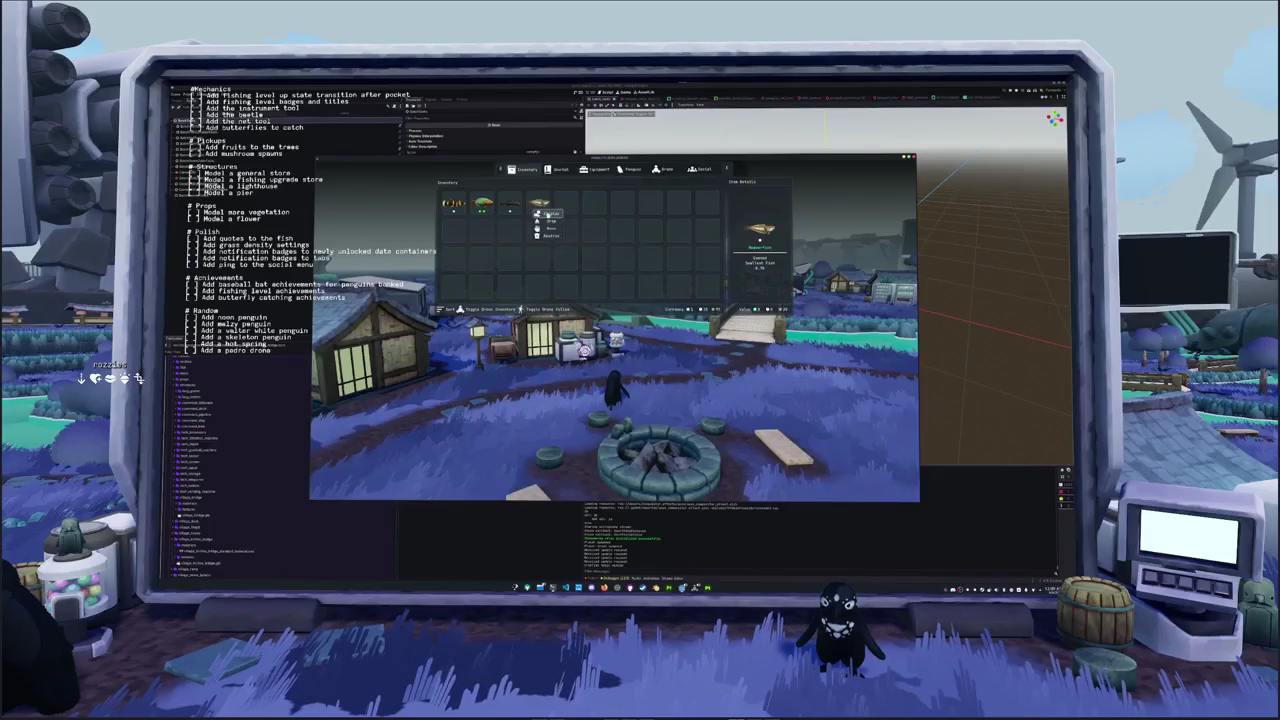
key(i)
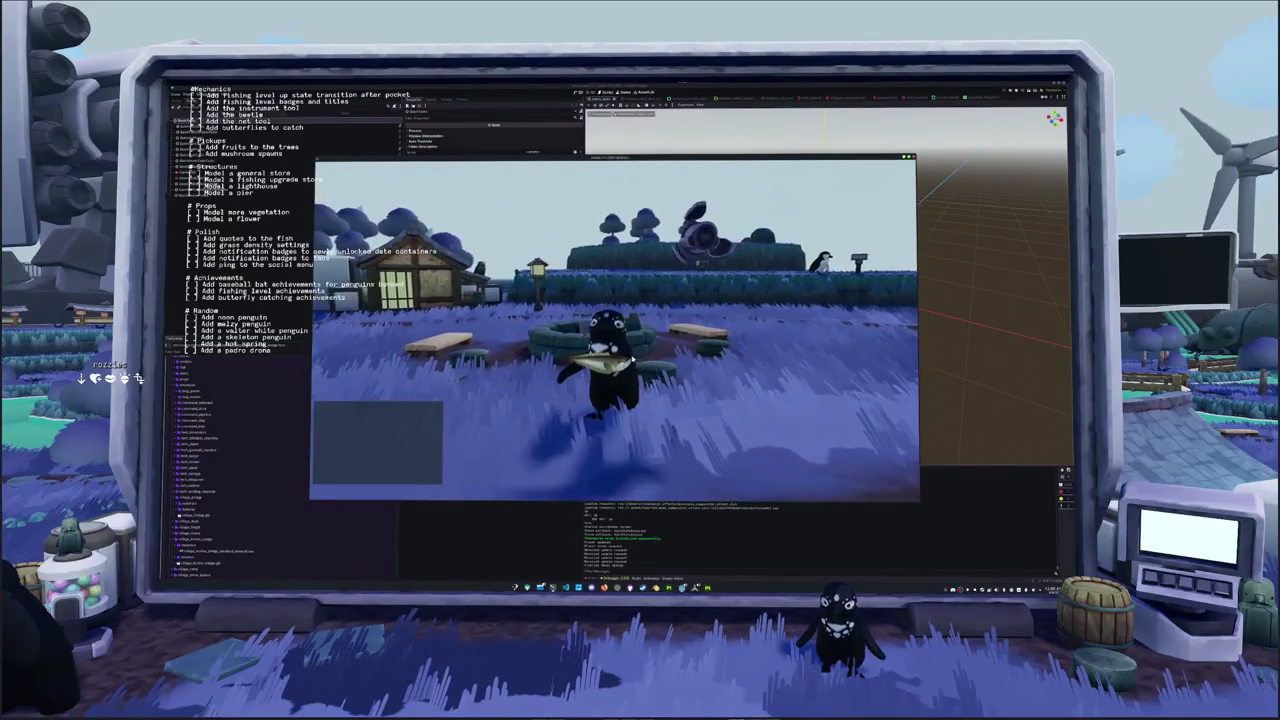
Capture a screenshot of the penguin holding the fish with the snipping tool
key(super+shift+s)
drag(548, 328, 682, 400)
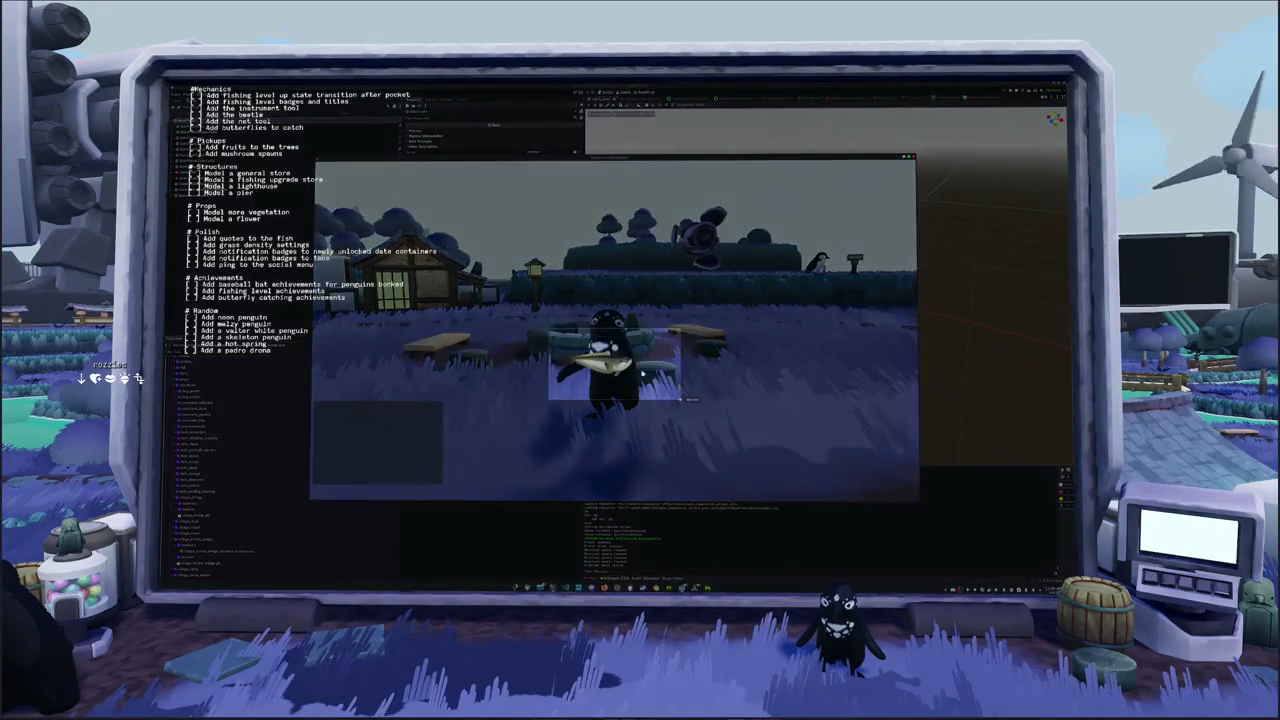
double_click(642, 374)
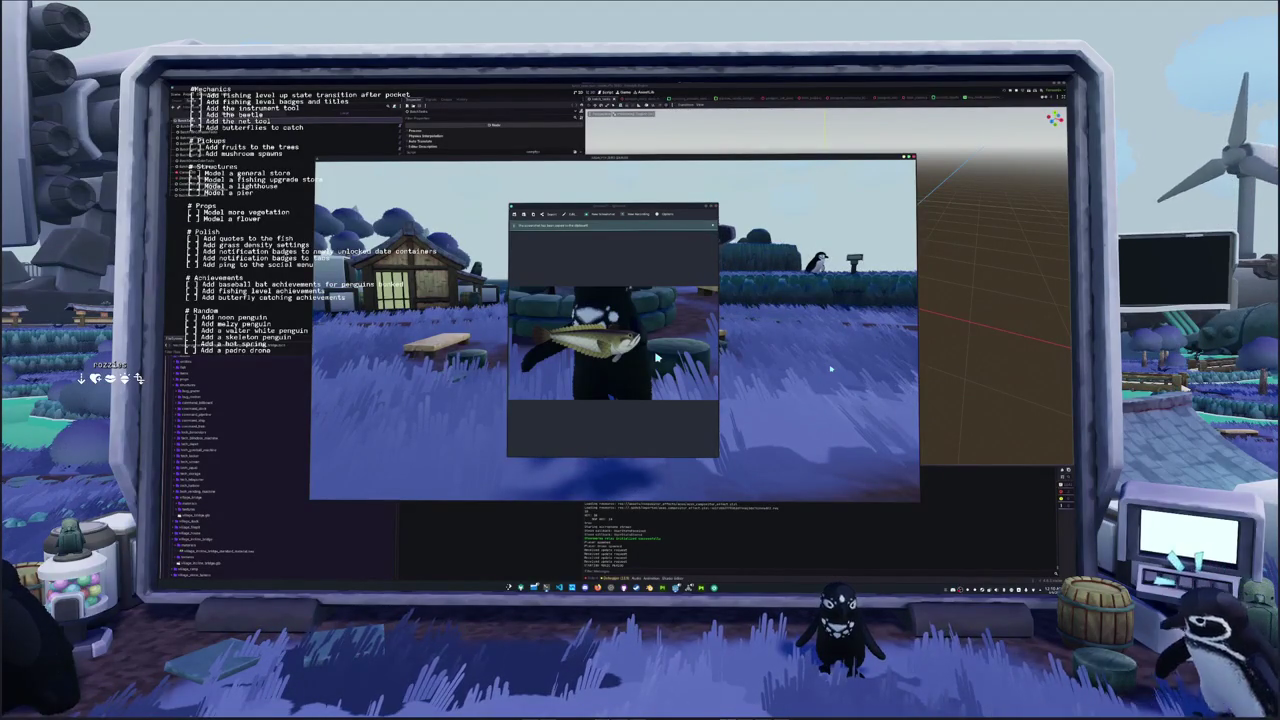
key(Escape)
Open and close the inventory and fish journal, return to title, and quit the game
key(Tab)
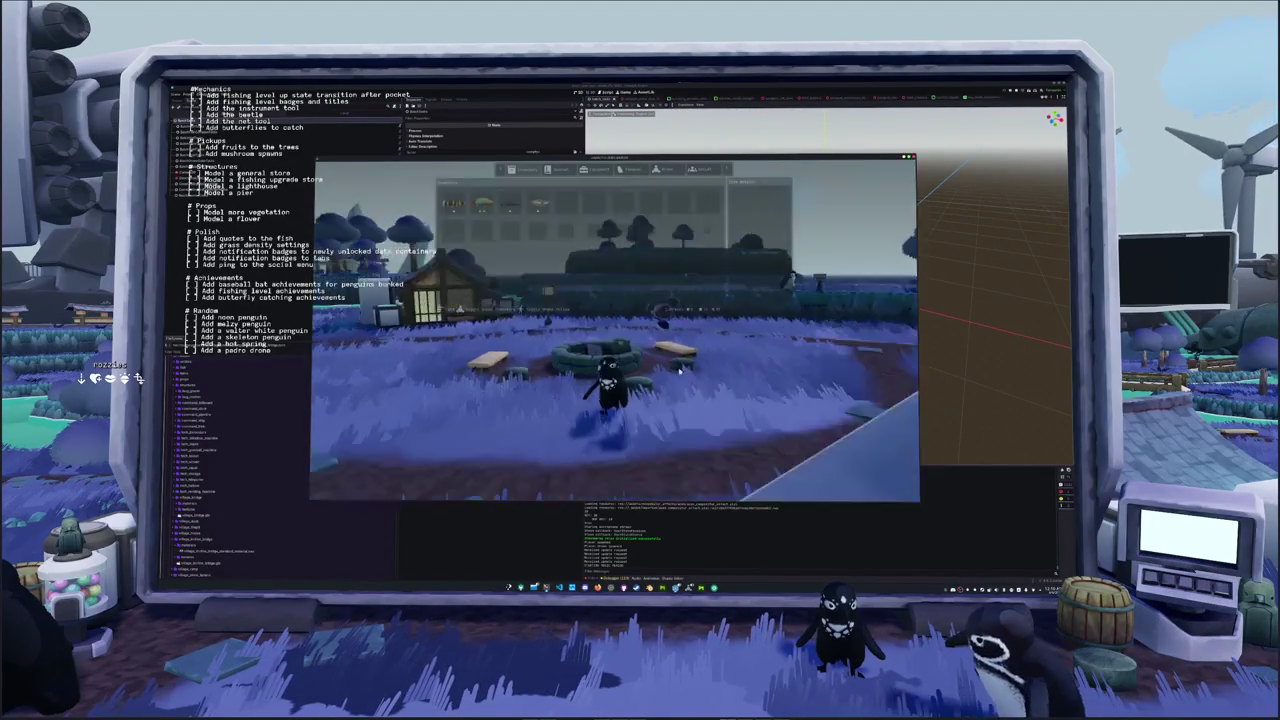
key(Tab)
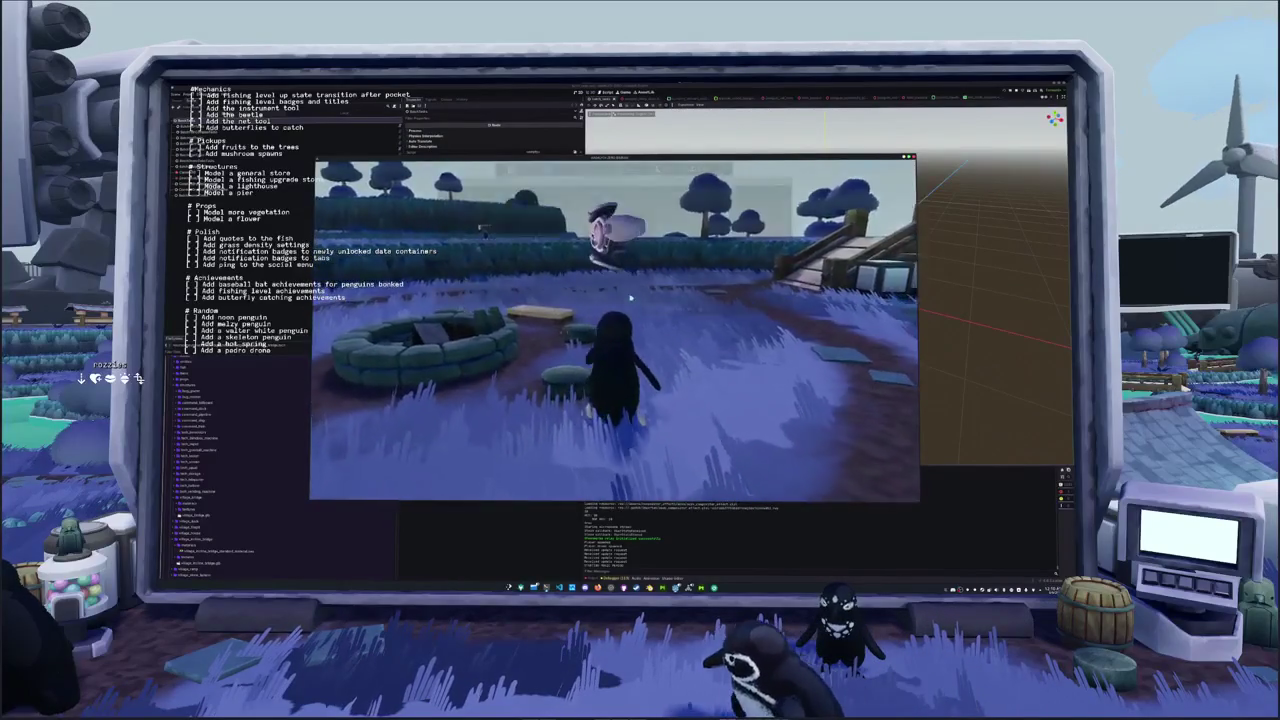
key(Tab)
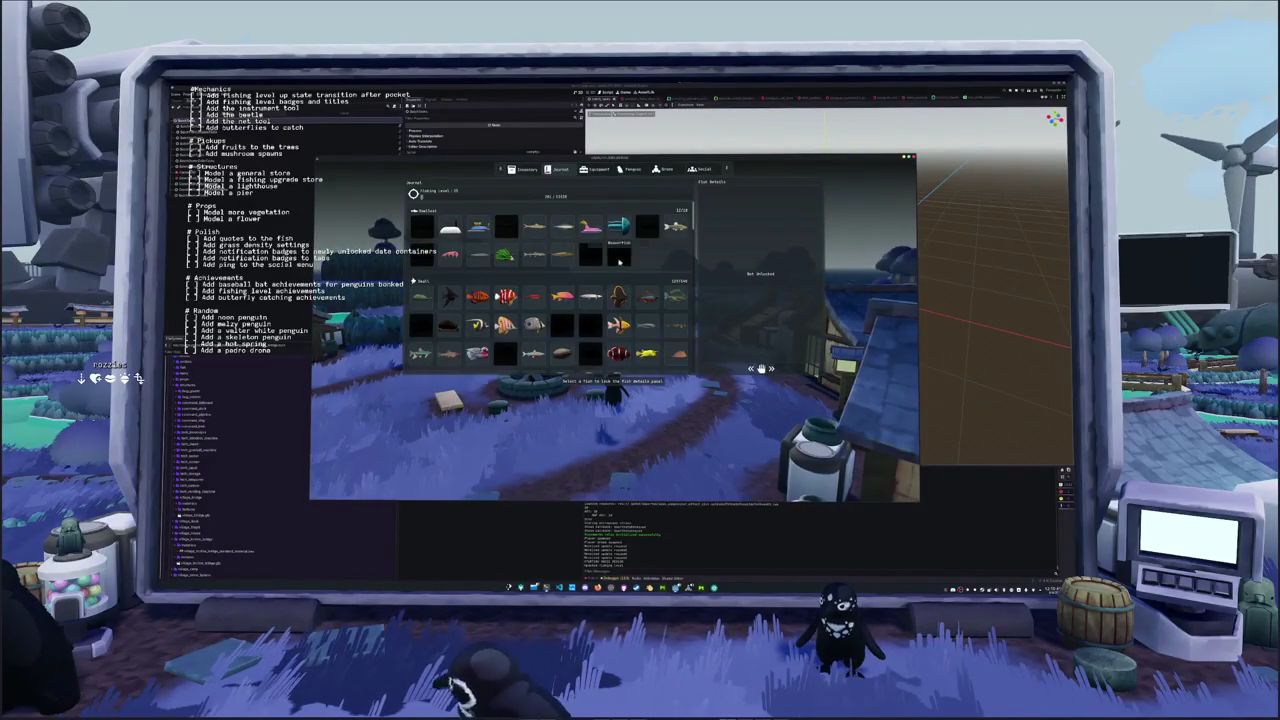
key(Tab)
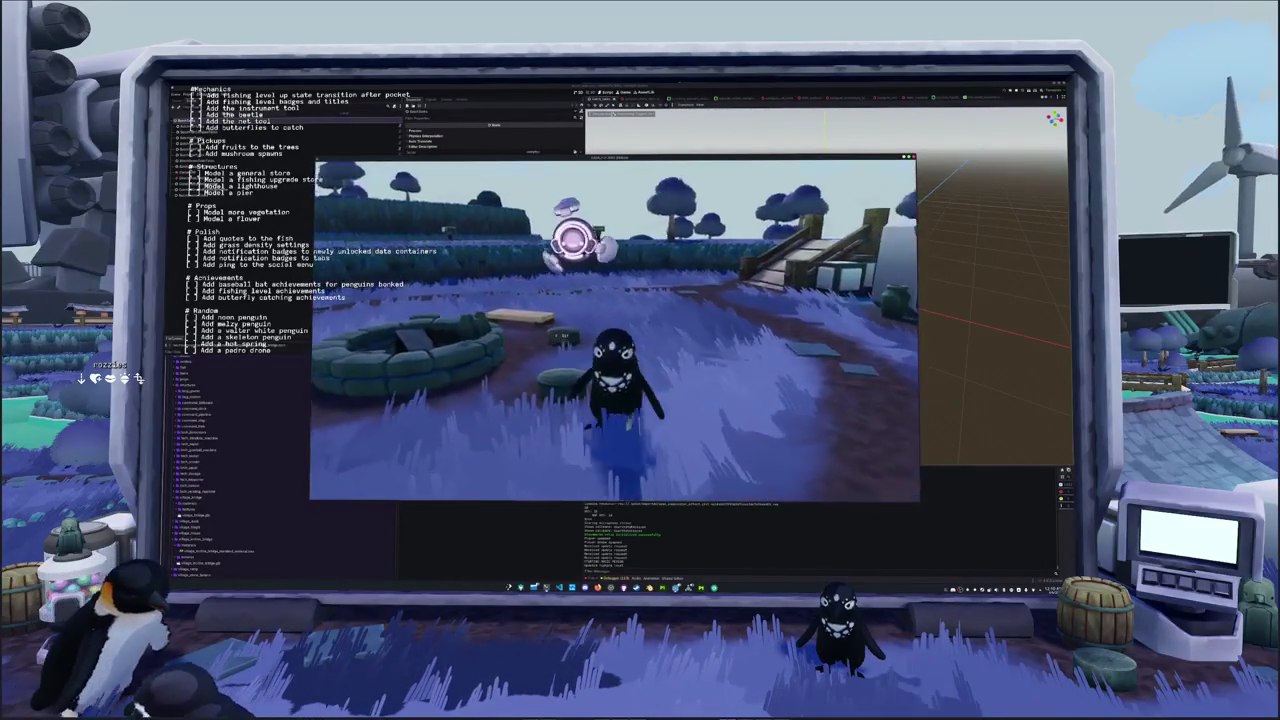
key(Escape)
click(615, 331)
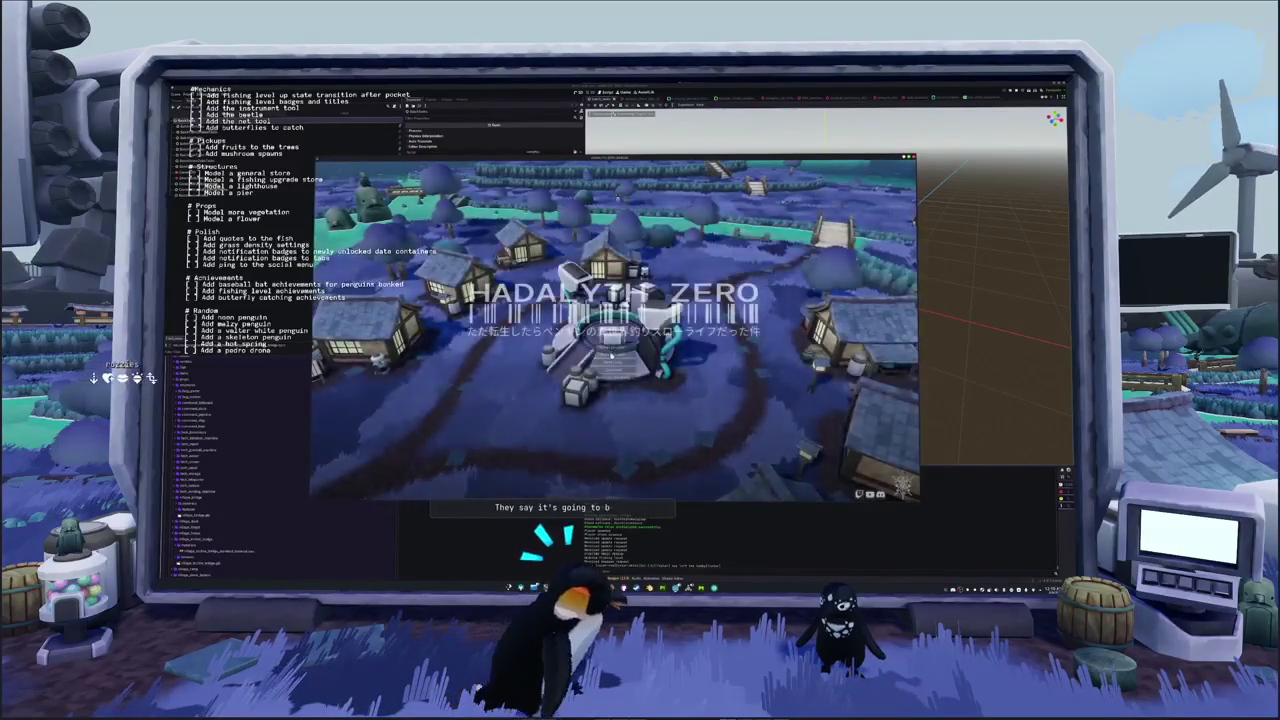
click(618, 354)
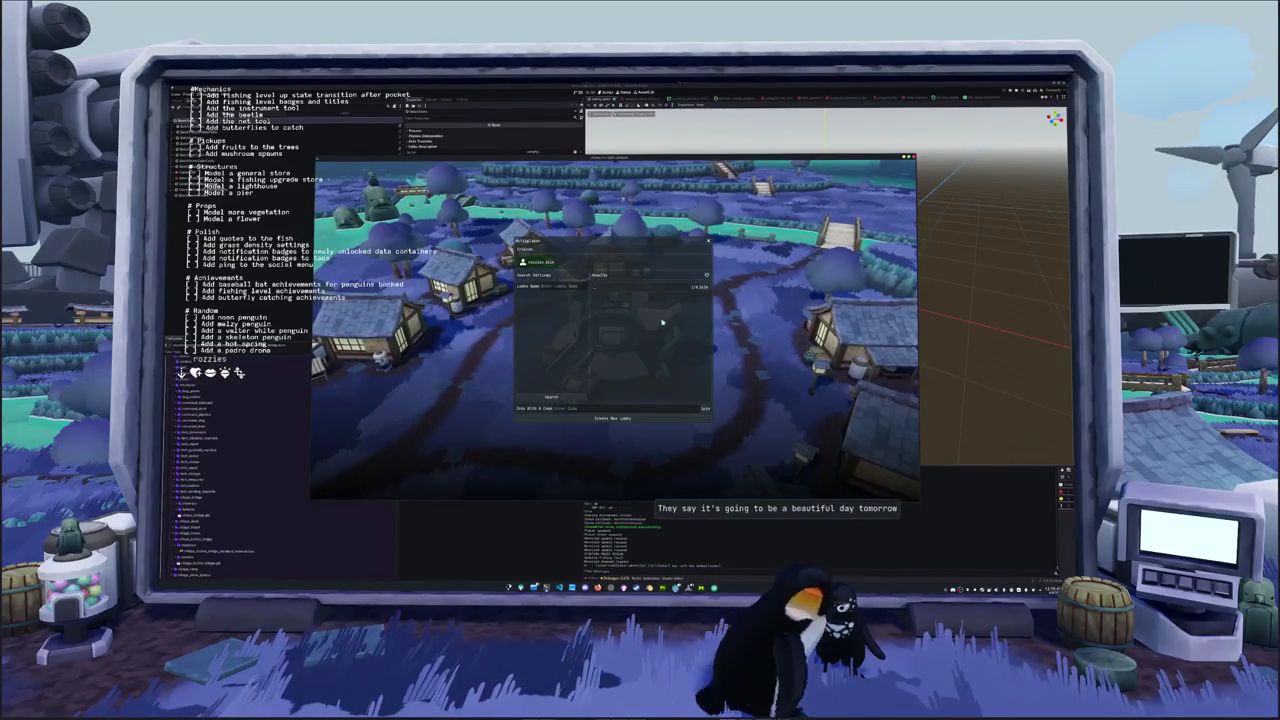
key(Escape)
click(617, 381)
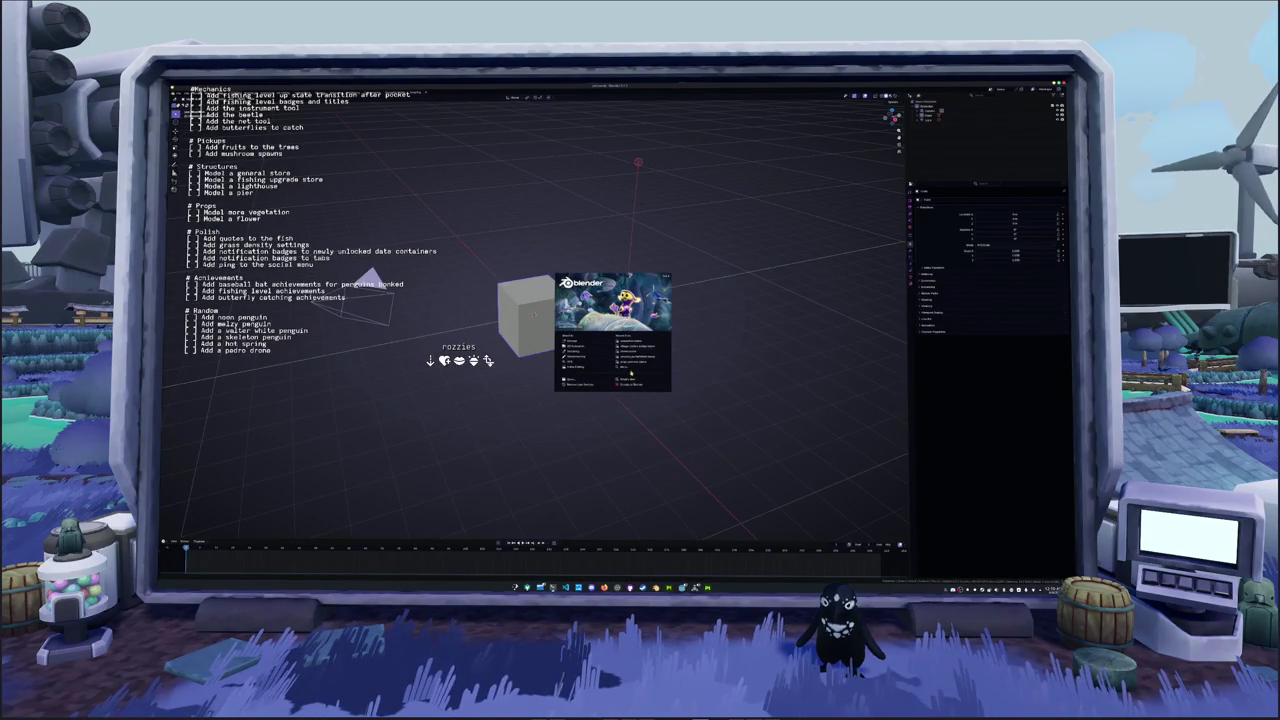
Dismiss Blender's splash screen and open the penguin .blend project
click(624, 368)
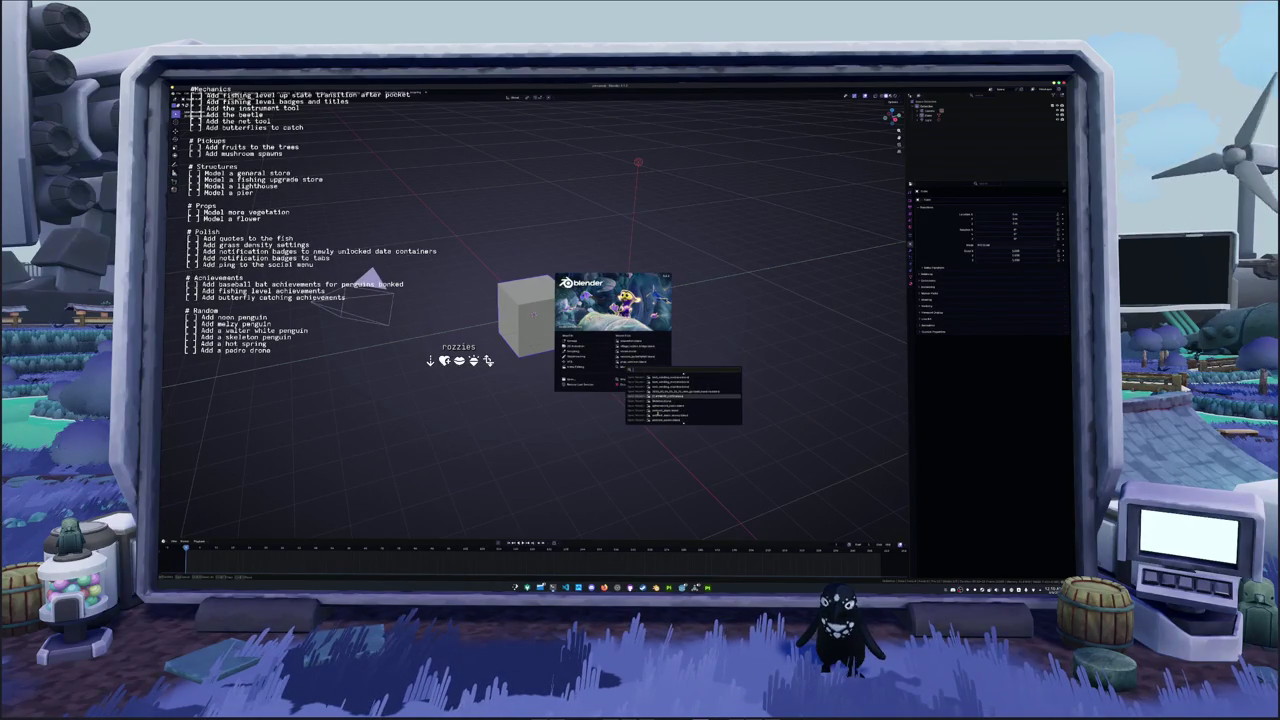
click(320, 217)
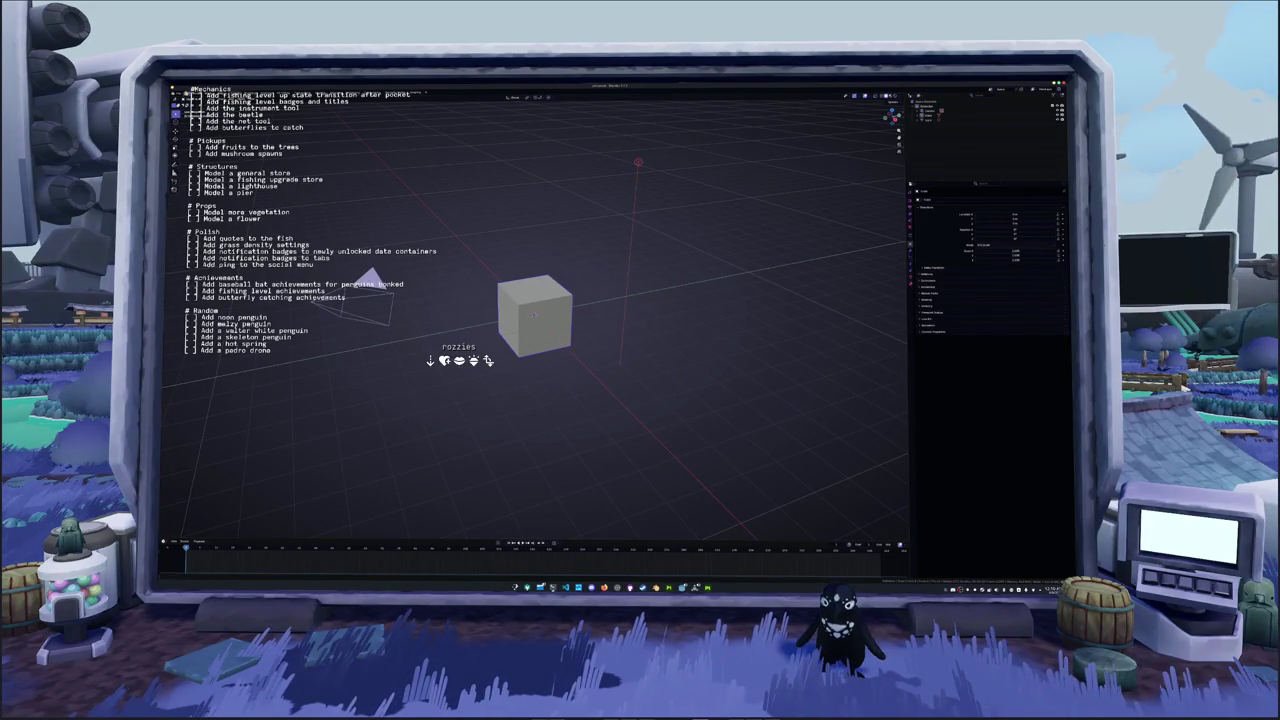
click(203, 115)
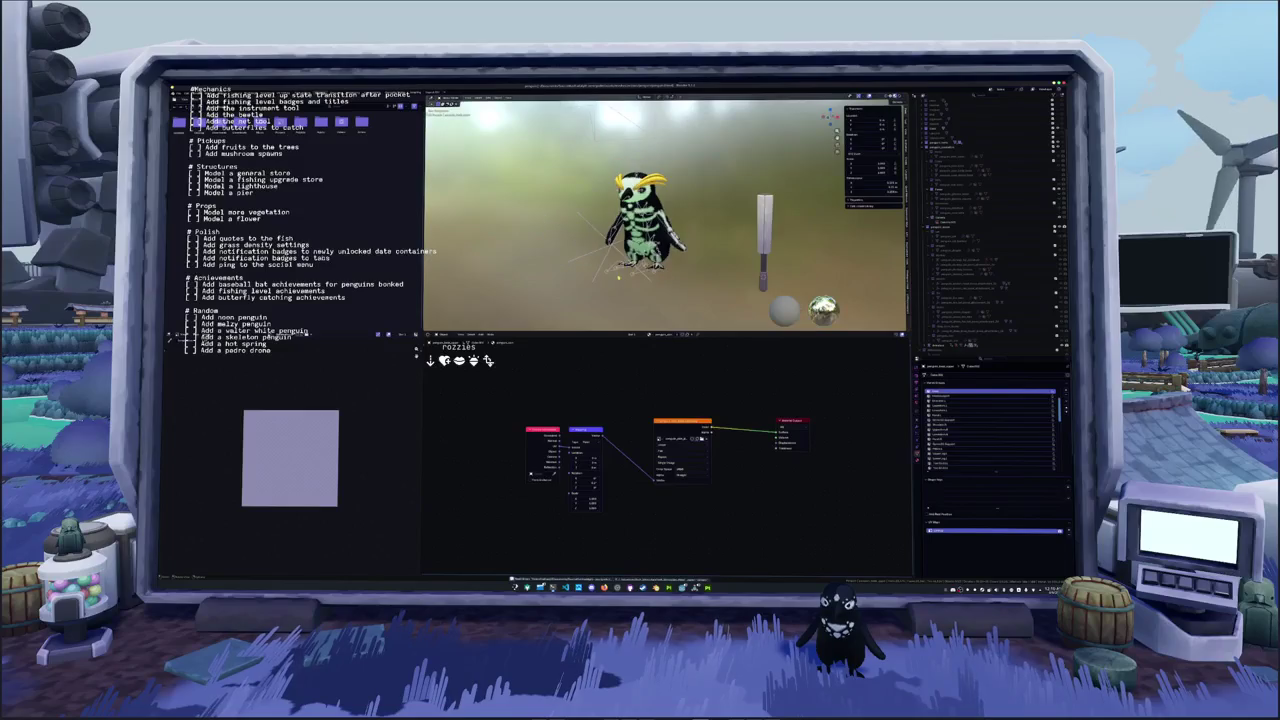
Replace the Image Texture's image with the black-and-white penguin texture PNG
click(995, 466)
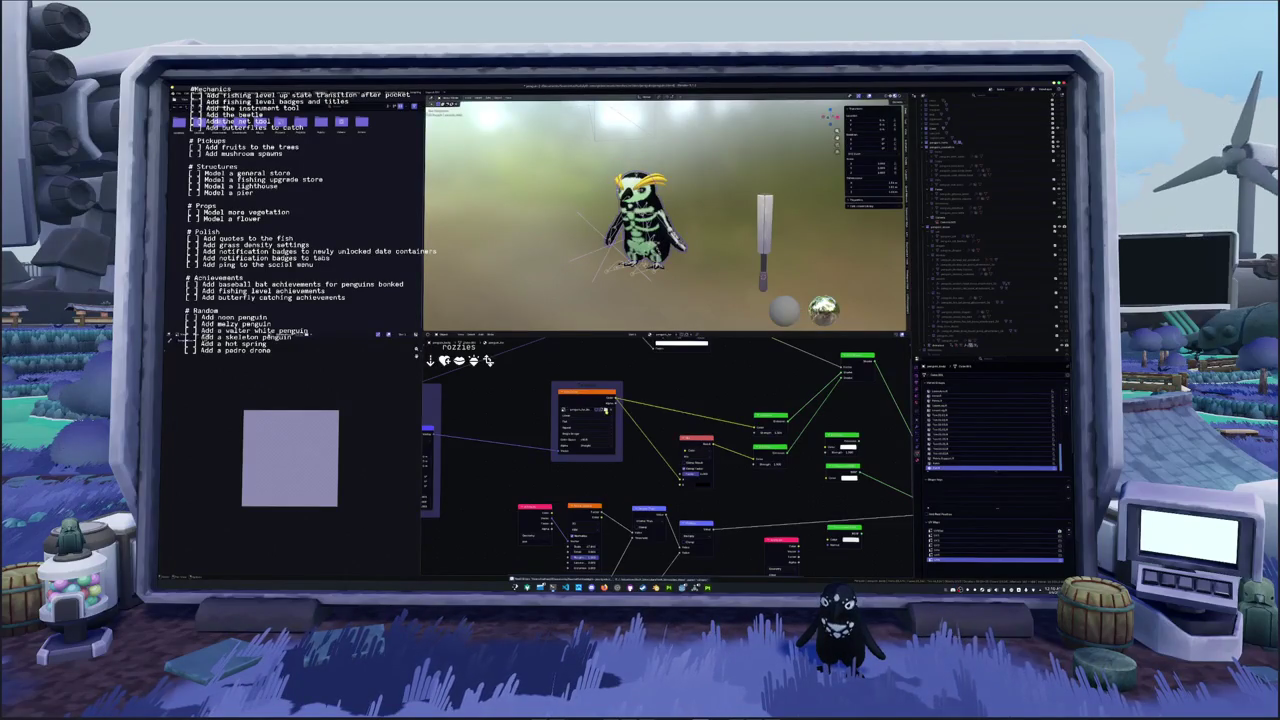
click(605, 410)
double_click(470, 124)
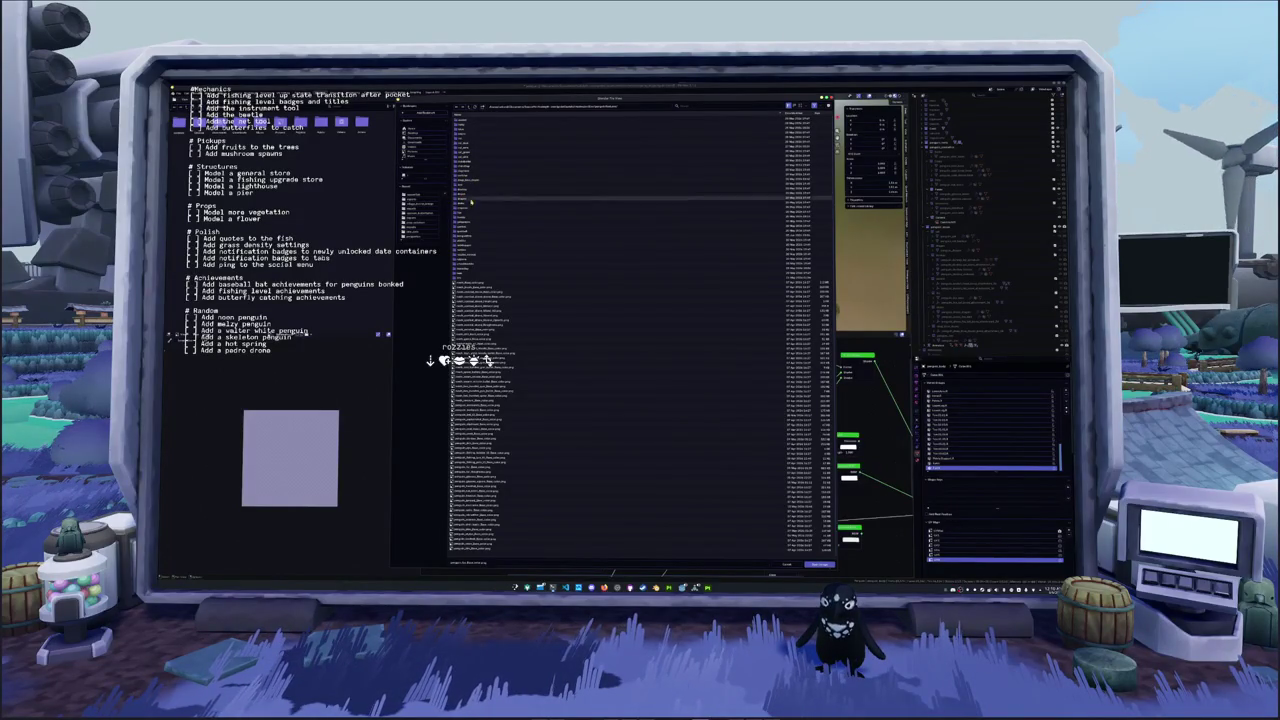
double_click(470, 245)
double_click(472, 124)
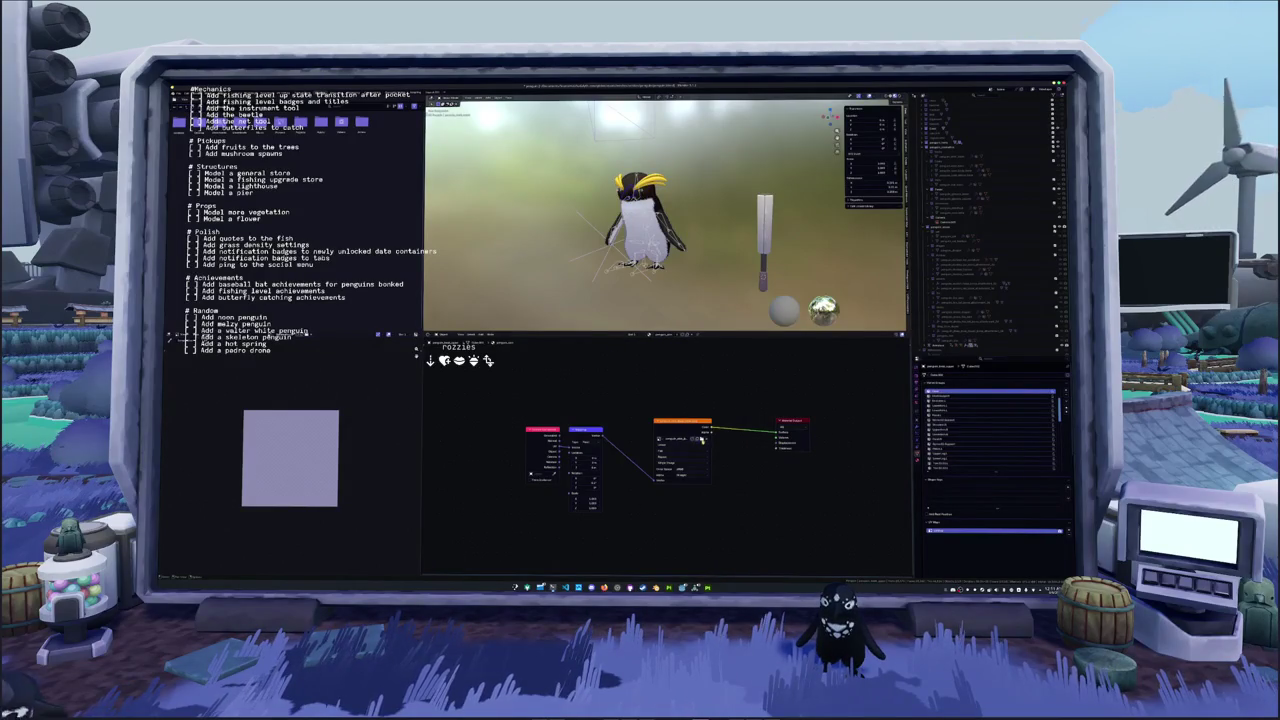
Load a fresh penguin texture image into the Image Texture node
click(699, 439)
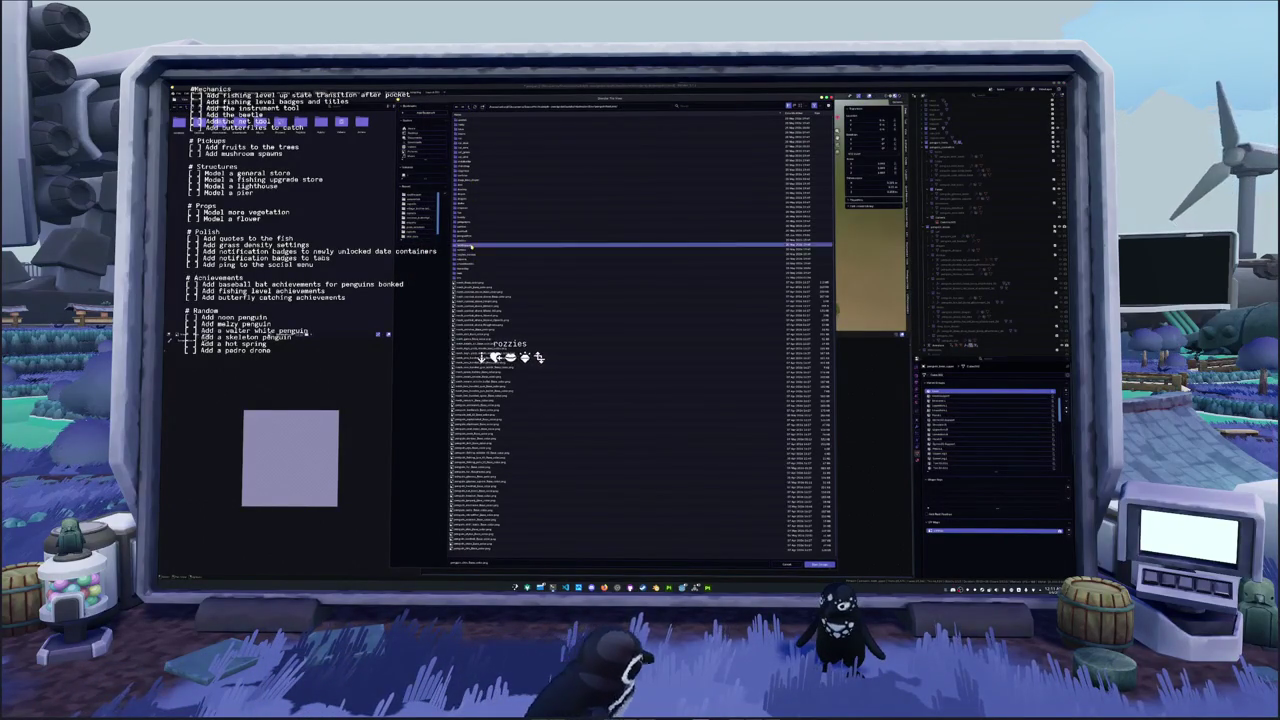
double_click(471, 245)
double_click(473, 129)
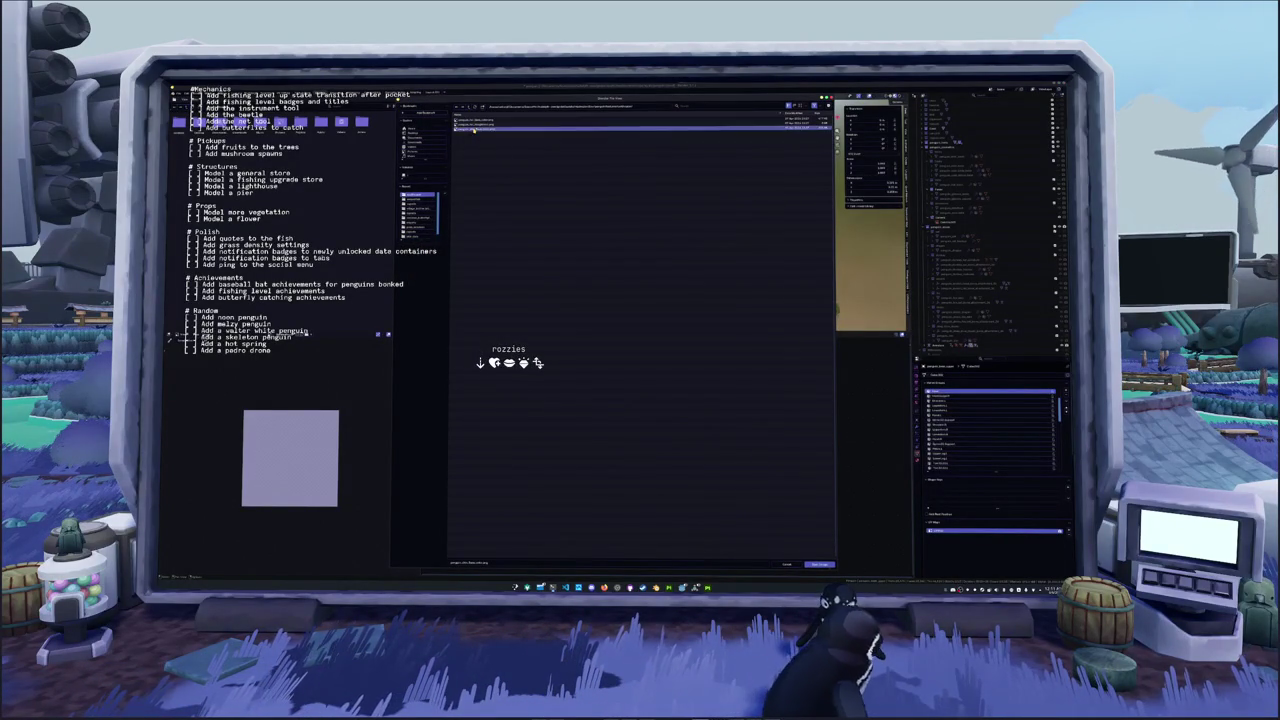
Select the white cap in the Outliner to show it and its material, then deselect it
middle_drag(729, 202, 840, 217)
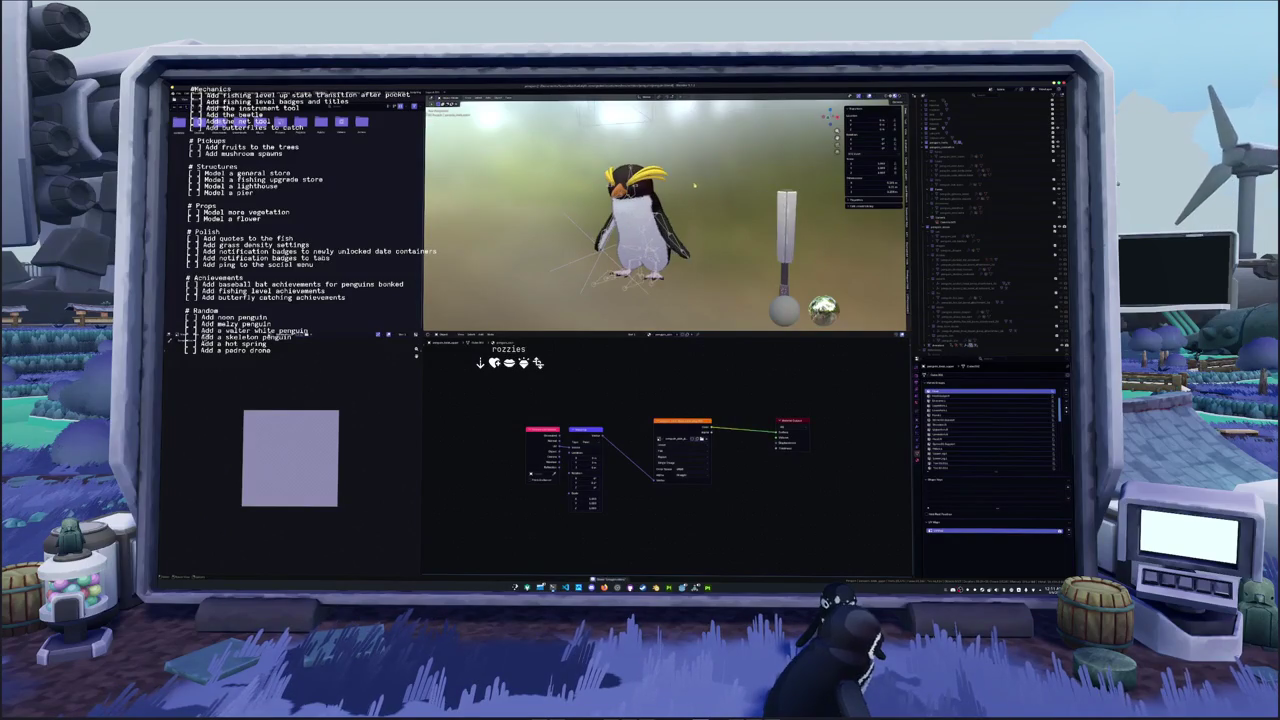
click(938, 183)
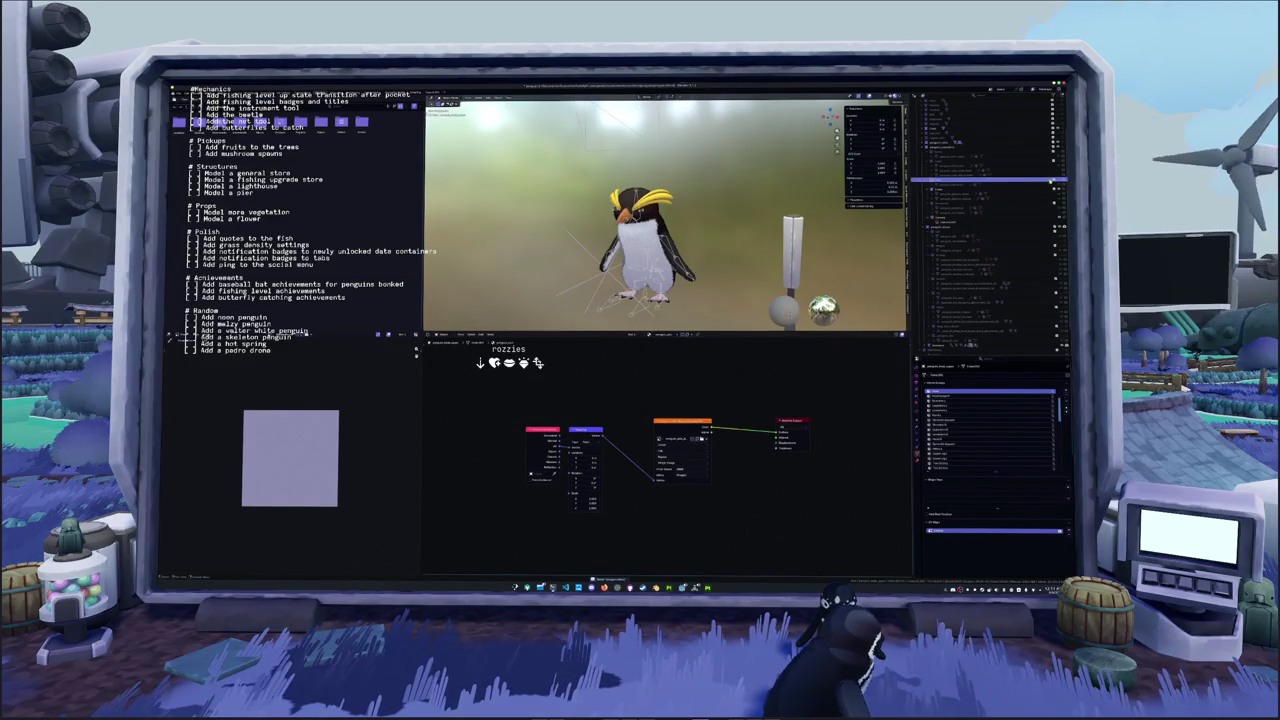
click(960, 186)
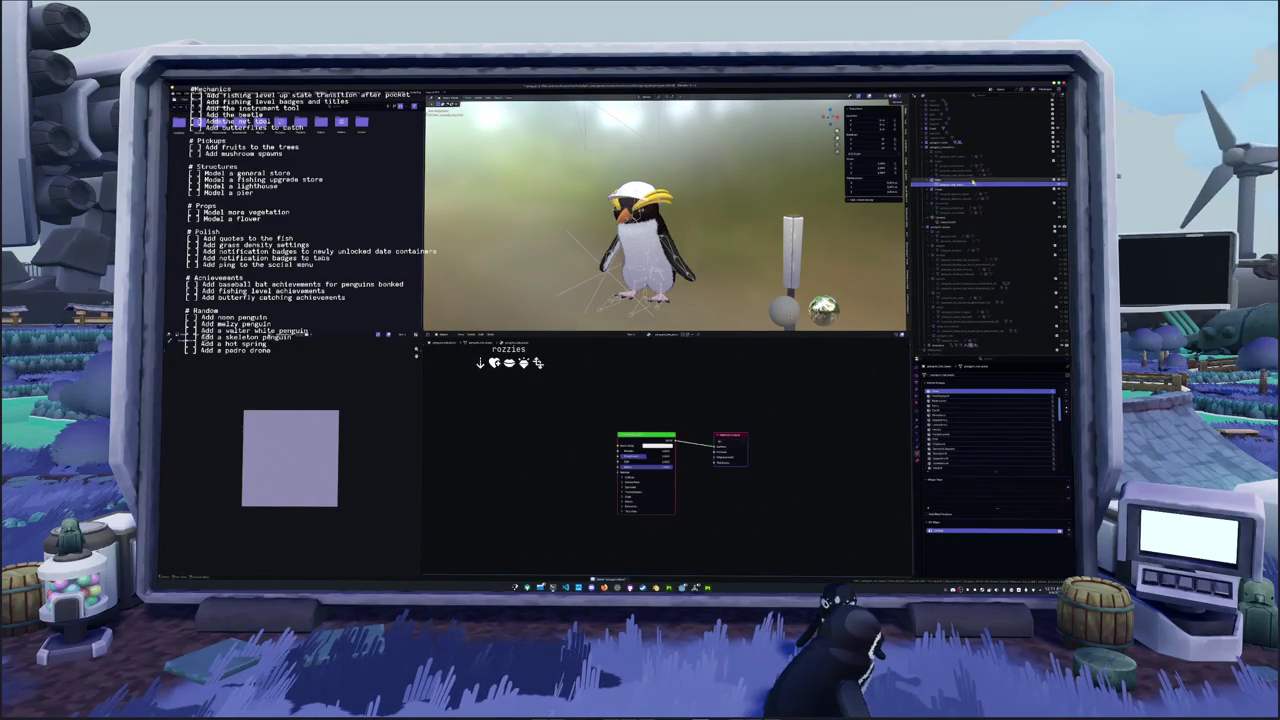
click(755, 208)
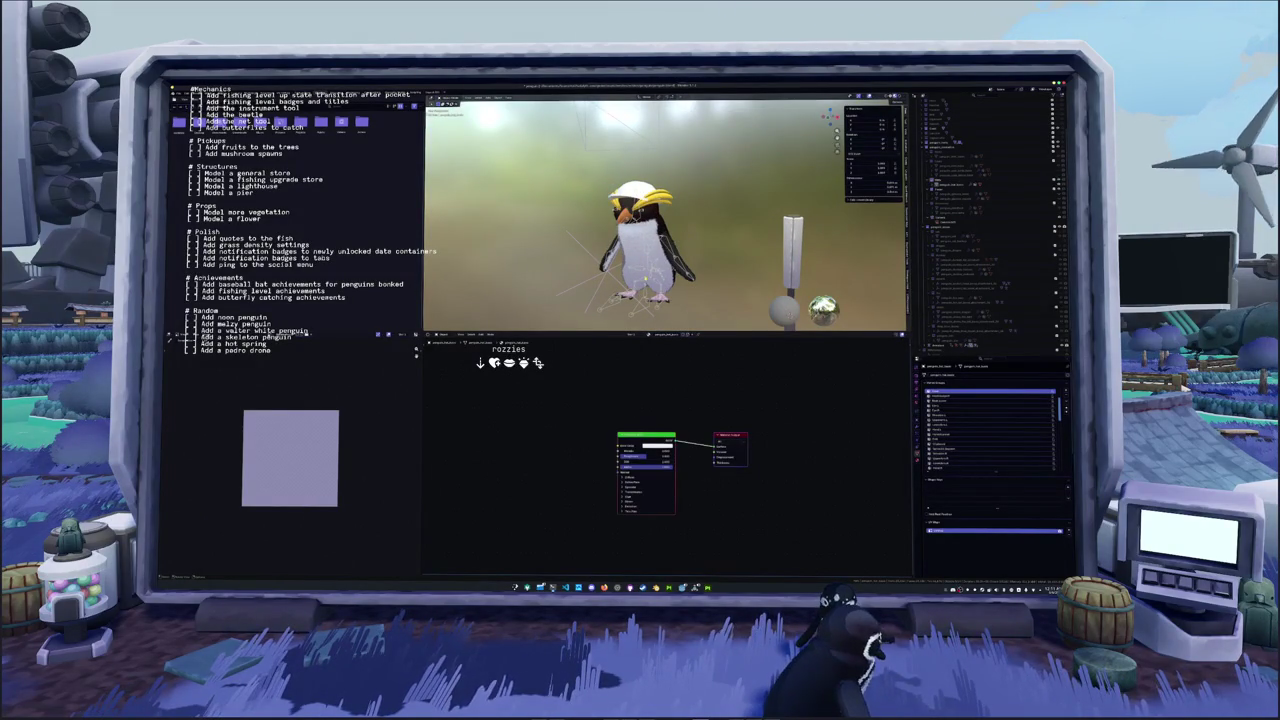
Select the penguin's armature and toggle between Rest Position and Pose Position
click(636, 313)
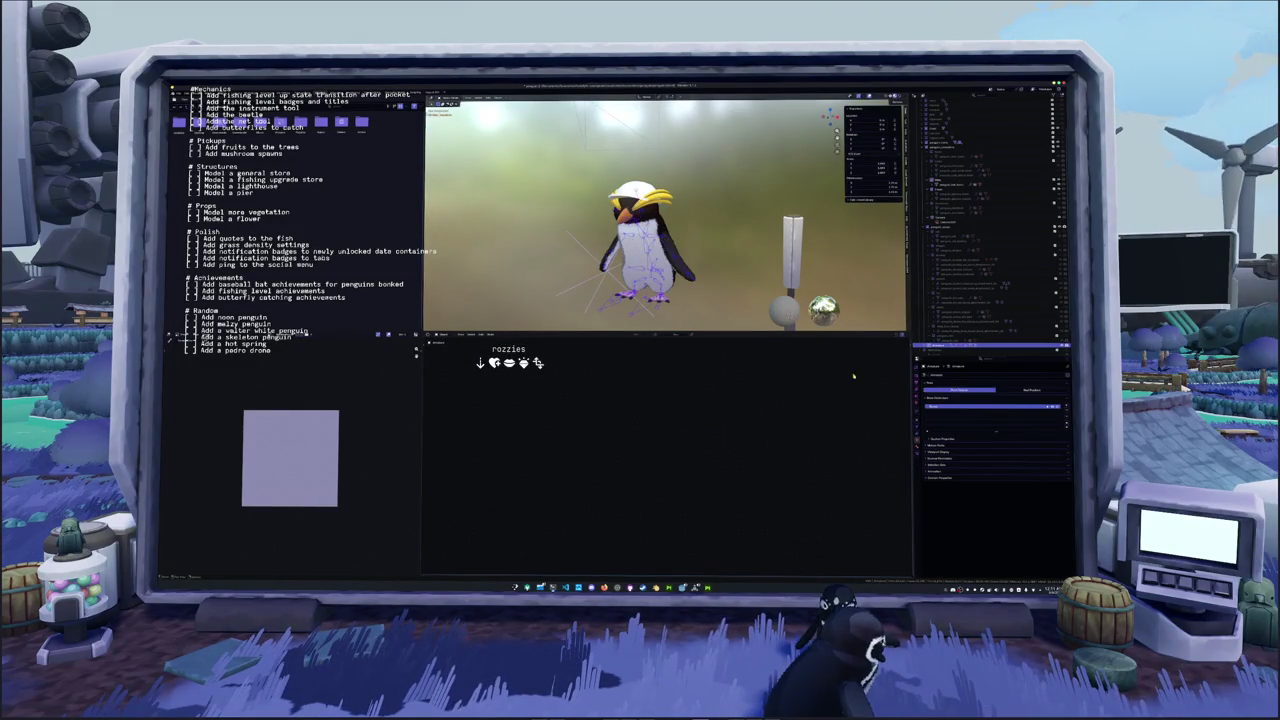
click(1013, 390)
click(960, 390)
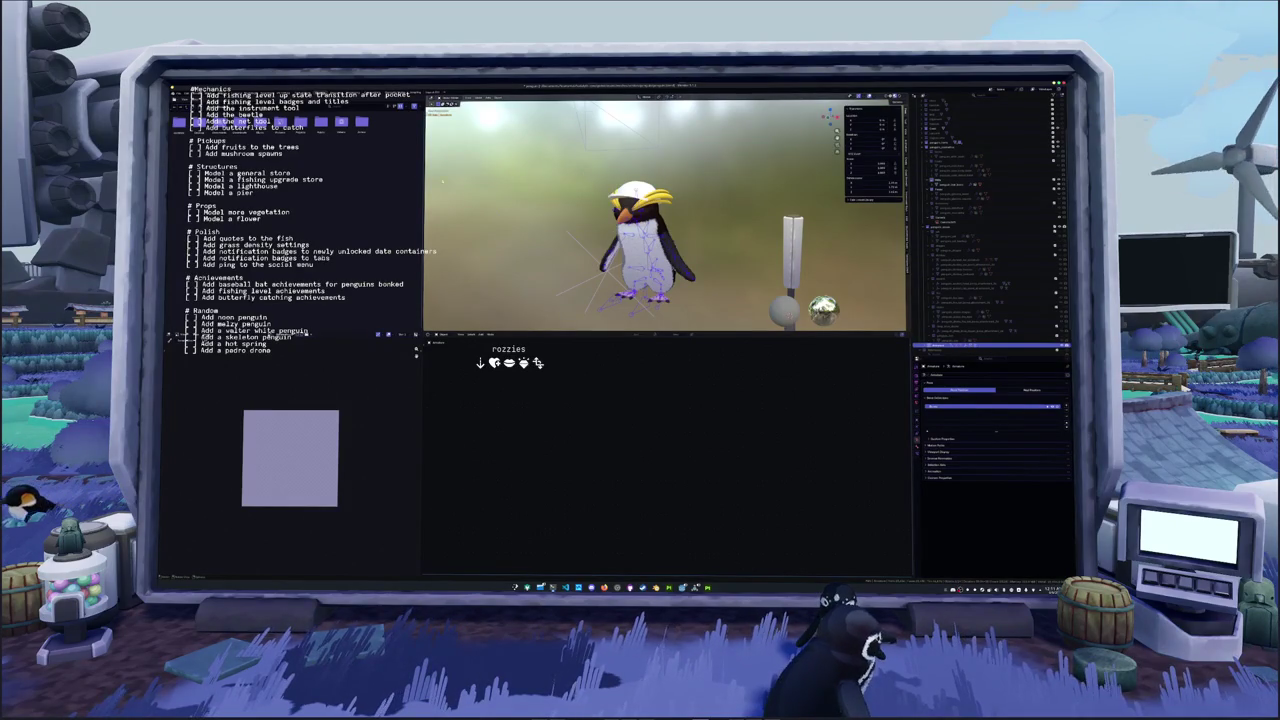
key(ctrl+Page_Down)
Choose the rest action from the action dropdown to return the penguin to its T-pose
scroll(357, 198, up, 3)
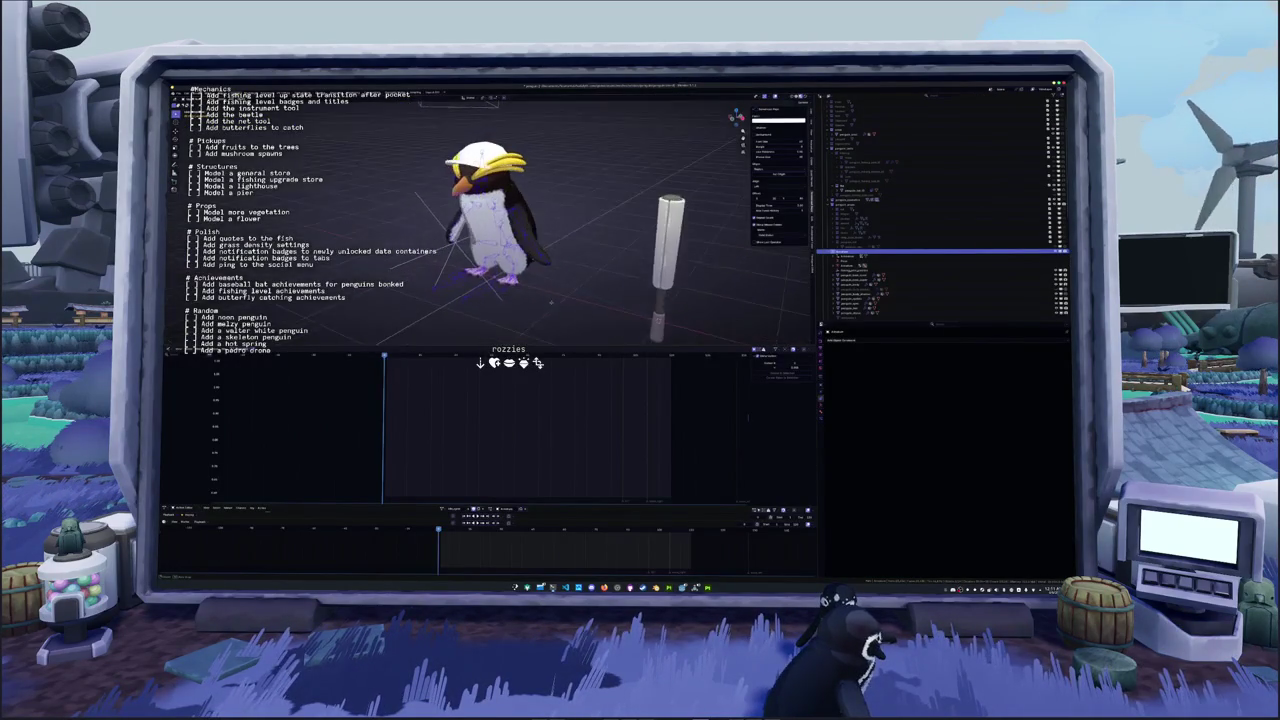
middle_drag(357, 198, 458, 502)
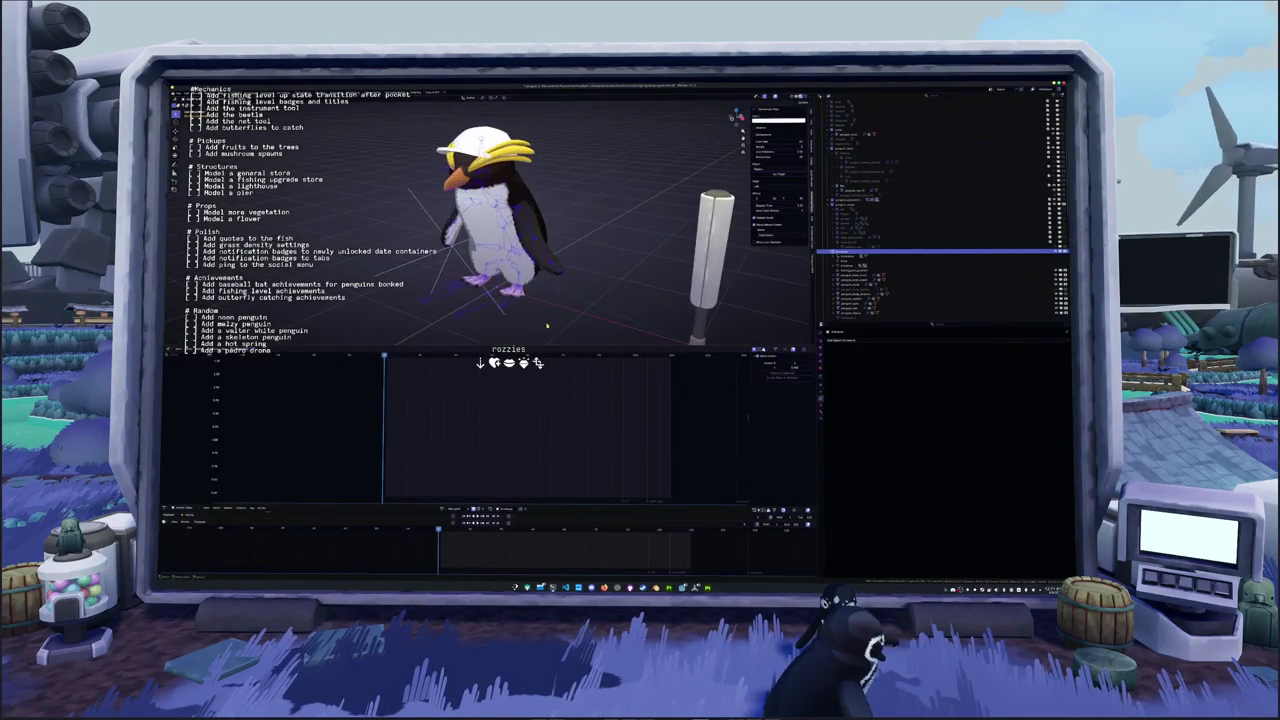
click(441, 509)
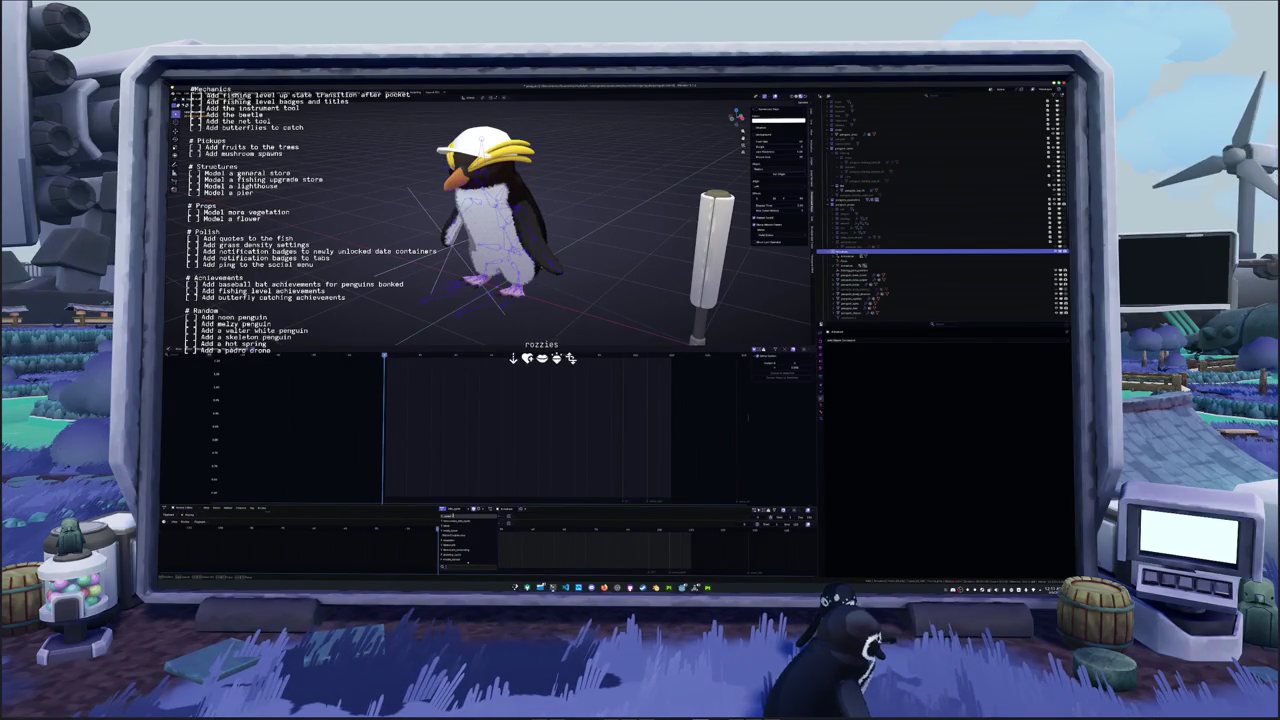
click(462, 540)
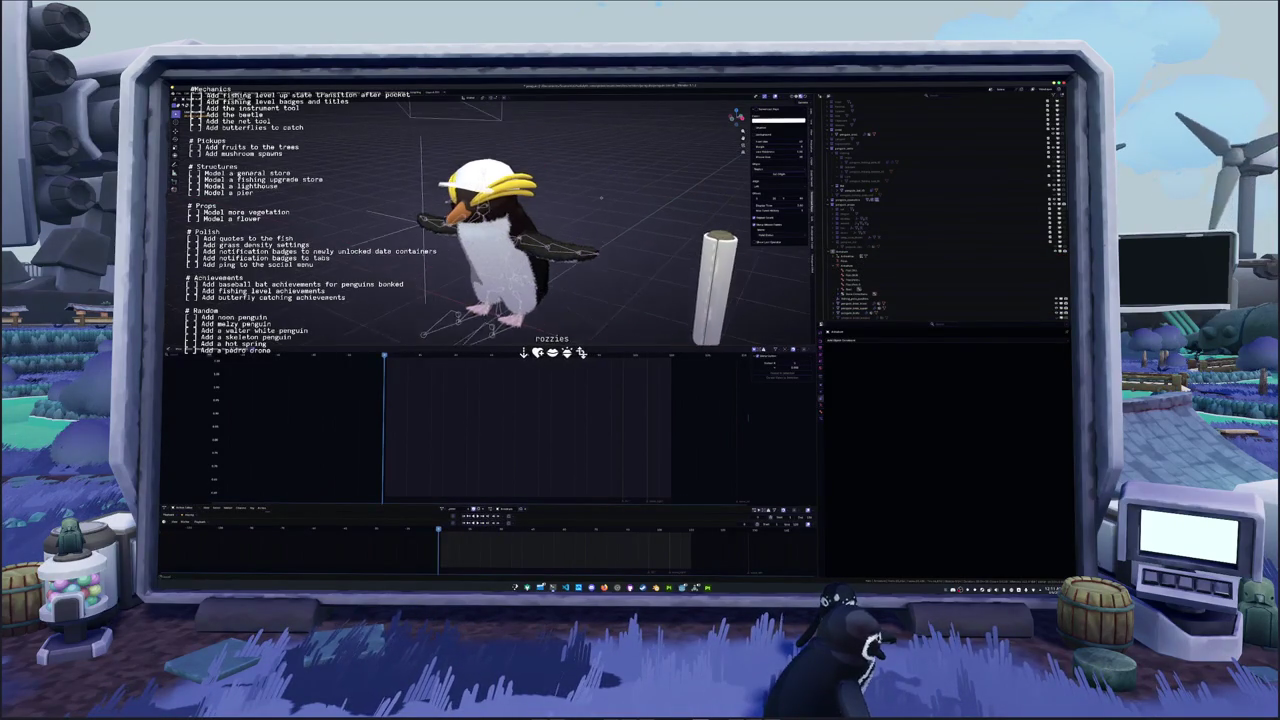
Add a cube, scale it down onto the head, and view it in Solid shading from the side
click(850, 133)
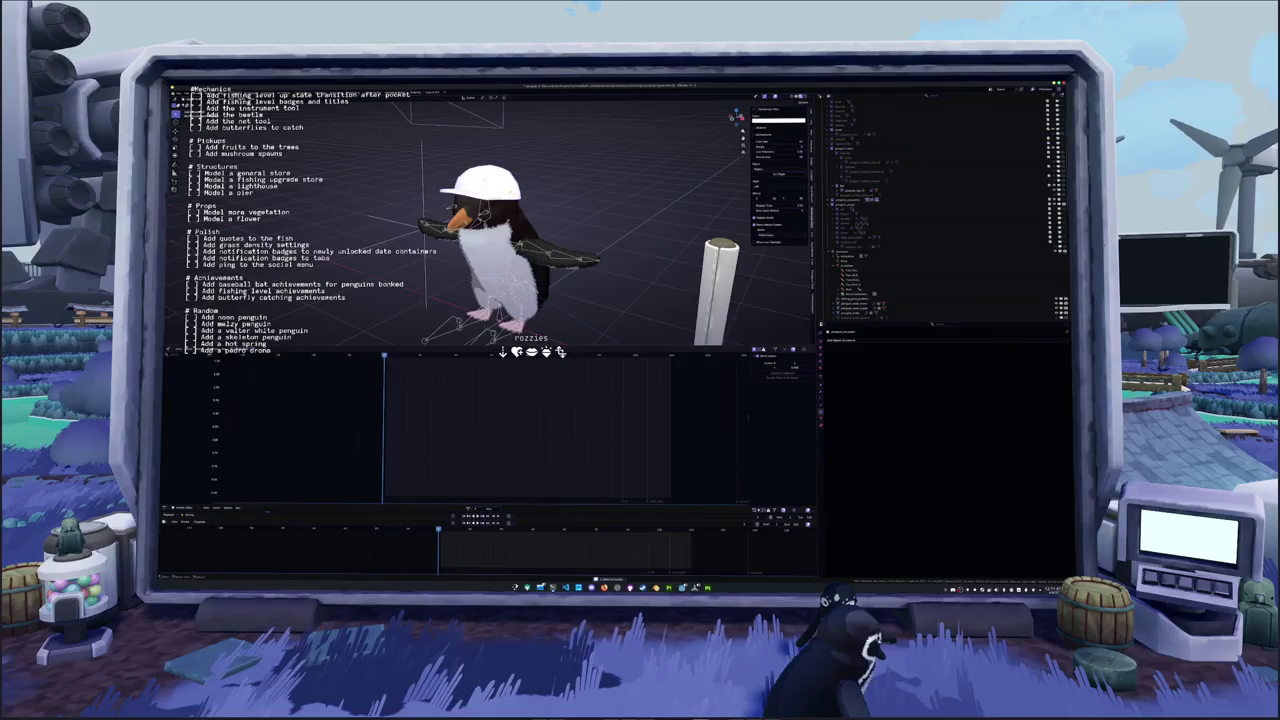
key(shift+a)
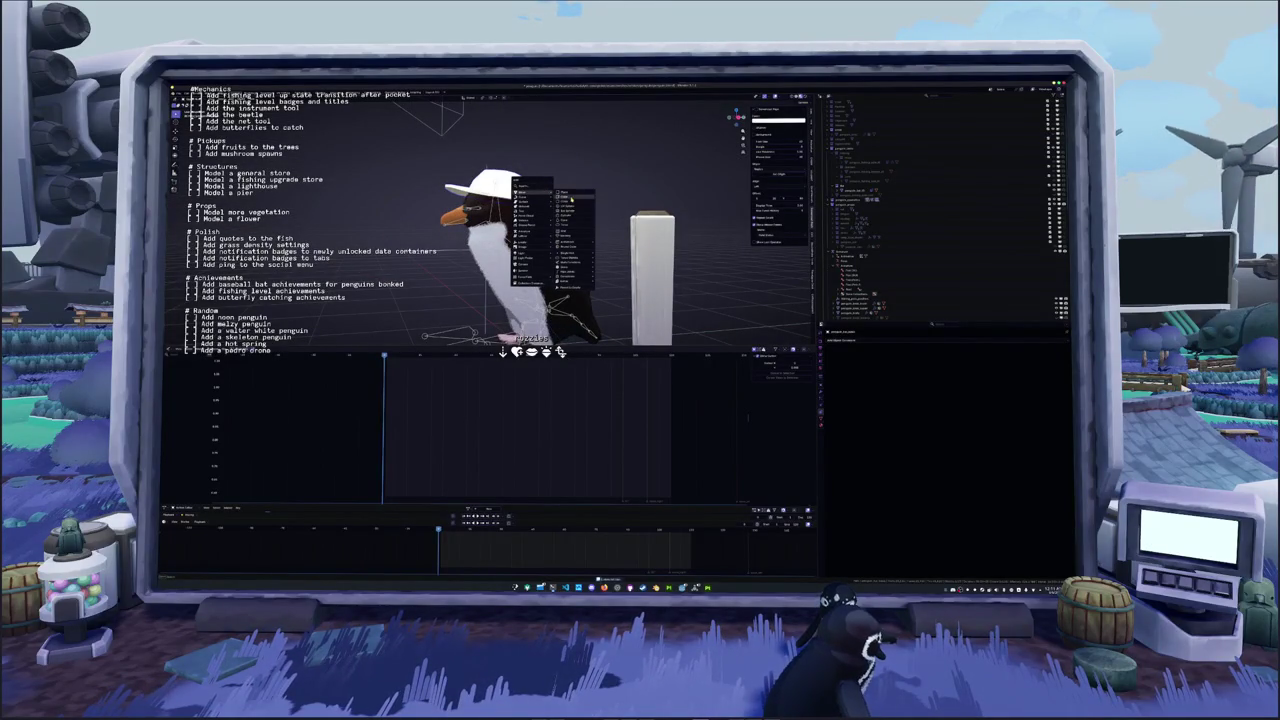
click(571, 199)
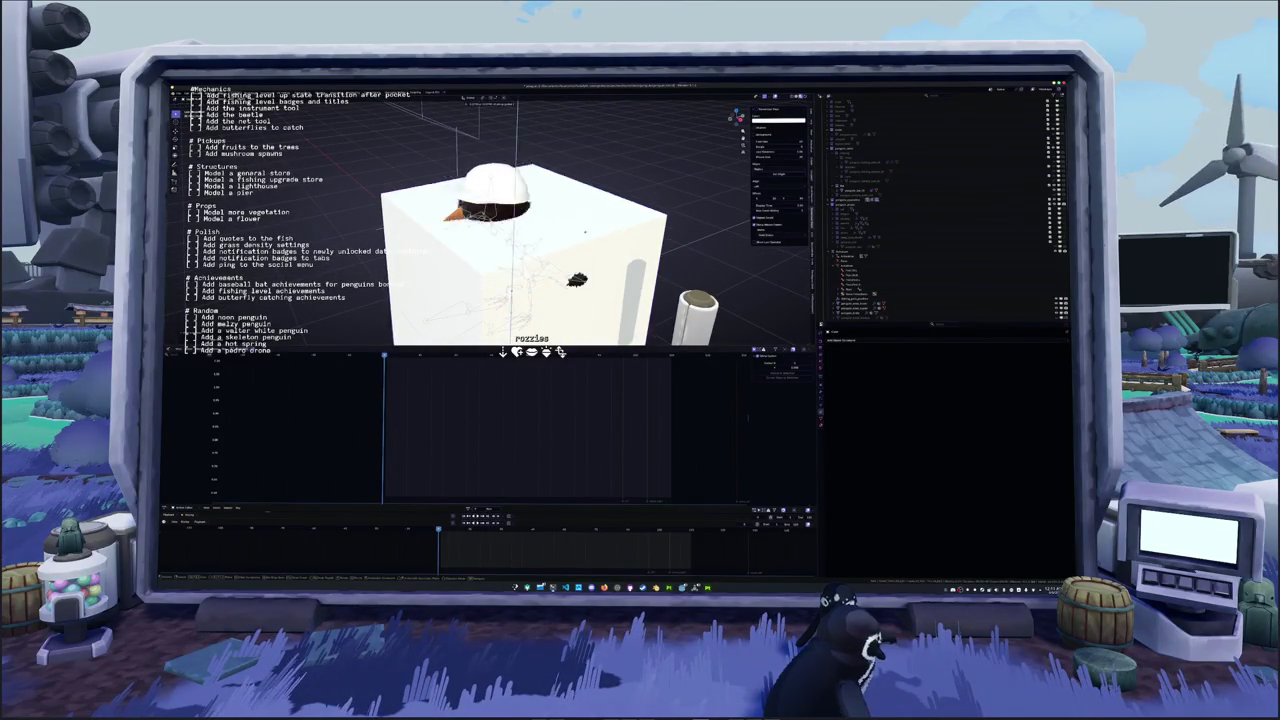
key(s)
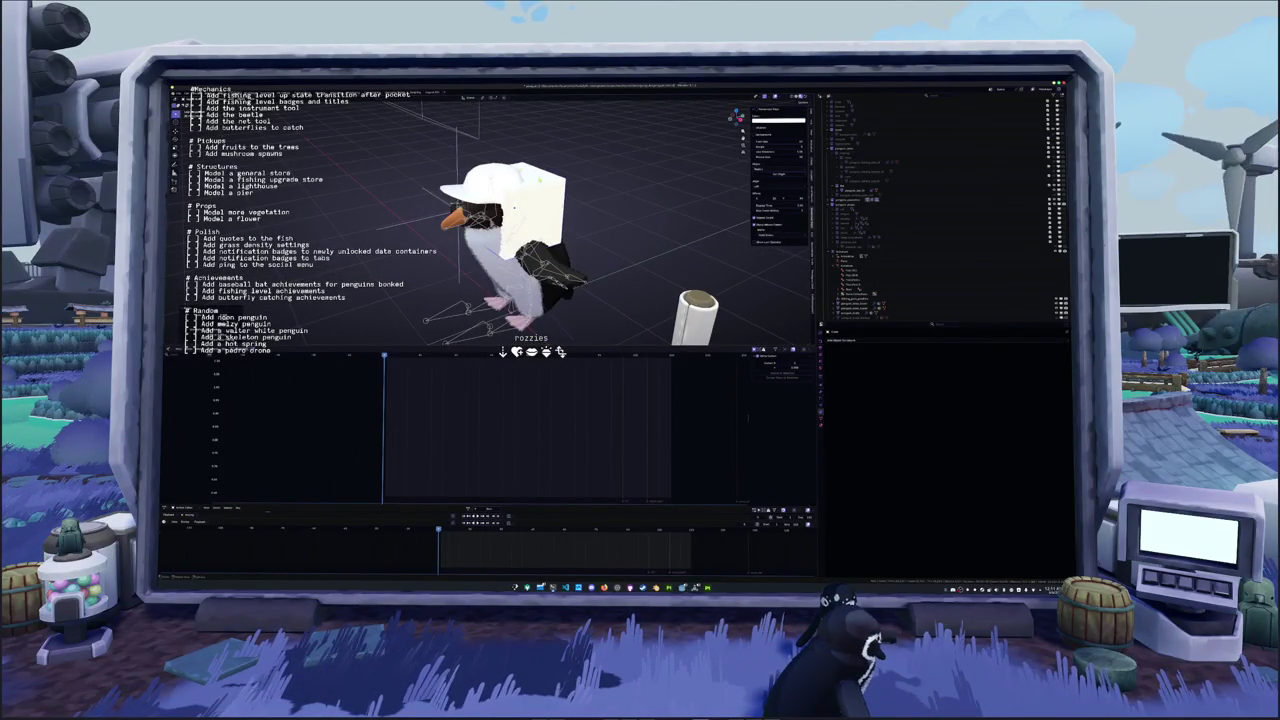
click(797, 96)
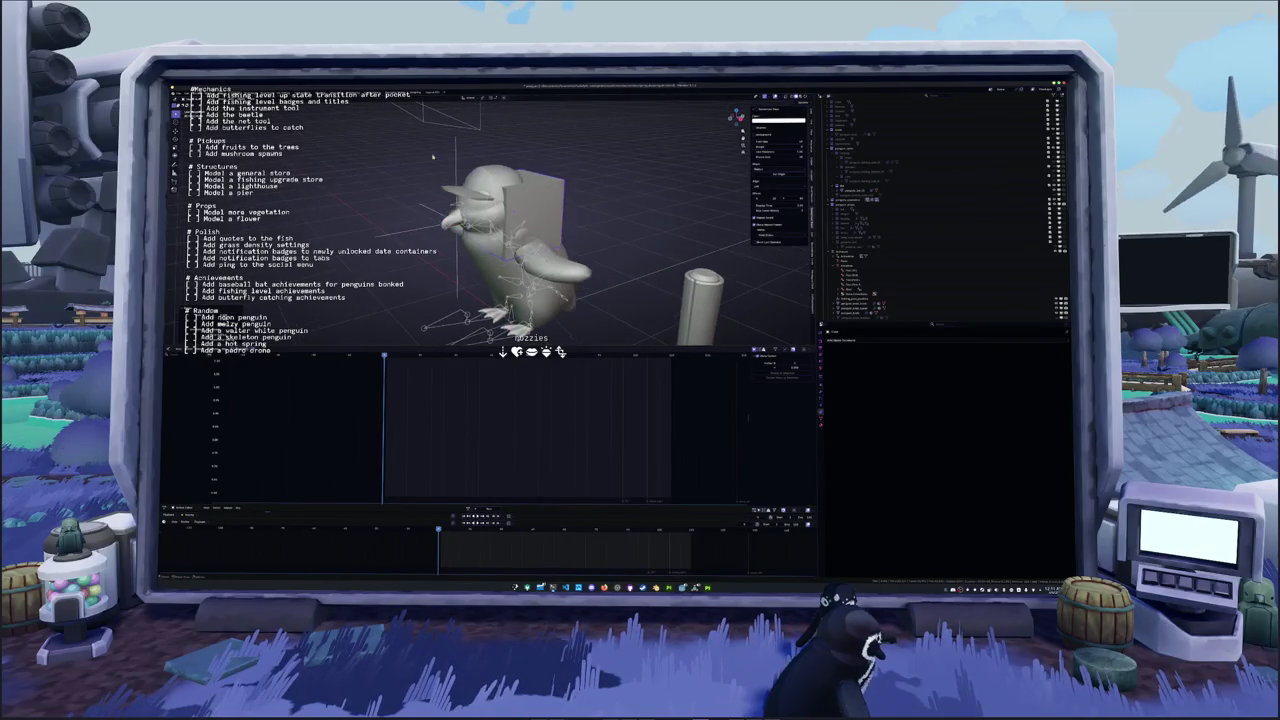
drag(545, 354, 545, 452)
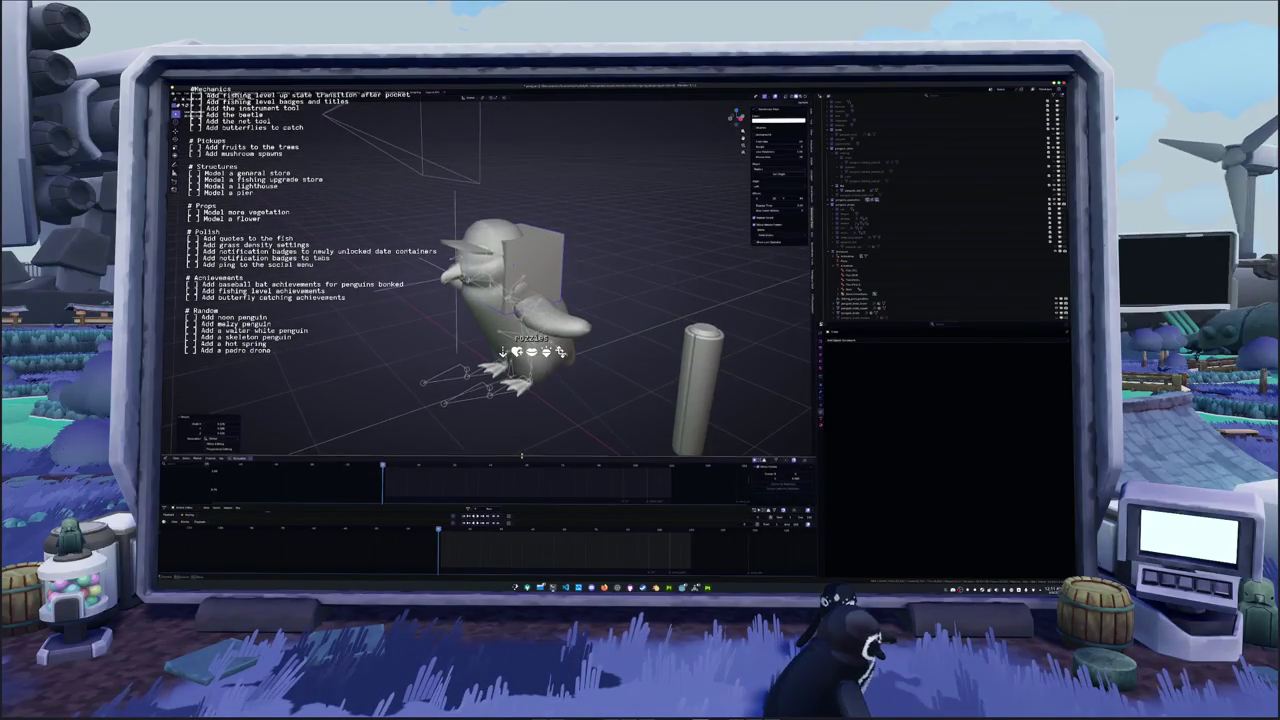
key(KP_3)
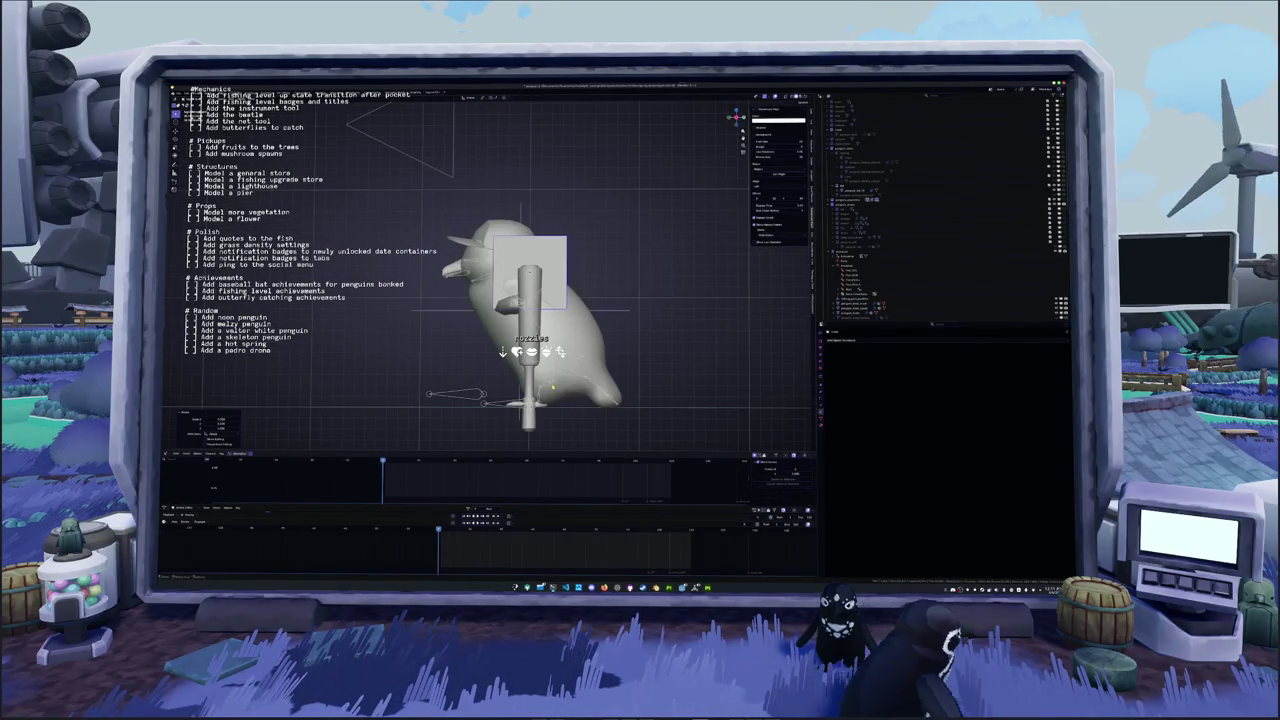
Select the cube and scale its geometry in Edit Mode into a cap shape
click(507, 235)
mouse_move(507, 235)
middle_down()
mouse_move(504, 270)
mouse_move(520, 300)
mouse_move(540, 300)
middle_up()
right_click(504, 270)
key(Escape)
key(Tab)
key(Tab)
key(s)
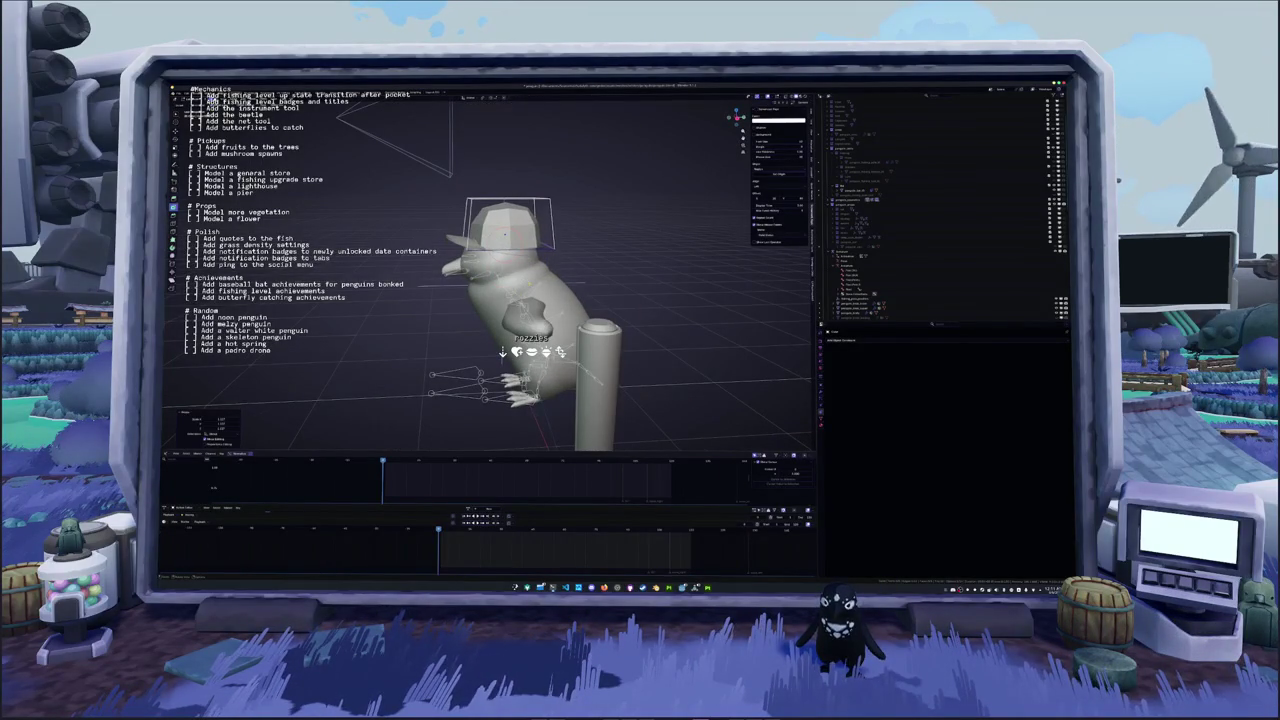
key(KP_3)
key(Tab)
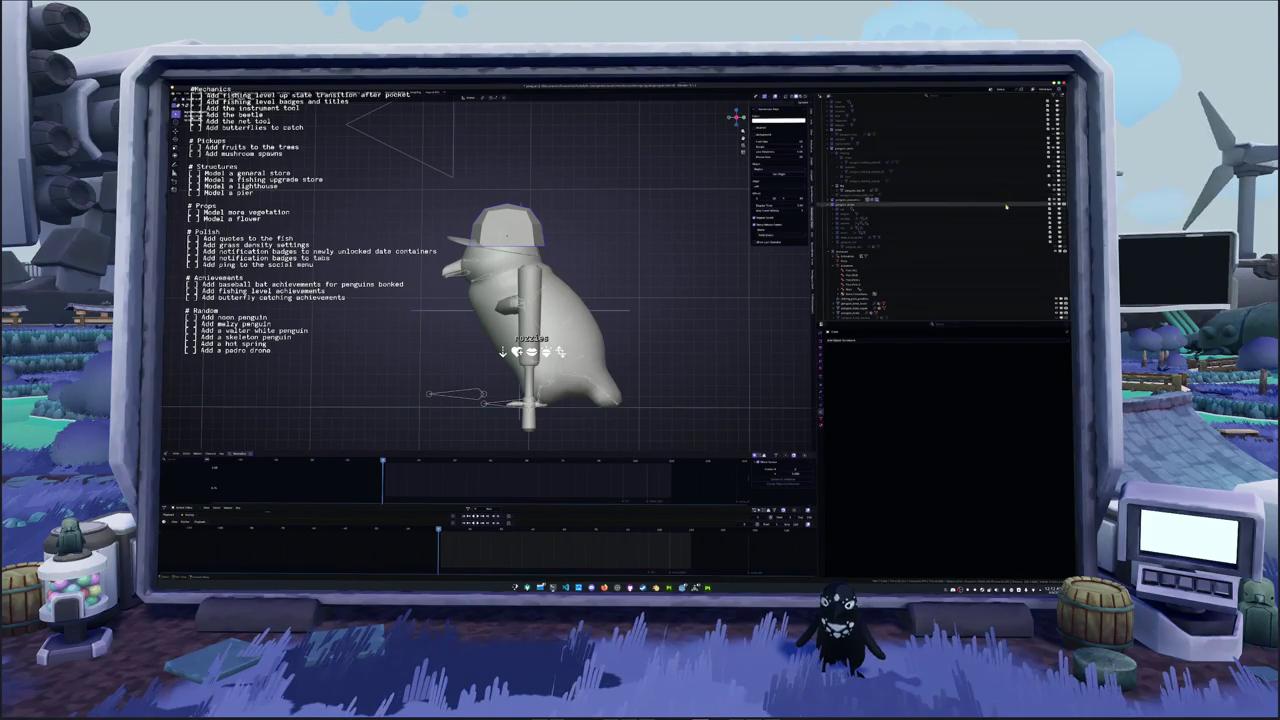
Hide the bat with its eye icon in the Outliner
click(1055, 190)
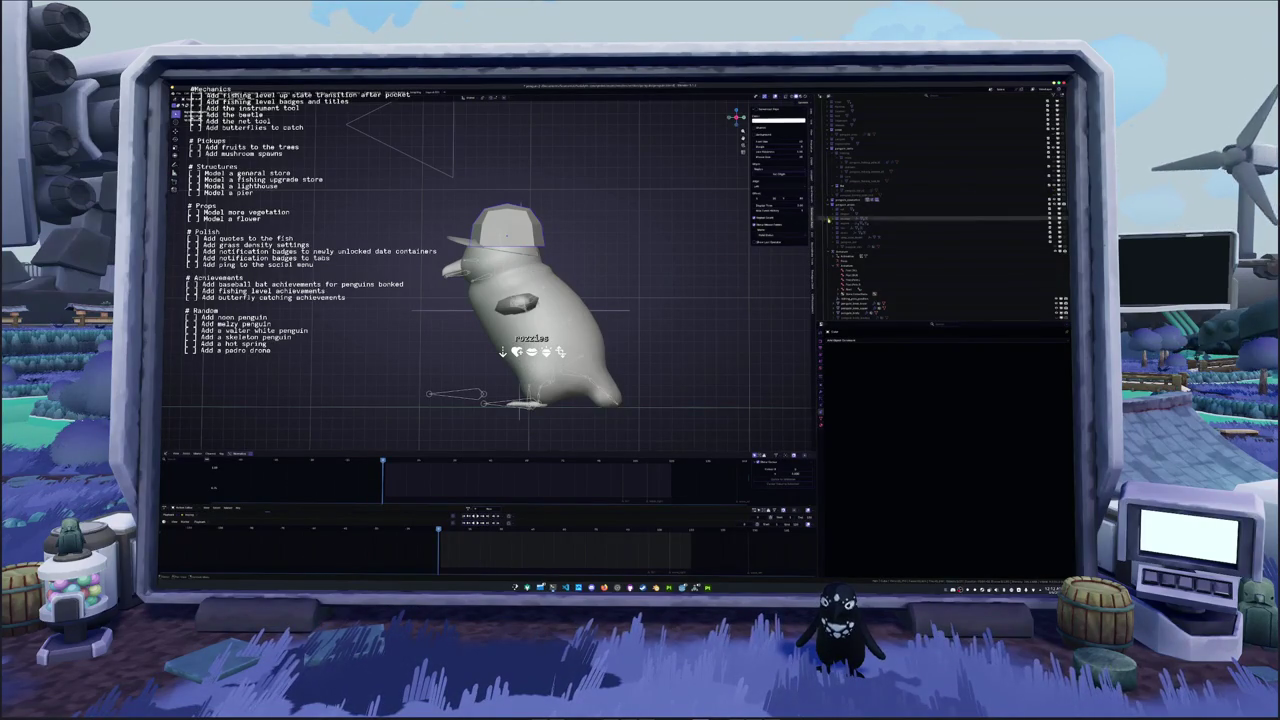
click(1055, 190)
click(1055, 190)
click(1055, 190)
click(1055, 190)
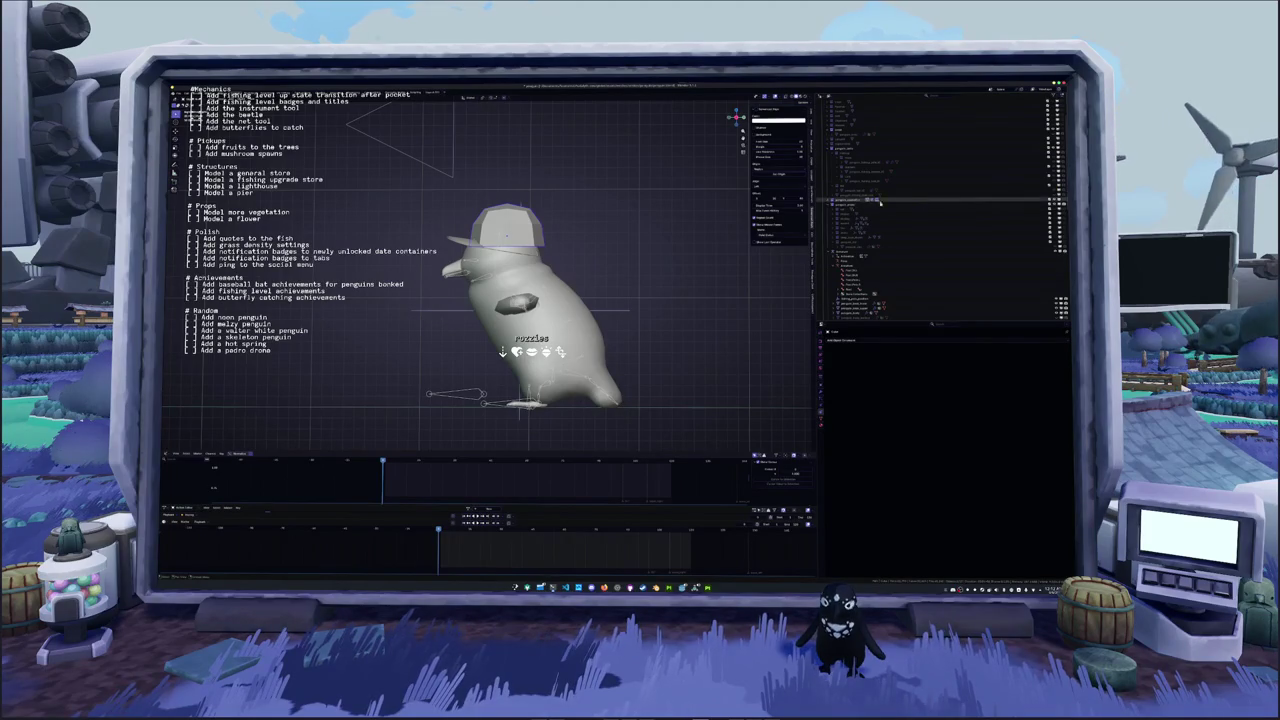
Rotate the cap onto the penguin's head and enlarge its whole mesh in Edit Mode
click(829, 201)
click(1031, 235)
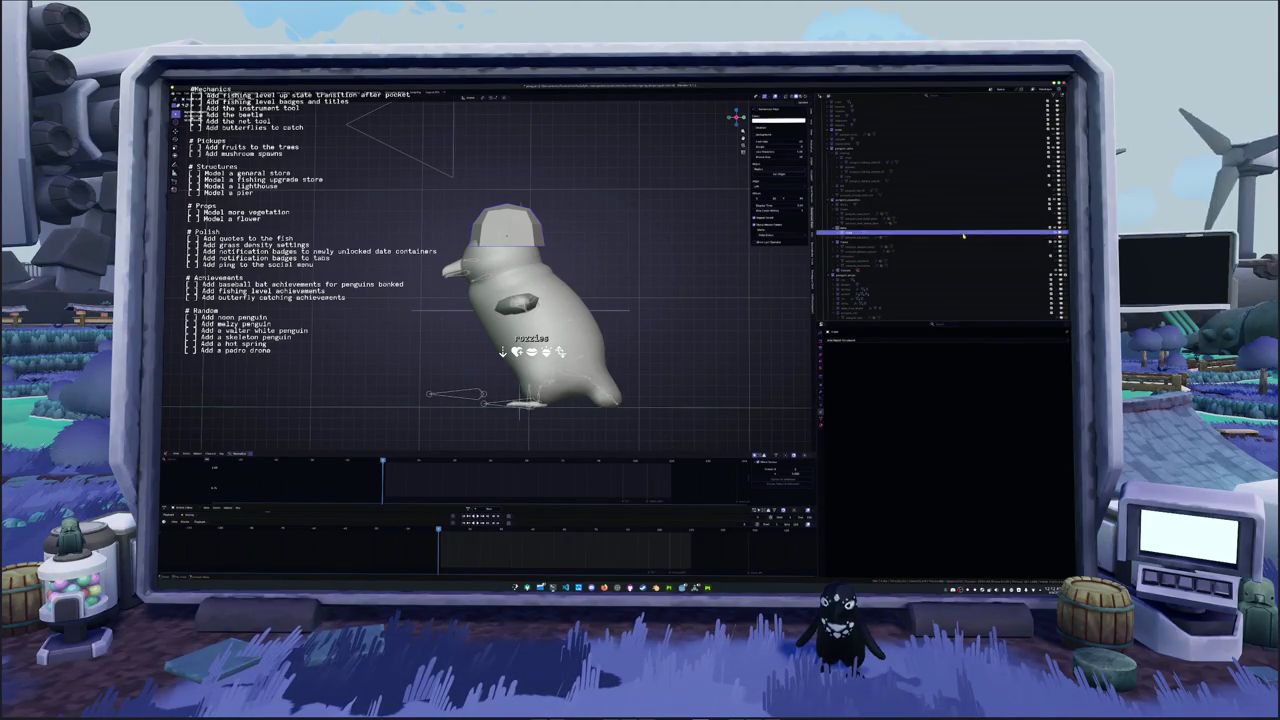
middle_drag(560, 250, 606, 256)
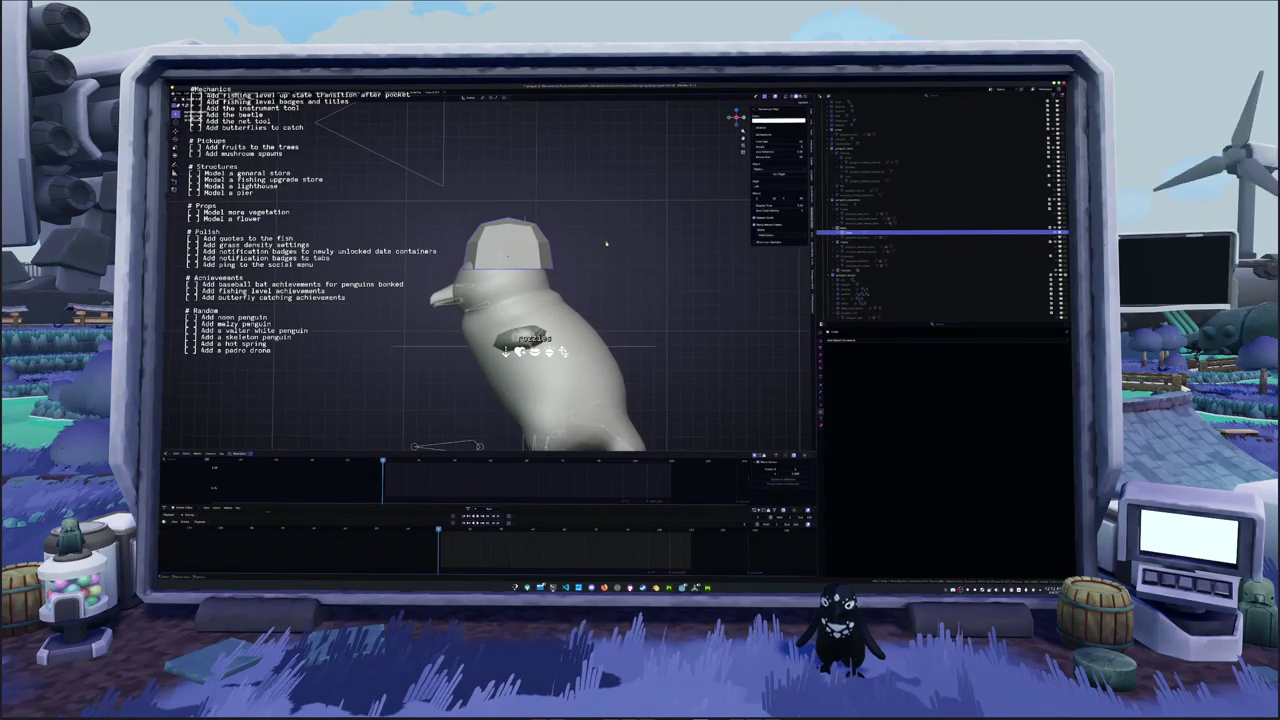
key(r)
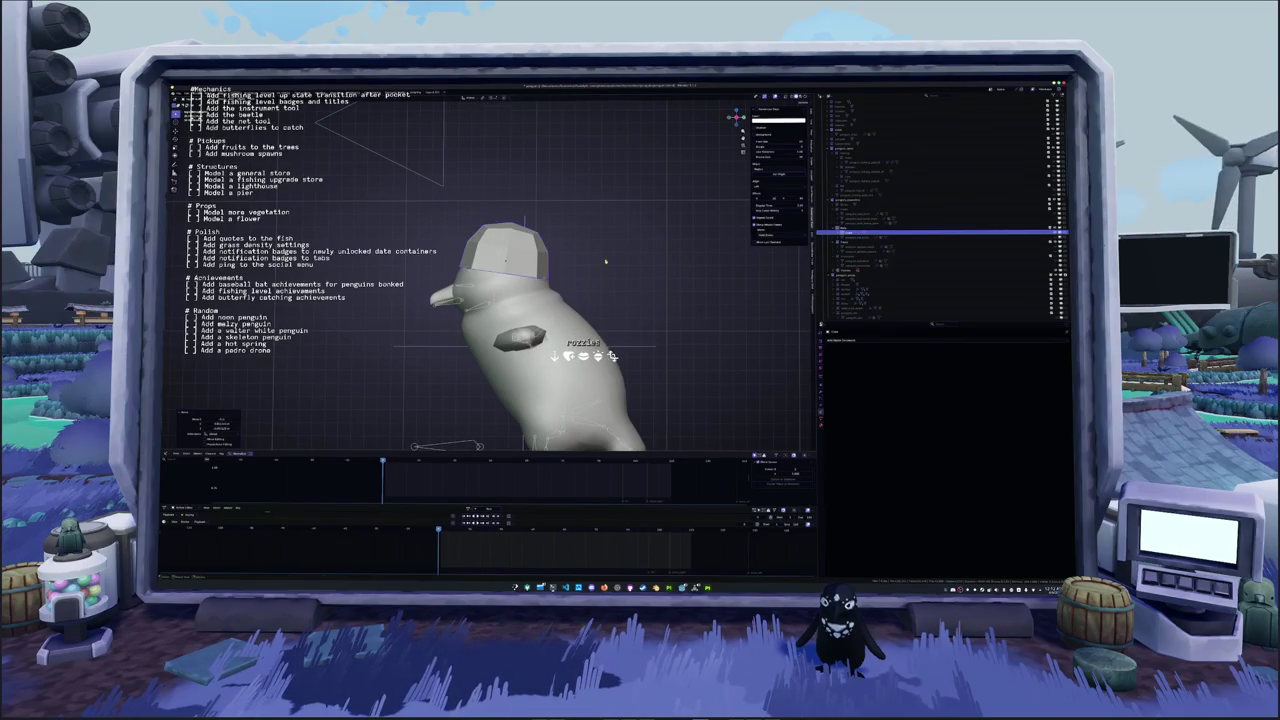
key(Return)
key(Tab)
key(a)
key(s)
click(590, 268)
key(Tab)
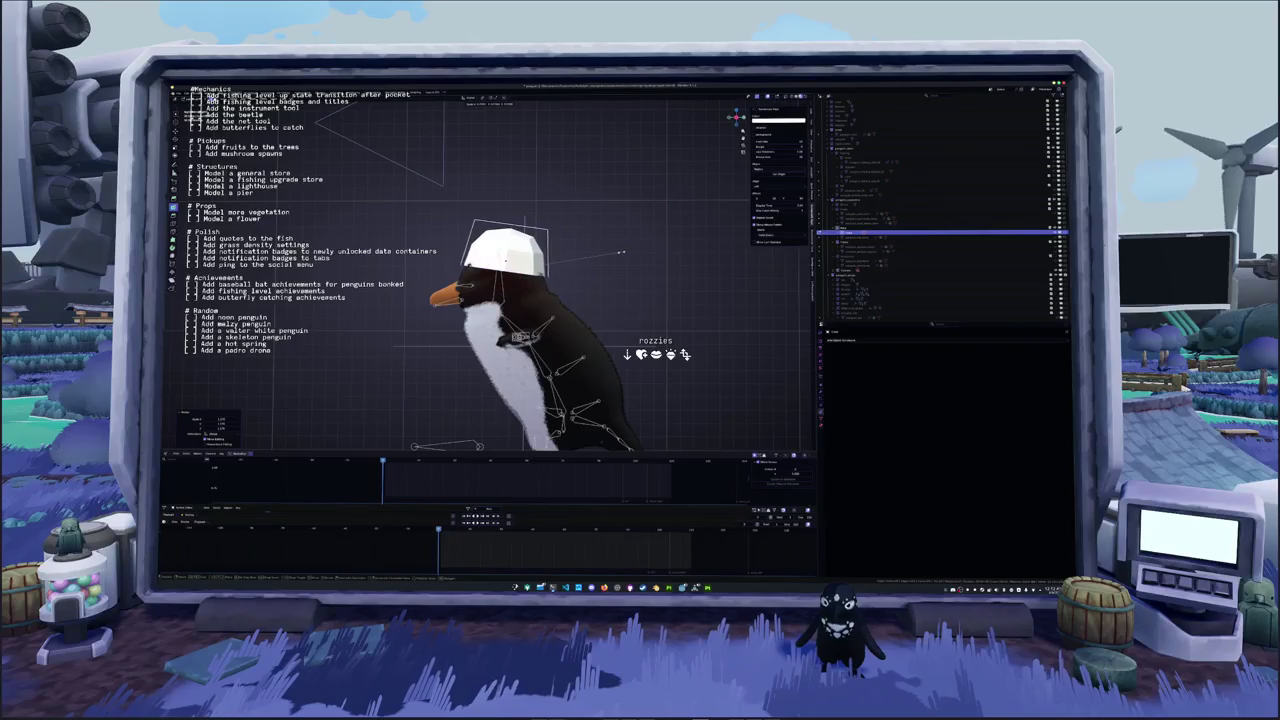
scroll(600, 253, up, 1)
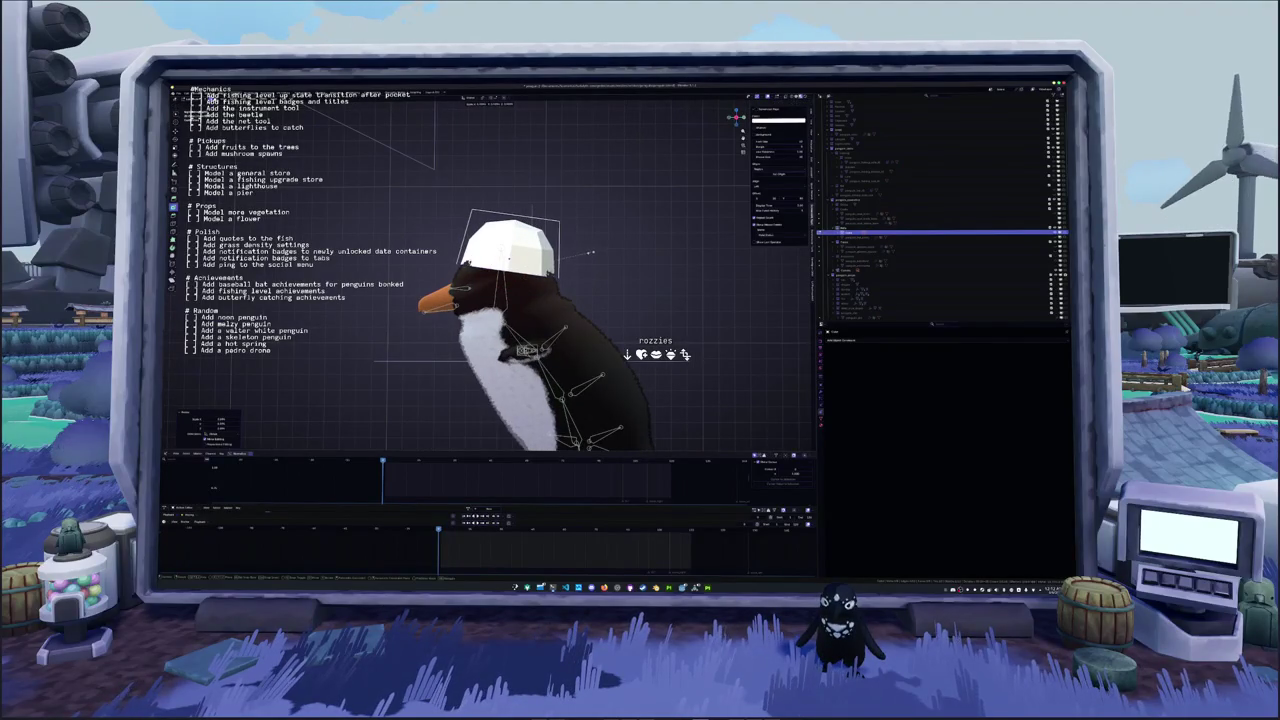
key(shift+s)
key(shift+s)
Tilt the cap slightly, snap the pivot to it, and try then undo rounding its shape
click(444, 189)
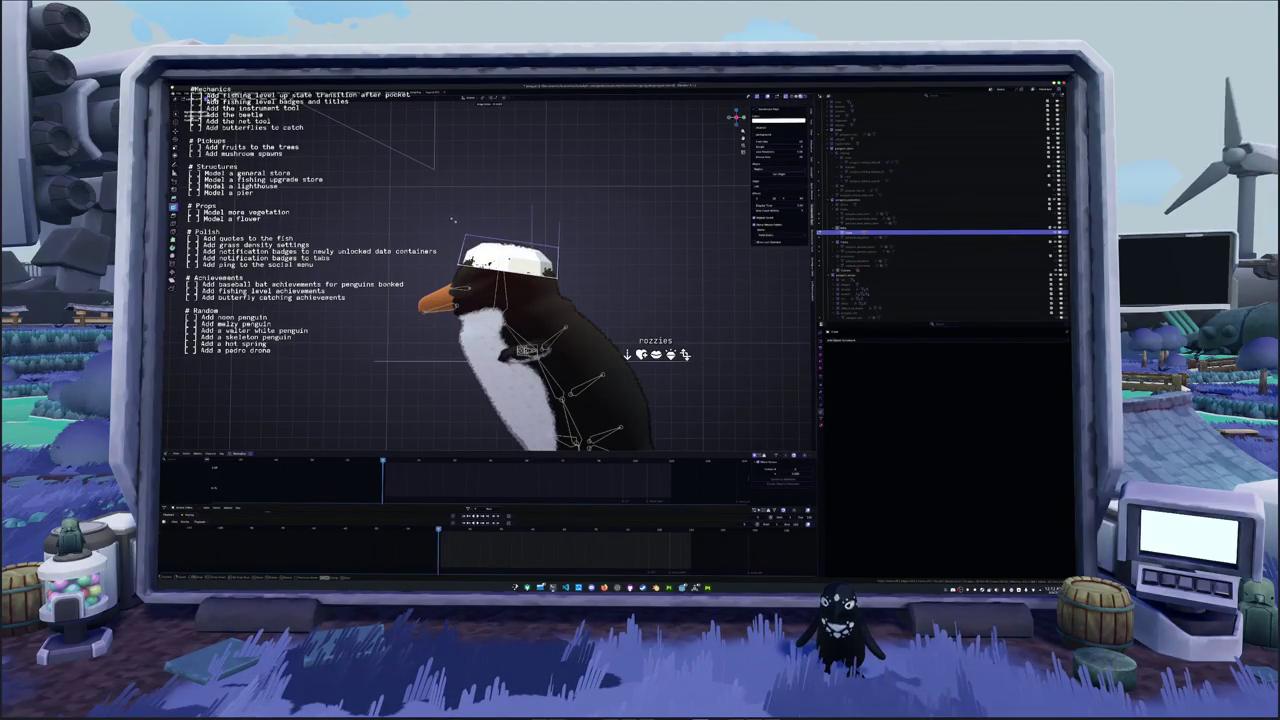
key(r)
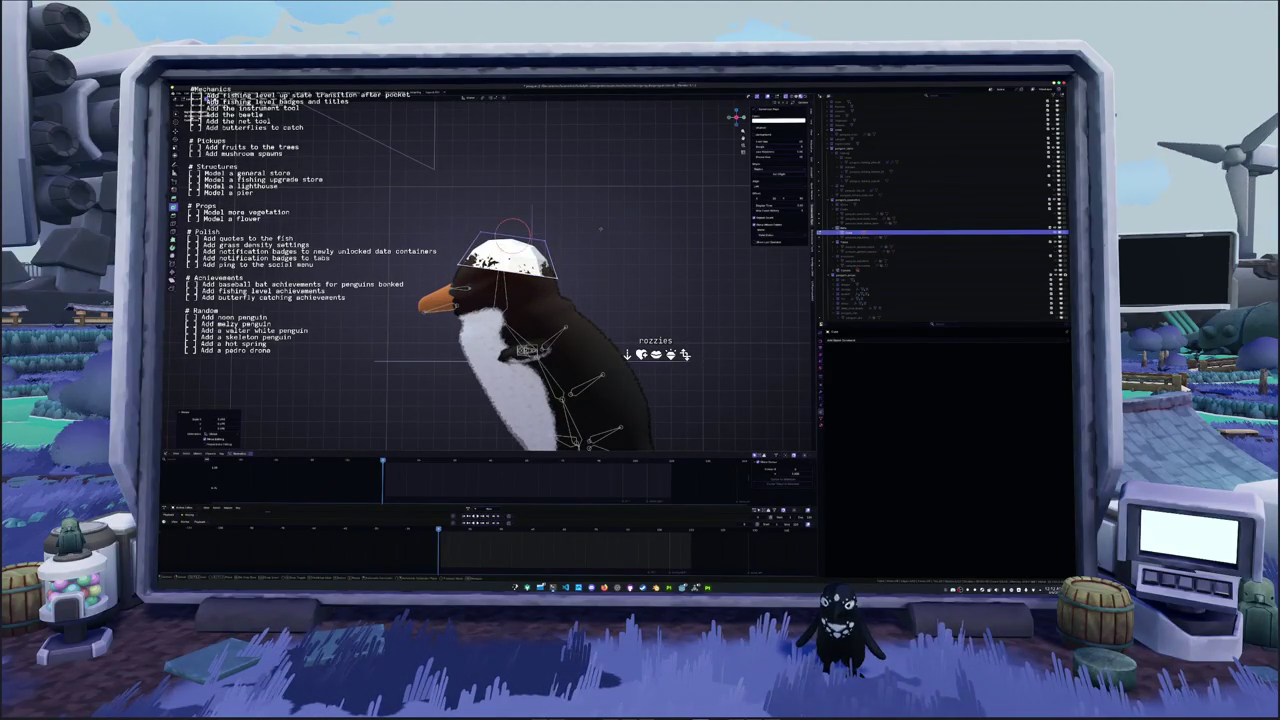
key(shift+s)
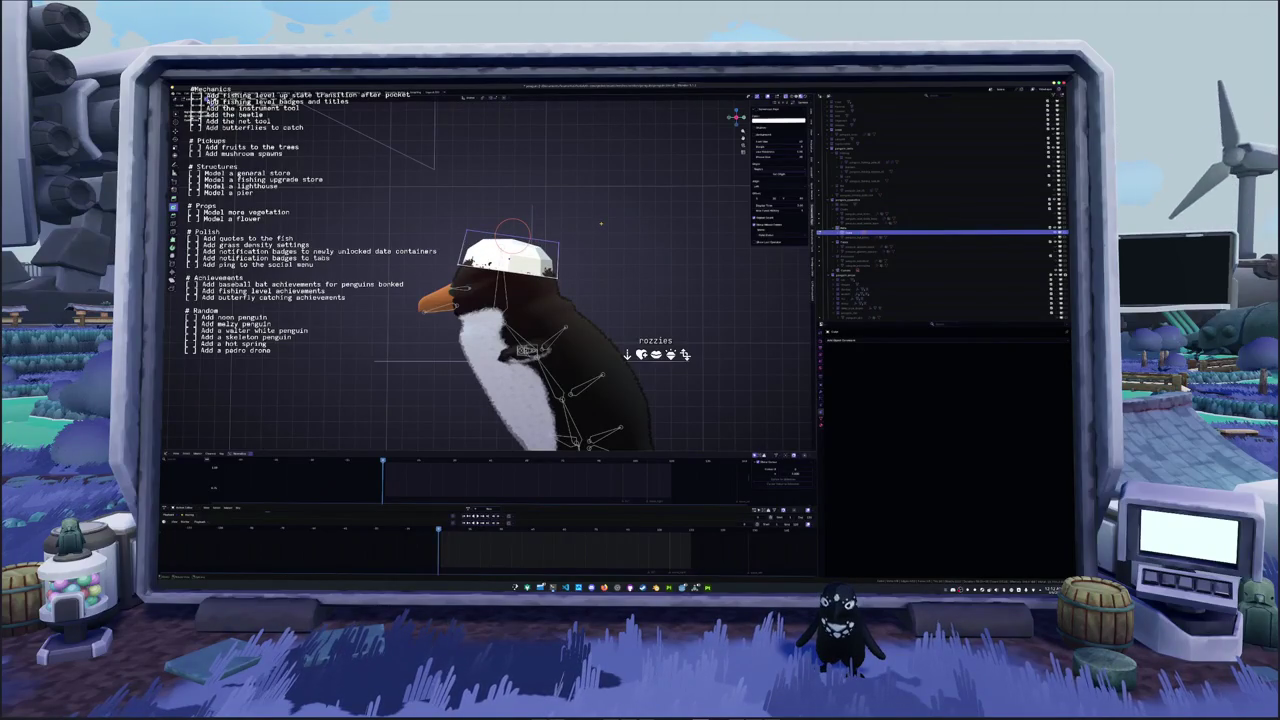
key(shift+d)
right_click(612, 207)
click(560, 212)
click(595, 247)
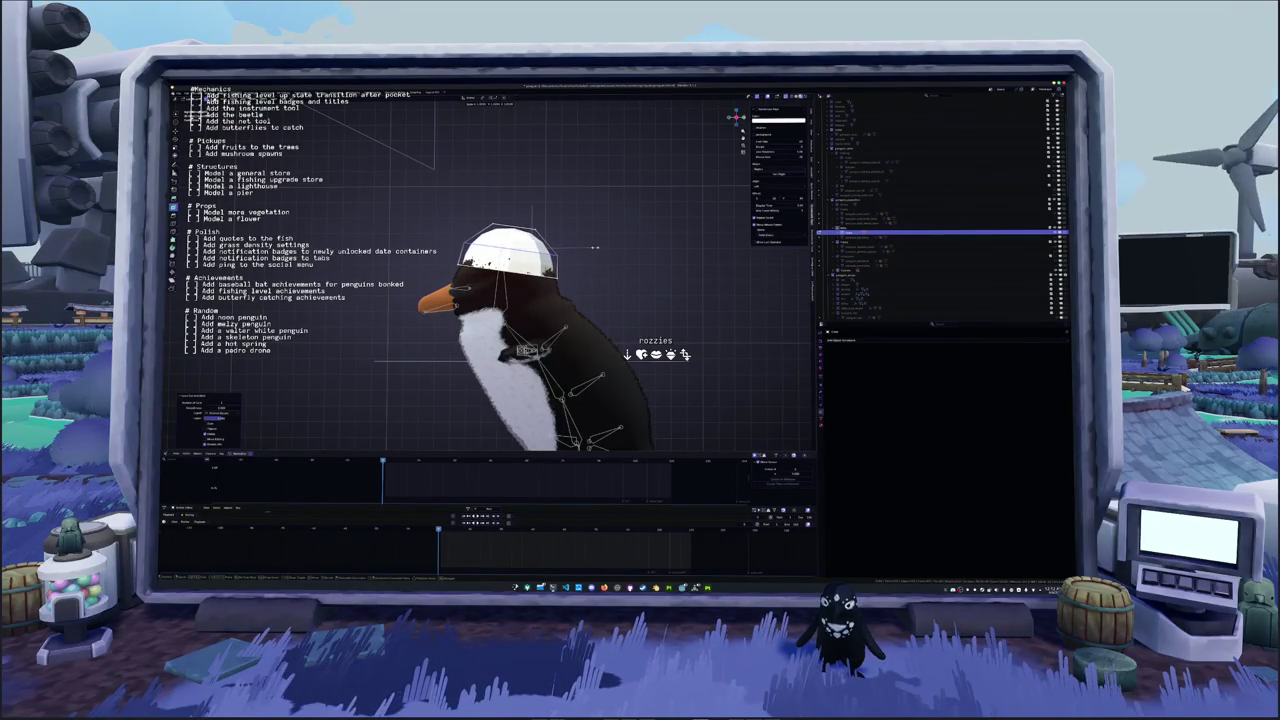
key(ctrl+z)
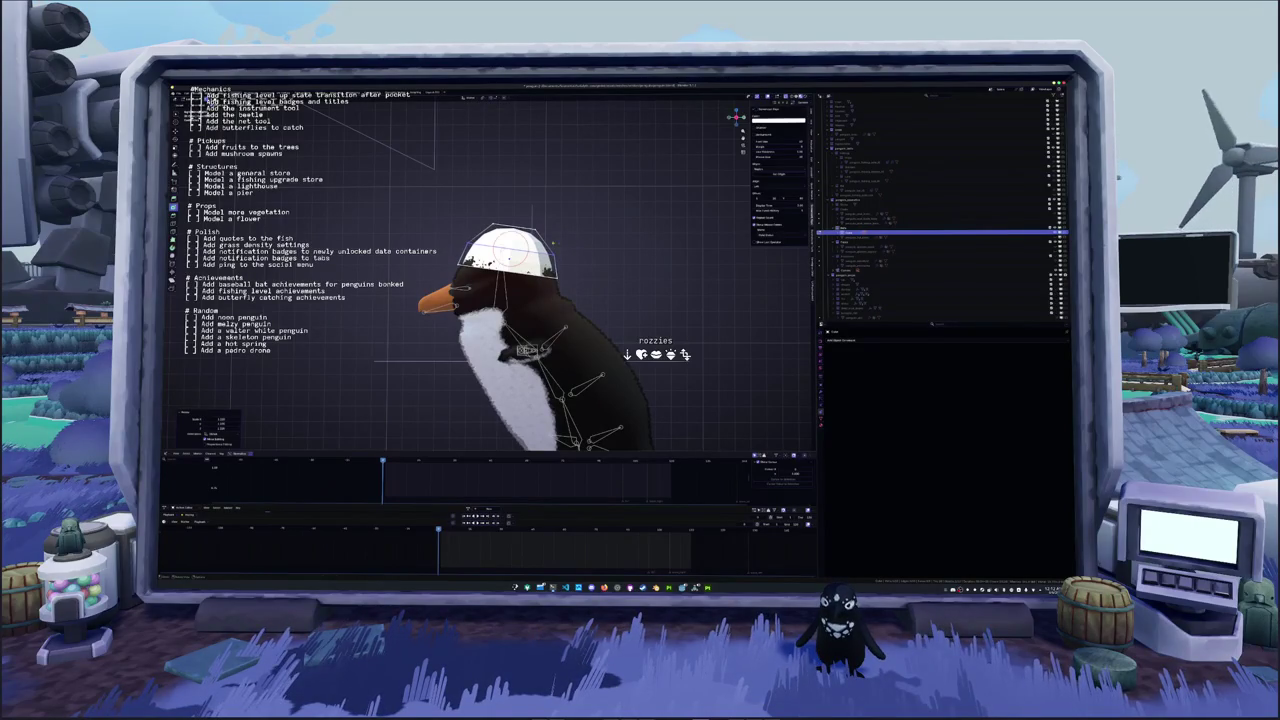
Rescale the cap to fit the penguin's head
key(s)
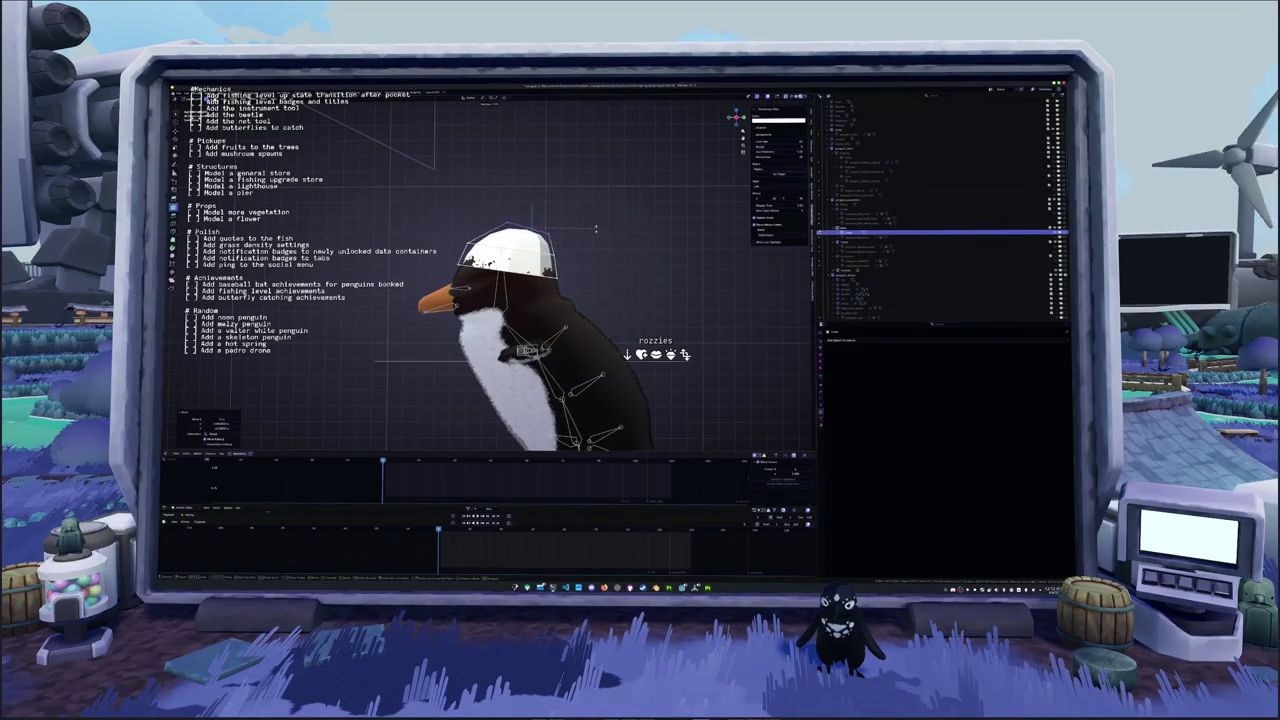
key(s)
key(Return)
key(s)
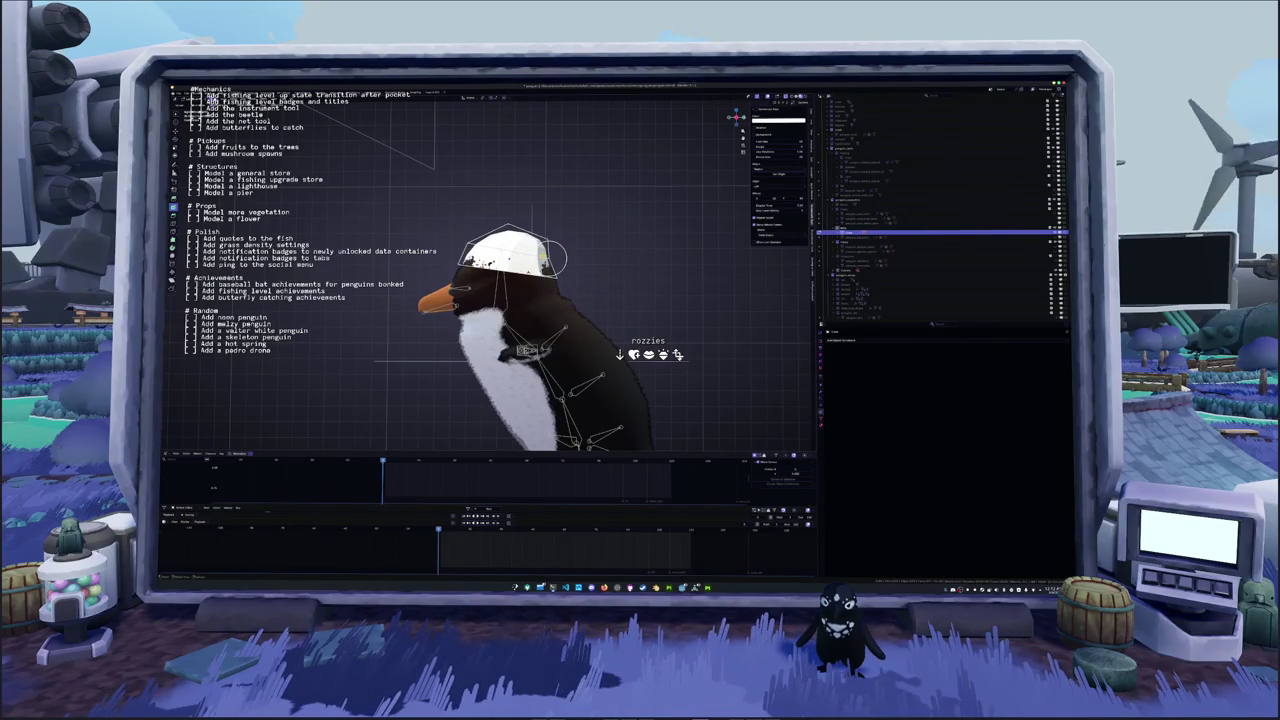
key(Return)
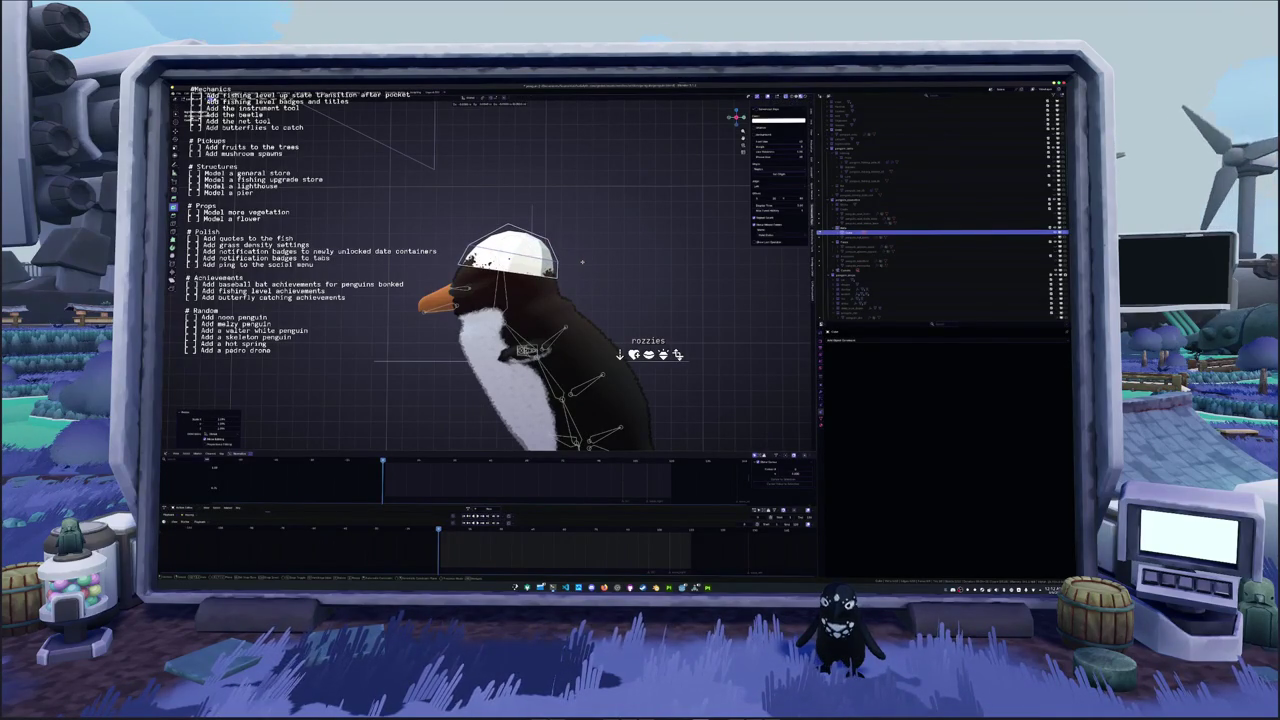
key(Tab)
Select the cap's lower band in Edit Mode, then close the context menu and deselect
key(ctrl+p)
key(Tab)
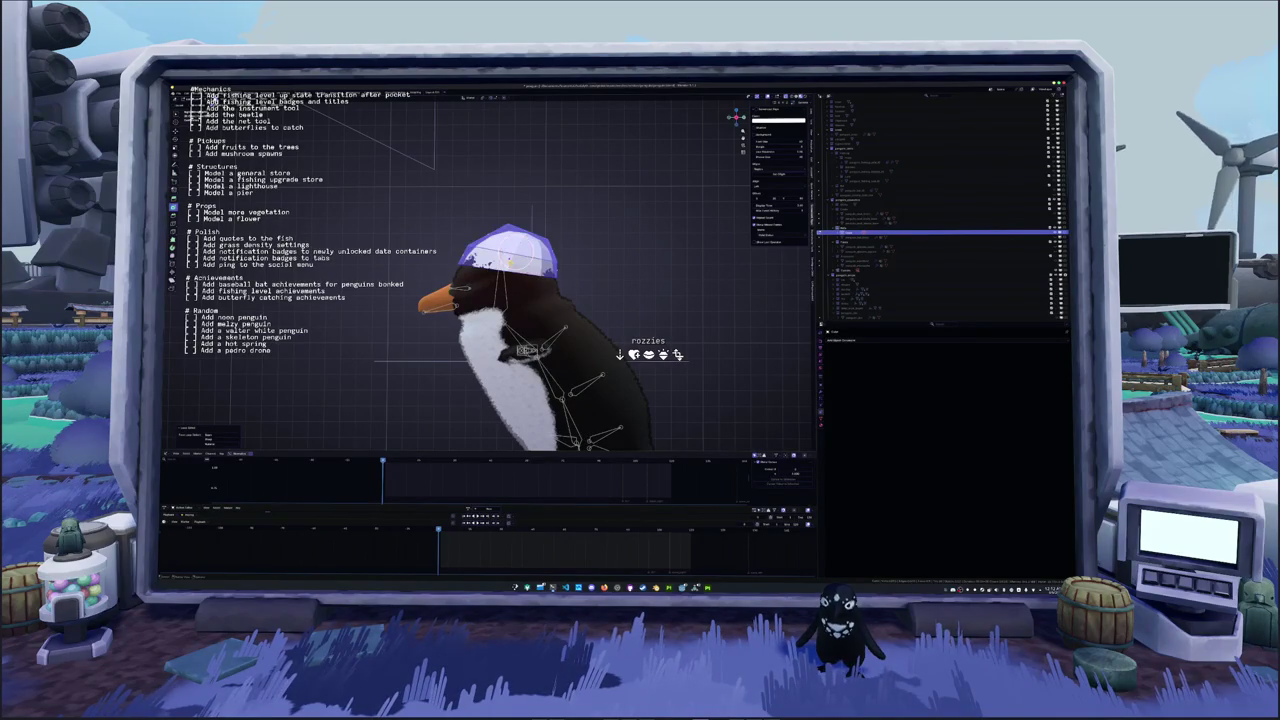
click(510, 258)
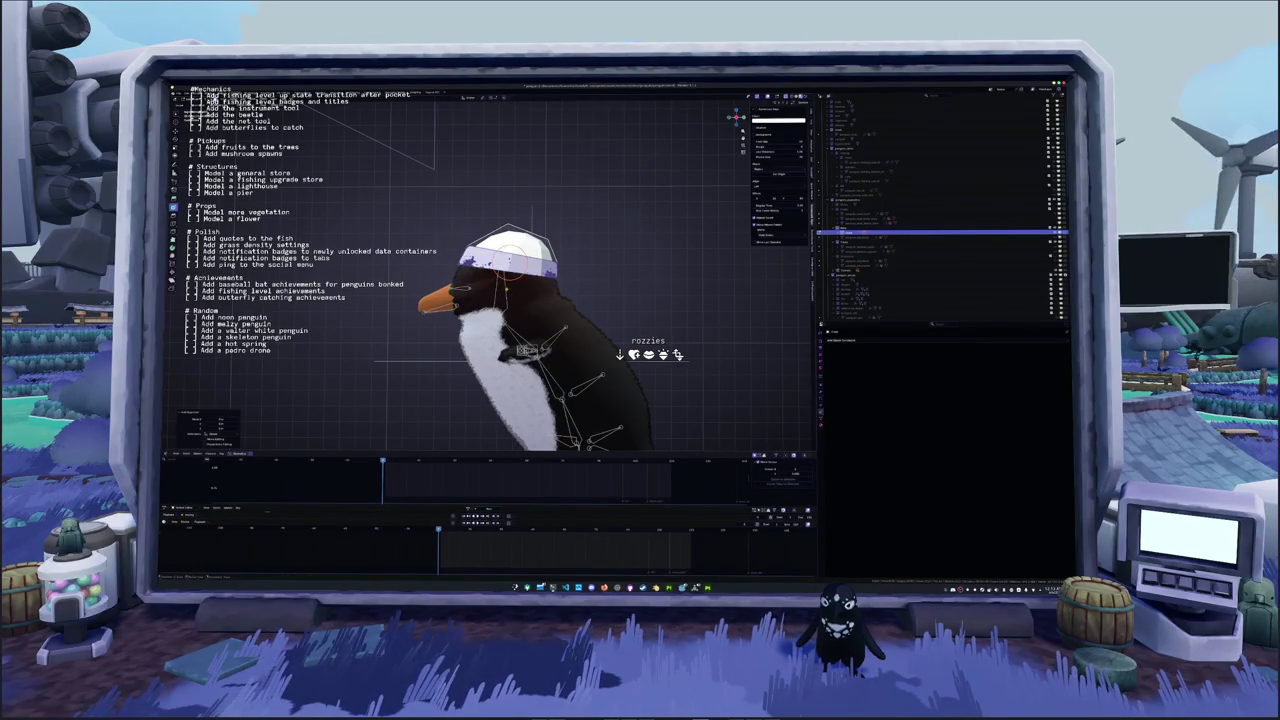
right_click(487, 372)
click(487, 372)
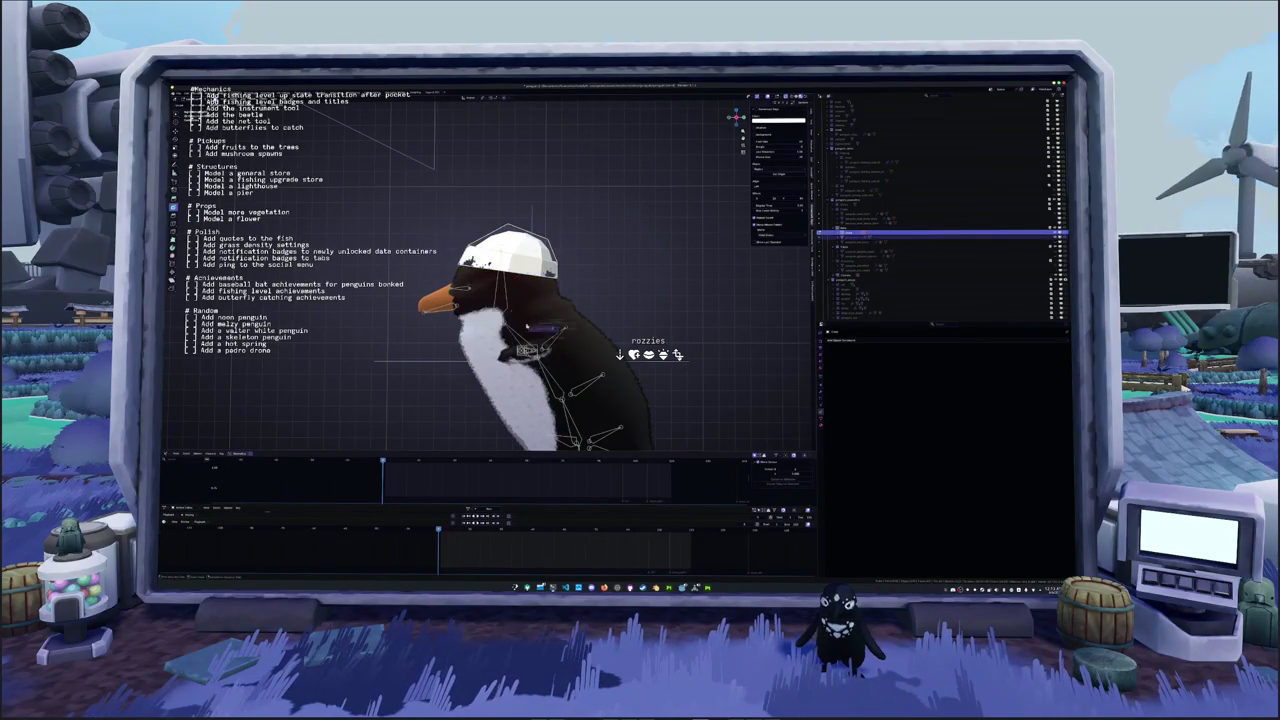
Rotate the cap upright on the head, check its properties, and enter Edit Mode
mouse_move(480, 360)
middle_down()
mouse_move(445, 325)
mouse_move(470, 330)
middle_up()
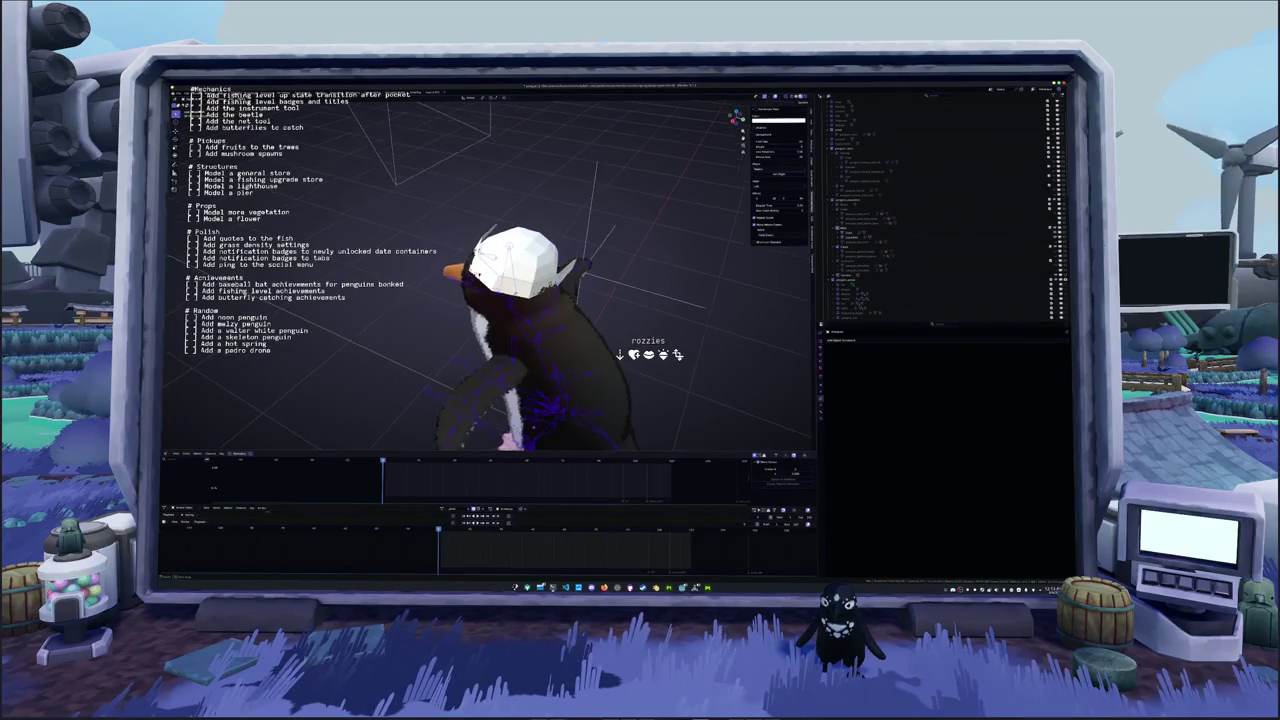
mouse_move(684, 311)
middle_down()
mouse_move(645, 317)
mouse_move(655, 322)
middle_up()
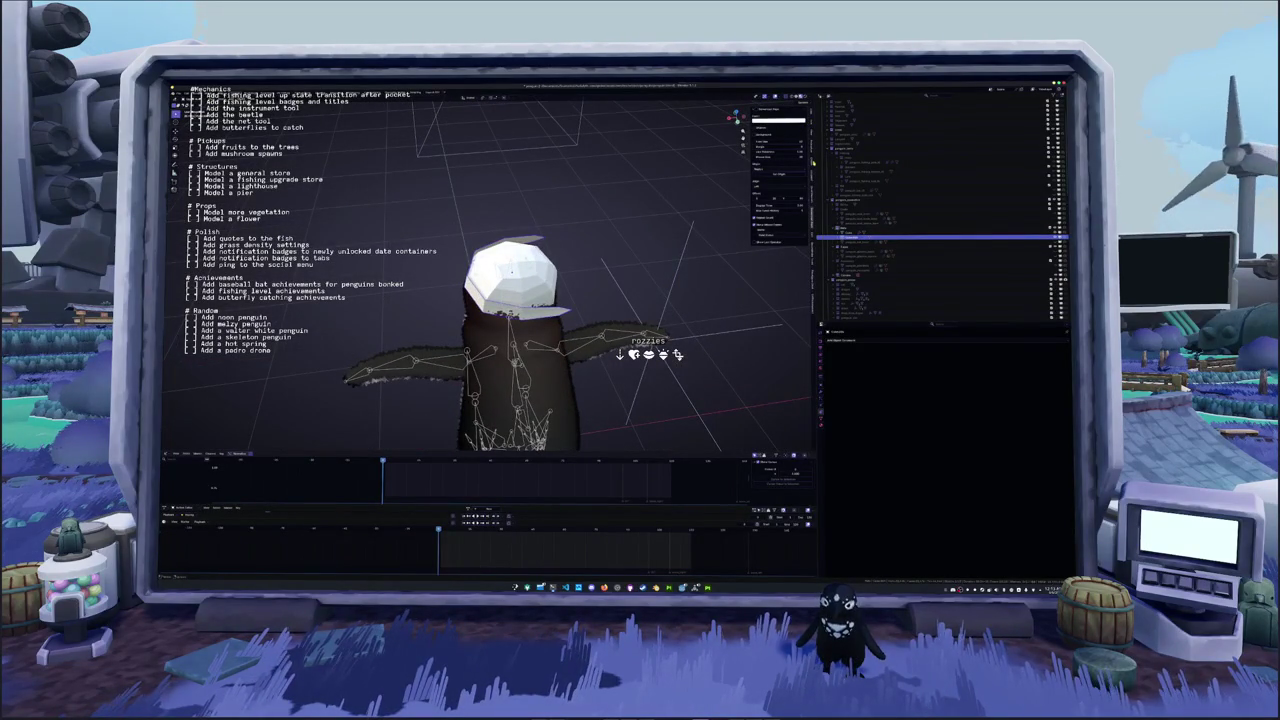
key(r)
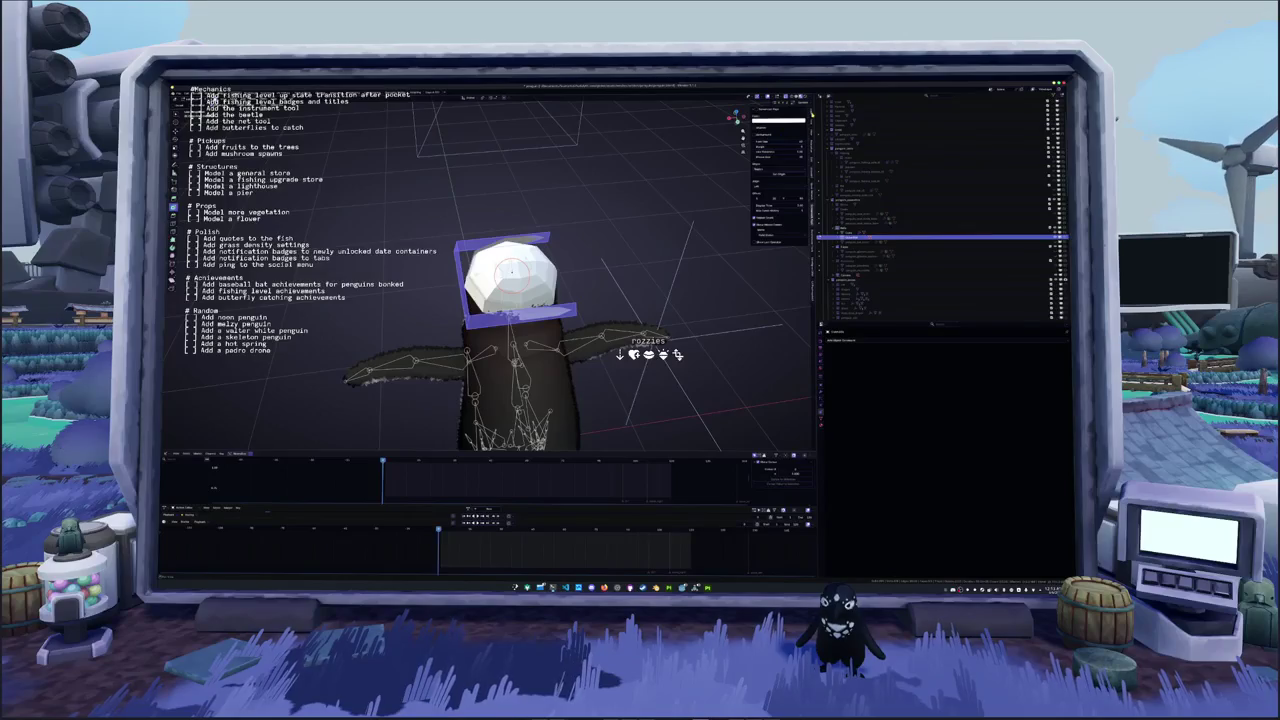
click(812, 113)
click(558, 243)
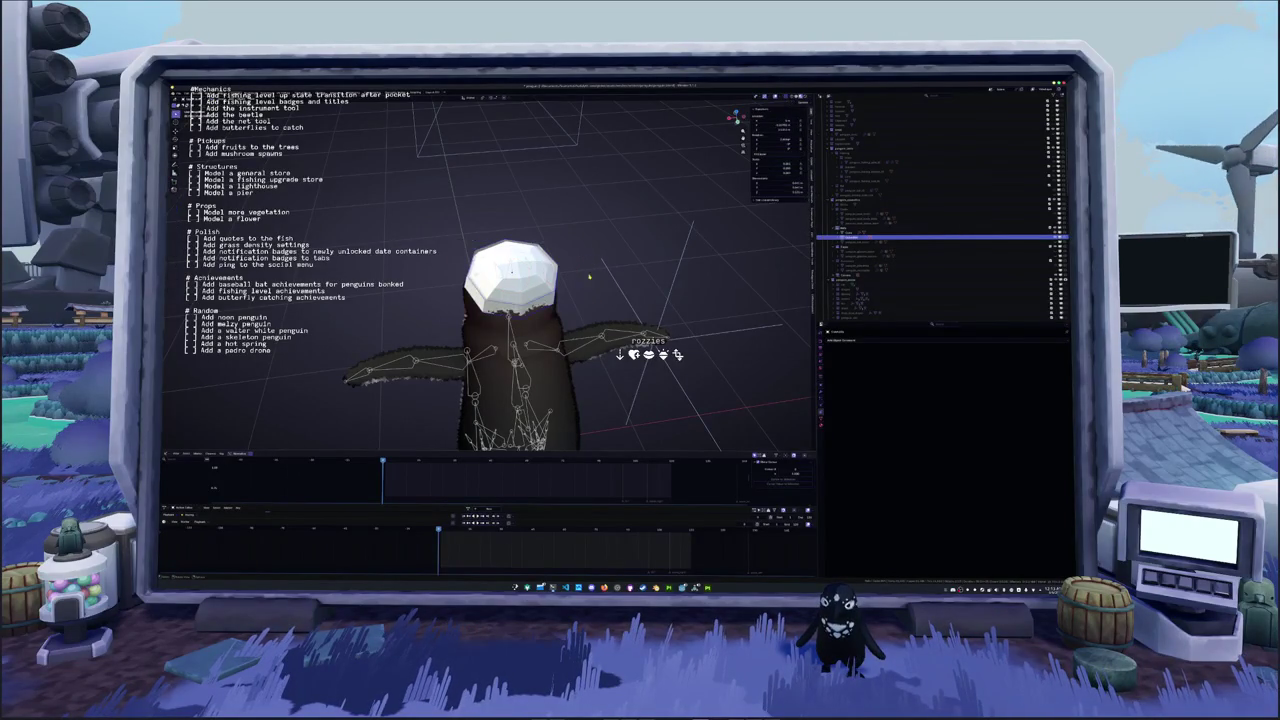
middle_drag(560, 268, 609, 268)
click(821, 393)
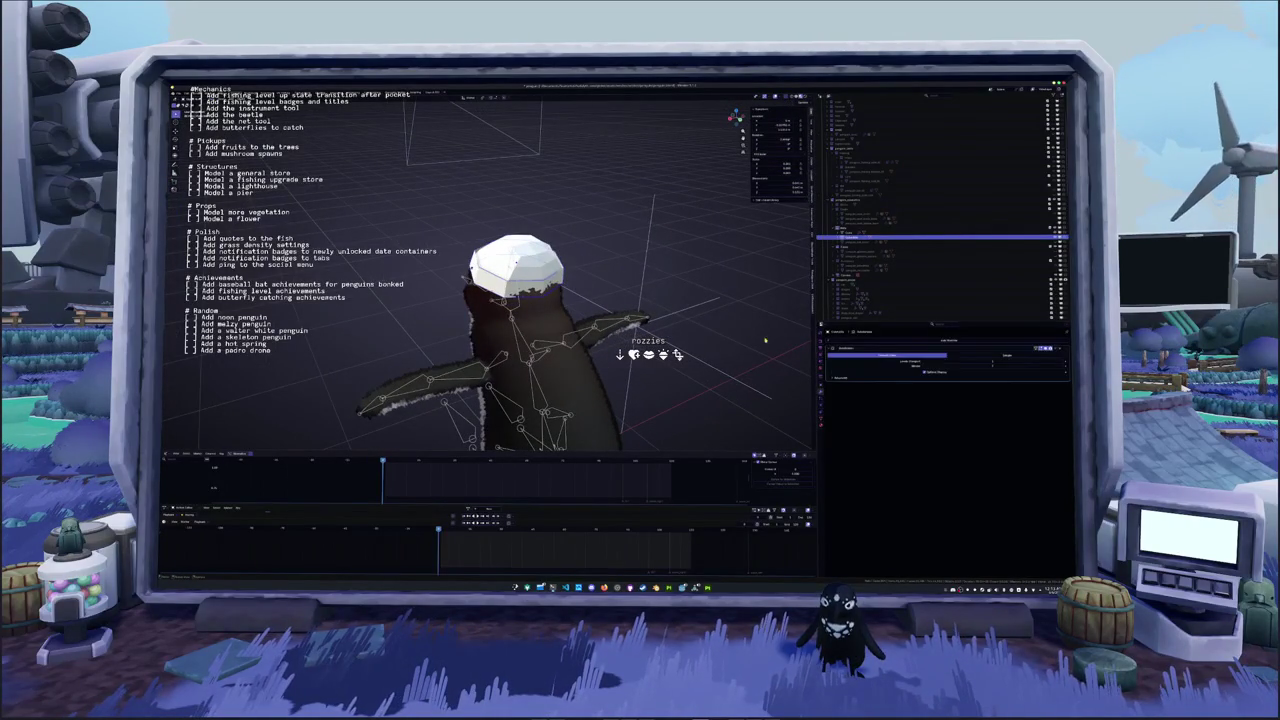
click(655, 318)
key(Tab)
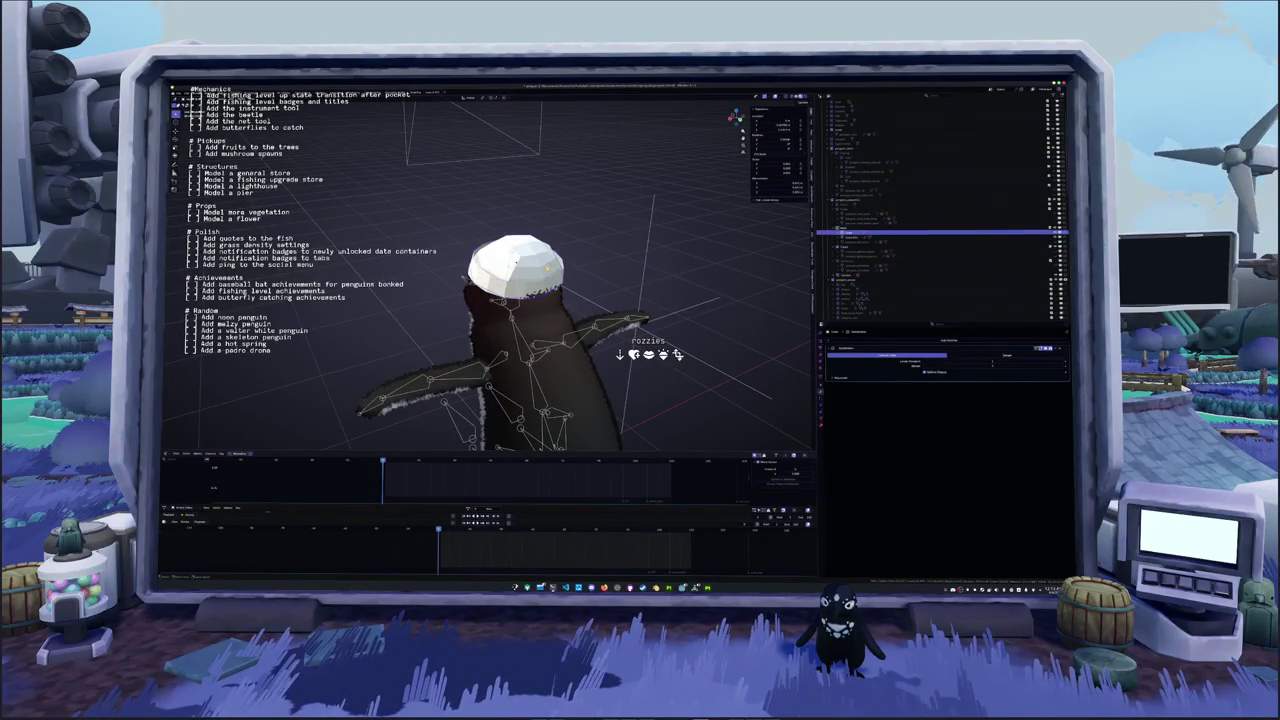
Inspect the cap from several angles and pick vertices on it
mouse_move(549, 271)
middle_down()
mouse_move(589, 307)
mouse_move(610, 300)
middle_up()
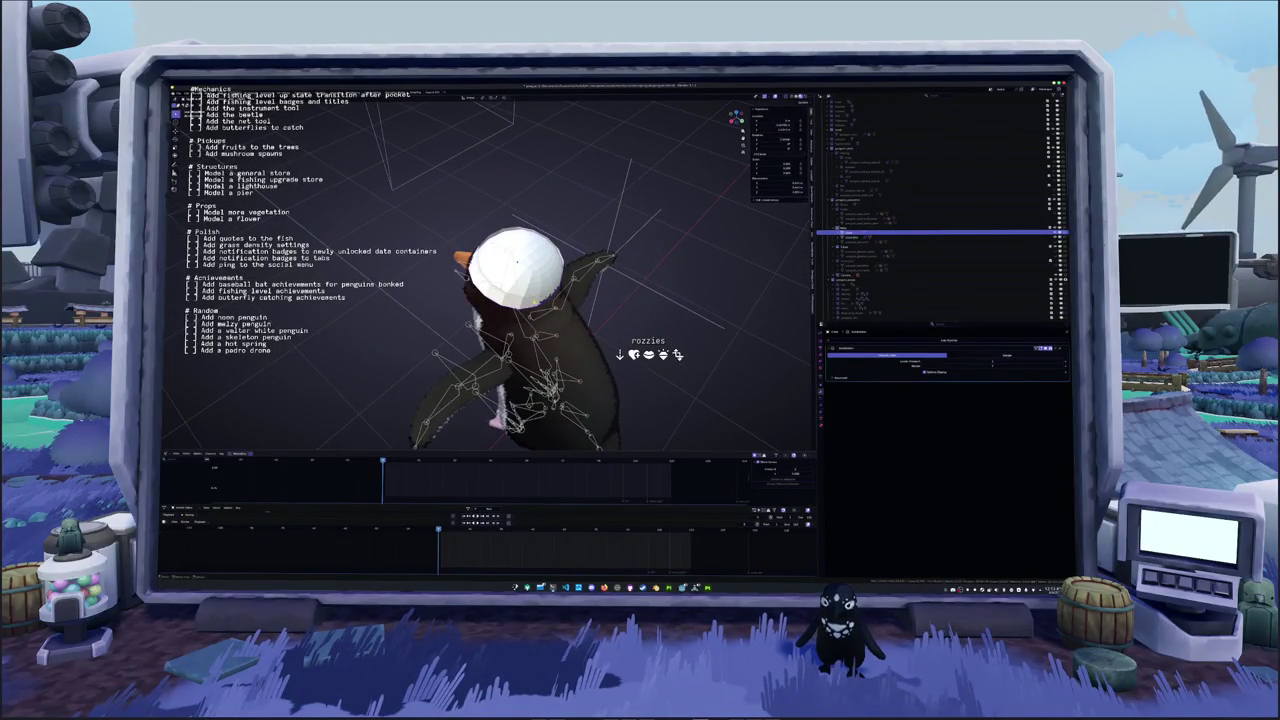
middle_drag(610, 300, 560, 282)
mouse_move(500, 260)
middle_down()
mouse_move(500, 330)
mouse_move(560, 270)
middle_up()
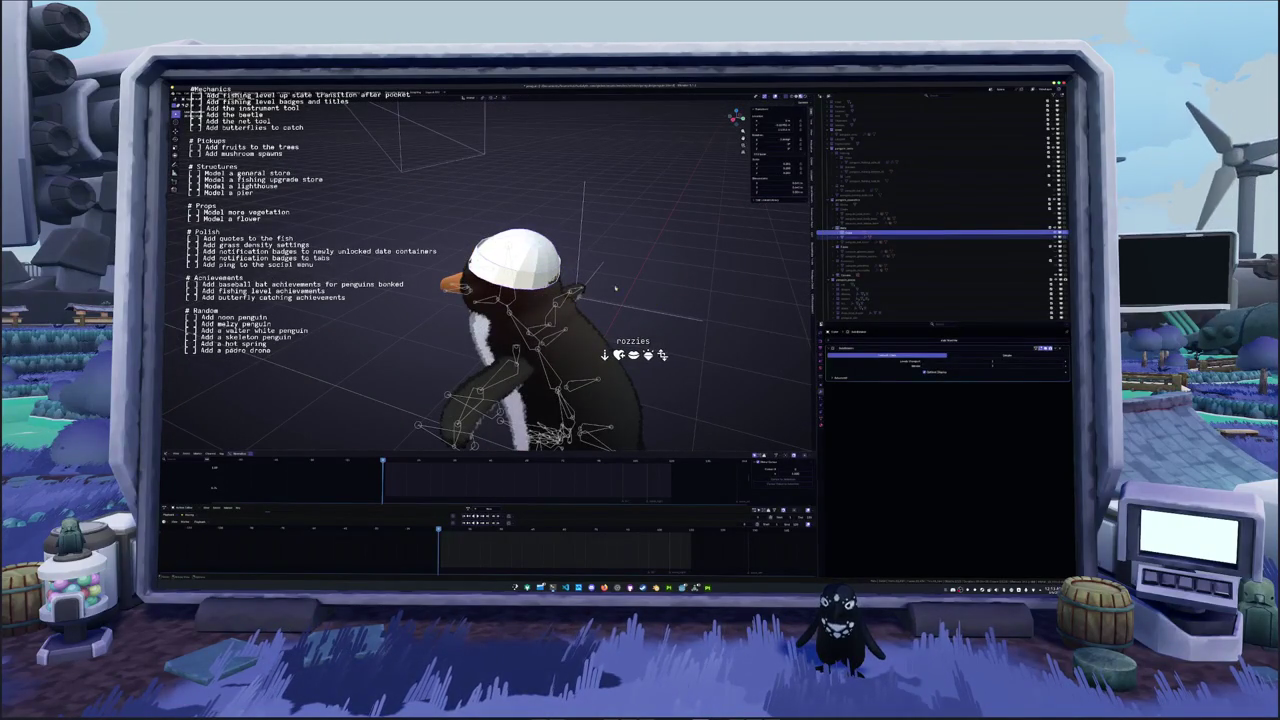
click(540, 255)
middle_drag(540, 255, 575, 266)
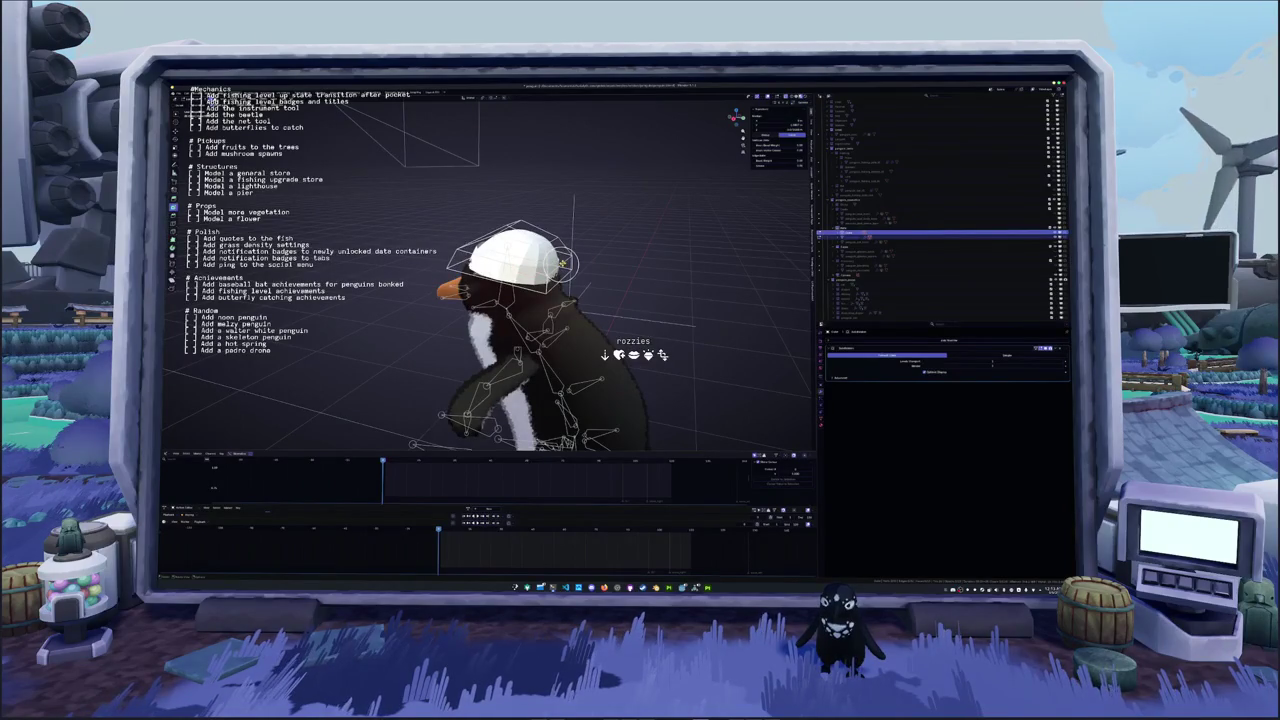
click(563, 263)
middle_drag(575, 262, 610, 254)
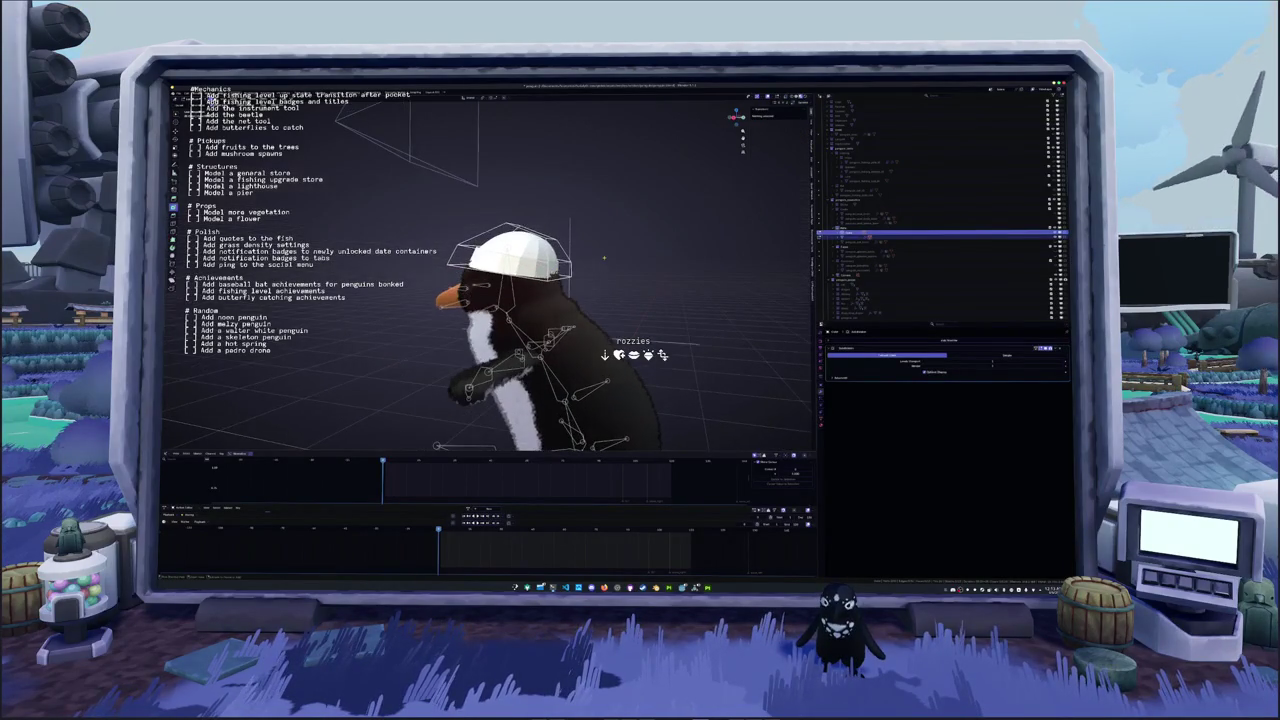
right_click(614, 258)
middle_drag(614, 258, 635, 270)
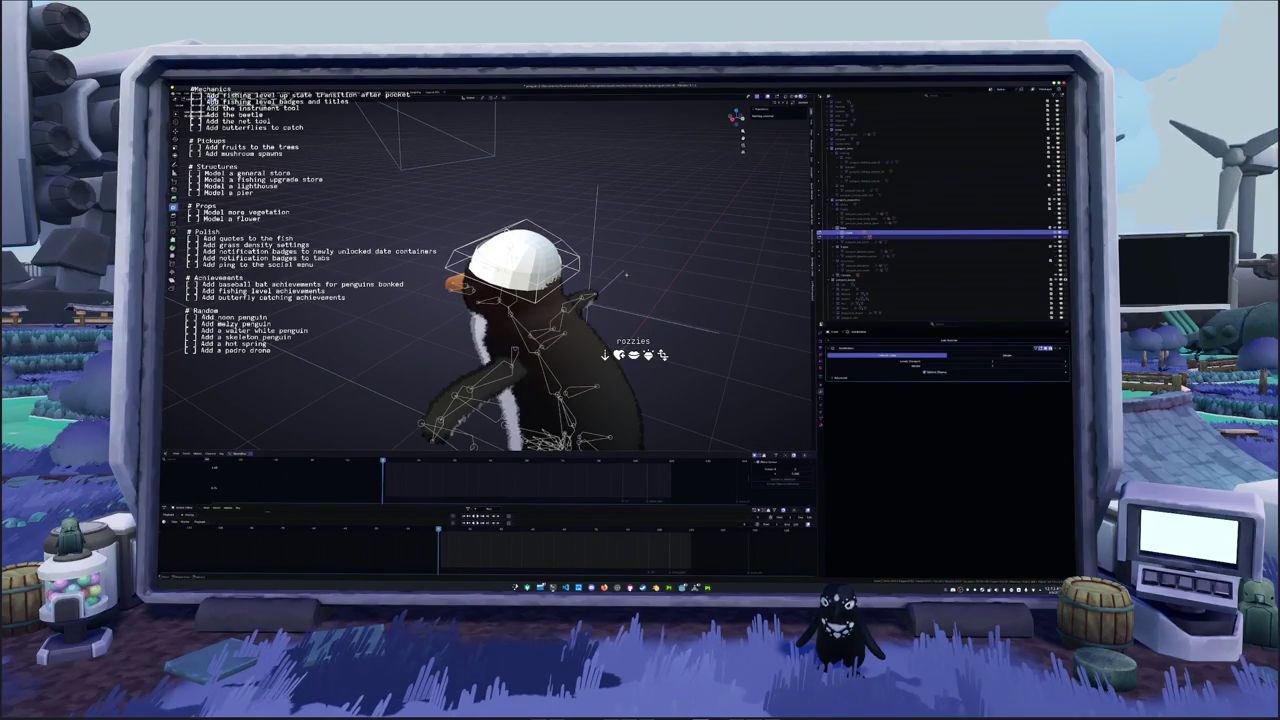
click(558, 268)
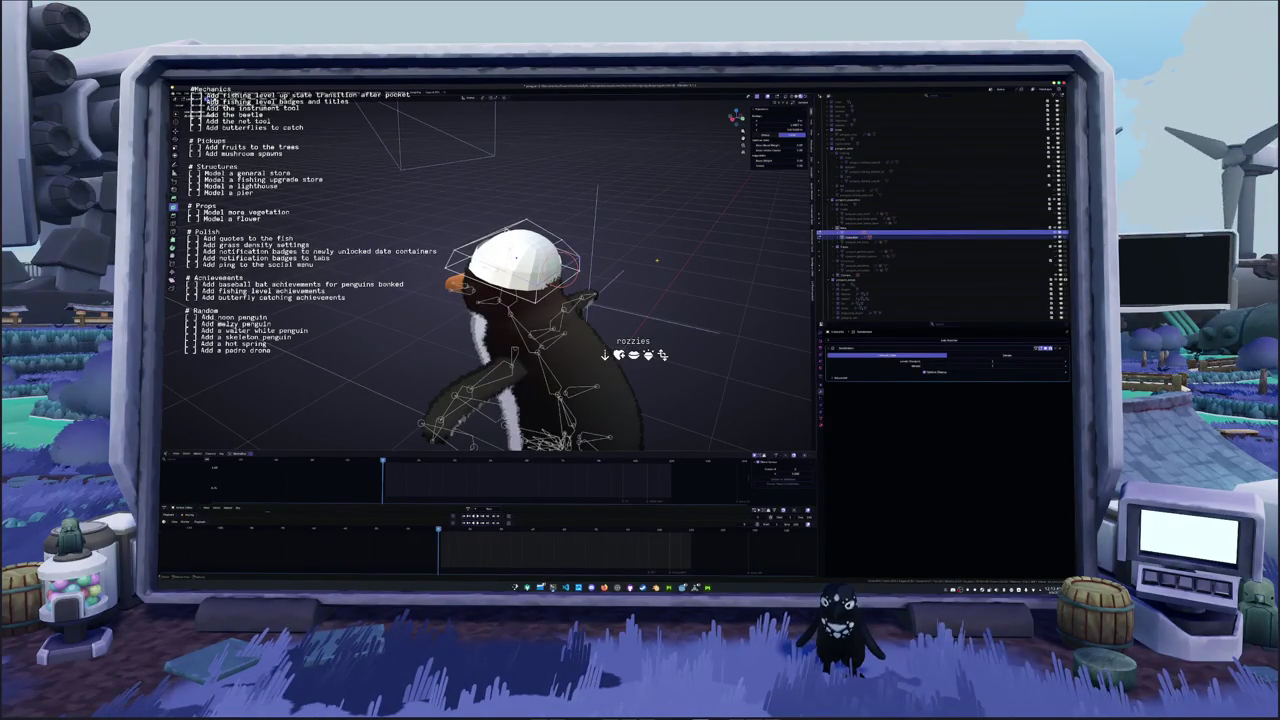
Select all of the cap mesh, apply an operation from the context menu, and return to Object Mode
key(a)
right_click(658, 261)
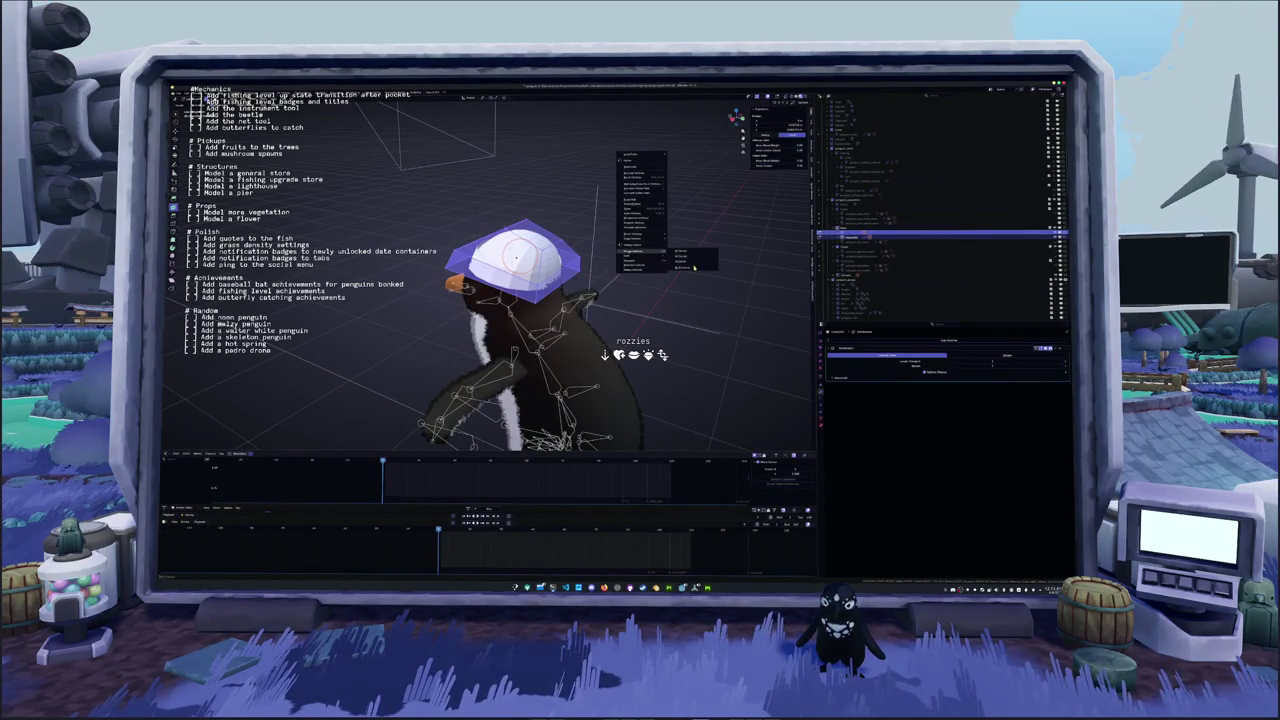
click(694, 267)
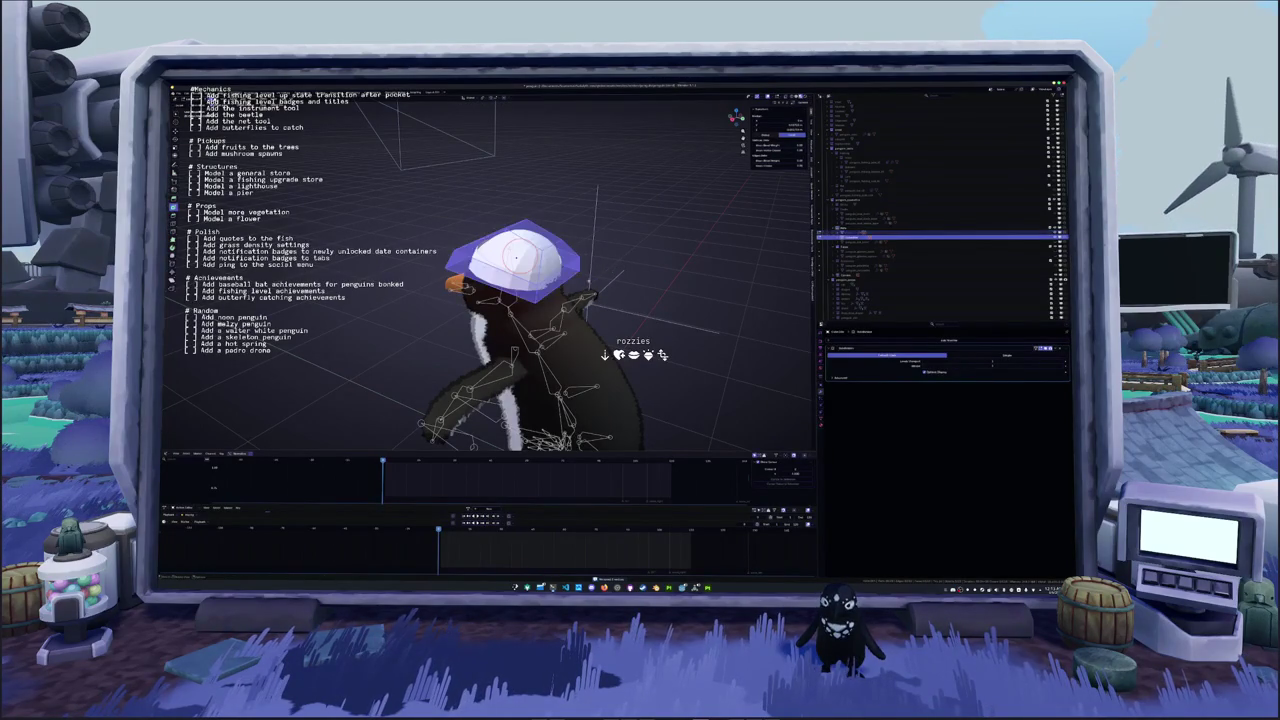
middle_drag(560, 320, 600, 320)
key(Tab)
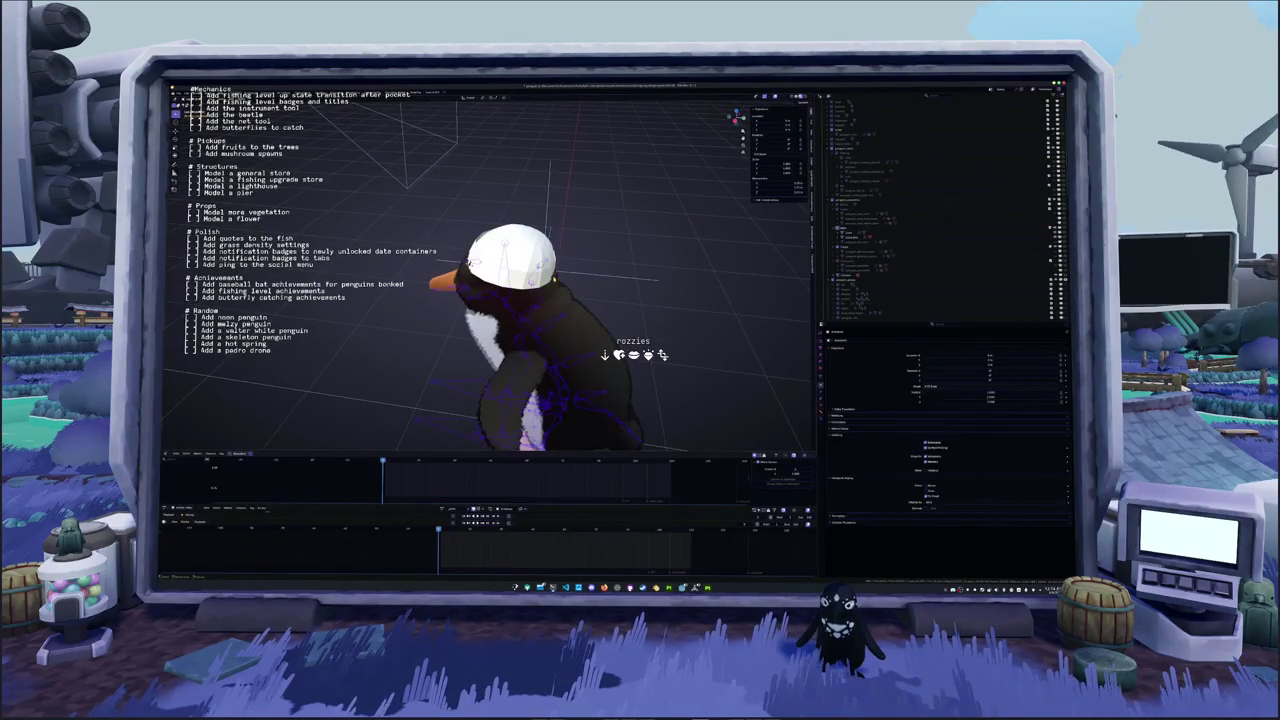
Select the armature, apply a constraint from the menu, and tune its influence slider
click(855, 237)
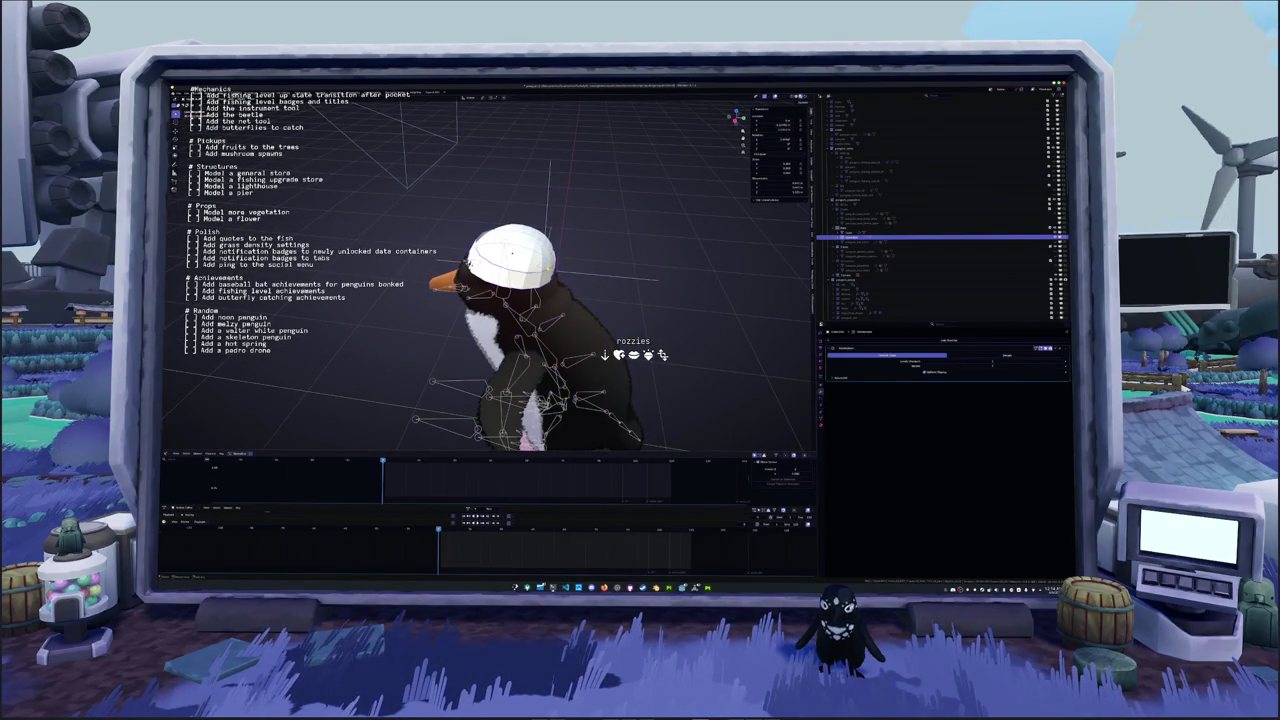
click(884, 338)
right_click(720, 301)
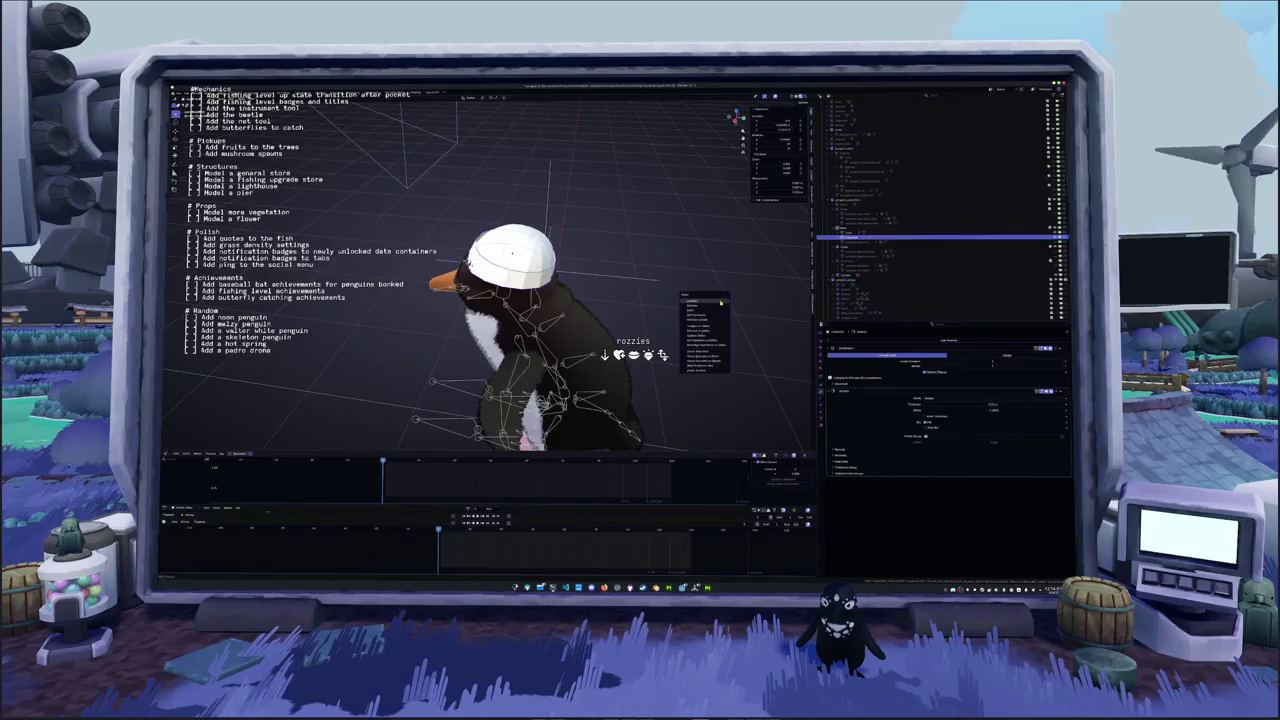
click(709, 312)
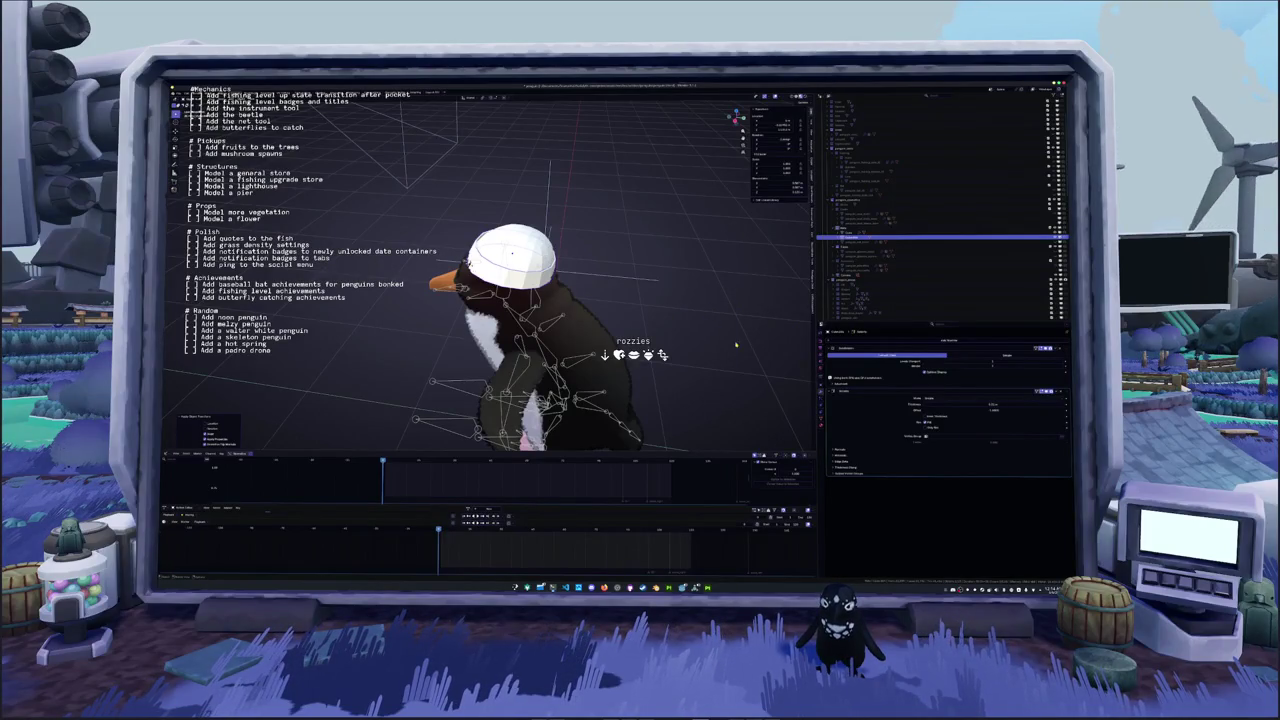
click(961, 405)
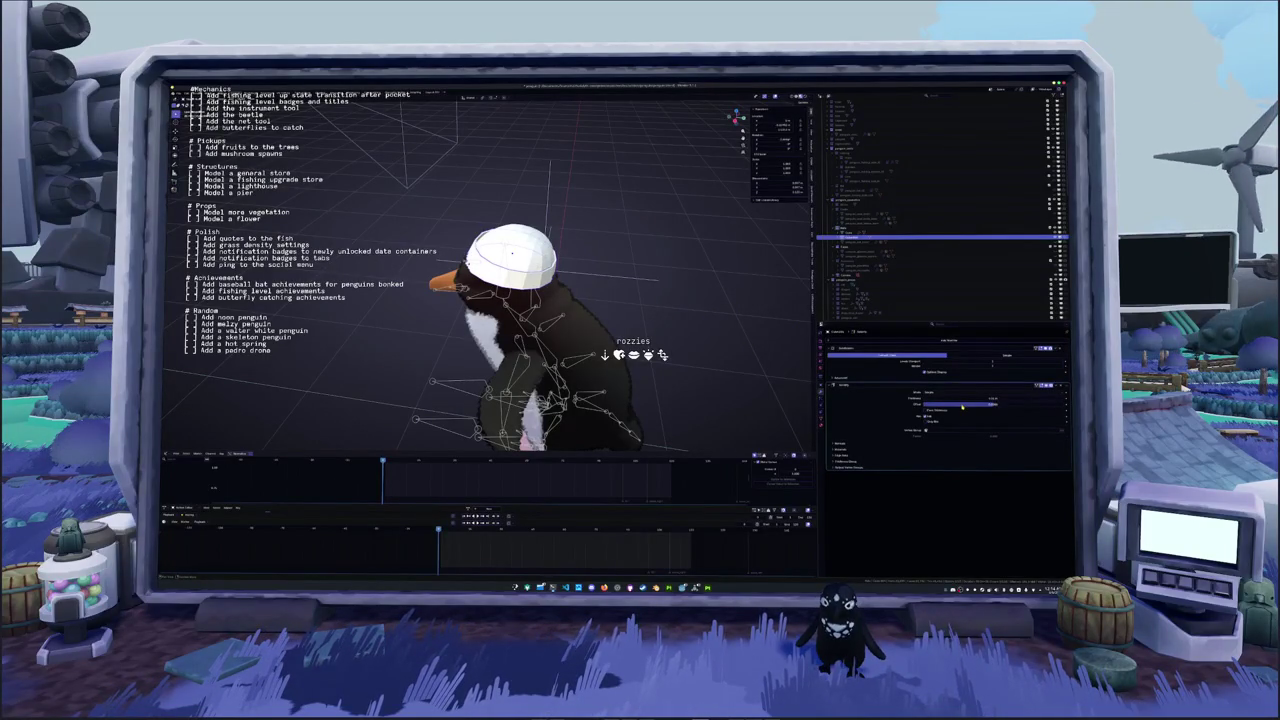
mouse_move(983, 403)
mouse_down()
mouse_move(1060, 403)
mouse_move(981, 400)
mouse_up()
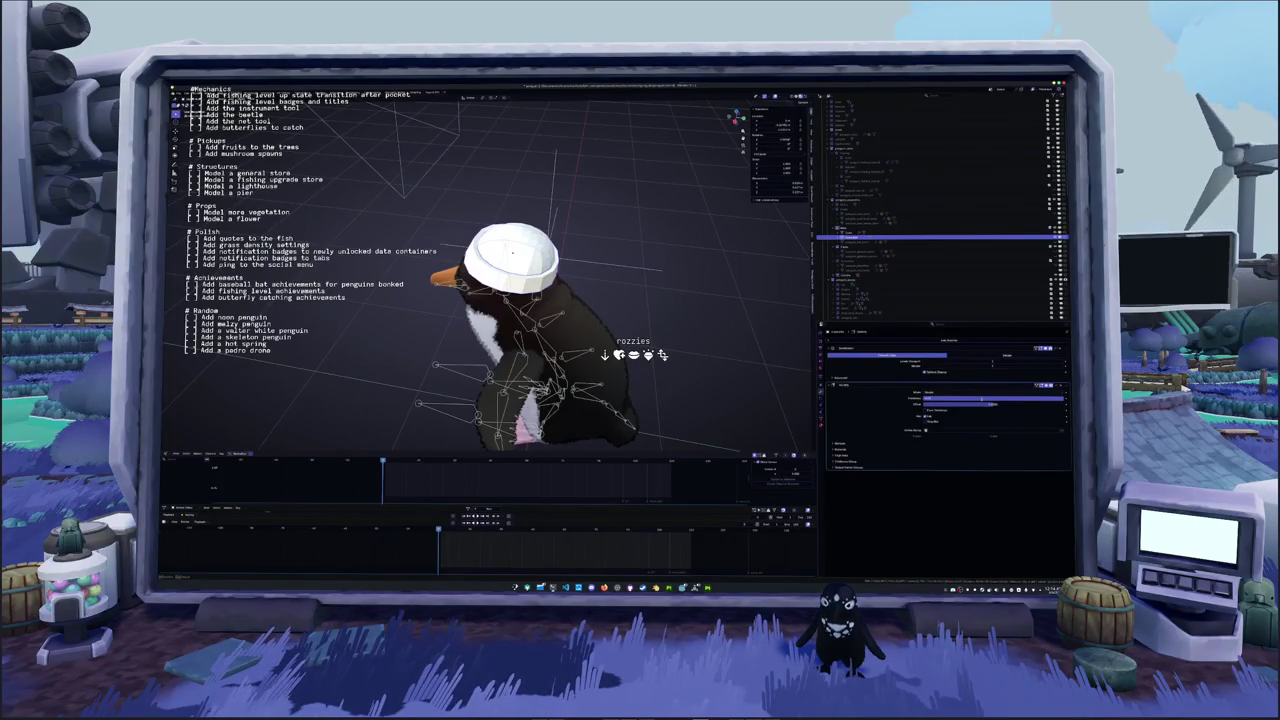
drag(1063, 398, 998, 398)
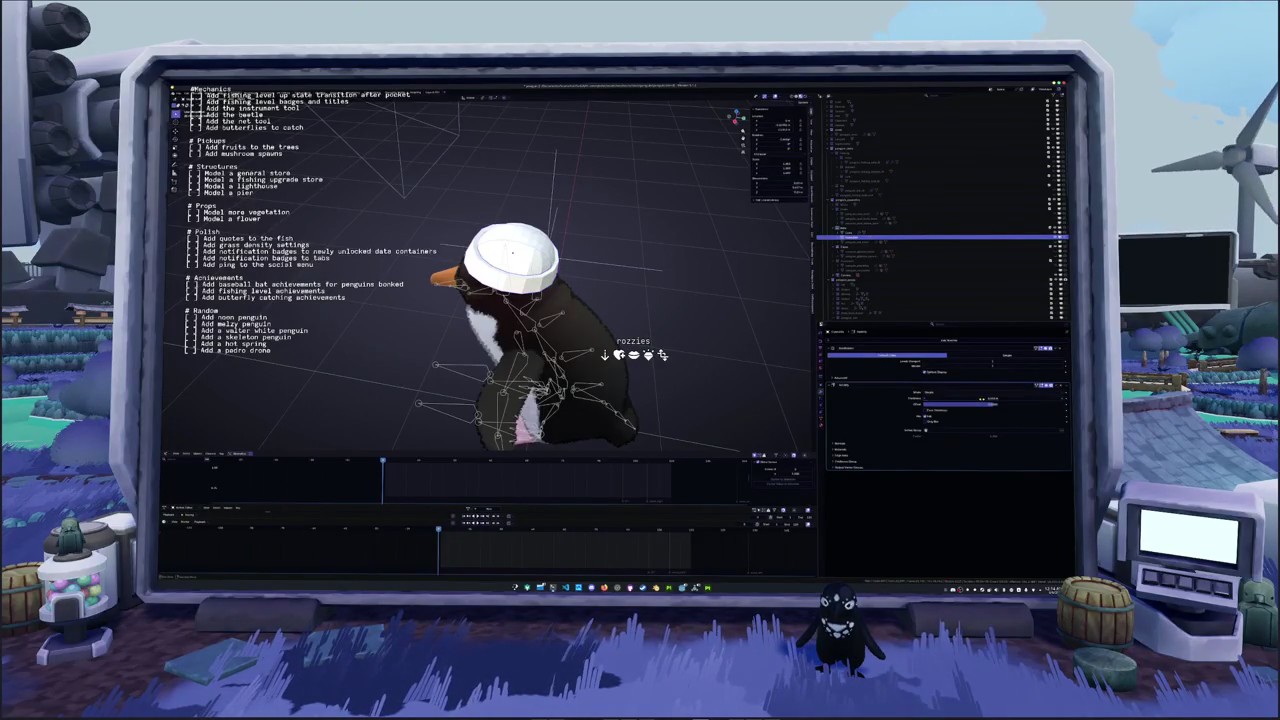
Add a second constraint and adjust its value so the cap sits right on the head
click(900, 342)
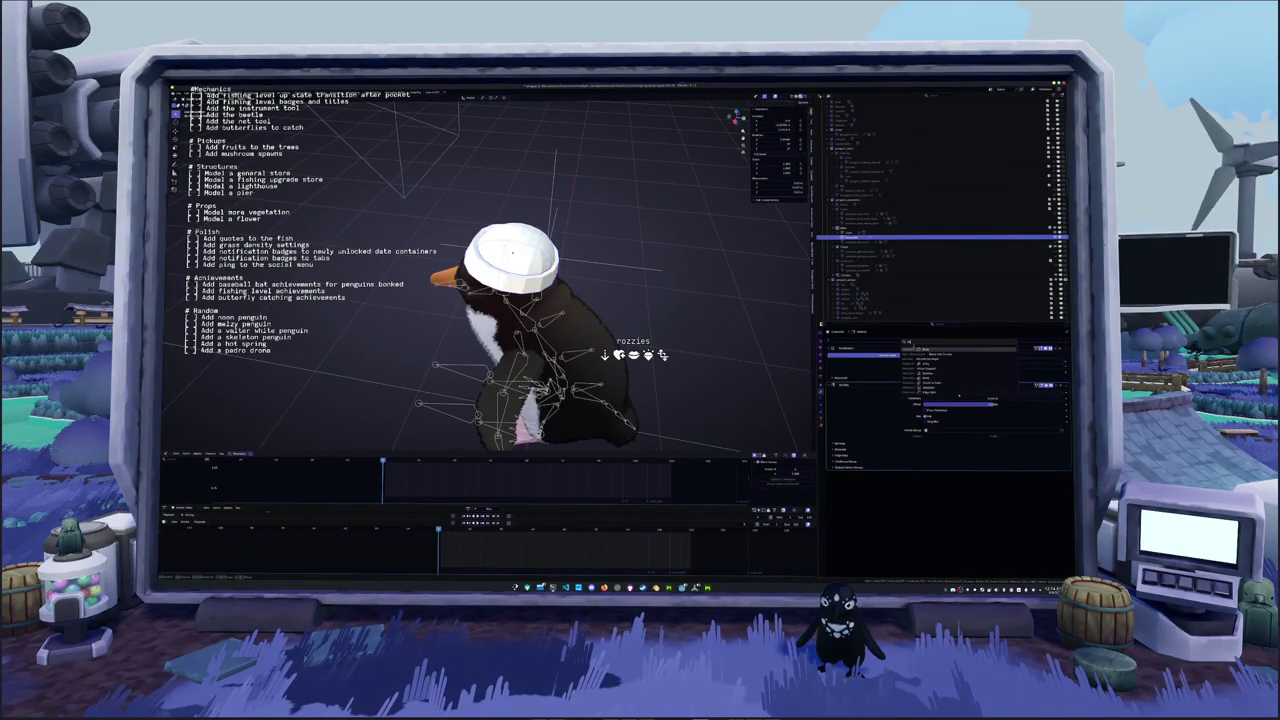
click(950, 365)
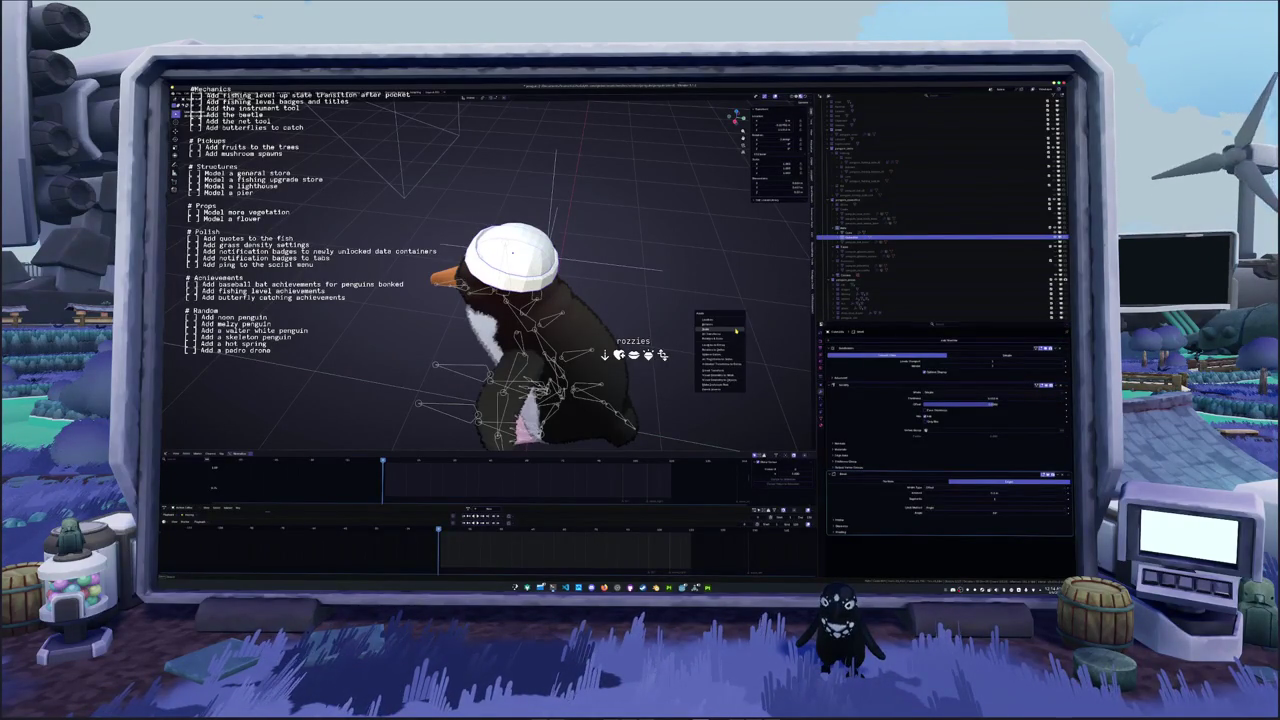
scroll(707, 324, up, 2)
scroll(707, 324, up, 2)
middle_drag(707, 324, 770, 344)
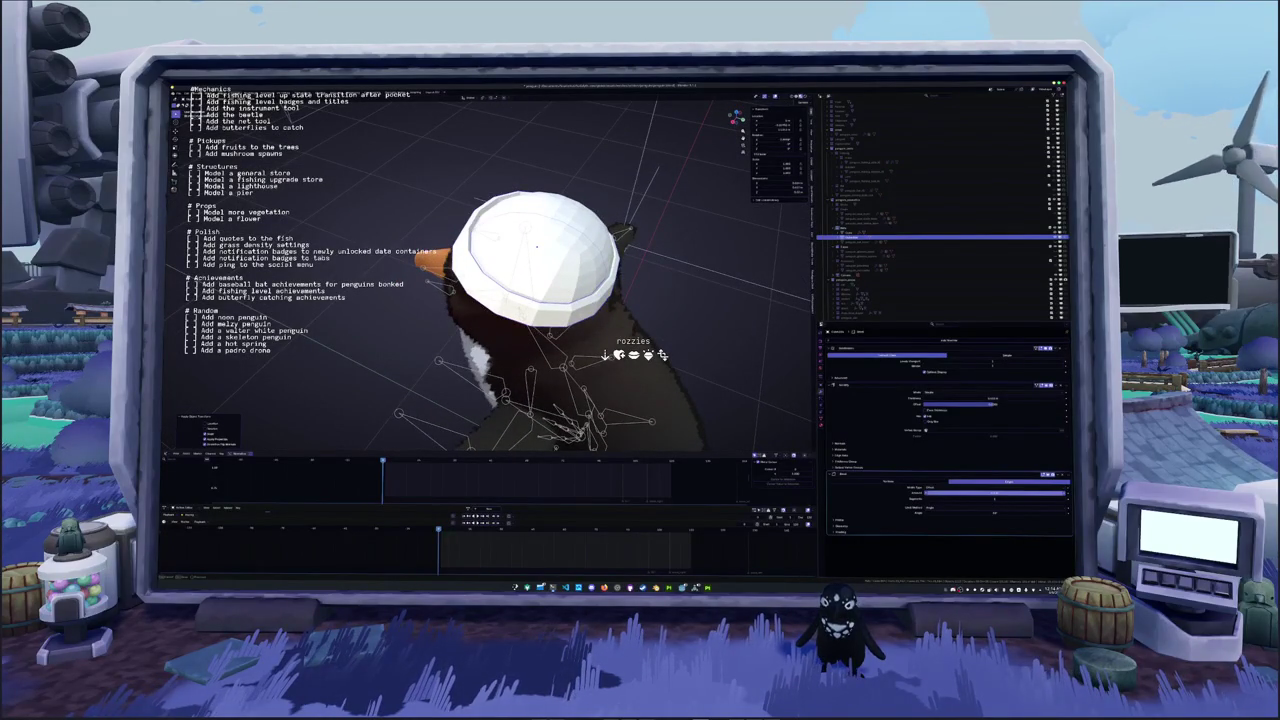
mouse_move(990, 493)
mouse_down()
mouse_move(1005, 493)
mouse_move(955, 493)
mouse_up()
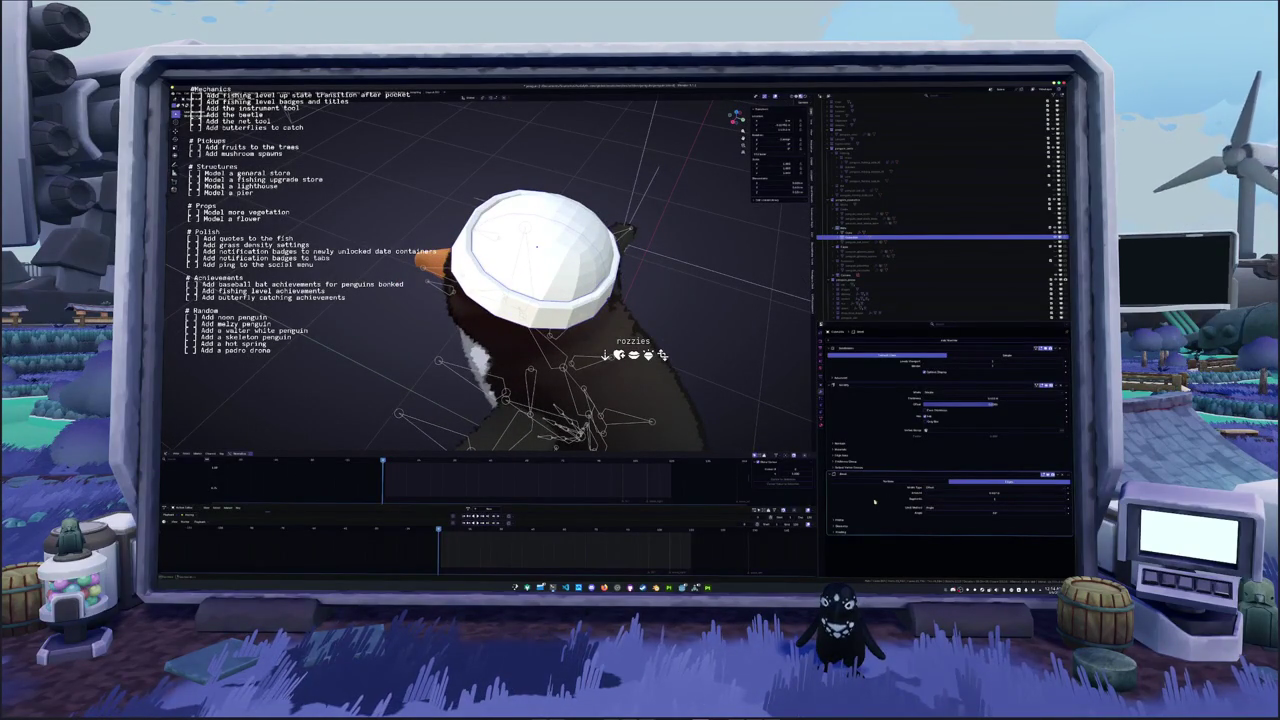
Switch to the Godot editor and run the project with F5
key(alt+Tab)
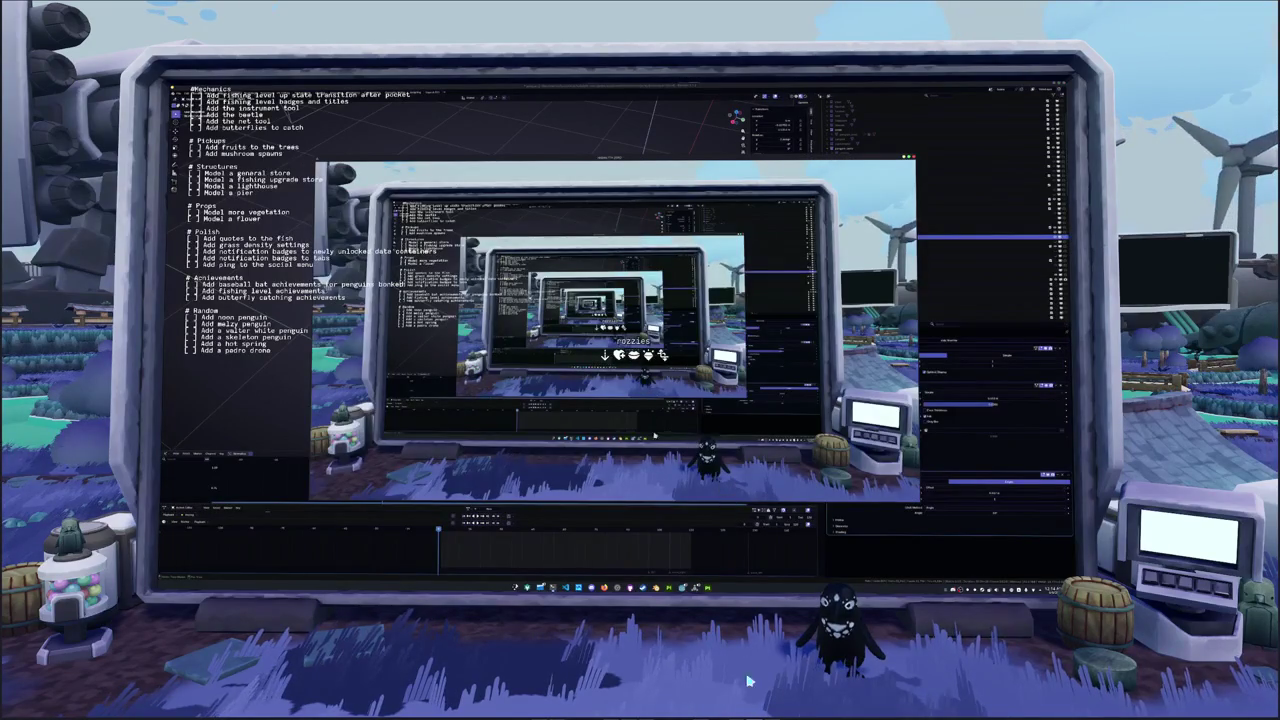
mouse_move(683, 588)
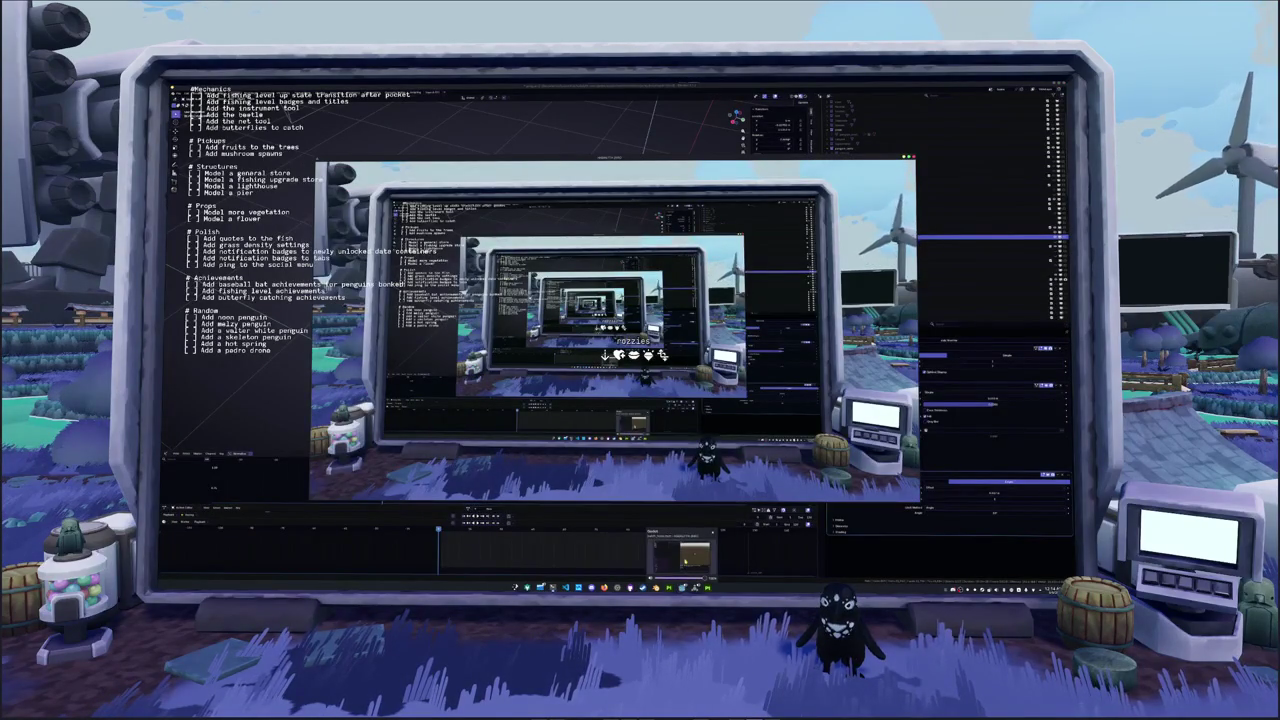
click(682, 556)
key(F5)
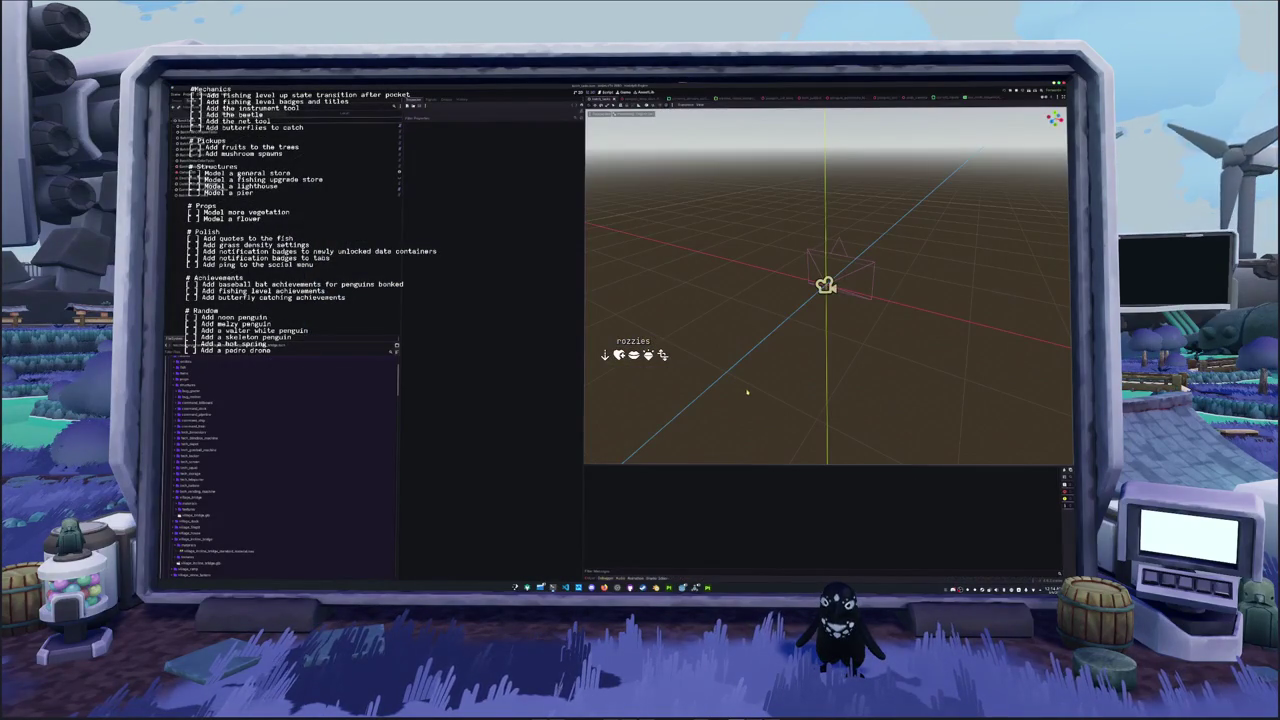
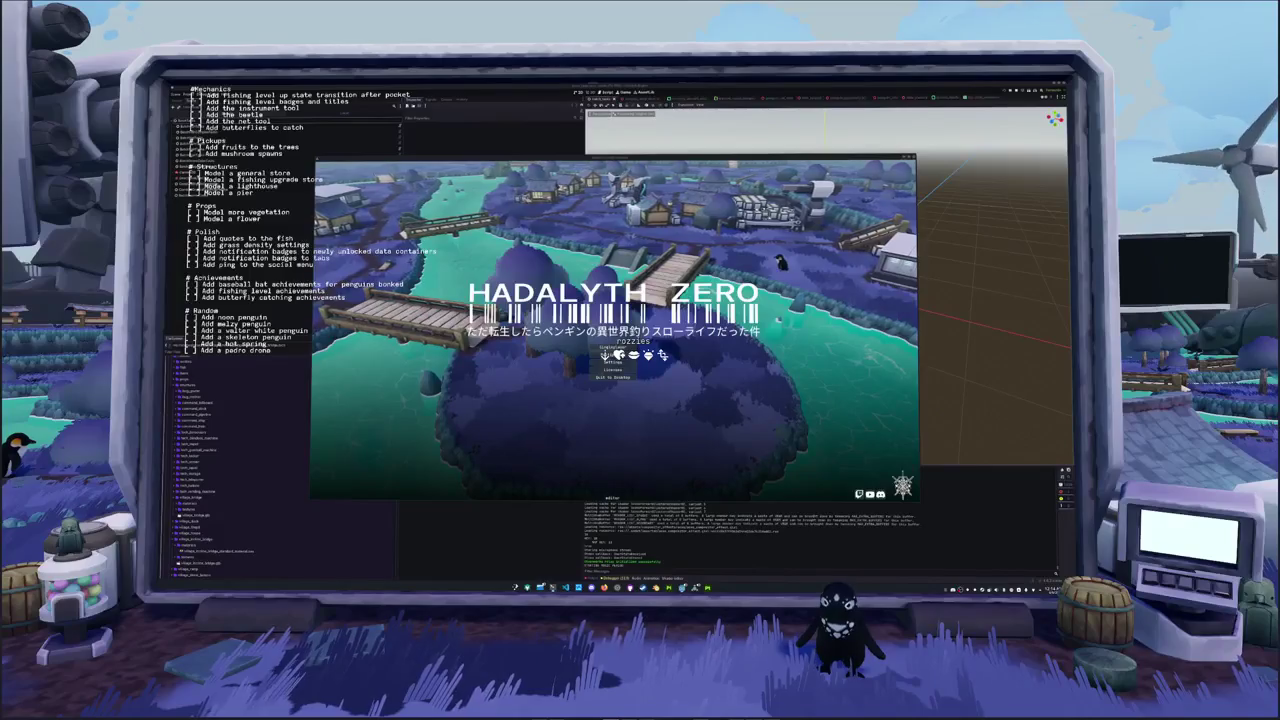
Start the game from the title screen and open the sell inventory at the robot by the crates
key(Return)
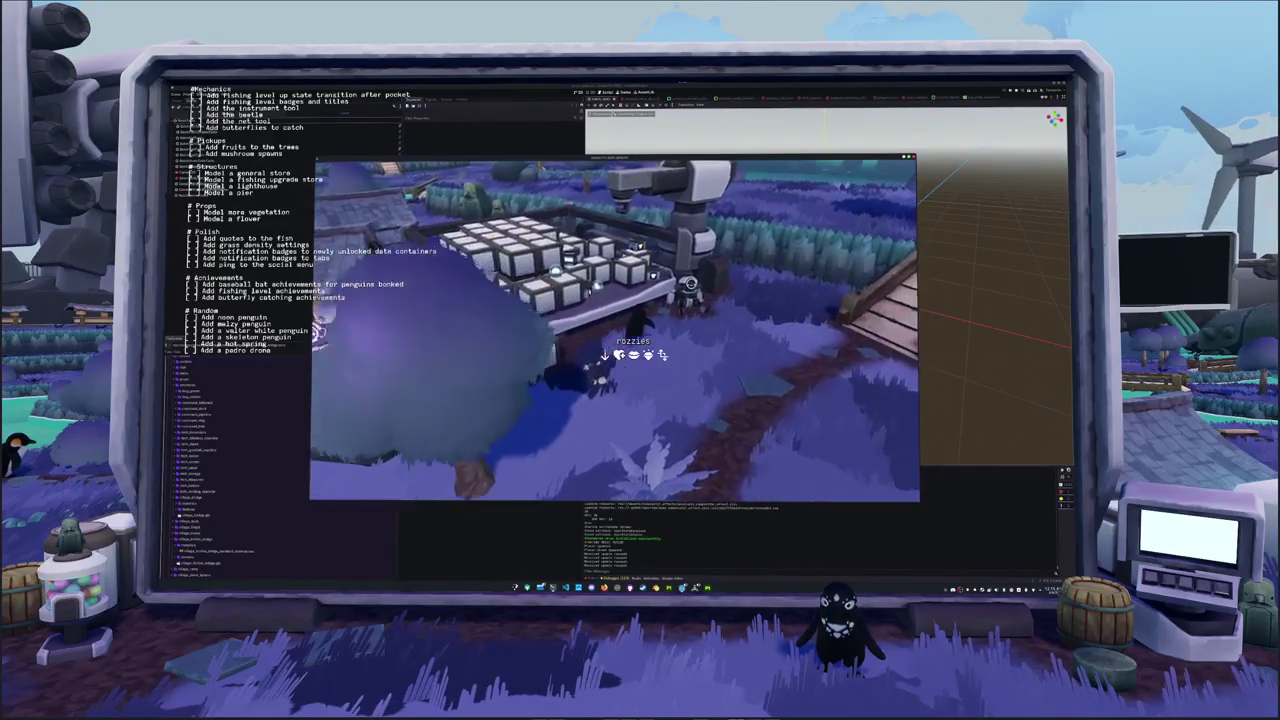
key(e)
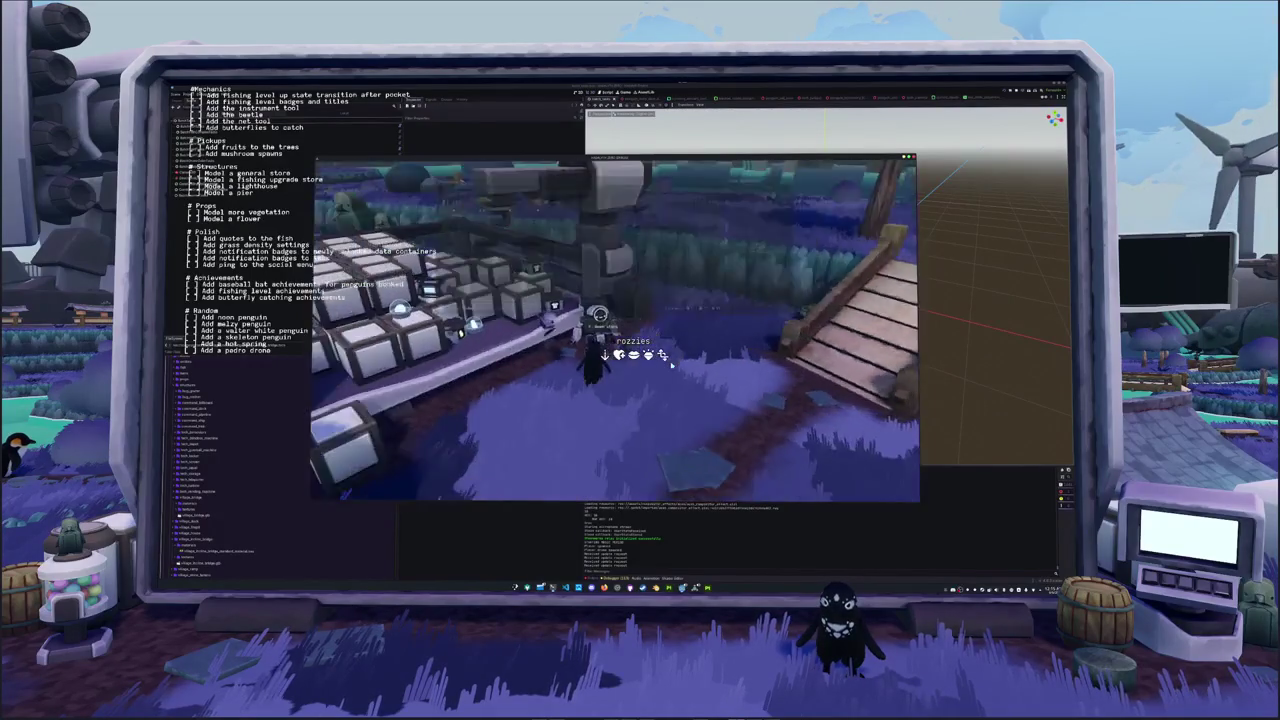
key(e)
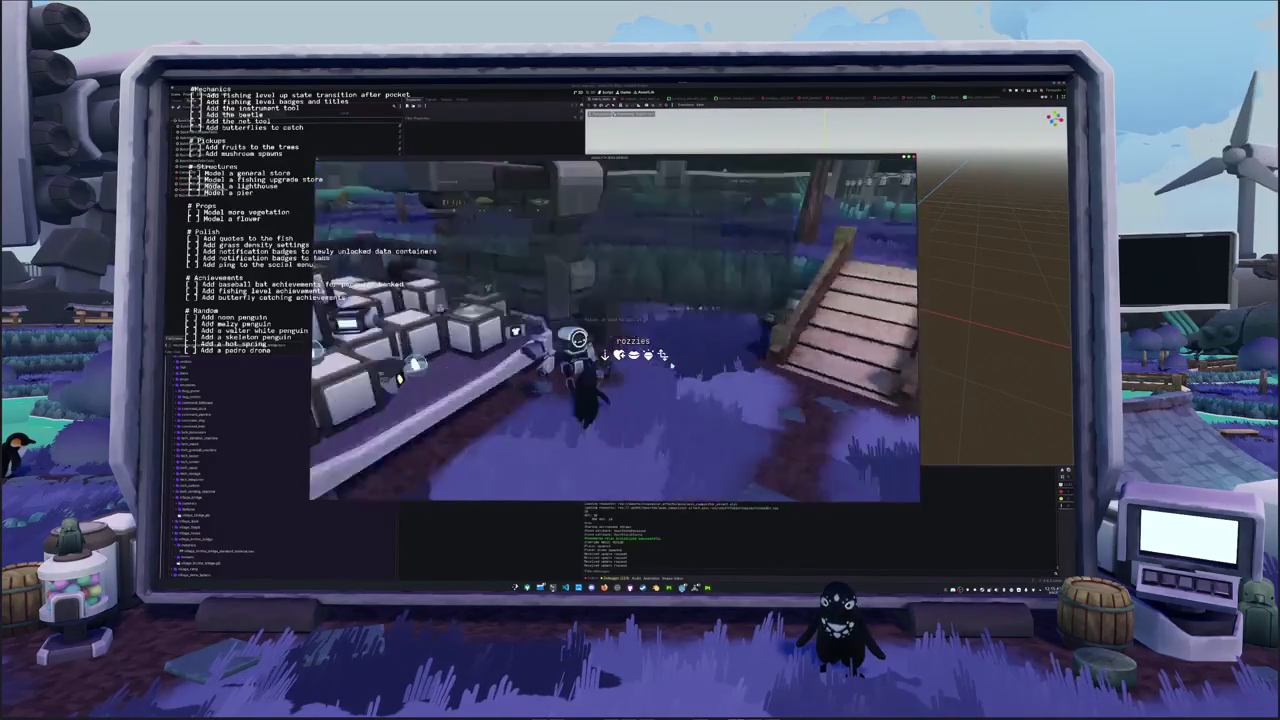
key(e)
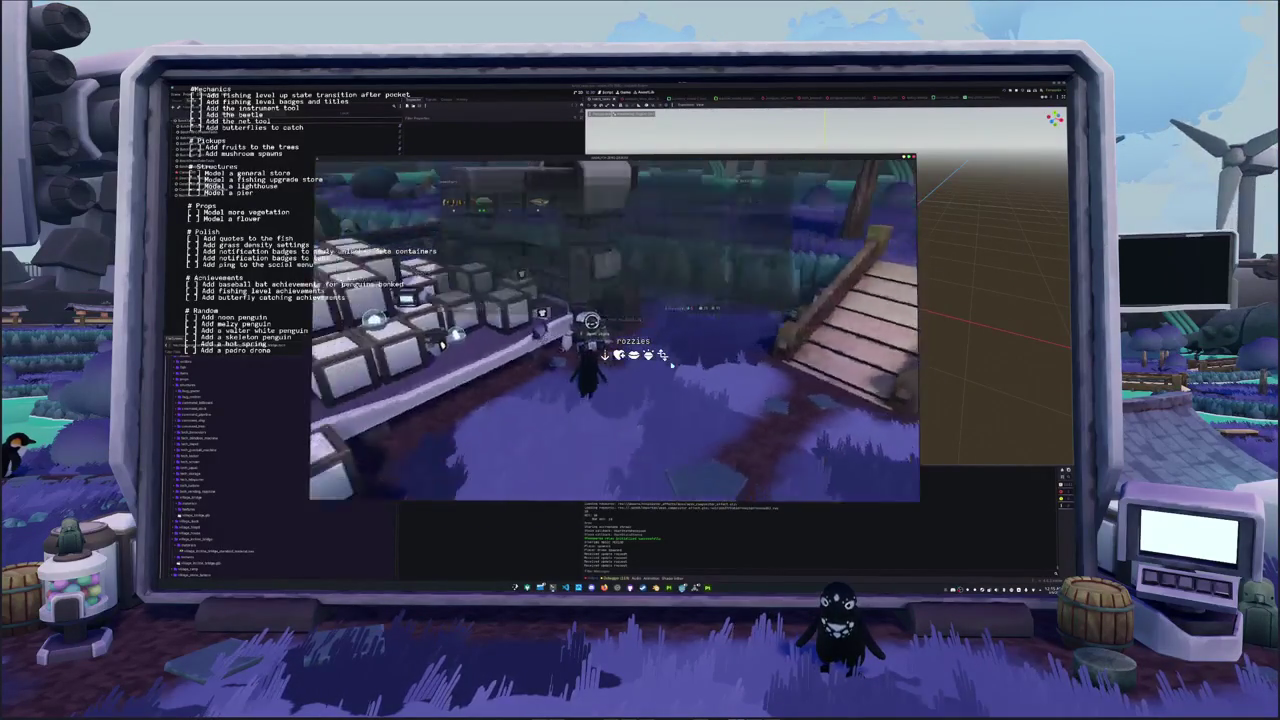
key(e)
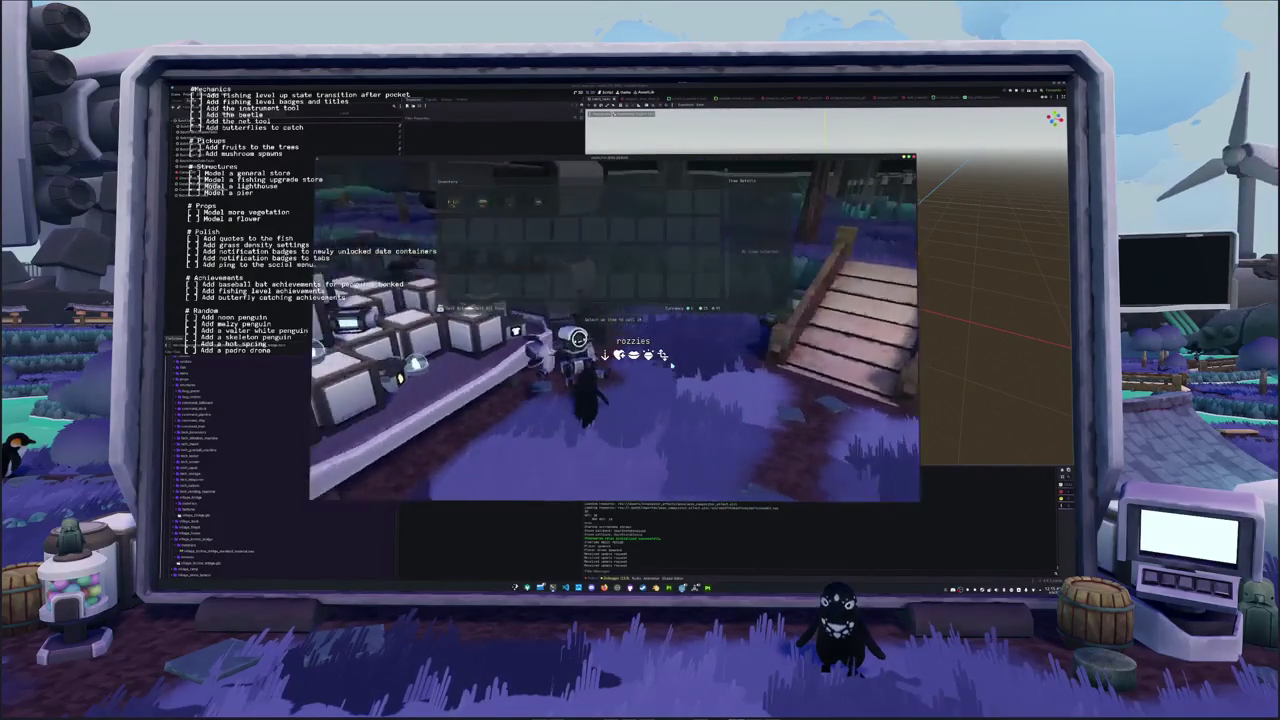
Toggle the inventory panel open and closed while walking the penguin around the robot and dock
key(e)
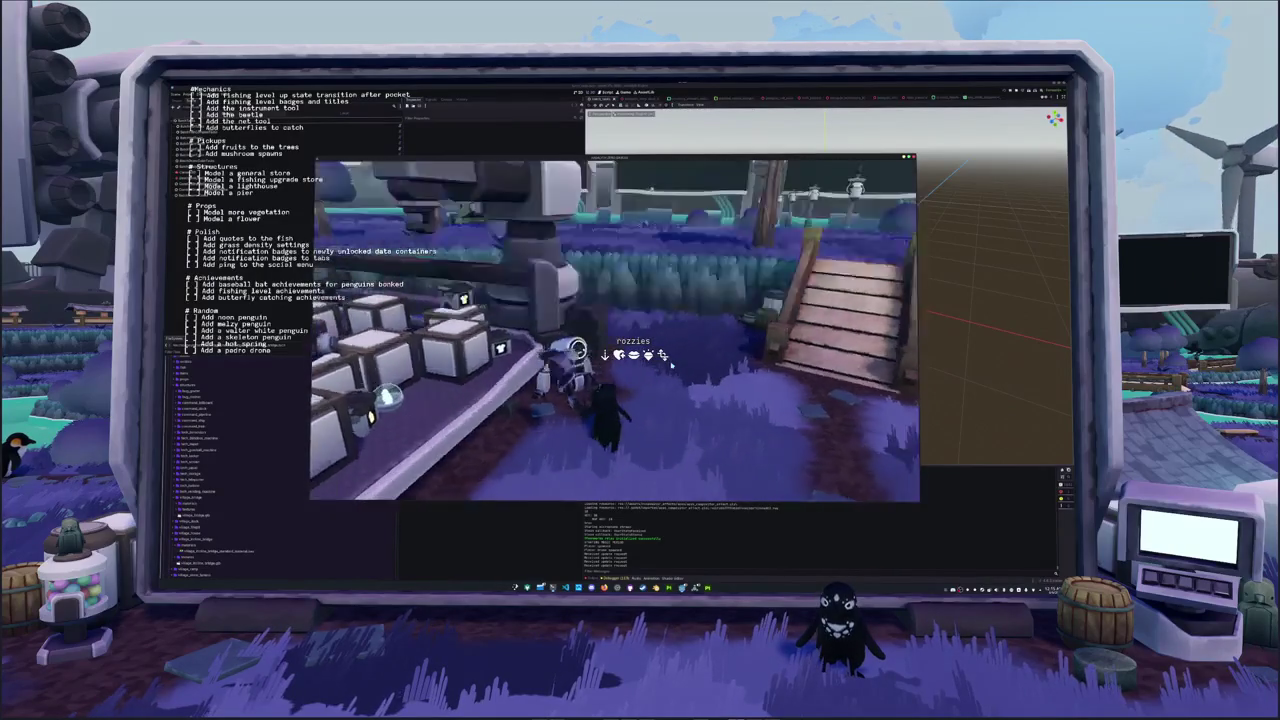
key(e)
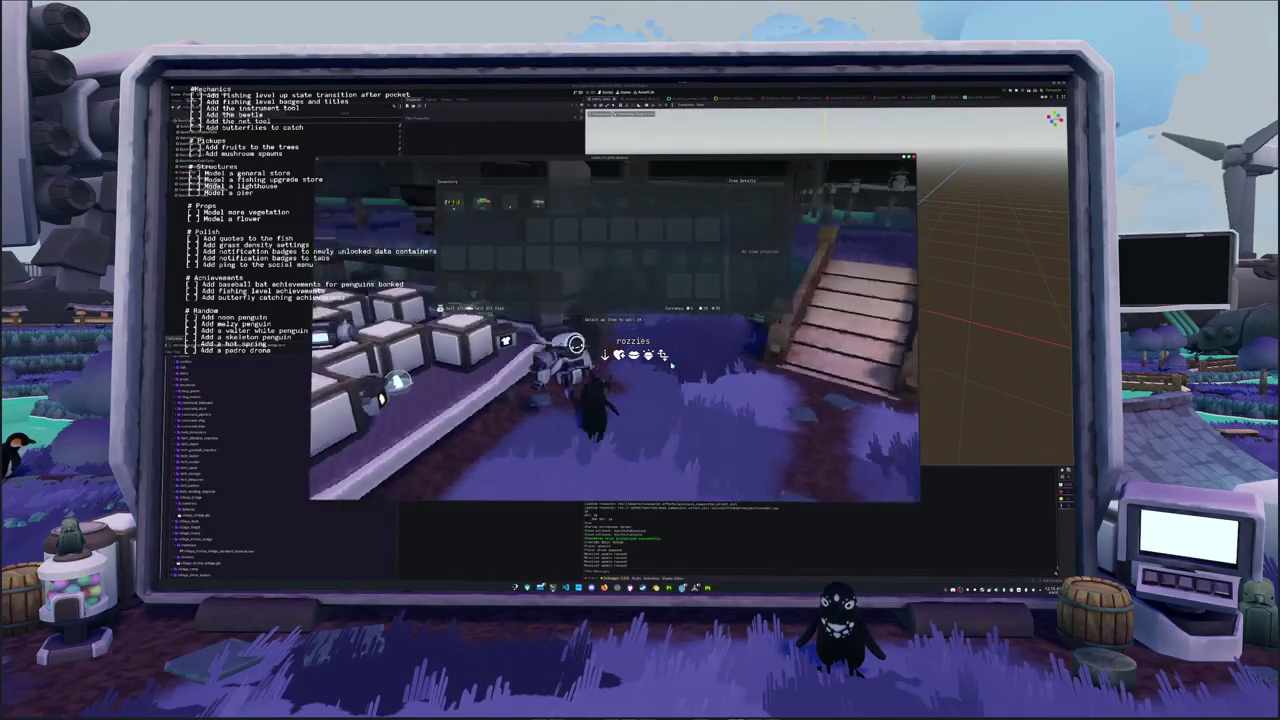
key(e)
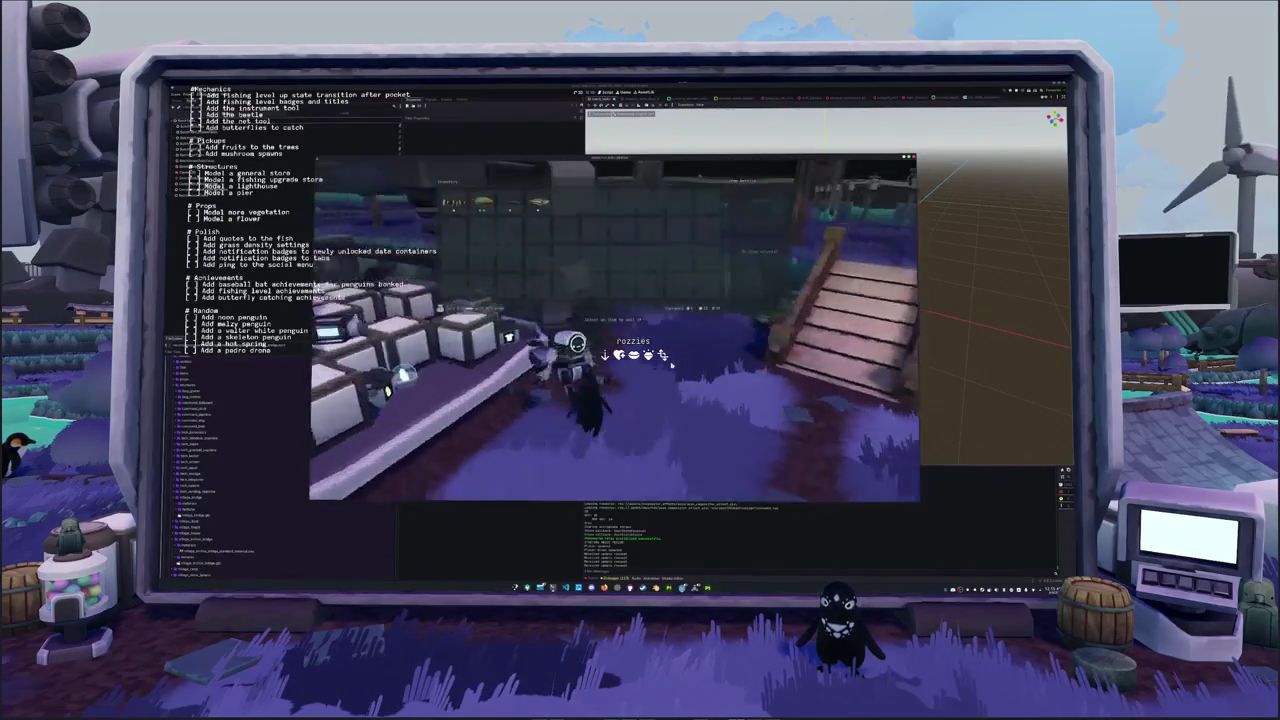
key(e)
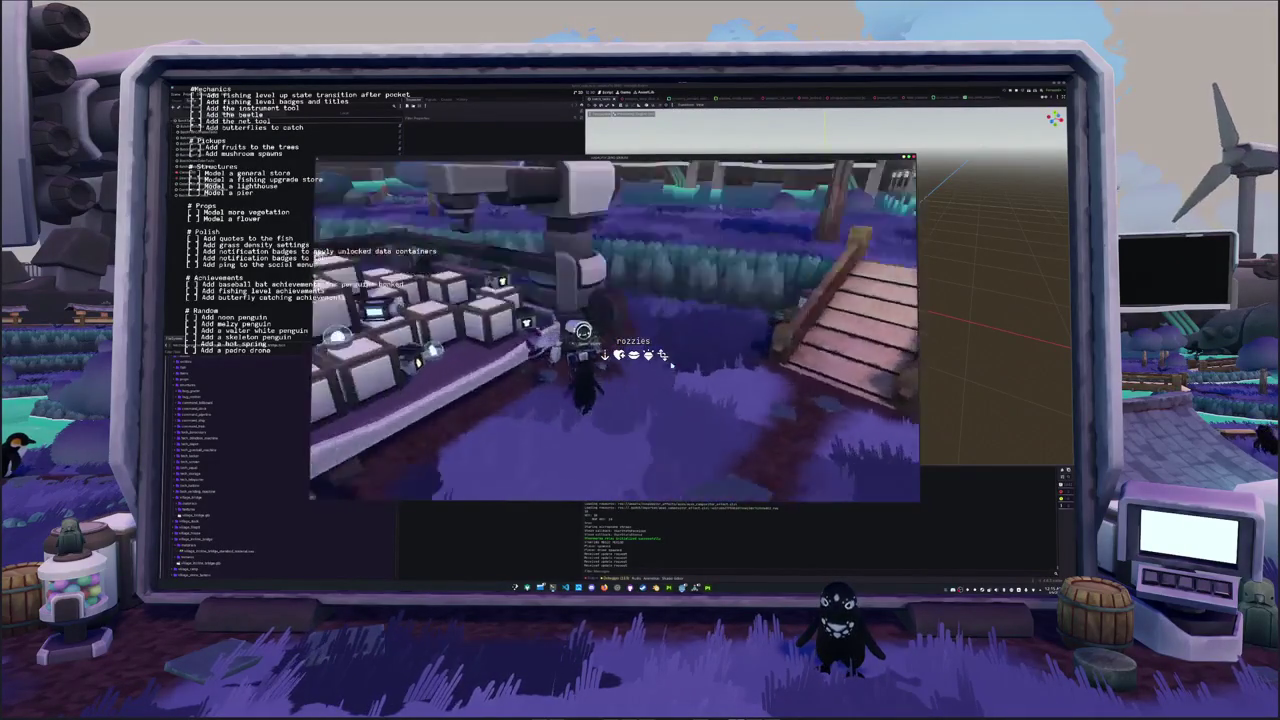
key(e)
key(e)
key(e)
key(e)
key(e)
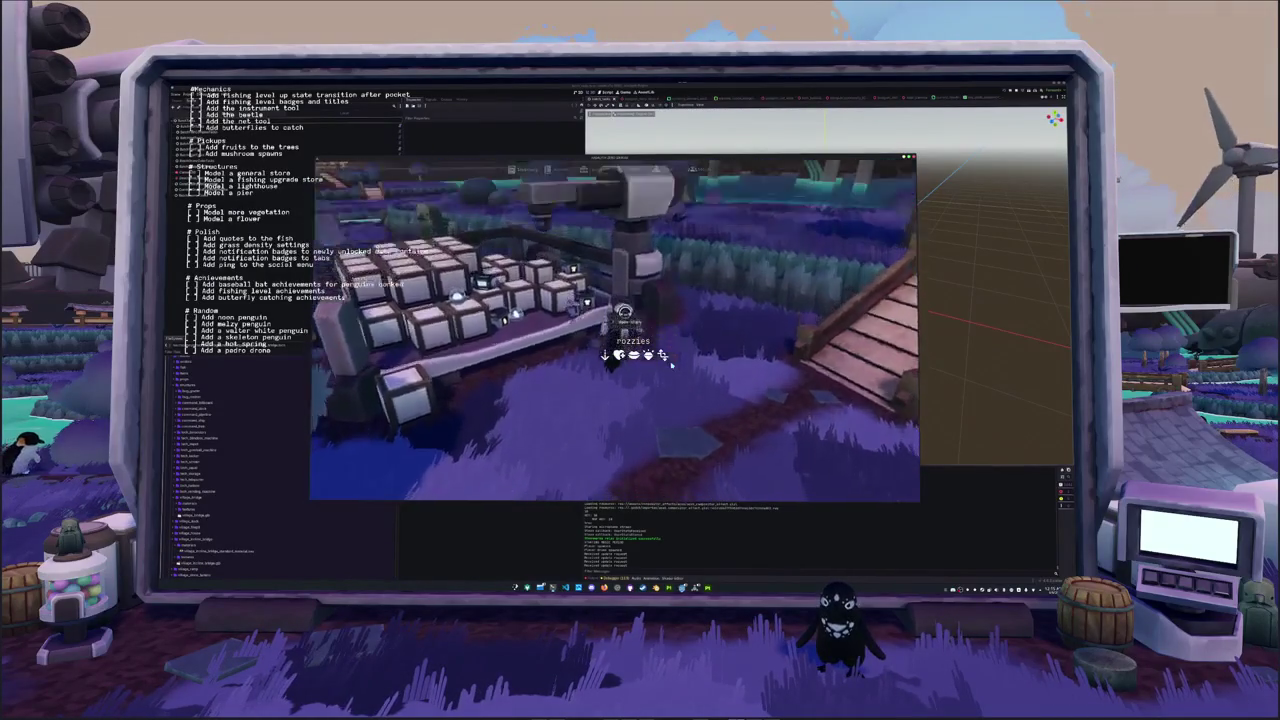
key(e)
Reopen the inventory beside the robot to view the caught fish's details, then close it
key(e)
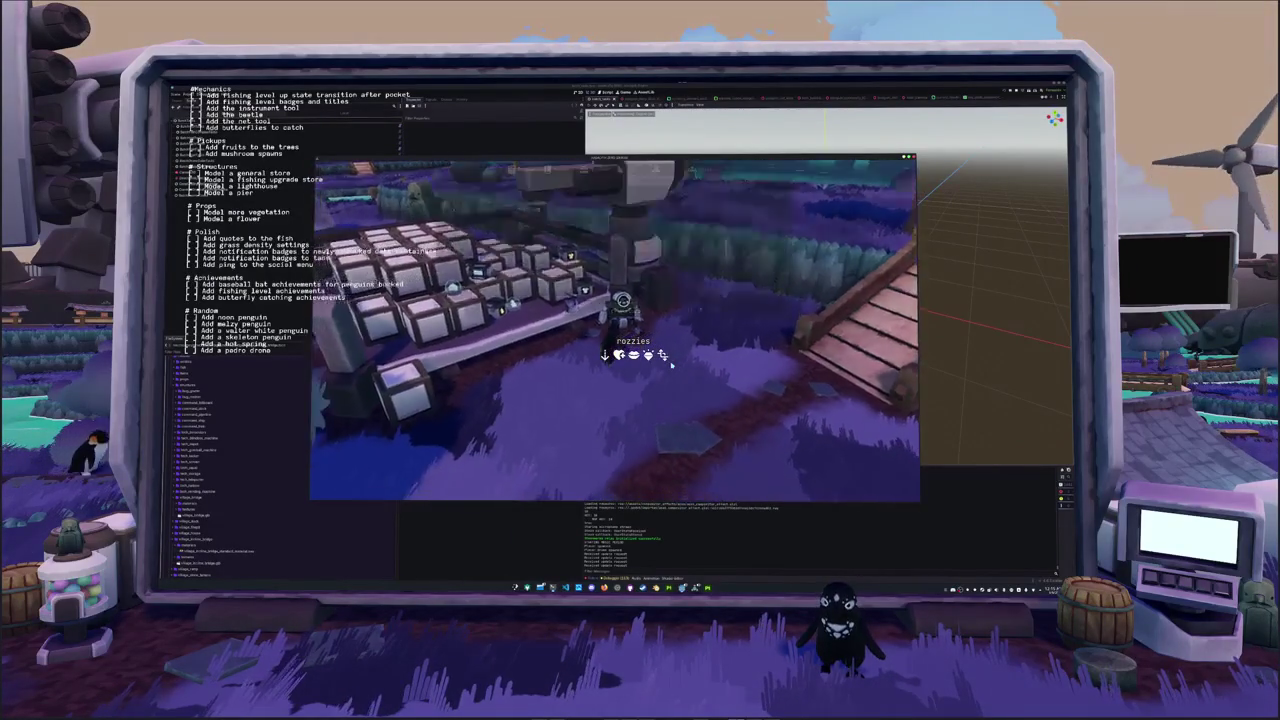
key(e)
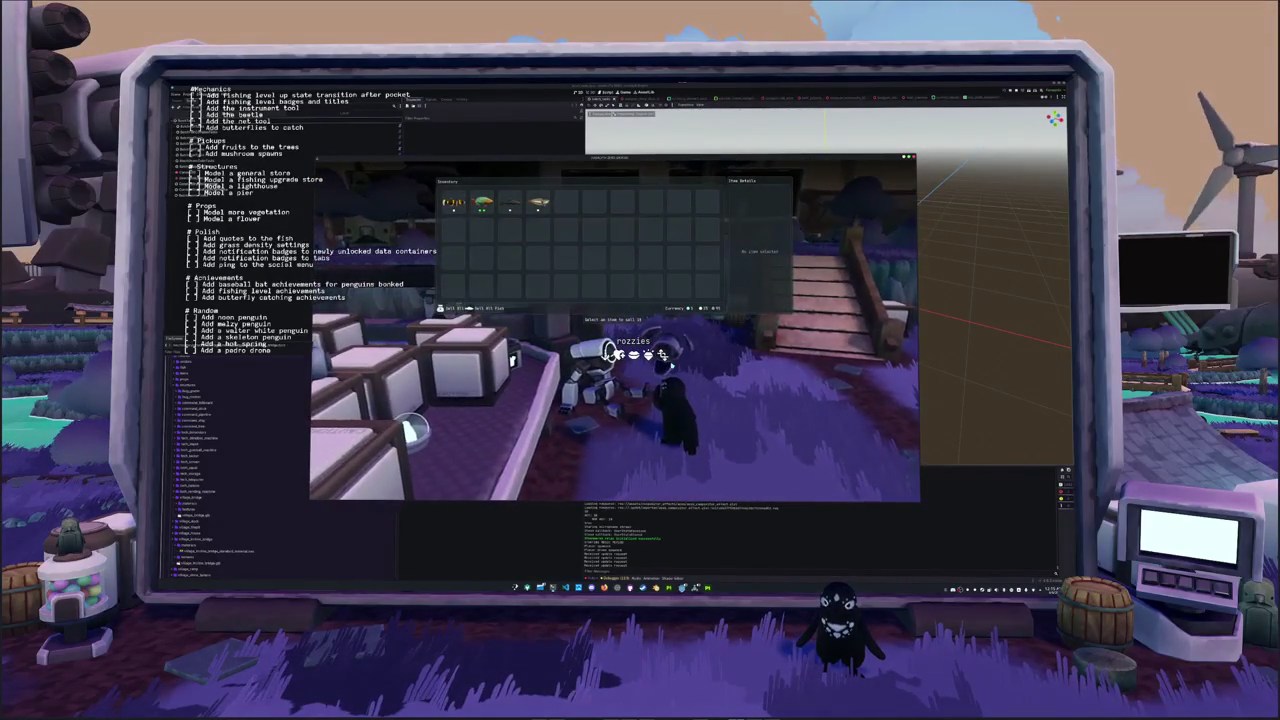
key(e)
key(e)
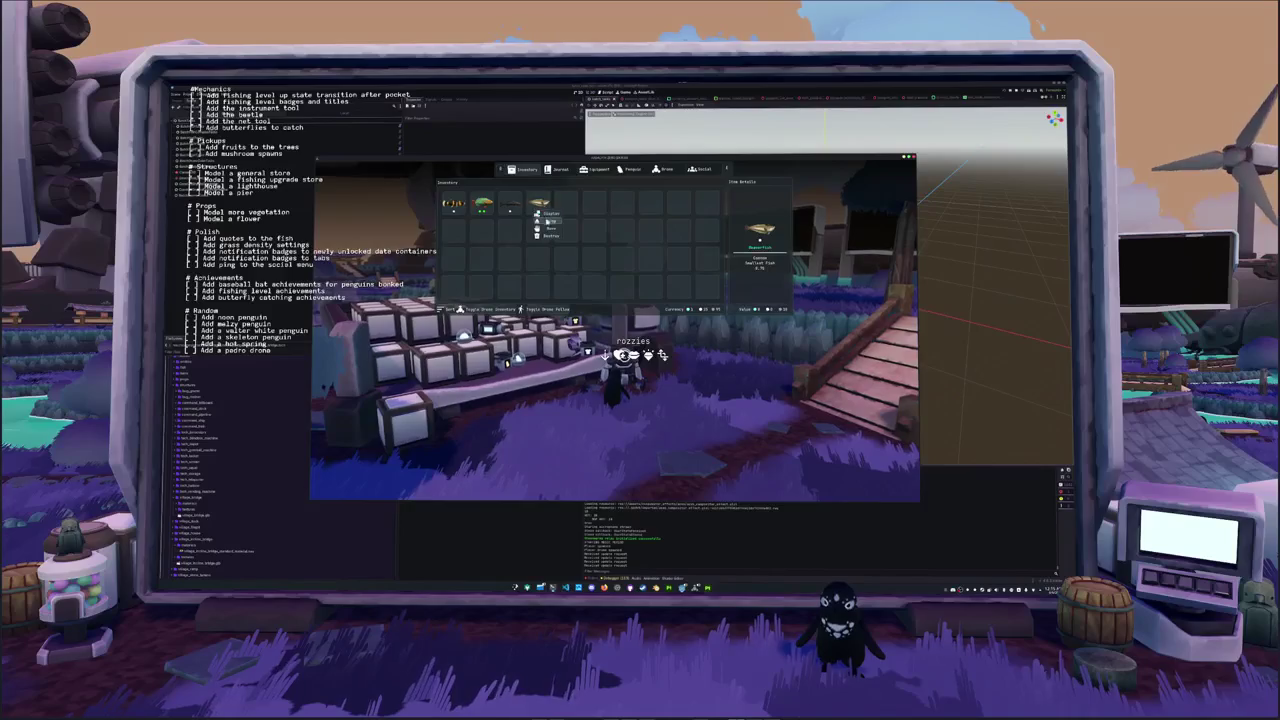
key(e)
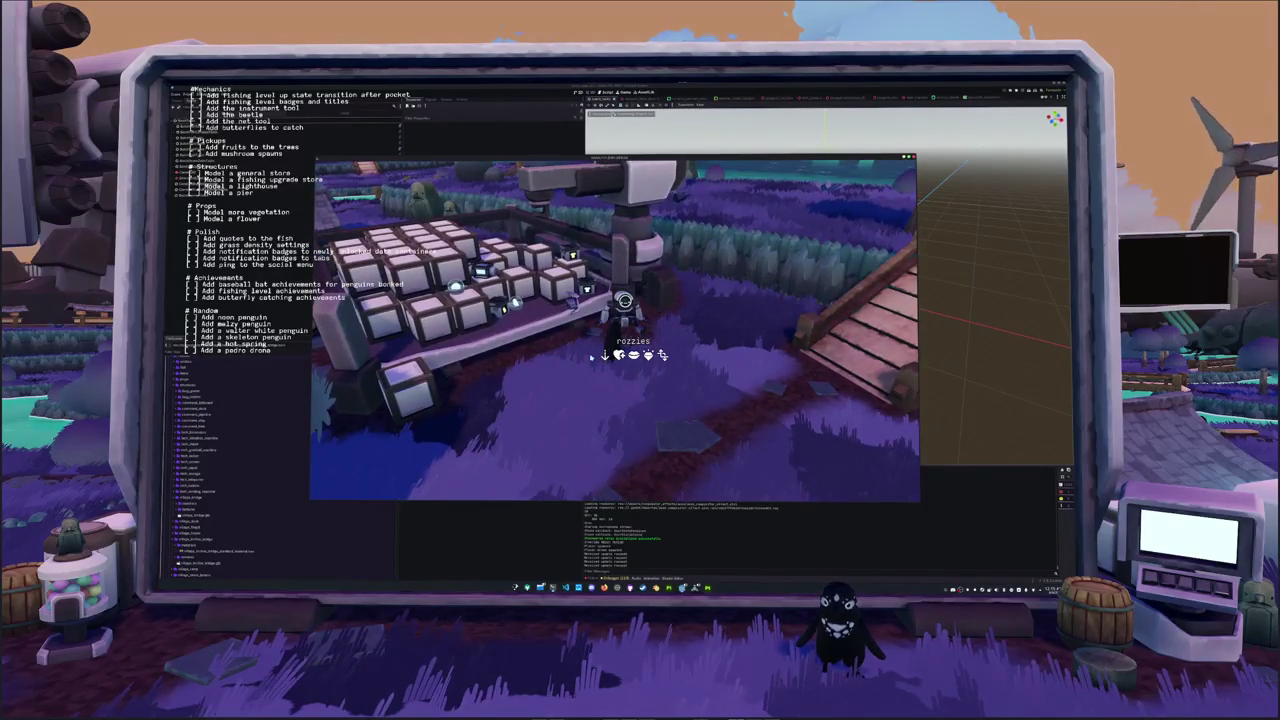
mouse_move(591, 357)
right_down()
mouse_move(585, 406)
mouse_move(611, 412)
right_up()
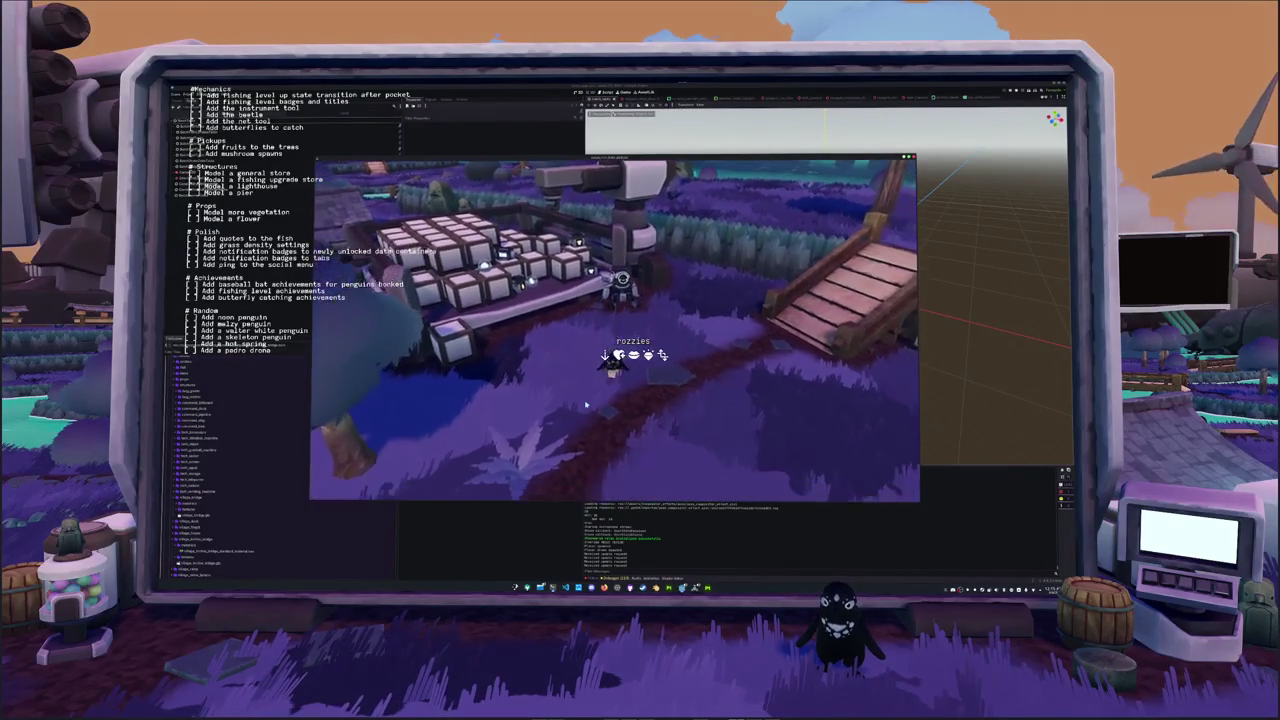
key(e)
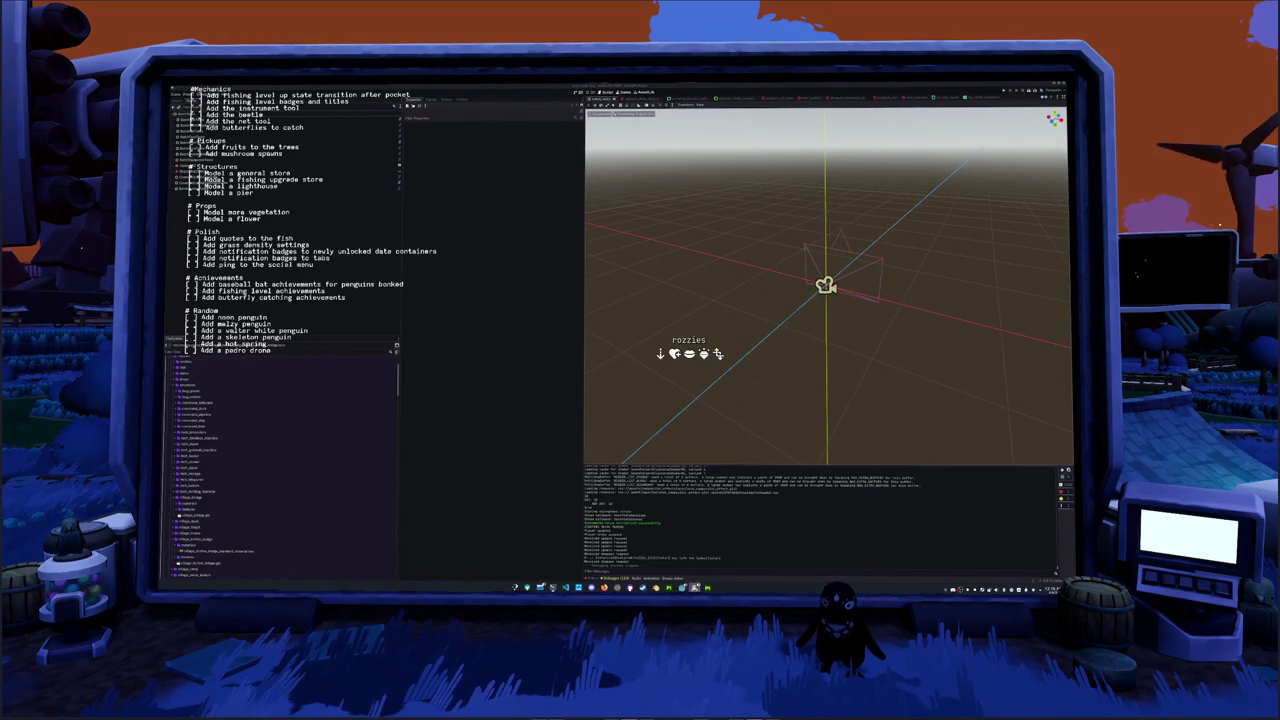
mouse_move(706, 587)
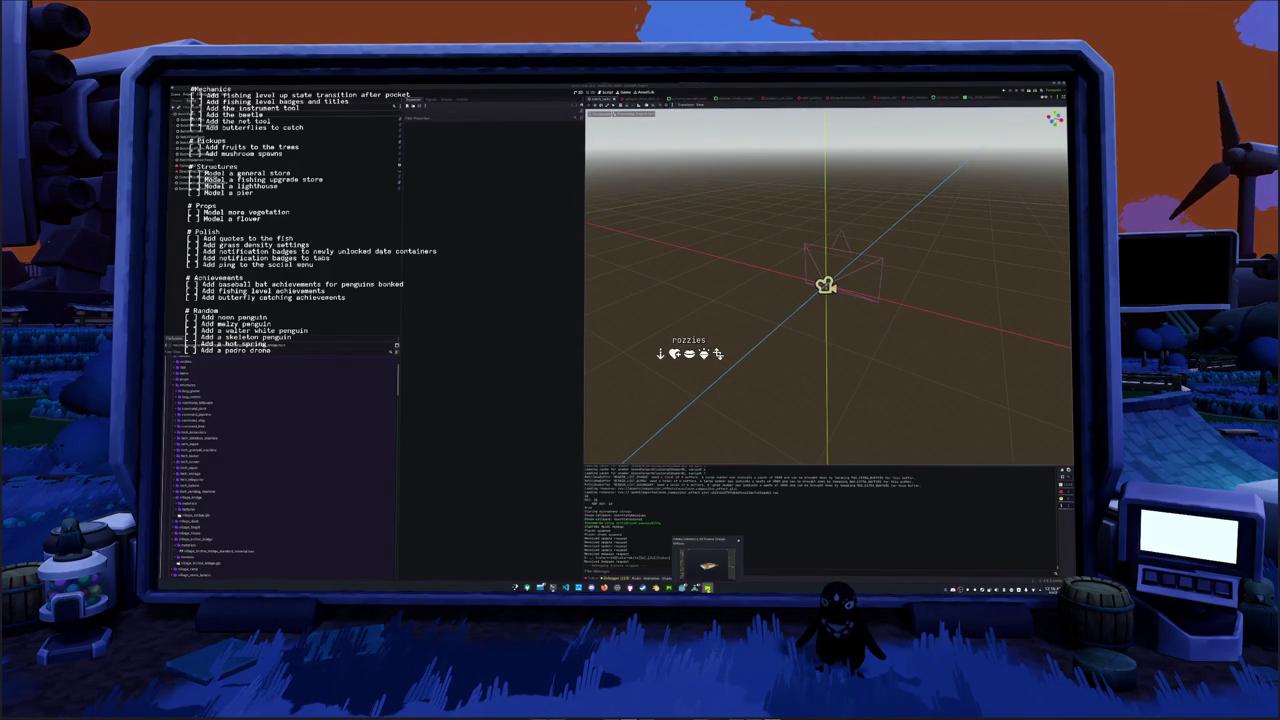
Close the fish painting window and switch to Blender to work on the penguin rig
click(694, 556)
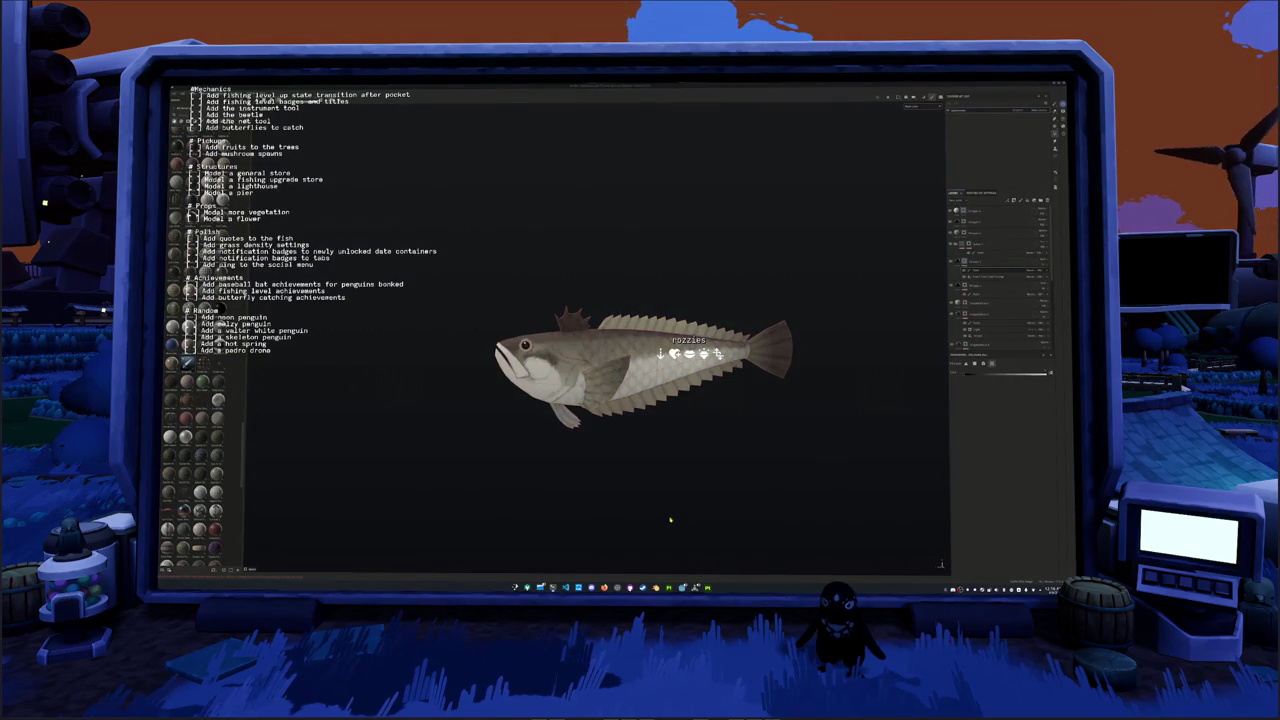
click(602, 332)
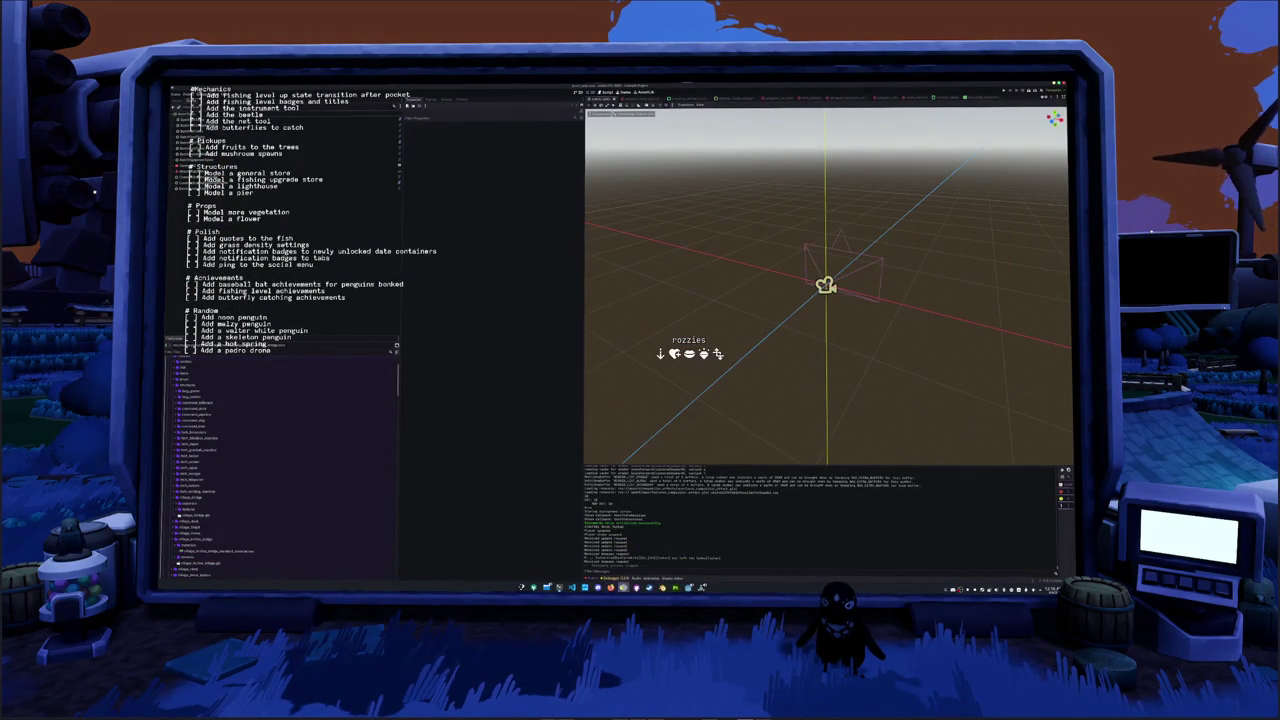
key(alt+Tab)
In orthographic side view, select the beanie's top face and move it down to lower the dome
middle_drag(661, 400, 560, 390)
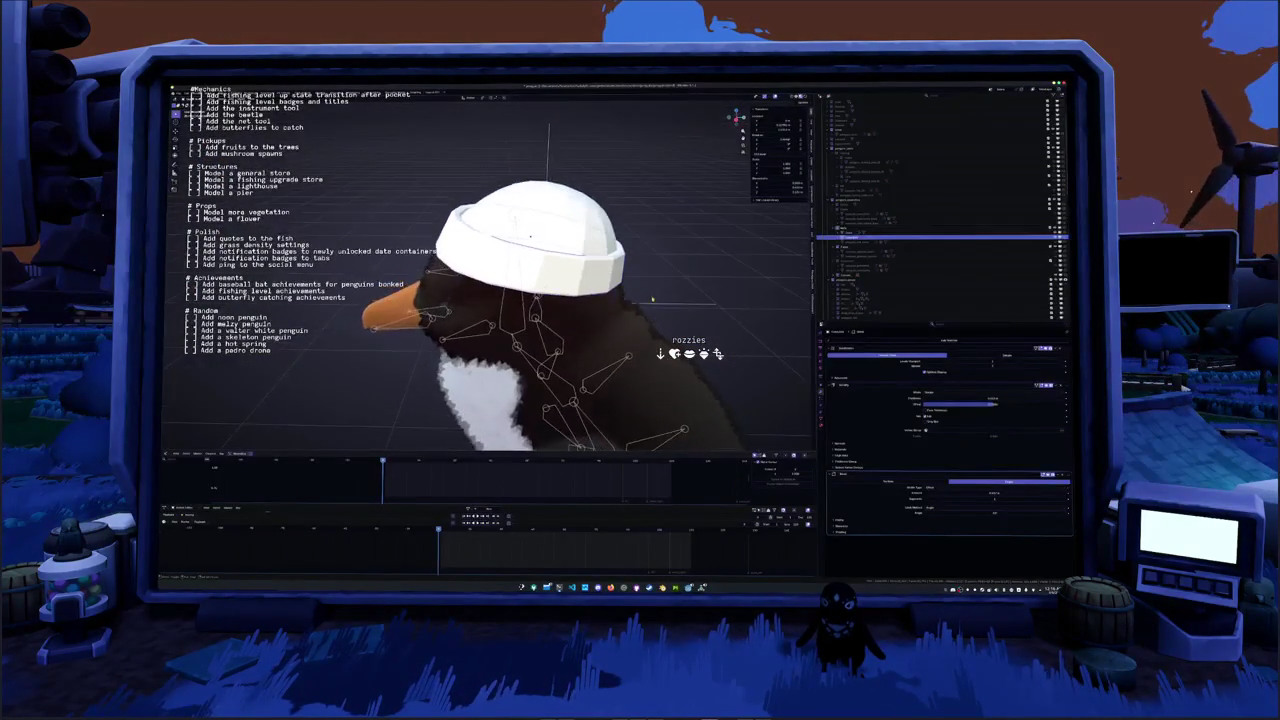
key(ctrl+z)
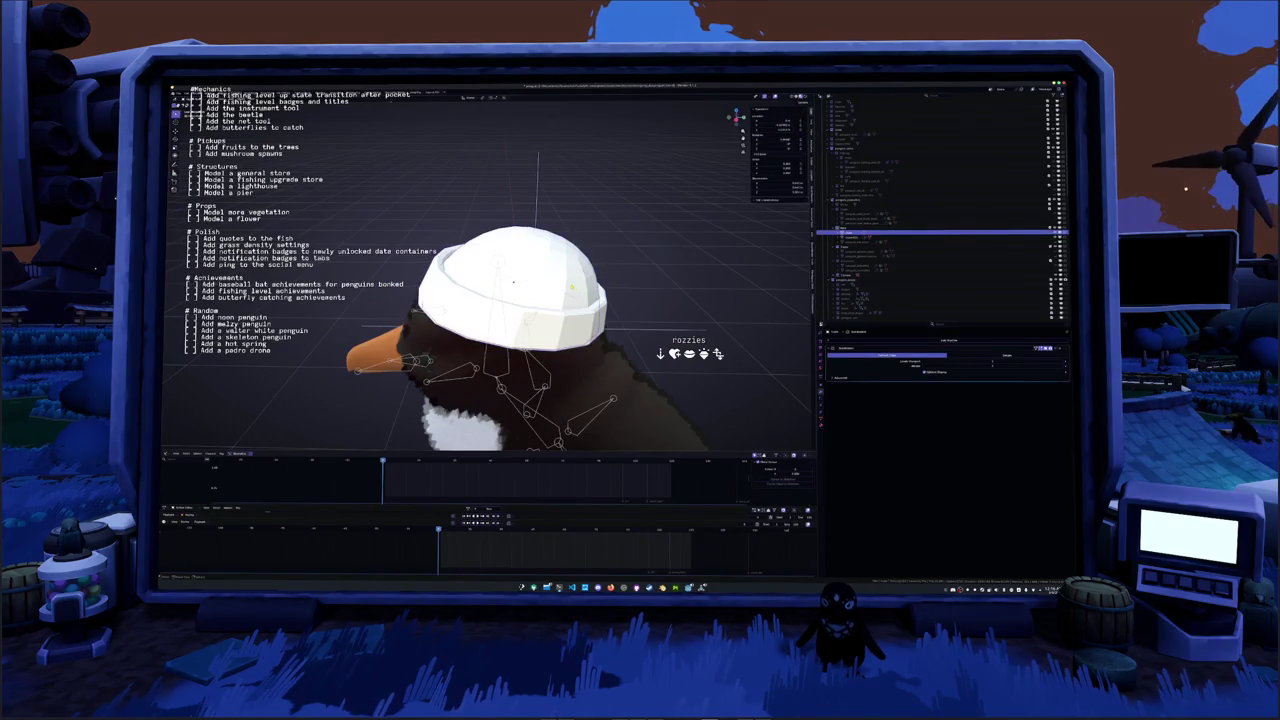
click(550, 216)
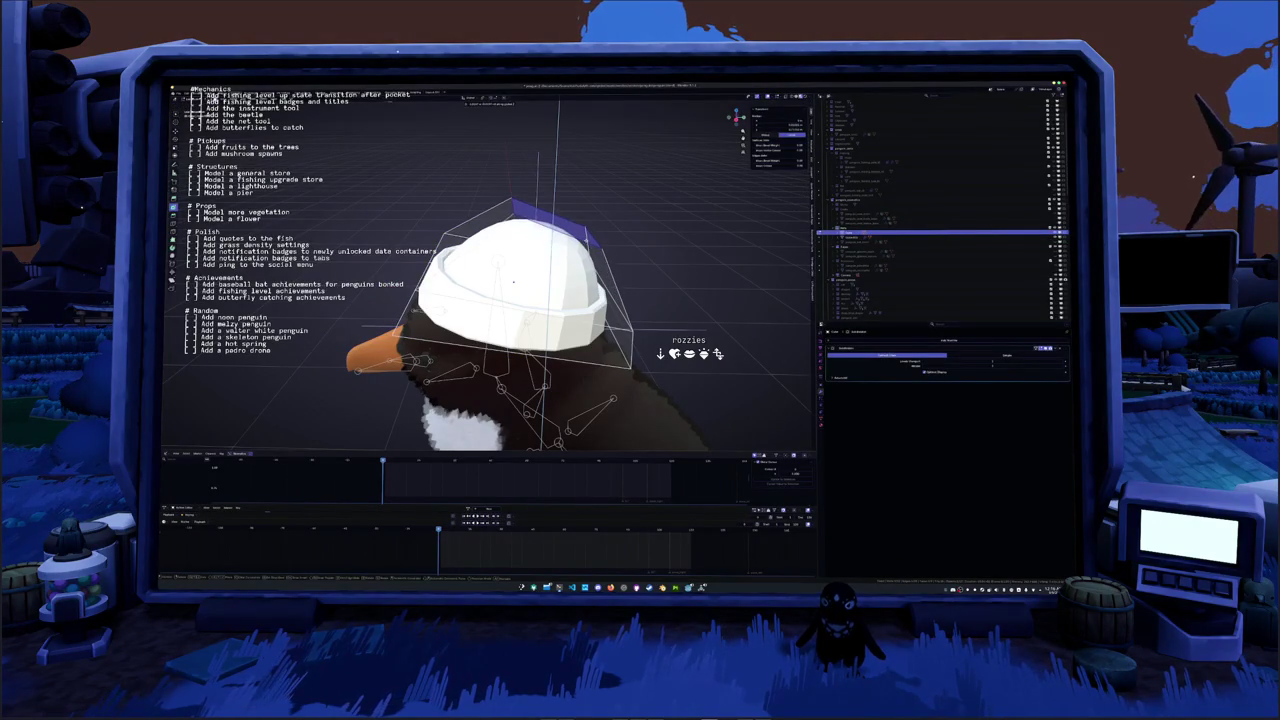
key(KP_3)
key(g)
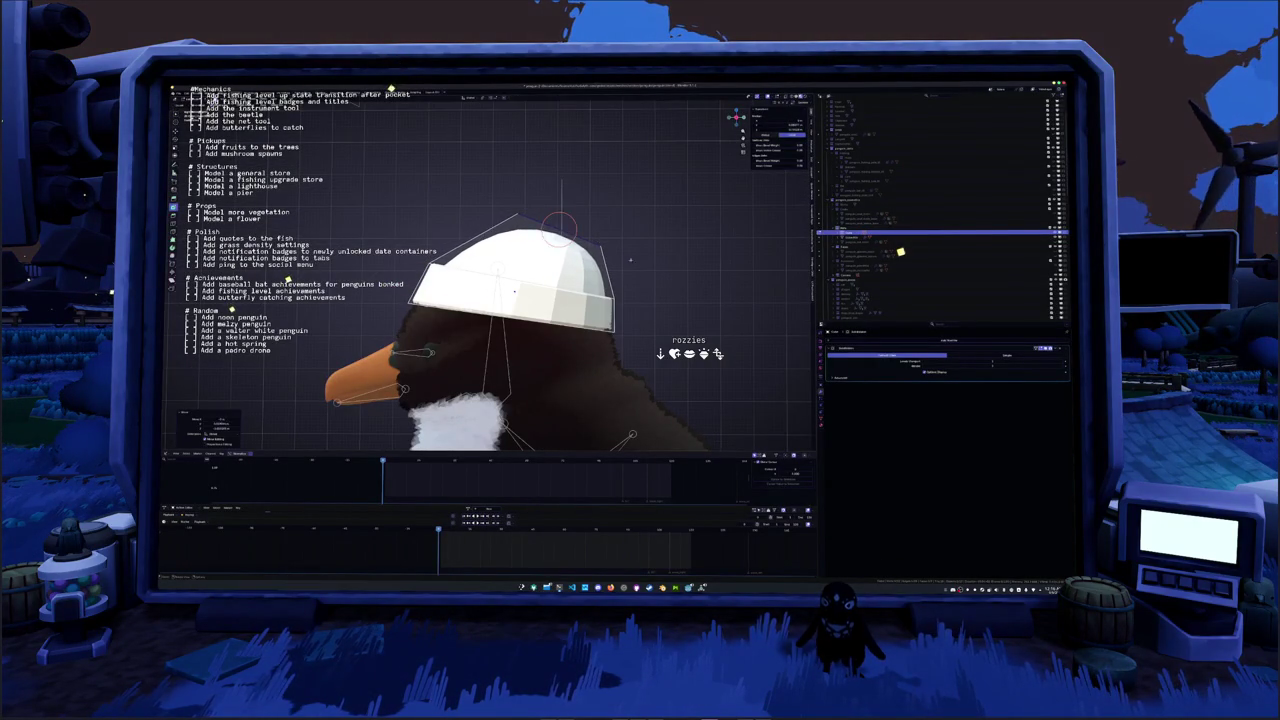
key(a)
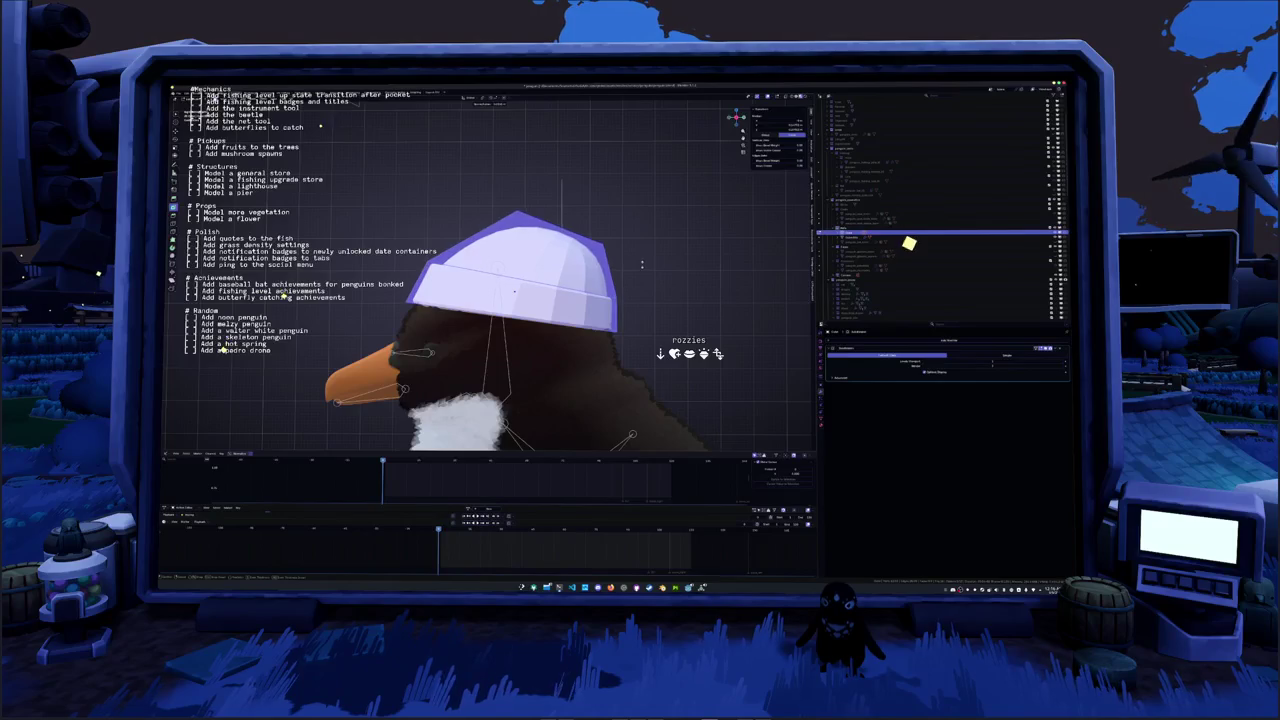
Check the reshaped beanie outside Edit Mode, then select the hat's brim
key(Tab)
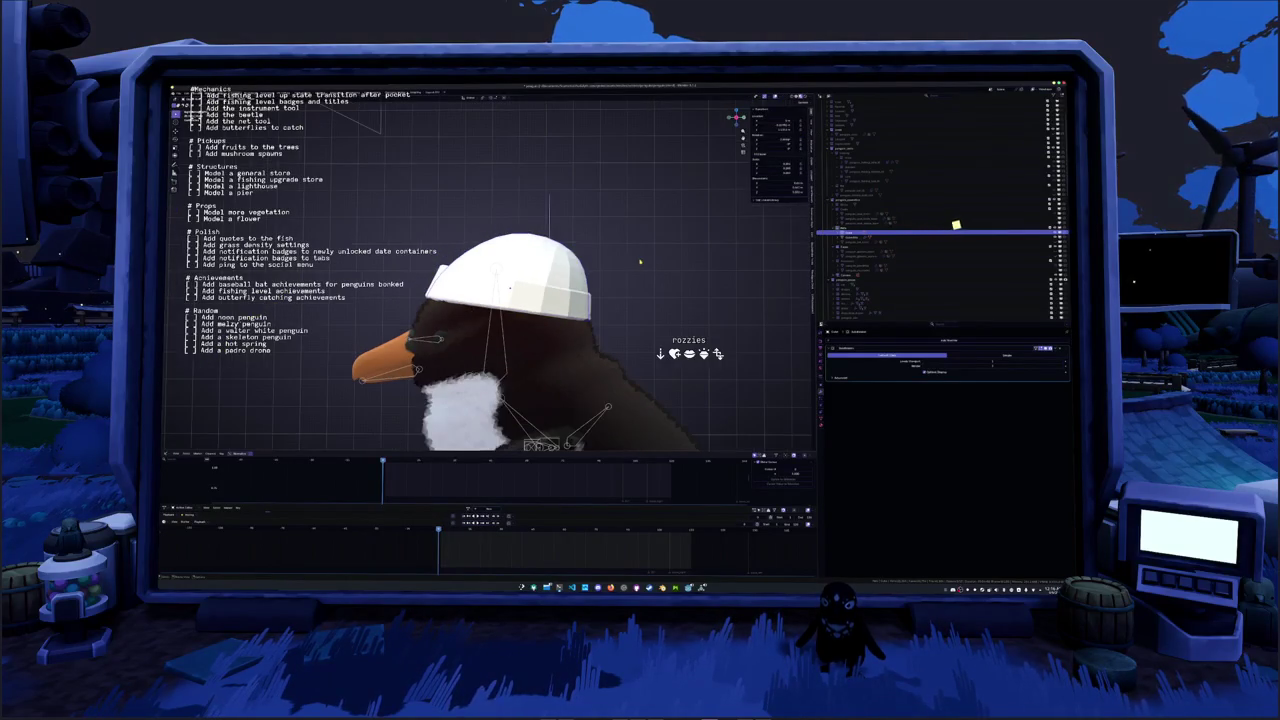
key(Tab)
key(alt+a)
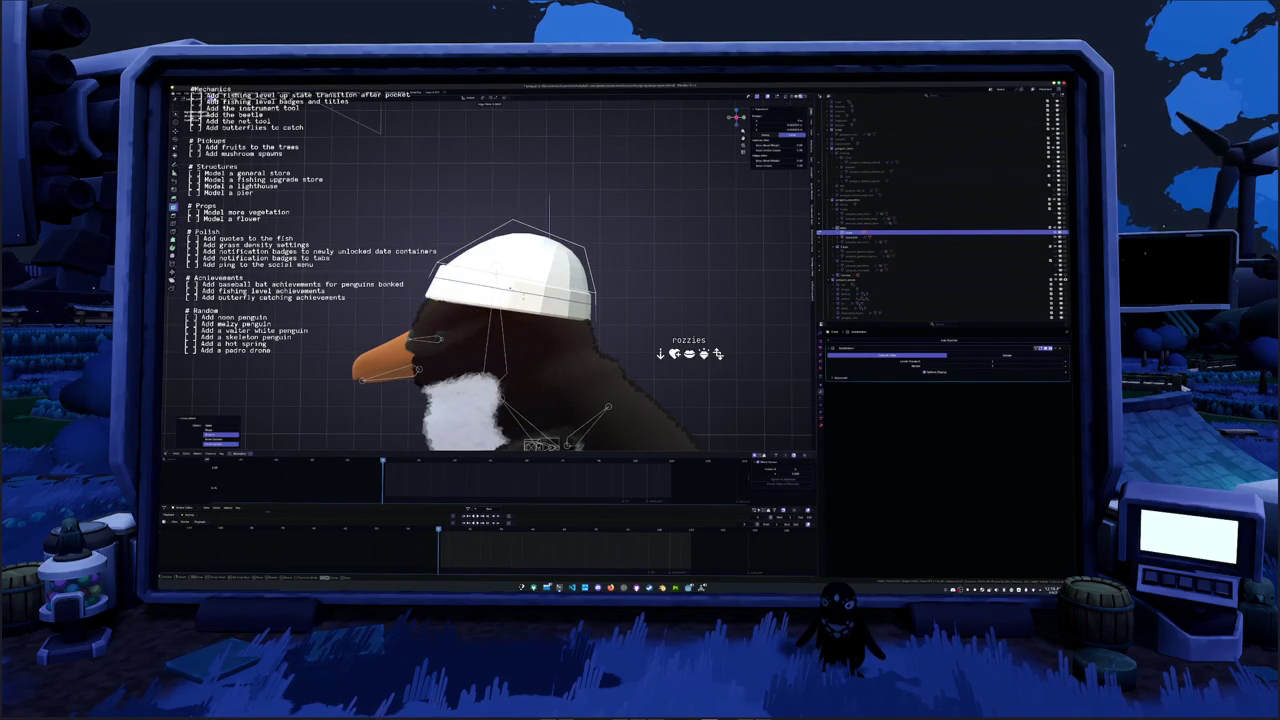
key(Tab)
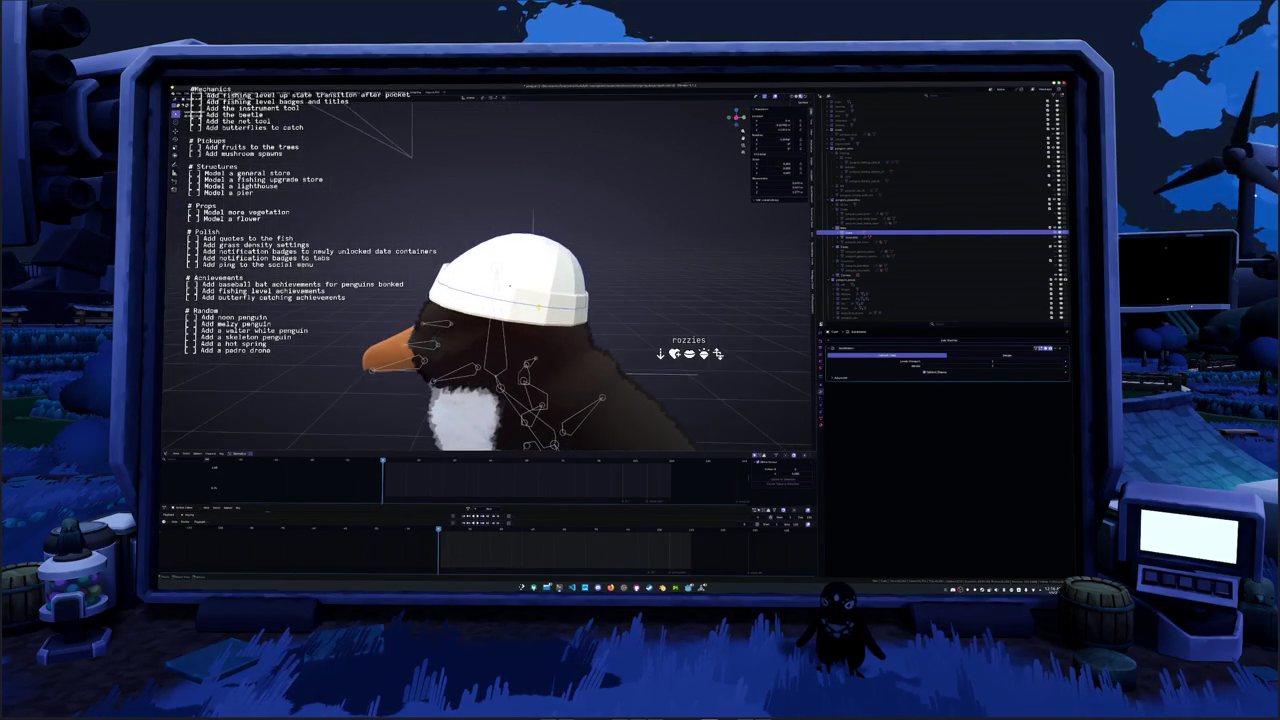
click(510, 288)
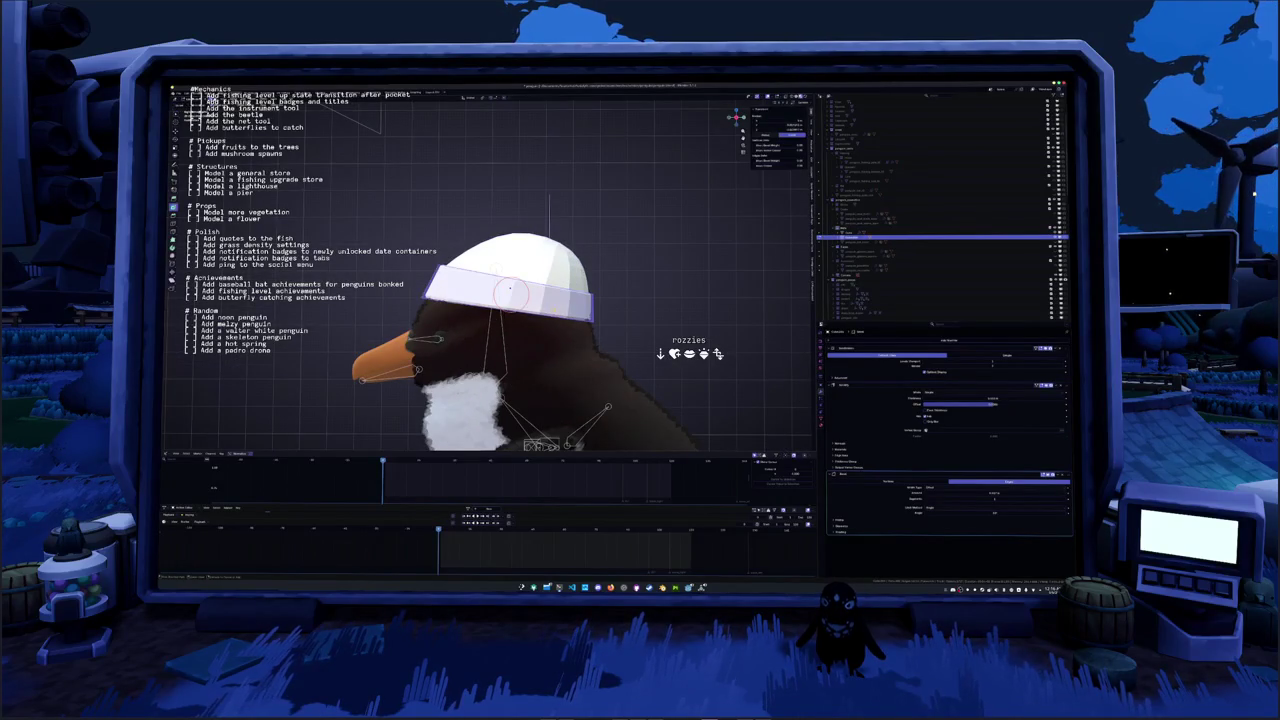
Extrude the brim's top edge loop into a new band and scale it into a wider fold
alt+click(596, 309)
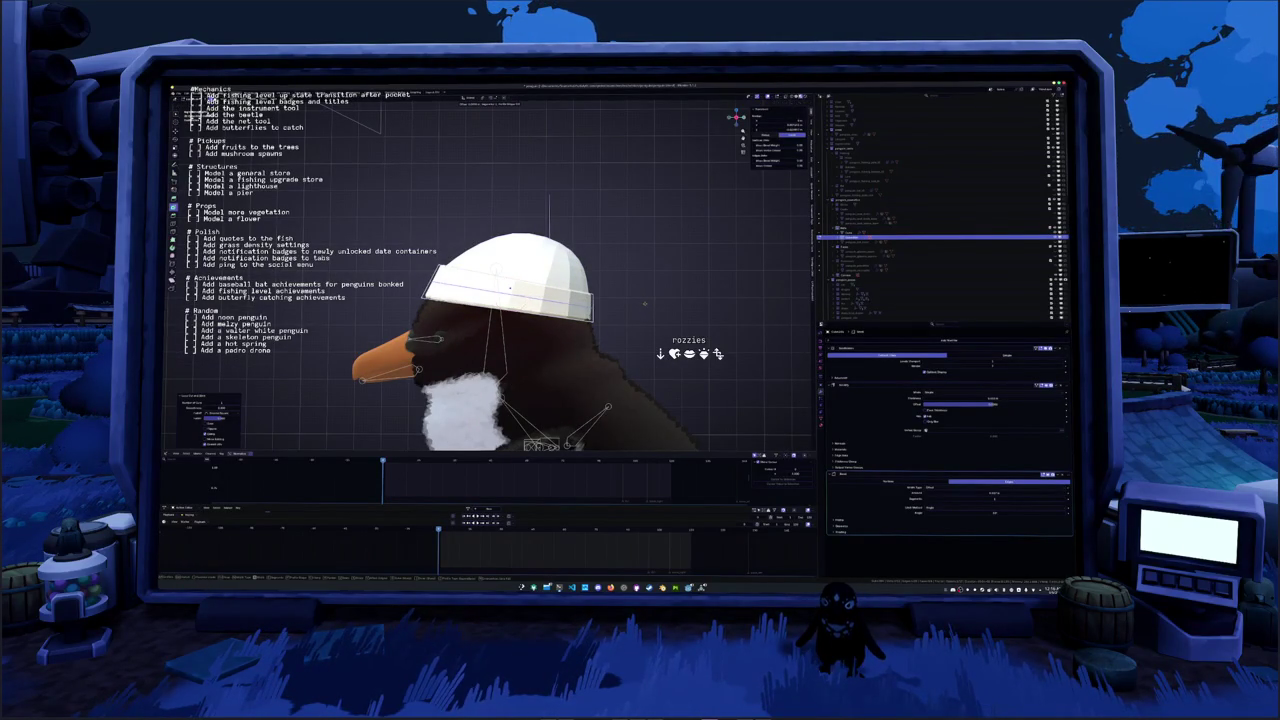
key(e)
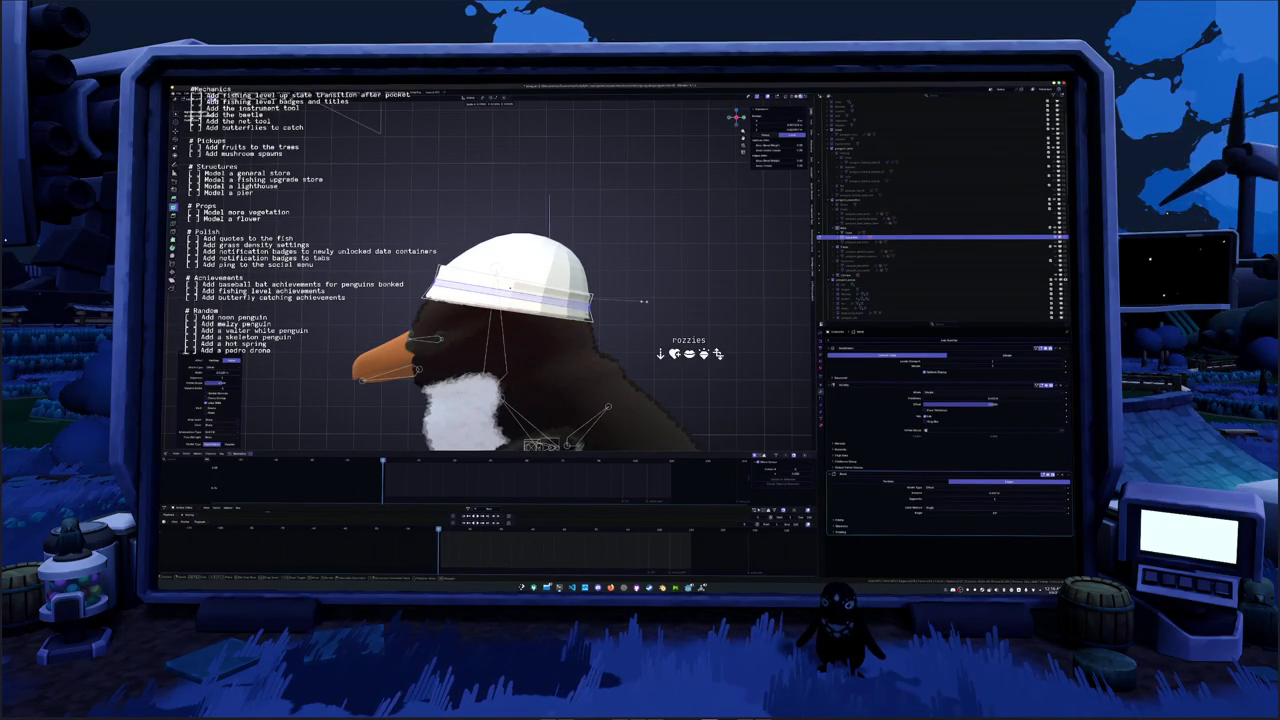
click(646, 300)
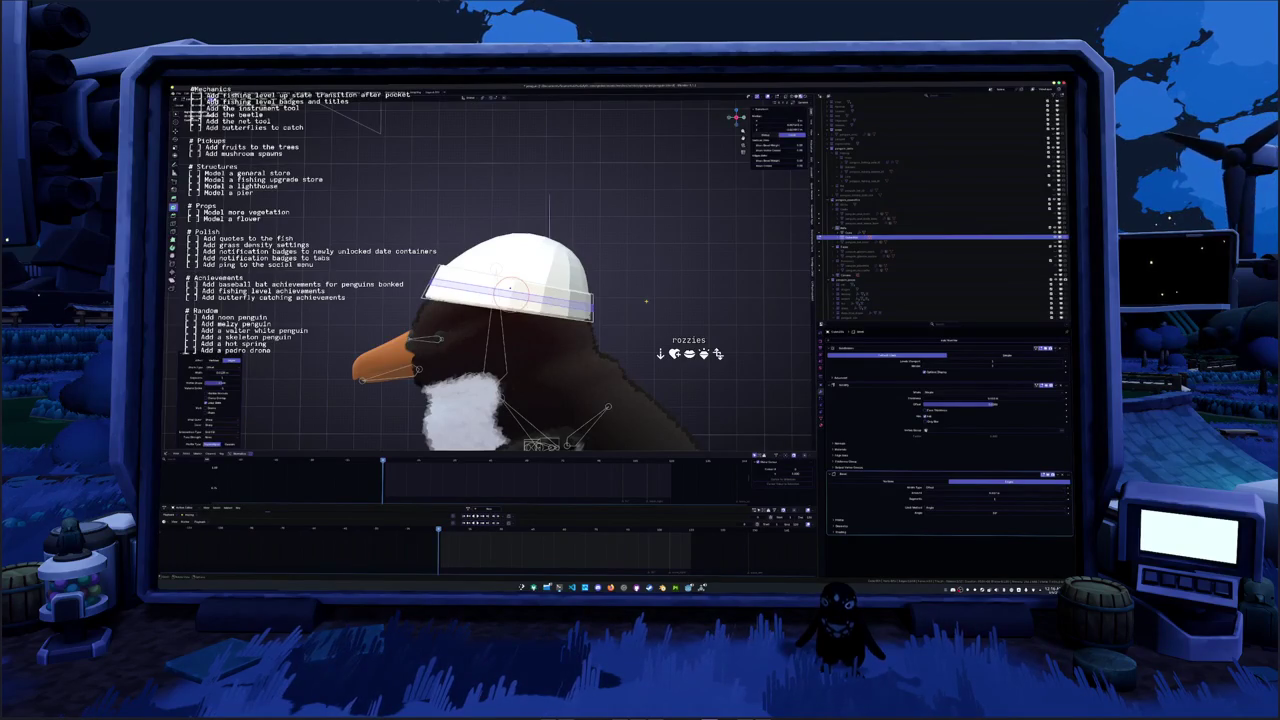
key(a)
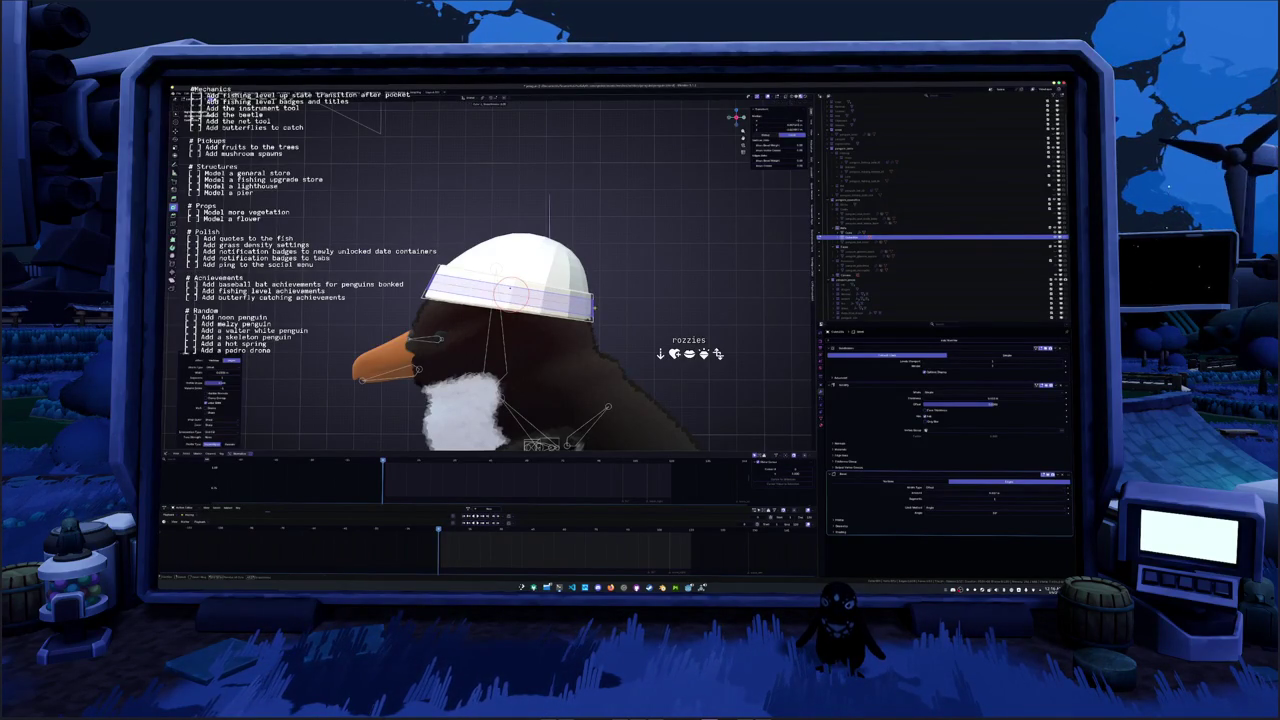
key(s)
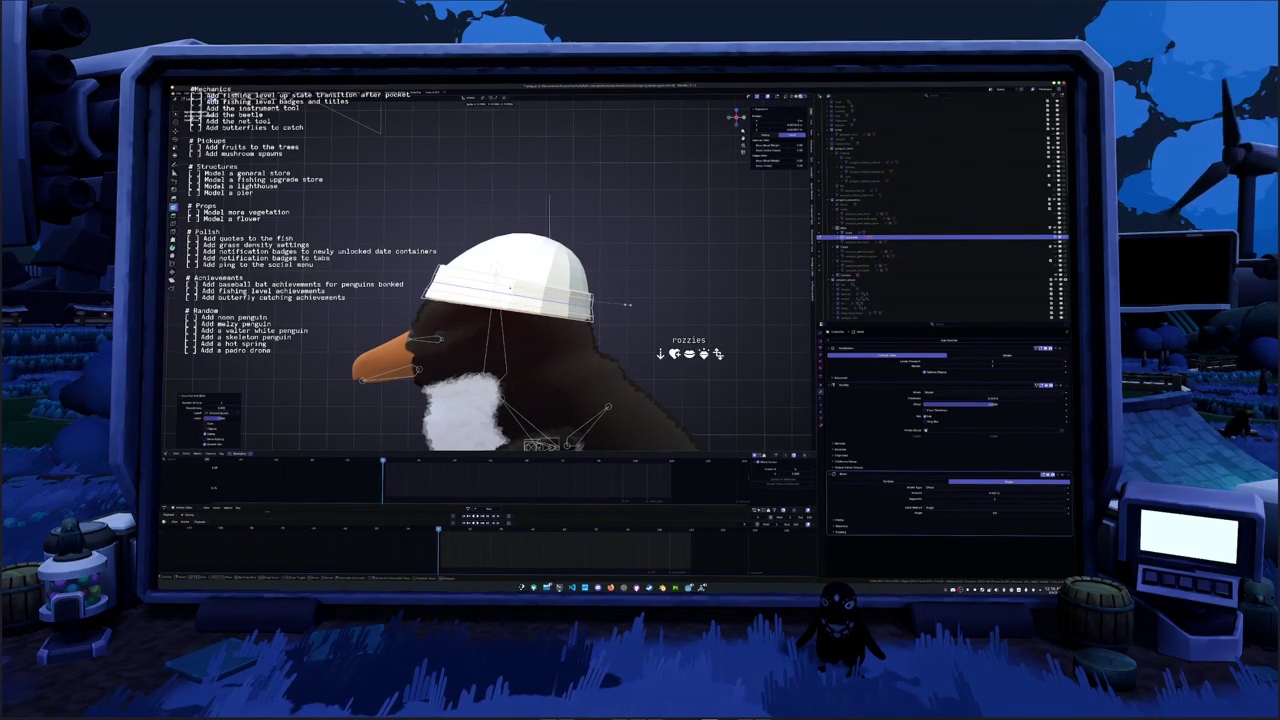
click(627, 304)
key(alt+a)
Scale the whole beanie up to fit the penguin's head and check it from a front three-quarter view
click(510, 287)
scroll(512, 288, up, 1)
key(s)
click(650, 297)
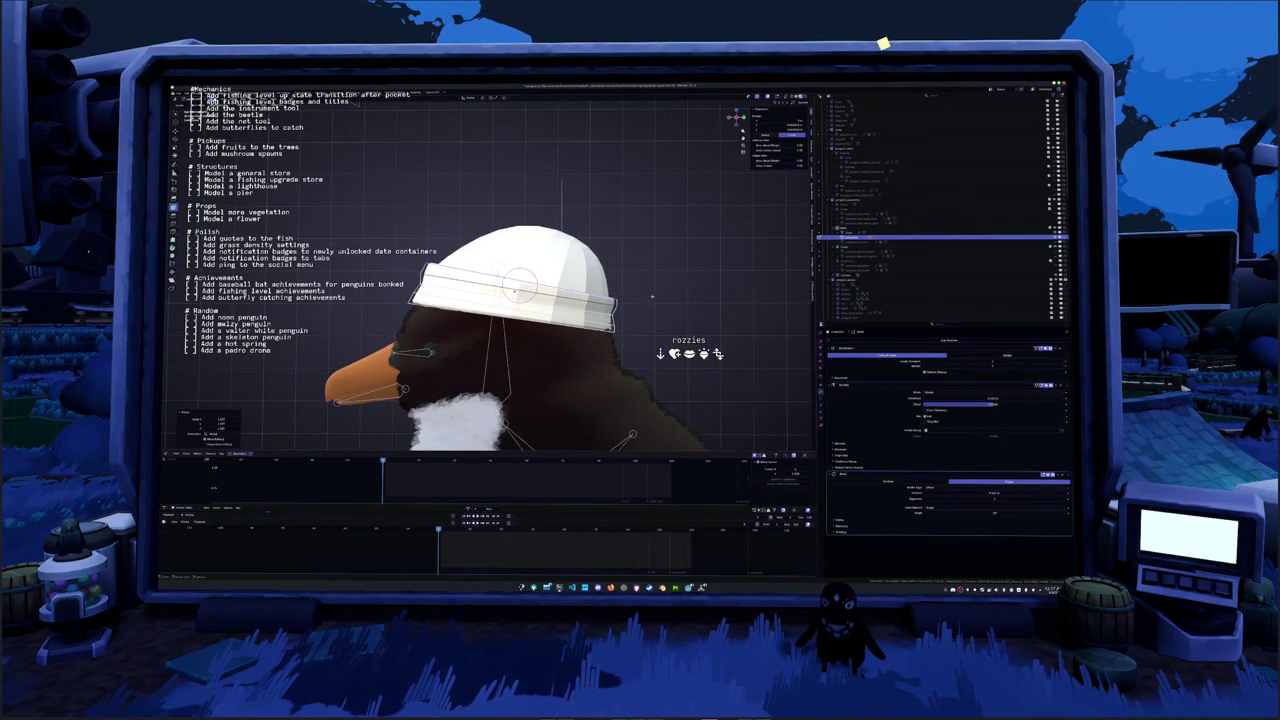
key(Tab)
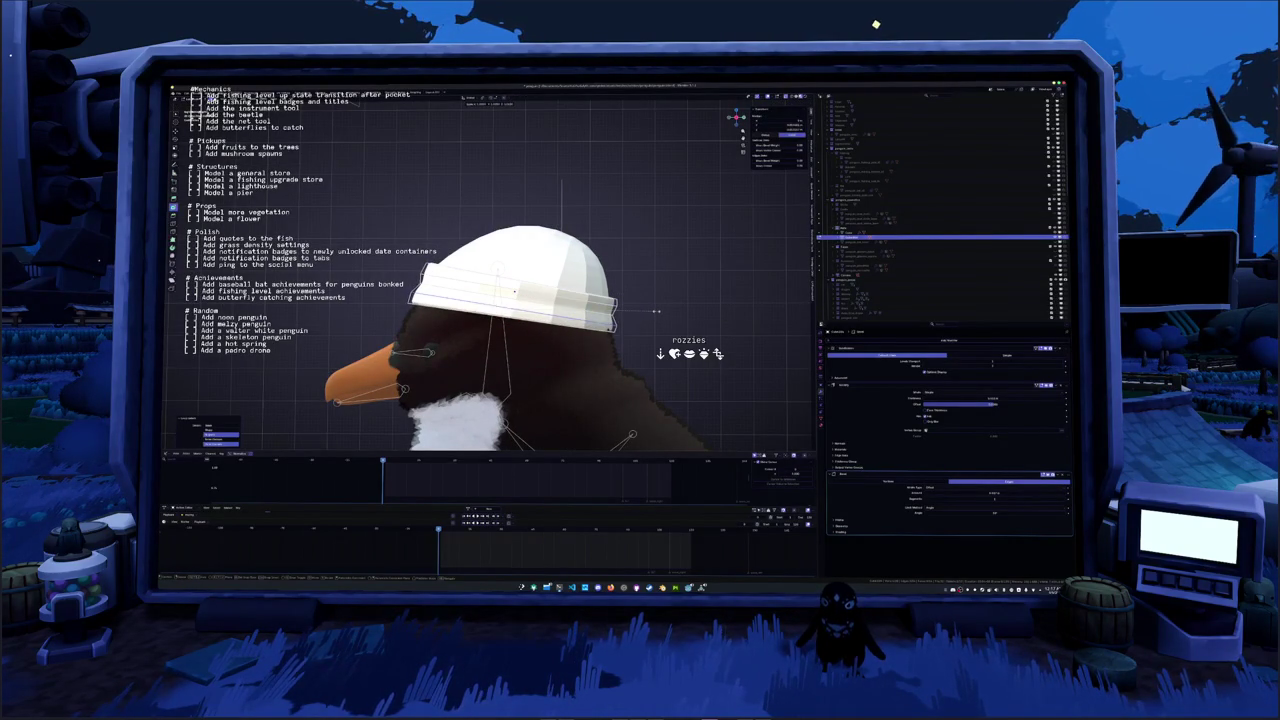
key(Tab)
middle_drag(655, 311, 575, 322)
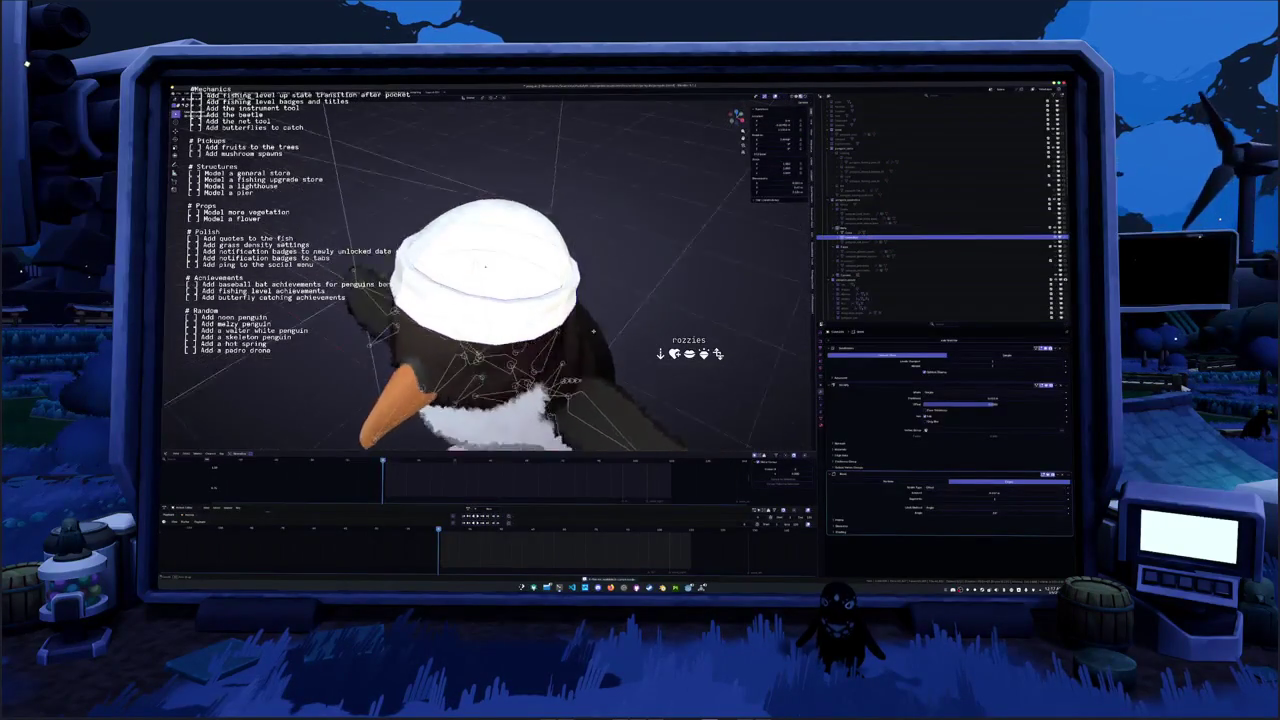